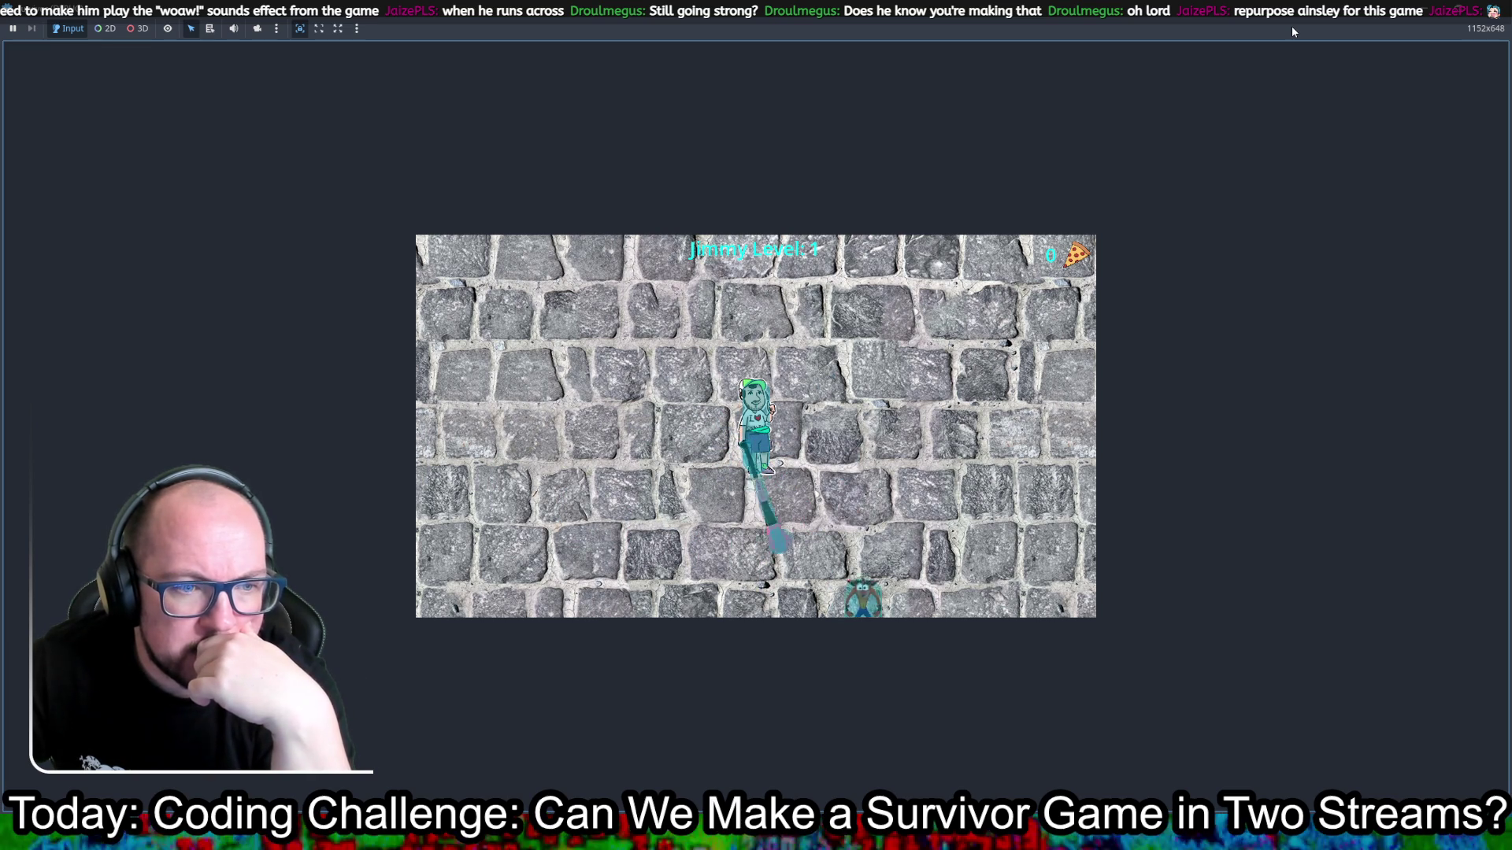
Step: Walk the player up the cobblestone field, then stop the playtest with F8
{"action": "key", "text": "Up"}
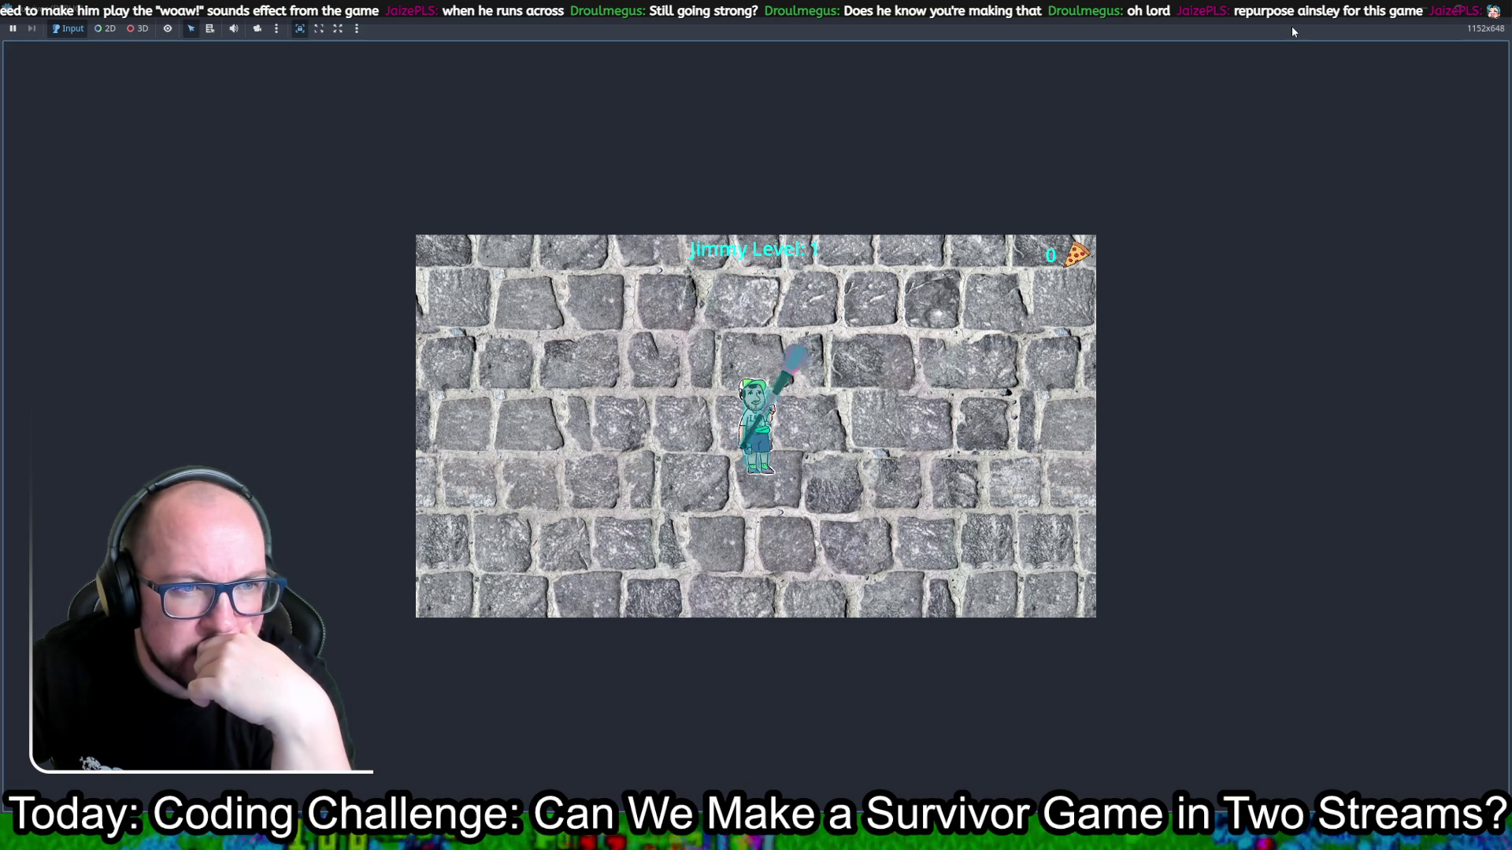
{"action": "key", "text": "Up"}
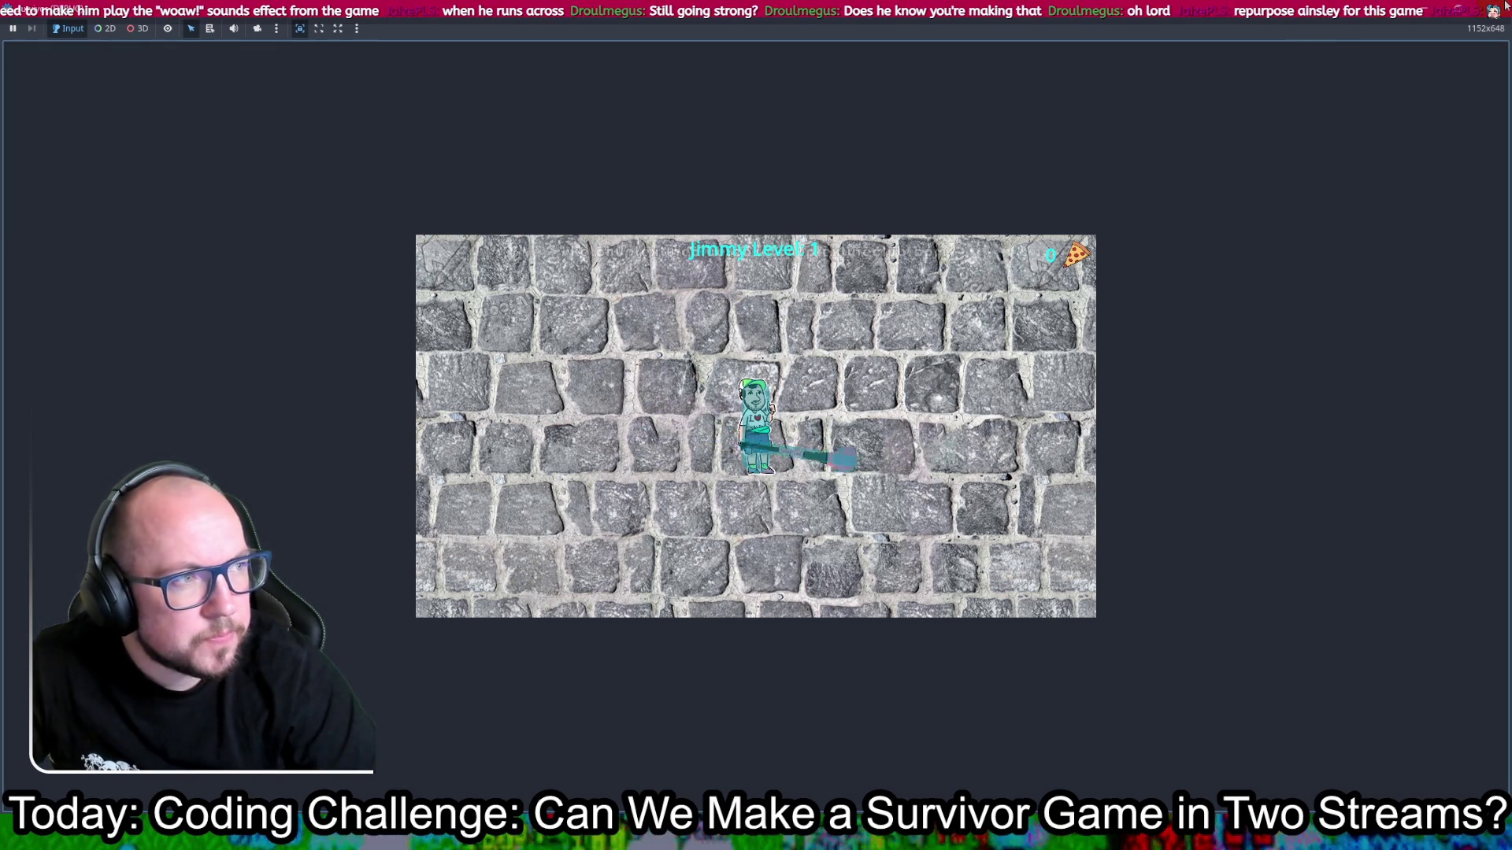
{"action": "key", "text": "F8"}
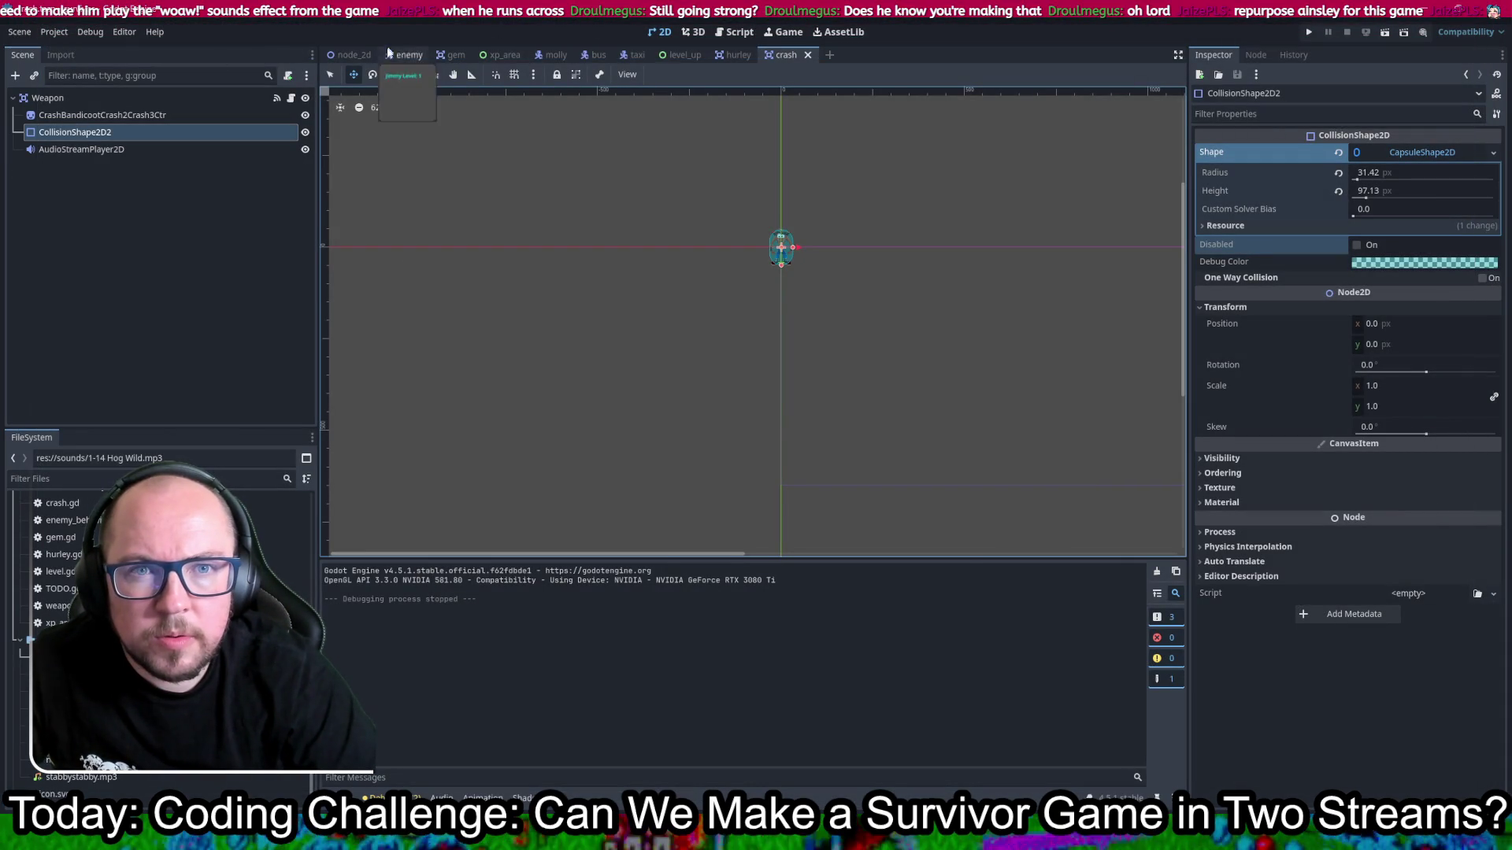
Step: Switch to the node_2d scene, select Player to view its Weapons array, and zoom around it
{"action": "left_click", "coordinate": [352, 54]}
{"action": "left_click", "coordinate": [97, 132]}
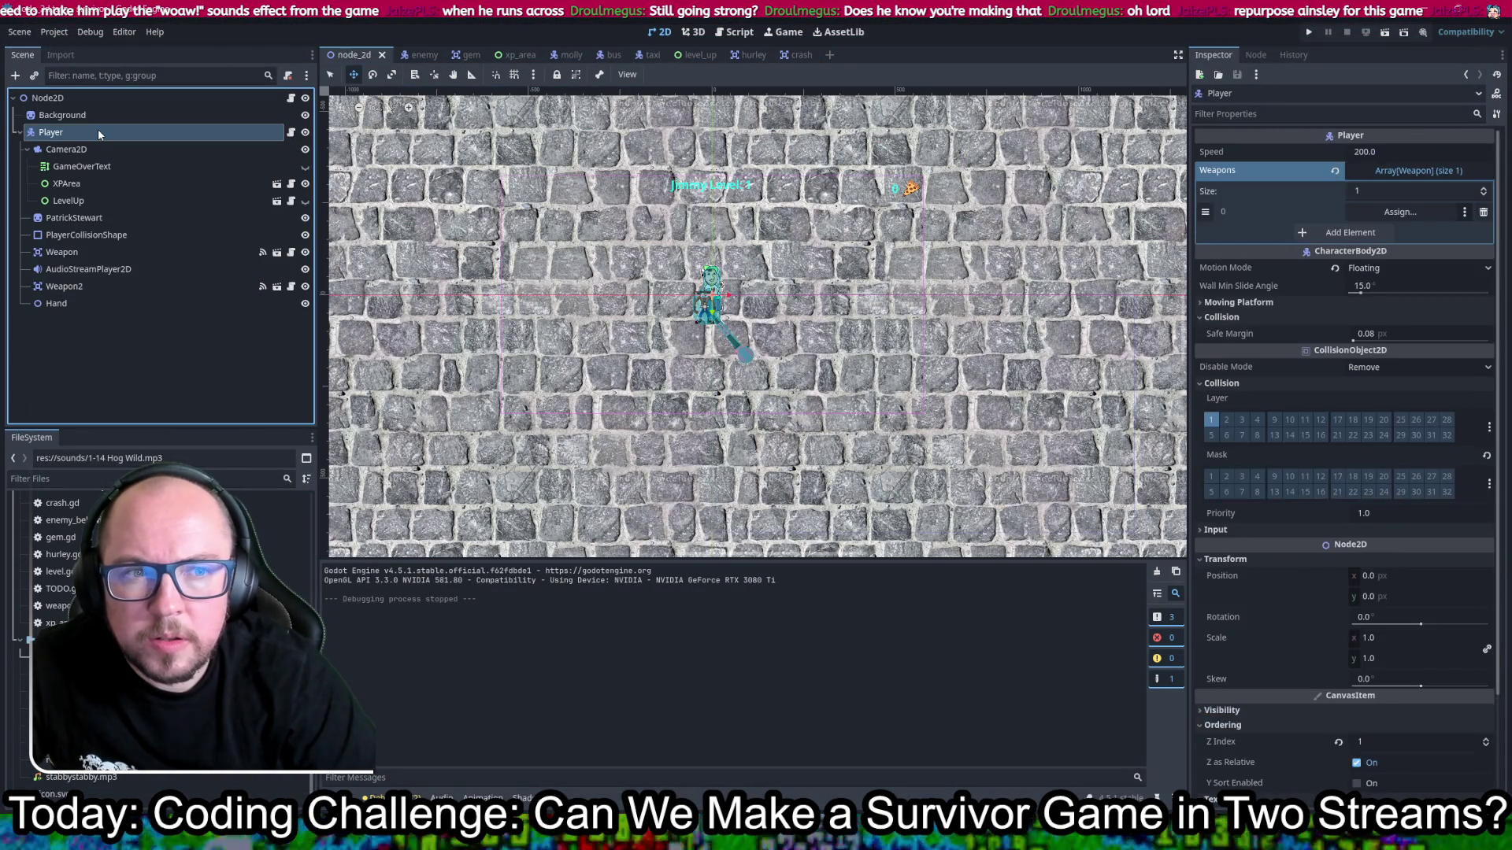
{"action": "scroll", "coordinate": [601, 289], "scroll_direction": "up", "scroll_amount": 8}
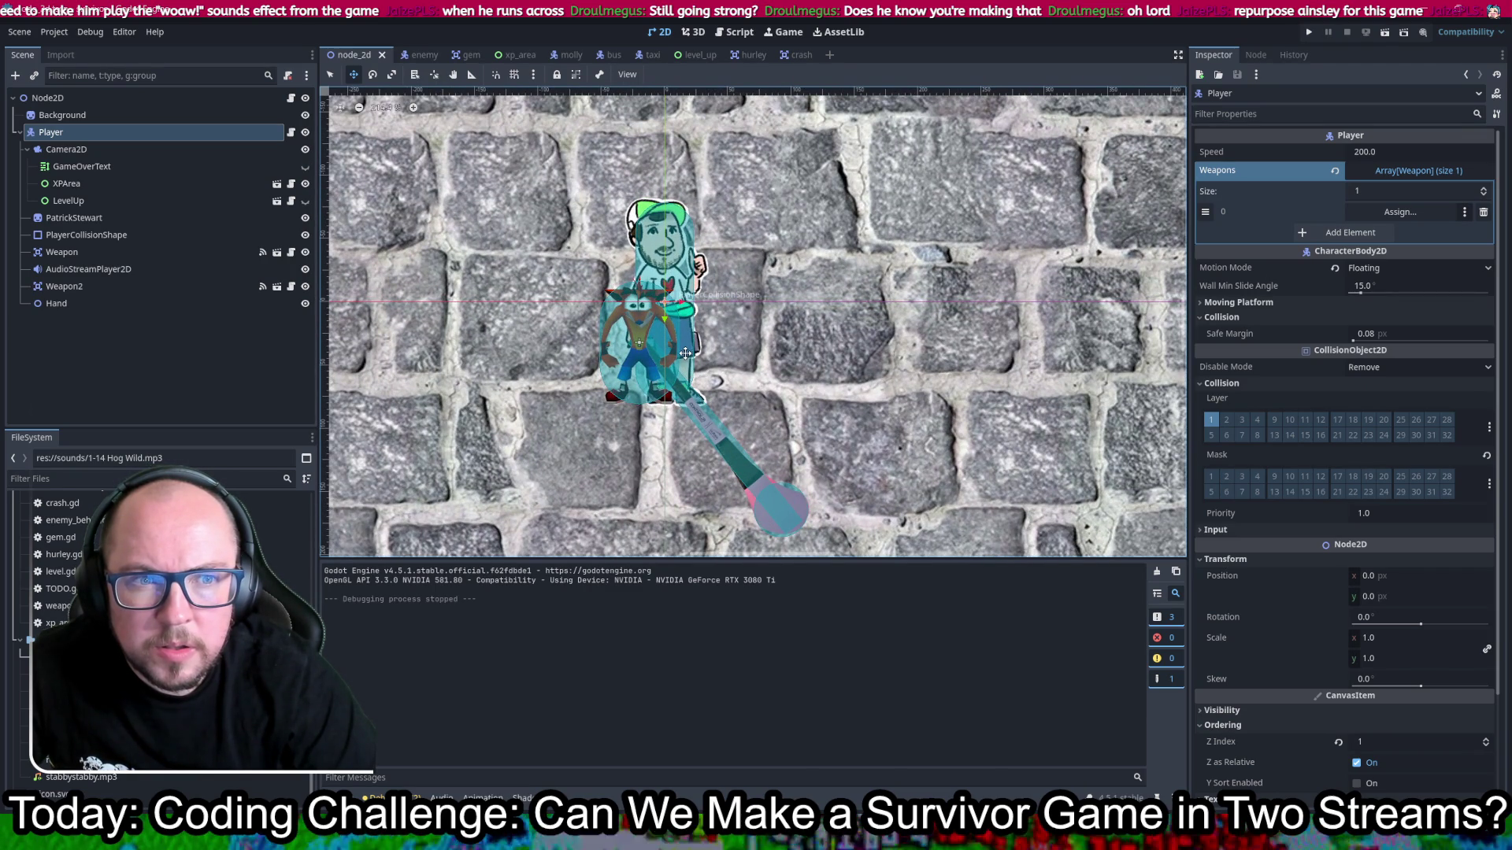
{"action": "scroll", "coordinate": [693, 376], "scroll_direction": "down", "scroll_amount": 2}
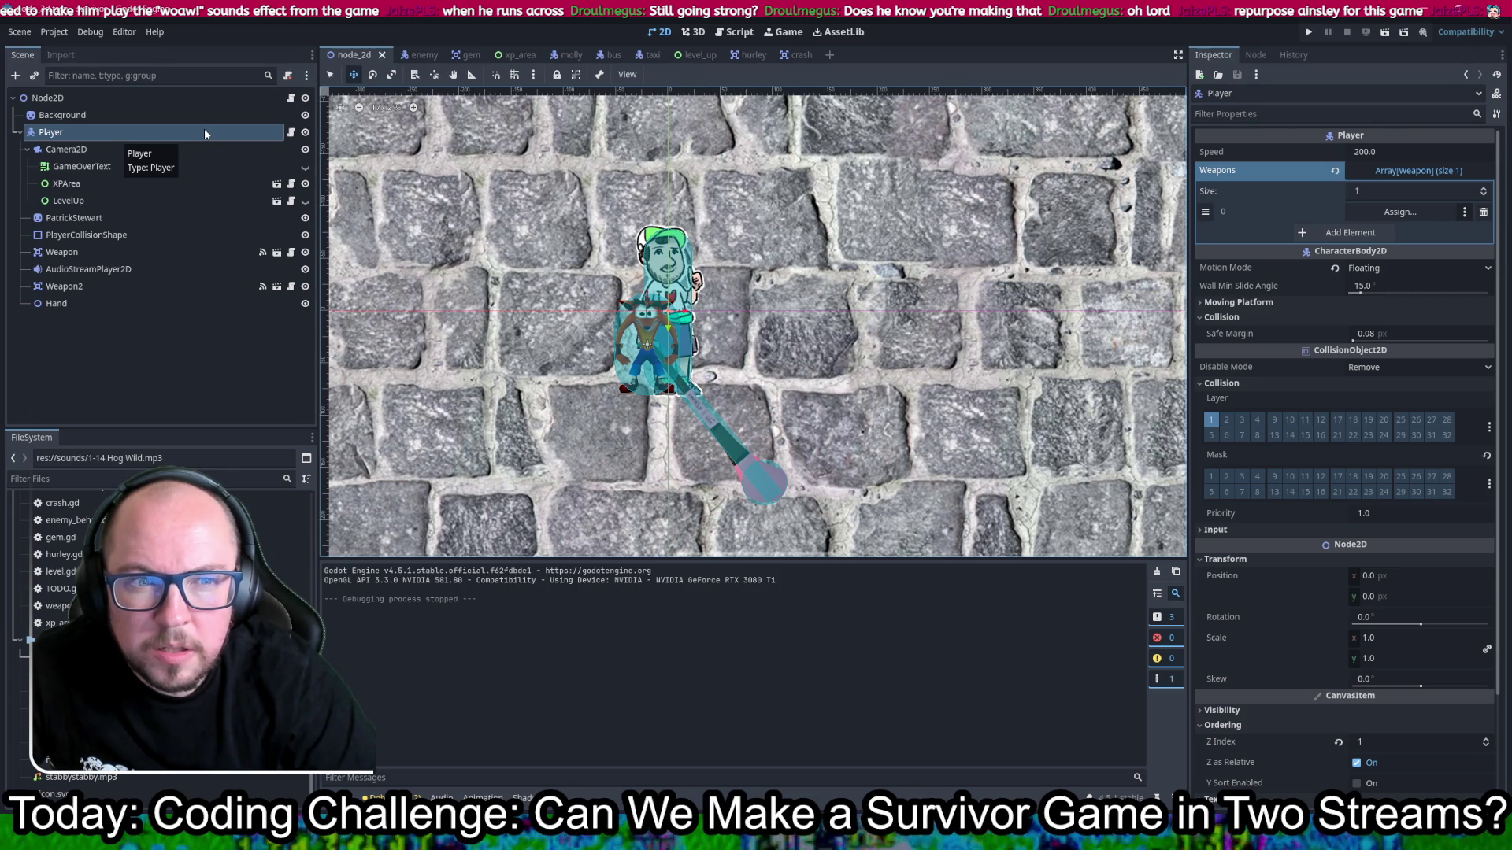
{"action": "scroll", "coordinate": [533, 240], "scroll_direction": "down", "scroll_amount": 2}
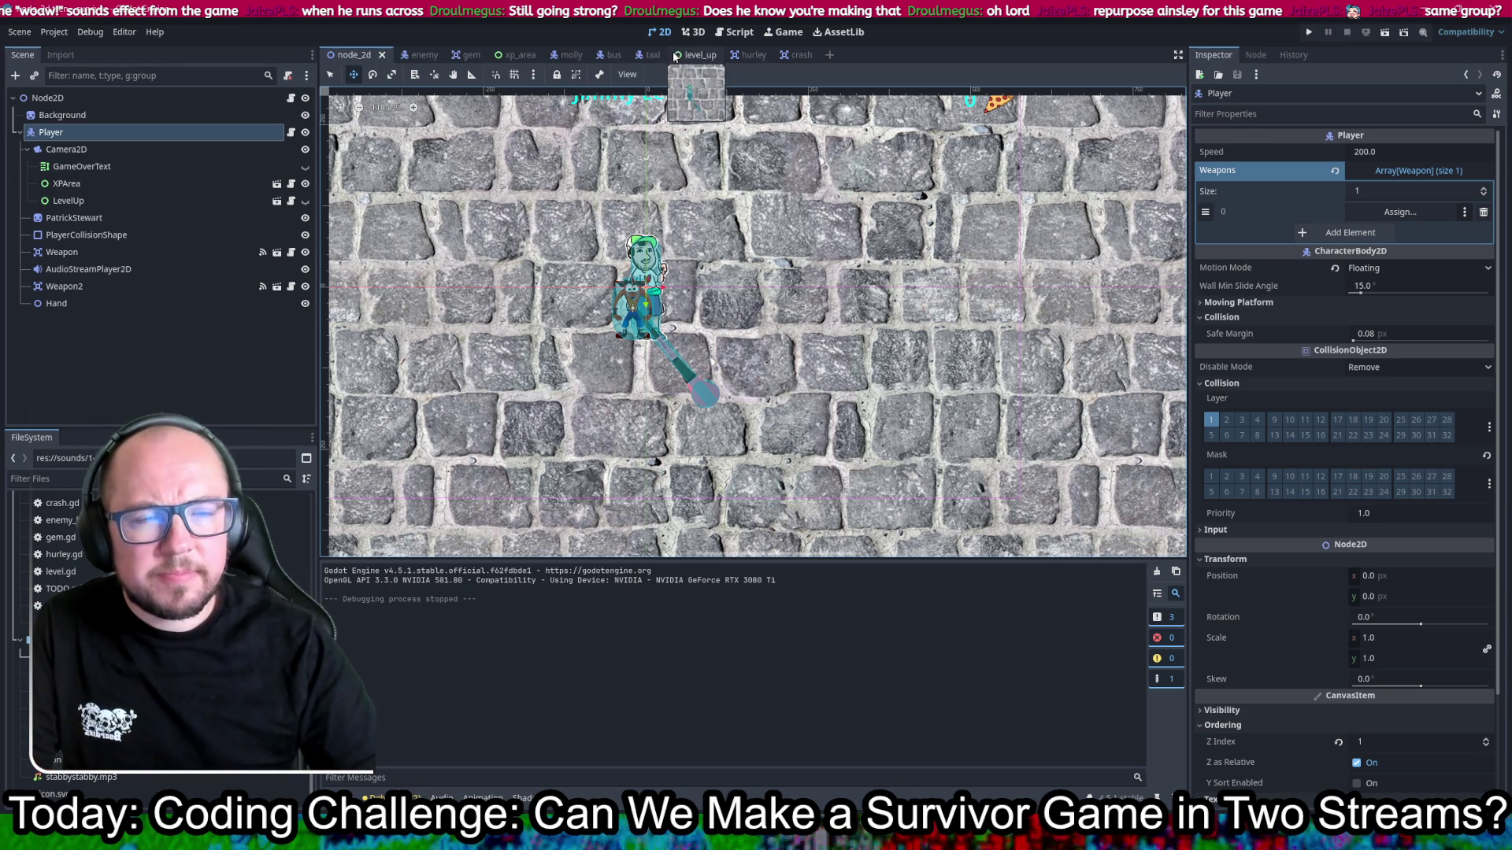
{"action": "scroll", "coordinate": [691, 288], "scroll_direction": "down", "scroll_amount": 3}
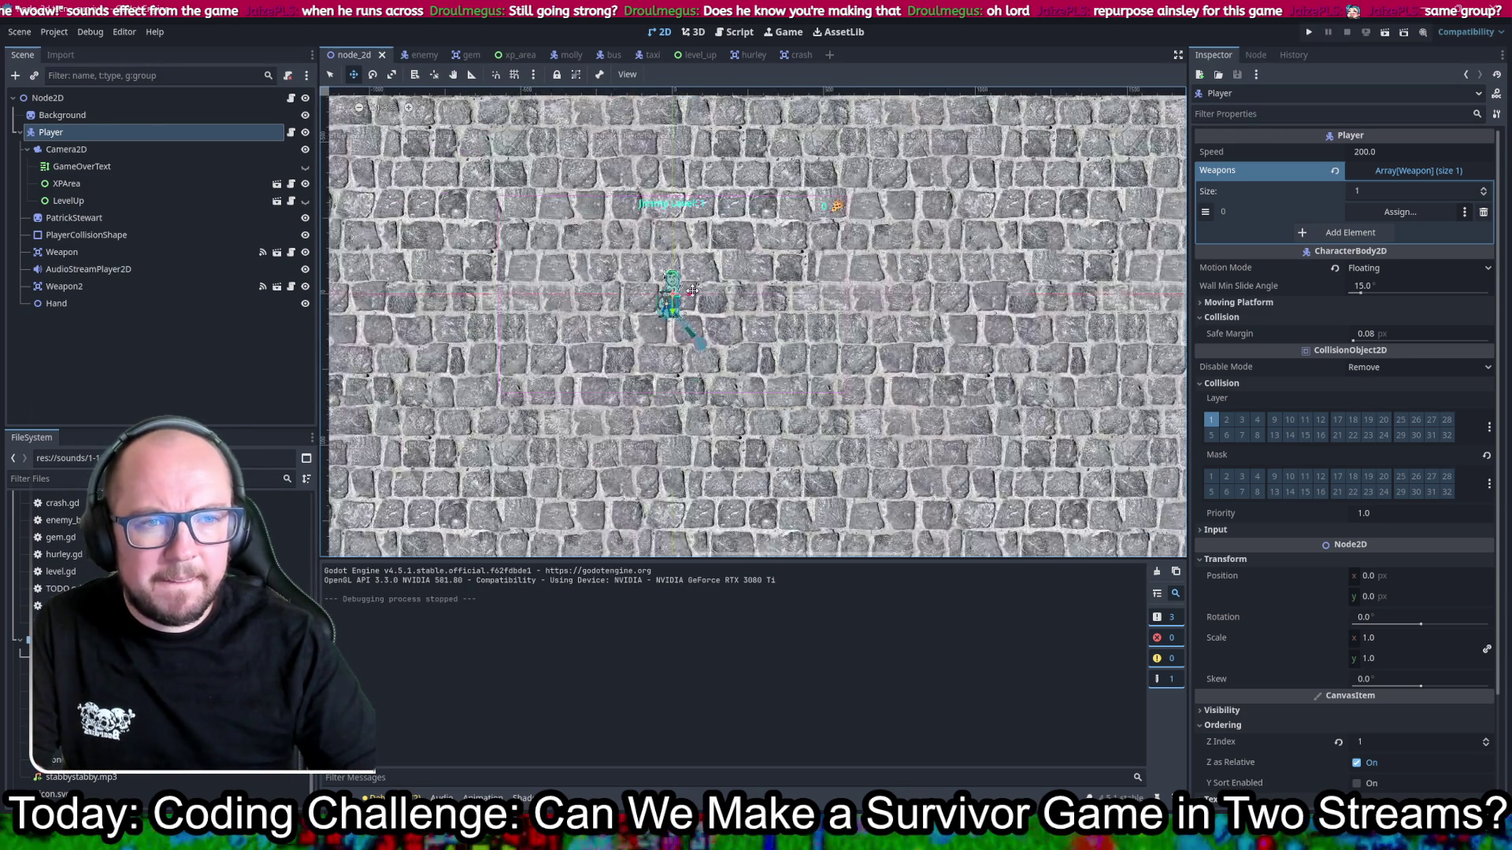
{"action": "scroll", "coordinate": [674, 268], "scroll_direction": "up", "scroll_amount": 3}
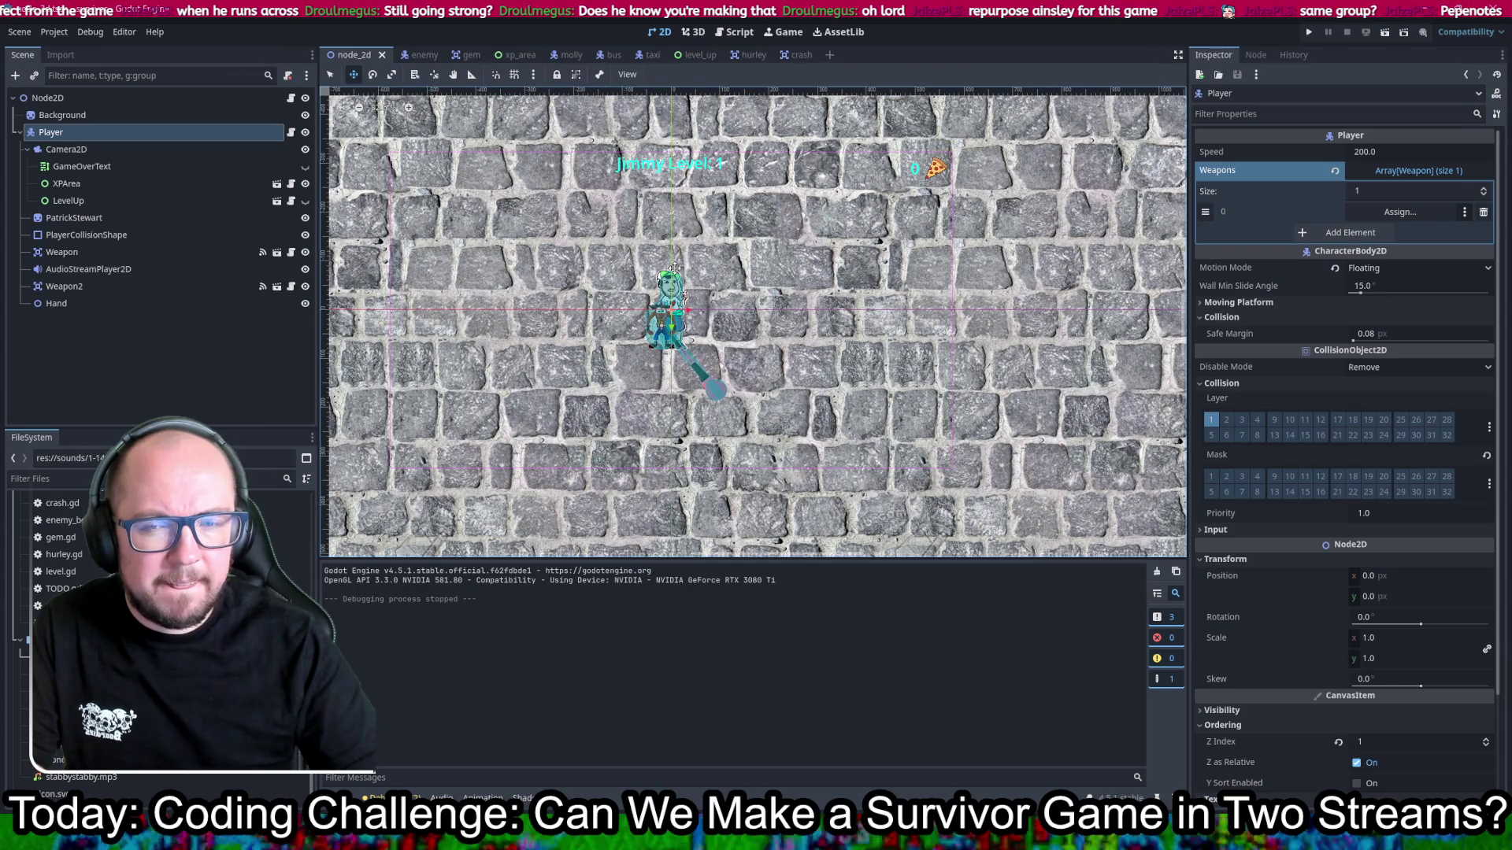
Step: Open crash.gd in the script editor and undo an 'abs(p' edit on line 19
{"action": "left_click", "coordinate": [739, 32]}
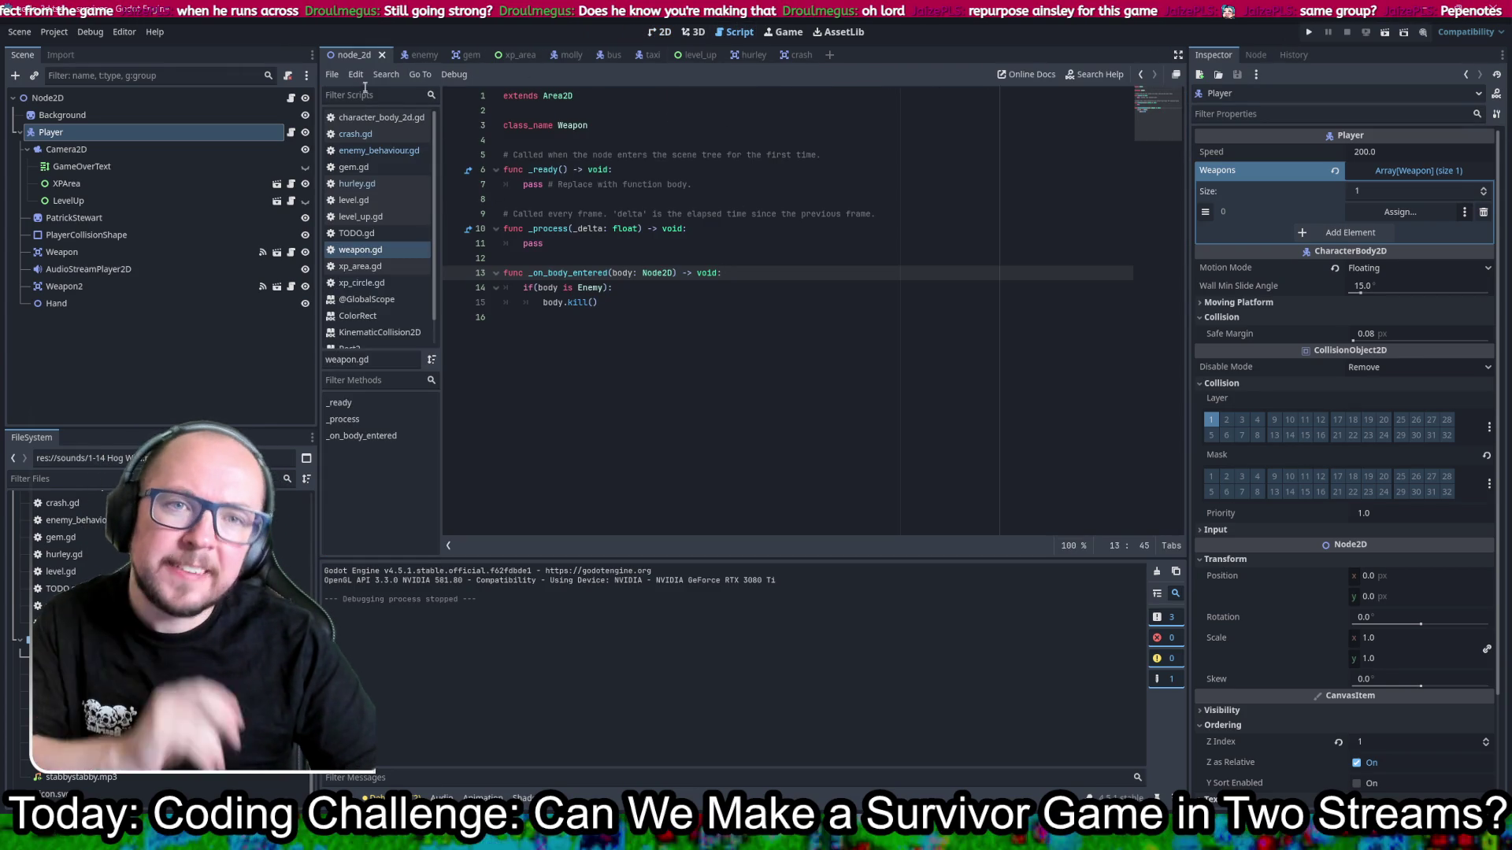
{"action": "left_click", "coordinate": [392, 136]}
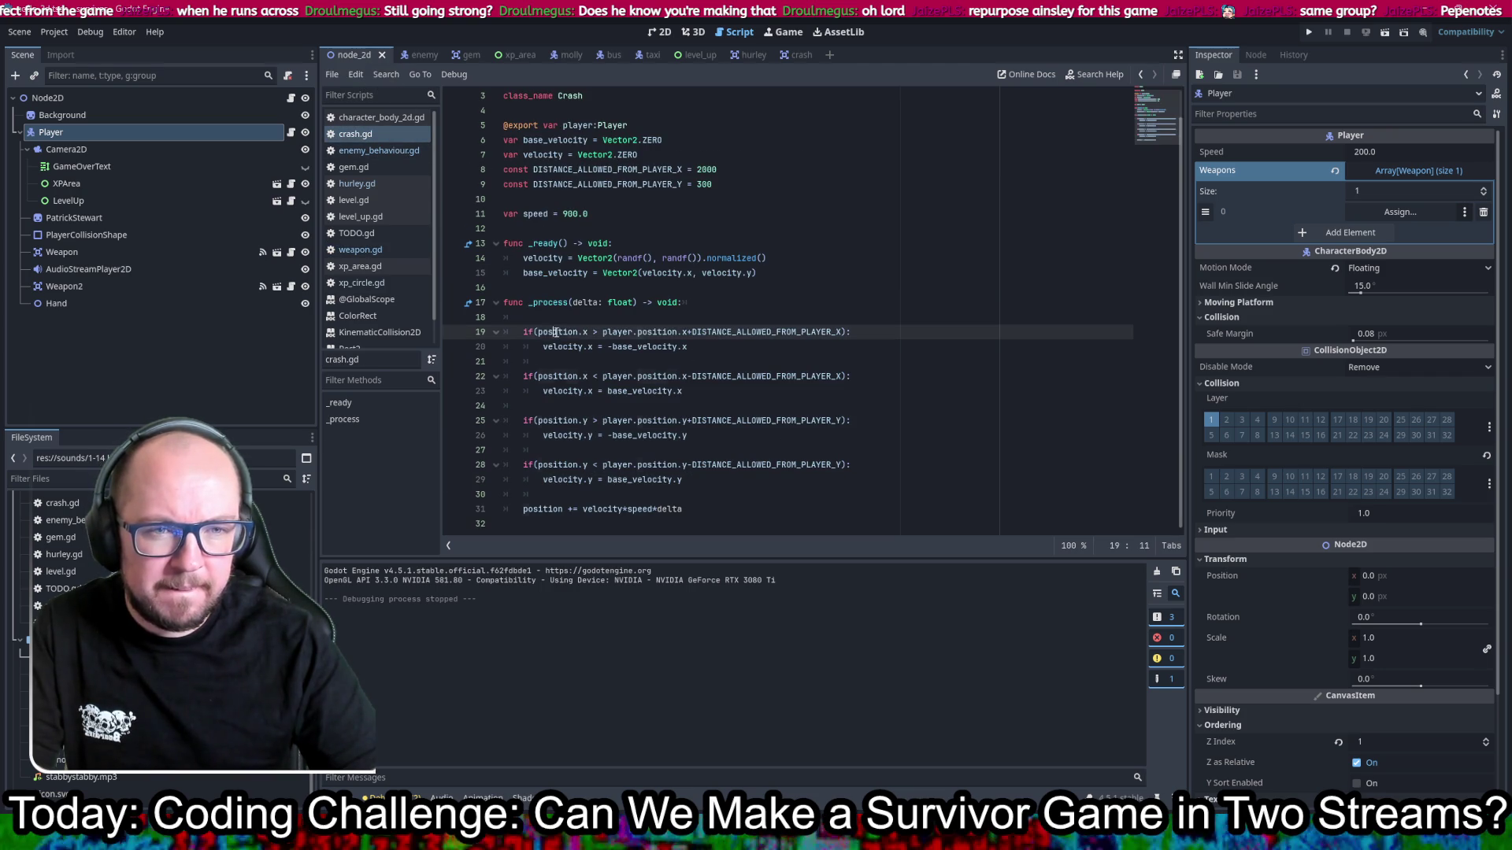
{"action": "left_click_drag", "start_coordinate": [587, 331], "coordinate": [538, 331]}
{"action": "type", "text": "abs("}
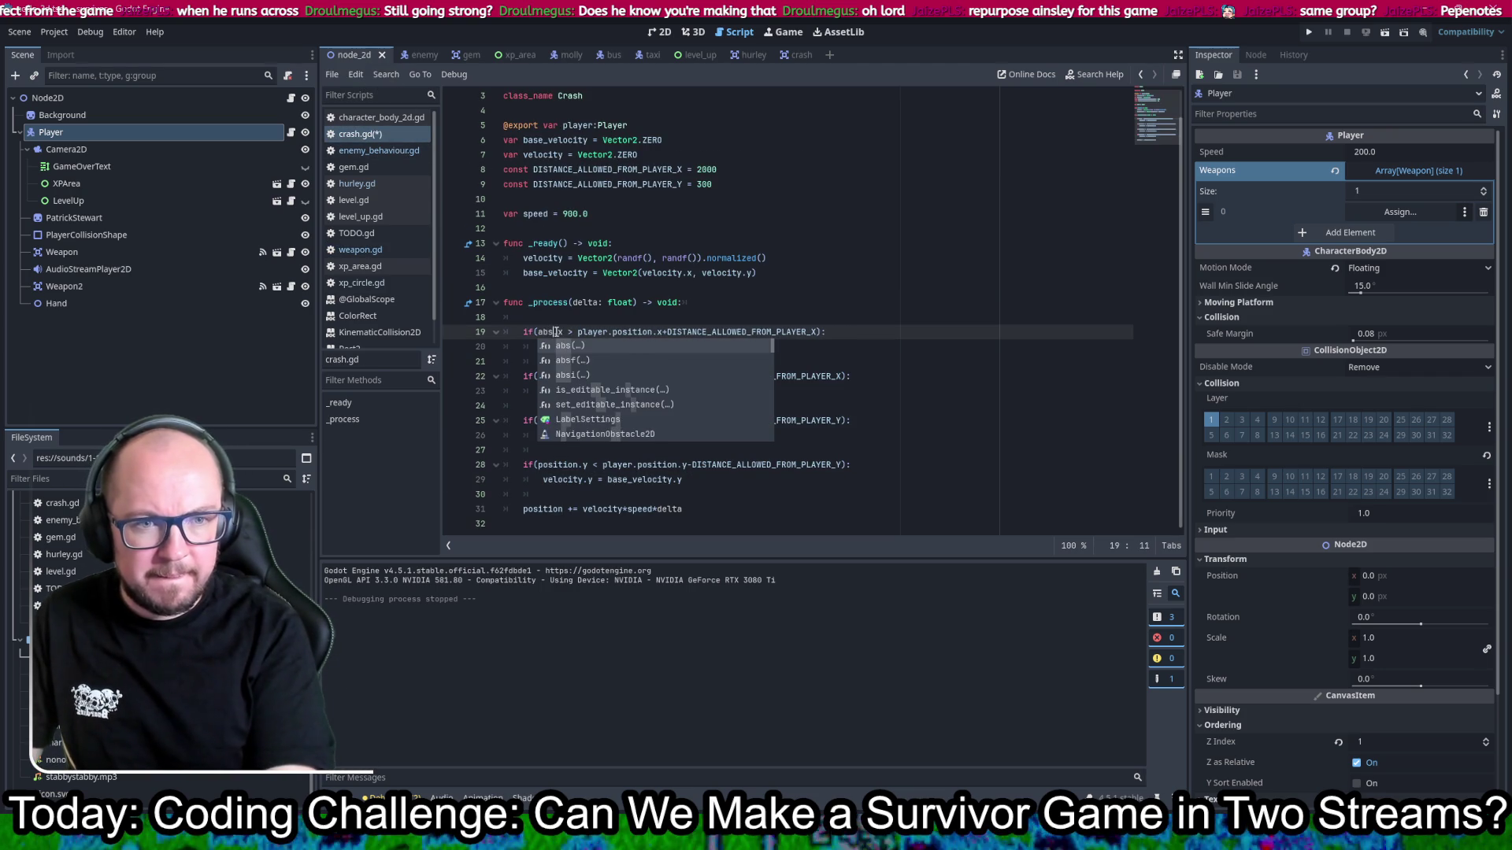
{"action": "type", "text": "p"}
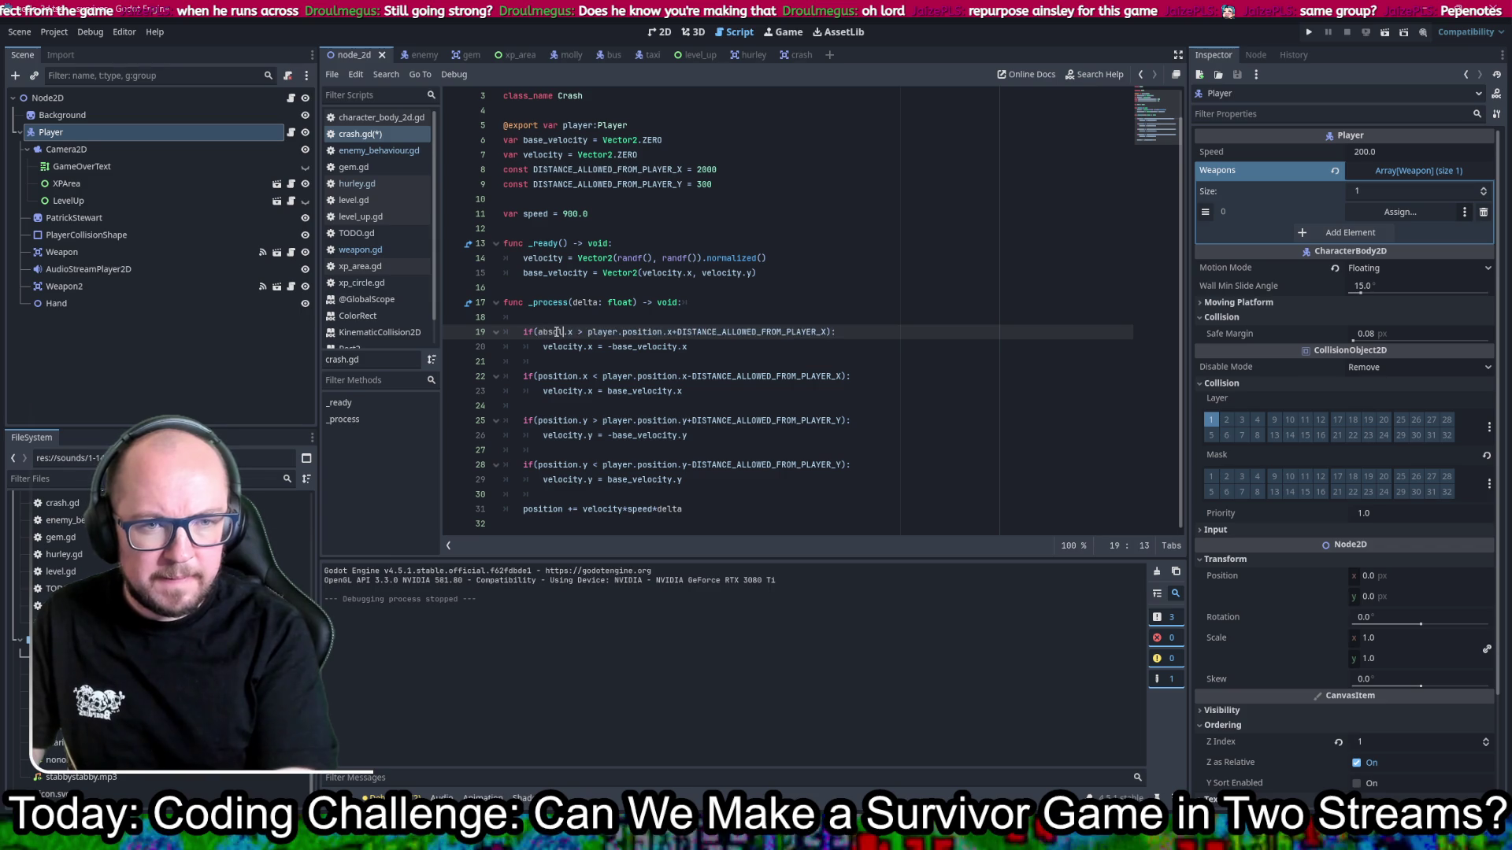
{"action": "key", "text": "ctrl+z"}
Step: Insert a new line at the top of _process reading 'self.abos', then switch to the browser
{"action": "left_click", "coordinate": [732, 311]}
{"action": "key", "text": "Return"}
{"action": "type", "text": "self."}
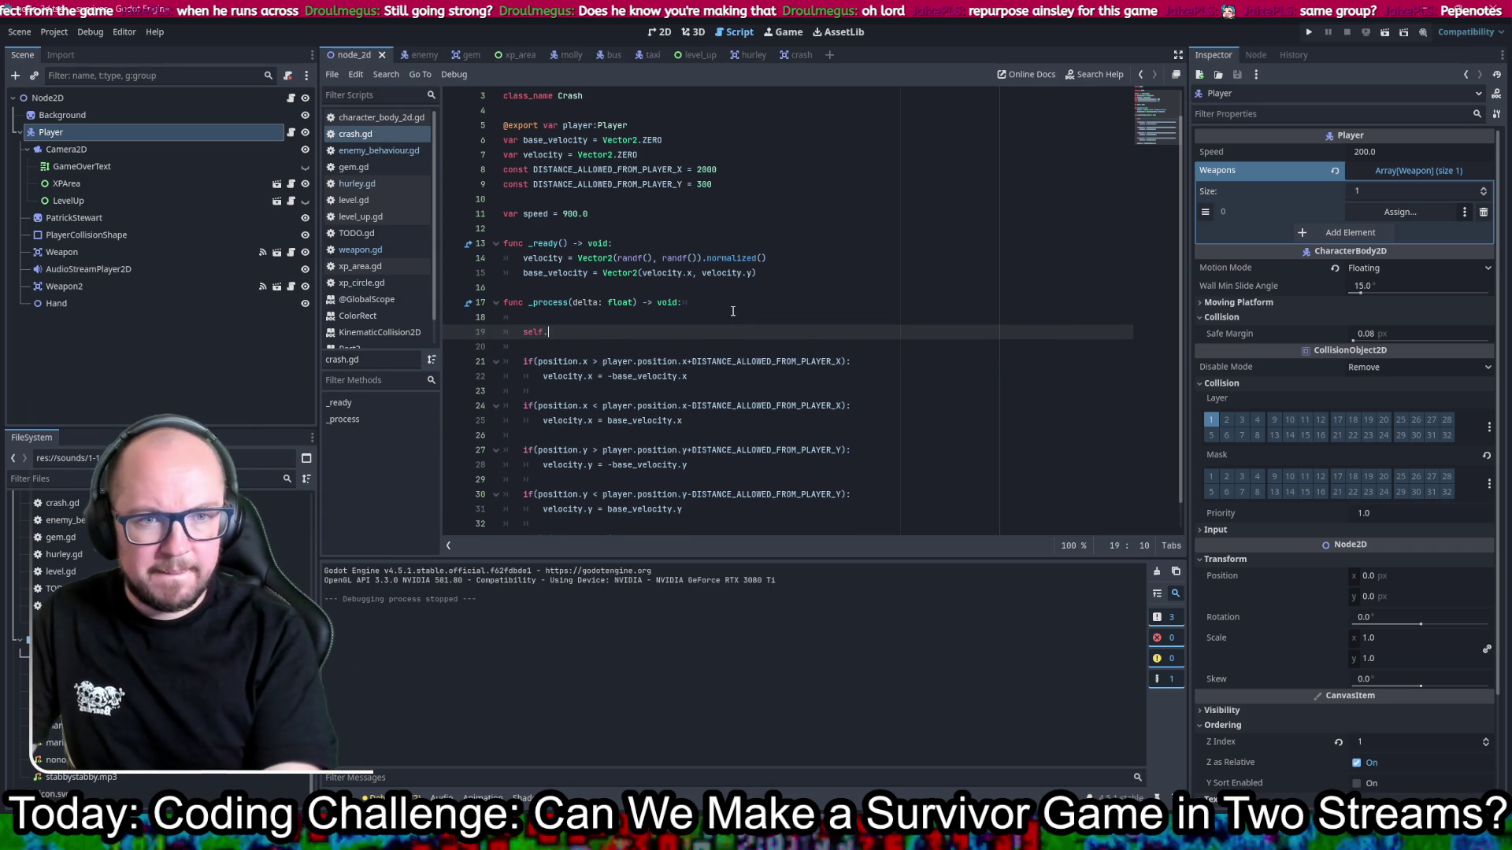
{"action": "type", "text": "abo"}
{"action": "type", "text": "so"}
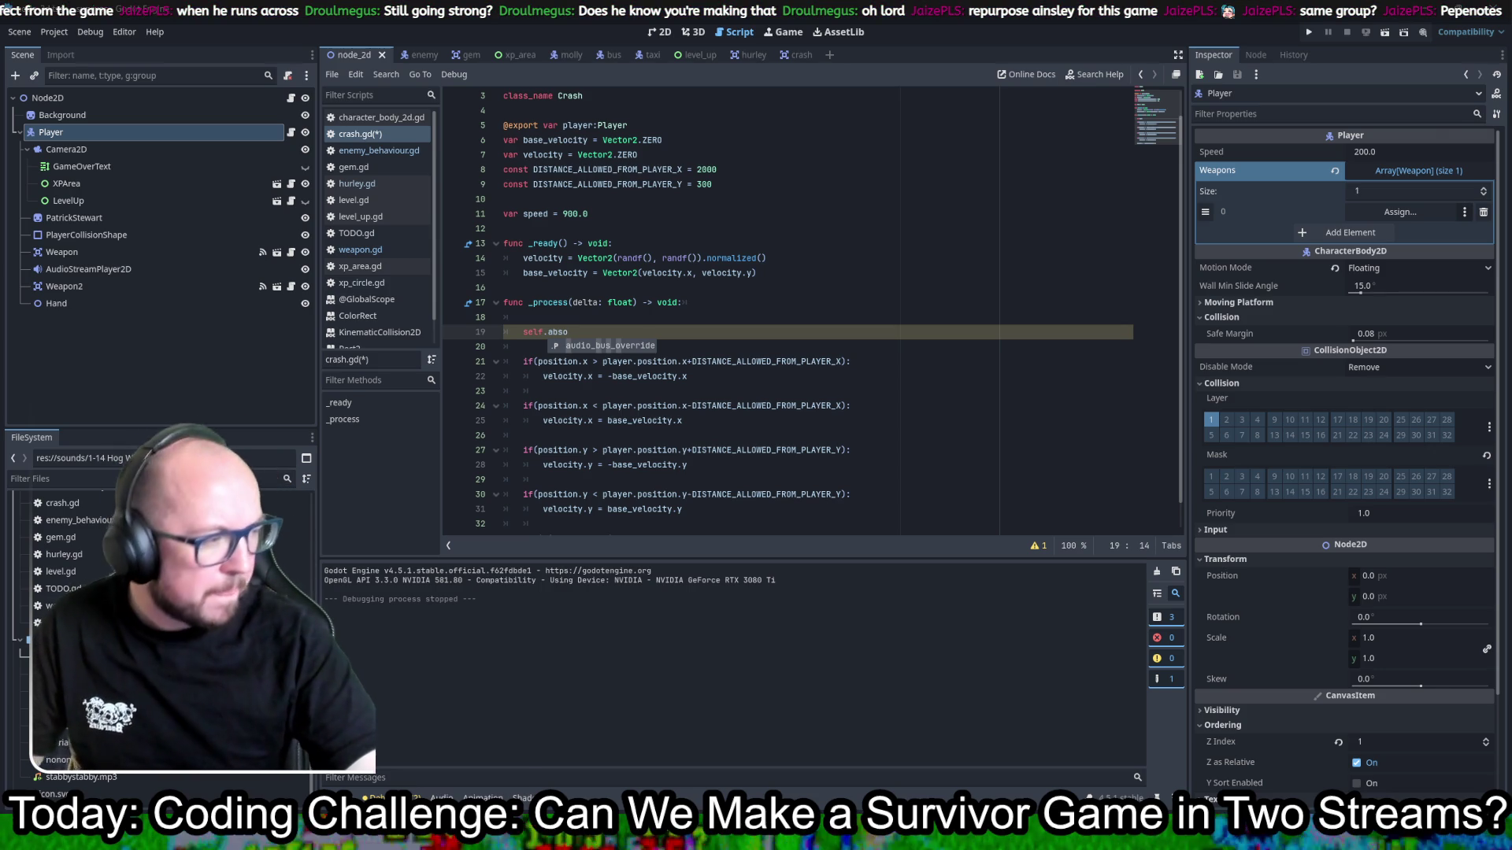
{"action": "key", "text": "alt+Tab"}
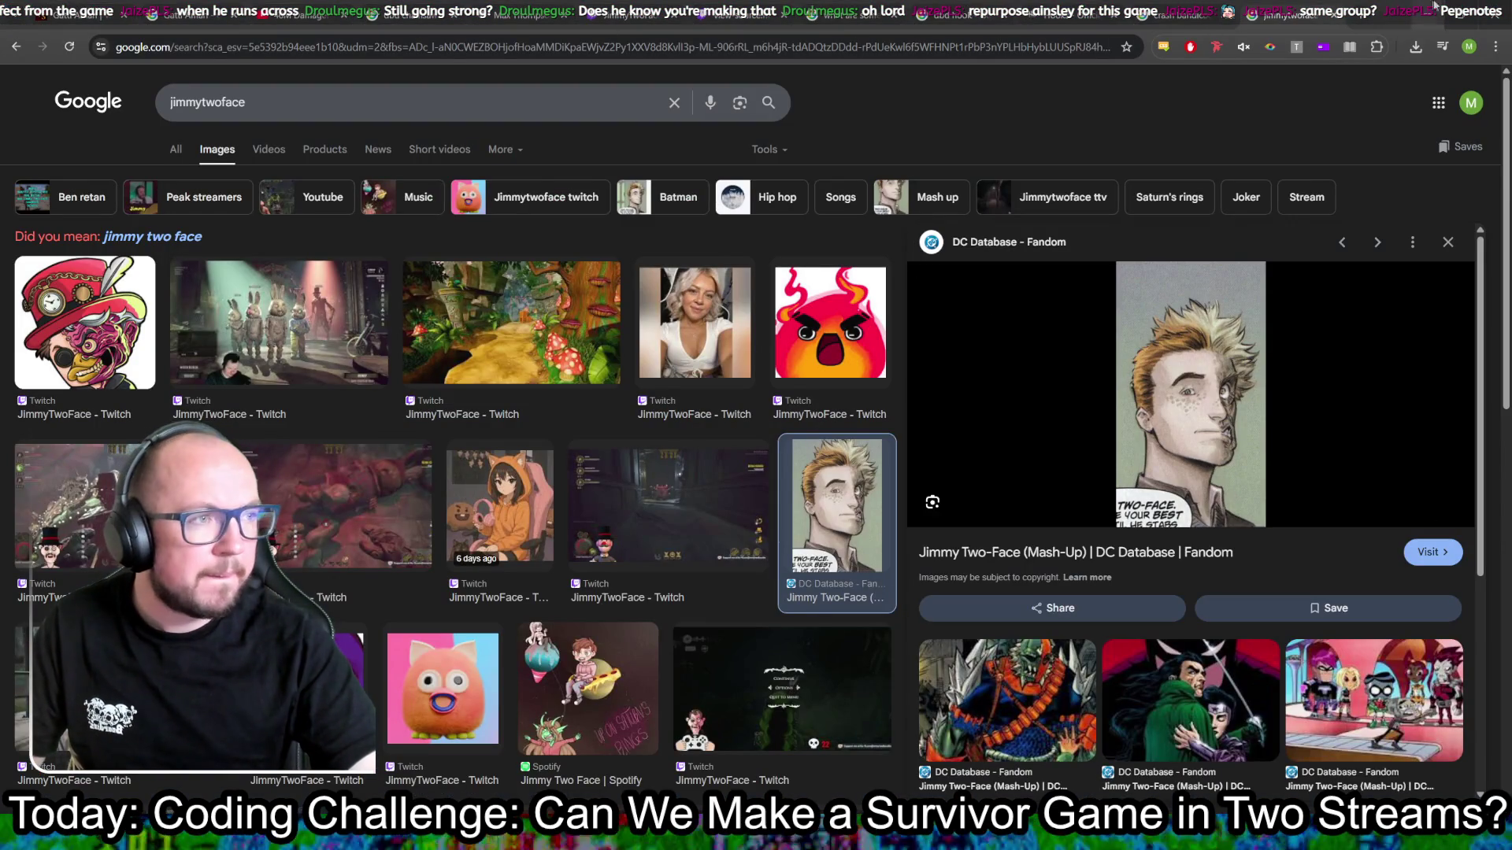
Step: Switch from the Chrome image results back to Godot's crash.gd script
{"action": "key", "text": "alt+Tab"}
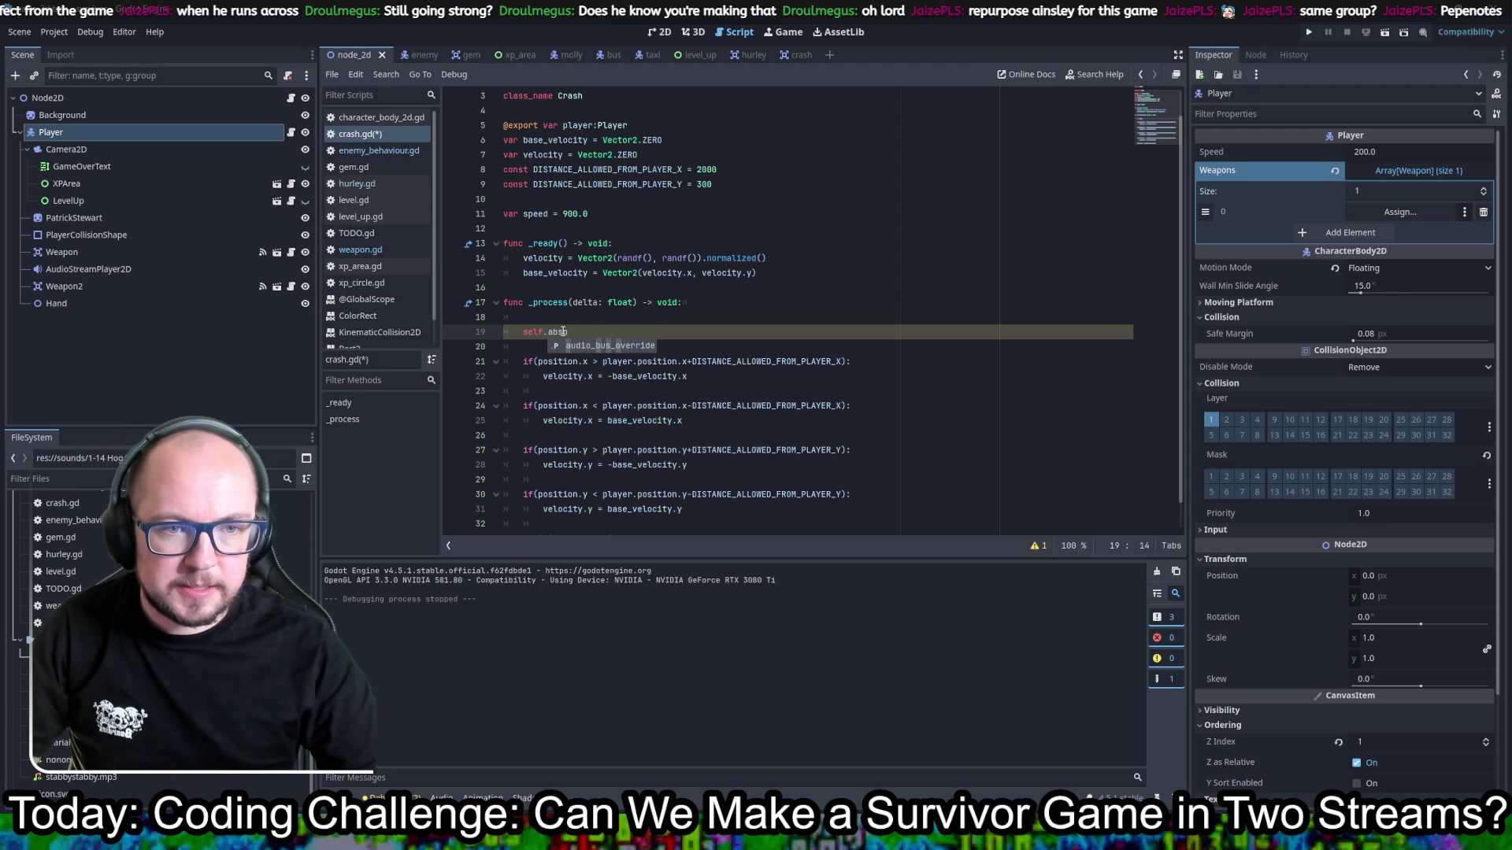
Step: Complete the temporary line to self.global_position, then delete it and save the script
{"action": "key", "text": "ctrl+shift+Left"}
{"action": "type", "text": "global"}
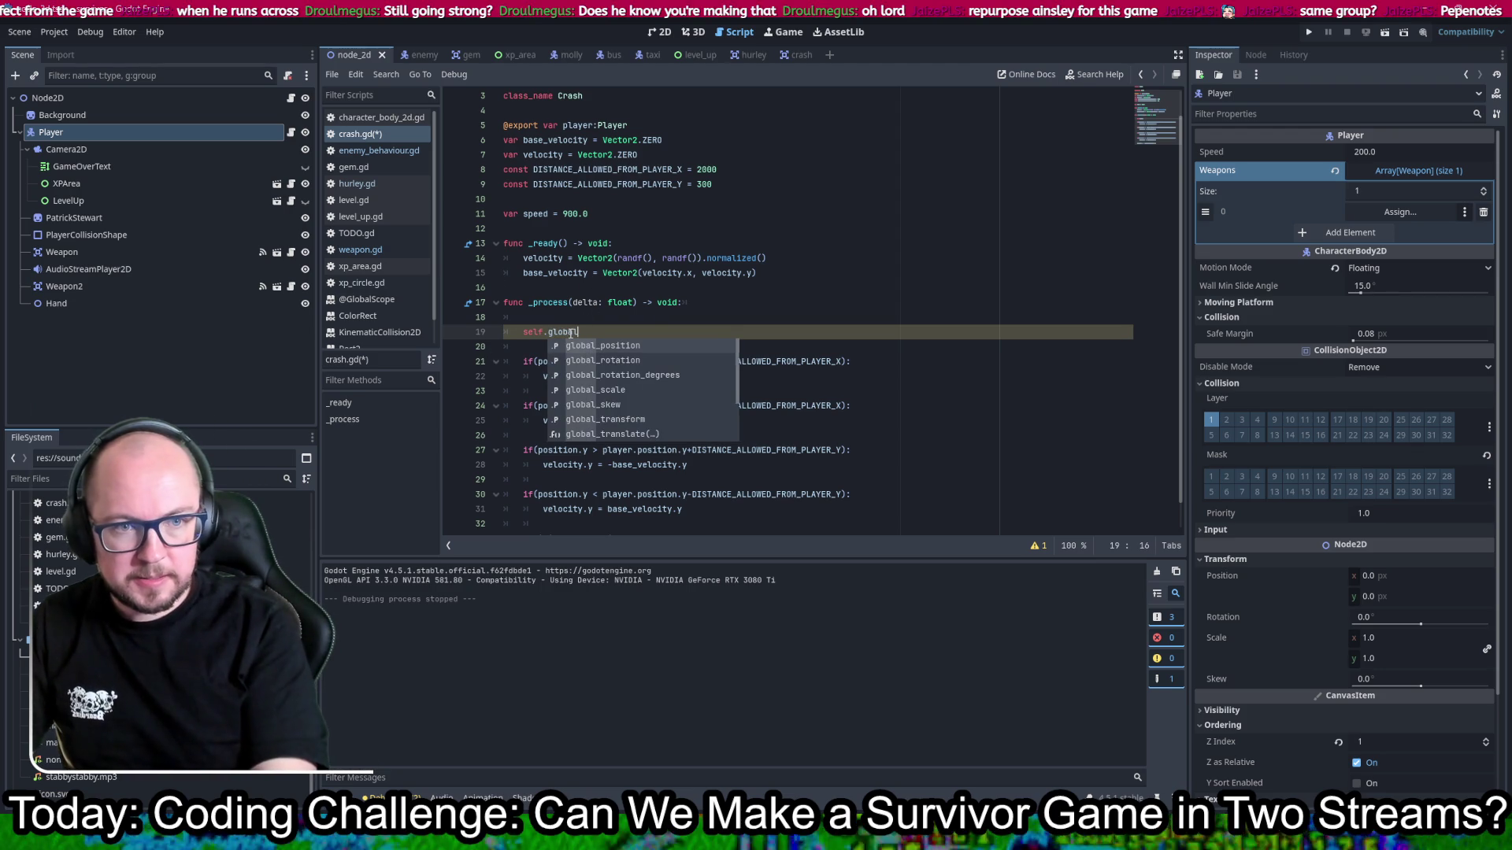
{"action": "key", "text": "Return"}
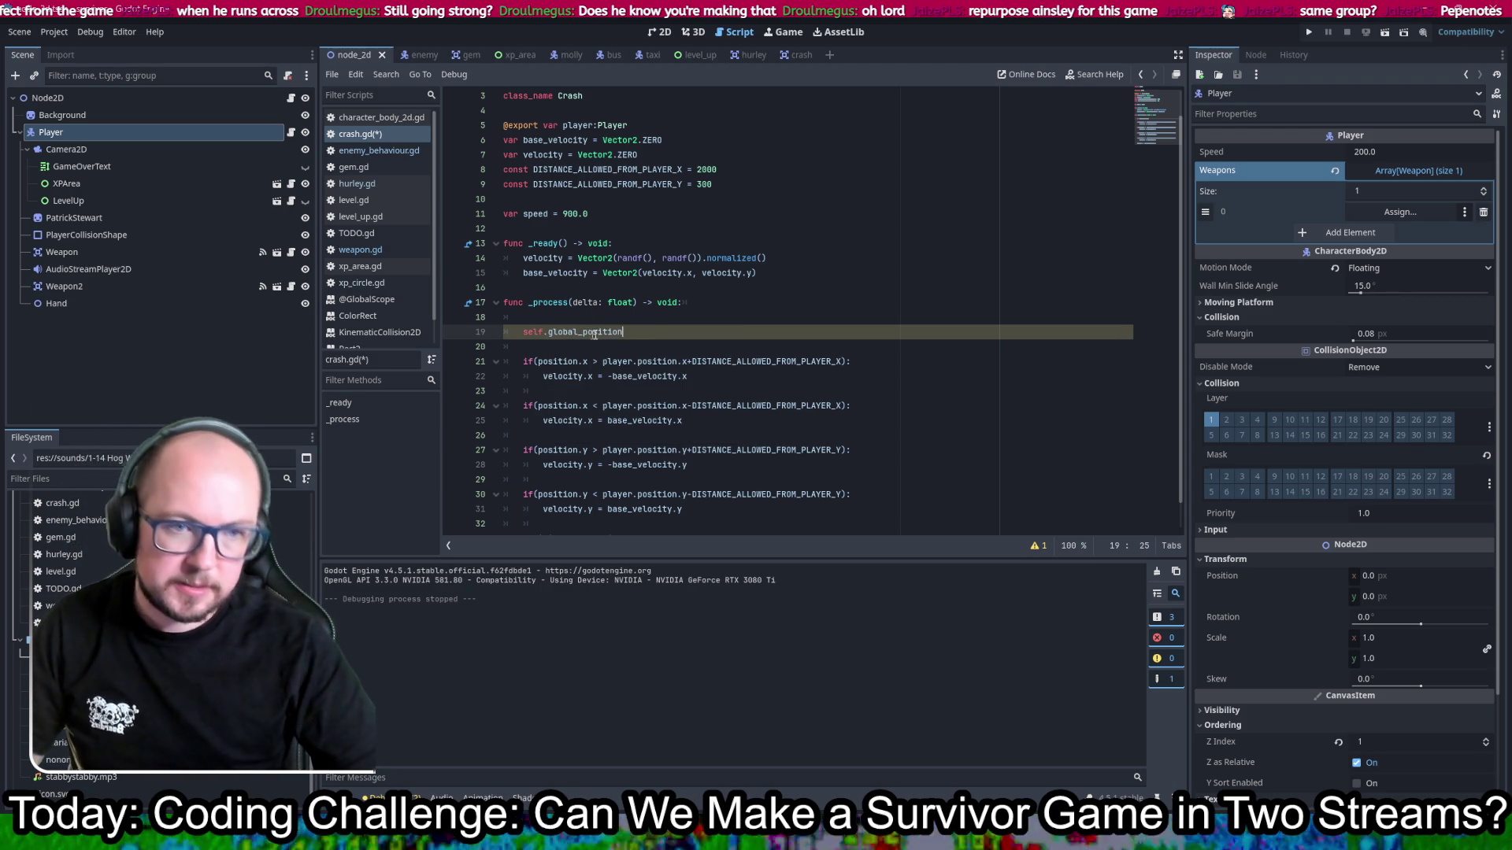
{"action": "mouse_move", "coordinate": [622, 331]}
{"action": "left_mouse_down"}
{"action": "mouse_move", "coordinate": [622, 347]}
{"action": "mouse_move", "coordinate": [724, 297]}
{"action": "left_mouse_up"}
{"action": "key", "text": "BackSpace"}
{"action": "key", "text": "ctrl+s"}
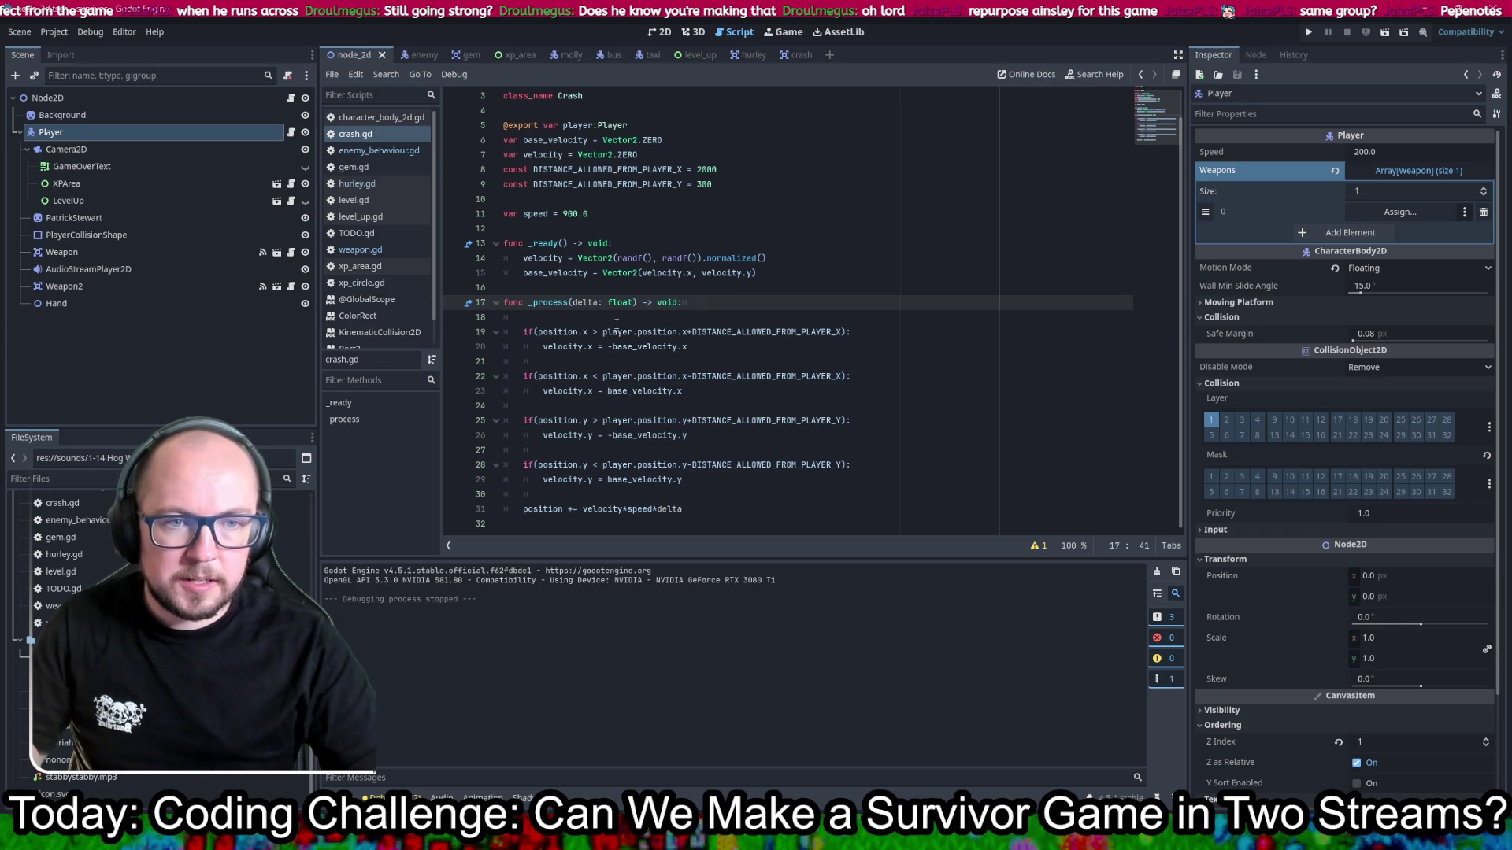
Step: Replace position with global_position in the boundary checks on lines 19, 22 and 25
{"action": "double_click", "coordinate": [551, 332]}
{"action": "type", "text": "global_position"}
{"action": "double_click", "coordinate": [692, 331]}
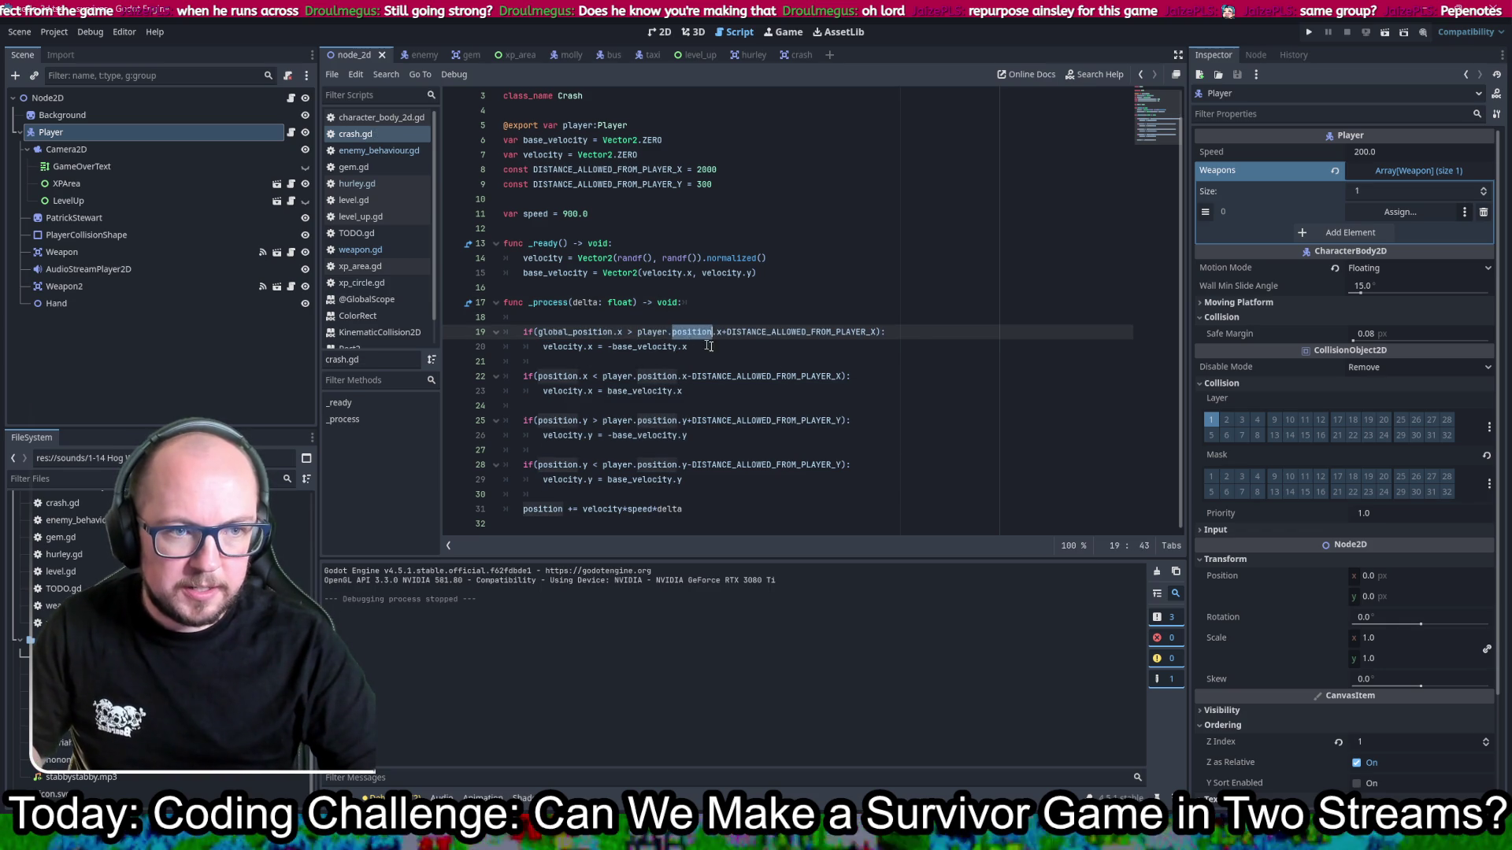
{"action": "type", "text": "global_position"}
{"action": "double_click", "coordinate": [573, 376]}
{"action": "type", "text": "global_position"}
{"action": "double_click", "coordinate": [691, 375]}
{"action": "type", "text": "global_position"}
{"action": "double_click", "coordinate": [559, 420]}
{"action": "type", "text": "global_position"}
Step: Paste global_position into both sides of line 28's check, save crash.gd, and run the game
{"action": "double_click", "coordinate": [557, 464]}
{"action": "type", "text": "global_position"}
{"action": "double_click", "coordinate": [692, 464]}
{"action": "type", "text": "global_position"}
{"action": "key", "text": "ctrl+s"}
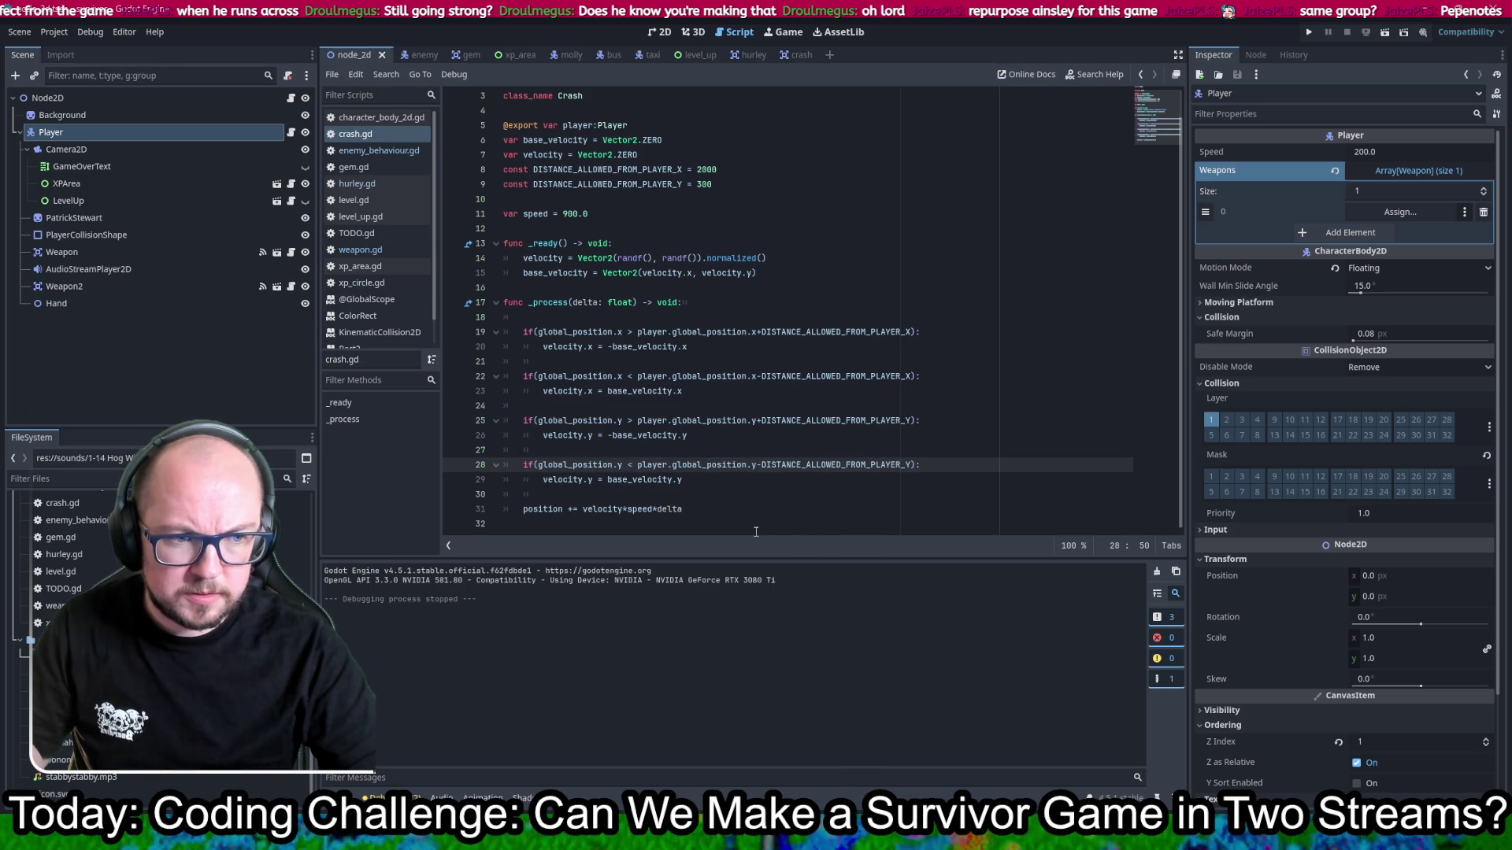
{"action": "key", "text": "F5"}
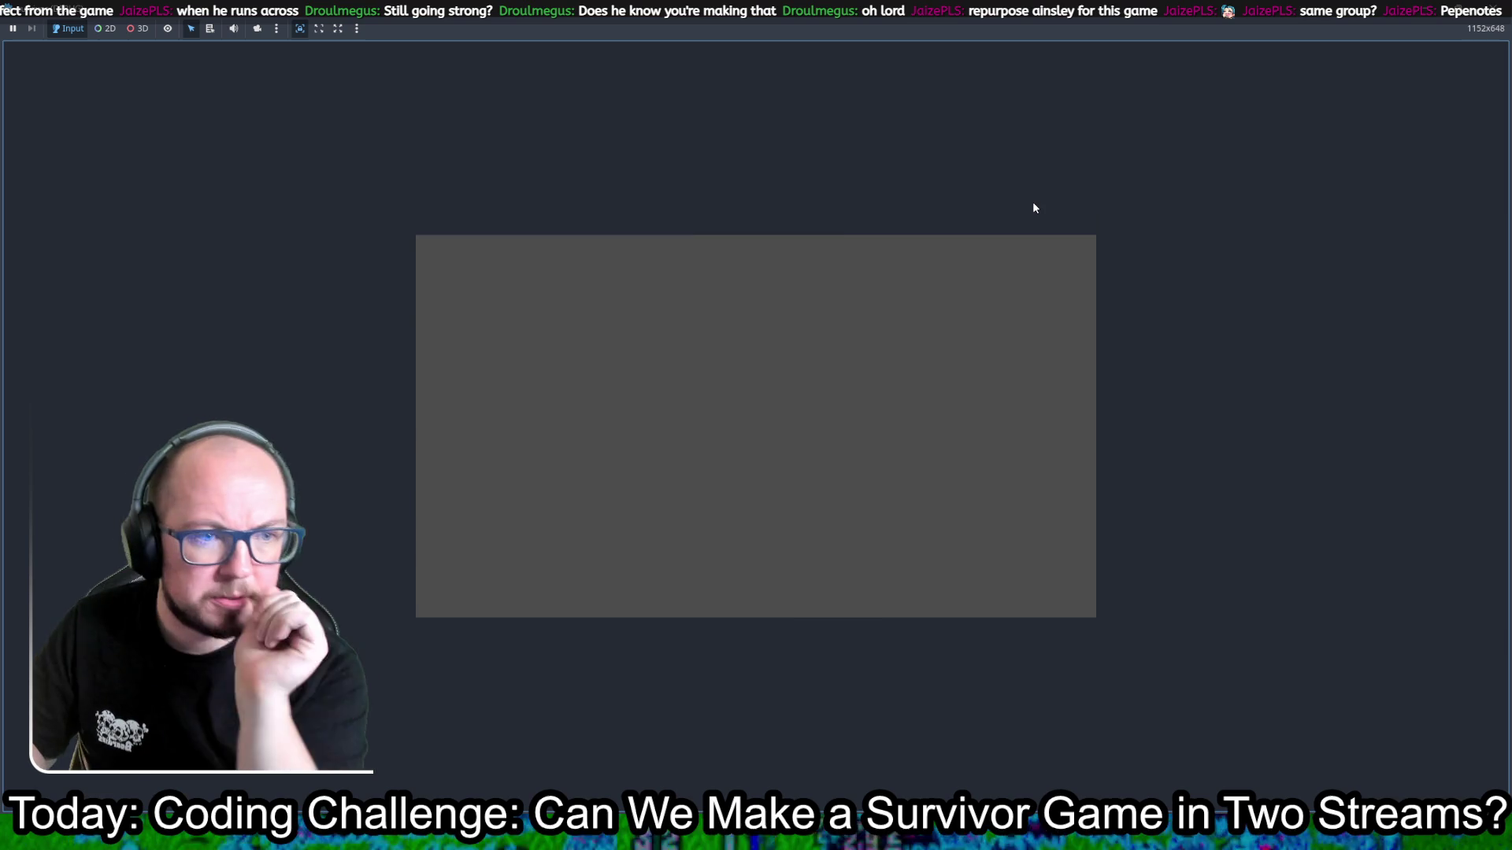
Step: Walk the player up and across the field among enemies, then stop with F8
{"action": "key", "text": "w"}
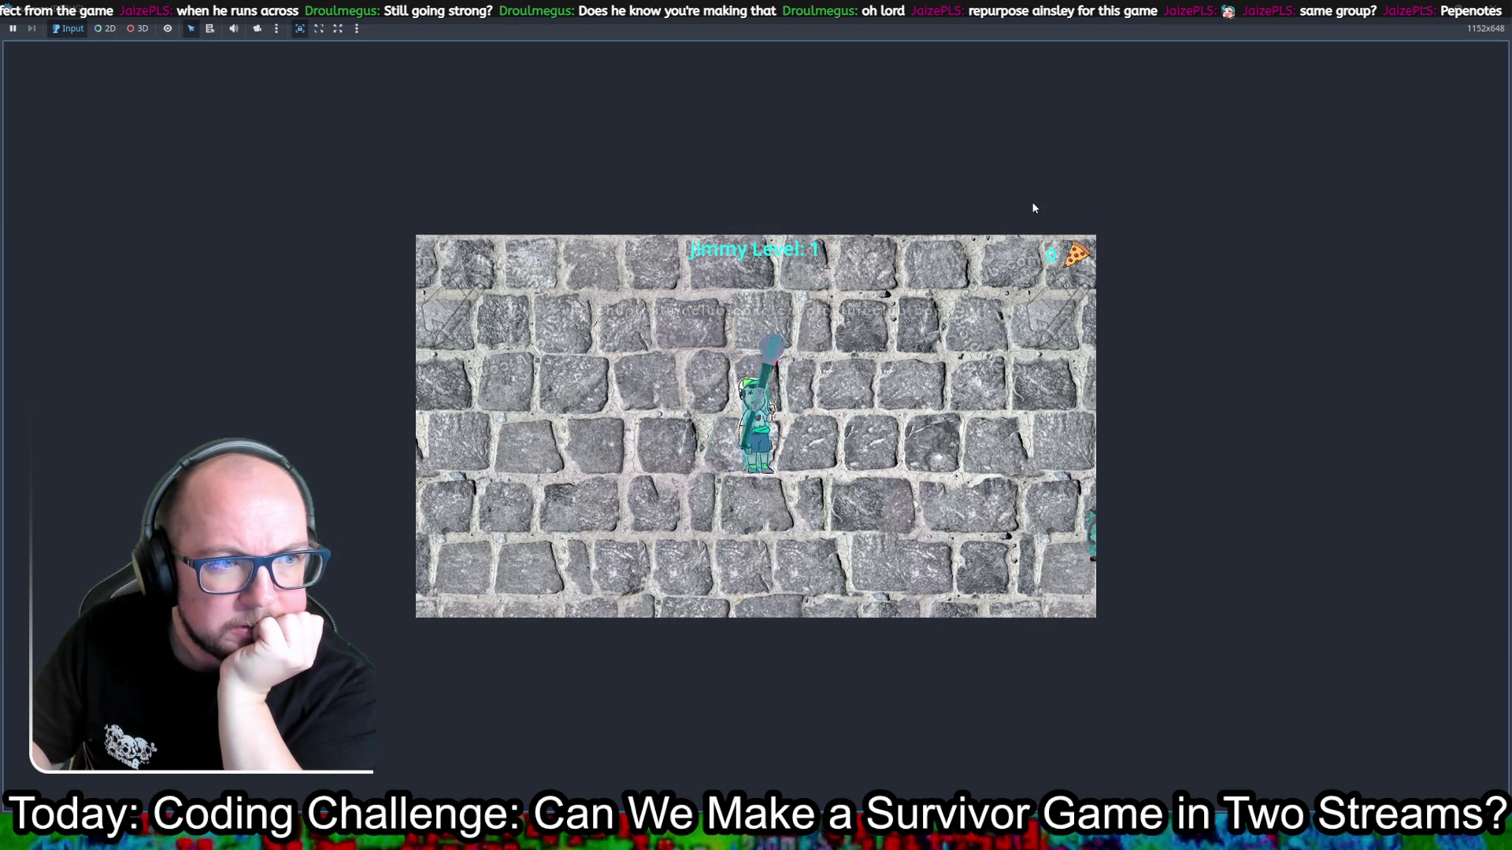
{"action": "key", "text": "Up"}
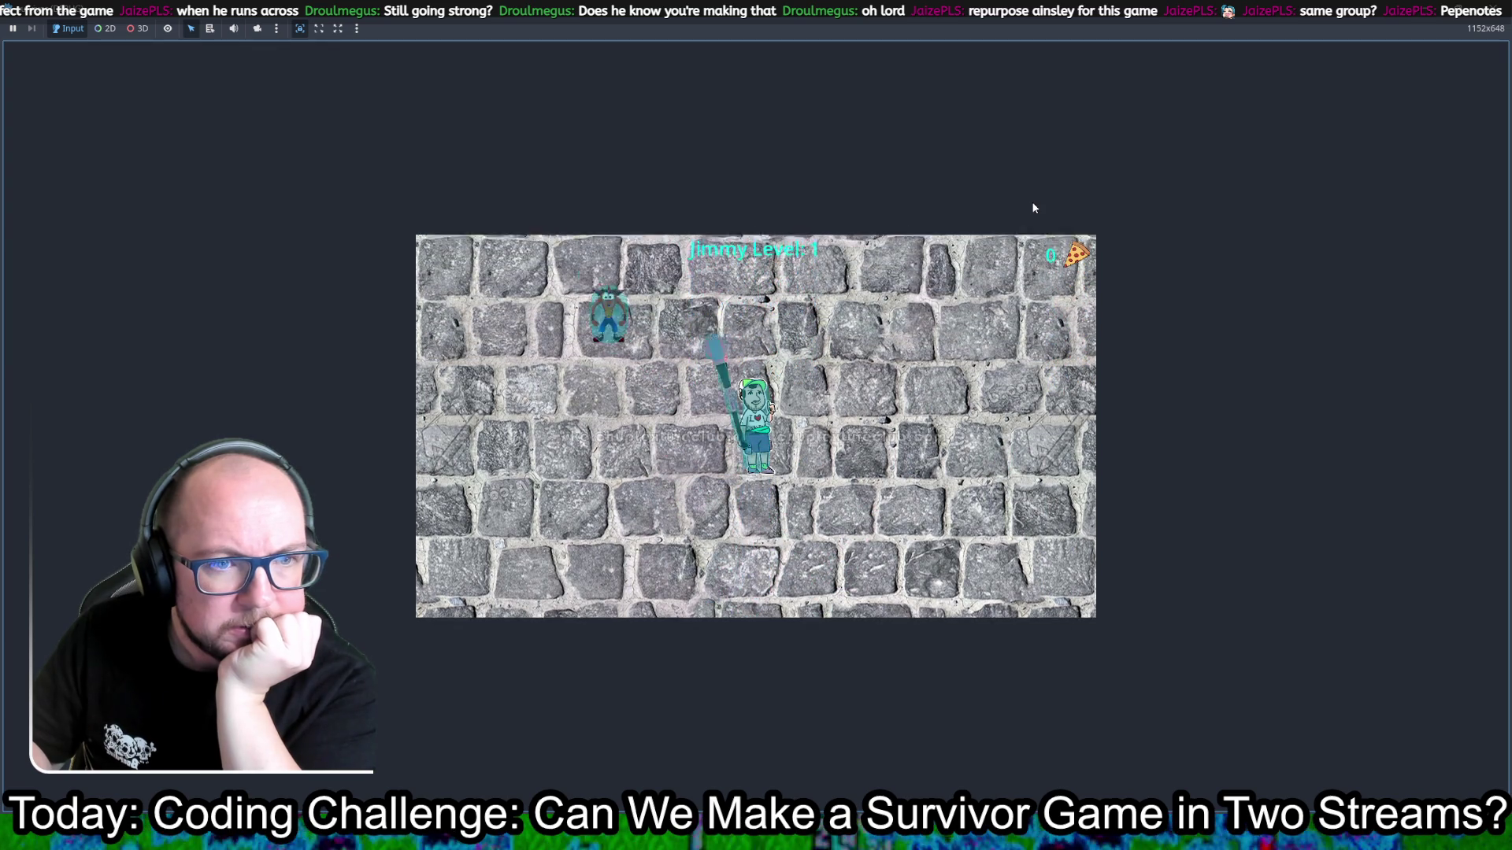
{"action": "key", "text": "Up"}
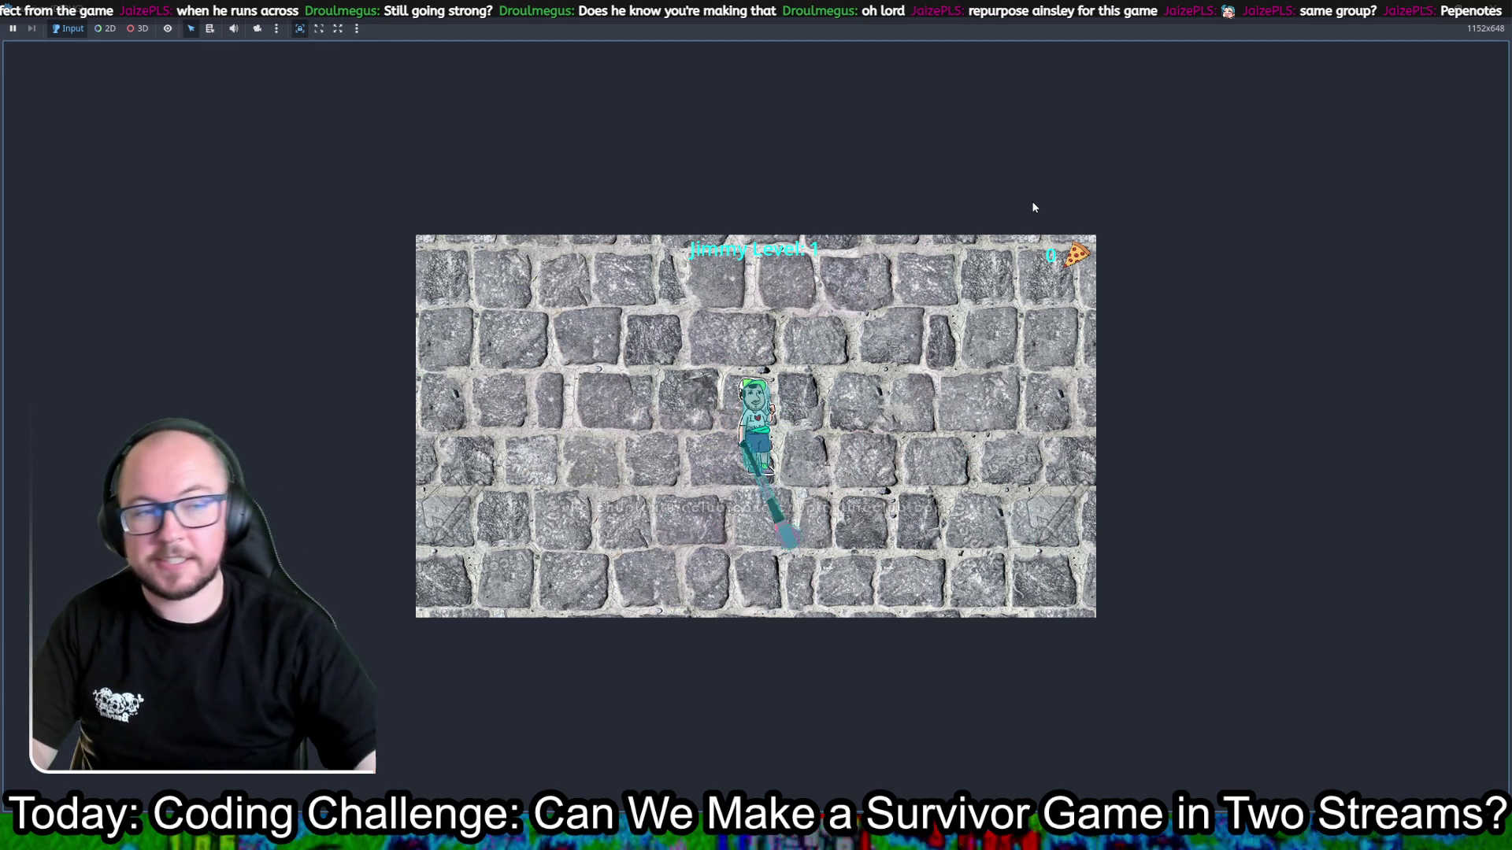
{"action": "key", "text": "F8"}
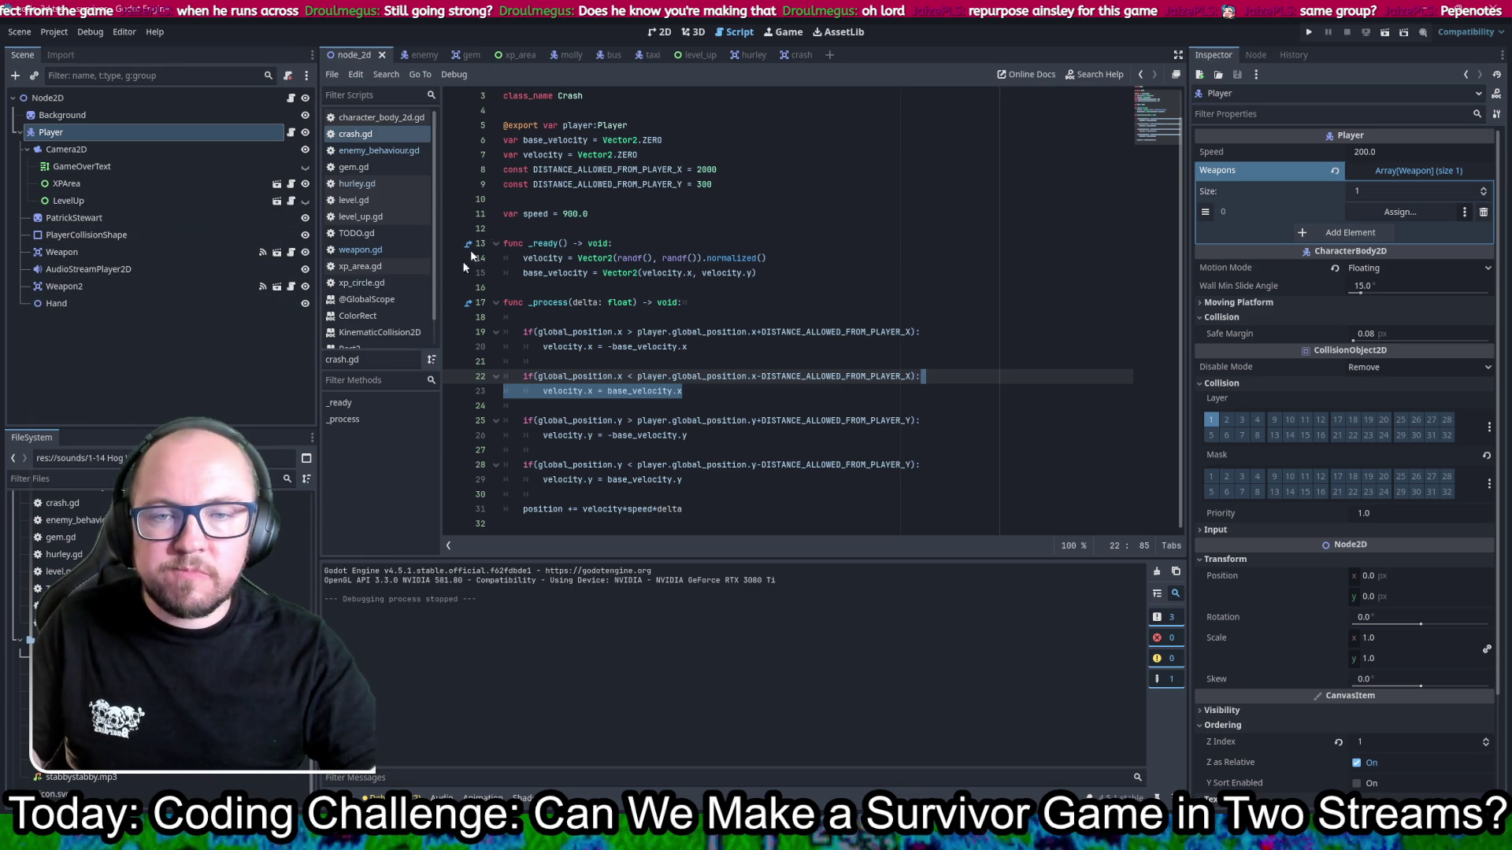
Step: Open the crash scene to view its CollisionShape2D, then run the game again
{"action": "left_click", "coordinate": [800, 58]}
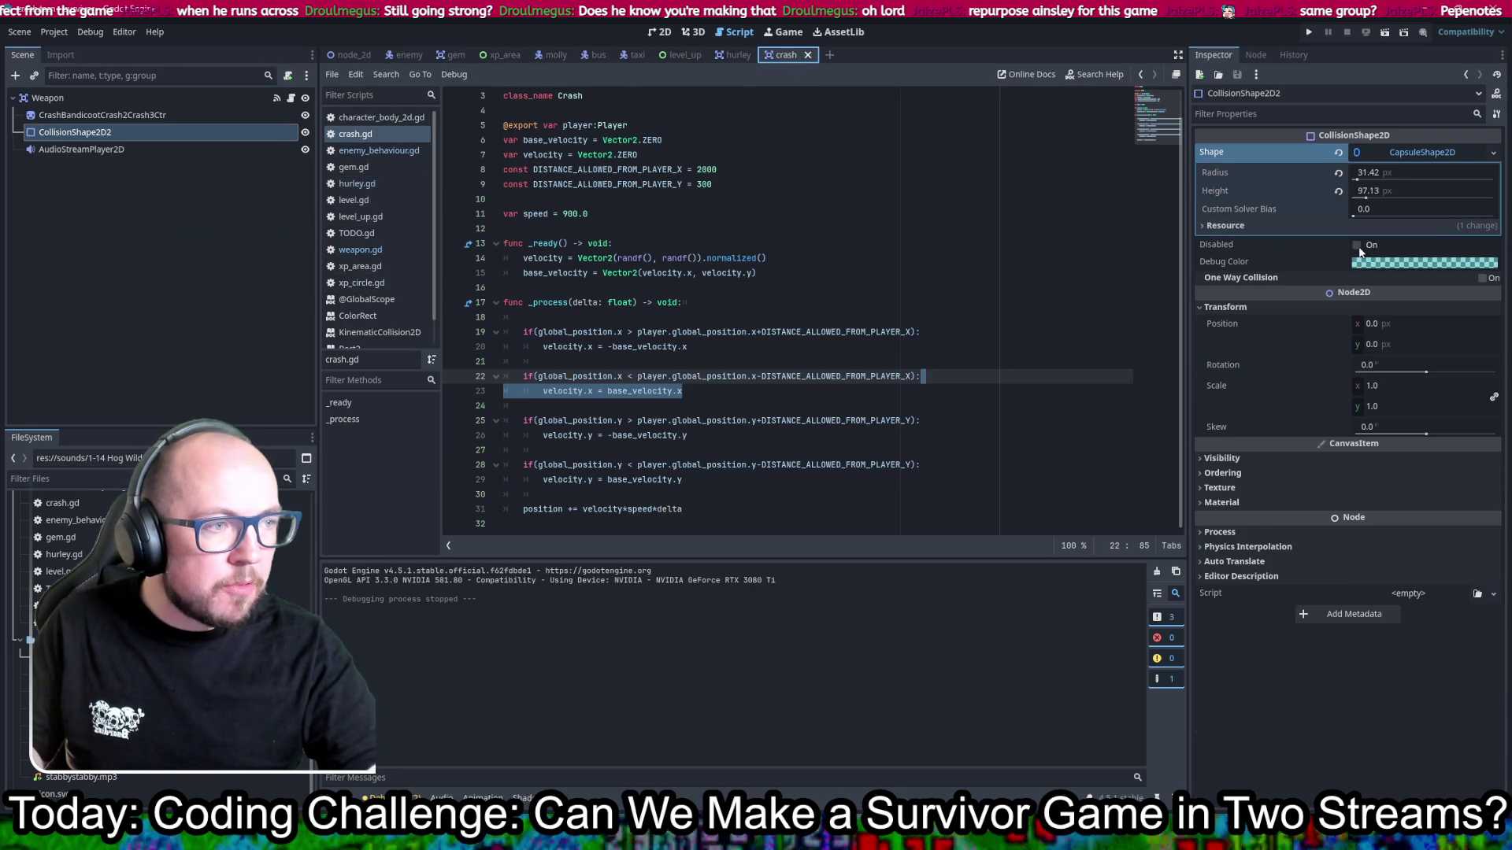
{"action": "left_click", "coordinate": [1309, 33]}
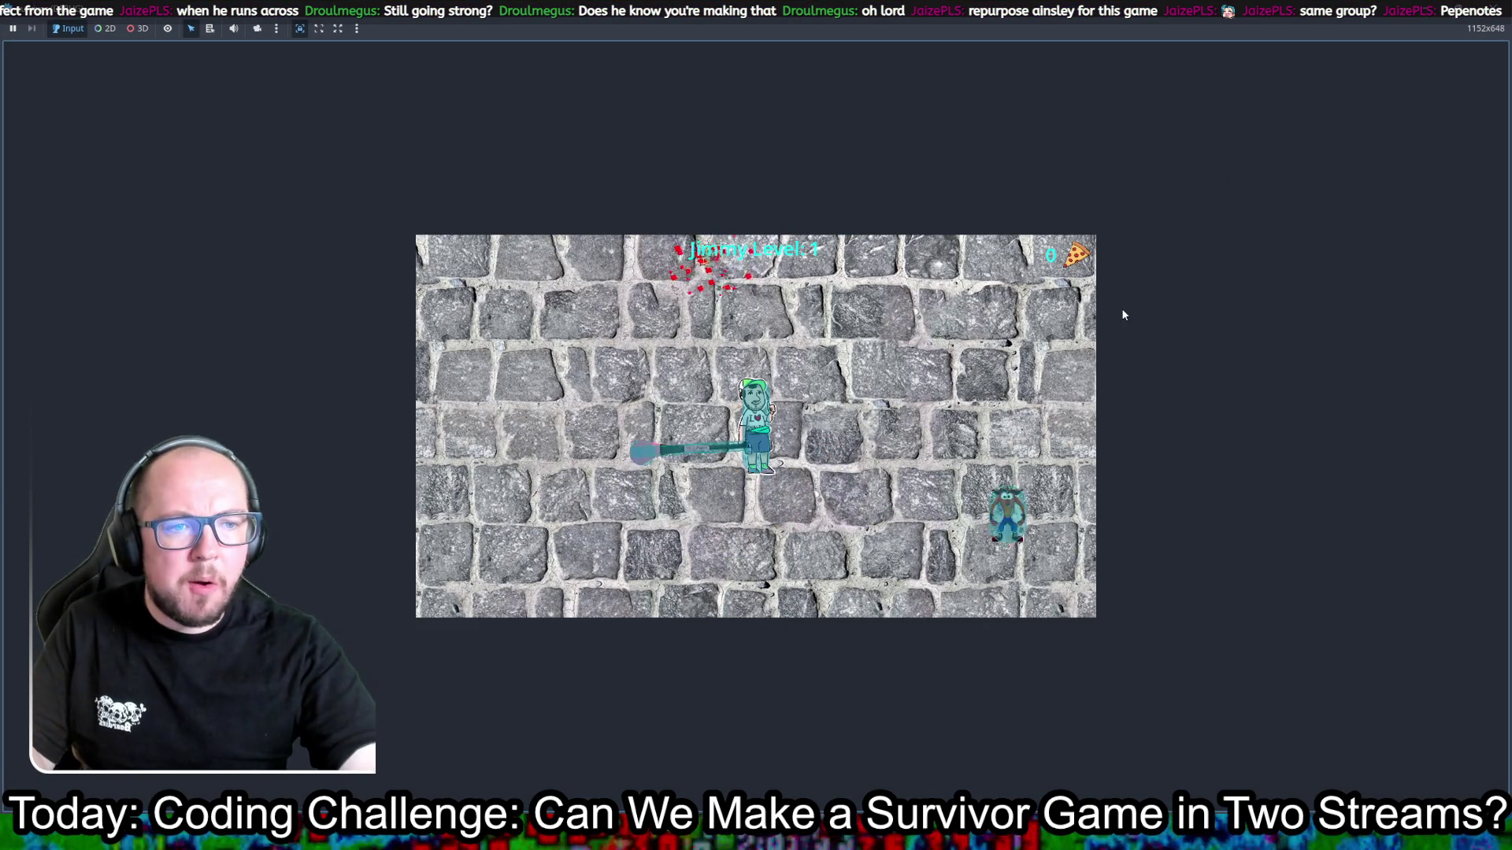
Step: Walk the player around with WASD, dodging enemies and collecting pizzas to a count of 4, then stop with F8
{"action": "key", "text": "w"}
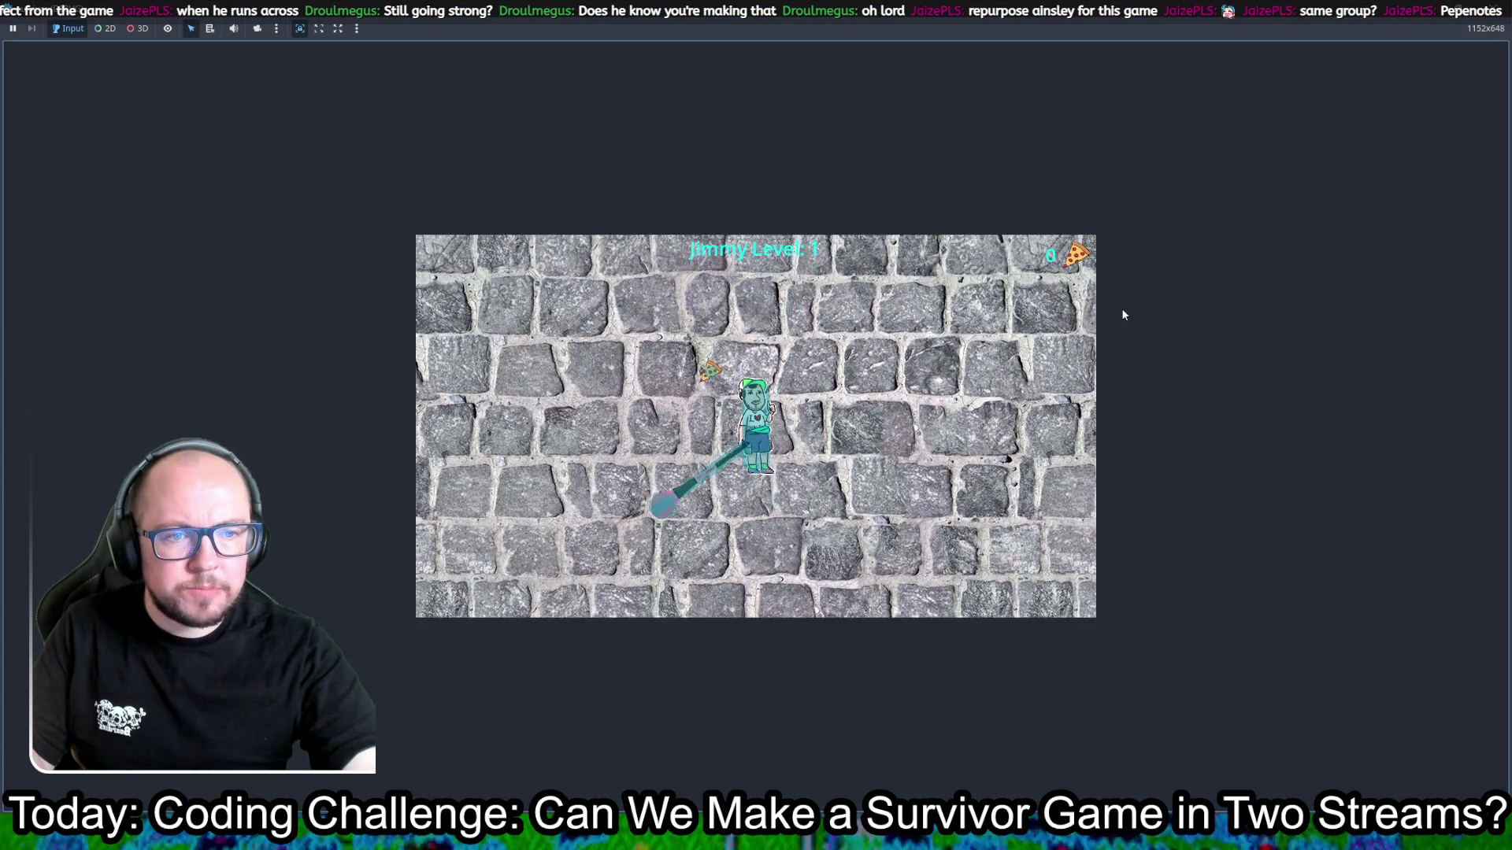
{"action": "key", "text": "w"}
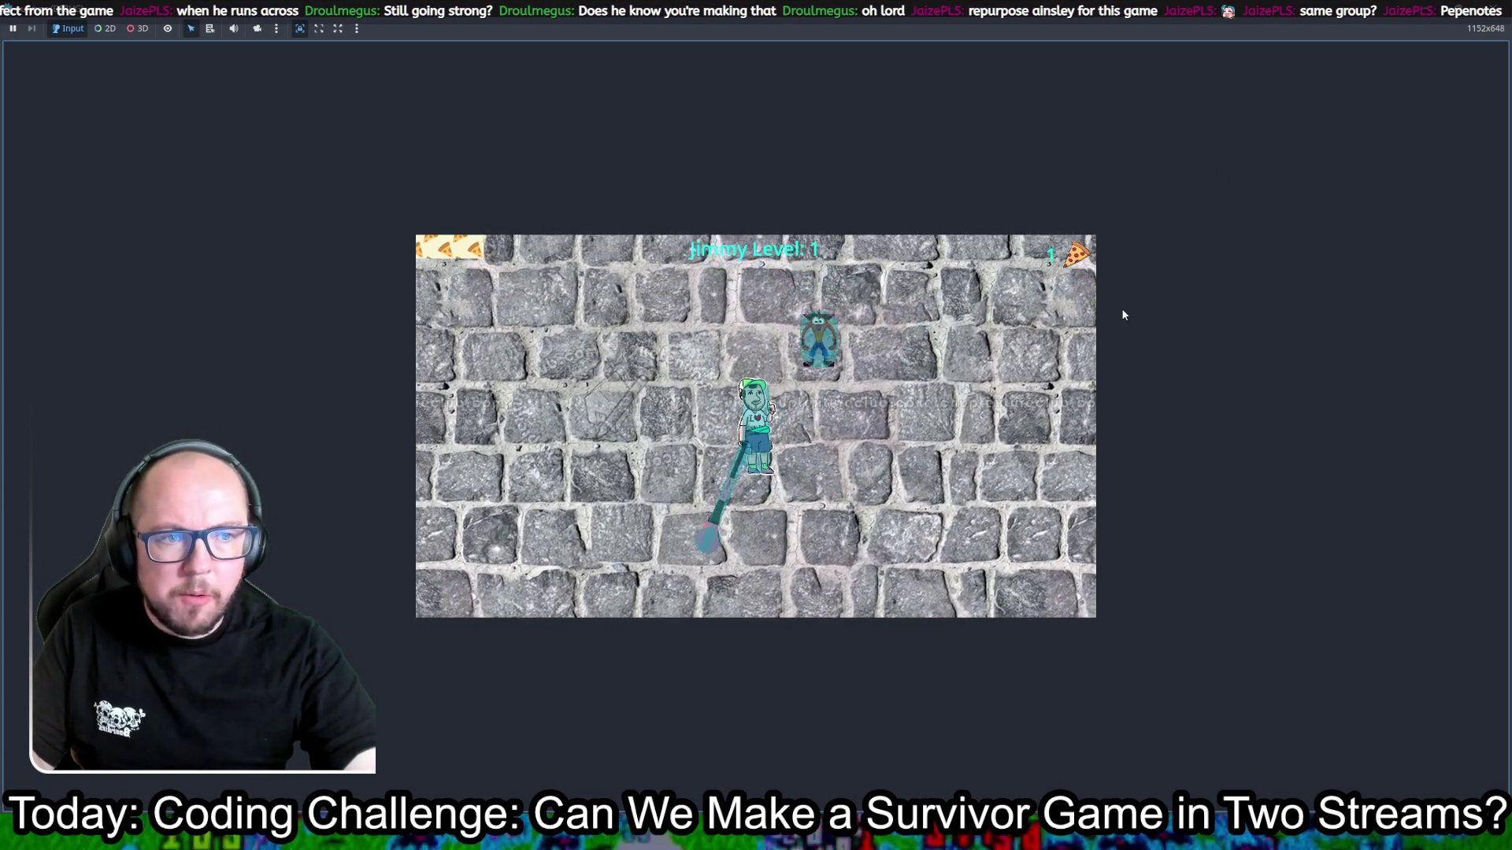
{"action": "key", "text": "w"}
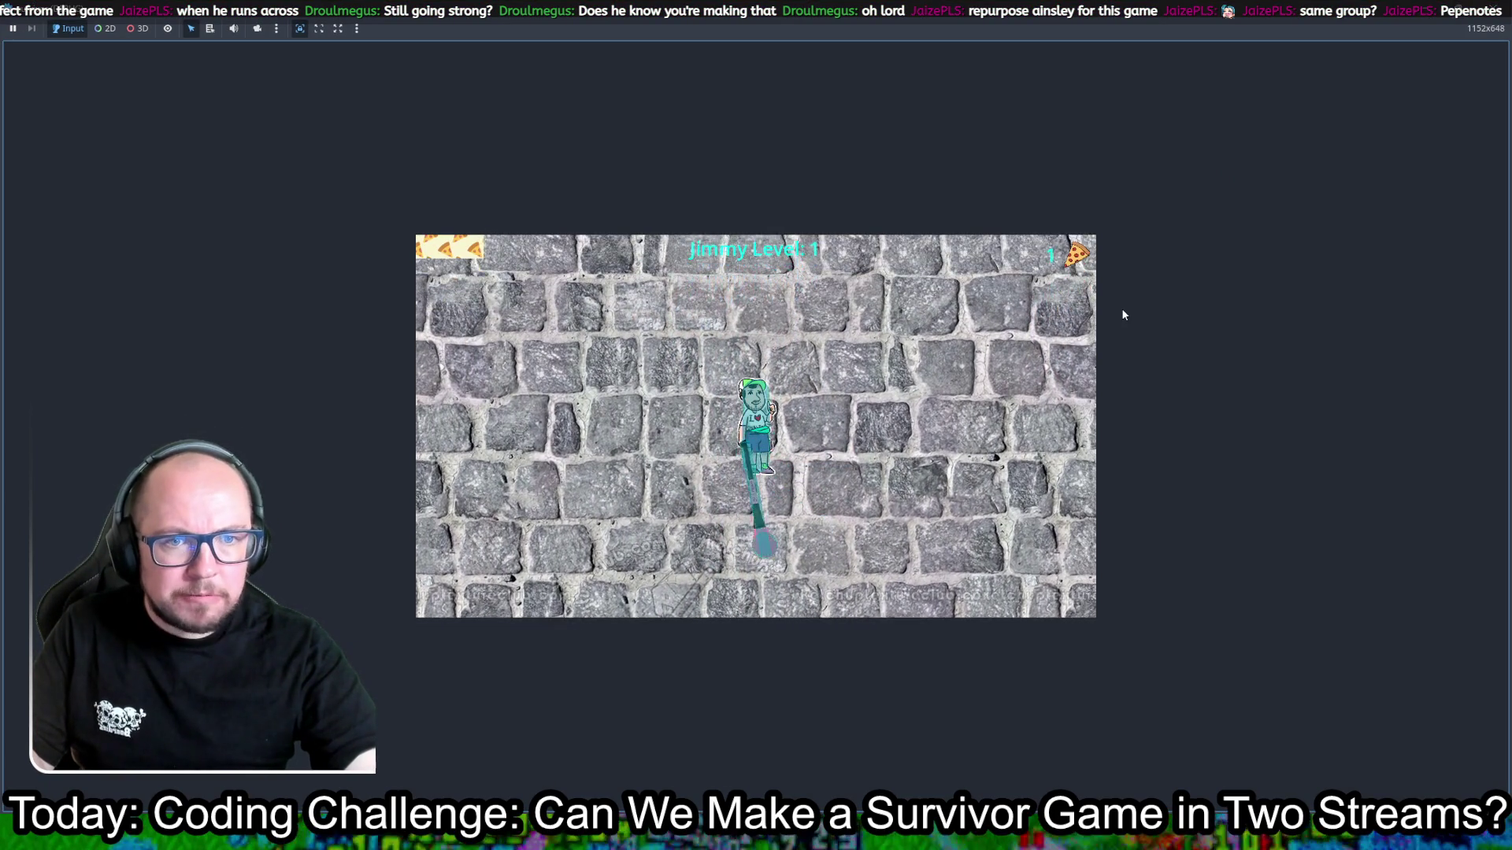
{"action": "key", "text": "w"}
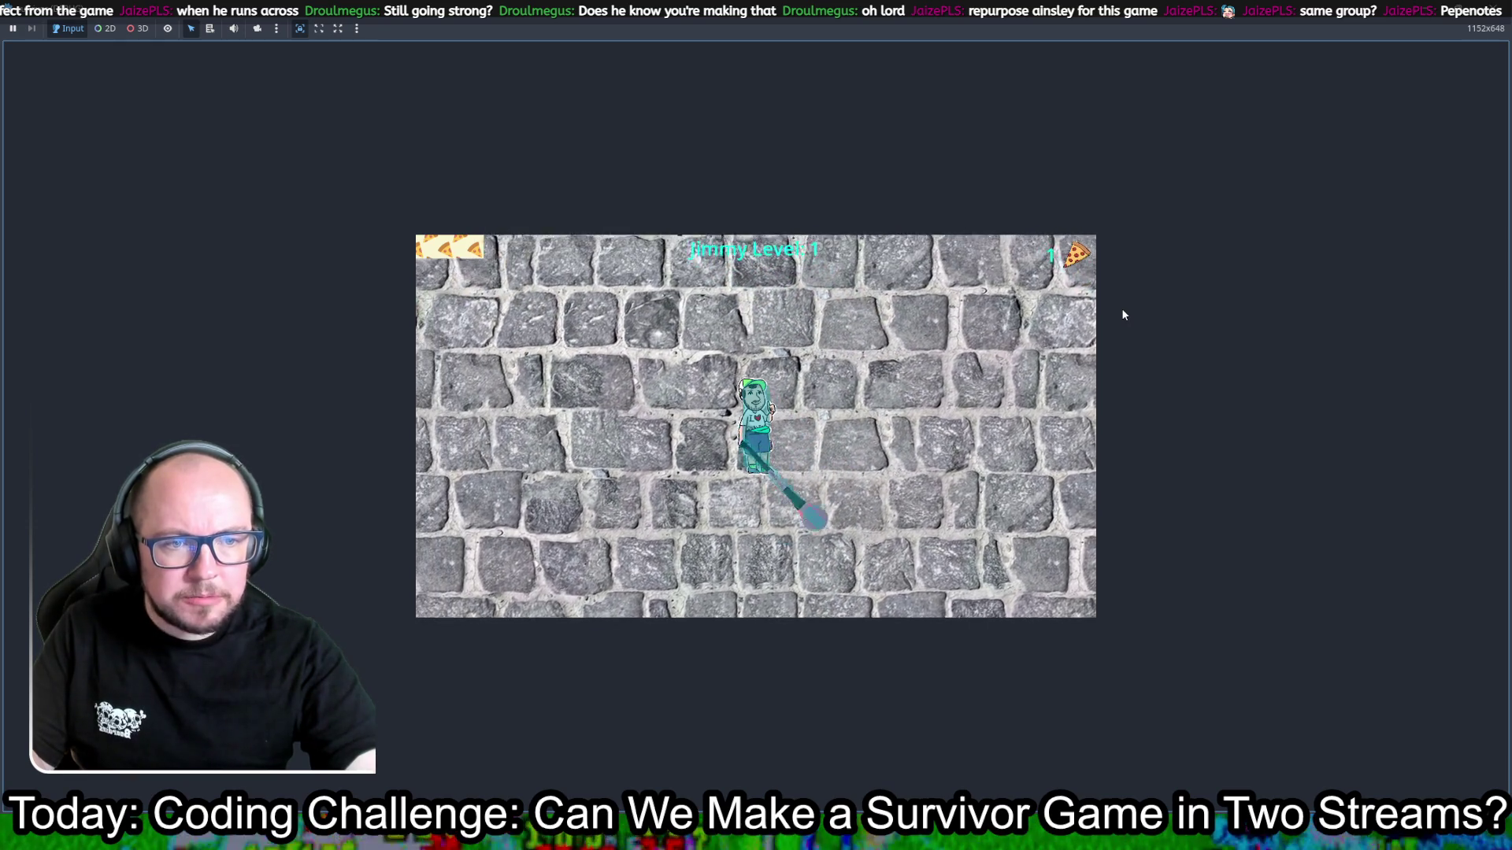
{"action": "key", "text": "w"}
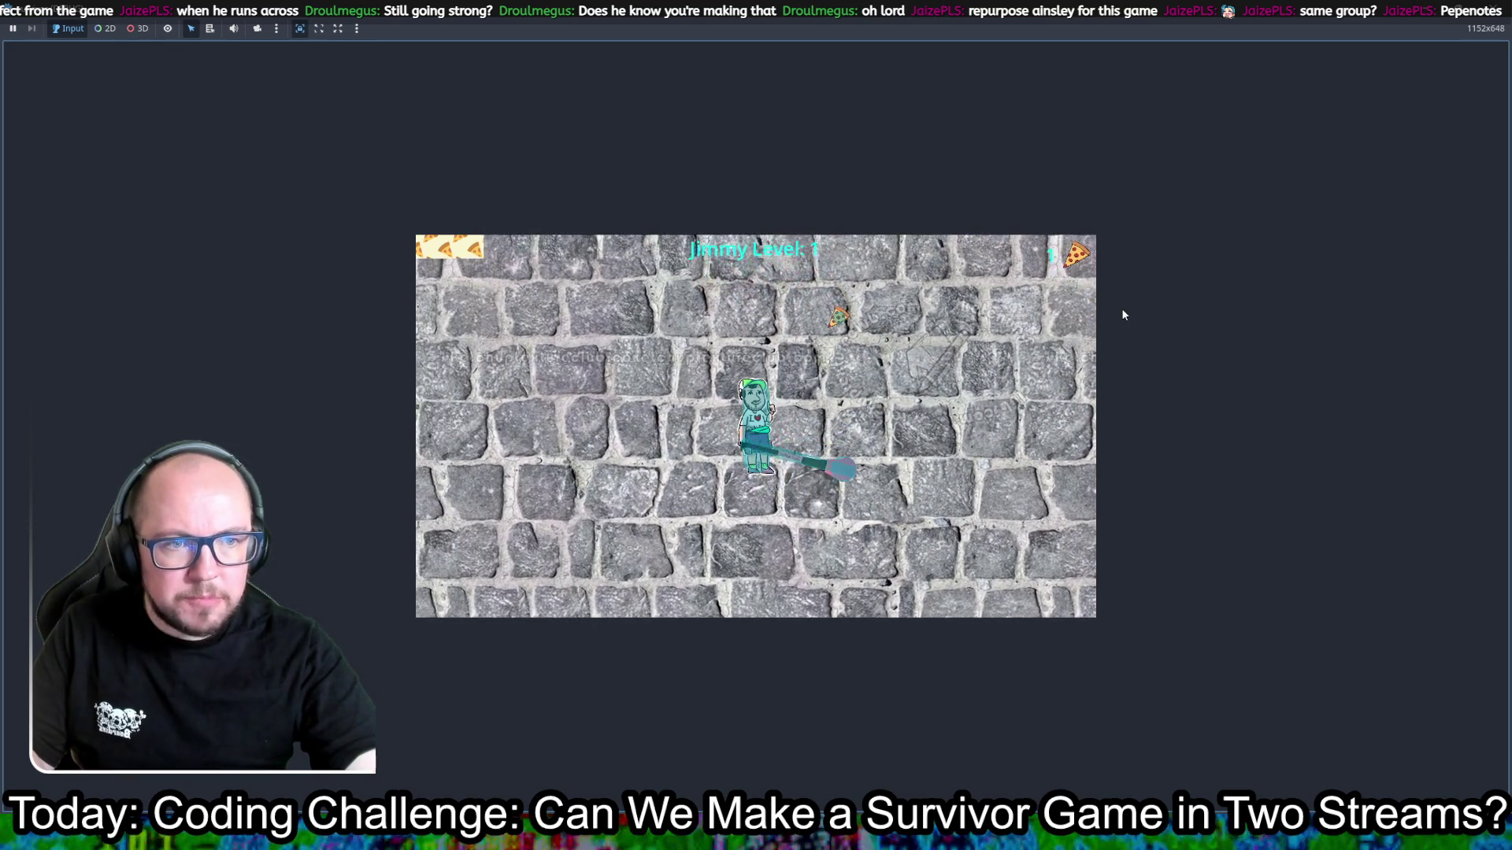
{"action": "key", "text": "w"}
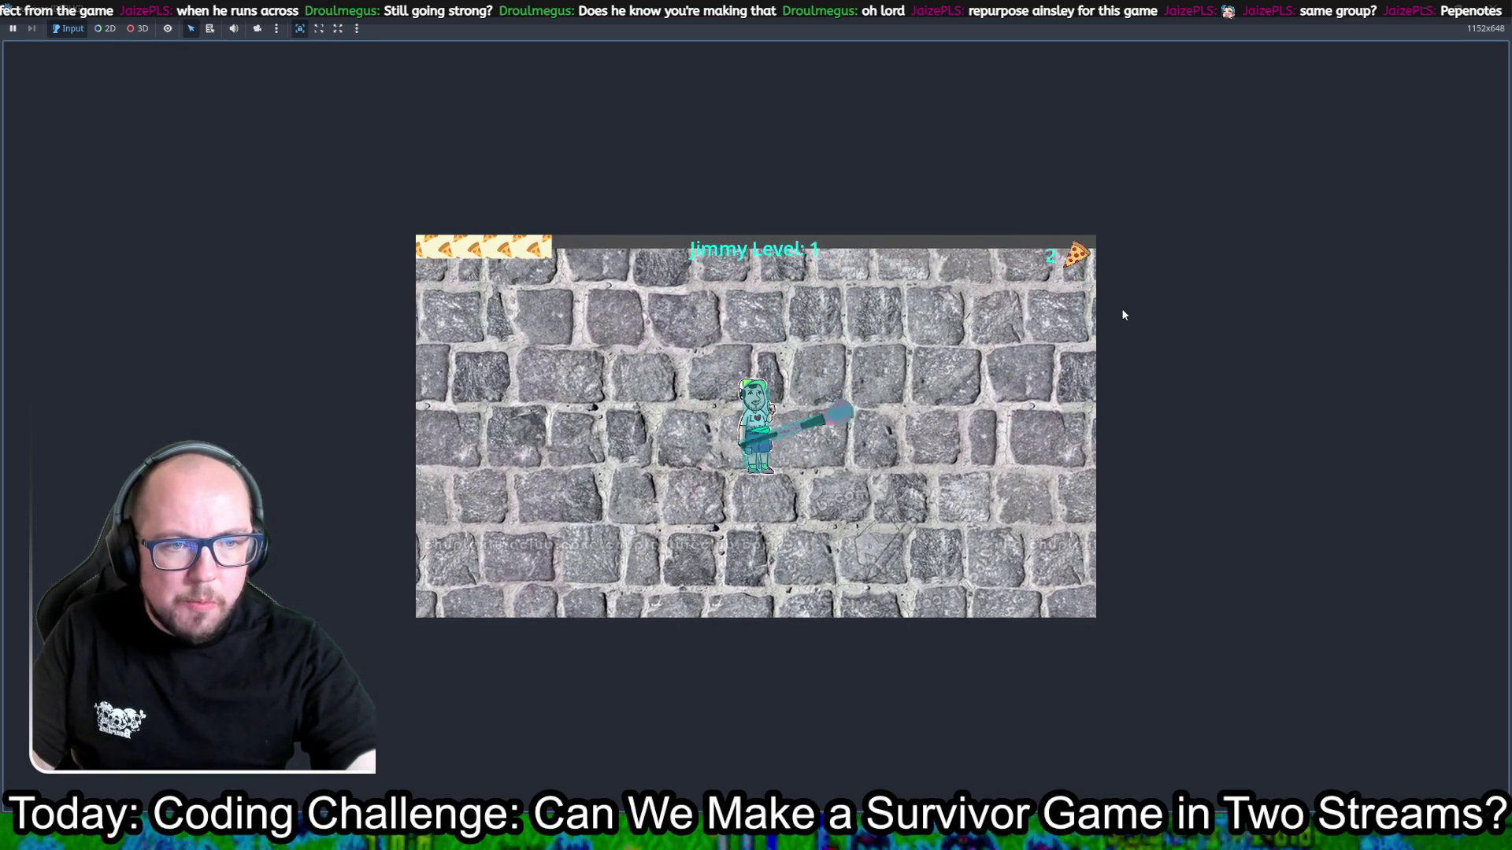
{"action": "key", "text": "w"}
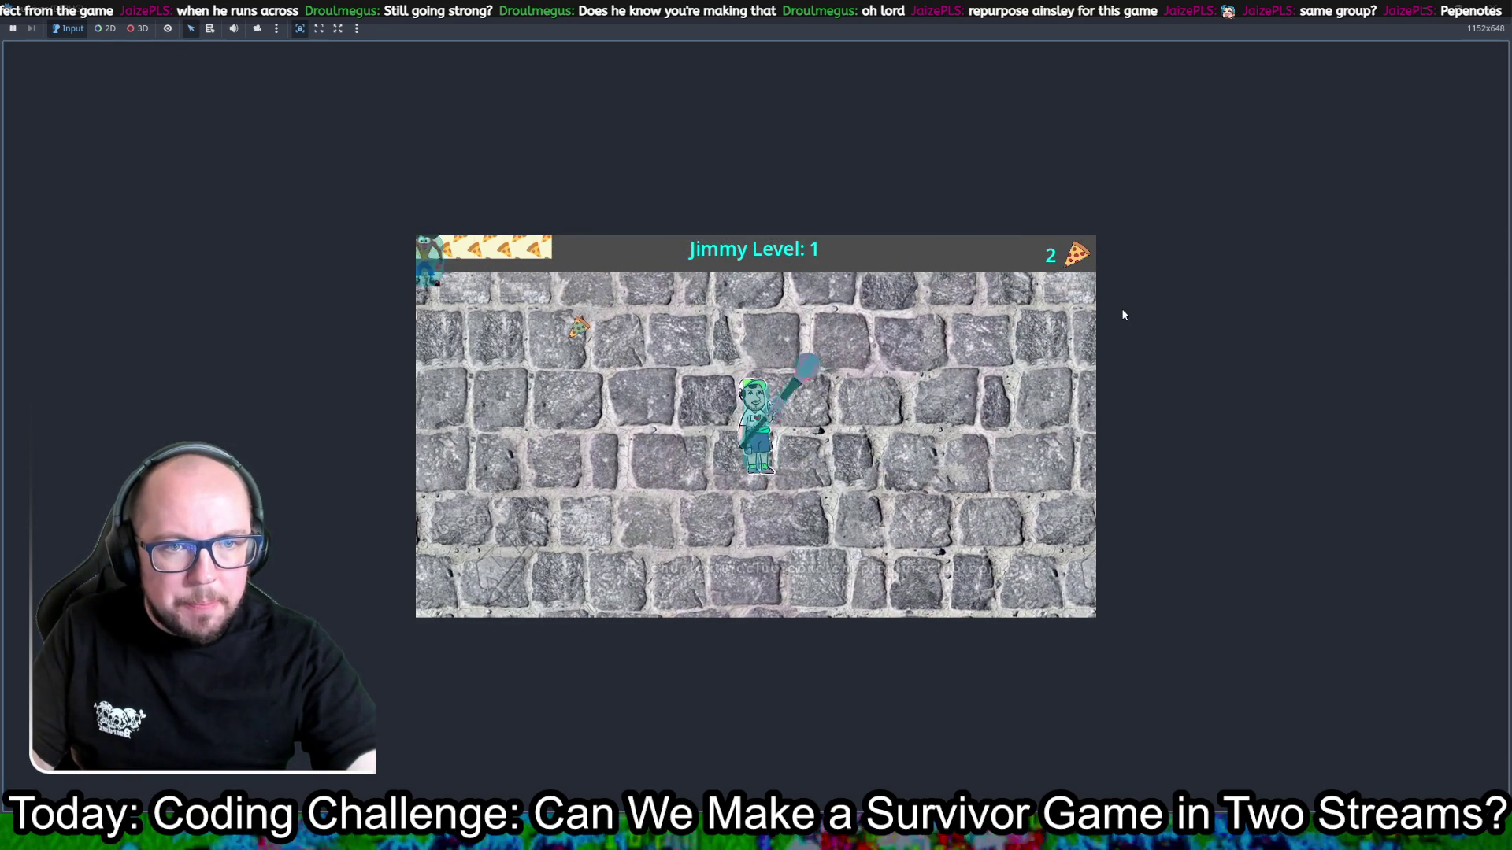
{"action": "key", "text": "w"}
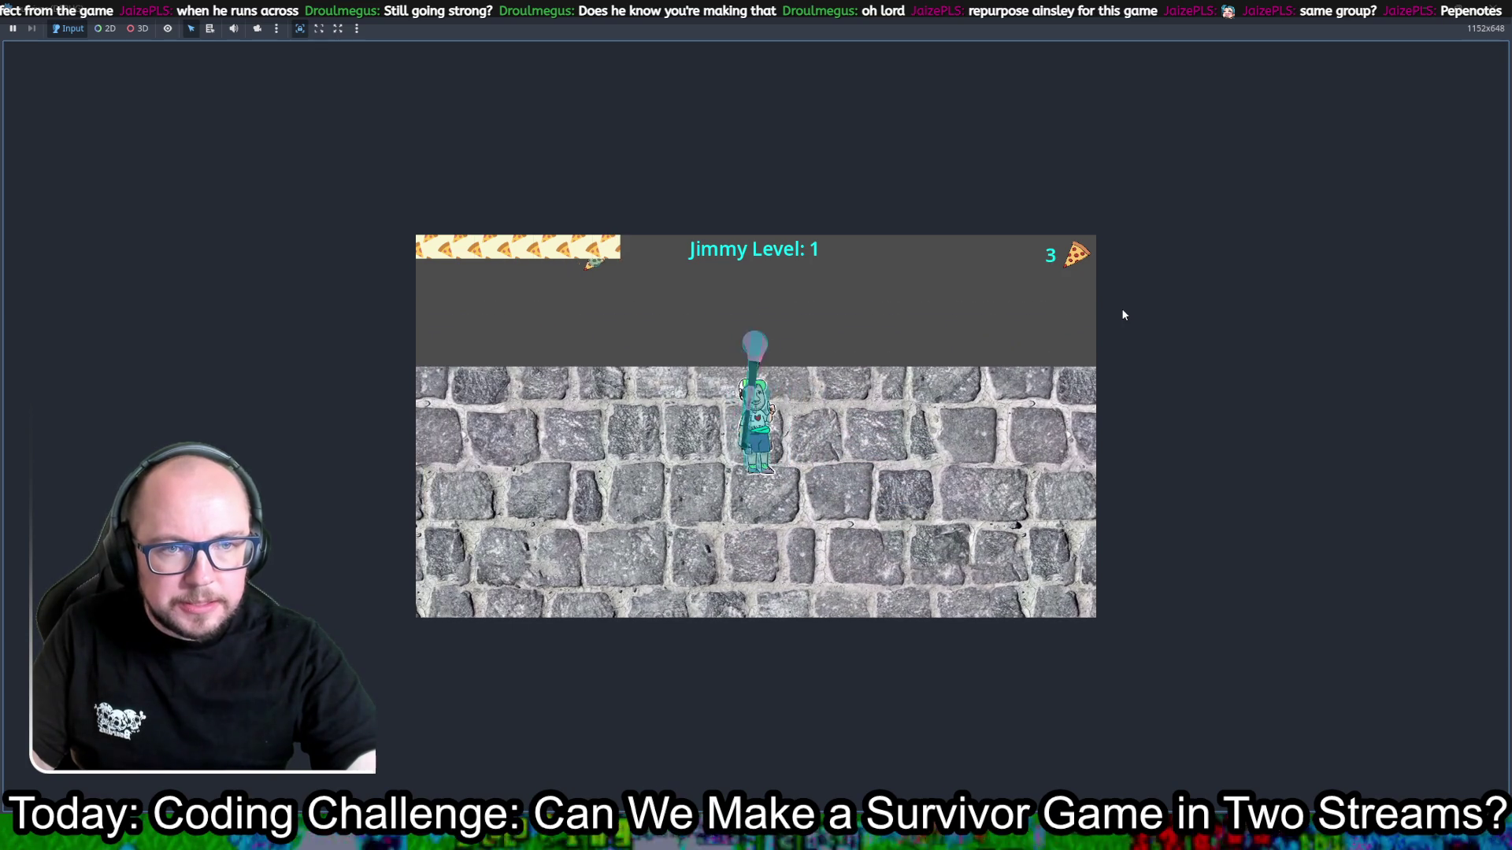
{"action": "key", "text": "a"}
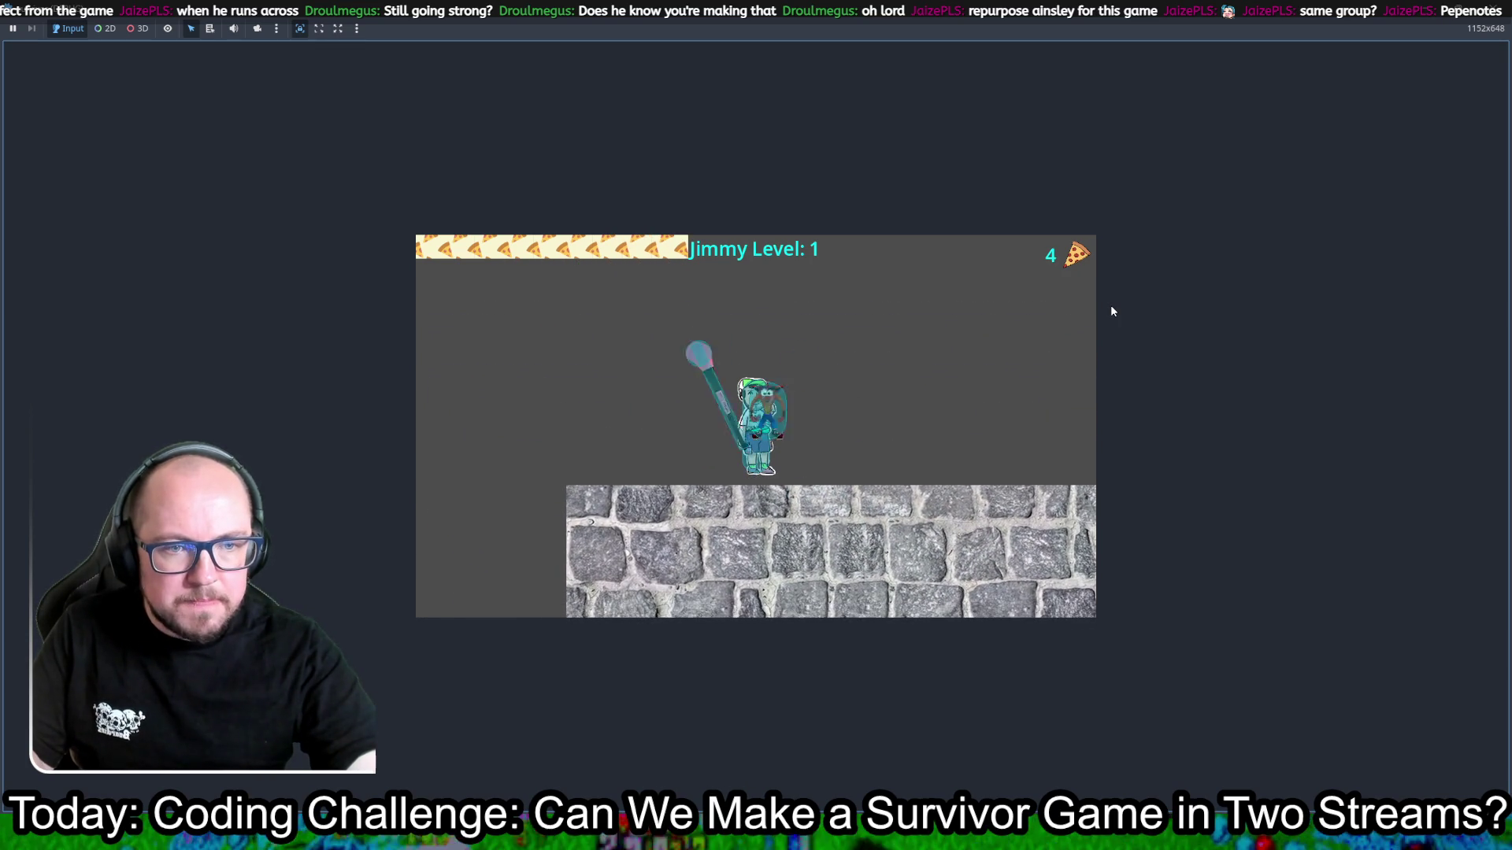
{"action": "key", "text": "s"}
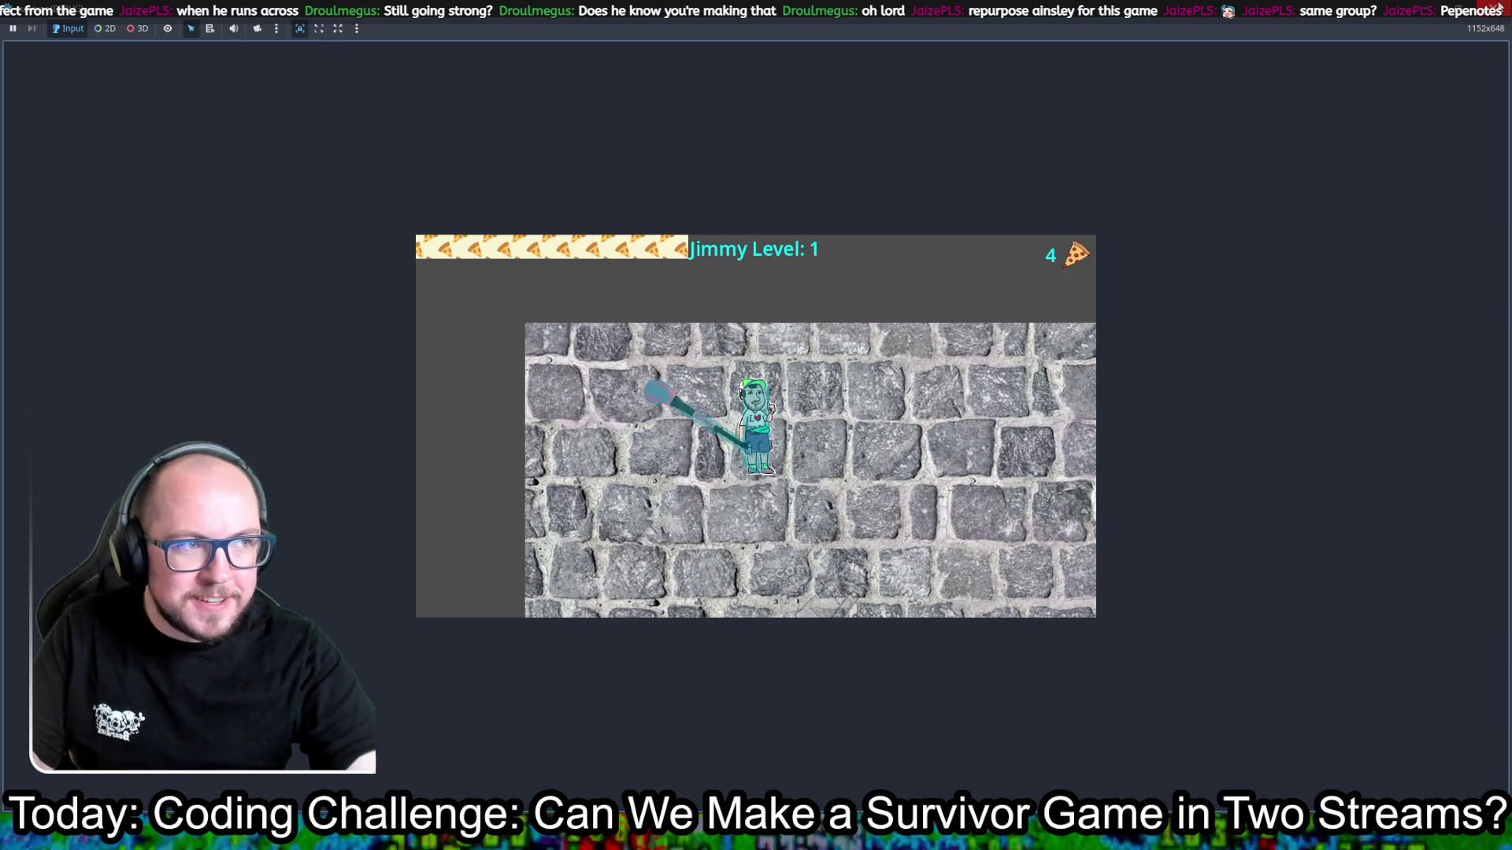
{"action": "key", "text": "F8"}
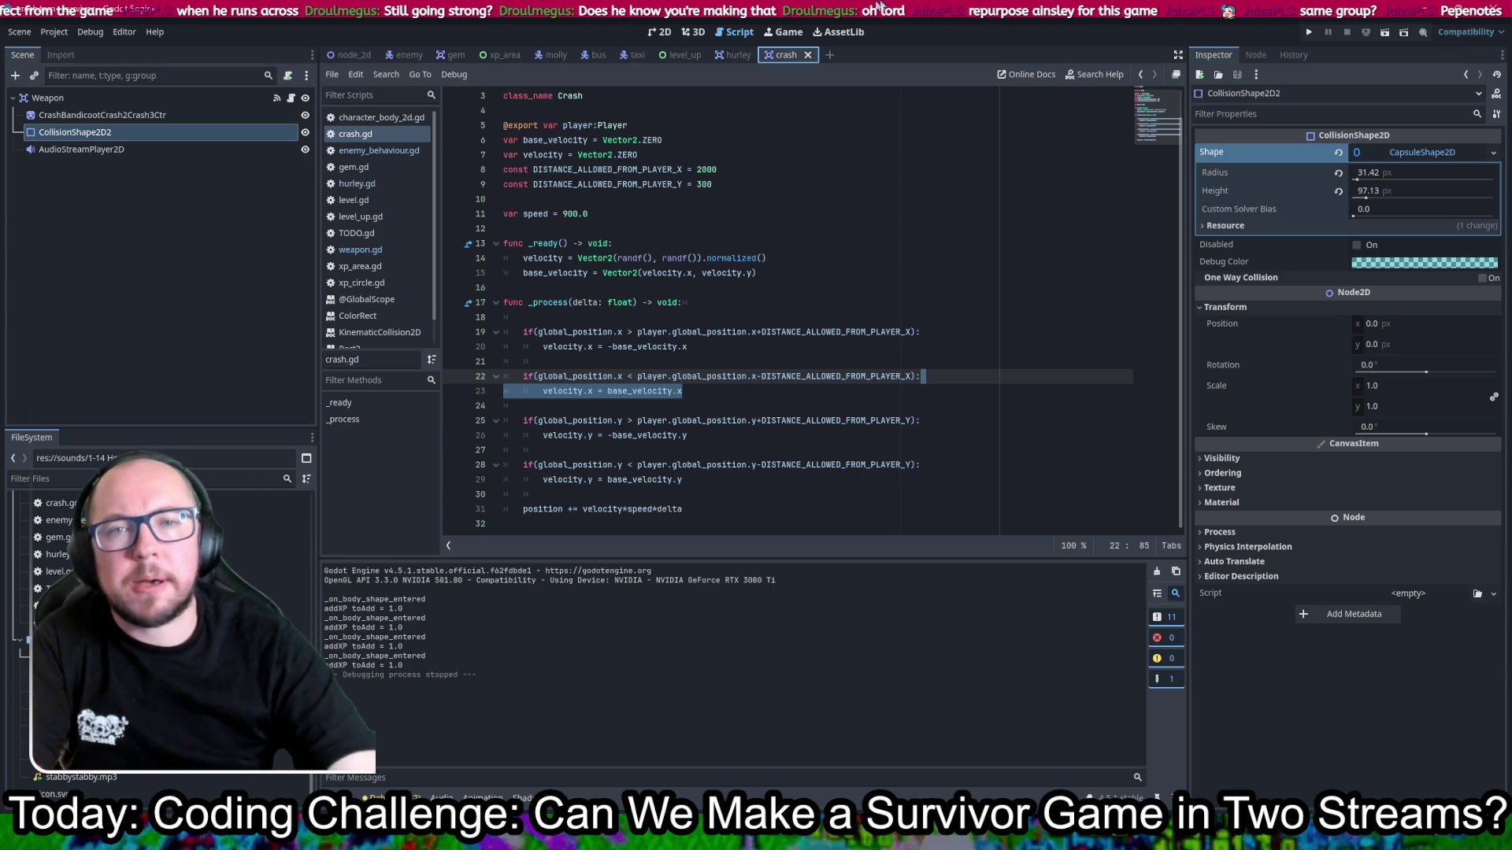
Step: Delete the CollisionShape2D2 node from the Crash scene, confirm, and save
{"action": "left_click", "coordinate": [55, 134]}
{"action": "key", "text": "Delete"}
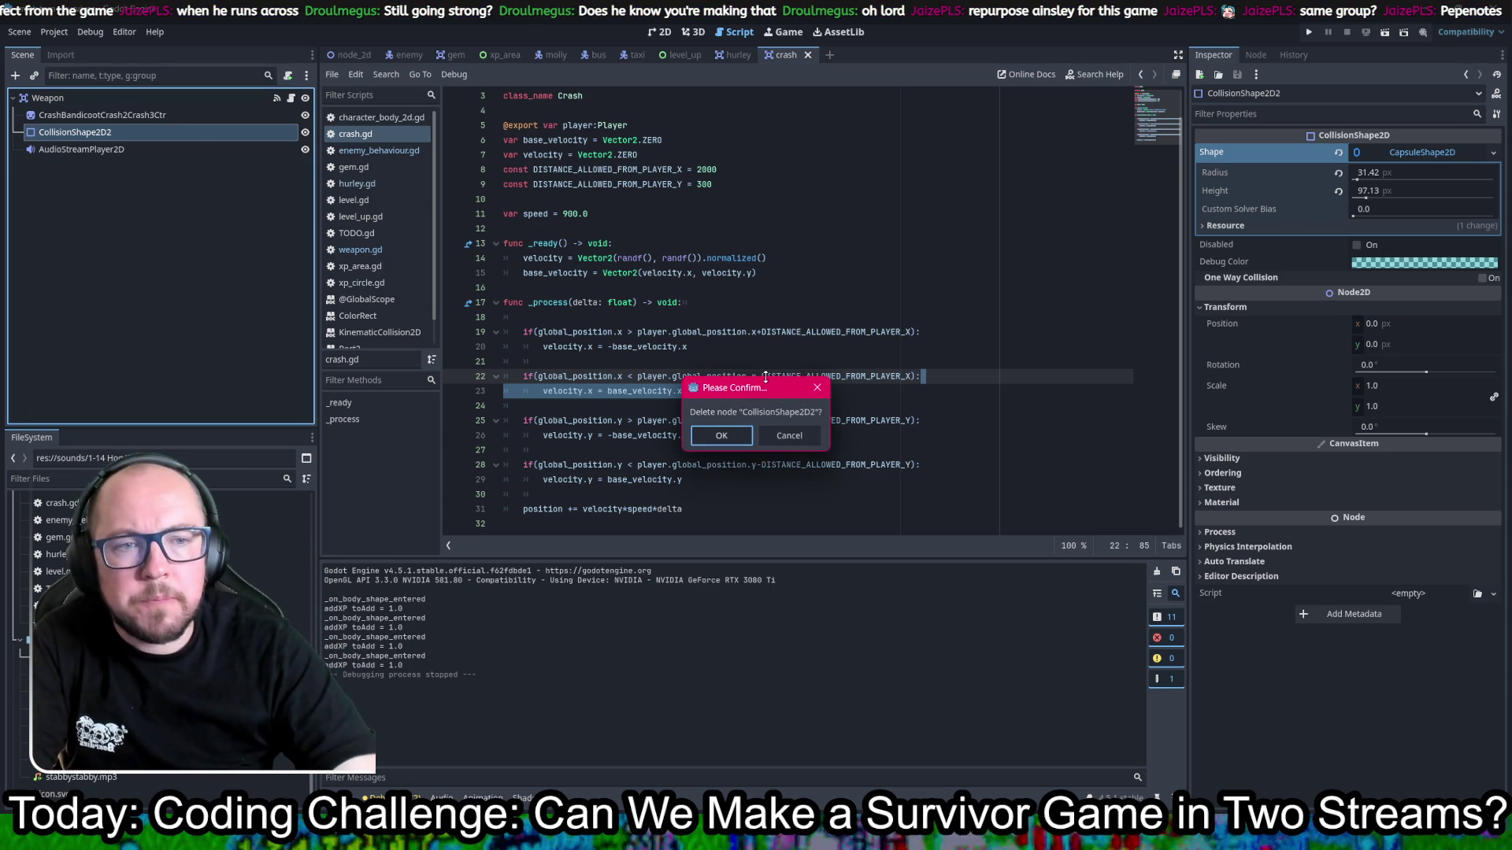
{"action": "key", "text": "Return"}
{"action": "key", "text": "ctrl+s"}
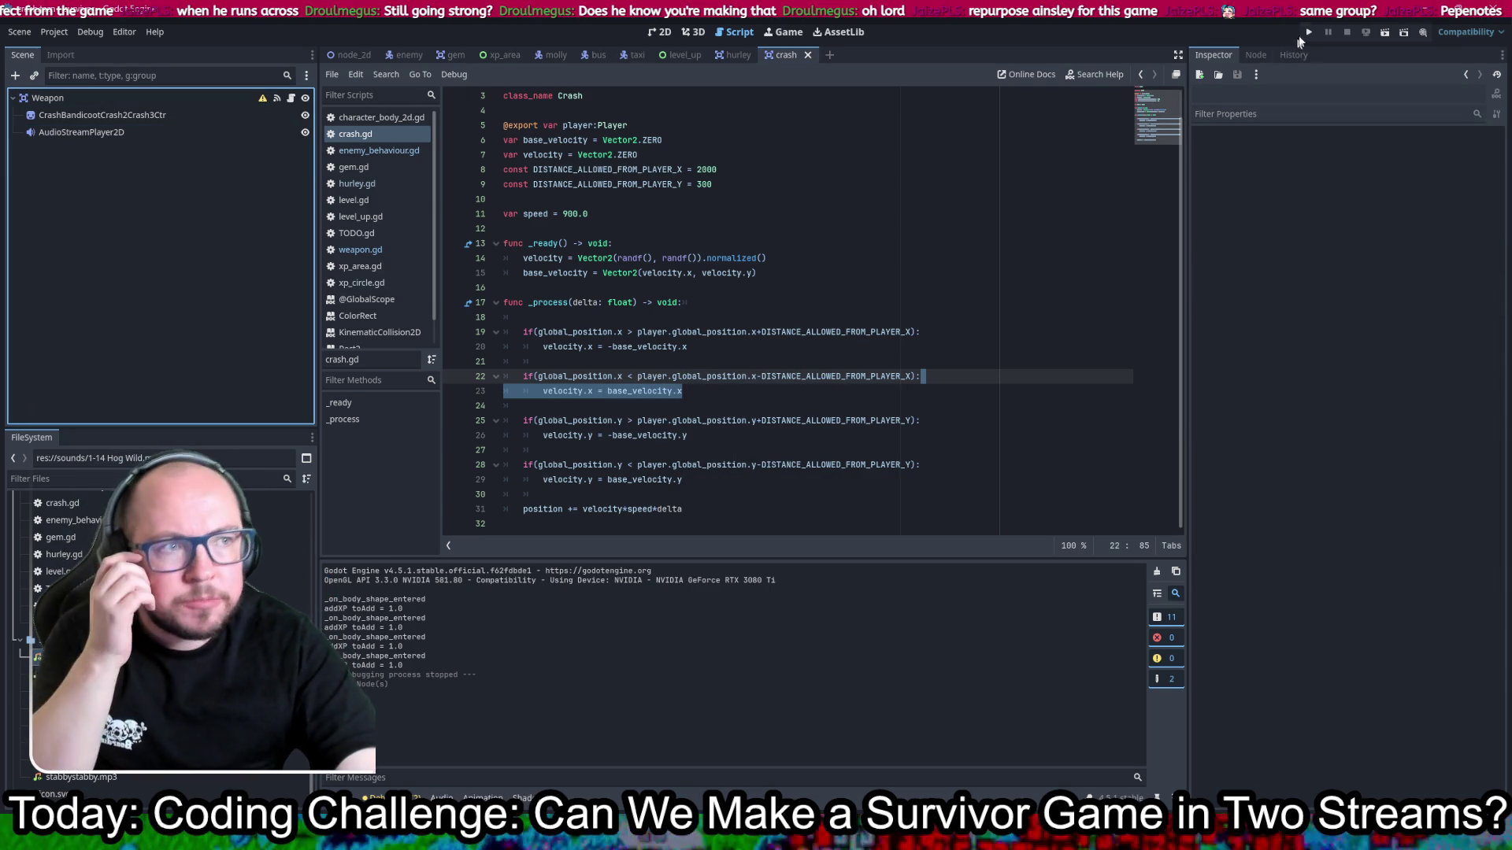
{"action": "left_click", "coordinate": [1309, 31]}
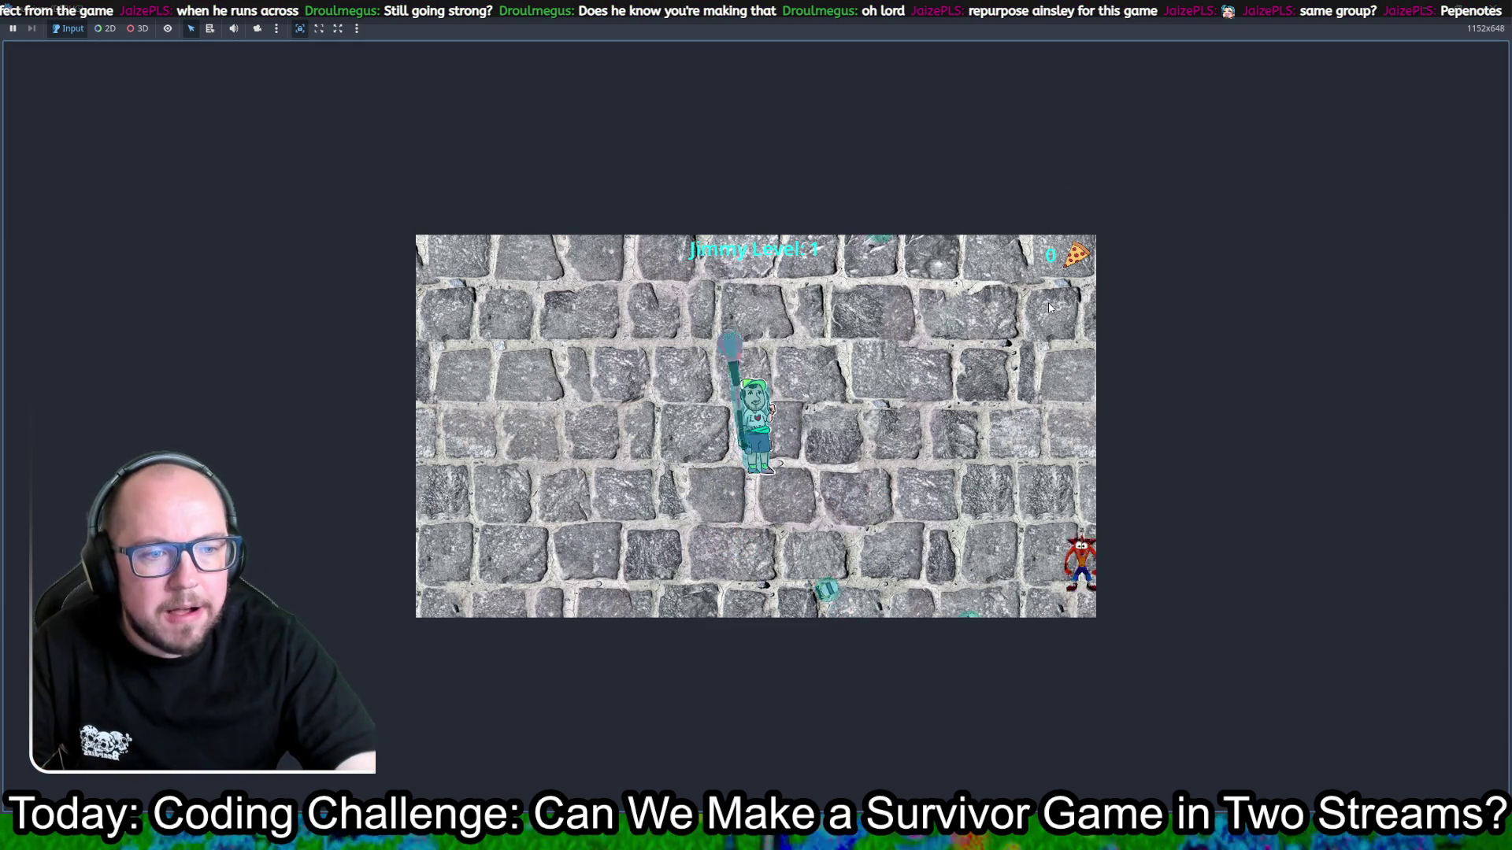
{"action": "key", "text": "a"}
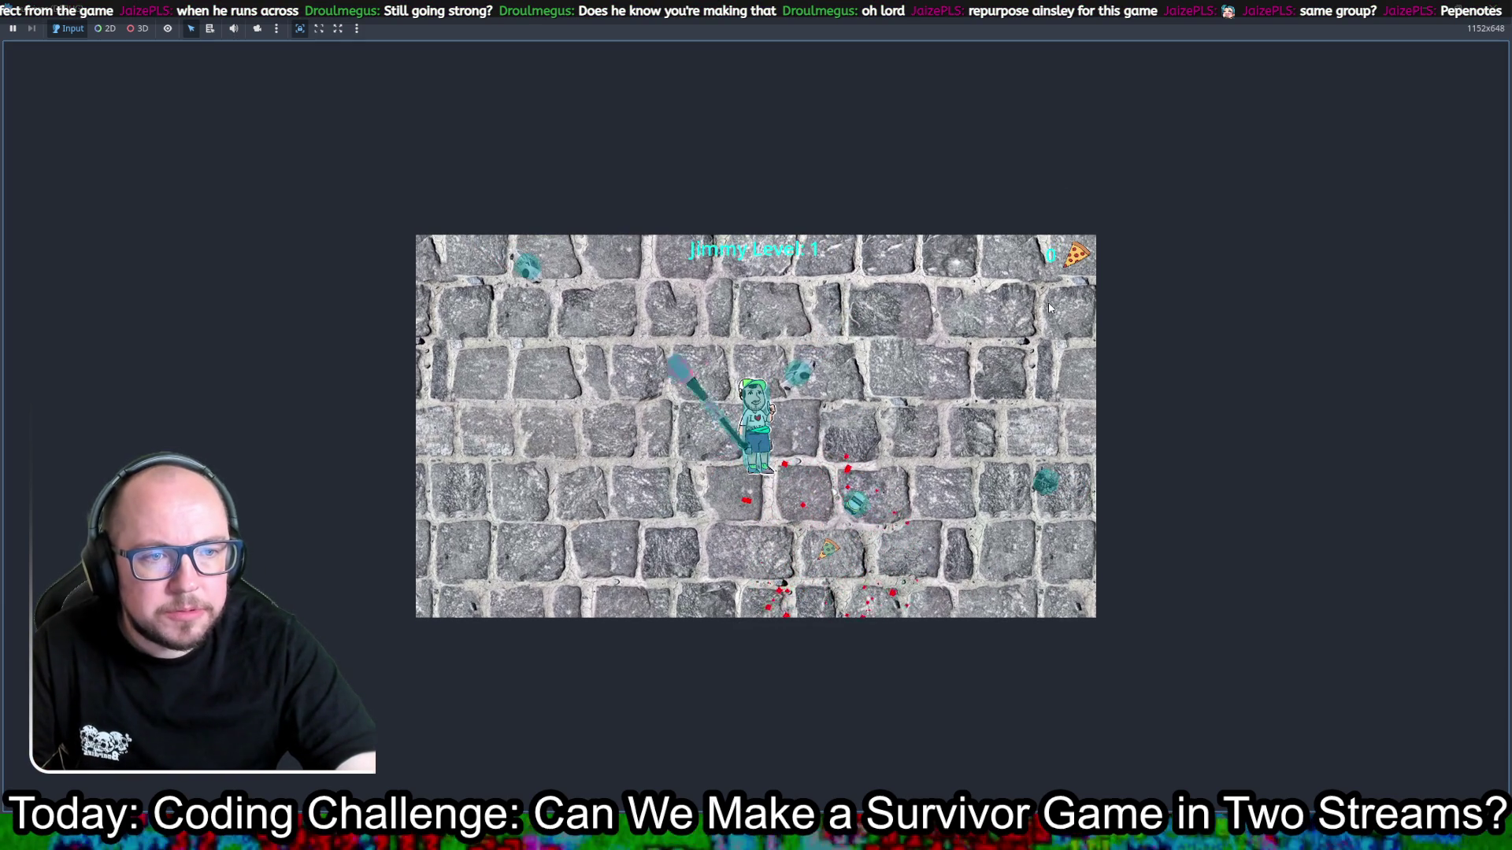
{"action": "key", "text": "s"}
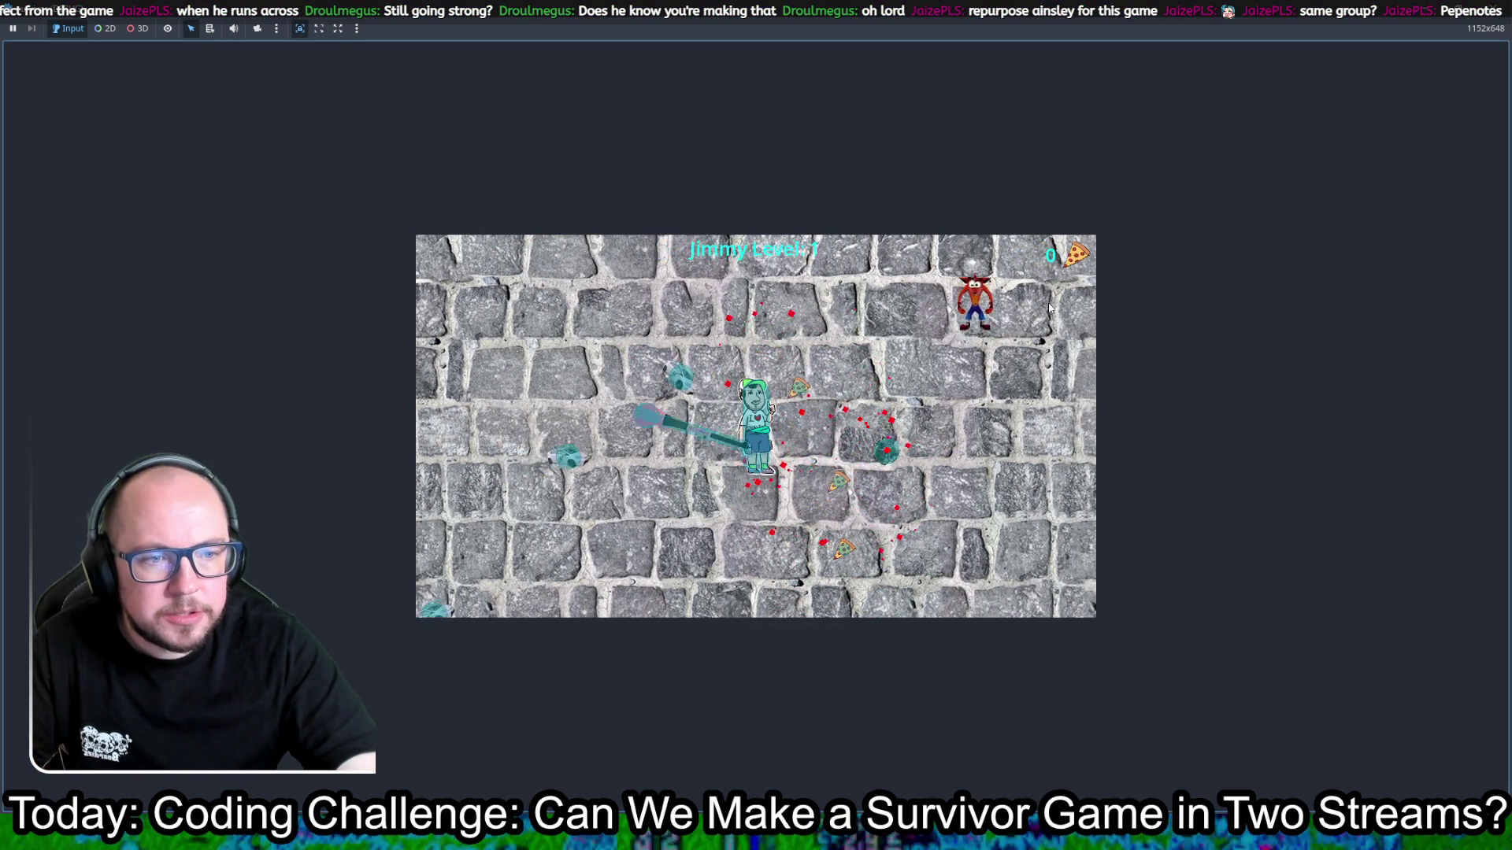
{"action": "key", "text": "s"}
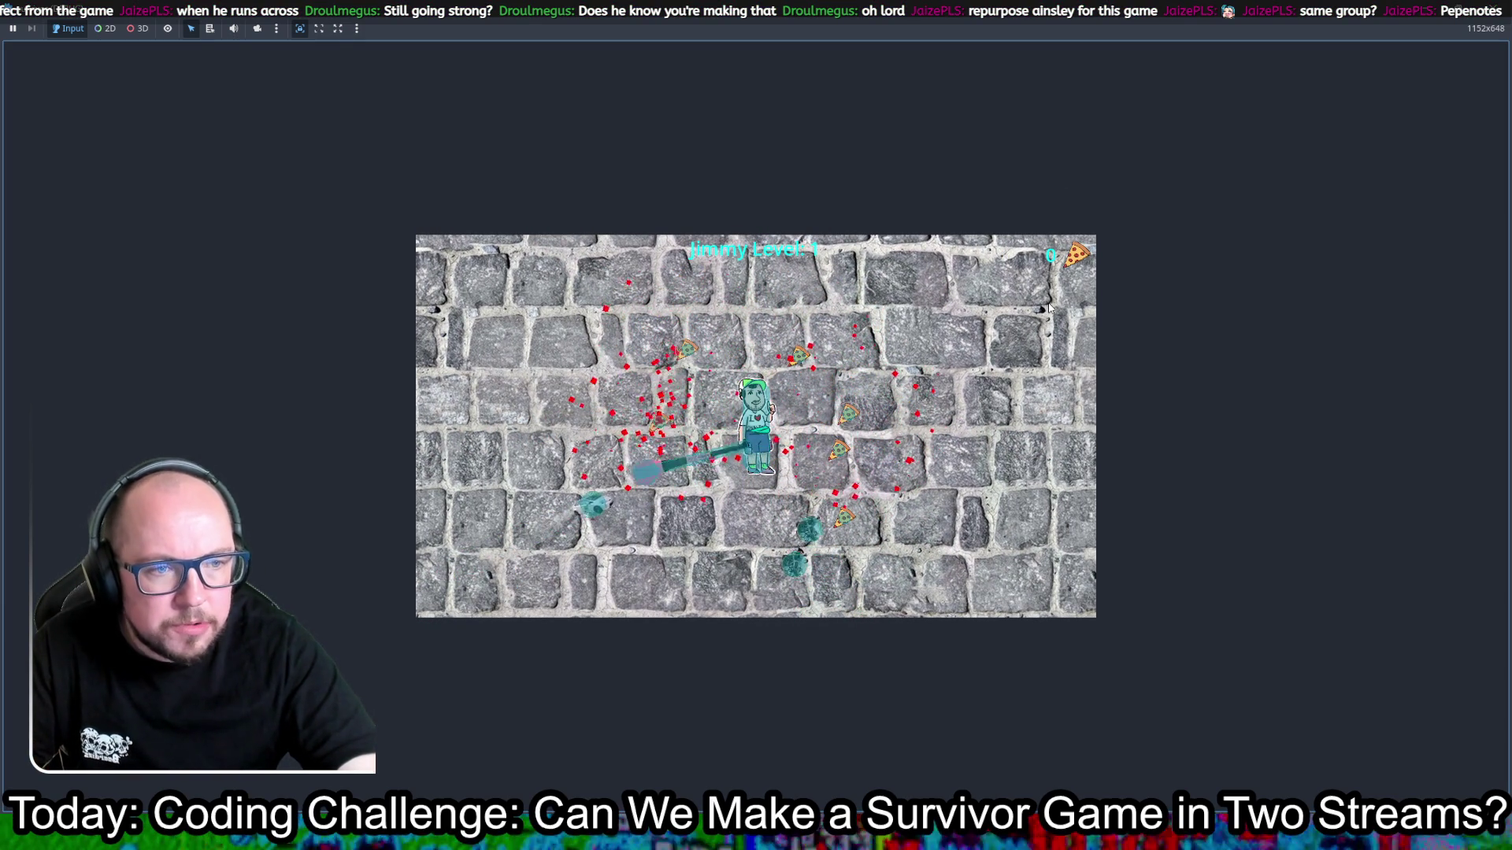
{"action": "key", "text": "w"}
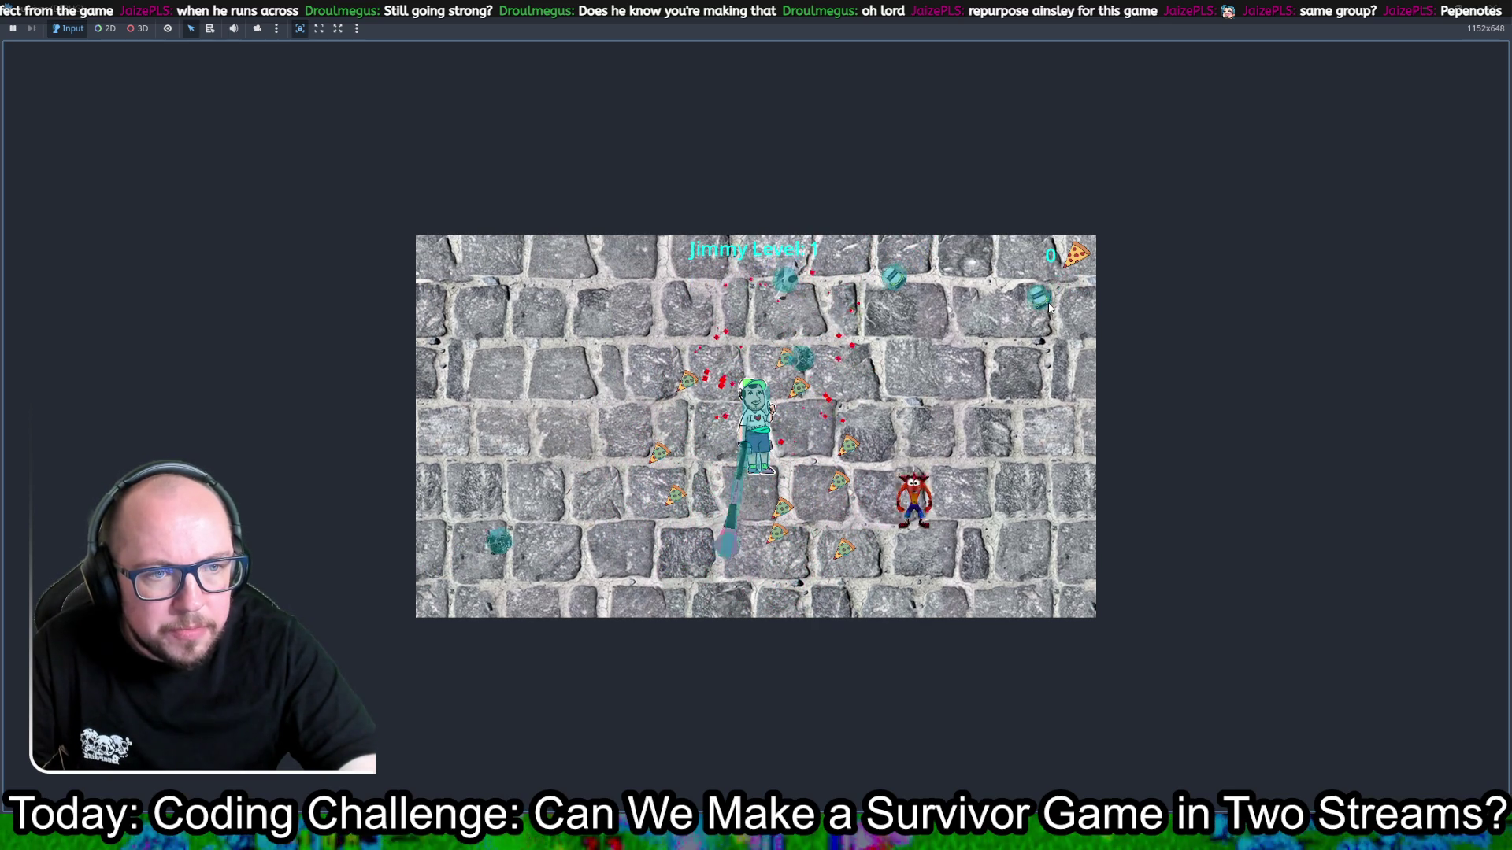
{"action": "key", "text": "a"}
{"action": "key", "text": "s"}
{"action": "key", "text": "d"}
{"action": "key", "text": "d"}
{"action": "key", "text": "s"}
{"action": "key", "text": "d"}
{"action": "key", "text": "a"}
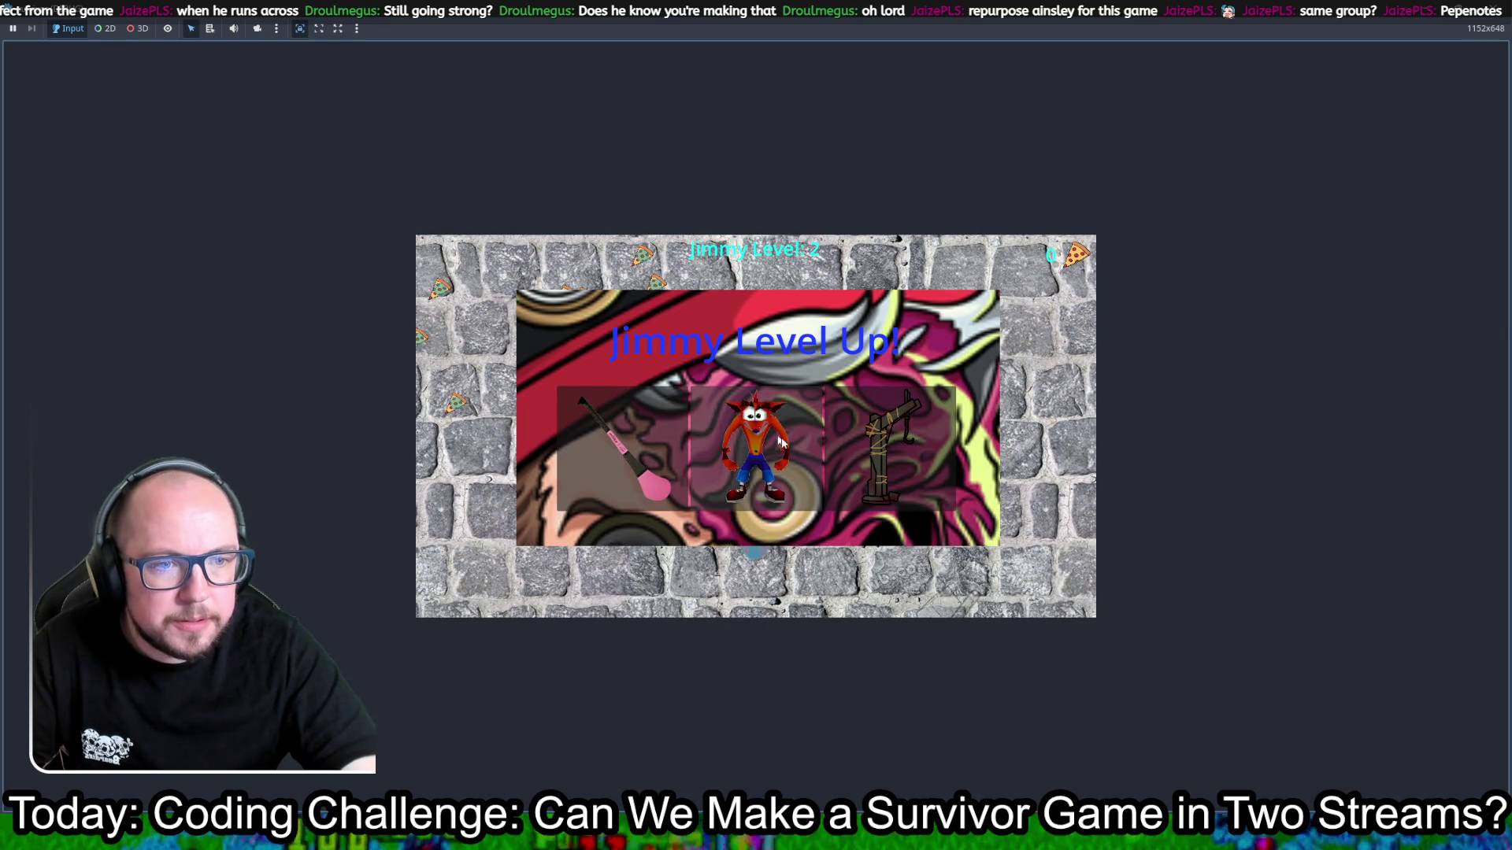
{"action": "left_click", "coordinate": [762, 431]}
{"action": "key", "text": "w"}
{"action": "key", "text": "a"}
{"action": "key", "text": "s"}
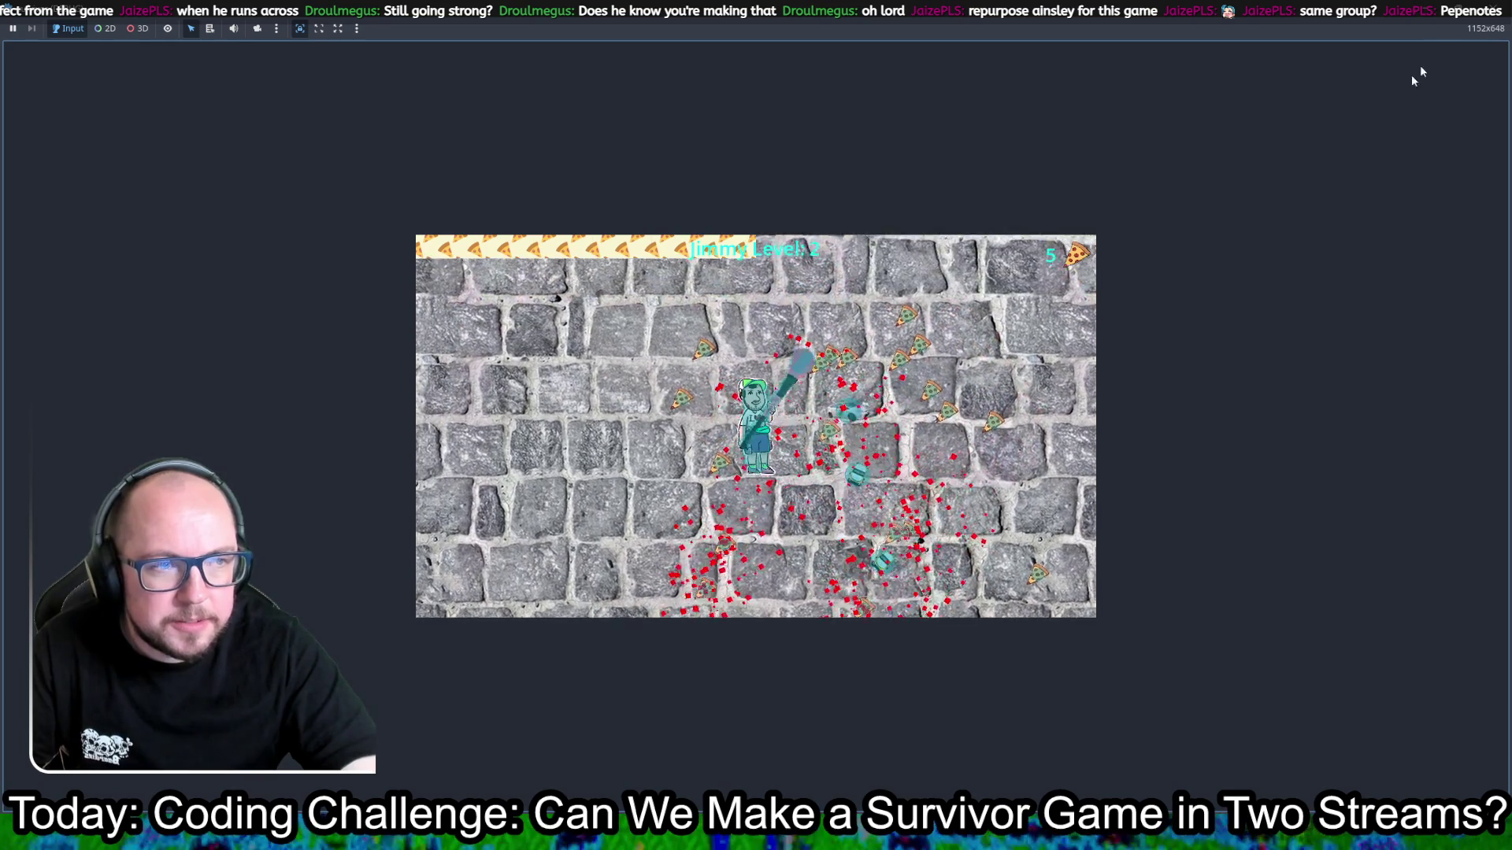
{"action": "key", "text": "F8"}
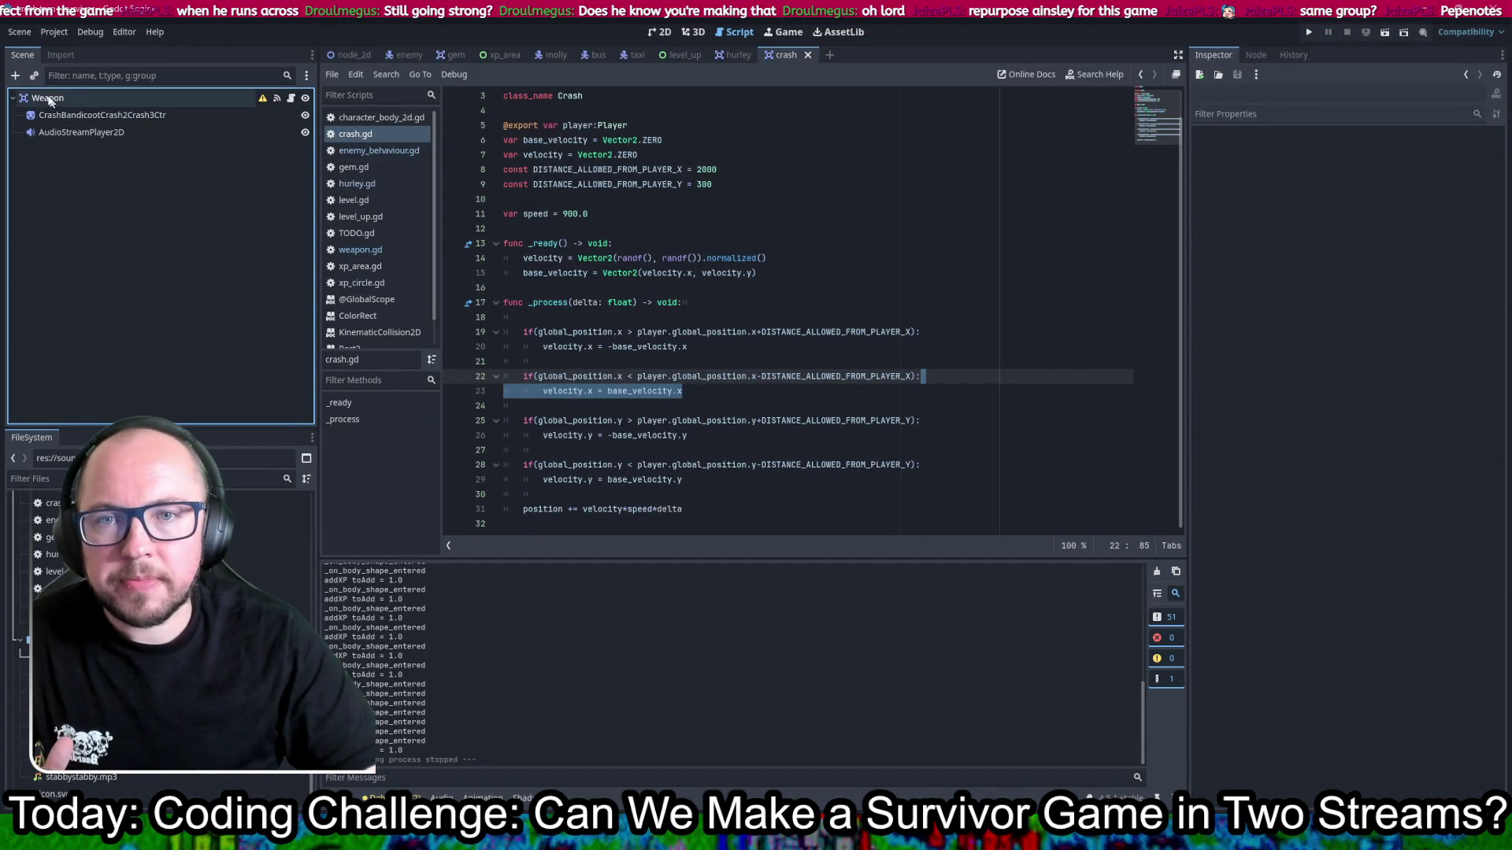
Step: Add a CollisionShape2D child under the Weapon node and view it in the 2D viewport
{"action": "right_click", "coordinate": [54, 98]}
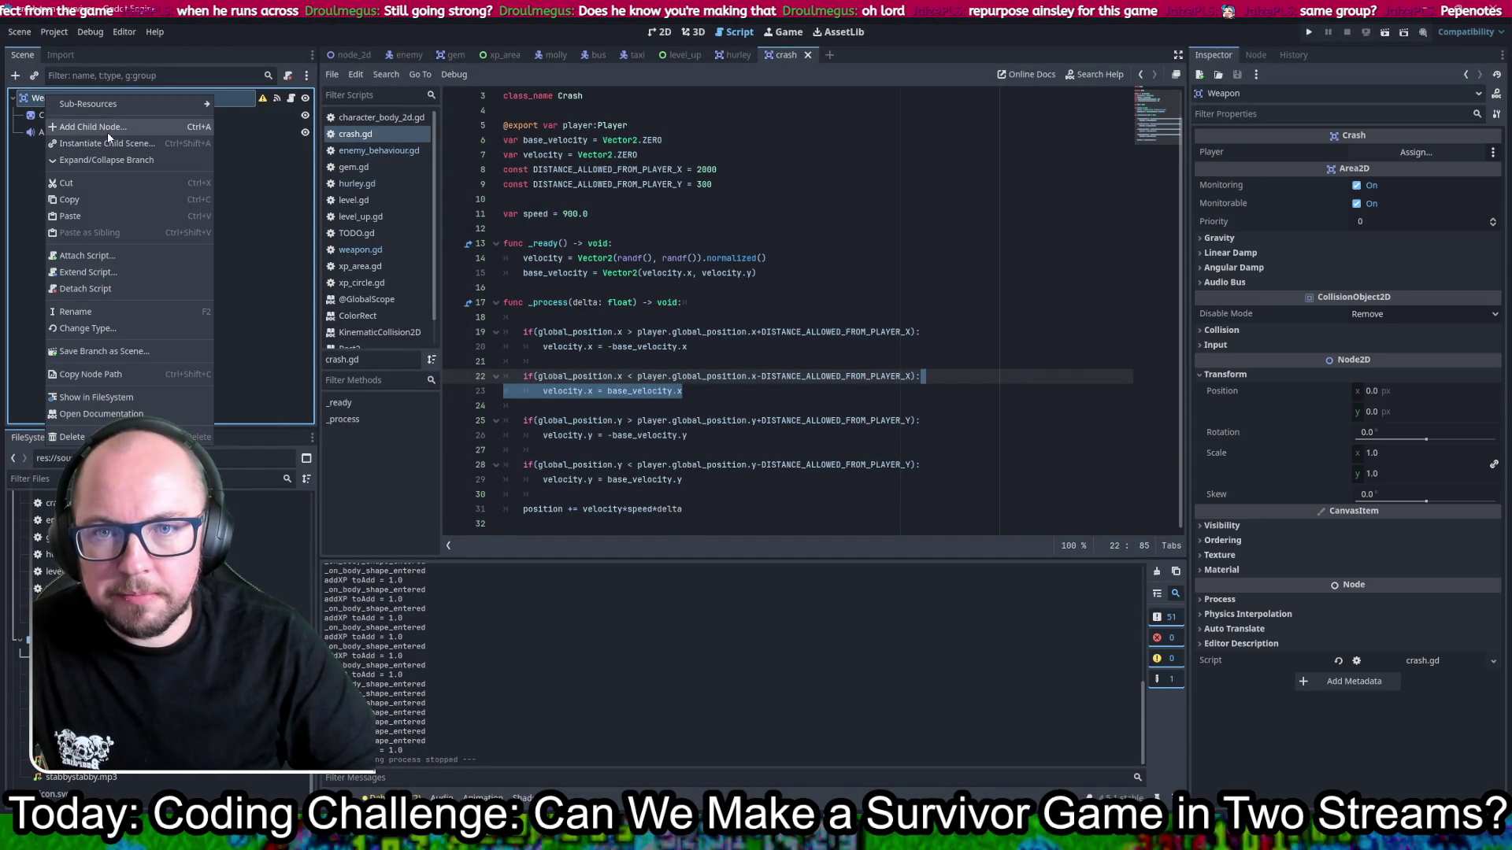
{"action": "left_click", "coordinate": [93, 127]}
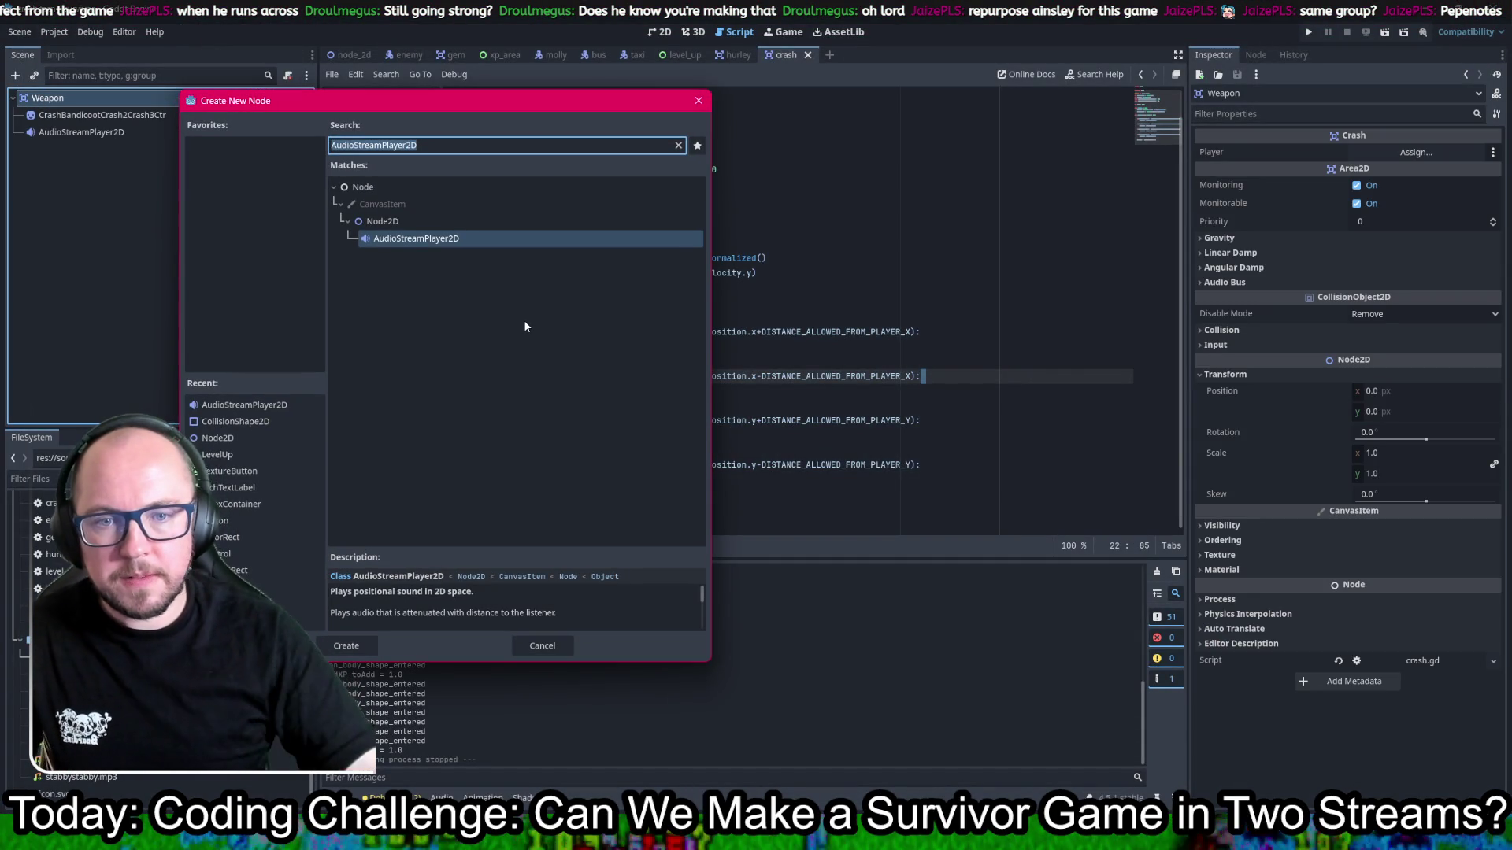
{"action": "double_click", "coordinate": [236, 421]}
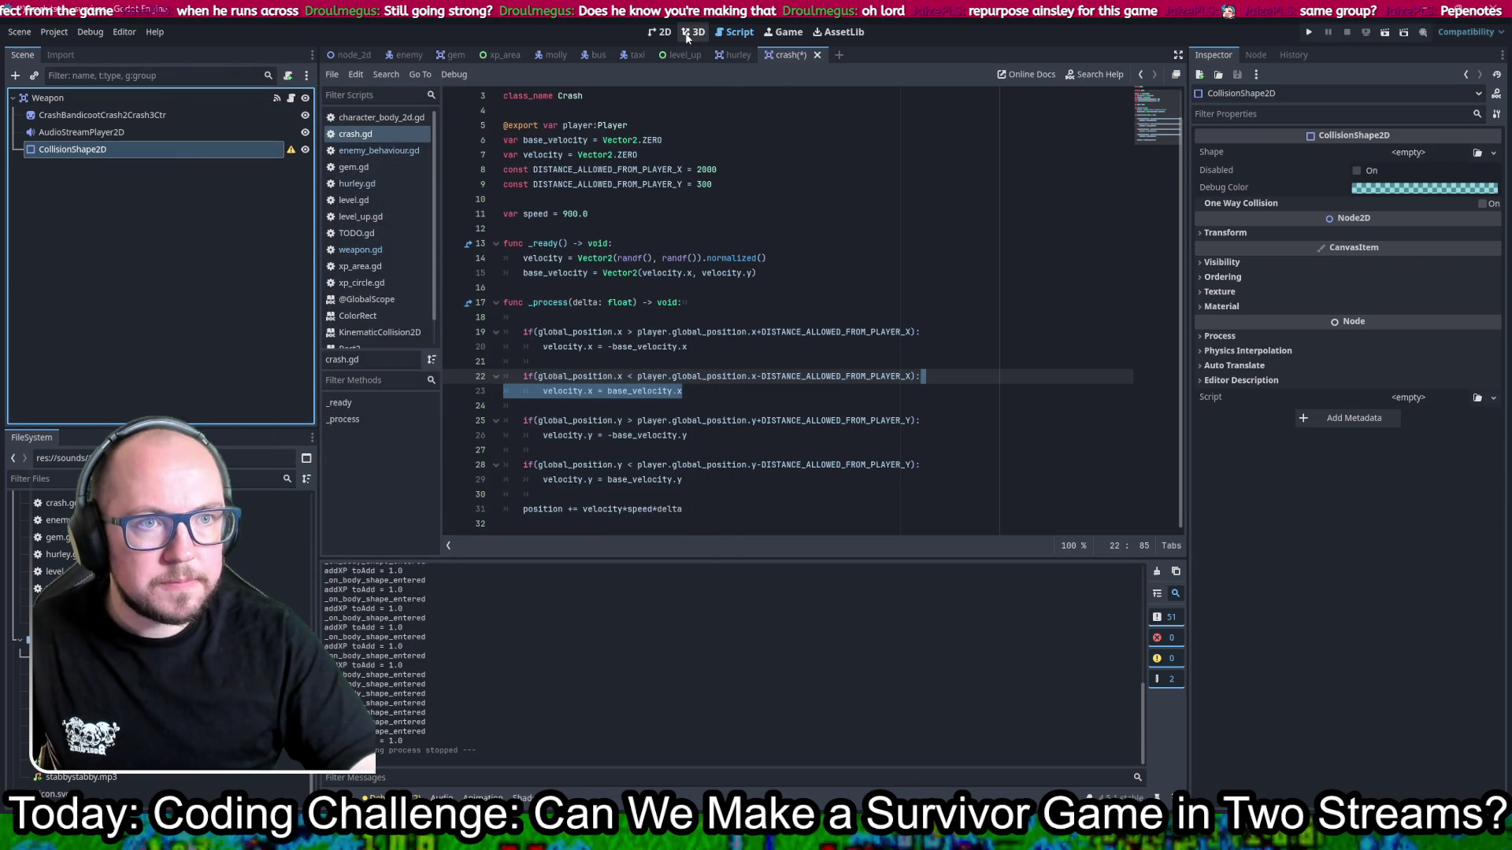
{"action": "left_click", "coordinate": [662, 32]}
{"action": "scroll", "coordinate": [739, 297], "scroll_direction": "up", "scroll_amount": 5}
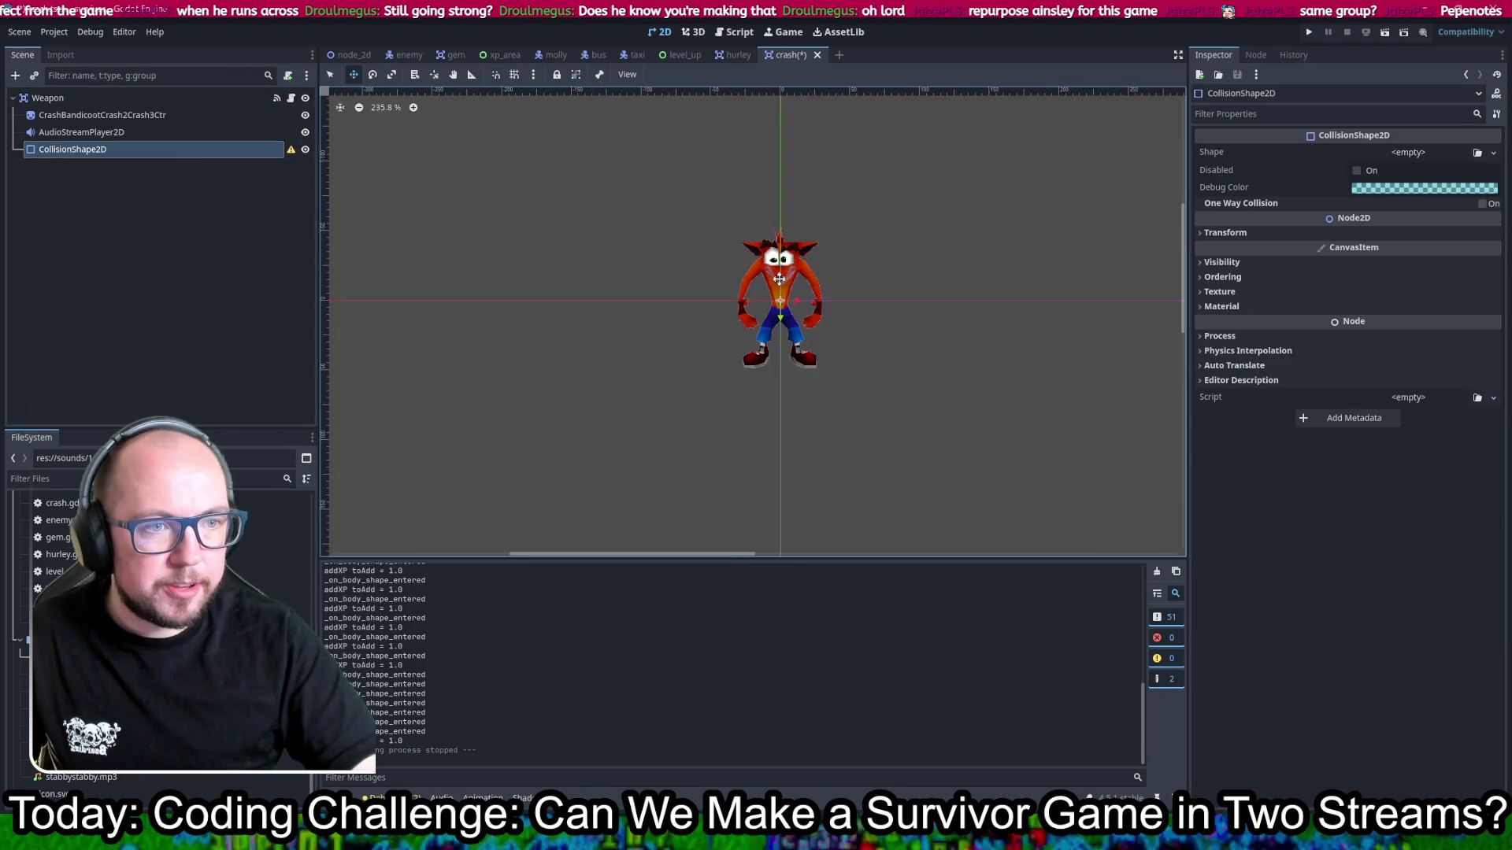
{"action": "scroll", "coordinate": [772, 285], "scroll_direction": "up", "scroll_amount": 3}
Step: Give it a CapsuleShape2D of radius 31.42 and height 88.55, save, and run the game
{"action": "left_click", "coordinate": [1440, 152]}
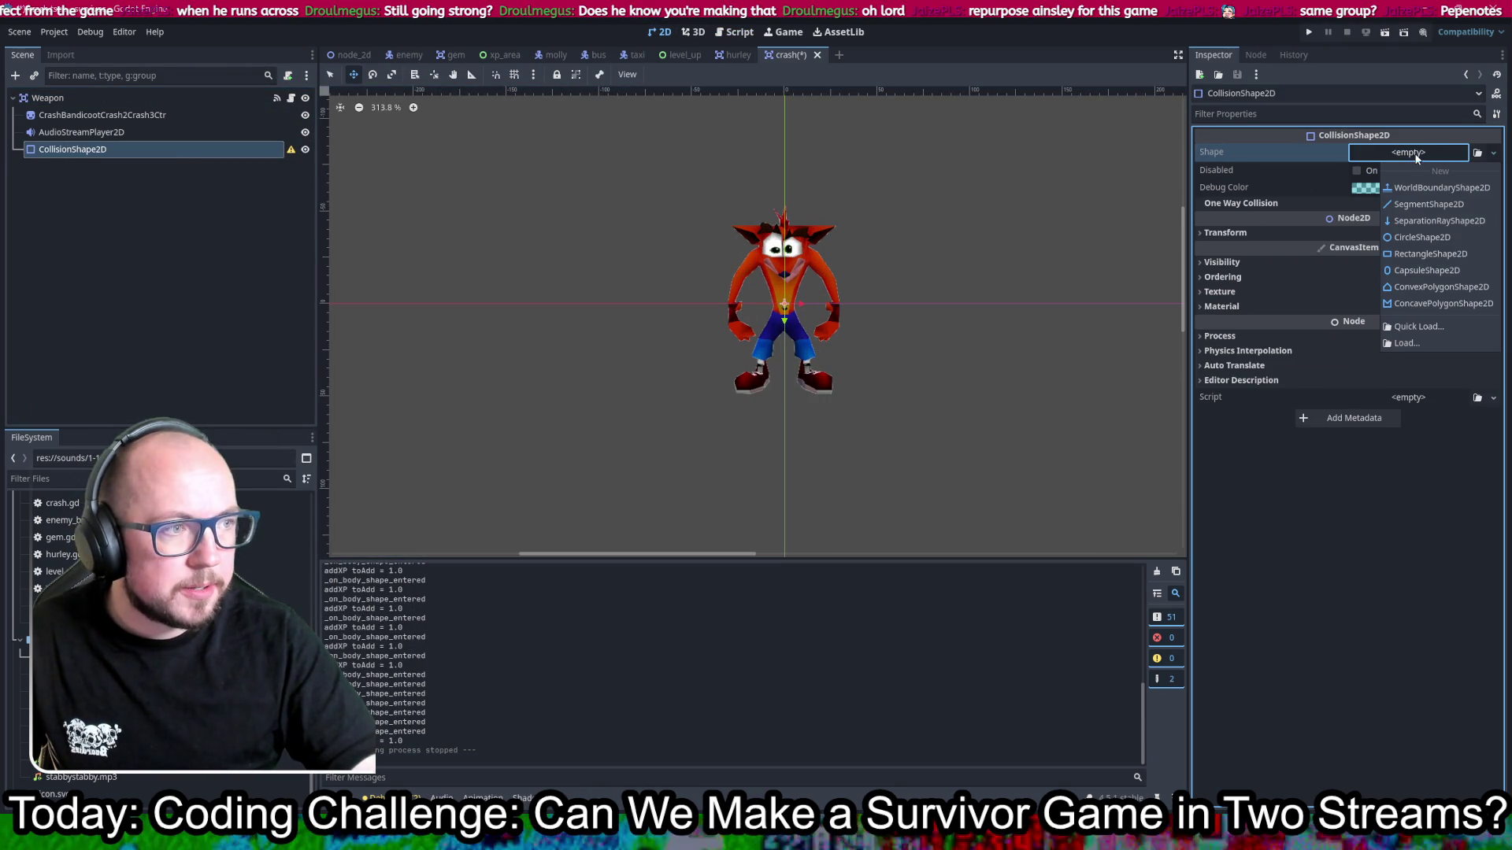
{"action": "left_click", "coordinate": [1424, 272]}
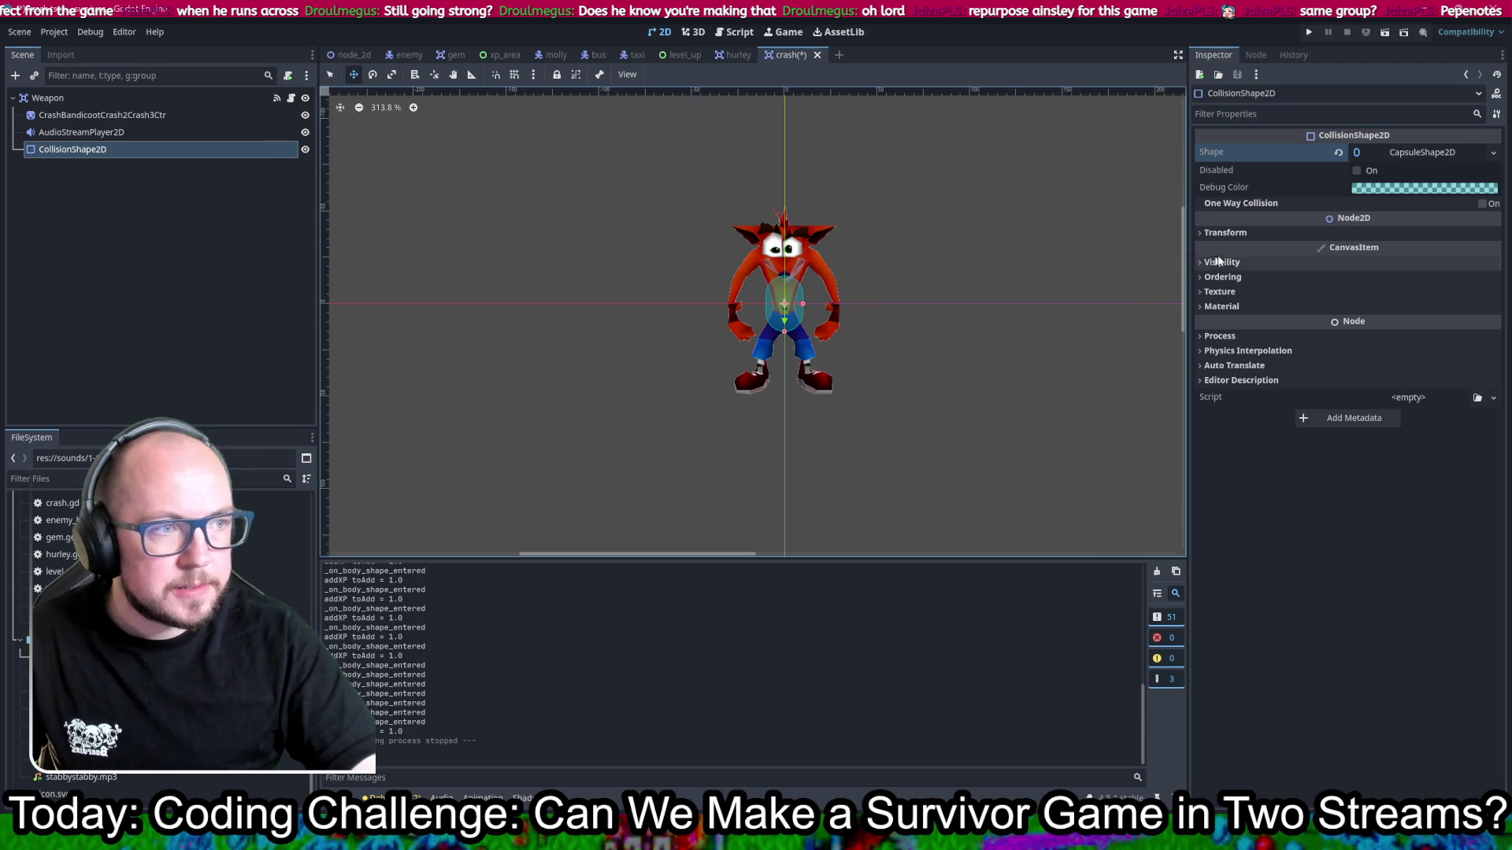
{"action": "left_click", "coordinate": [1434, 156]}
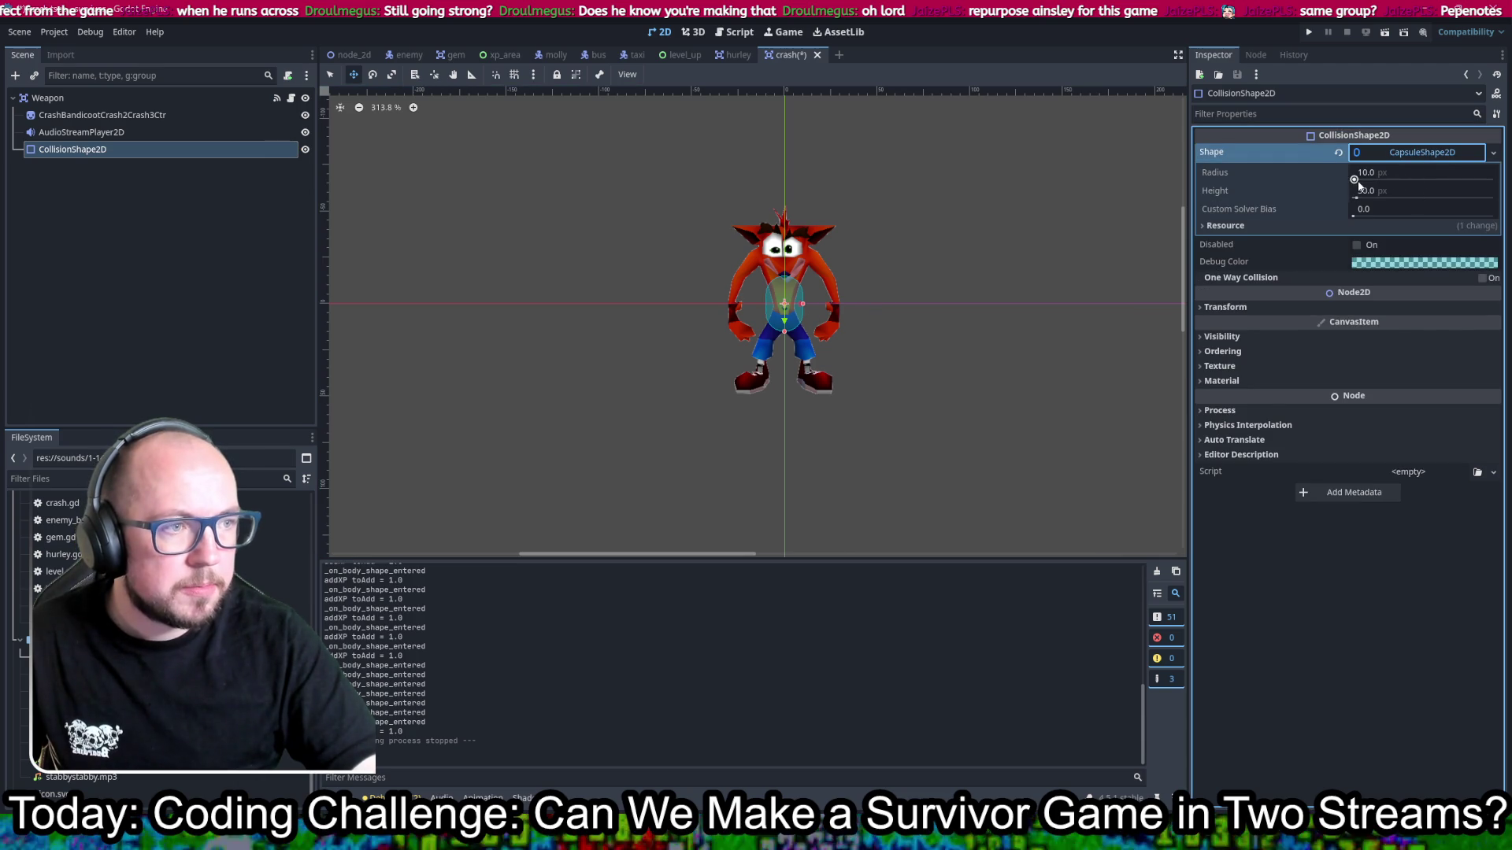
{"action": "left_click_drag", "start_coordinate": [1355, 180], "coordinate": [1364, 203]}
{"action": "key", "text": "ctrl+s"}
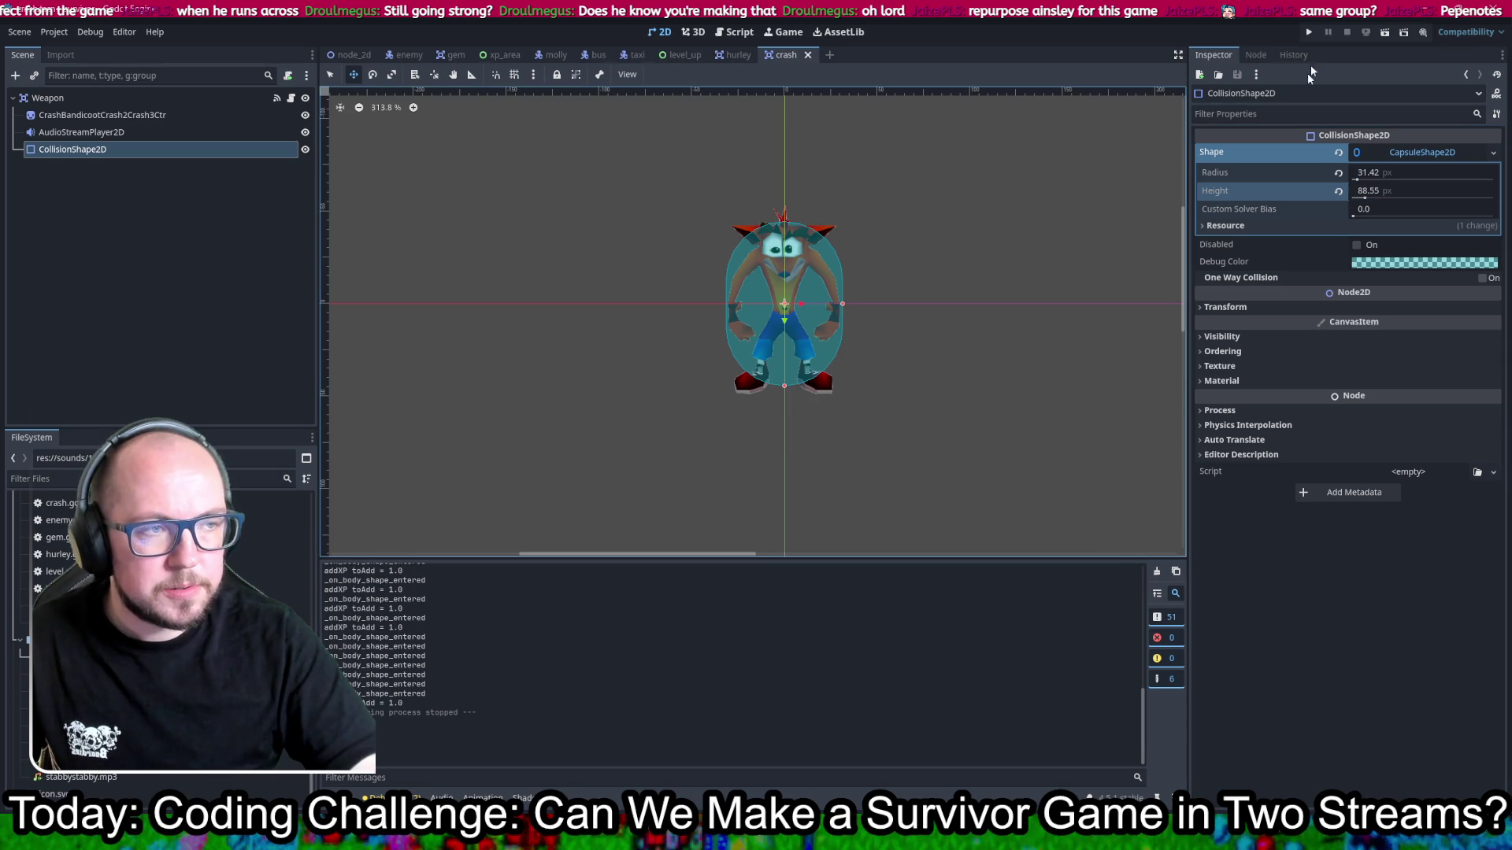
{"action": "left_click", "coordinate": [1309, 32]}
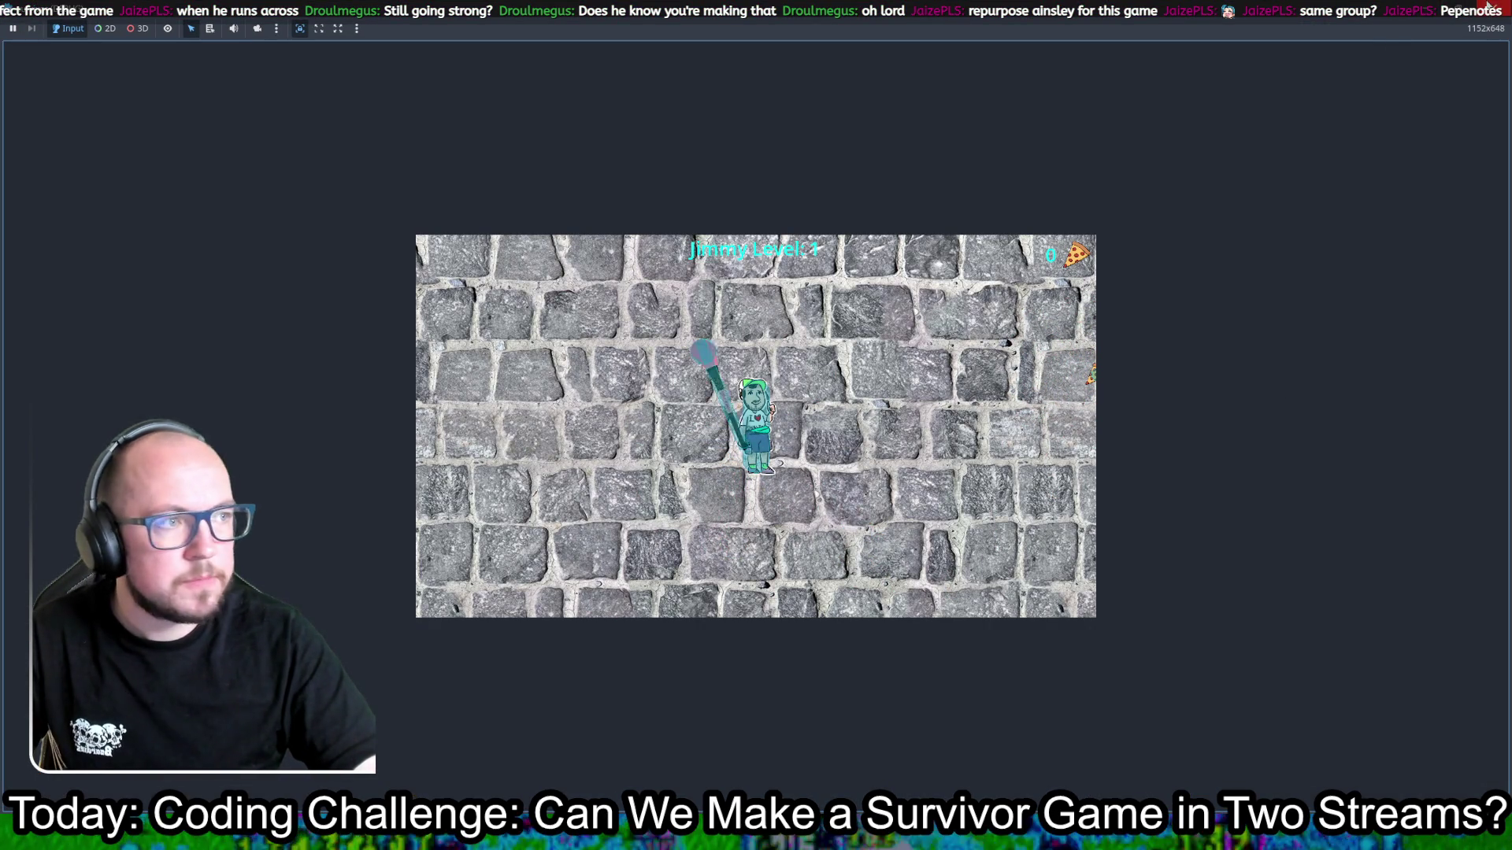
Step: End the playtest and return to the crash scene showing Crash's capsule collision shape
{"action": "key", "text": "F8"}
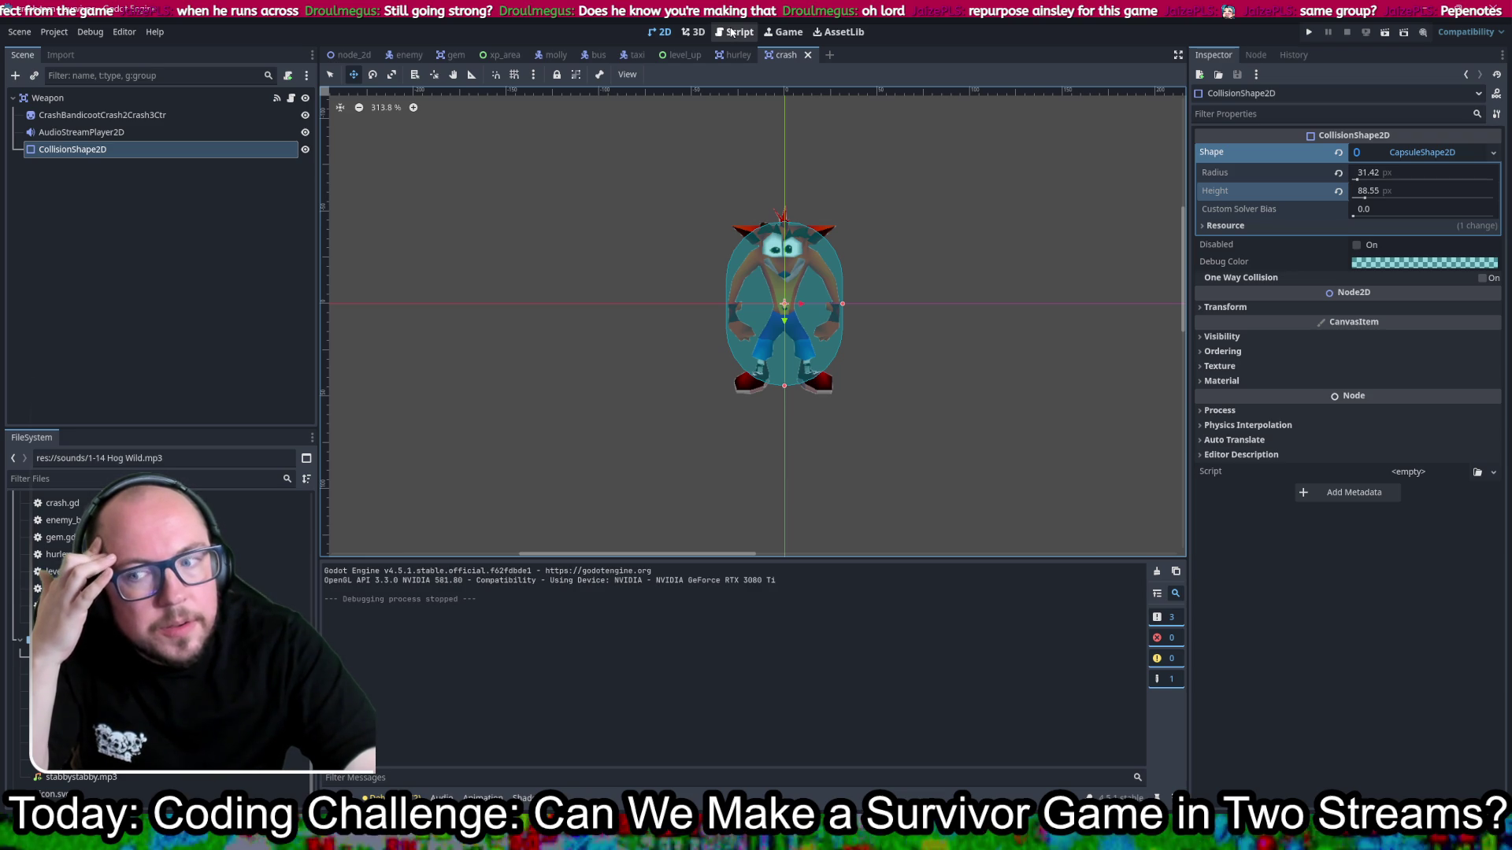
Step: Switch to crash.gd and put the caret at the end of line 15
{"action": "left_click", "coordinate": [730, 32]}
{"action": "left_click", "coordinate": [885, 172]}
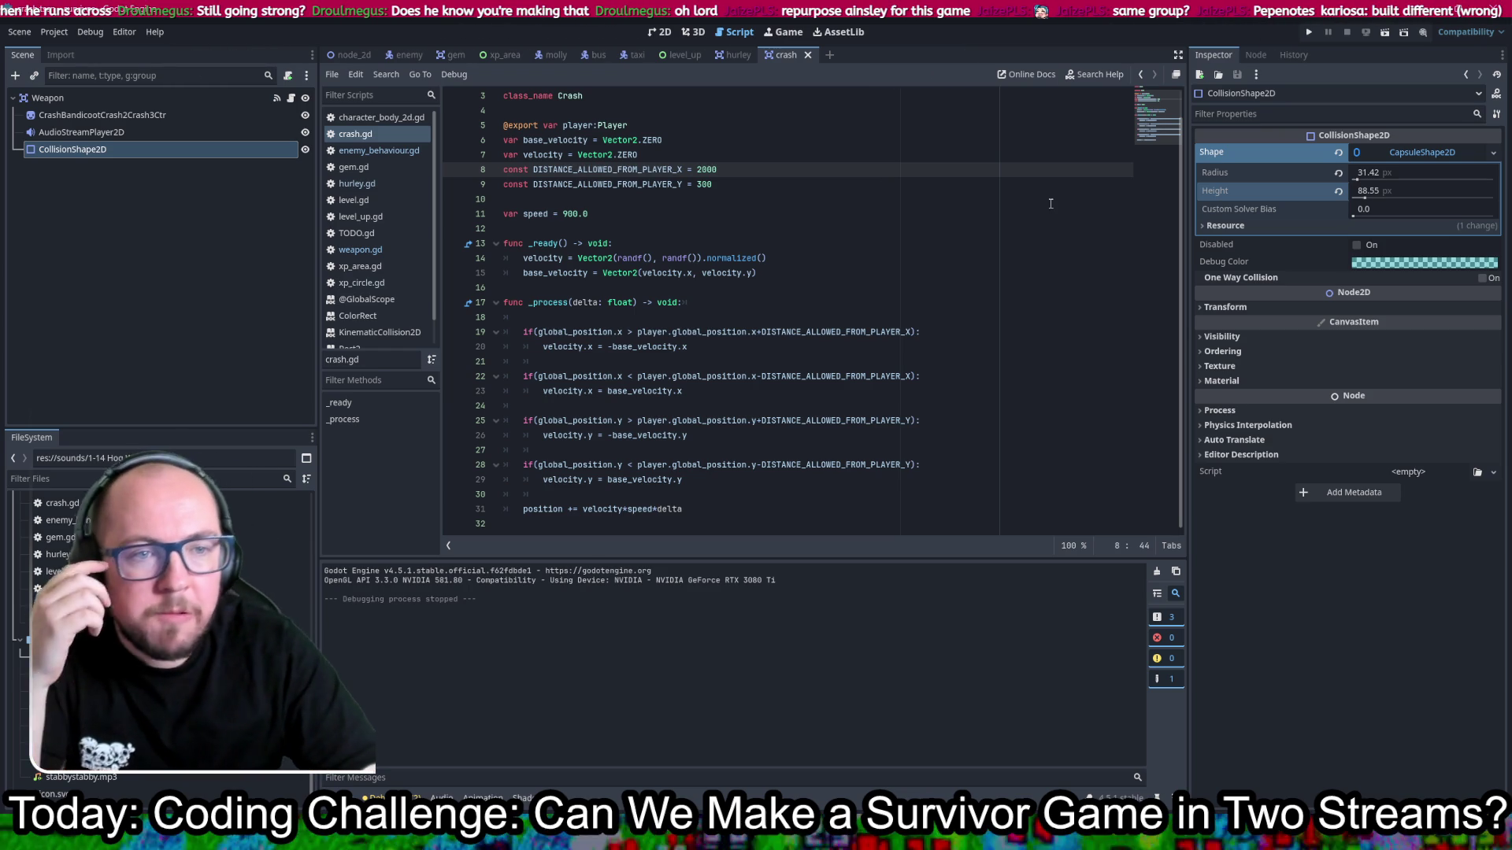
{"action": "left_click", "coordinate": [866, 277]}
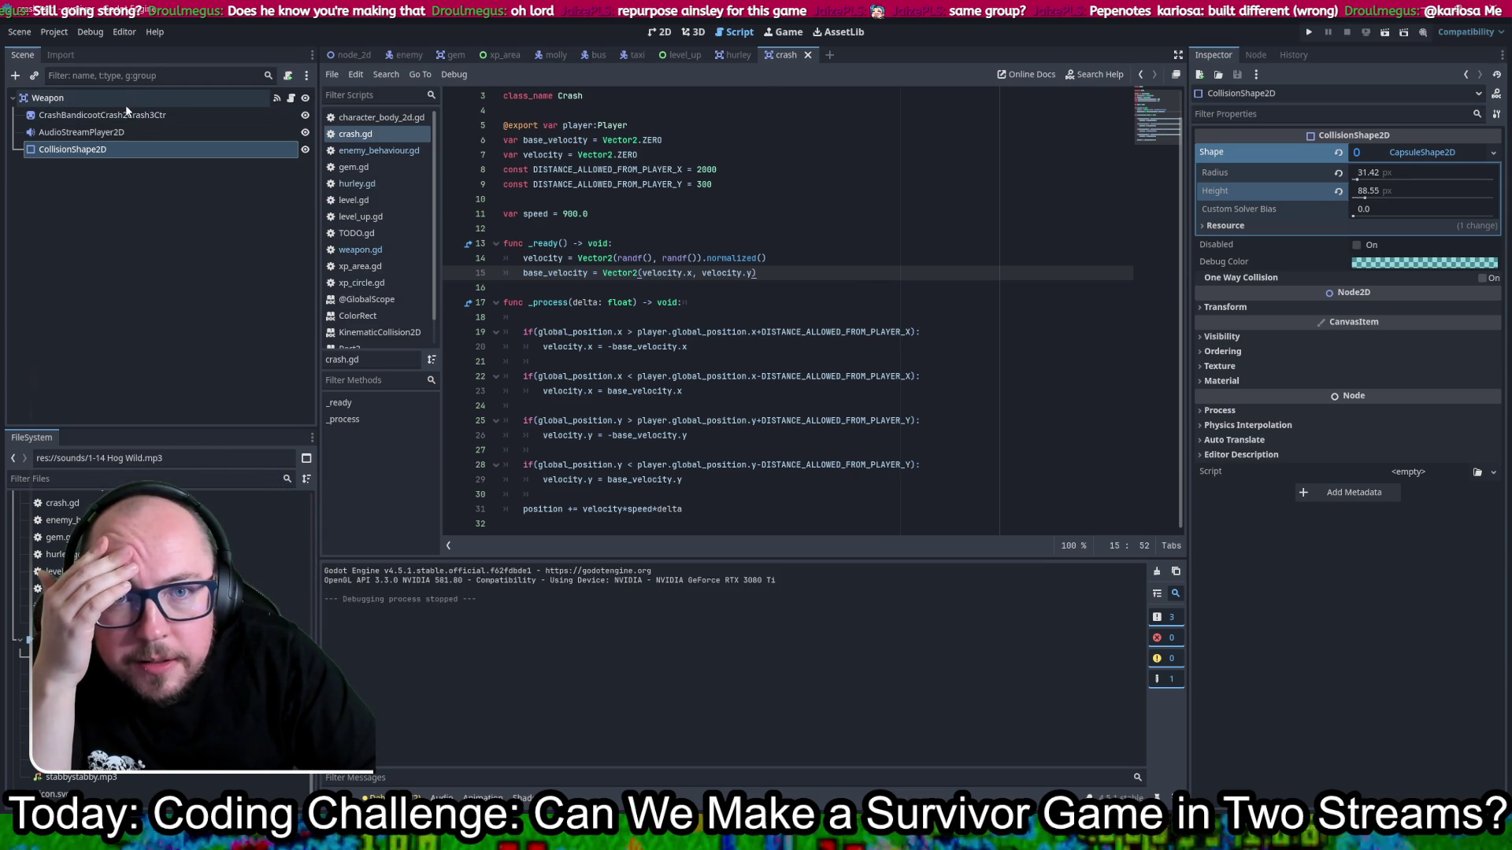
Step: Remove the root node's body_entered connection to _on_body_entered and run the project
{"action": "left_click", "coordinate": [202, 100]}
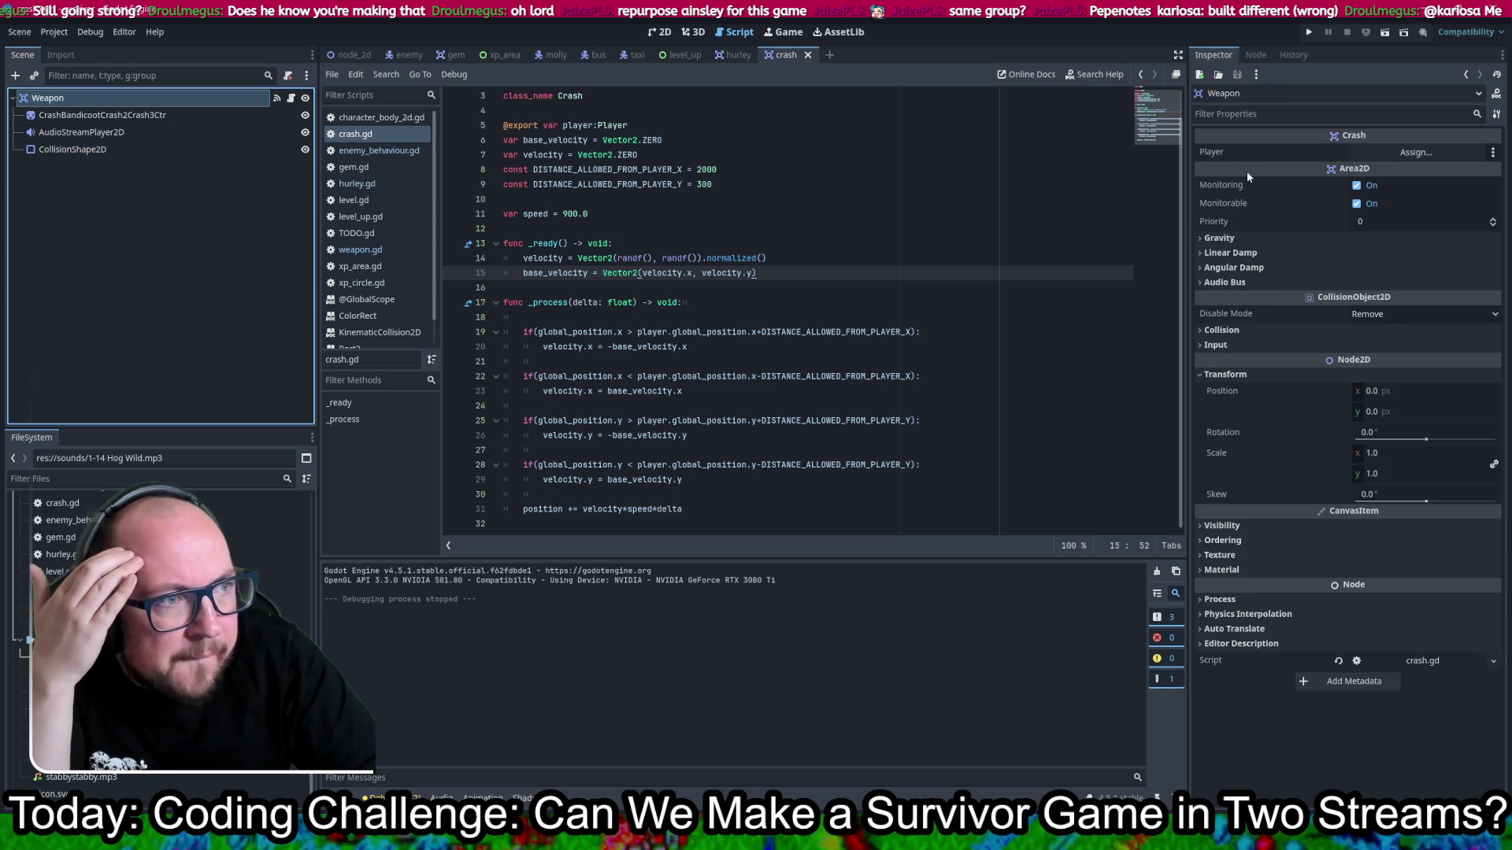
{"action": "left_click", "coordinate": [1256, 55]}
{"action": "left_click", "coordinate": [1339, 222]}
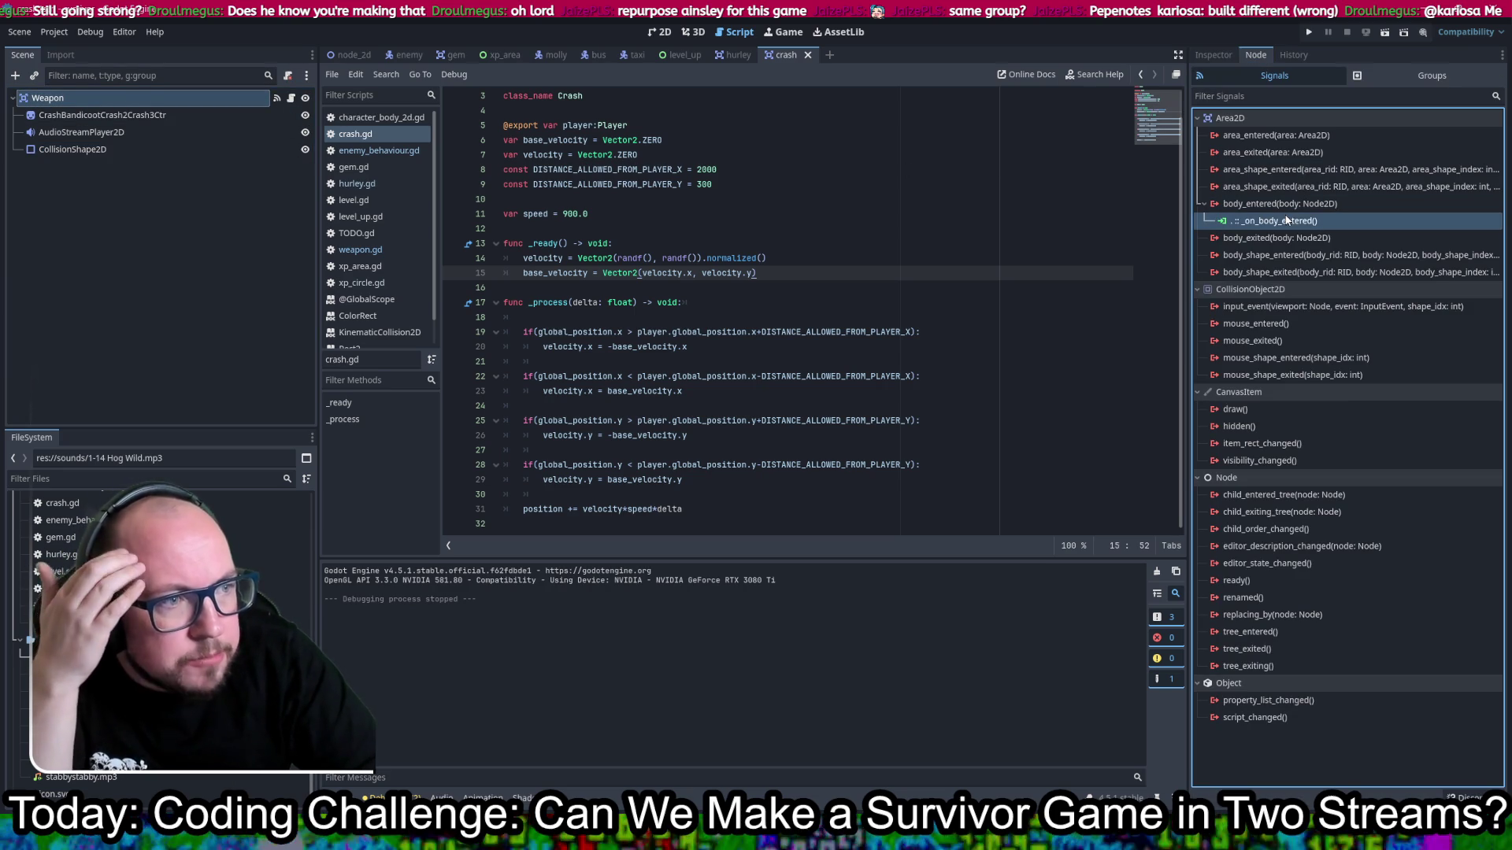
{"action": "key", "text": "Delete"}
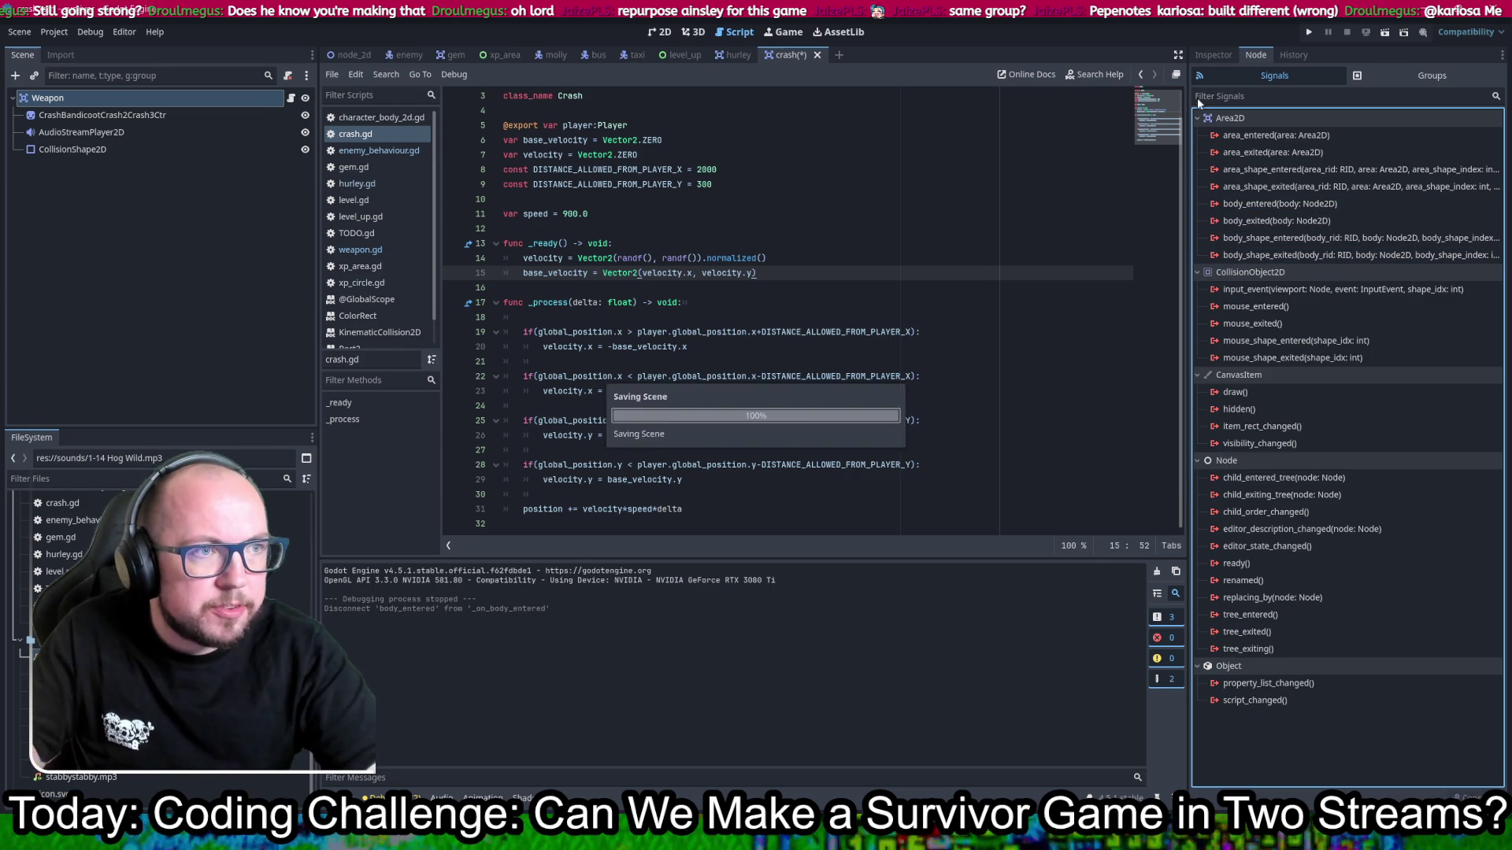
{"action": "left_click", "coordinate": [1308, 32]}
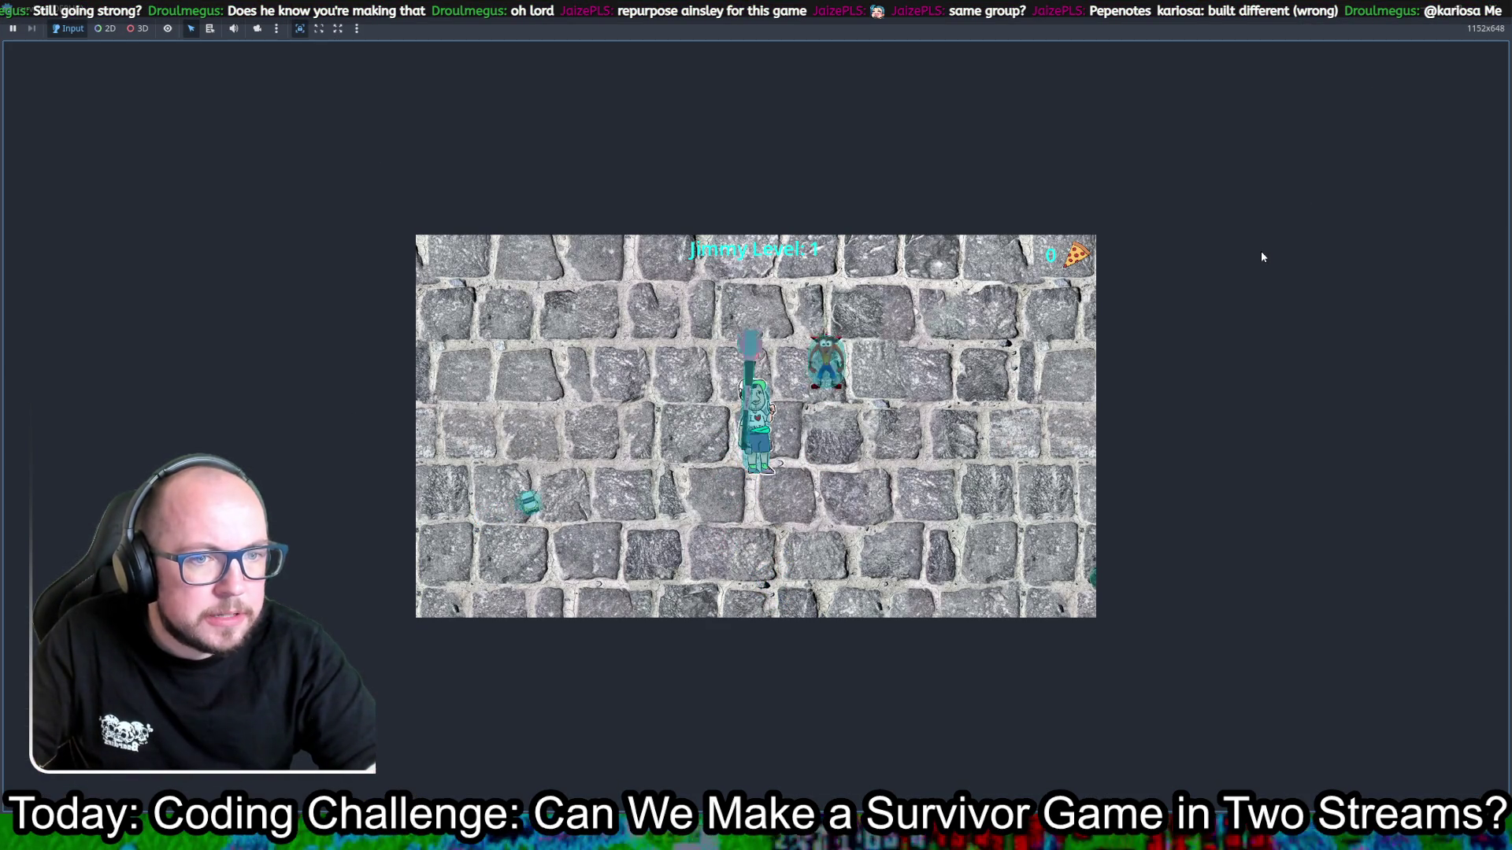
Step: Steer the player with the arrow keys to reach 9 pizzas, stop, and begin connecting body_entered
{"action": "key", "text": "Left"}
{"action": "key", "text": "Left"}
{"action": "key", "text": "Down"}
{"action": "key", "text": "Right"}
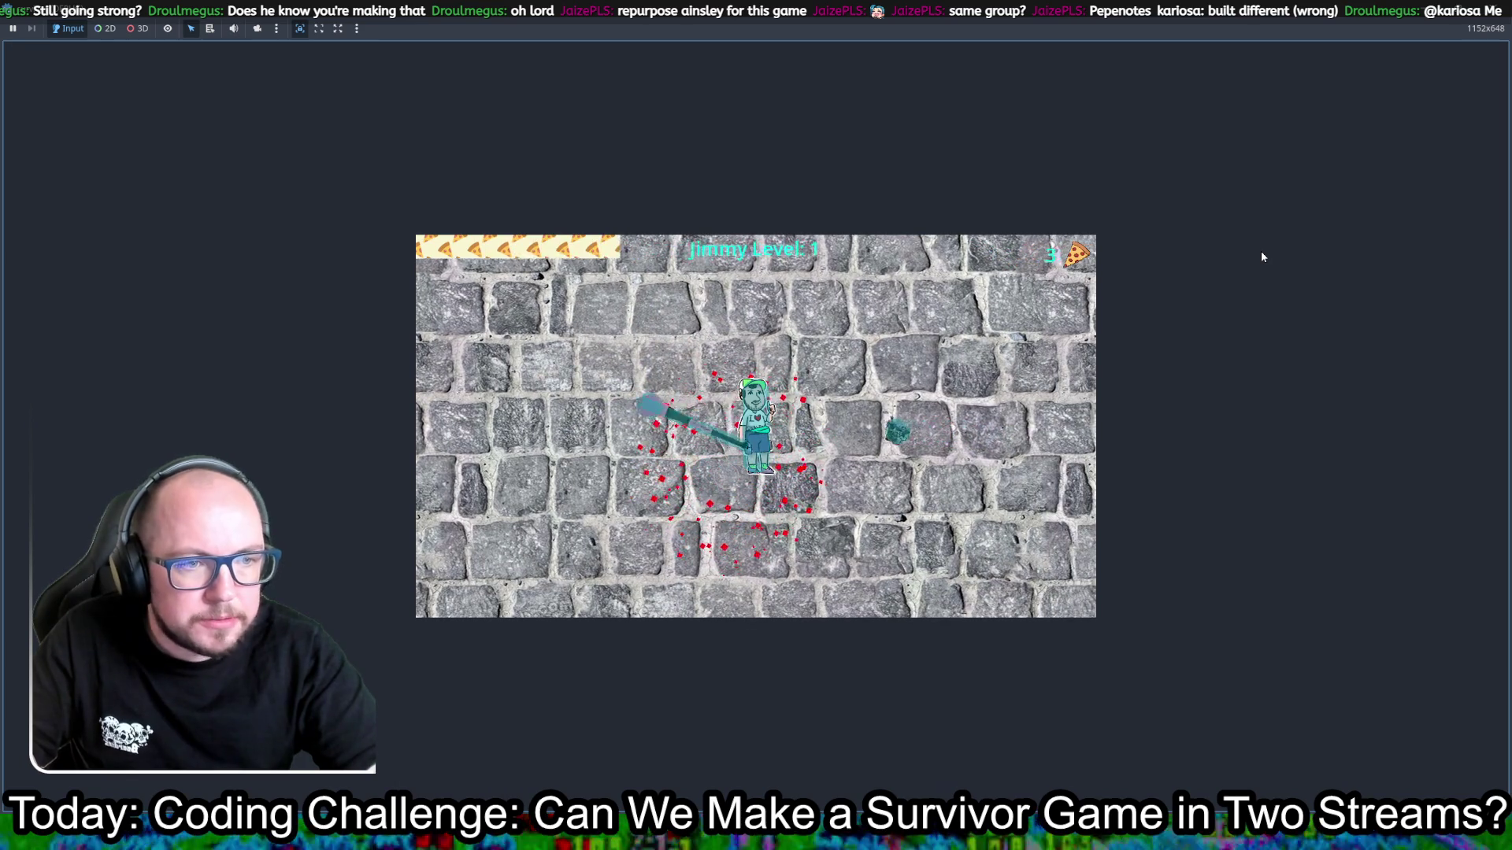
{"action": "key", "text": "Right"}
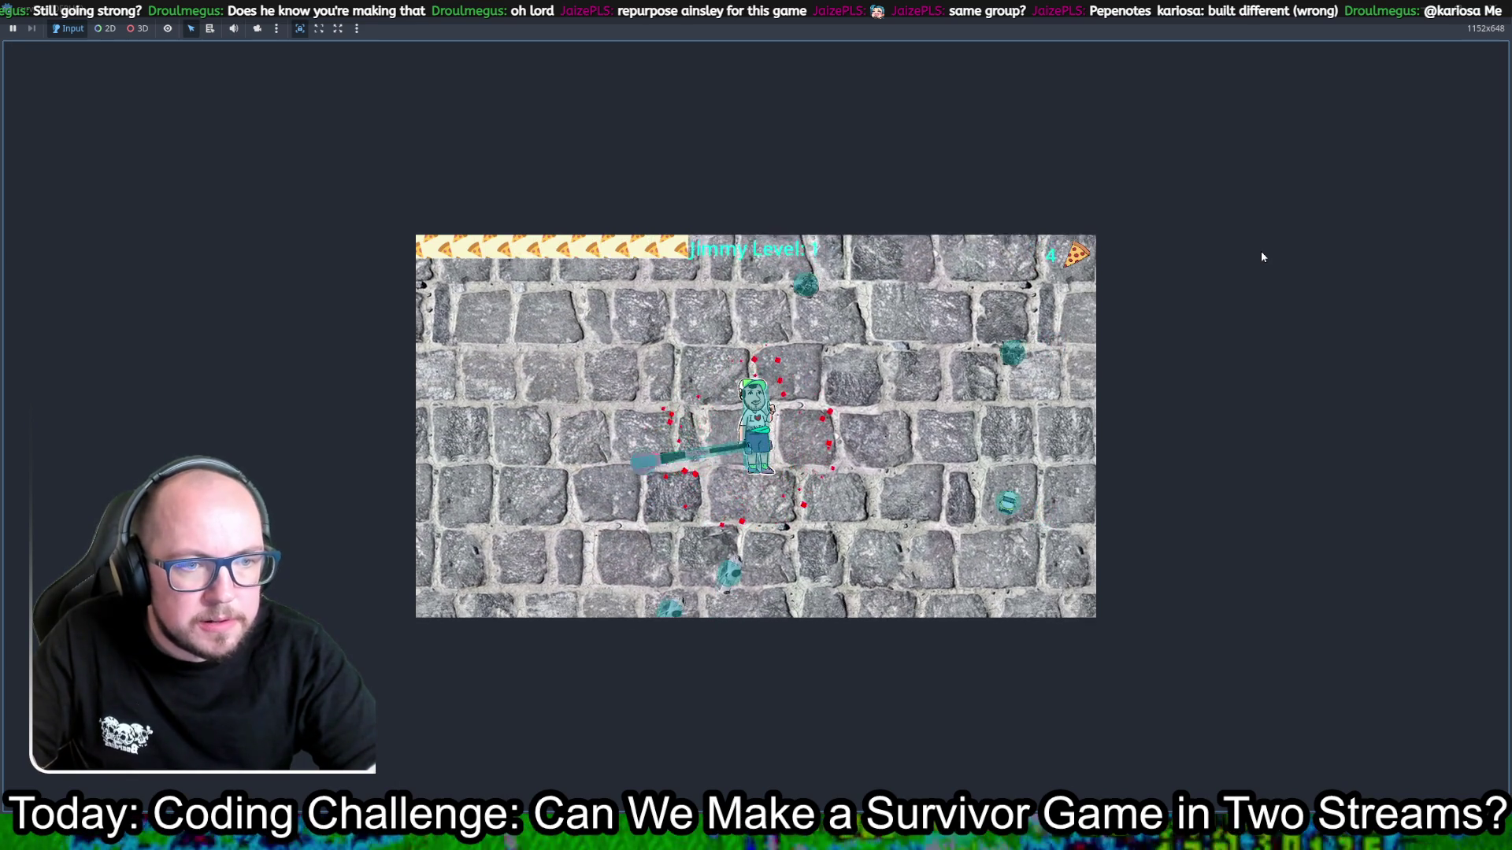
{"action": "key", "text": "Left"}
{"action": "key", "text": "Down"}
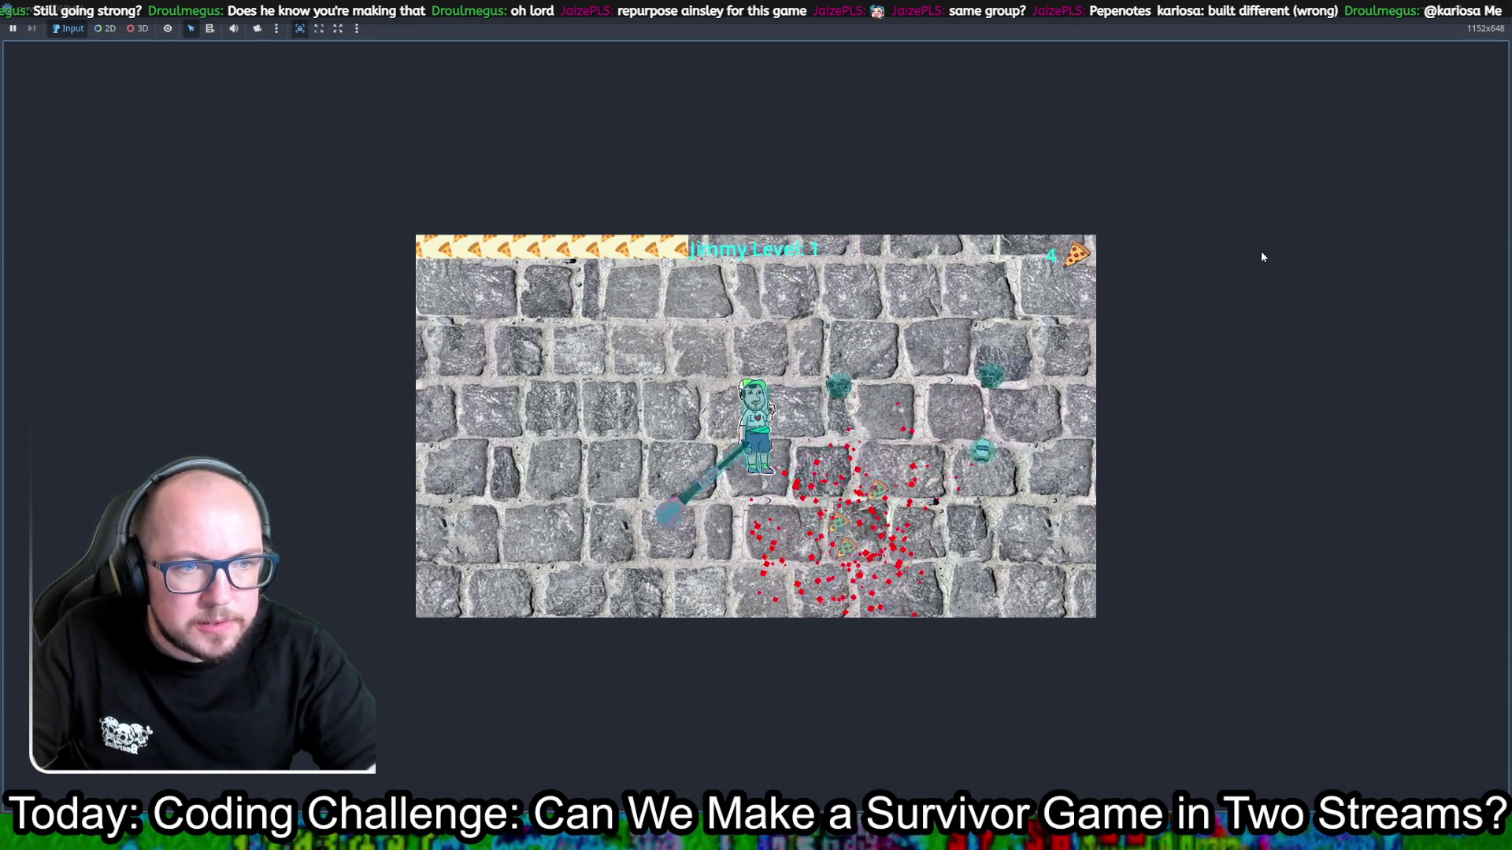
{"action": "key", "text": "Down"}
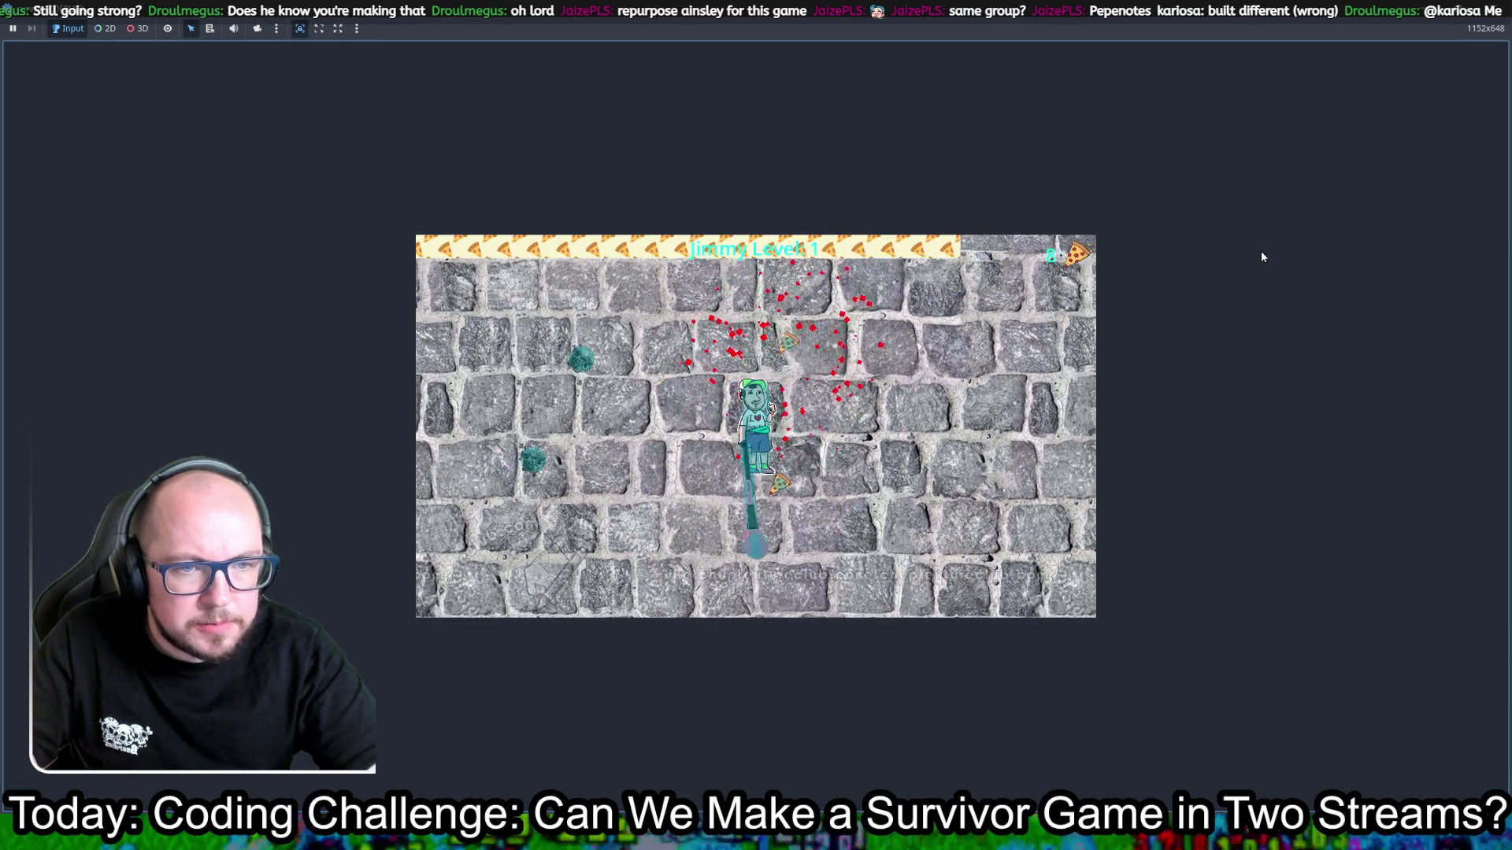
{"action": "key", "text": "Up"}
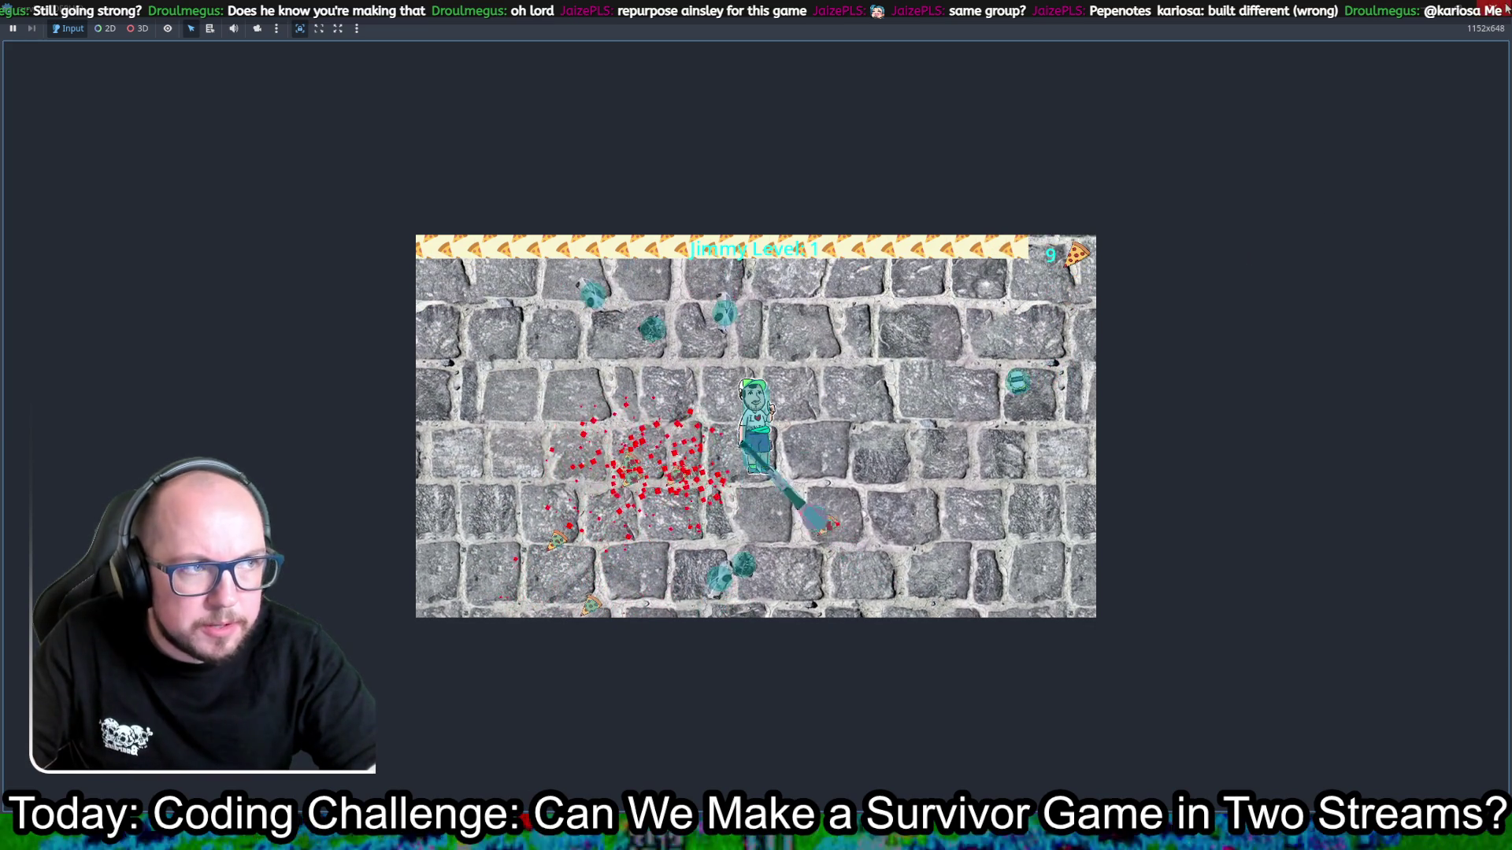
{"action": "key", "text": "F8"}
{"action": "double_click", "coordinate": [1292, 209]}
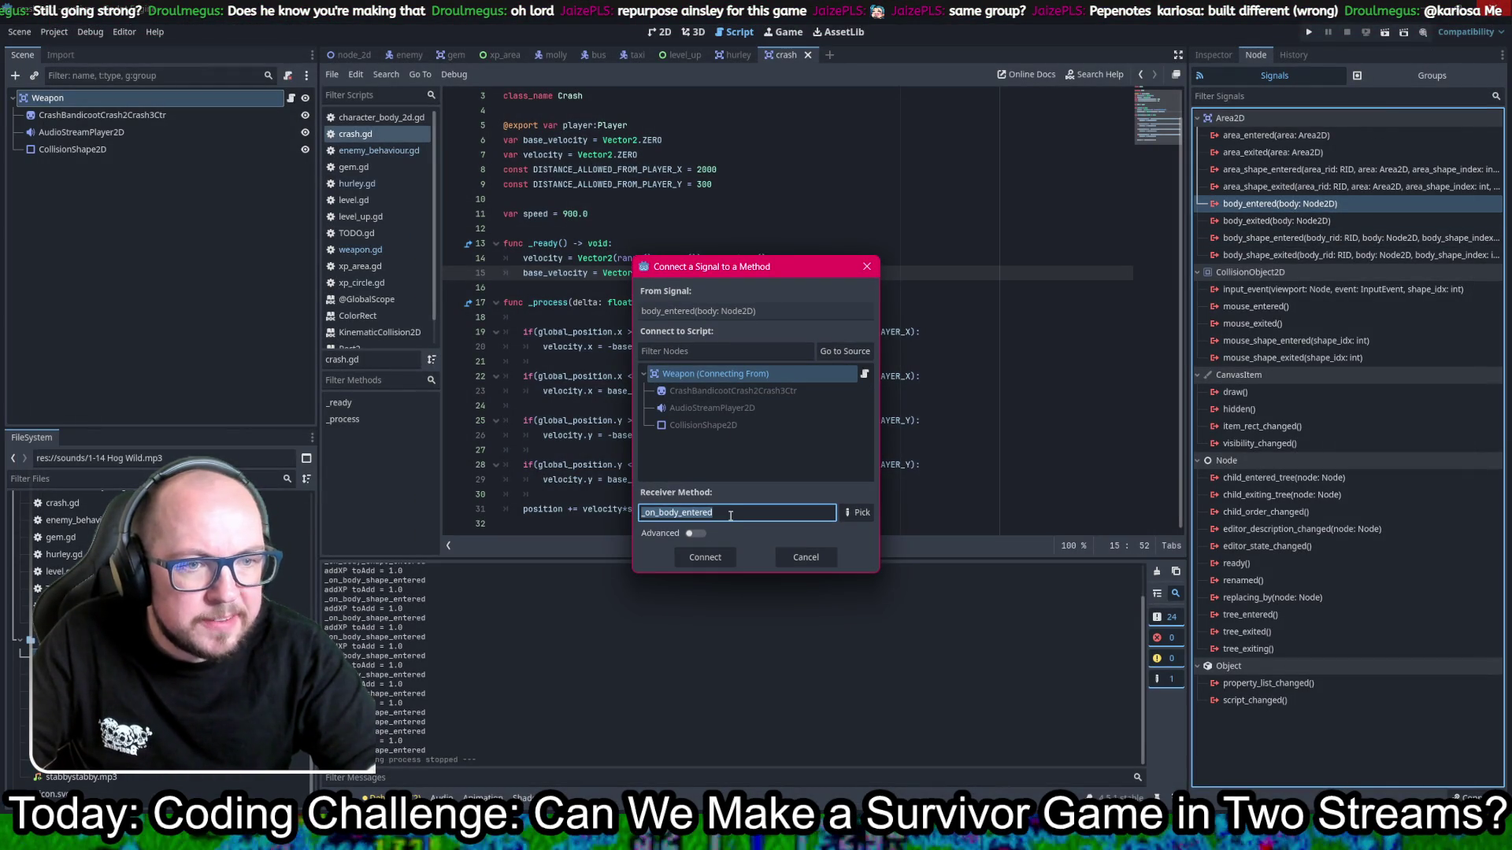
Step: Name the receiver _on_body_entered_crash and connect it, creating its pass-only stub in crash.gd
{"action": "type", "text": "_crash"}
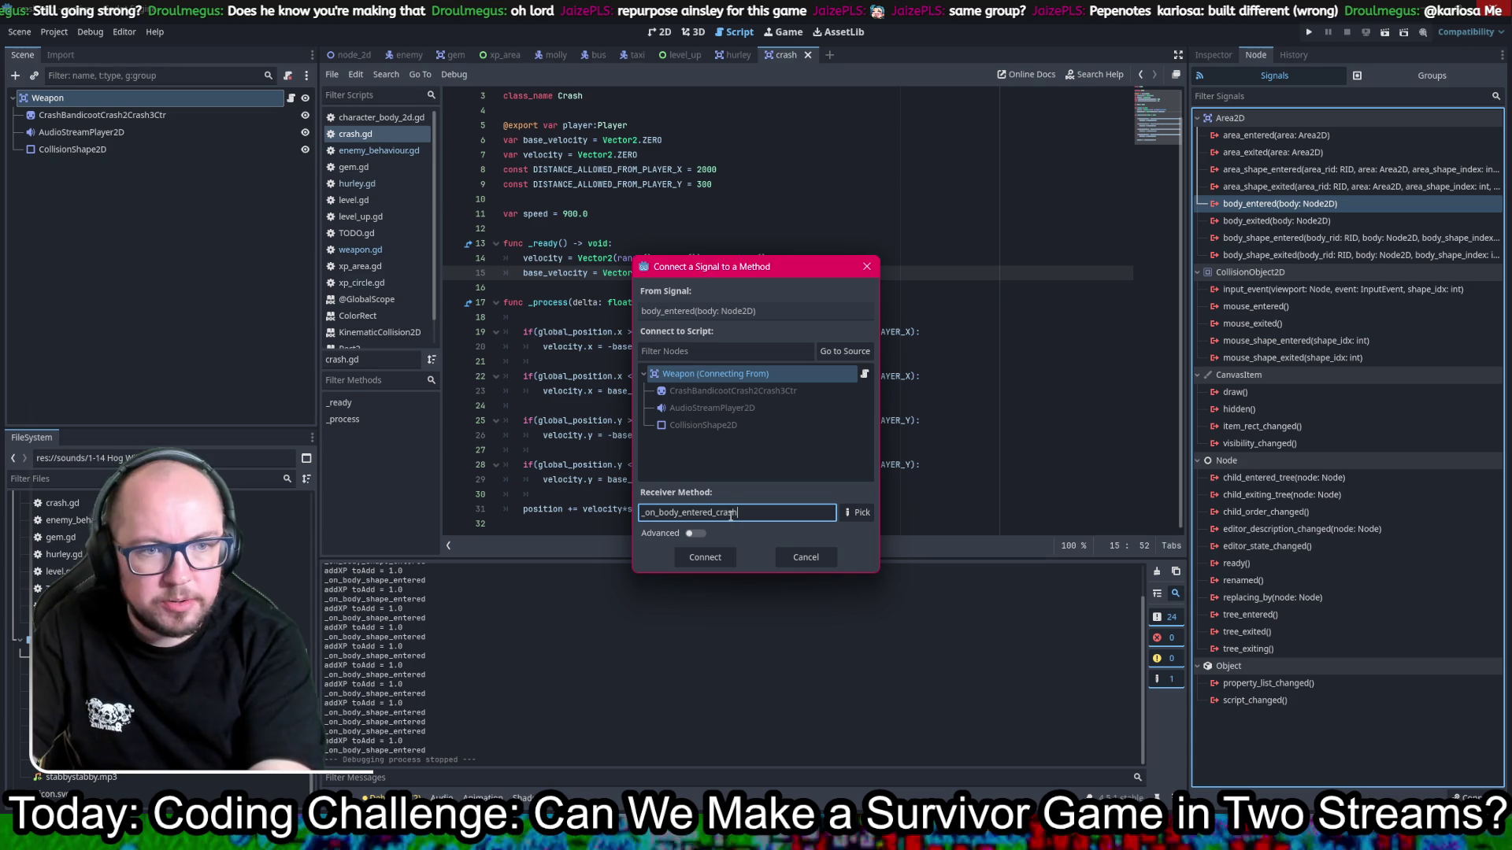
{"action": "left_click", "coordinate": [706, 557]}
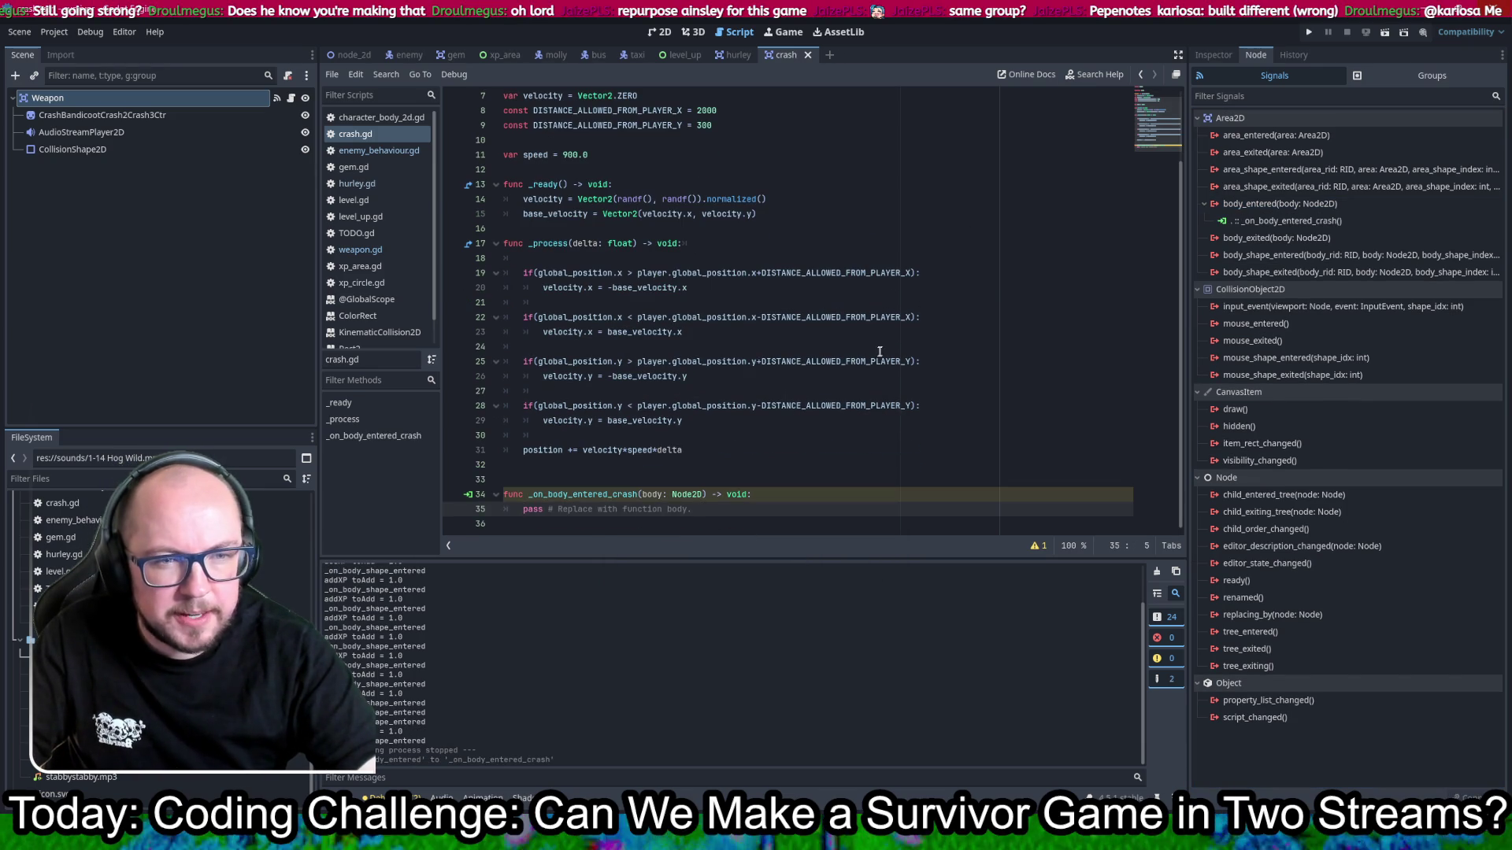
{"action": "left_click", "coordinate": [778, 496]}
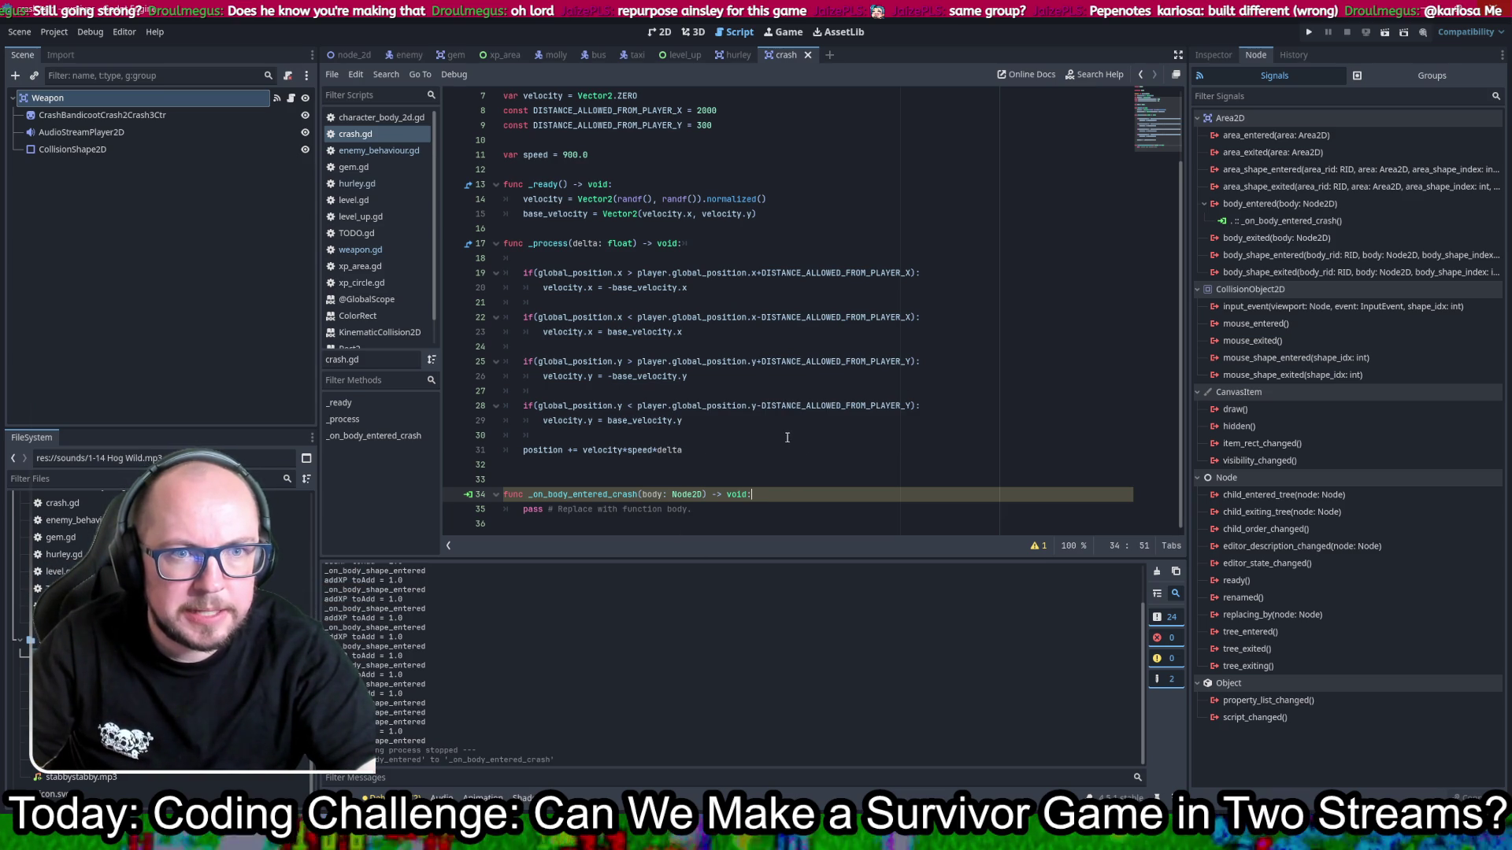
{"action": "scroll", "coordinate": [751, 347], "scroll_direction": "up", "scroll_amount": 2}
{"action": "scroll", "coordinate": [751, 348], "scroll_direction": "down", "scroll_amount": 2}
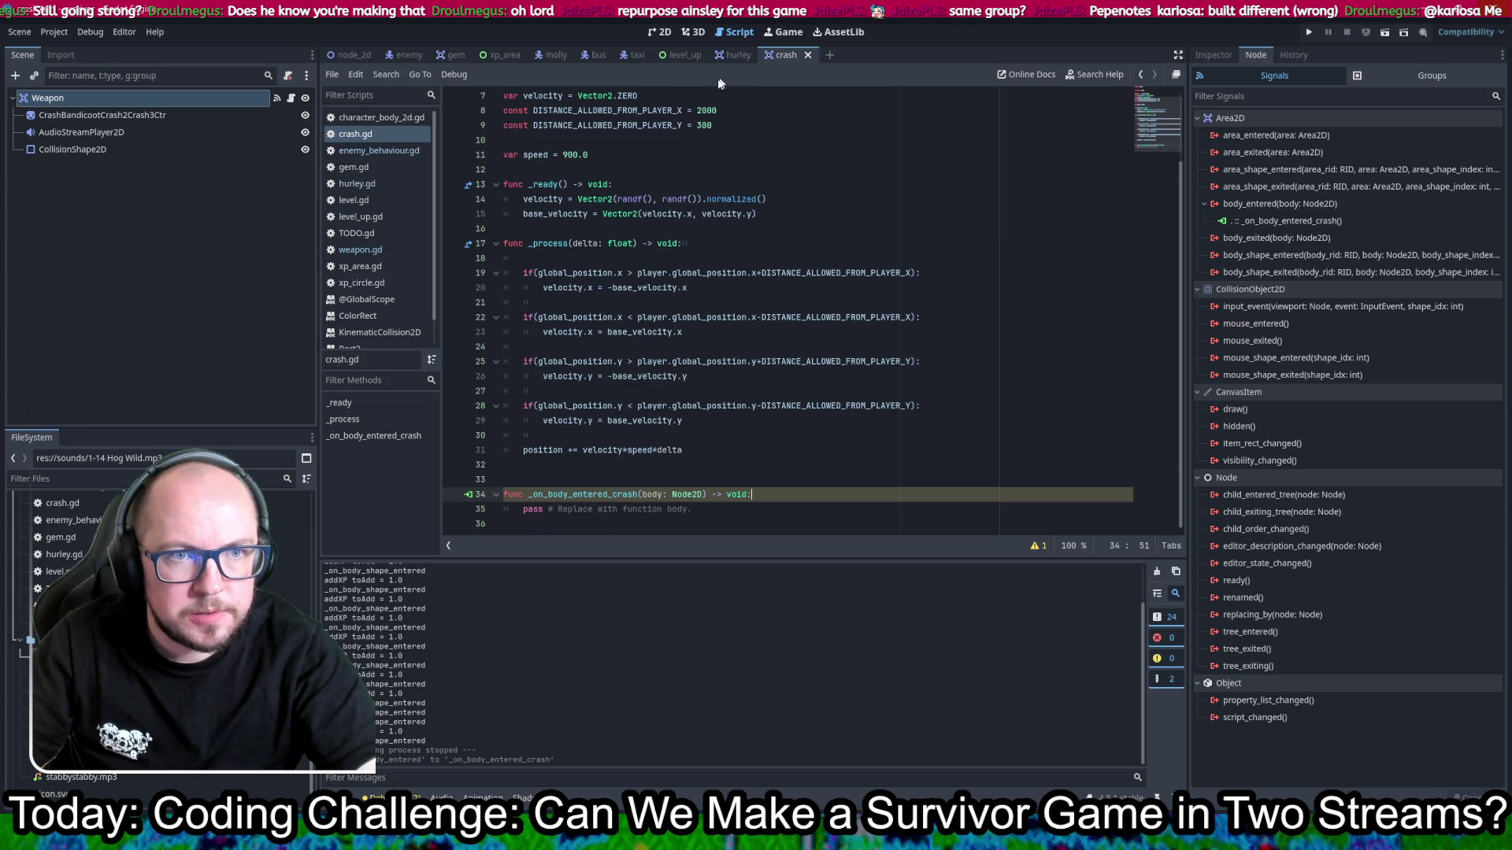
{"action": "left_click", "coordinate": [365, 150]}
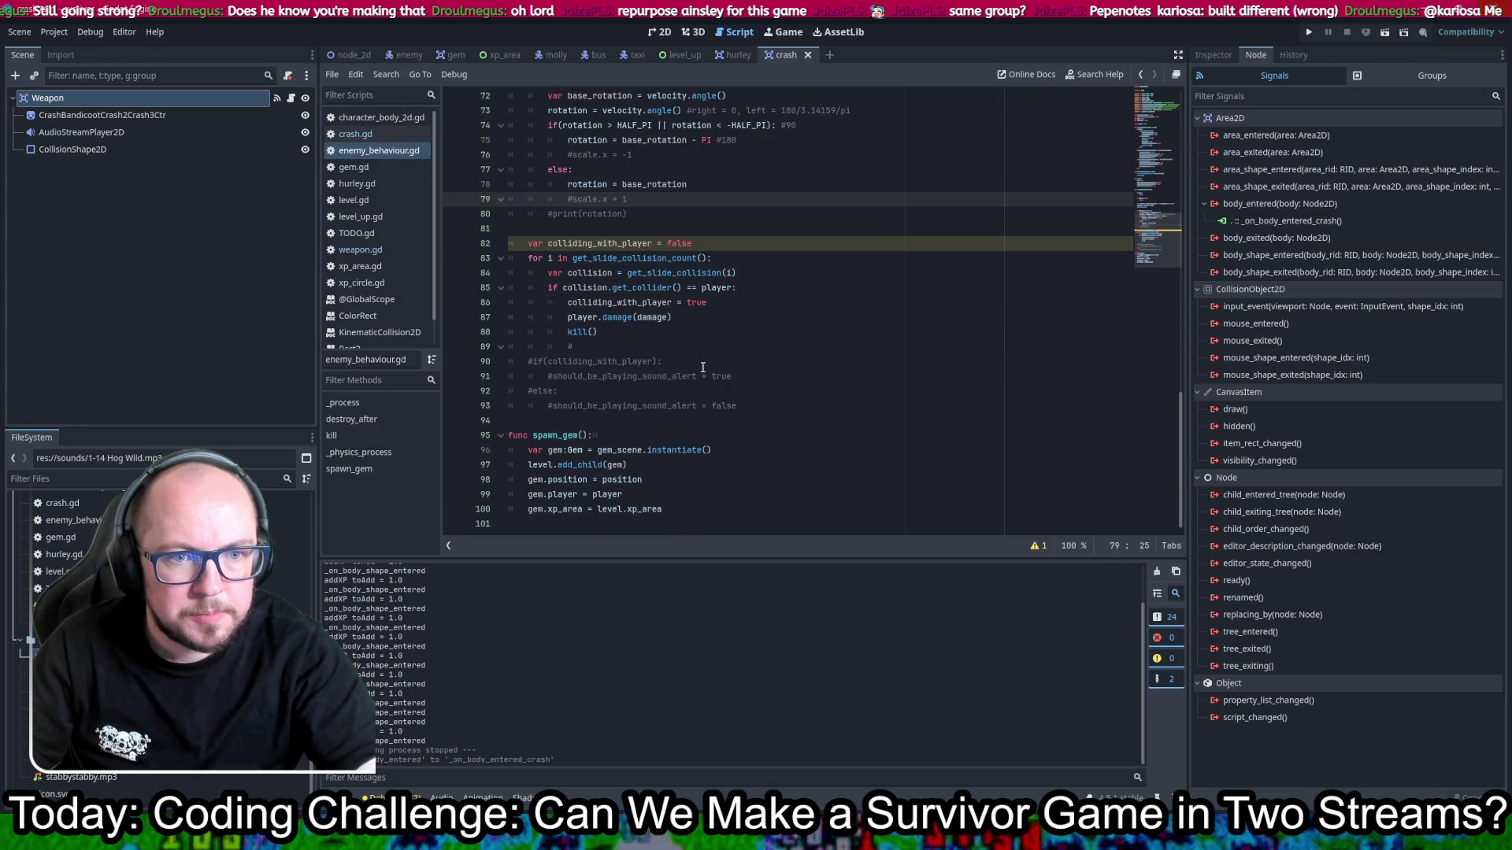
{"action": "scroll", "coordinate": [723, 471], "scroll_direction": "up", "scroll_amount": 8}
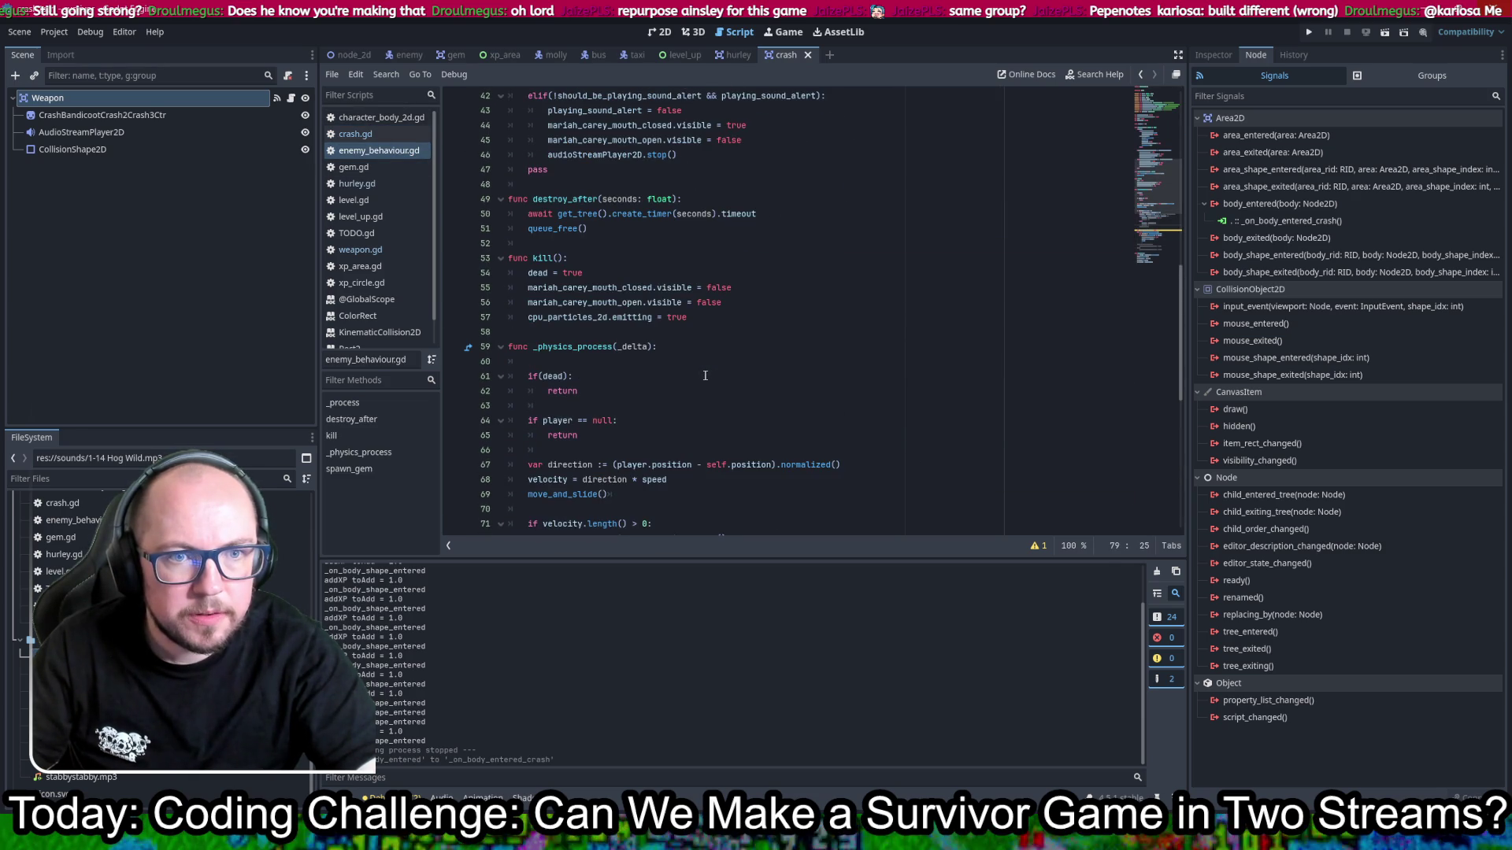
{"action": "scroll", "coordinate": [699, 379], "scroll_direction": "down", "scroll_amount": 8}
{"action": "scroll", "coordinate": [697, 382], "scroll_direction": "up", "scroll_amount": 13}
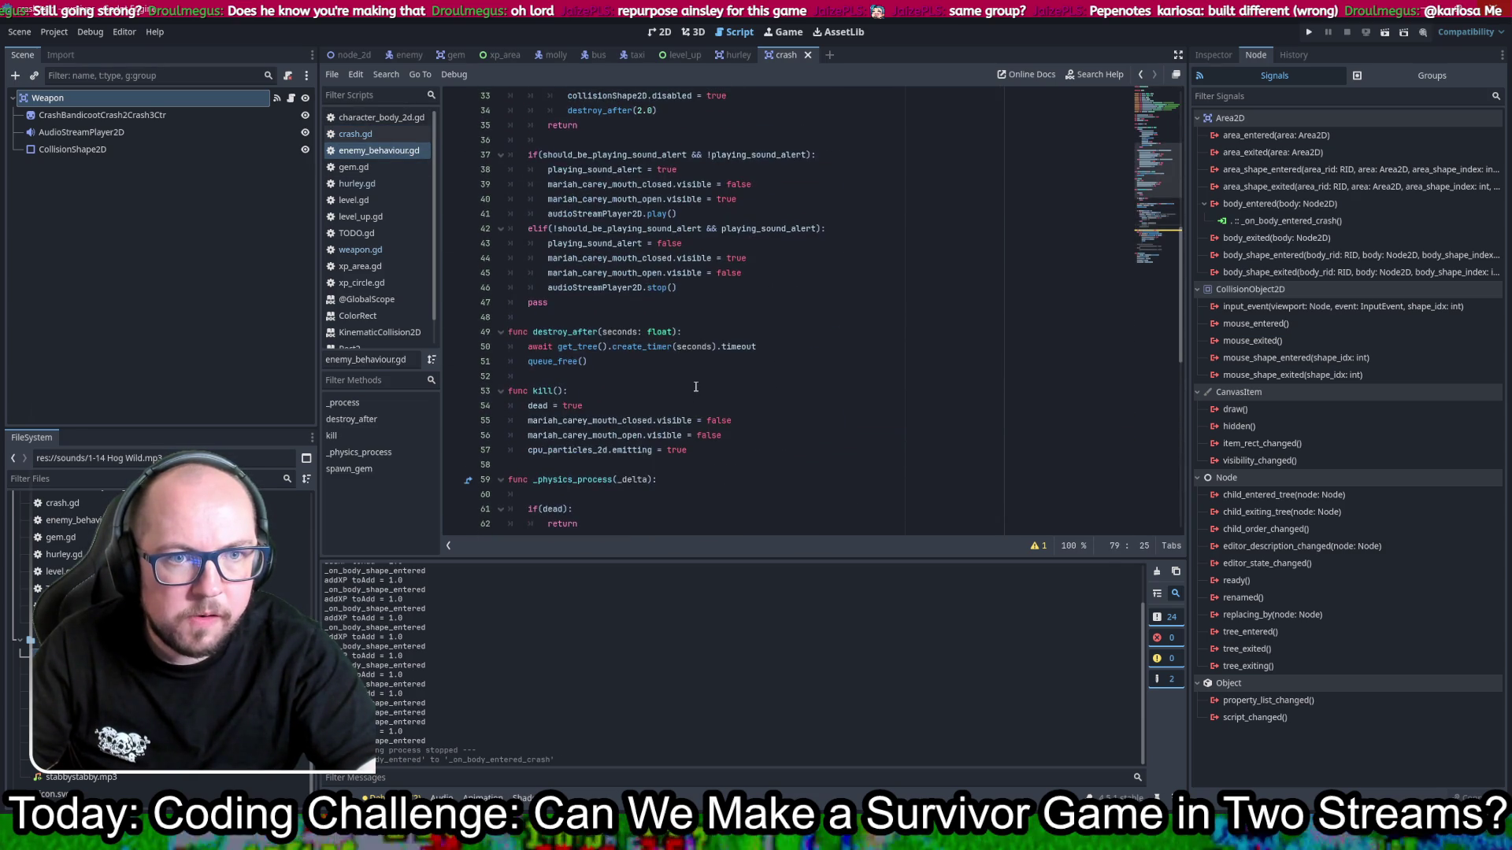
{"action": "scroll", "coordinate": [696, 387], "scroll_direction": "up", "scroll_amount": 6}
{"action": "scroll", "coordinate": [696, 386], "scroll_direction": "down", "scroll_amount": 10}
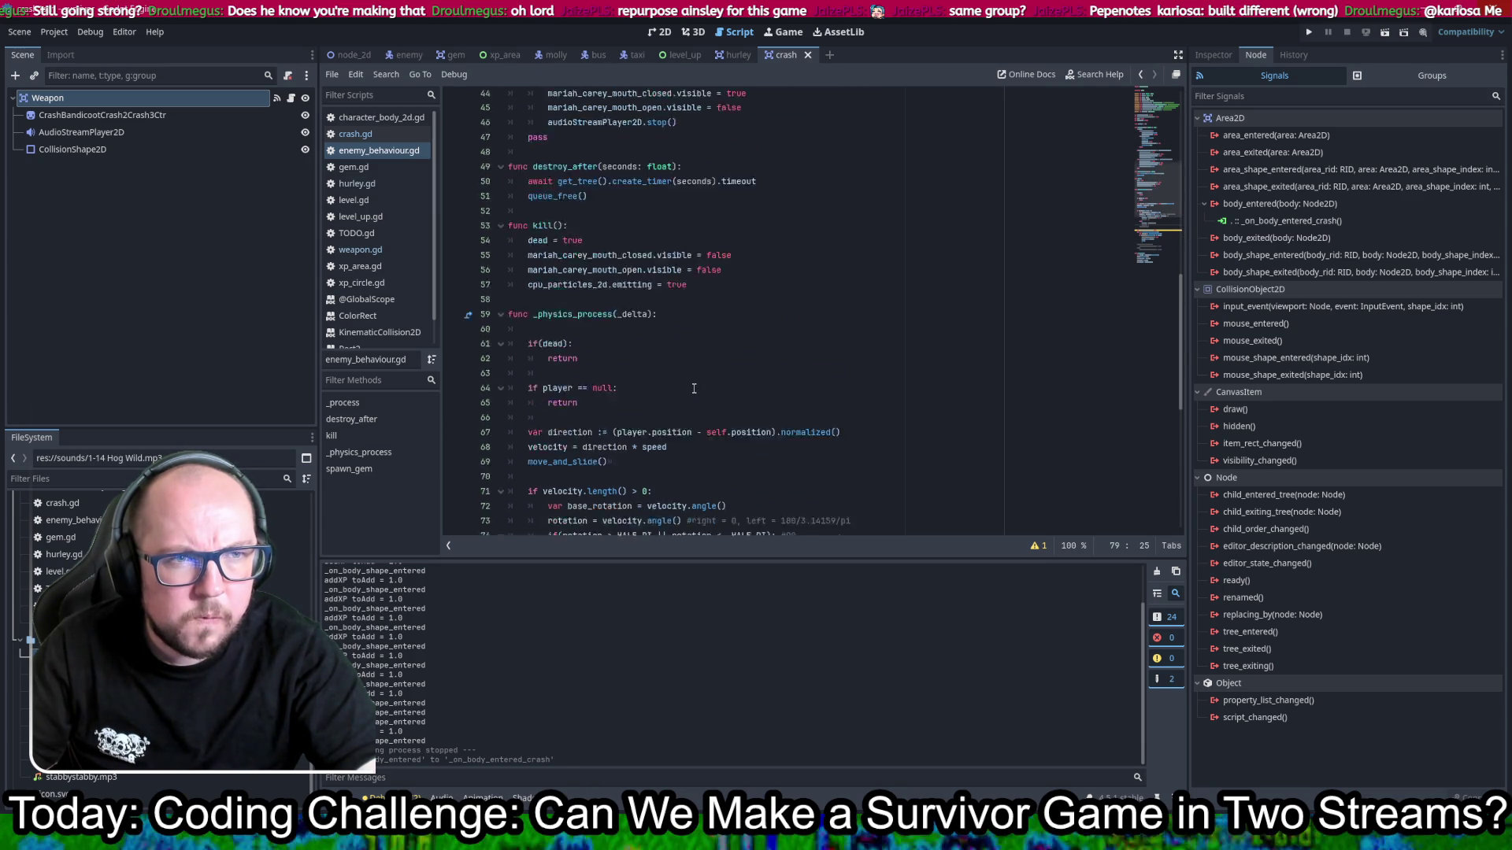
{"action": "scroll", "coordinate": [694, 388], "scroll_direction": "down", "scroll_amount": 10}
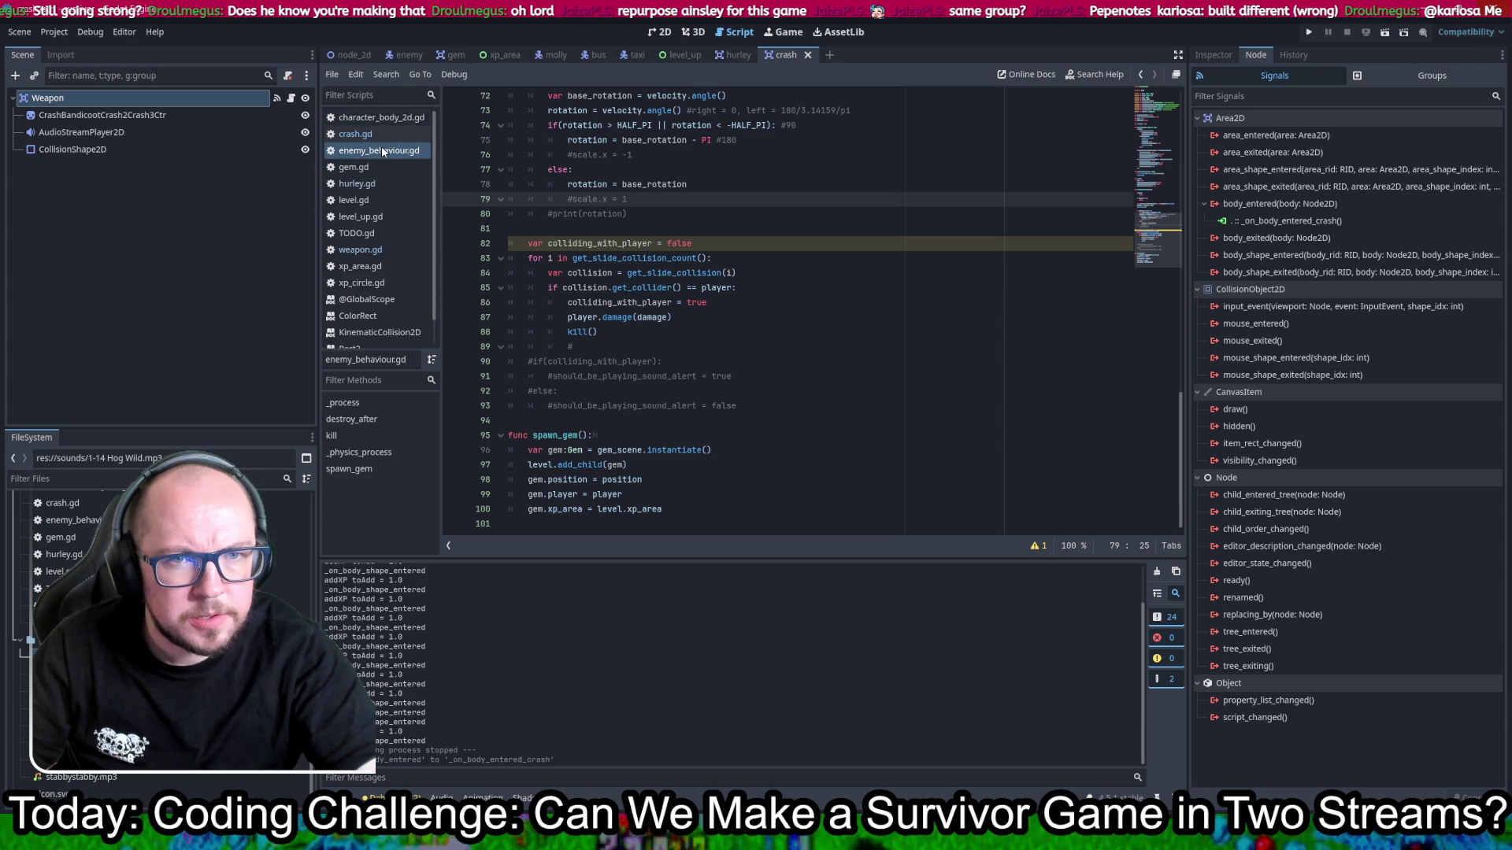
{"action": "left_click", "coordinate": [362, 249]}
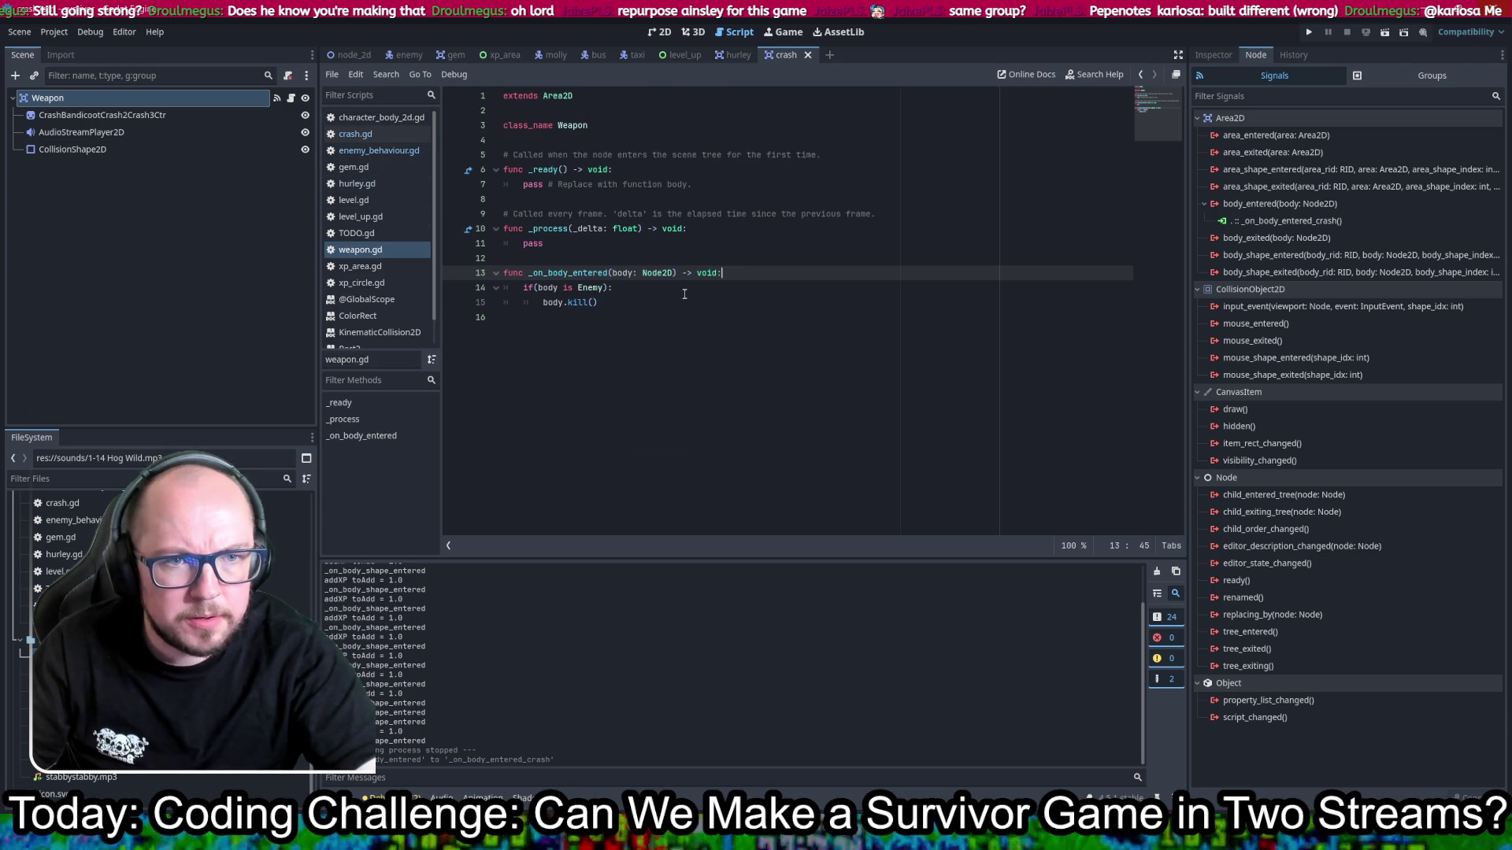
{"action": "left_click_drag", "start_coordinate": [621, 307], "coordinate": [775, 273]}
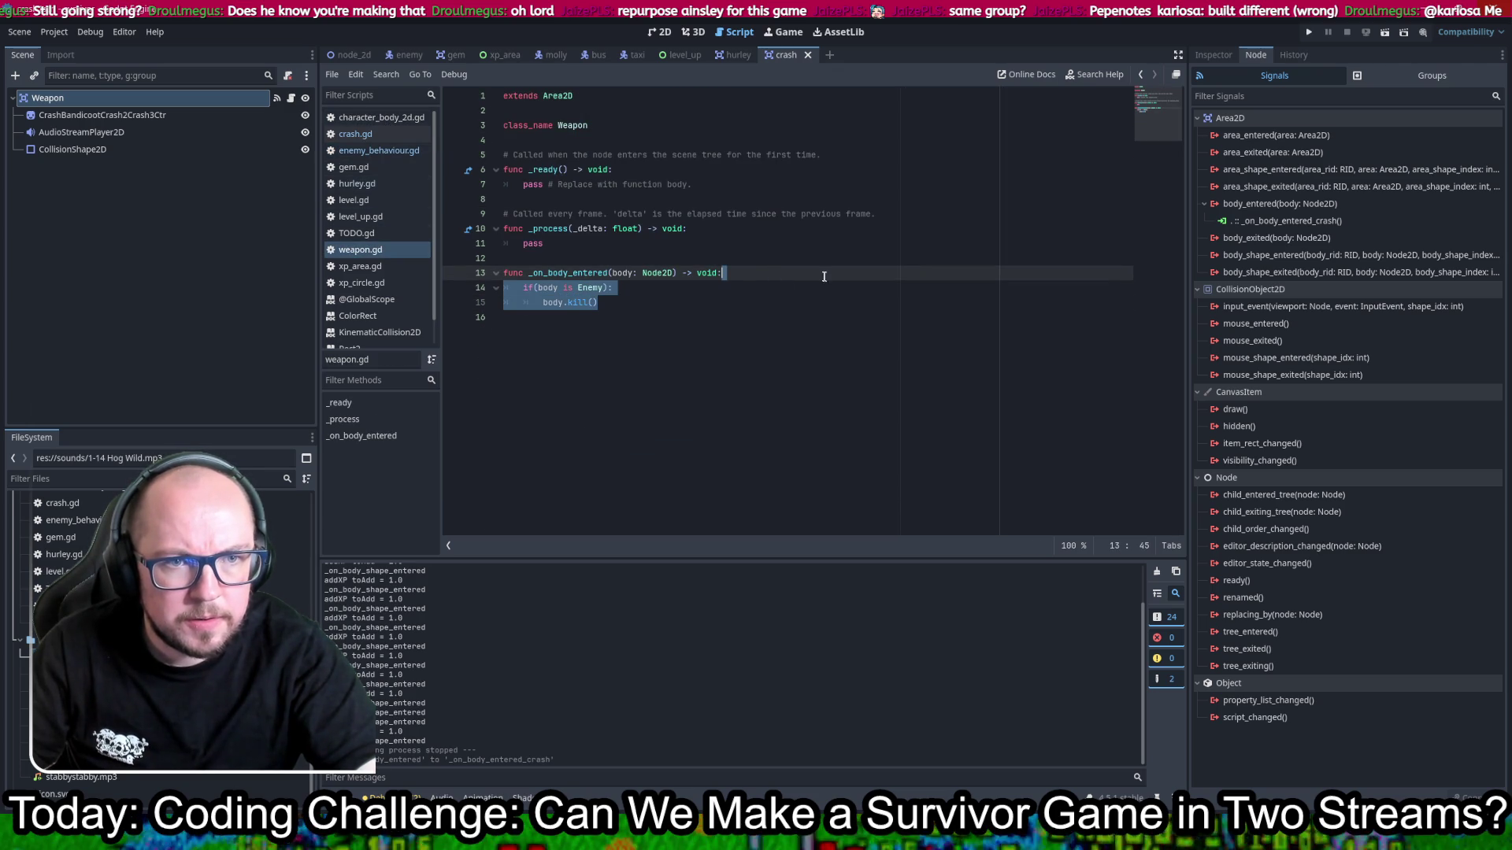
{"action": "left_click", "coordinate": [735, 55]}
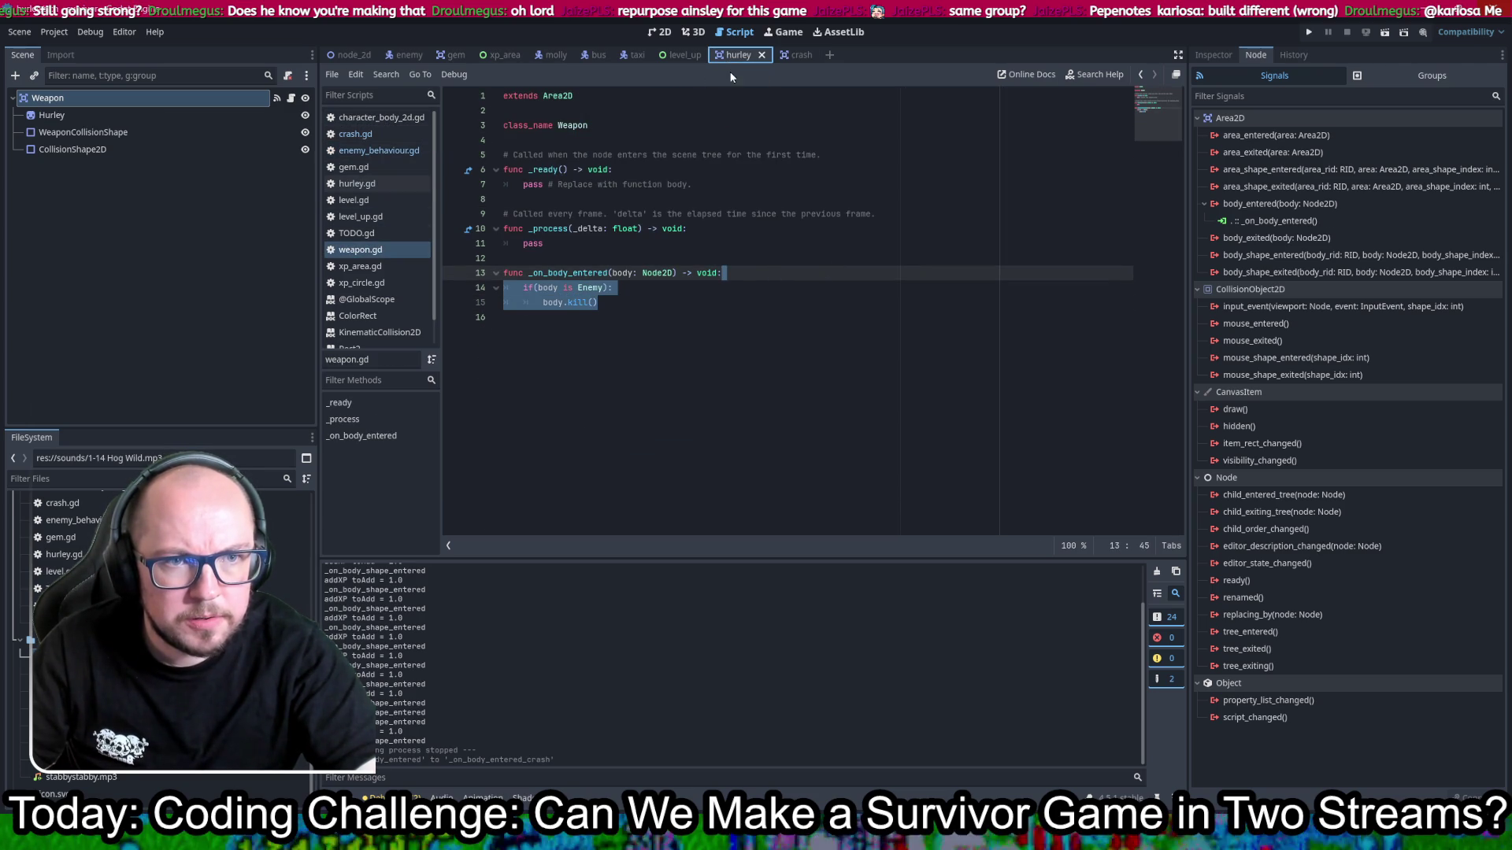
{"action": "left_click", "coordinate": [788, 57]}
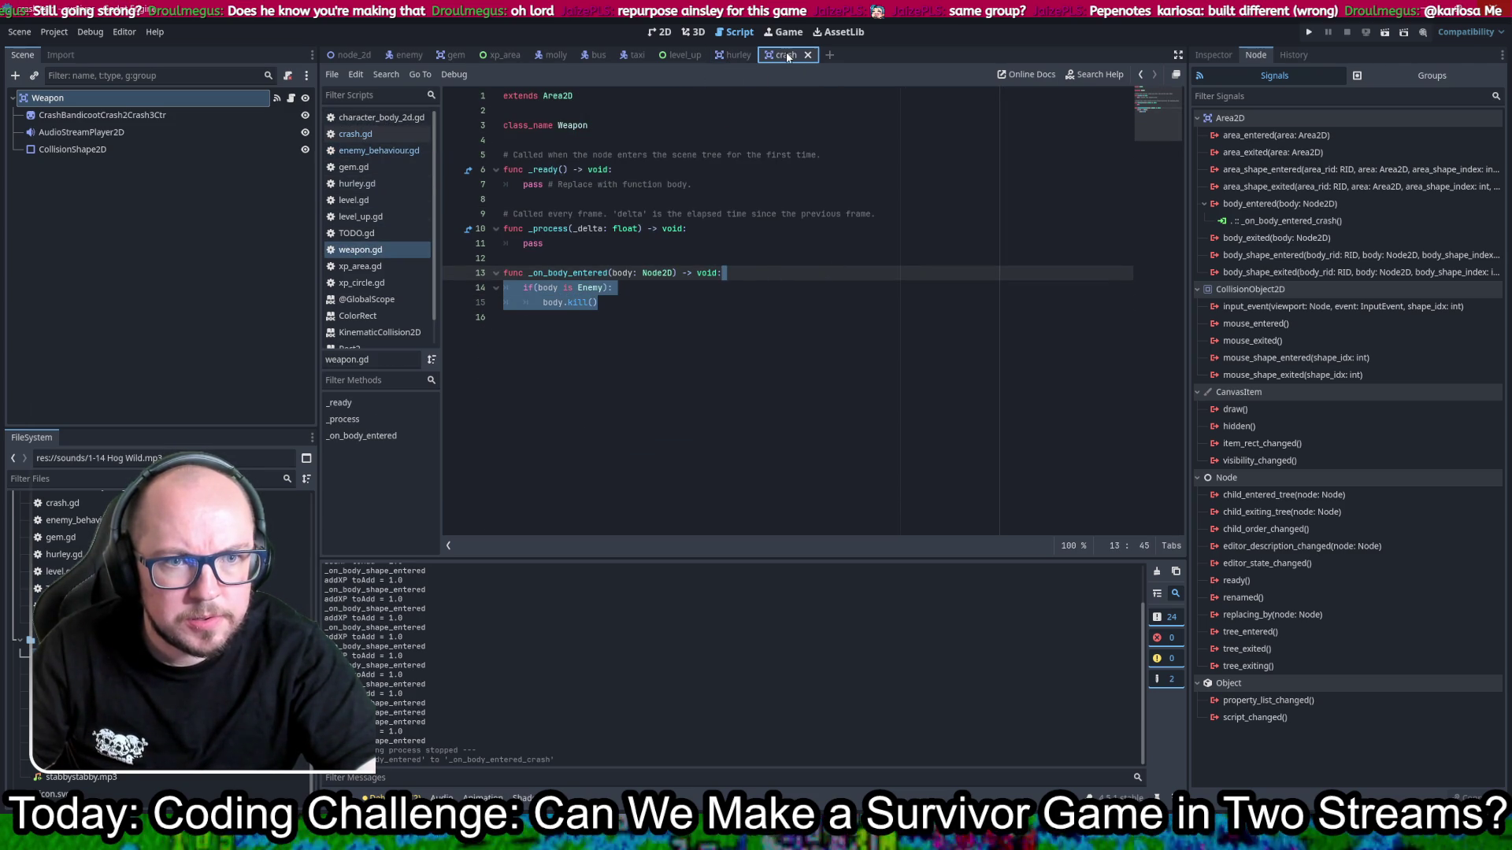
{"action": "left_click", "coordinate": [393, 138]}
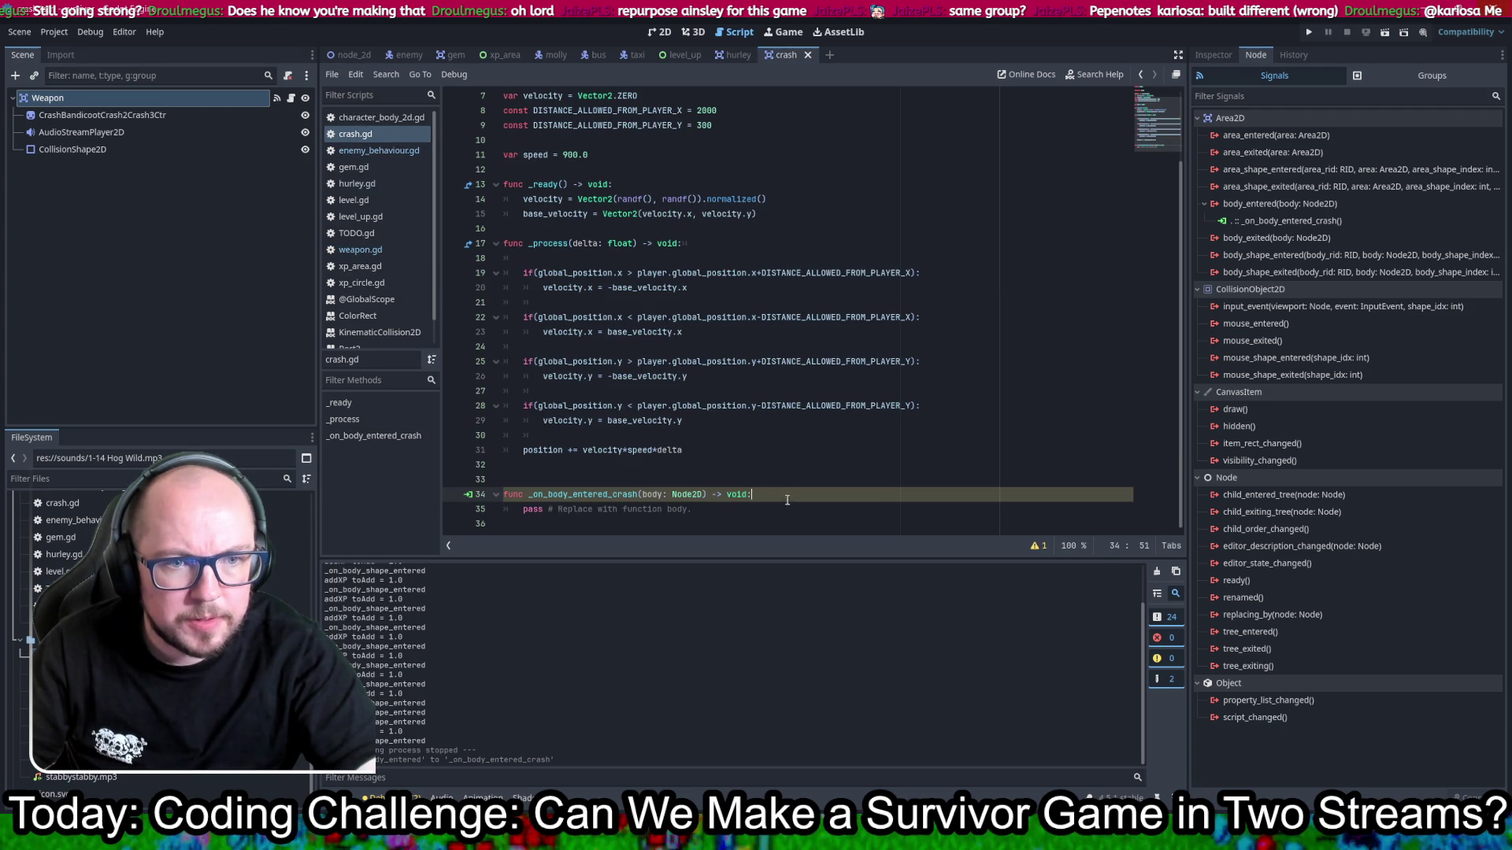
Step: Replace pass in _on_body_entered_crash with 'if(body is Enemy):' and 'body.kill()'
{"action": "key", "text": "shift+Down"}
{"action": "key", "text": "Return"}
{"action": "type", "text": "if(body is Enemy):"}
{"action": "key", "text": "Return"}
{"action": "type", "text": "body.kill()"}
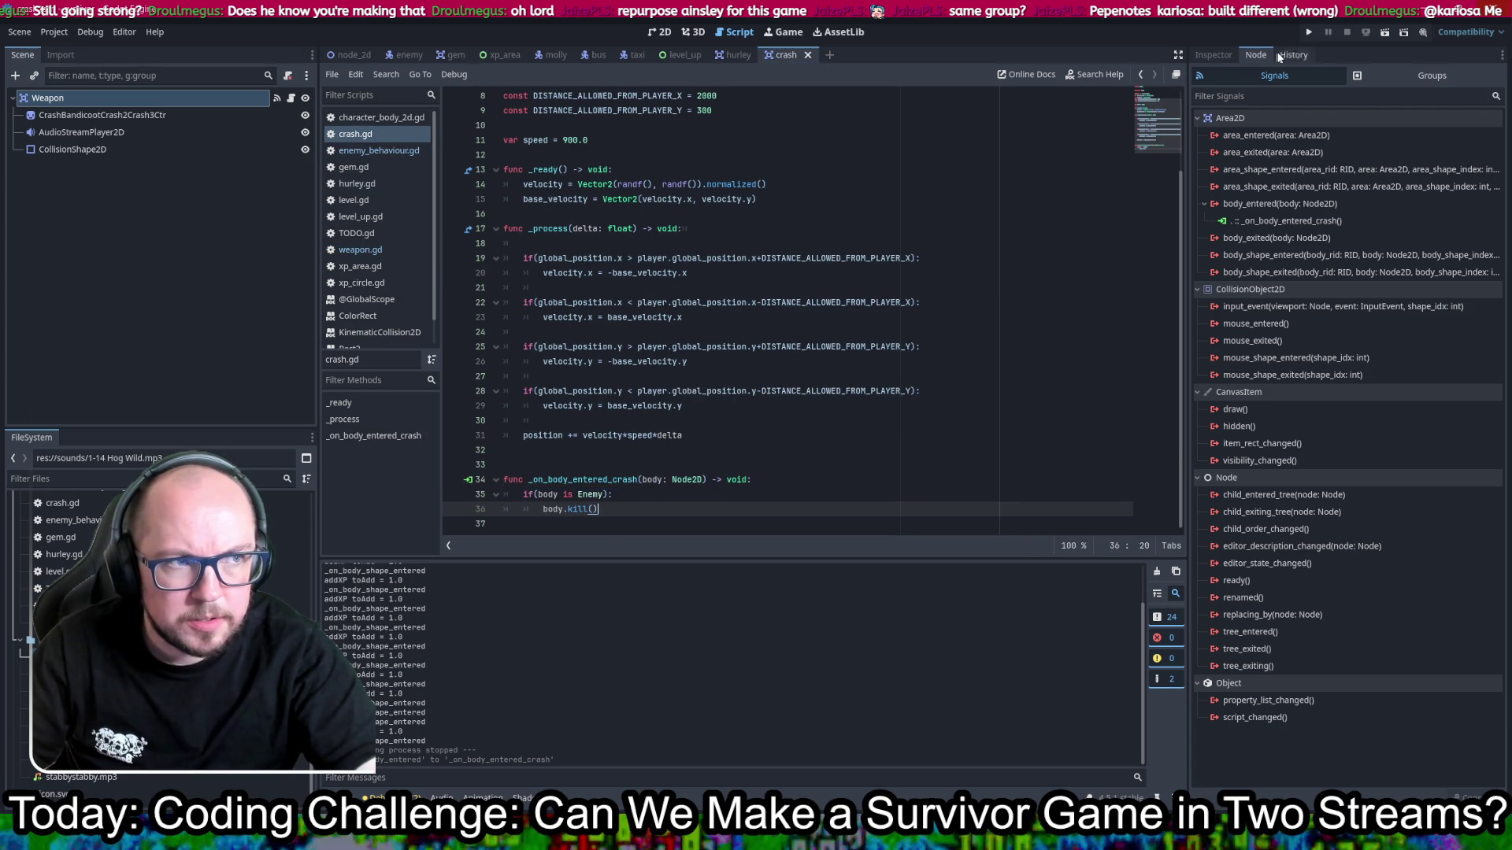
Step: Test-run the game to see Crash killing enemies, then stop it
{"action": "left_click", "coordinate": [1307, 33]}
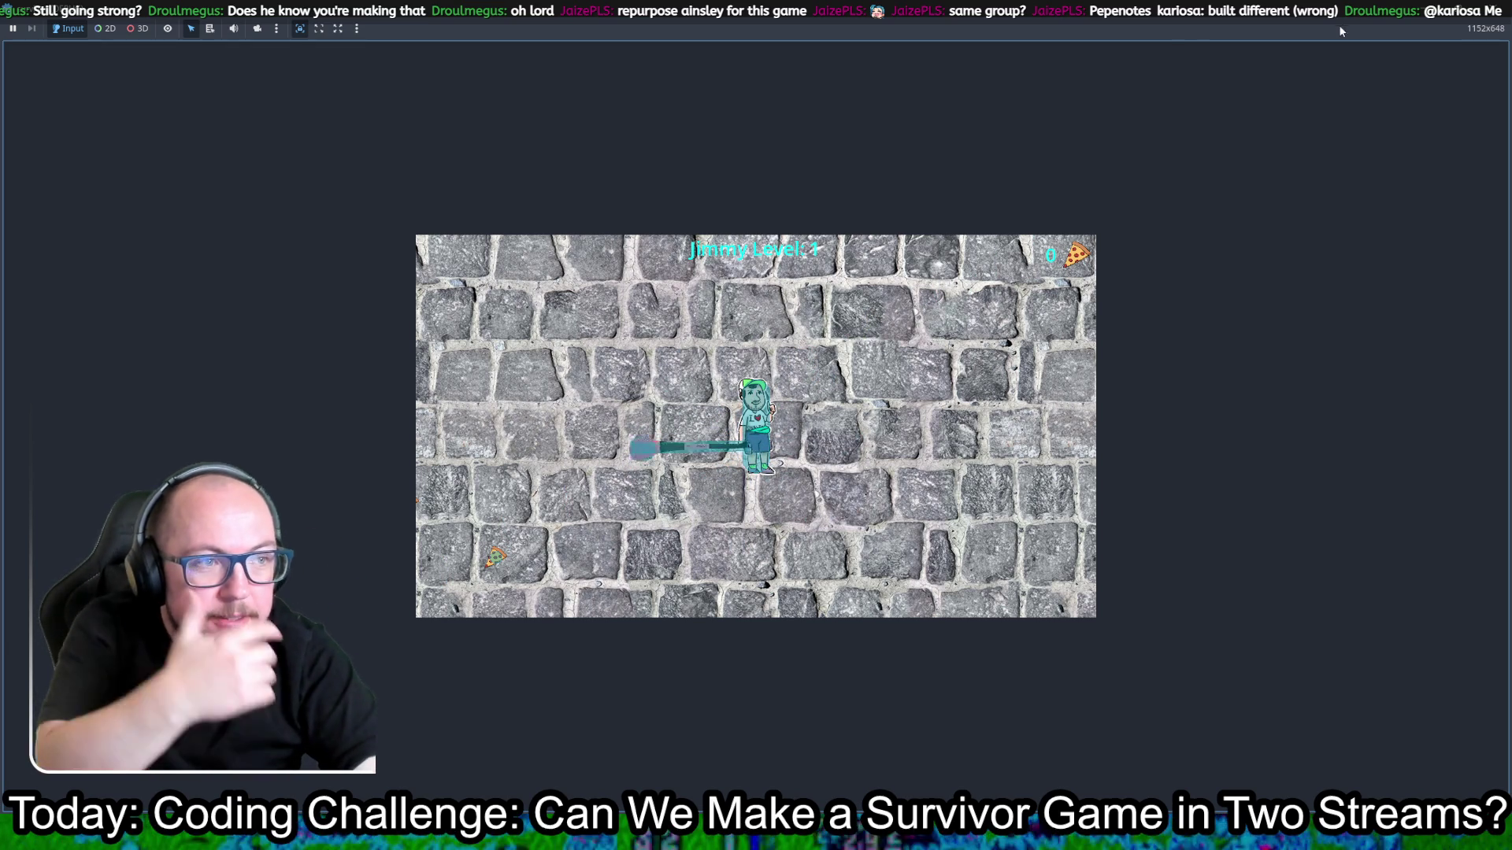
{"action": "key", "text": "F8"}
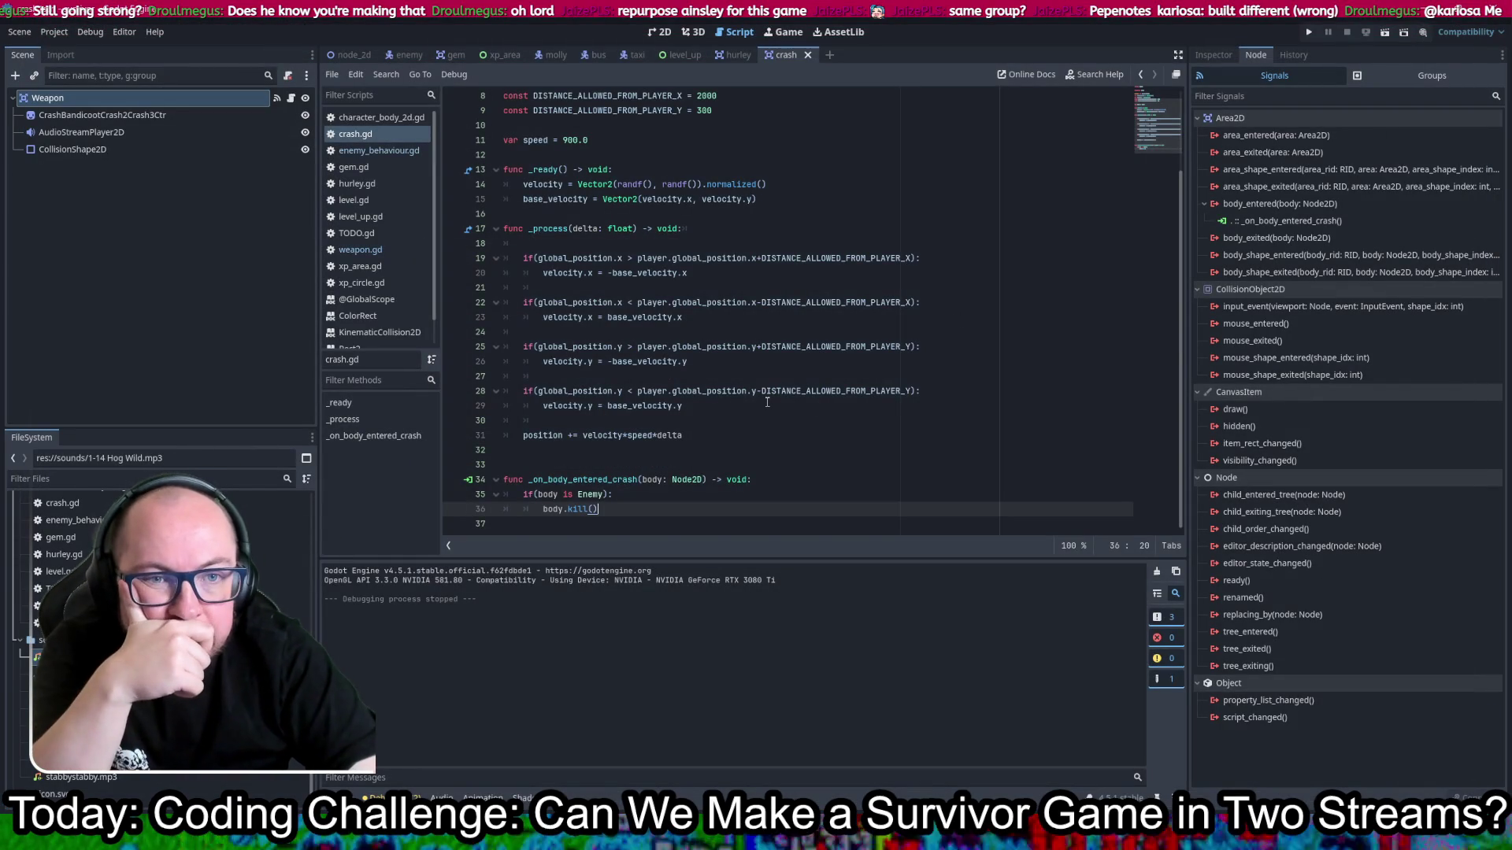
{"action": "scroll", "coordinate": [767, 403], "scroll_direction": "up", "scroll_amount": 3}
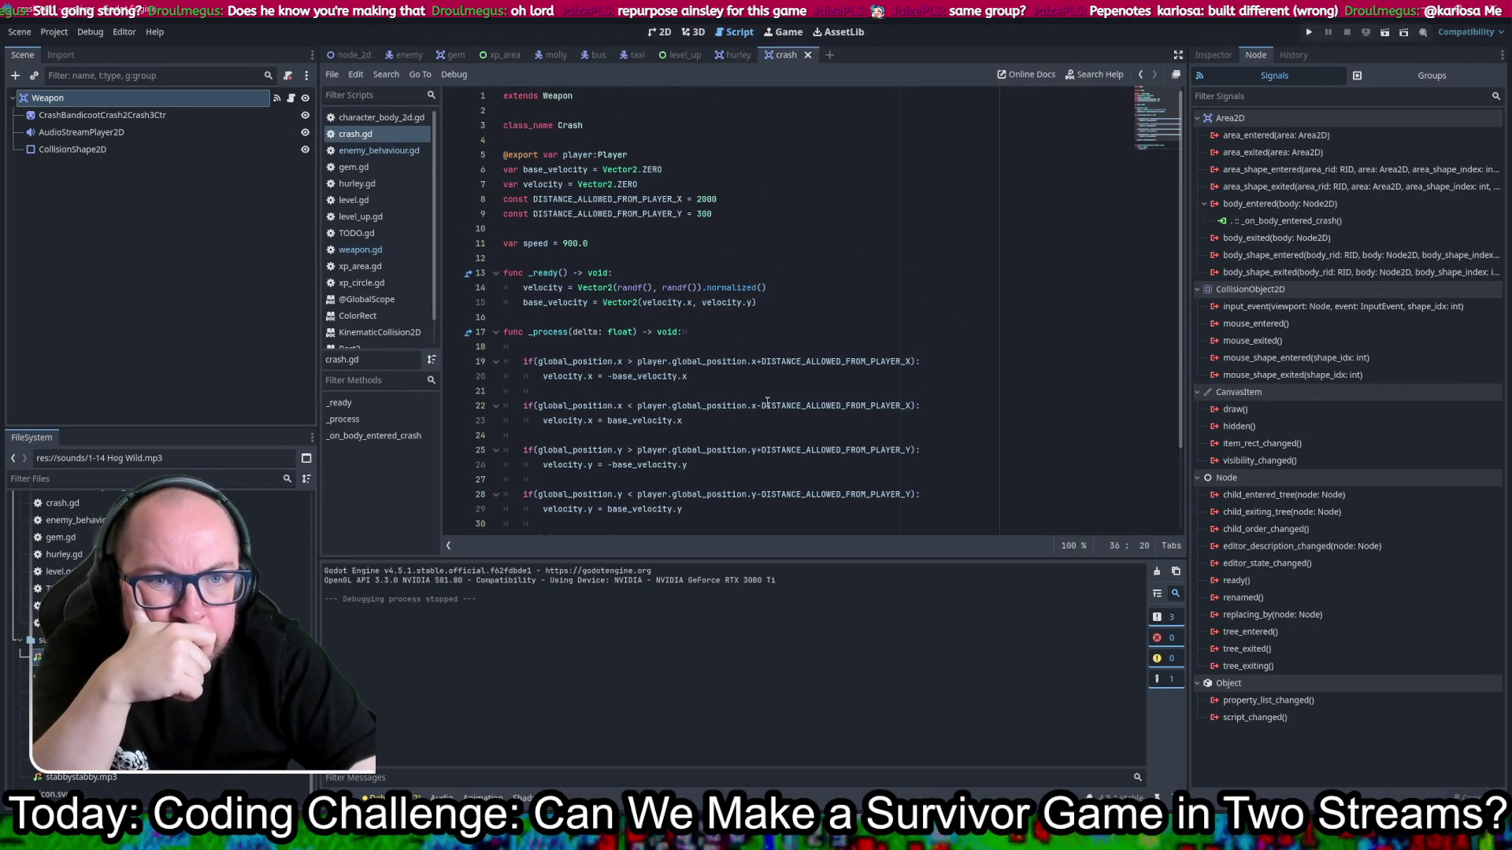
Step: Open weapon.gd from crash.gd and delete its _on_body_entered enemy-kill function
{"action": "mouse_move", "coordinate": [767, 403]}
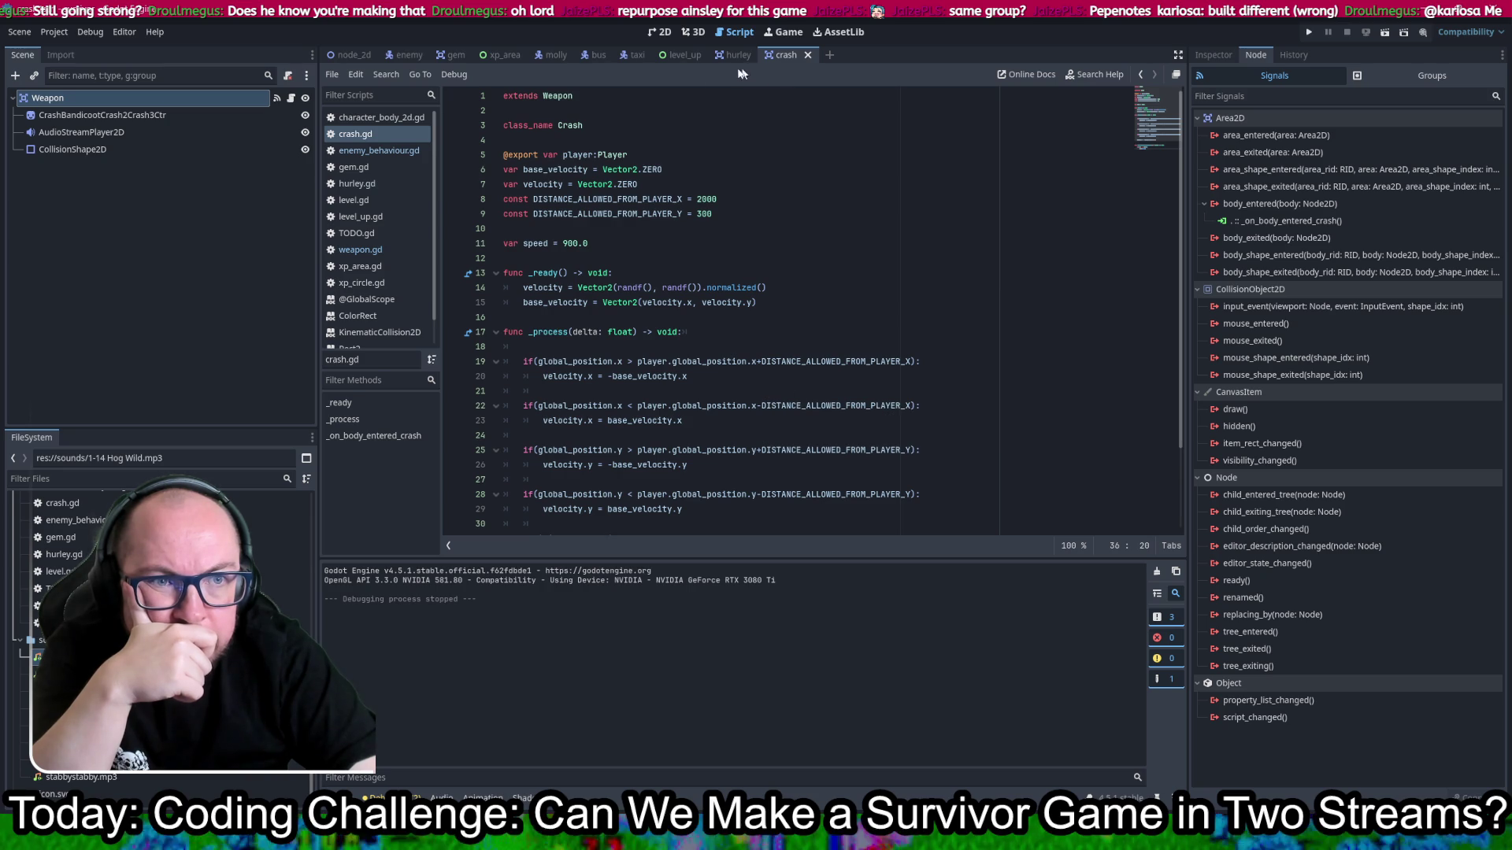
{"action": "left_click", "coordinate": [550, 96], "text": "ctrl"}
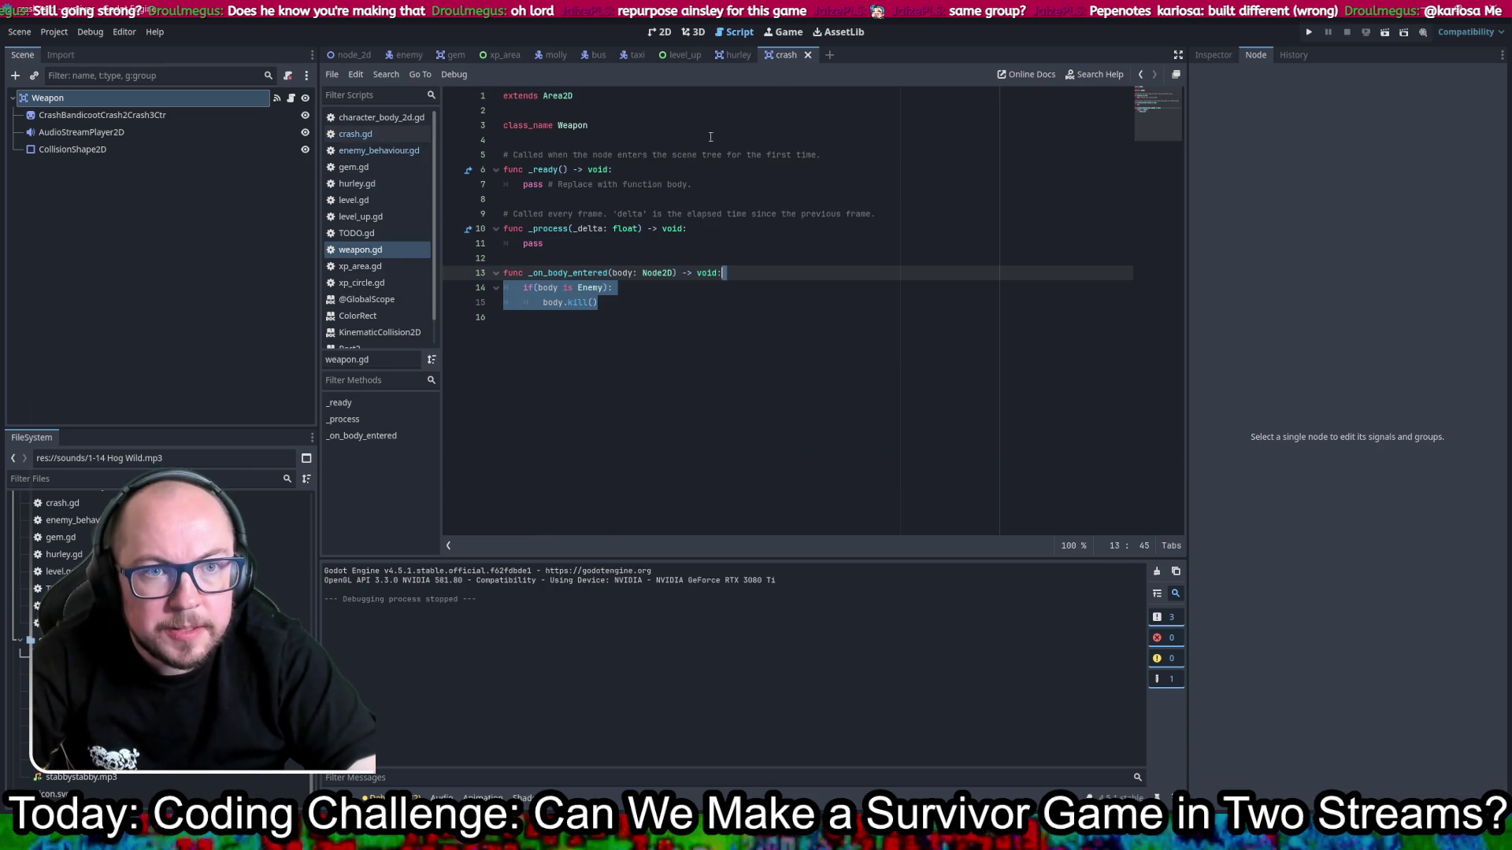
{"action": "left_click", "coordinate": [880, 268]}
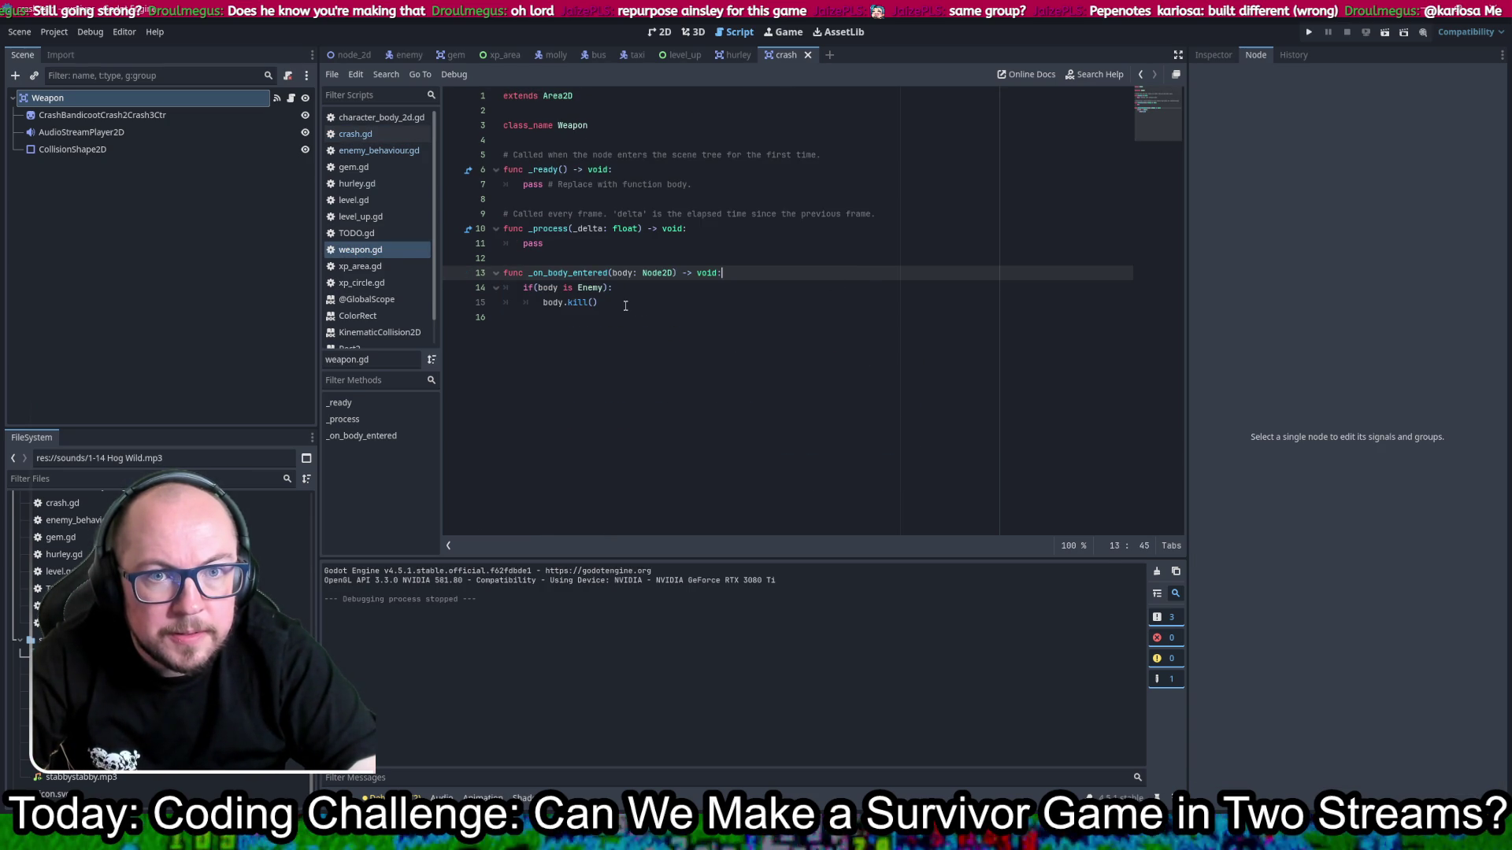
{"action": "left_click_drag", "start_coordinate": [628, 306], "coordinate": [641, 249]}
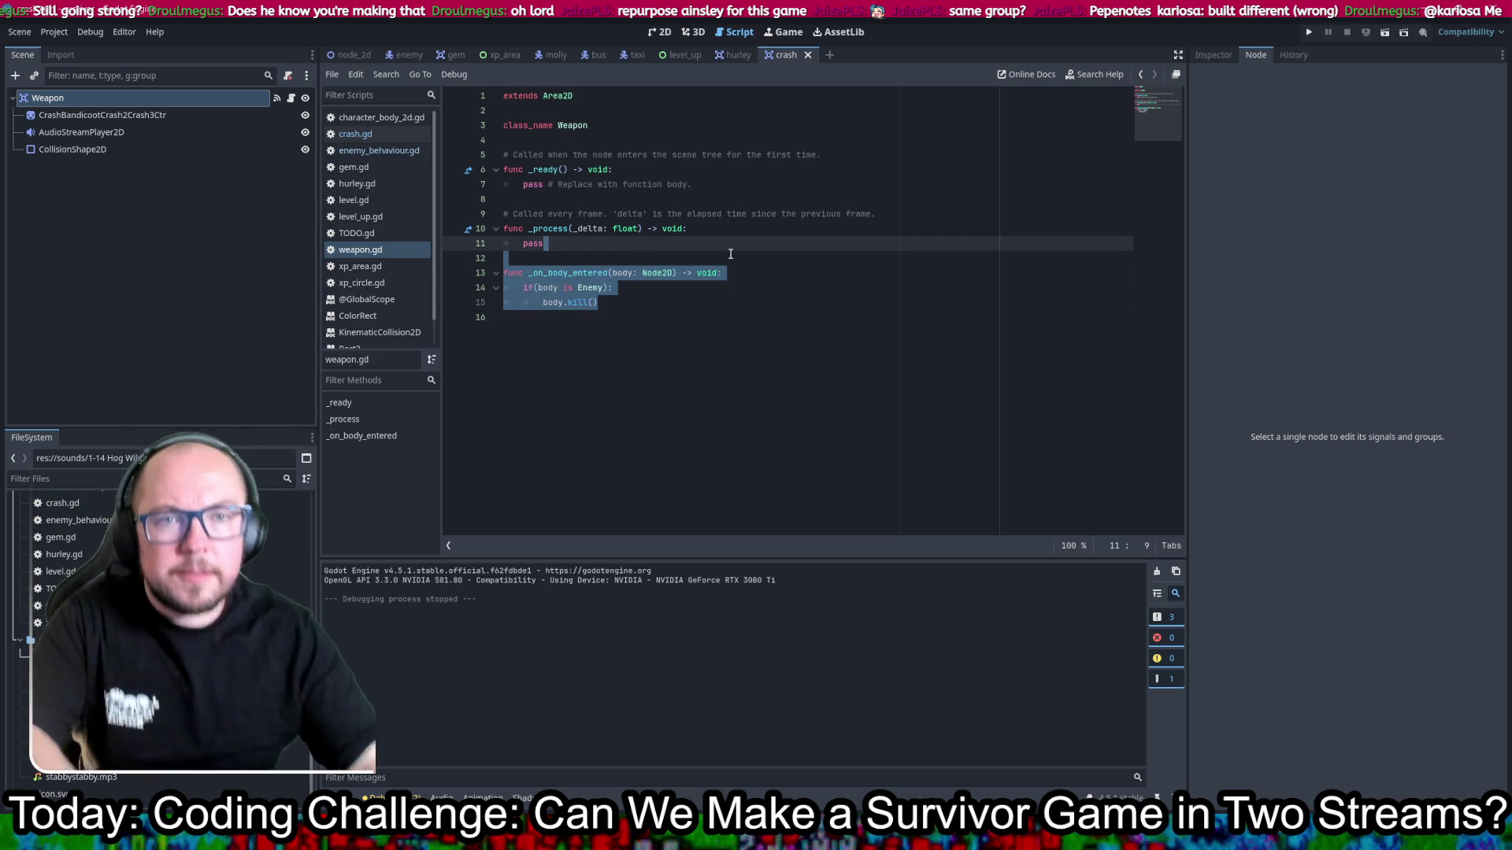
{"action": "key", "text": "BackSpace"}
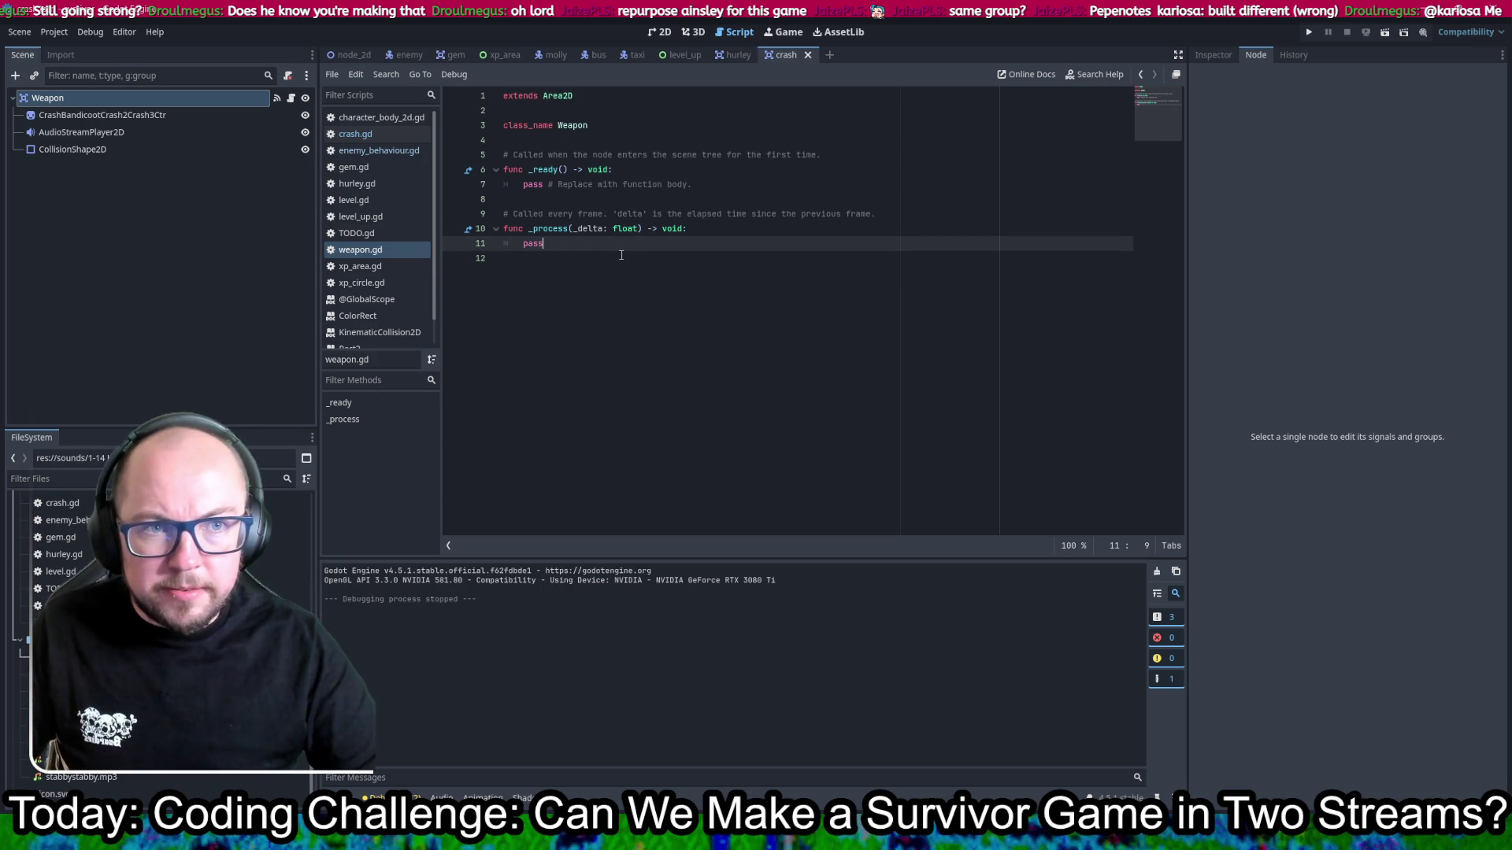
{"action": "left_click", "coordinate": [241, 103]}
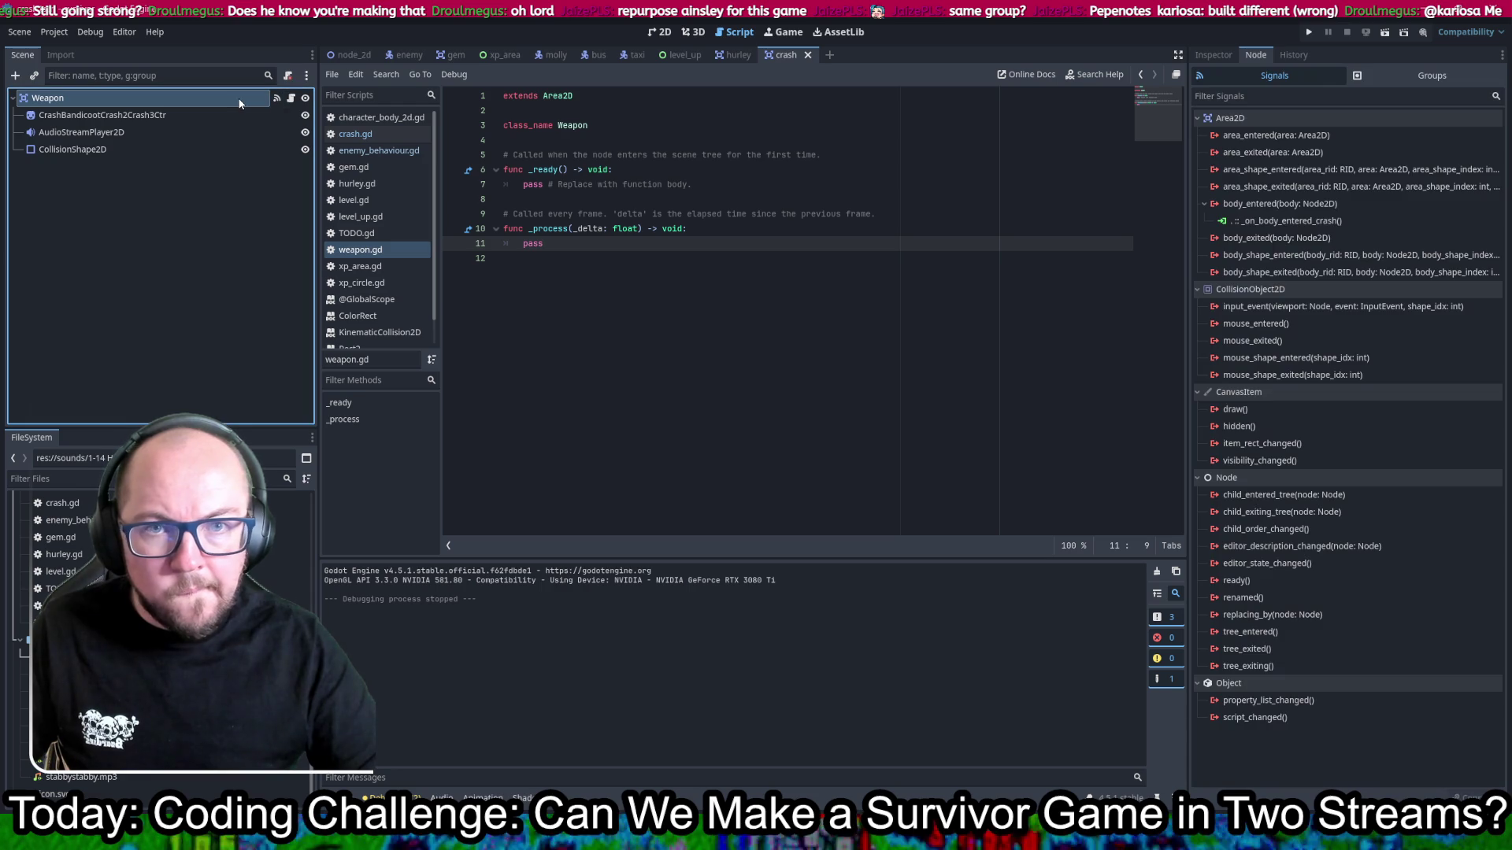
Step: In the hurley scene, disconnect the old _on_body_entered connection and delete the regenerated stub
{"action": "left_click", "coordinate": [1292, 221]}
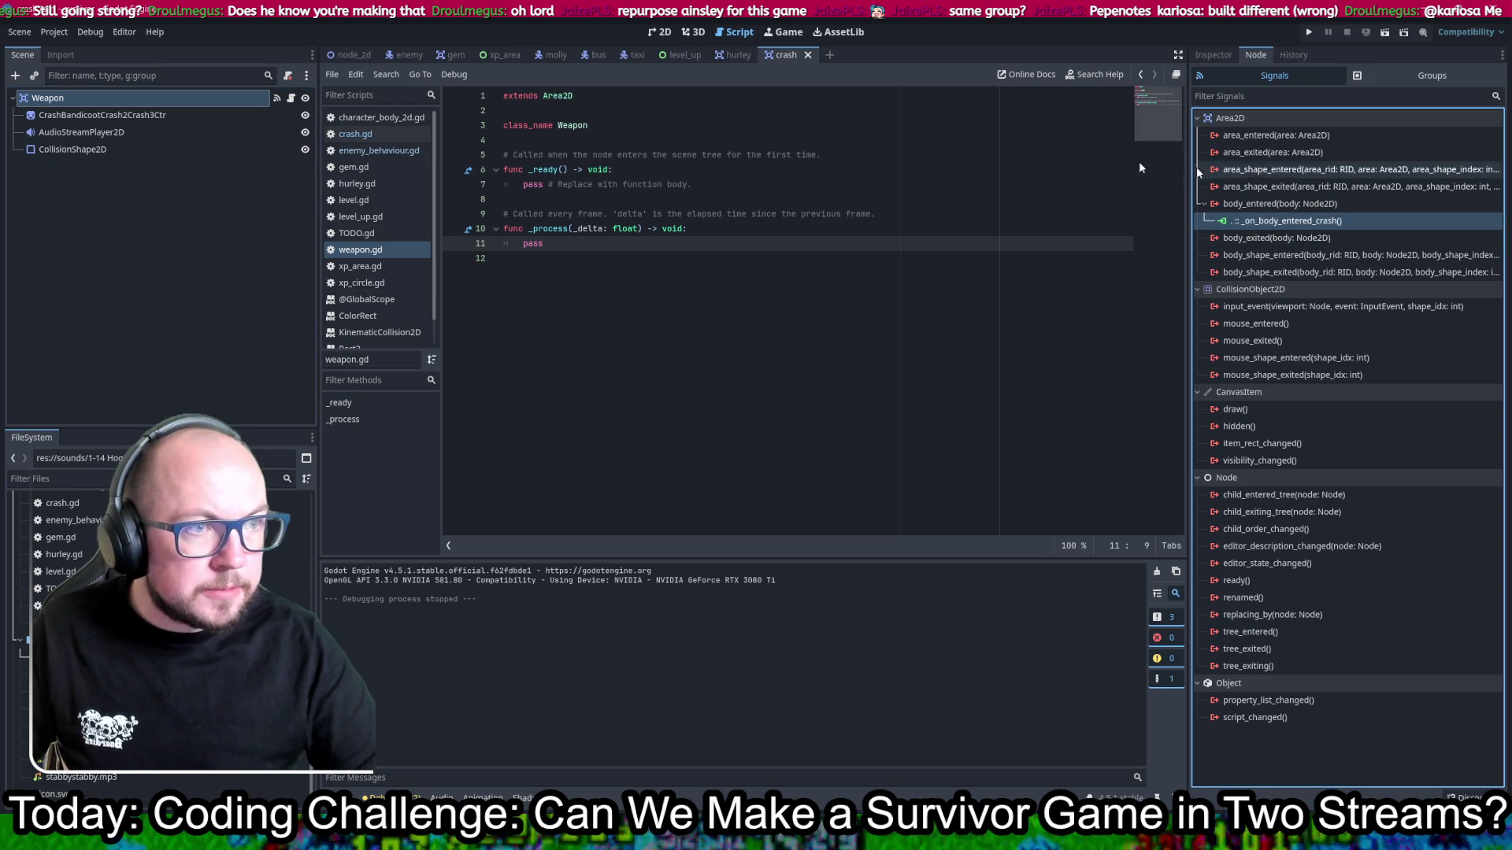
{"action": "left_click", "coordinate": [737, 54]}
{"action": "left_click", "coordinate": [1252, 219]}
{"action": "right_click", "coordinate": [1280, 217]}
{"action": "left_click", "coordinate": [1256, 290]}
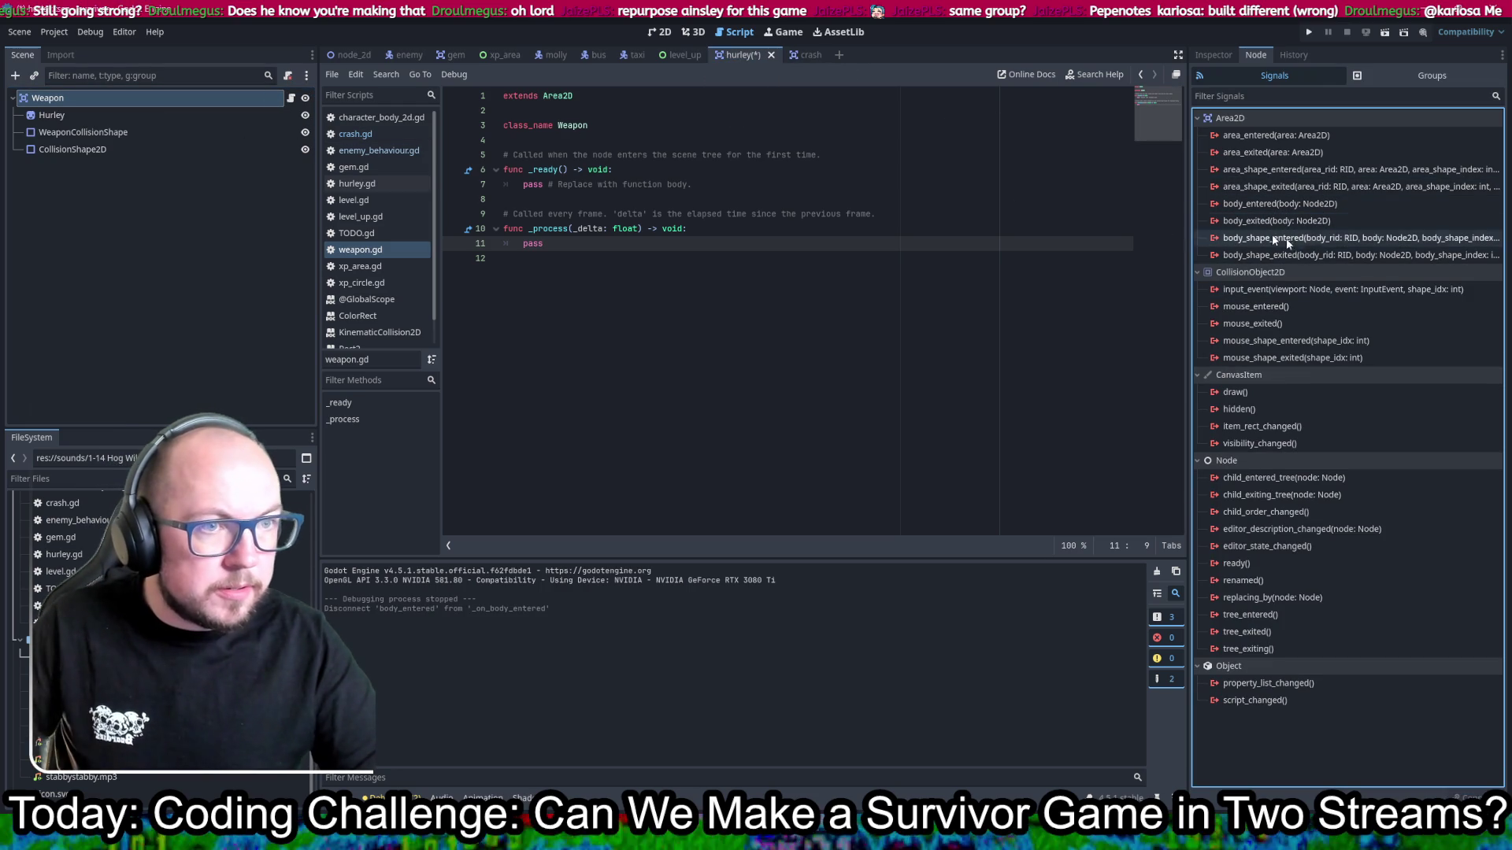
{"action": "double_click", "coordinate": [1280, 204]}
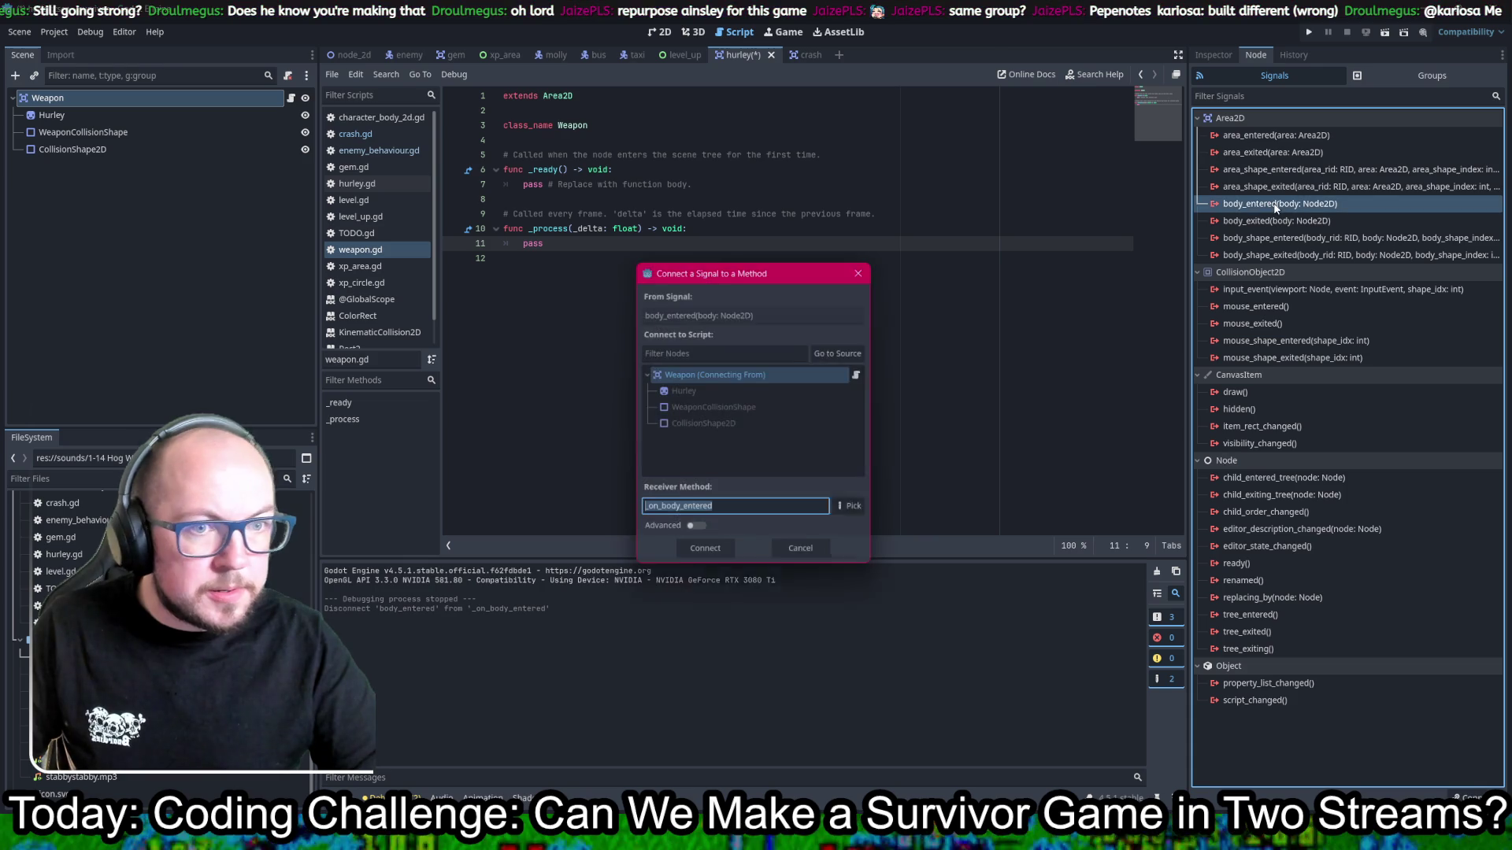
{"action": "left_click", "coordinate": [714, 557]}
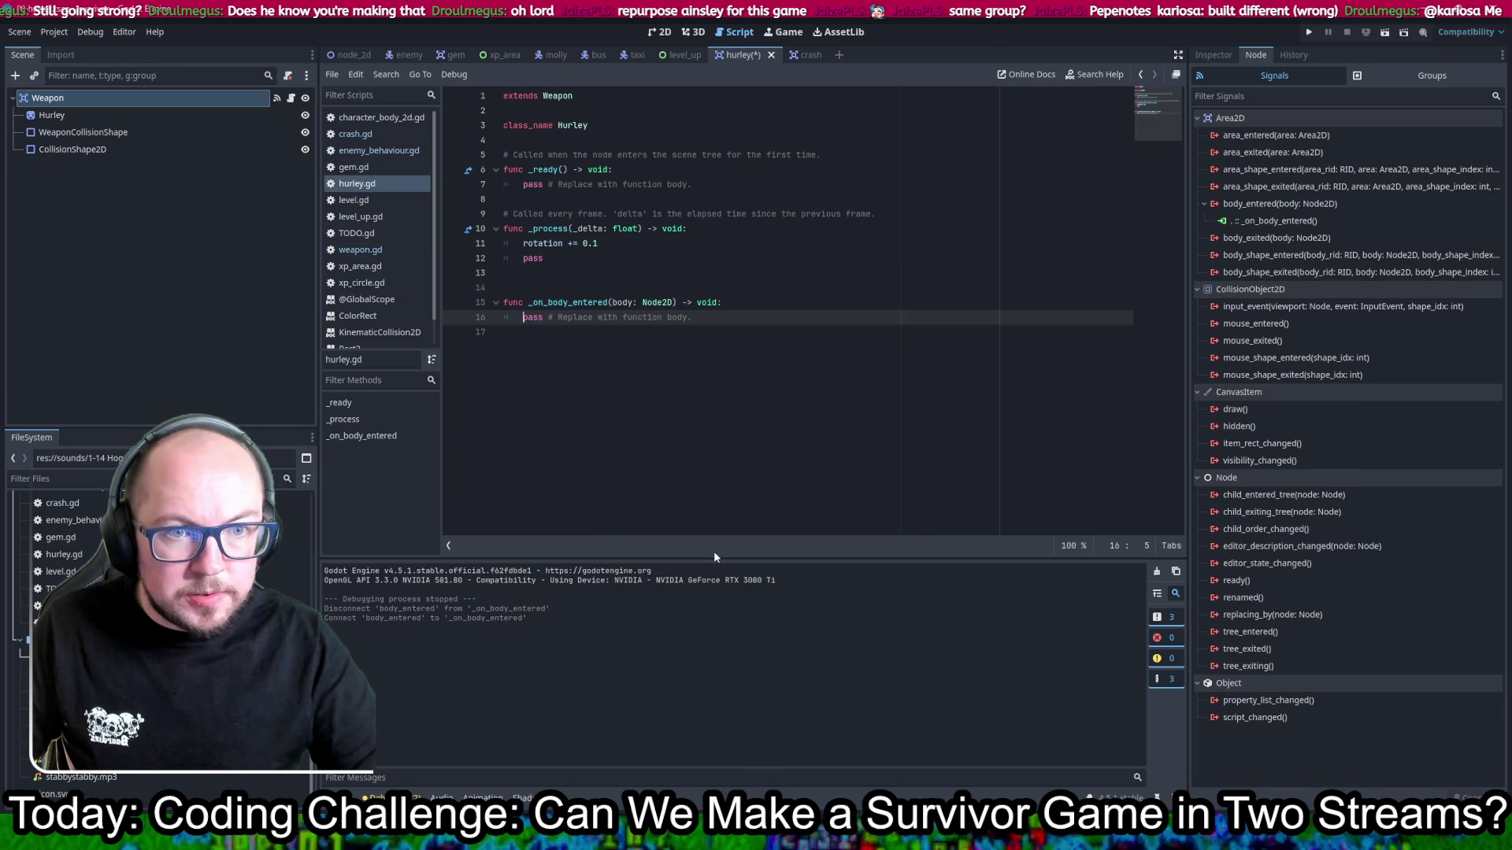
{"action": "mouse_move", "coordinate": [774, 302]}
{"action": "left_mouse_down"}
{"action": "mouse_move", "coordinate": [662, 330]}
{"action": "mouse_move", "coordinate": [504, 287]}
{"action": "left_mouse_up"}
{"action": "key", "text": "BackSpace"}
Step: Reconnect Hurley's body_entered to a new _on_body_entered_hurley function in hurley.gd
{"action": "left_click", "coordinate": [1292, 220]}
{"action": "key", "text": "Delete"}
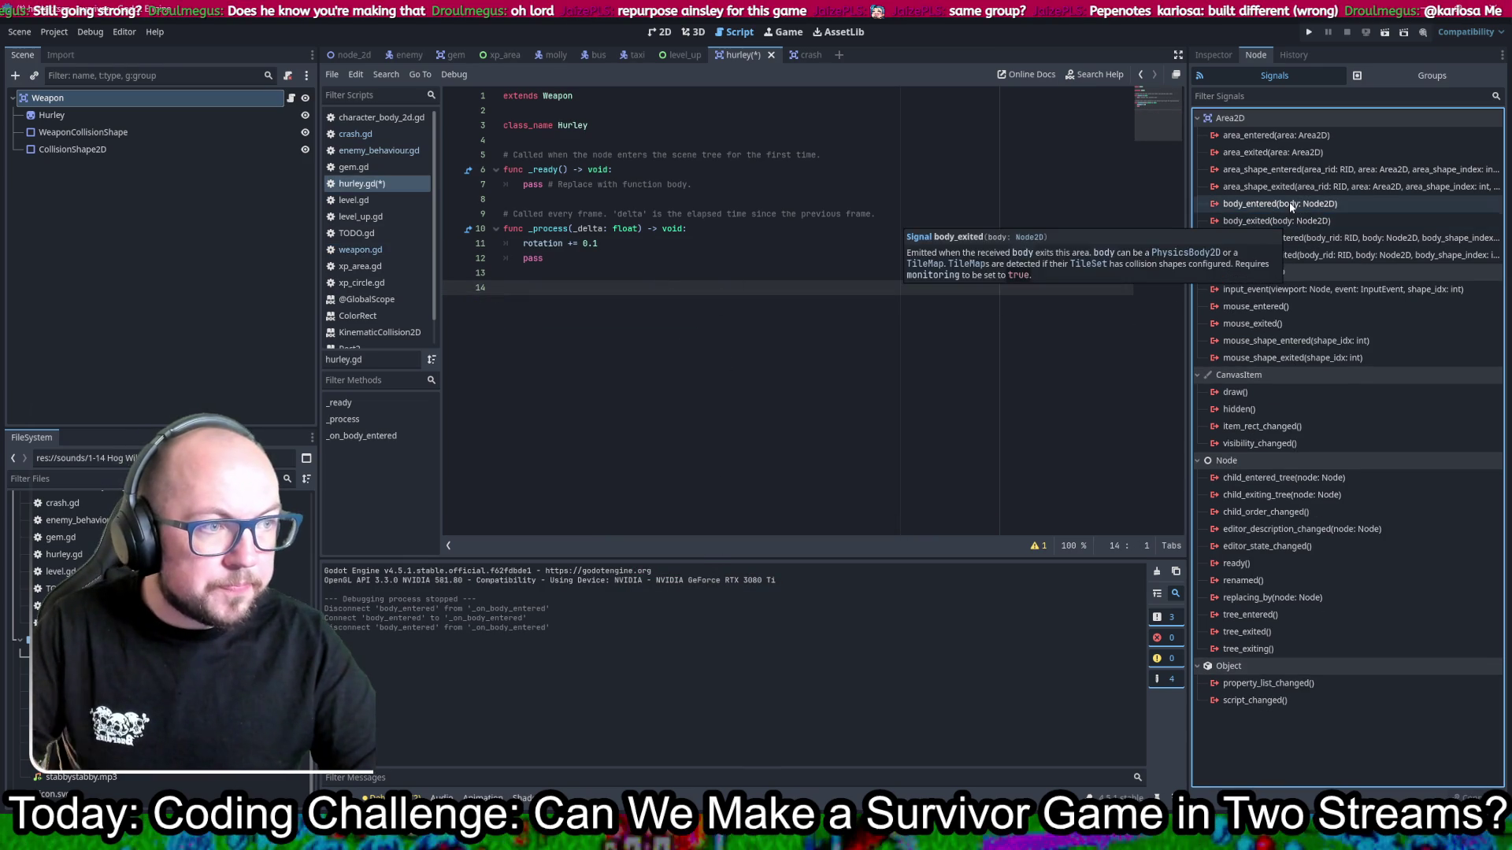
{"action": "double_click", "coordinate": [1288, 203]}
{"action": "left_click", "coordinate": [736, 512]}
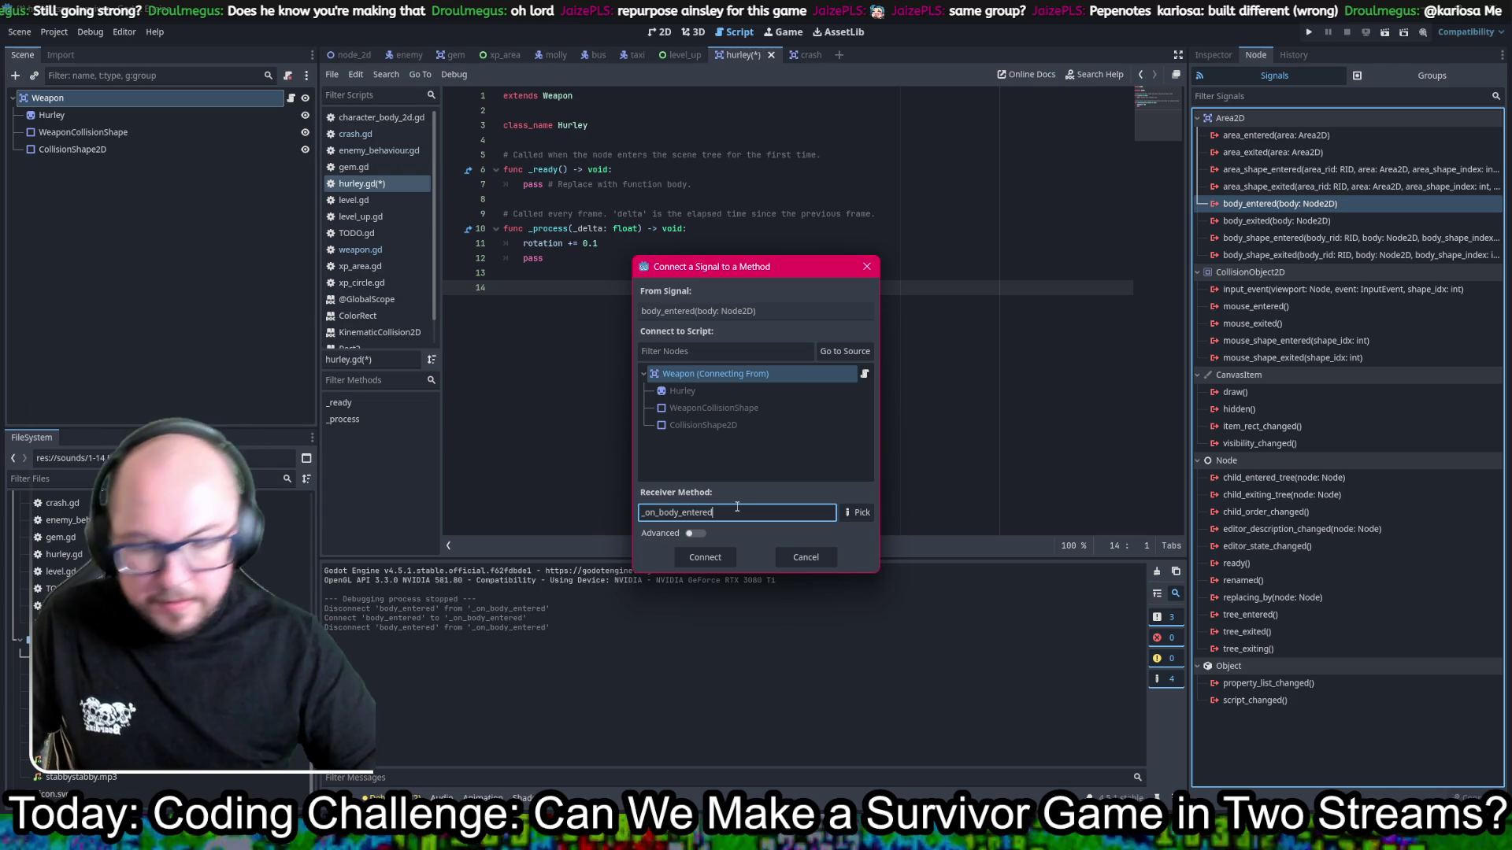
{"action": "type", "text": "_hurley"}
{"action": "key", "text": "Return"}
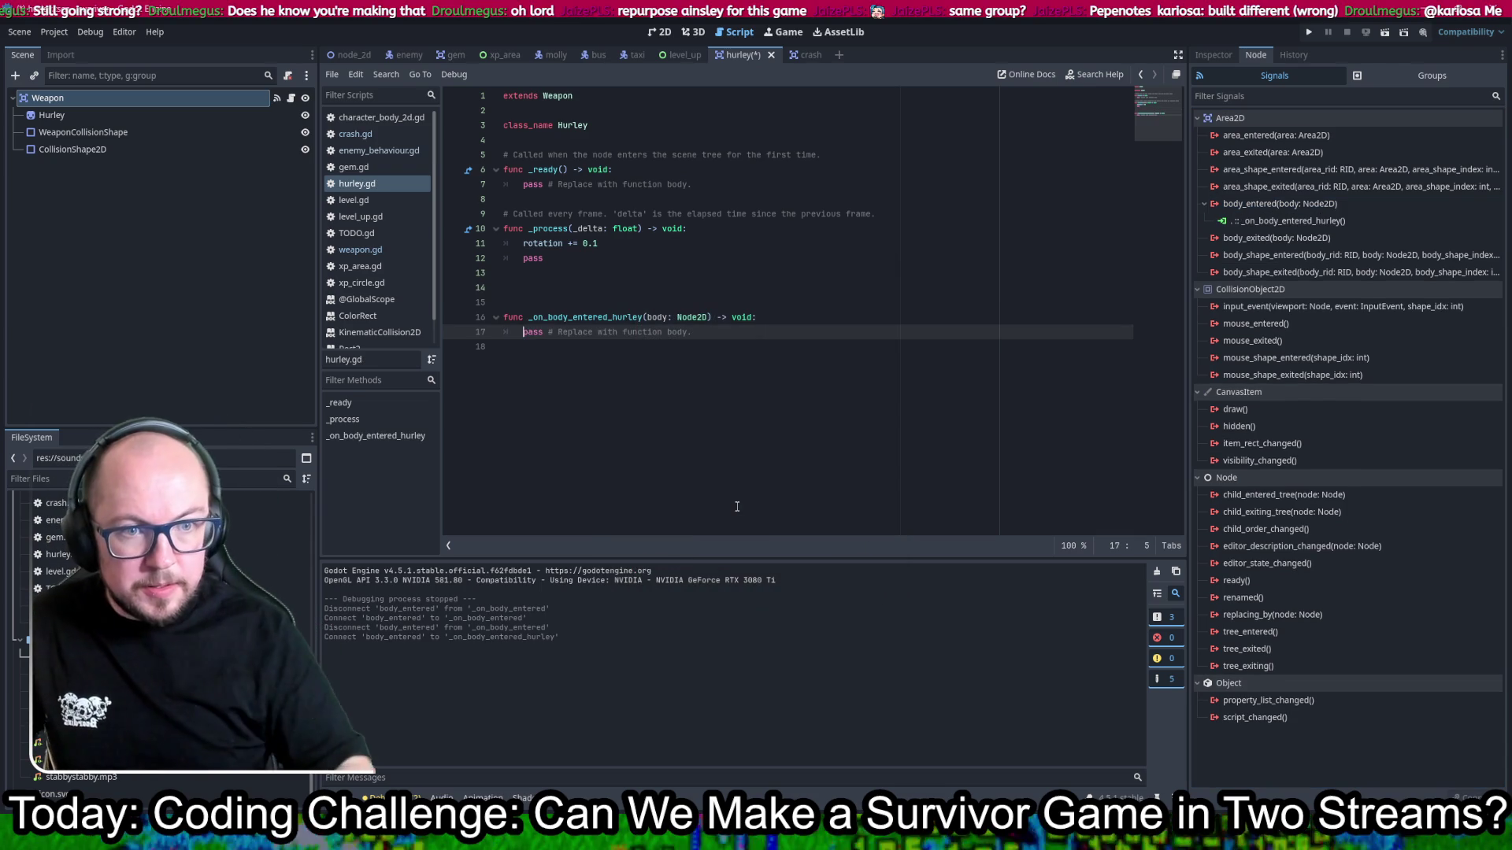
{"action": "left_click", "coordinate": [571, 262]}
{"action": "key", "text": "Delete"}
{"action": "key", "text": "Delete"}
Step: Select the enemy-kill check in crash.gd to copy it
{"action": "left_click", "coordinate": [800, 58]}
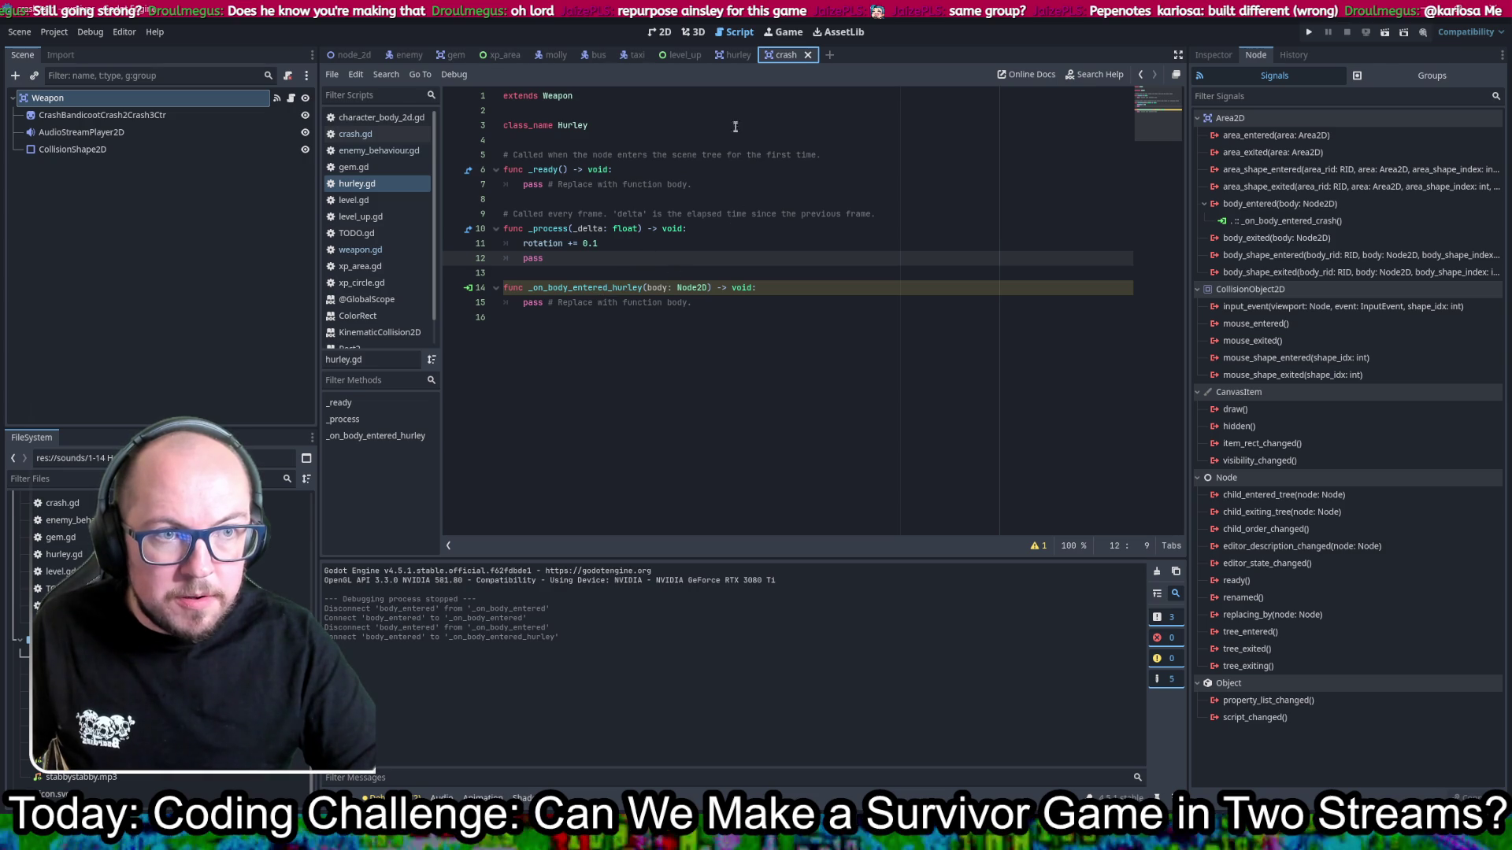
{"action": "left_click", "coordinate": [367, 136]}
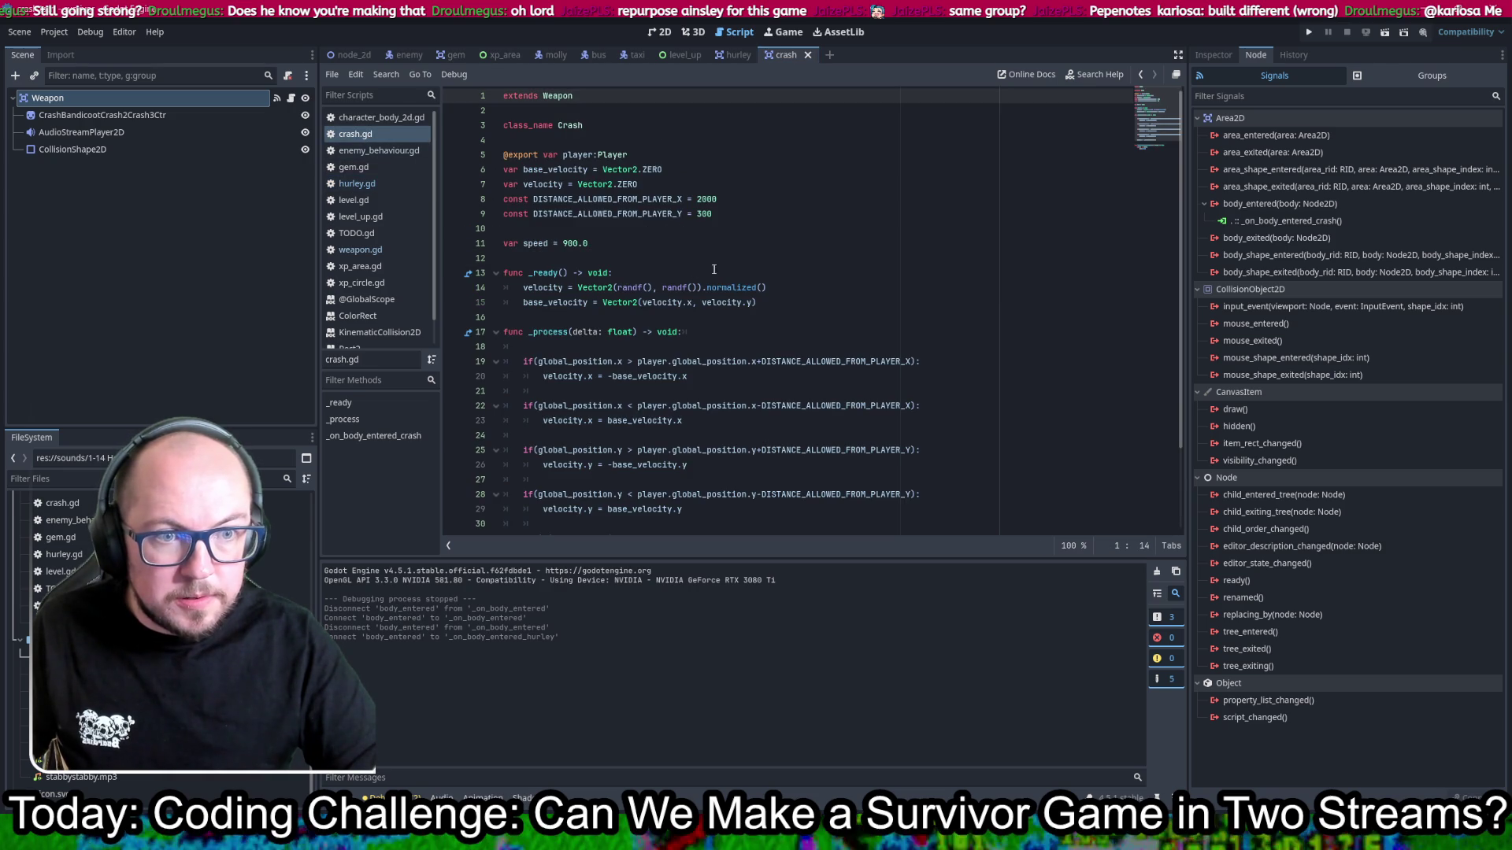
{"action": "scroll", "coordinate": [710, 271], "scroll_direction": "down", "scroll_amount": 3}
{"action": "left_click_drag", "start_coordinate": [666, 515], "coordinate": [771, 486]}
{"action": "key", "text": "ctrl+c"}
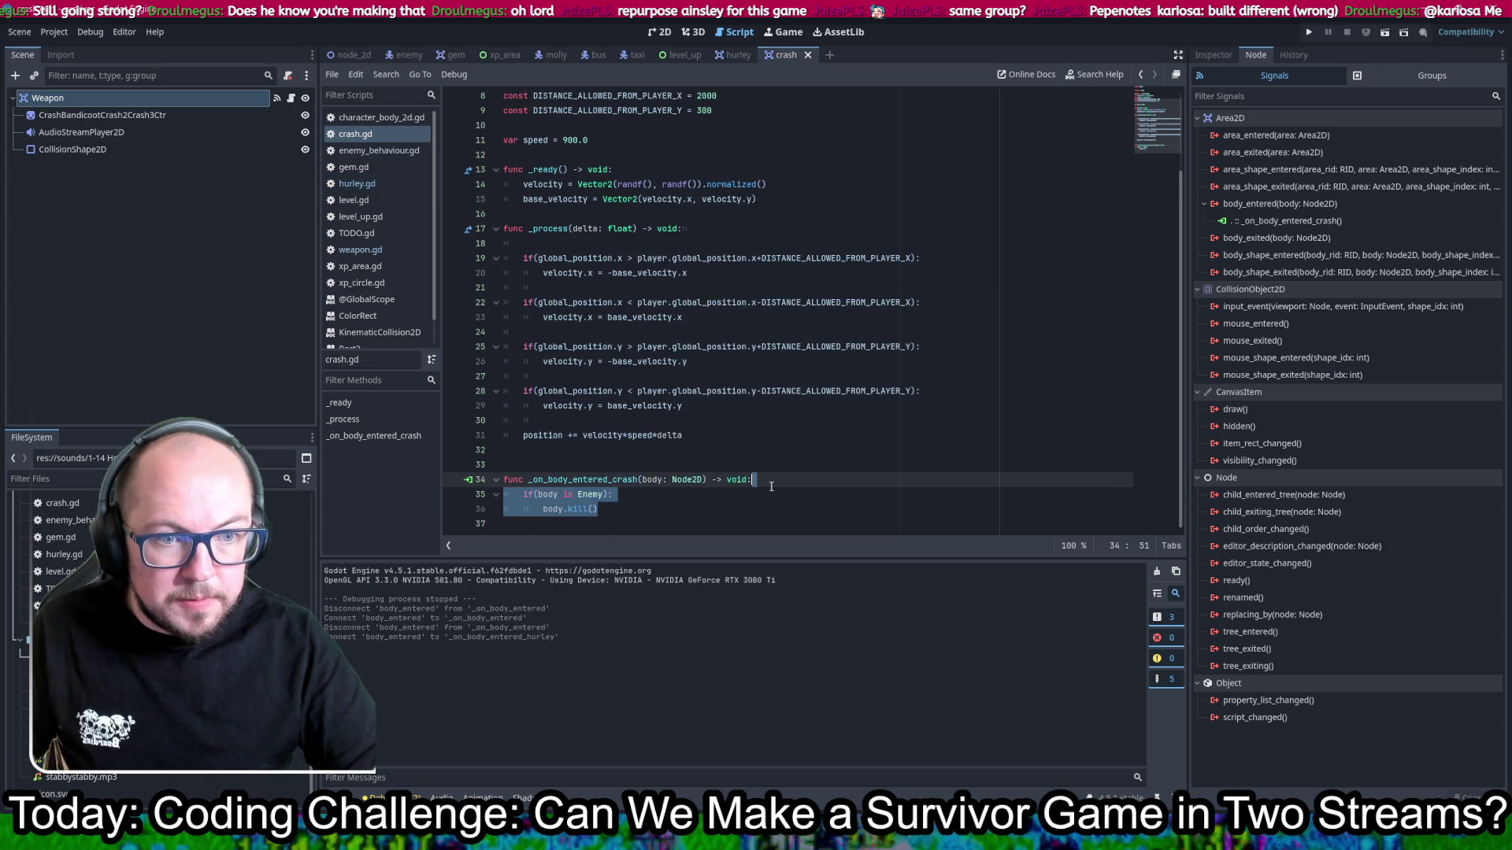
Step: Paste the enemy-kill check over pass in _on_body_entered_hurley and run the game
{"action": "left_click", "coordinate": [738, 54]}
{"action": "left_click", "coordinate": [800, 478]}
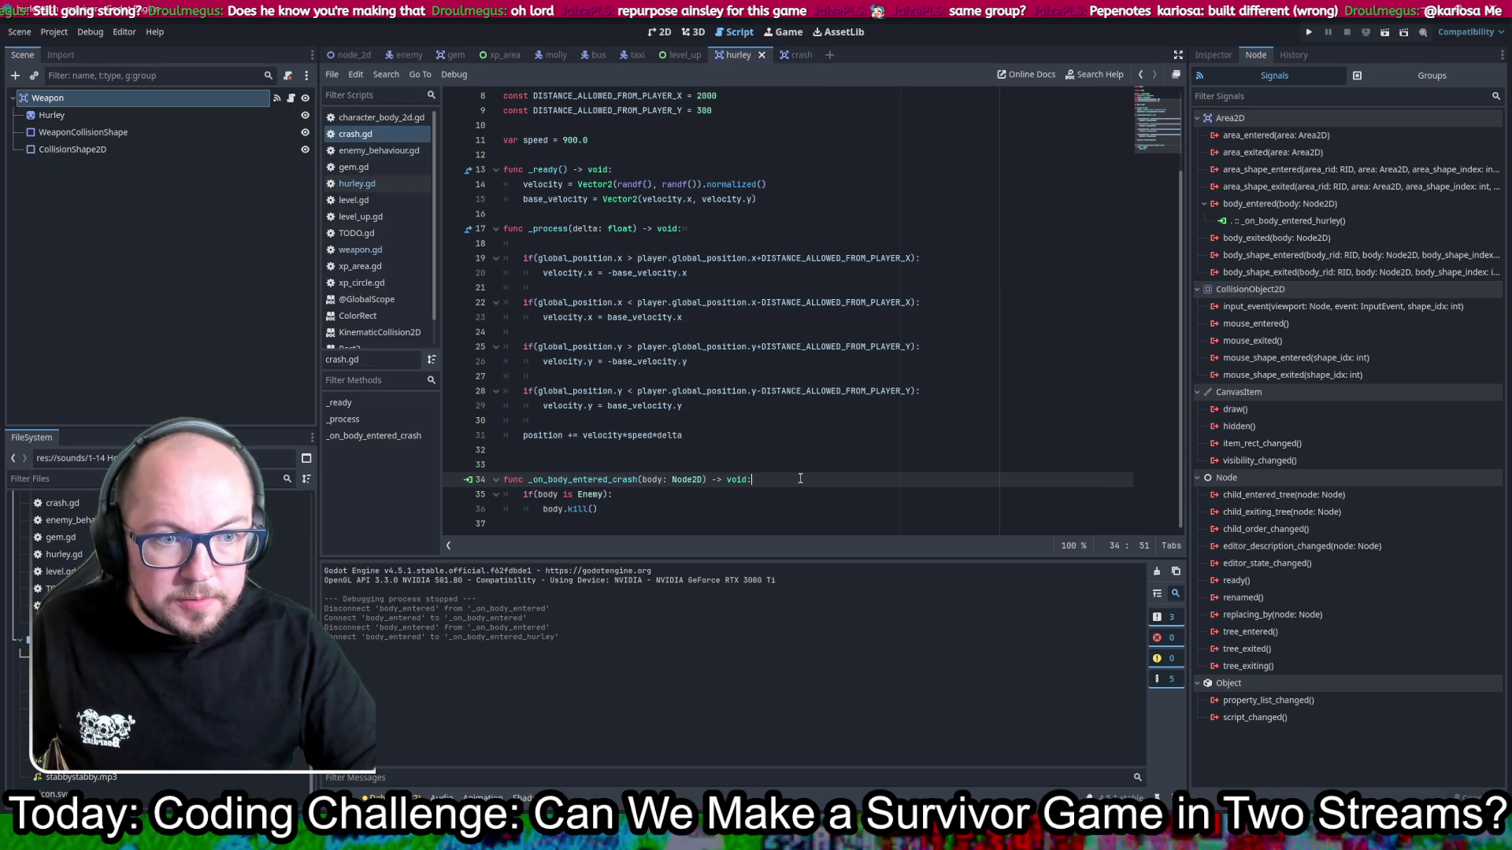
{"action": "left_click", "coordinate": [357, 183]}
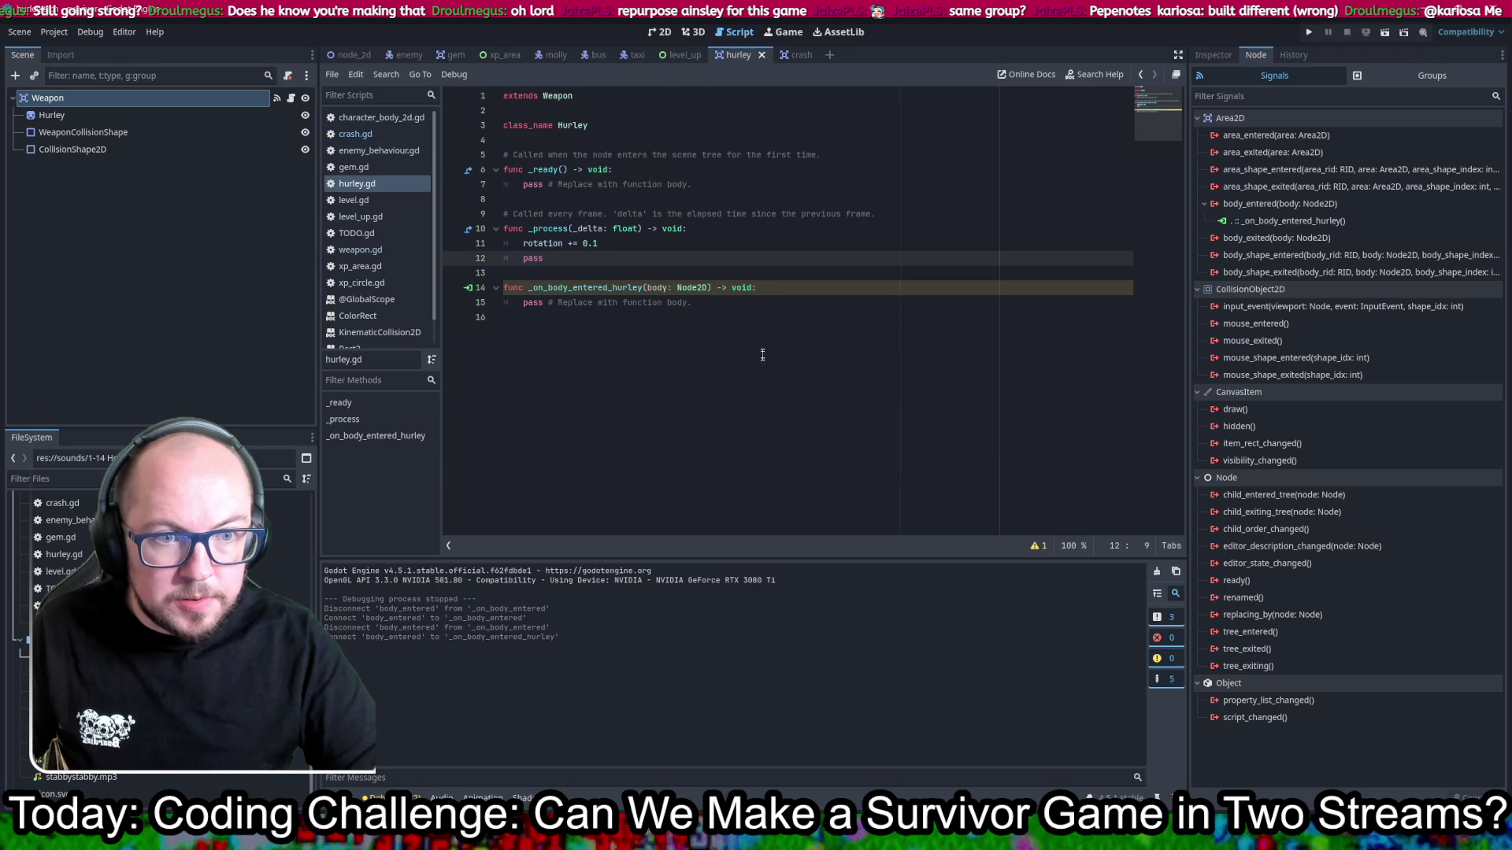
{"action": "left_click_drag", "start_coordinate": [769, 293], "coordinate": [771, 304]}
{"action": "key", "text": "ctrl+v"}
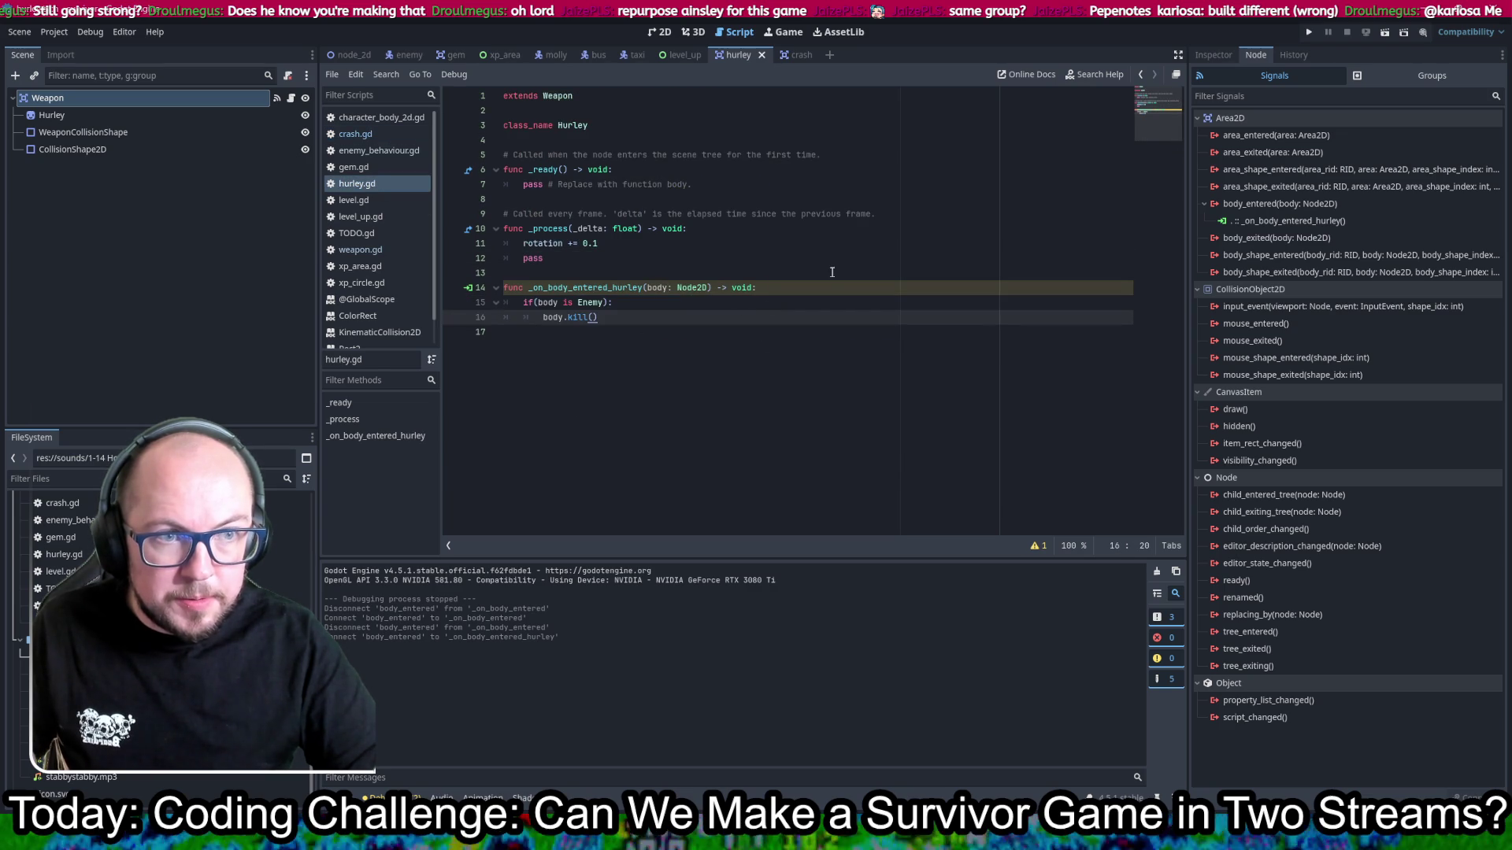
{"action": "left_click", "coordinate": [1310, 33]}
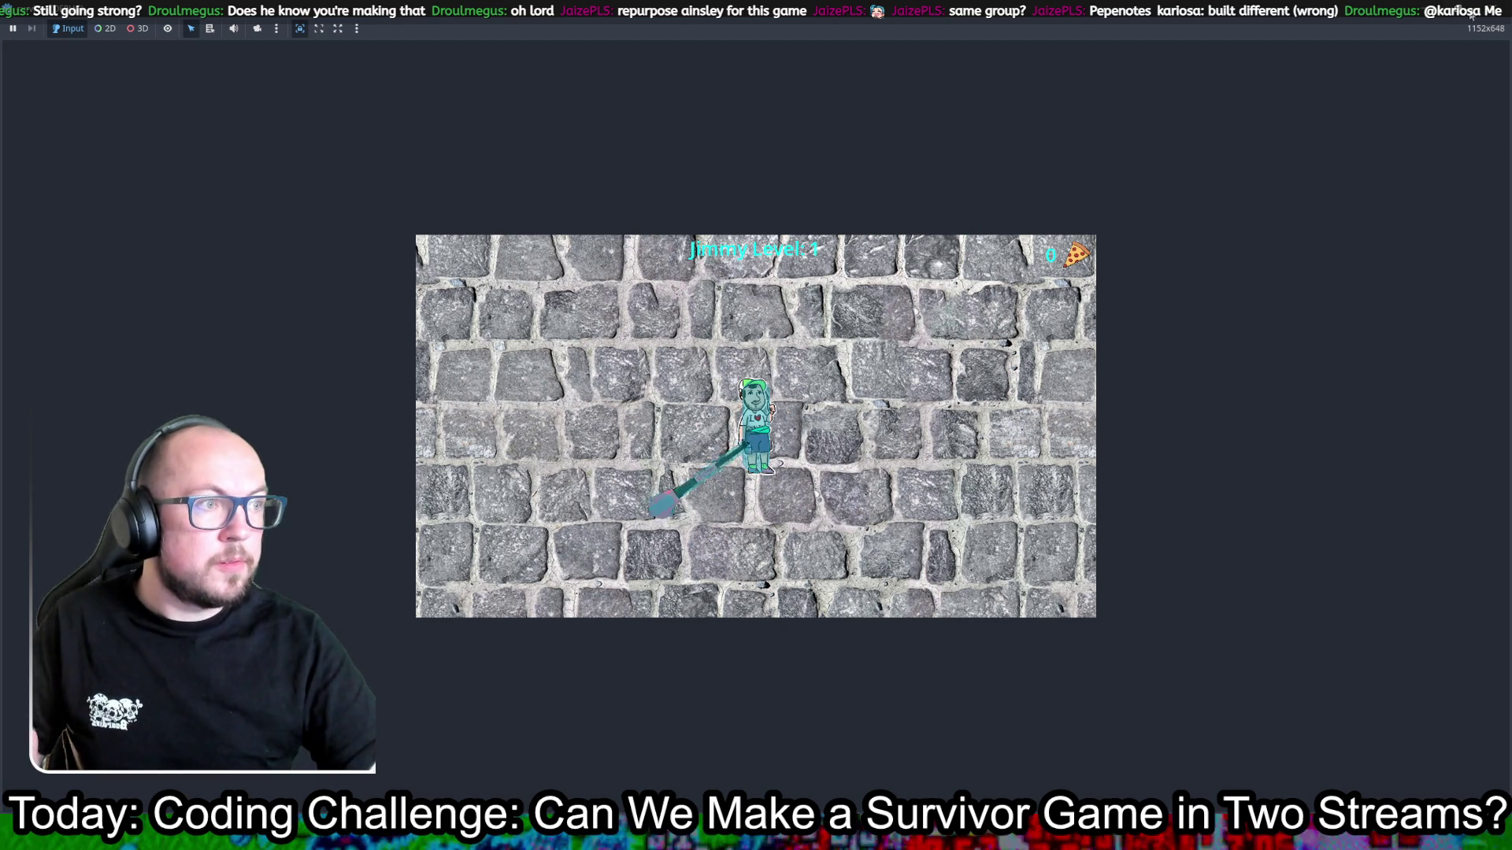
Step: Stop the playtest and bring crash.gd back up in the script editor
{"action": "key", "text": "F8"}
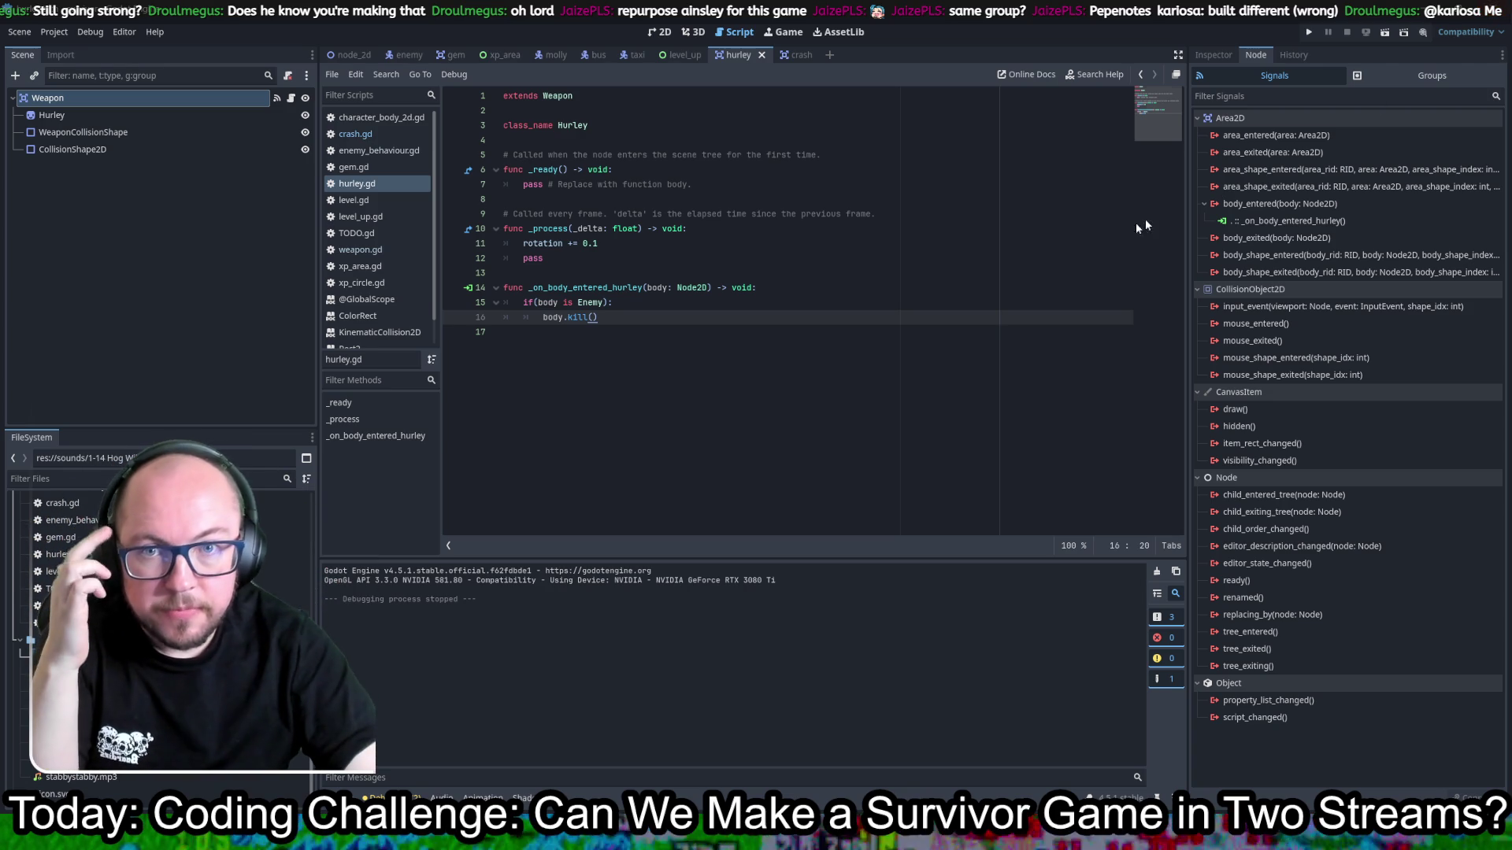
{"action": "left_click", "coordinate": [408, 134]}
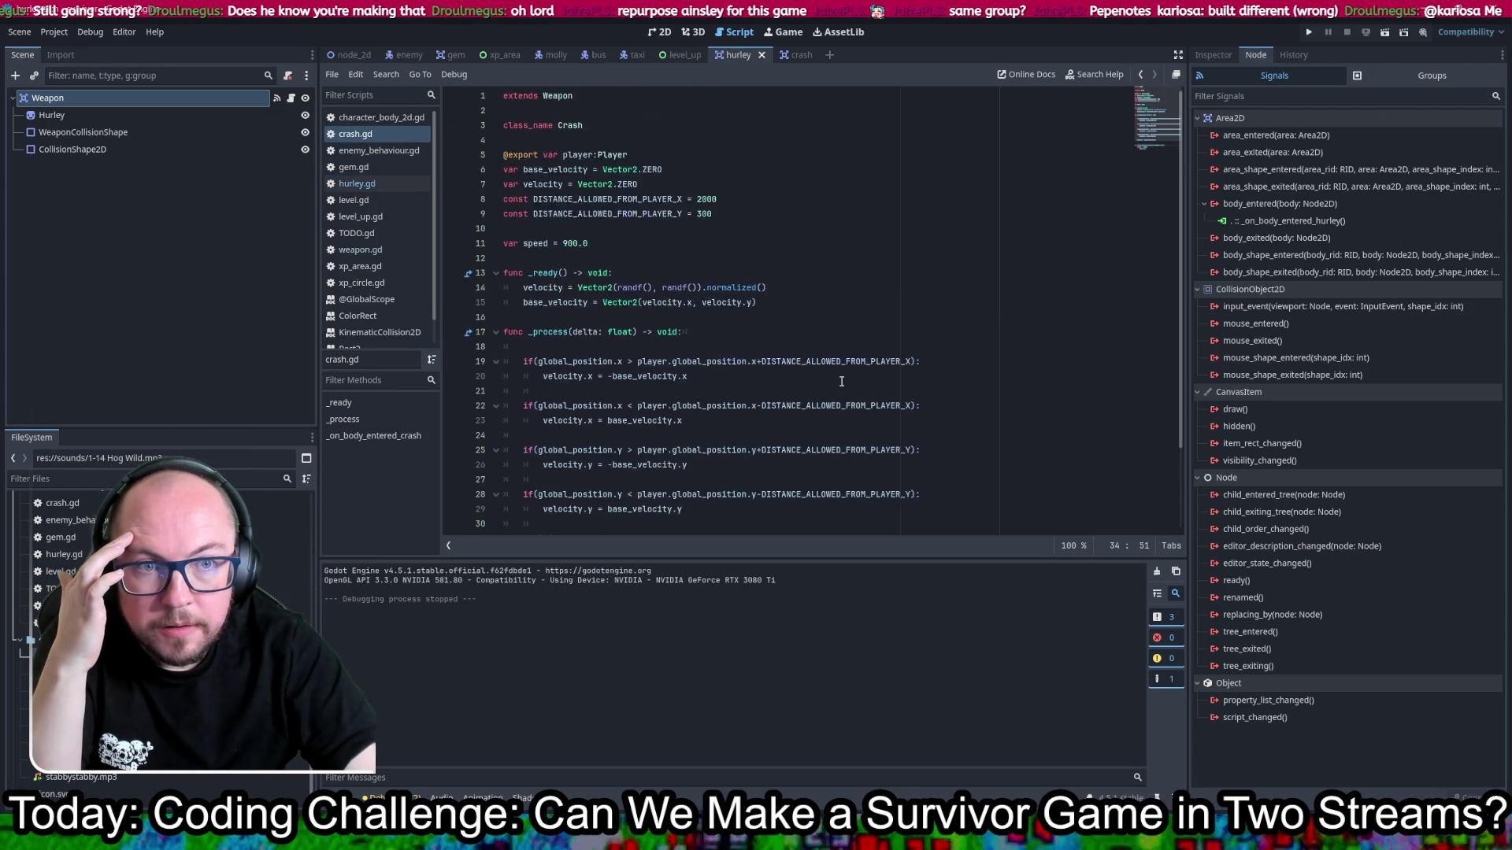
Step: Run a project-wide Find in Files search for kill()
{"action": "double_click", "coordinate": [578, 510]}
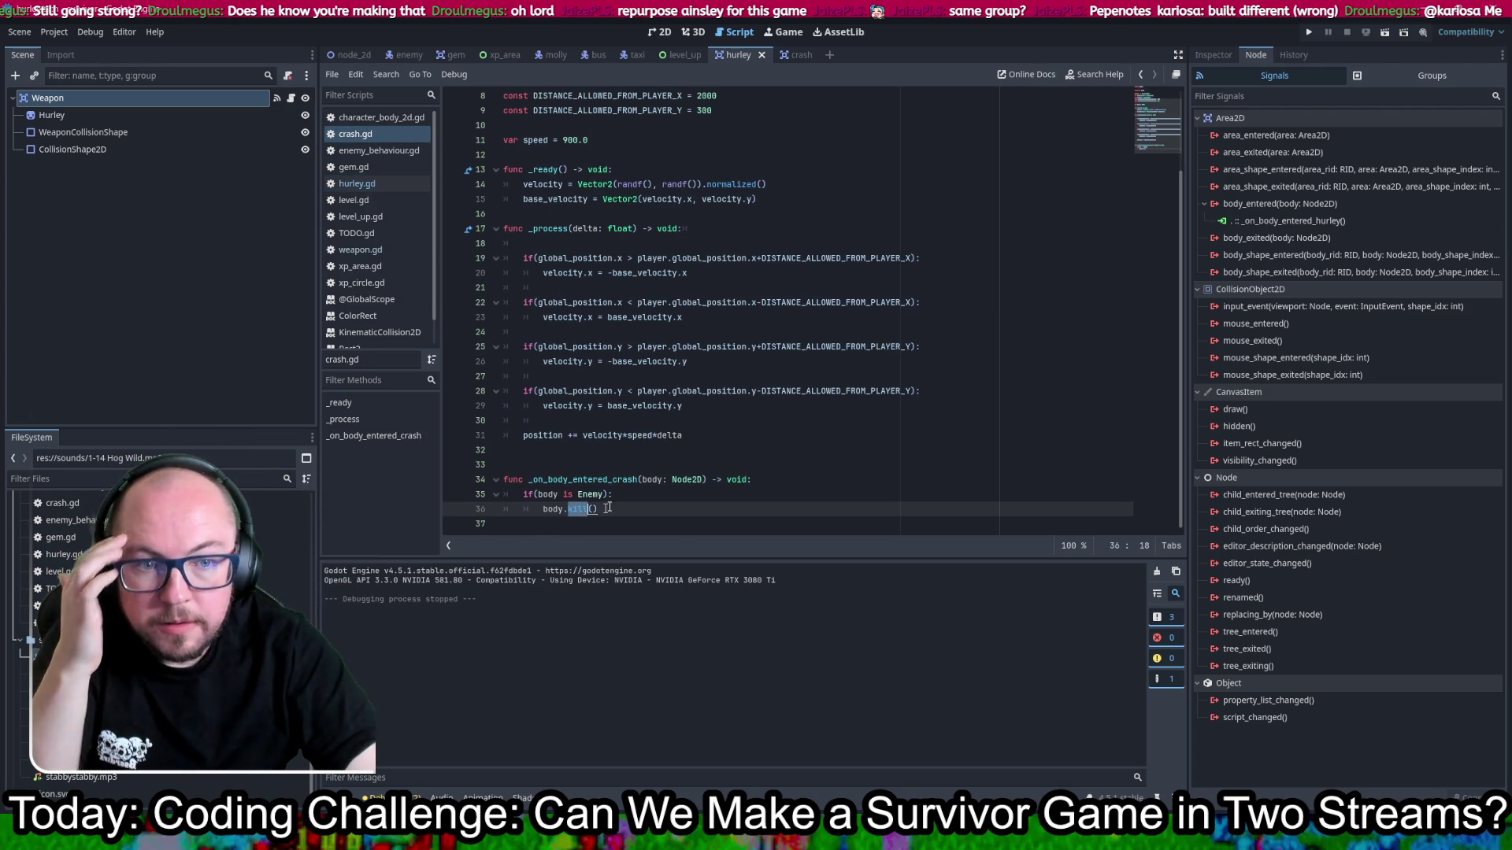
{"action": "key", "text": "ctrl+shift+f"}
{"action": "type", "text": "if(body is Enemy):body.kill()"}
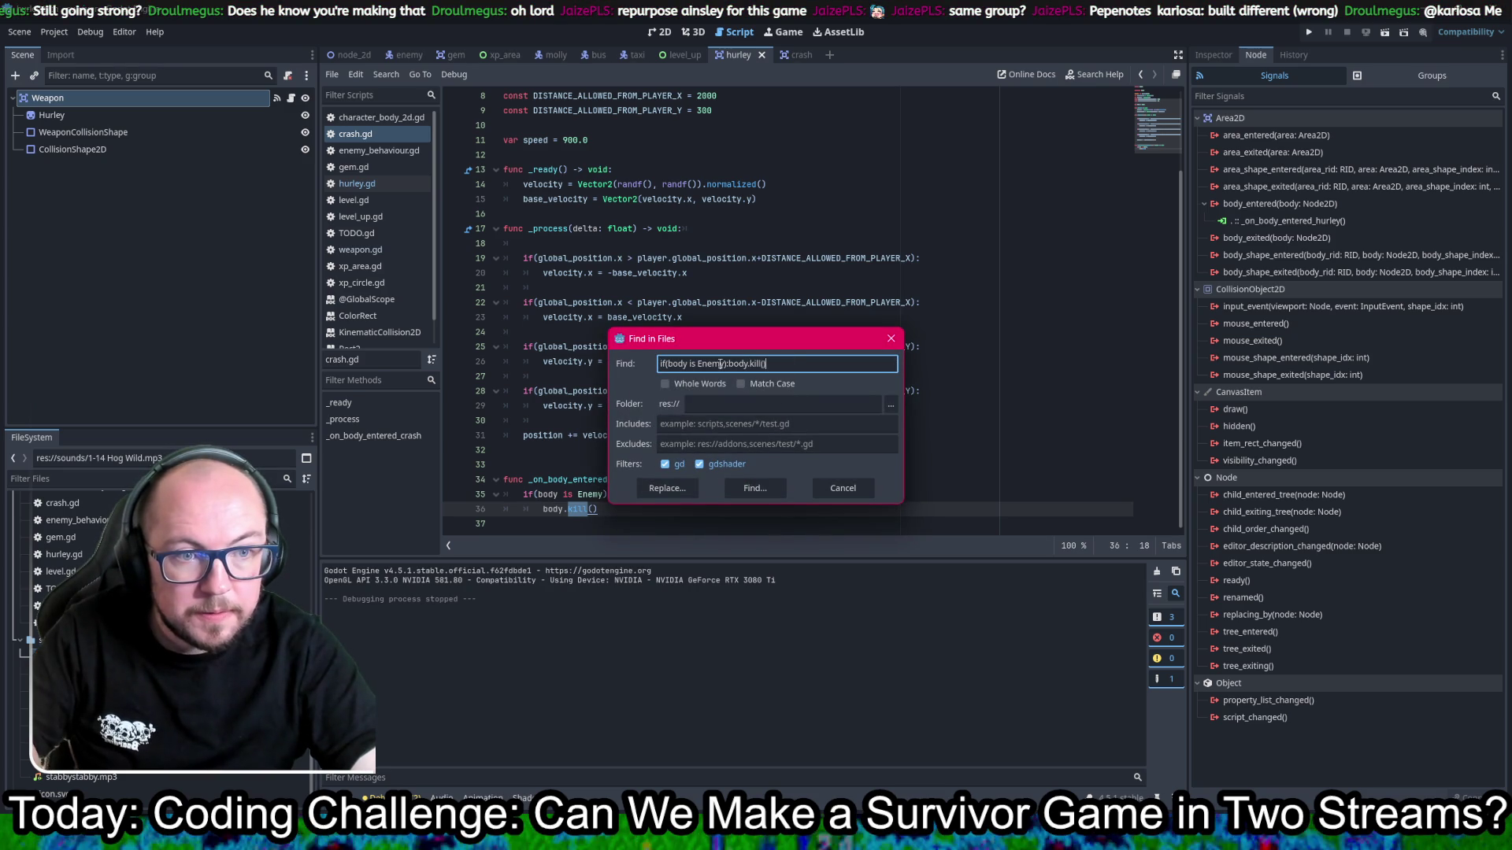
{"action": "left_click_drag", "start_coordinate": [750, 364], "coordinate": [660, 363]}
{"action": "key", "text": "BackSpace"}
{"action": "left_click", "coordinate": [744, 486]}
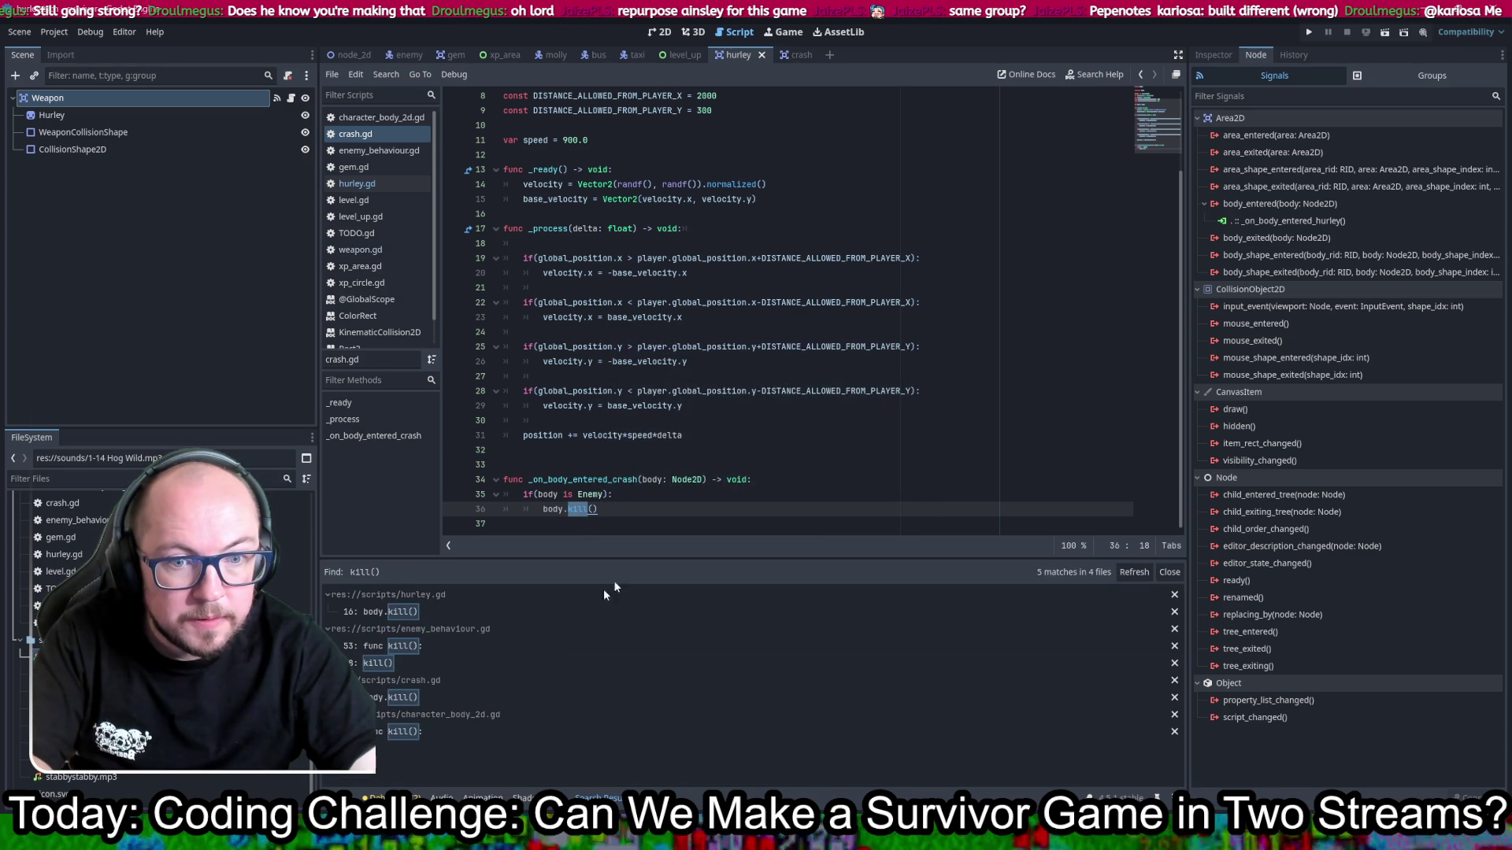
Step: Review the kill() matches in hurley.gd, enemy_behaviour.gd, crash.gd and character_body_2d.gd
{"action": "left_click", "coordinate": [413, 612]}
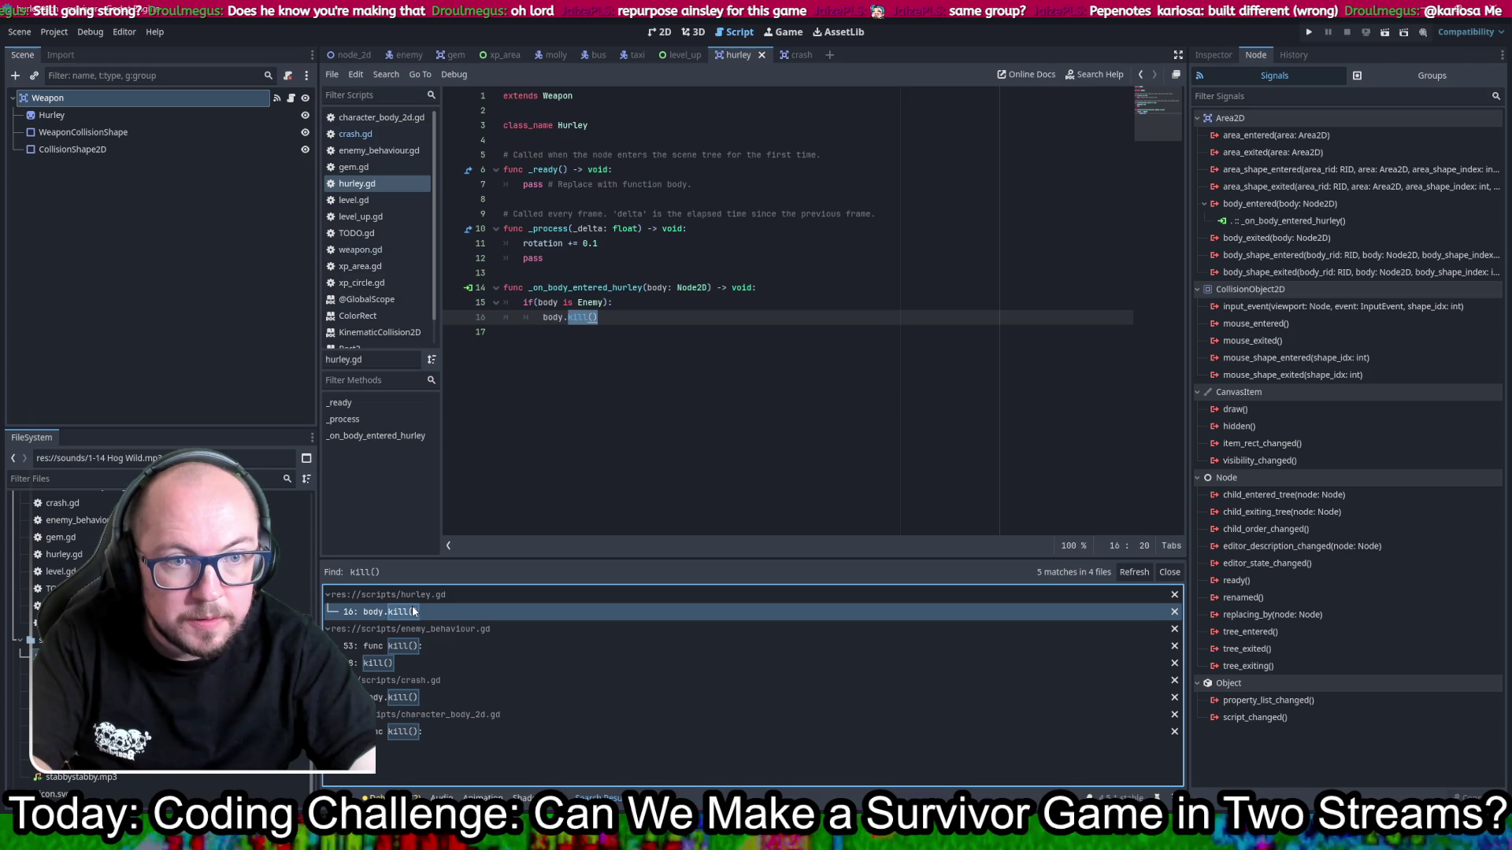
{"action": "left_click", "coordinate": [387, 666]}
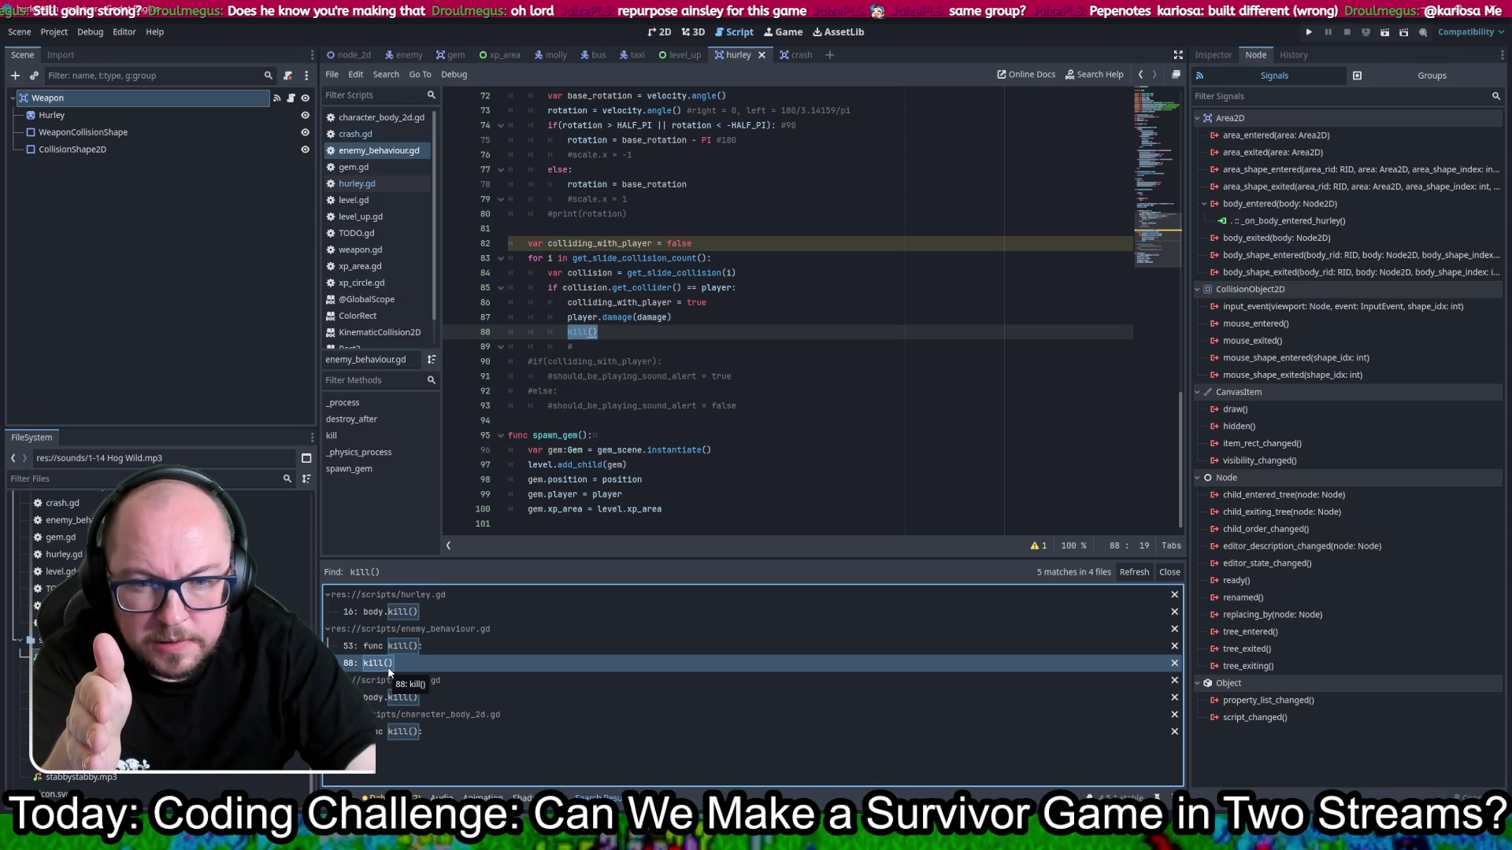
{"action": "left_click", "coordinate": [413, 698]}
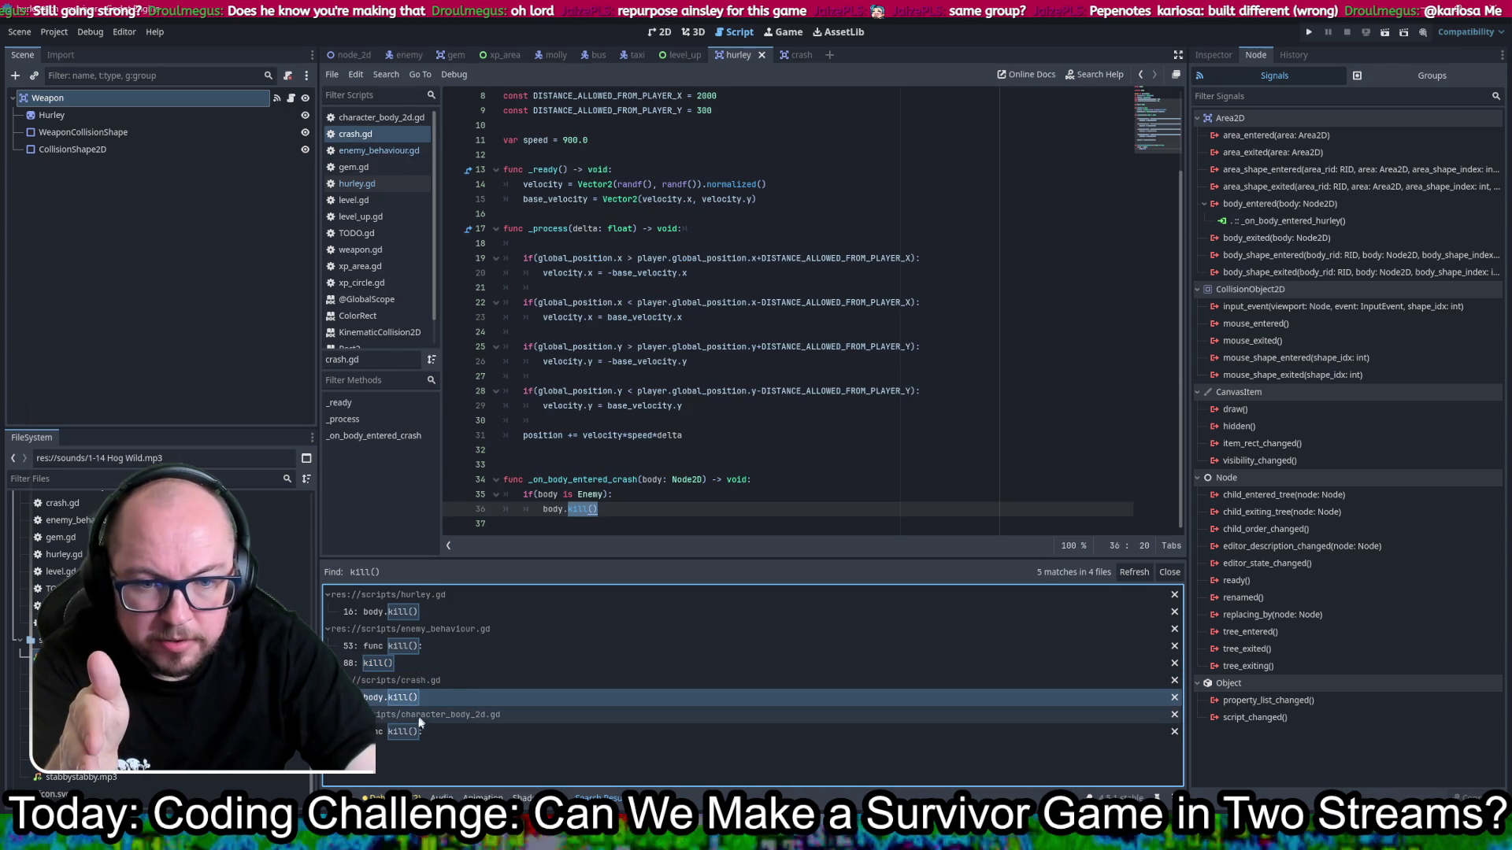
{"action": "left_click", "coordinate": [399, 732]}
{"action": "scroll", "coordinate": [804, 254], "scroll_direction": "down", "scroll_amount": 4}
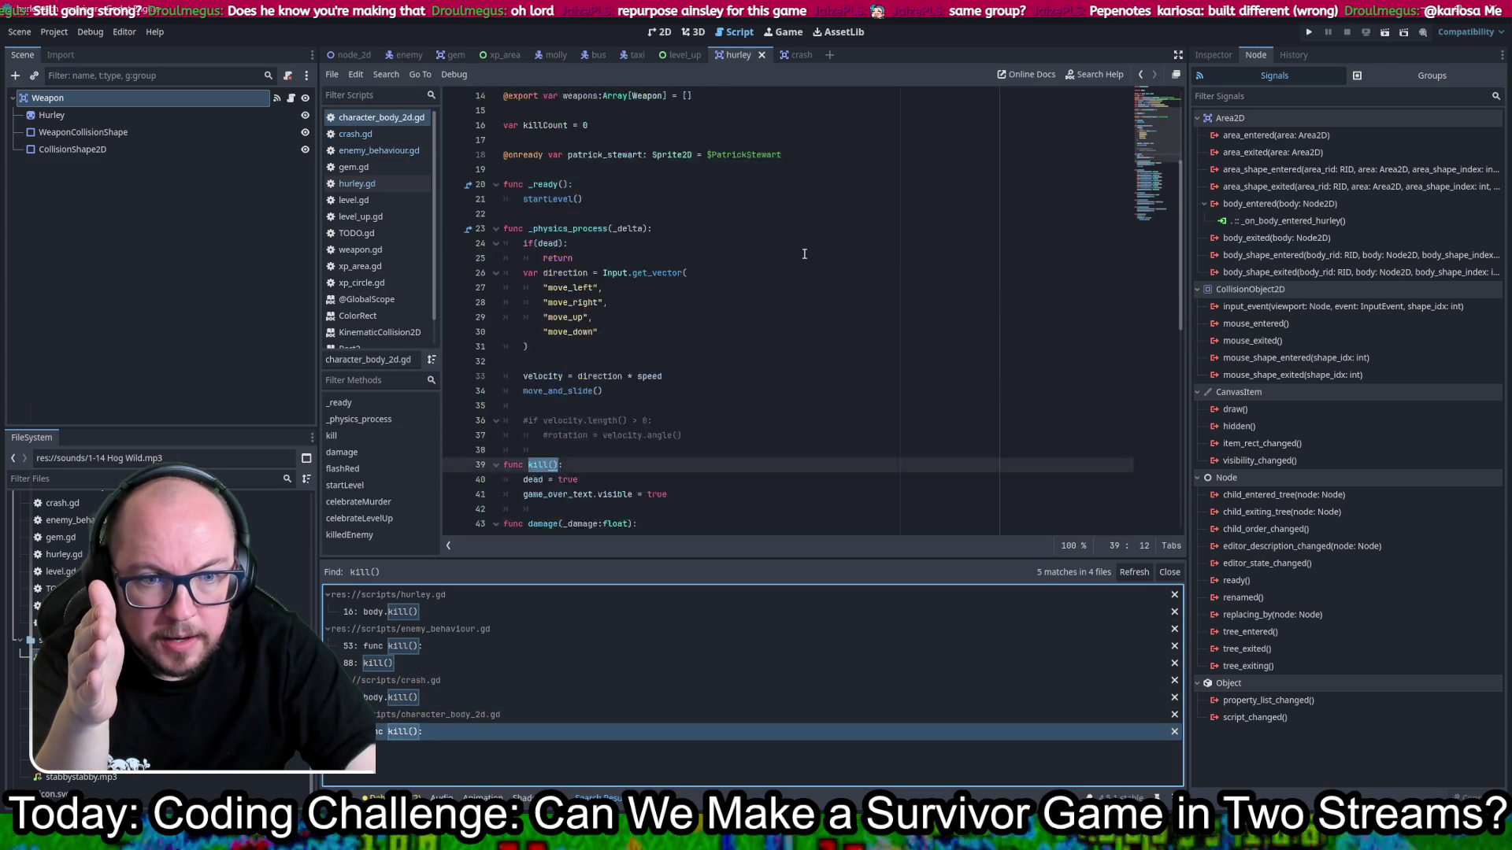
{"action": "scroll", "coordinate": [804, 254], "scroll_direction": "up", "scroll_amount": 8}
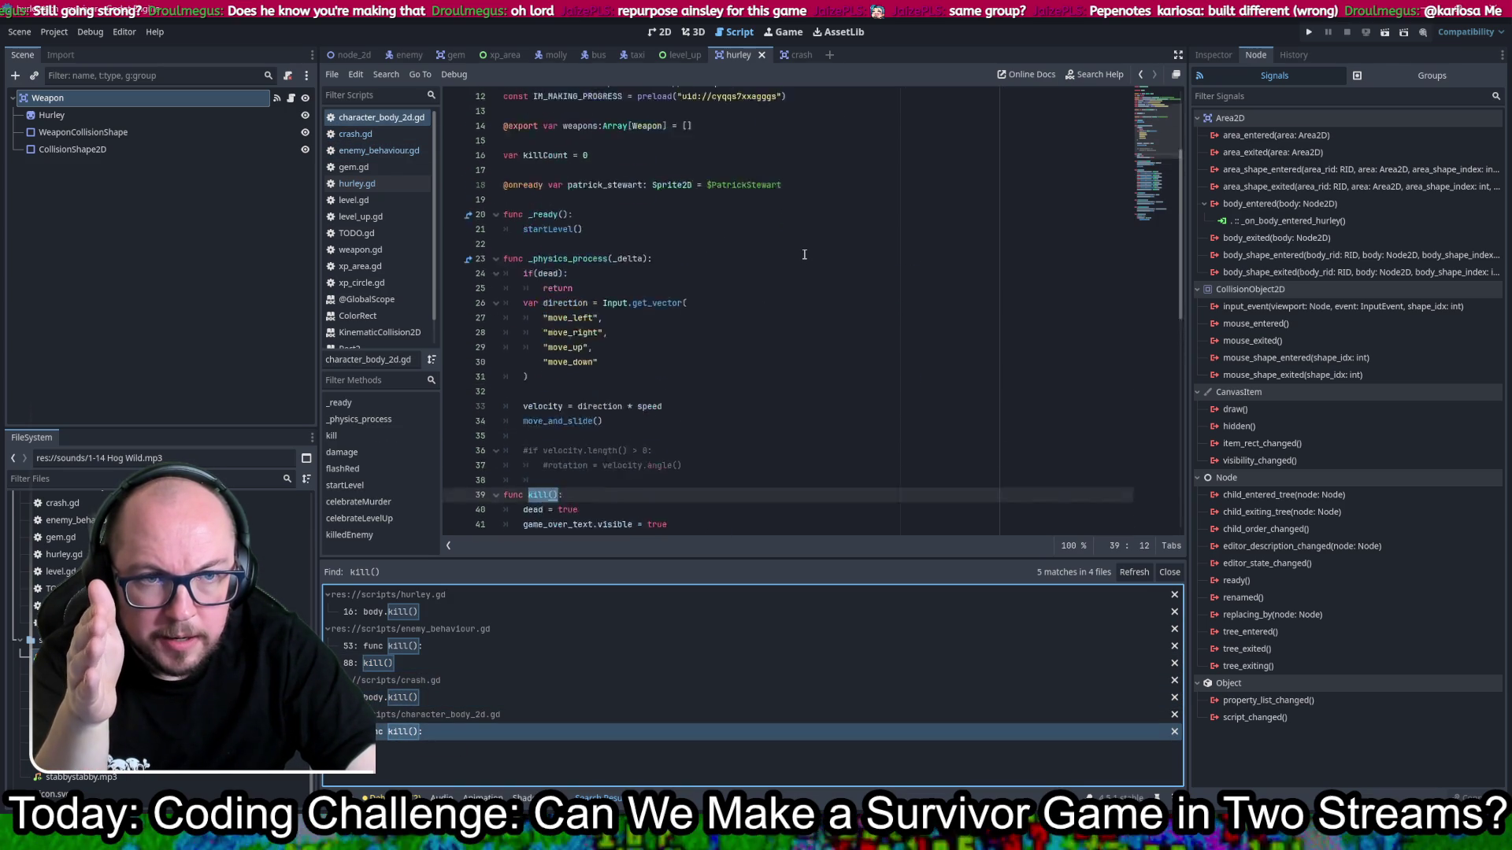
{"action": "scroll", "coordinate": [796, 254], "scroll_direction": "down", "scroll_amount": 10}
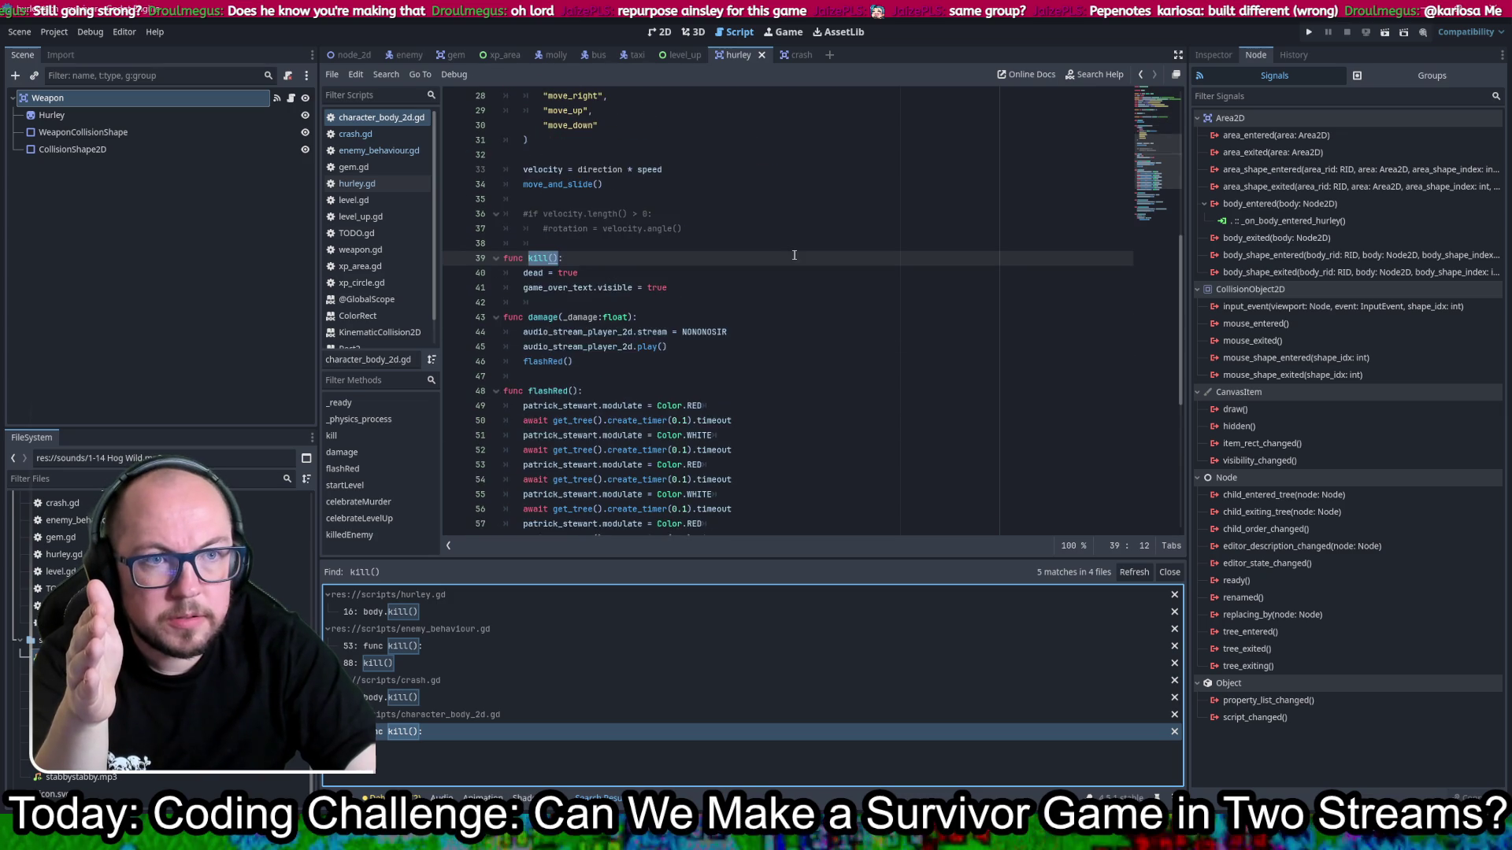
{"action": "scroll", "coordinate": [794, 254], "scroll_direction": "up", "scroll_amount": 2}
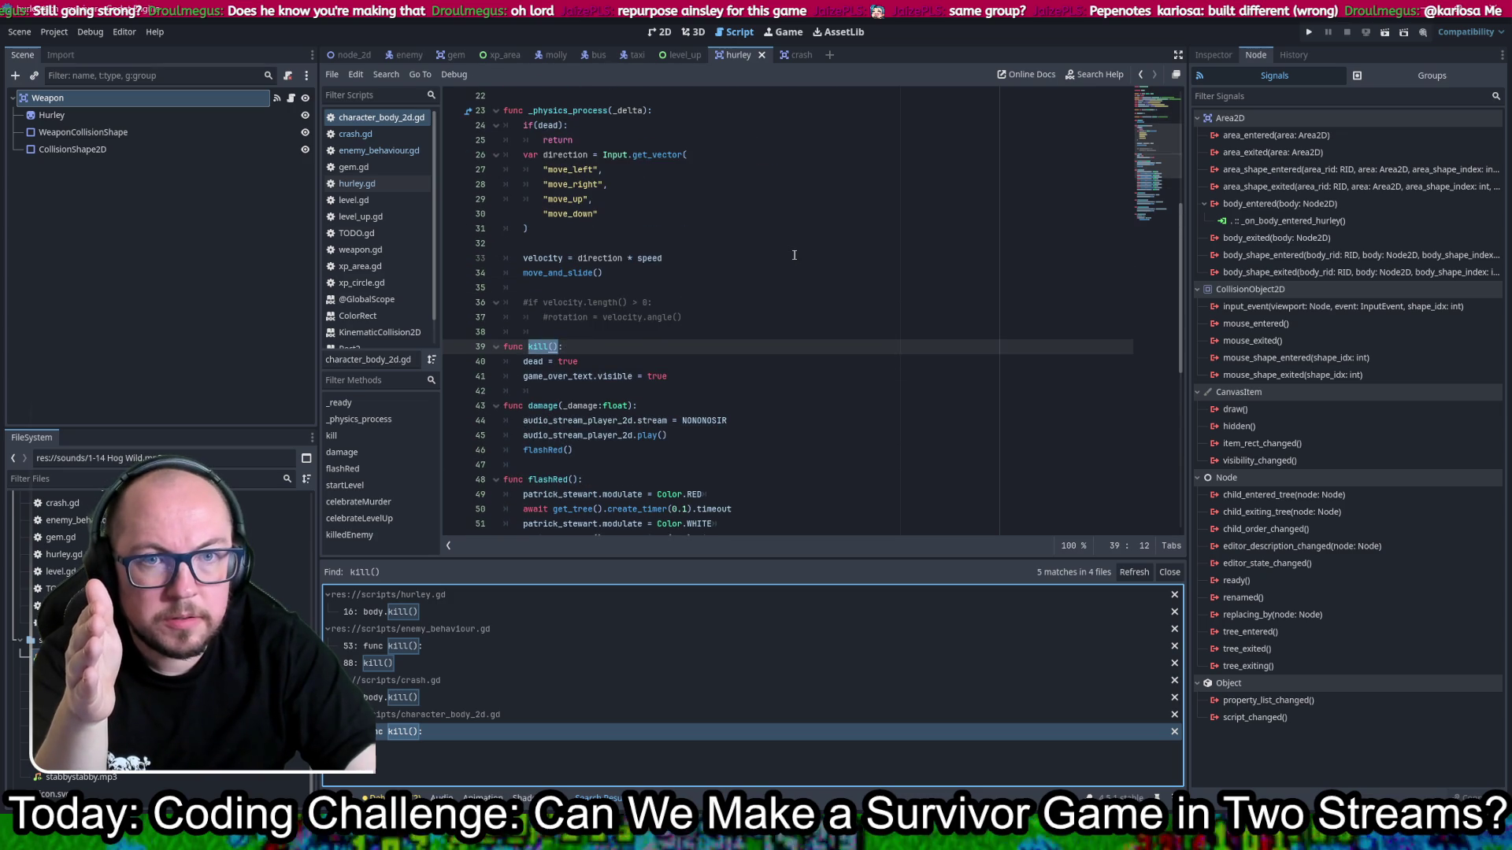
{"action": "double_click", "coordinate": [559, 361]}
{"action": "double_click", "coordinate": [539, 348]}
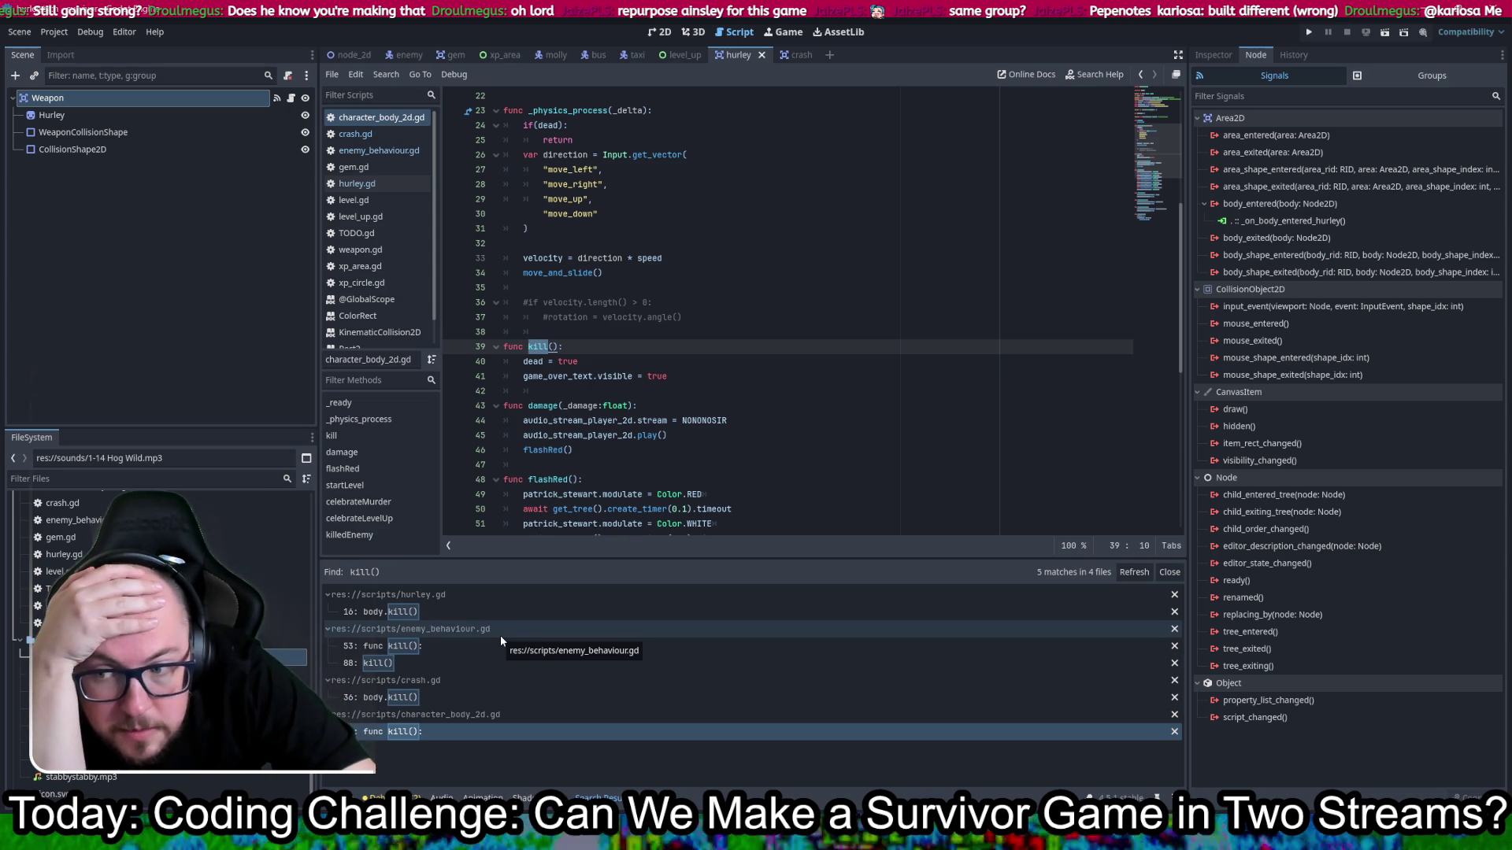
Step: Comment out the enemy's kill() call on line 88 of enemy_behaviour.gd and test-run
{"action": "left_click", "coordinate": [446, 644]}
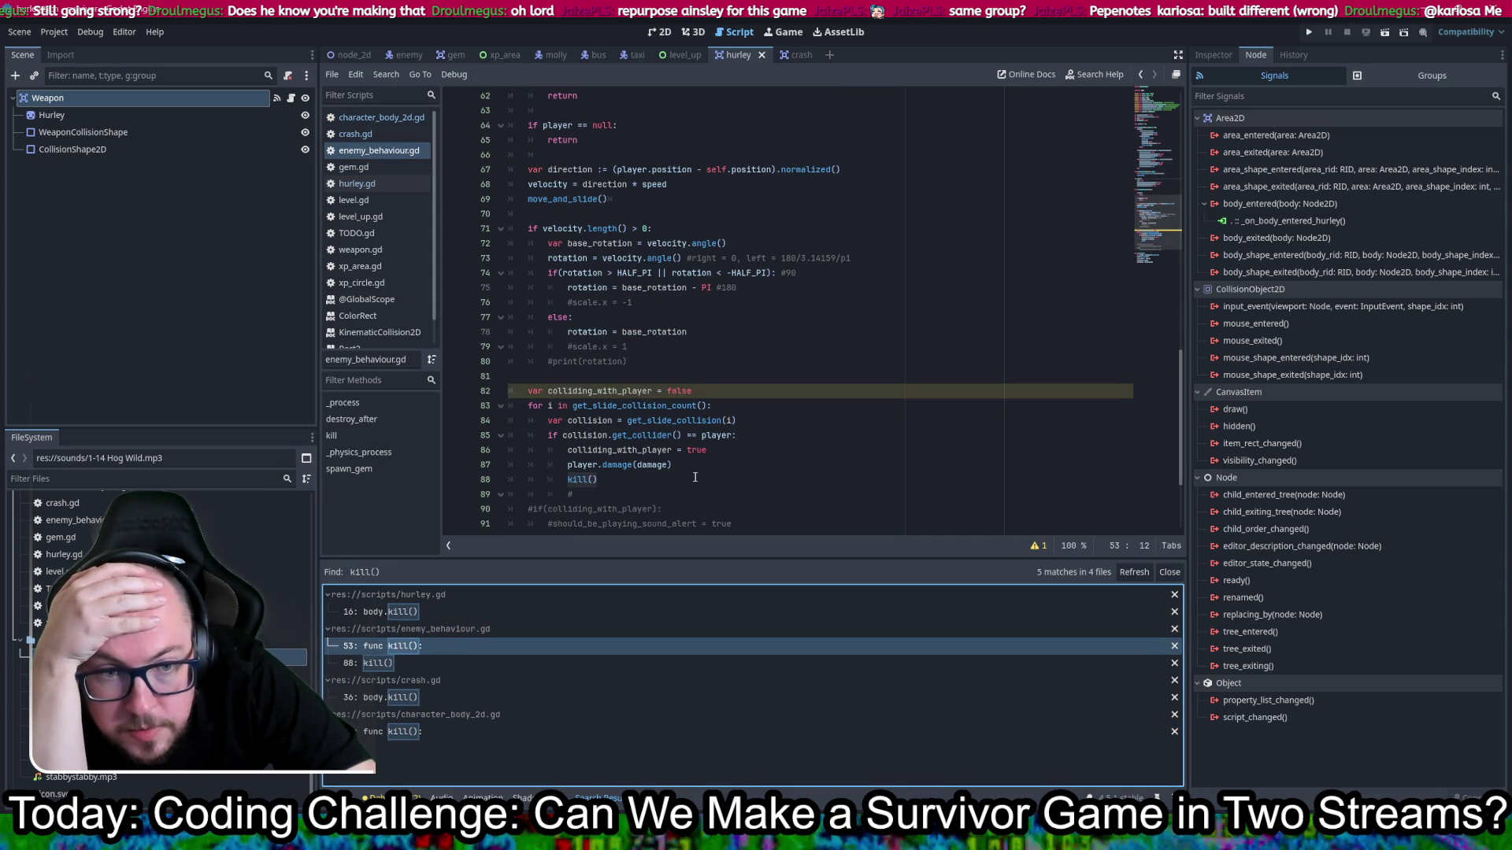
{"action": "left_click", "coordinate": [697, 478]}
{"action": "key", "text": "ctrl+k"}
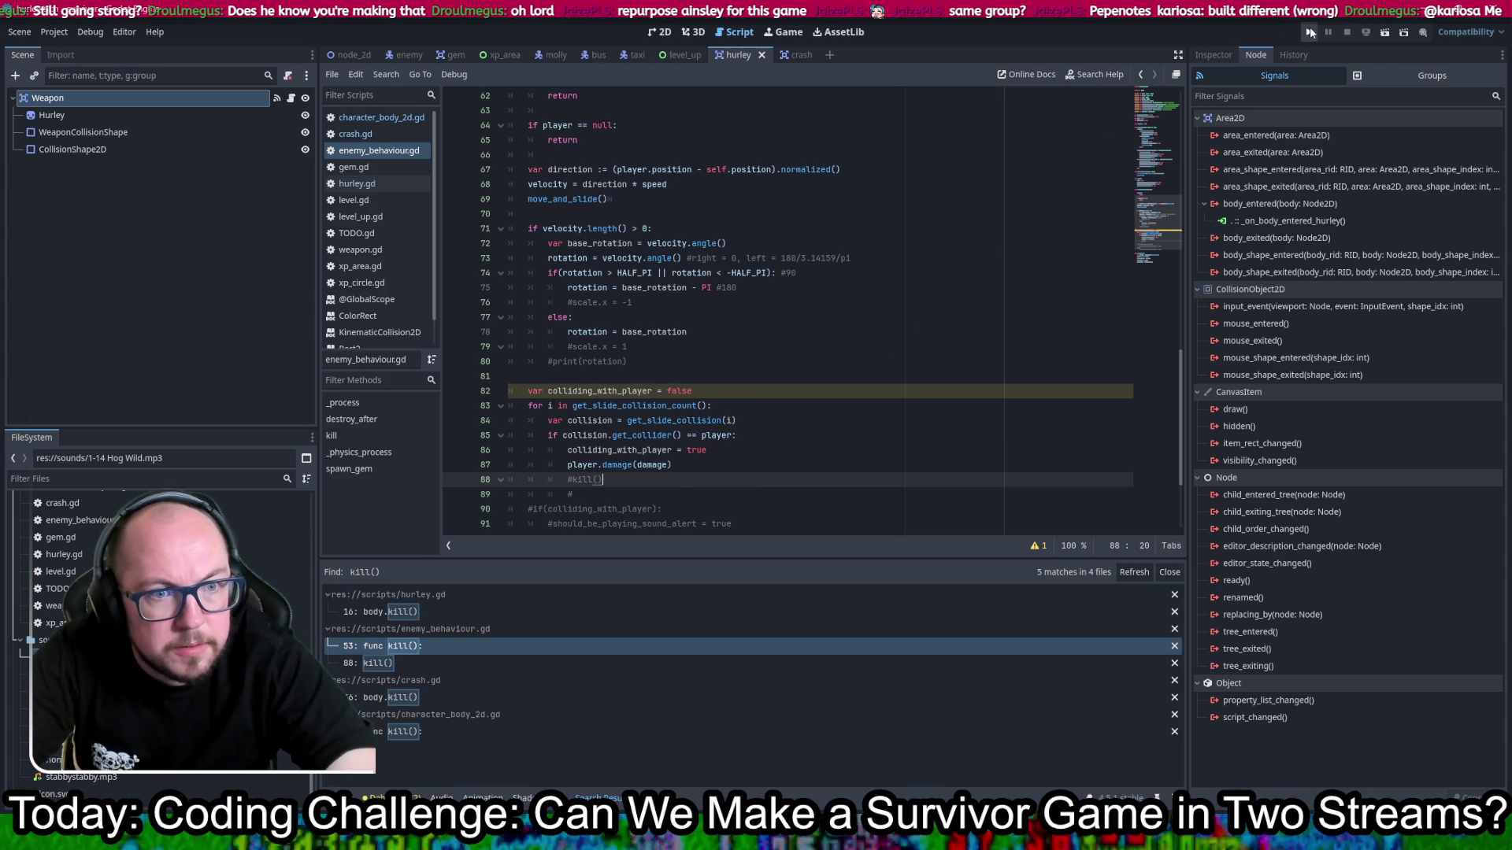
{"action": "left_click", "coordinate": [1310, 32]}
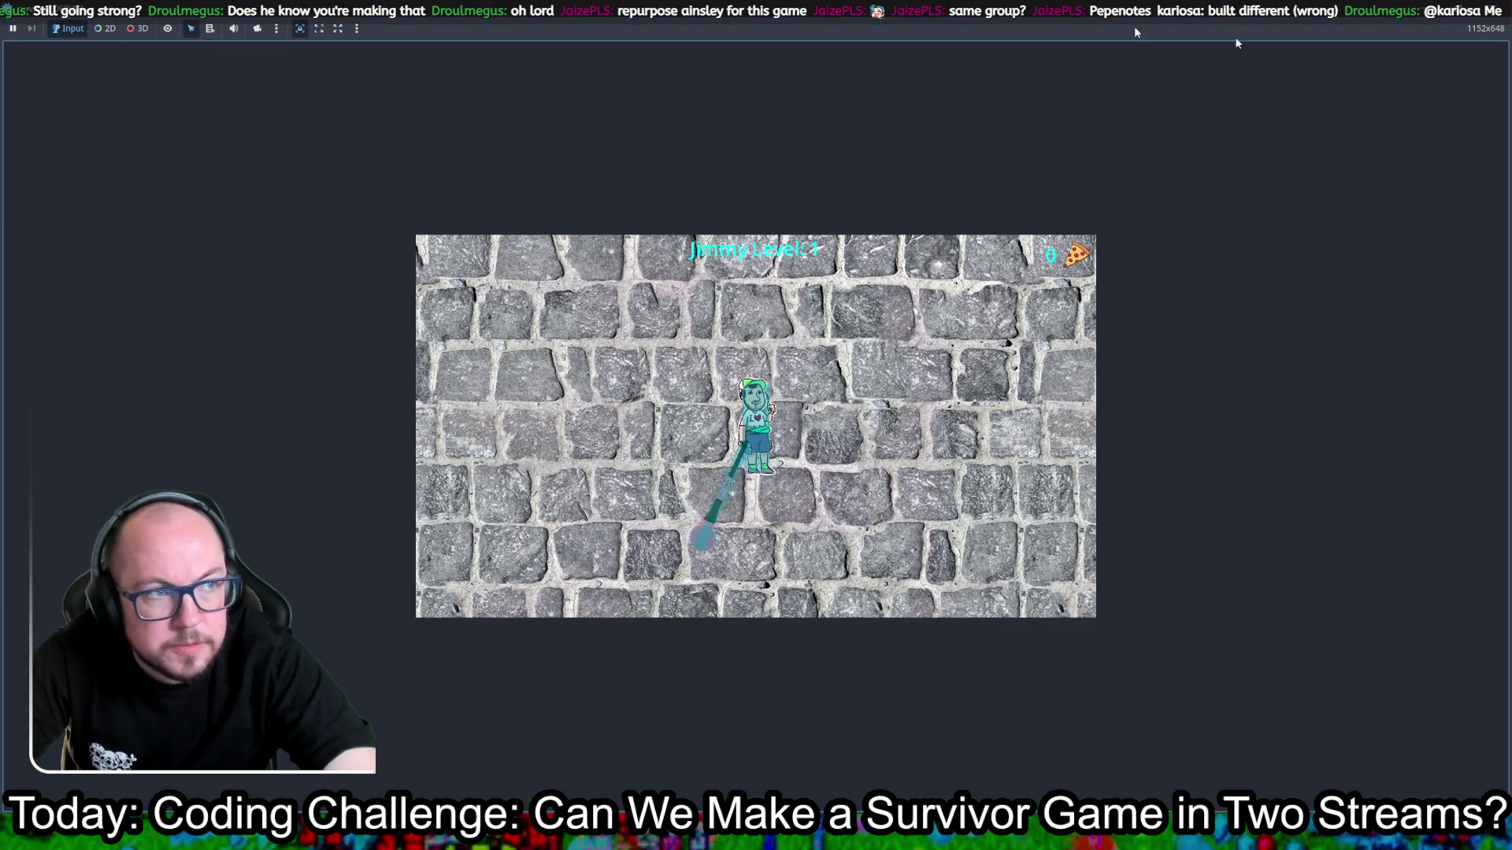
{"action": "key", "text": "F8"}
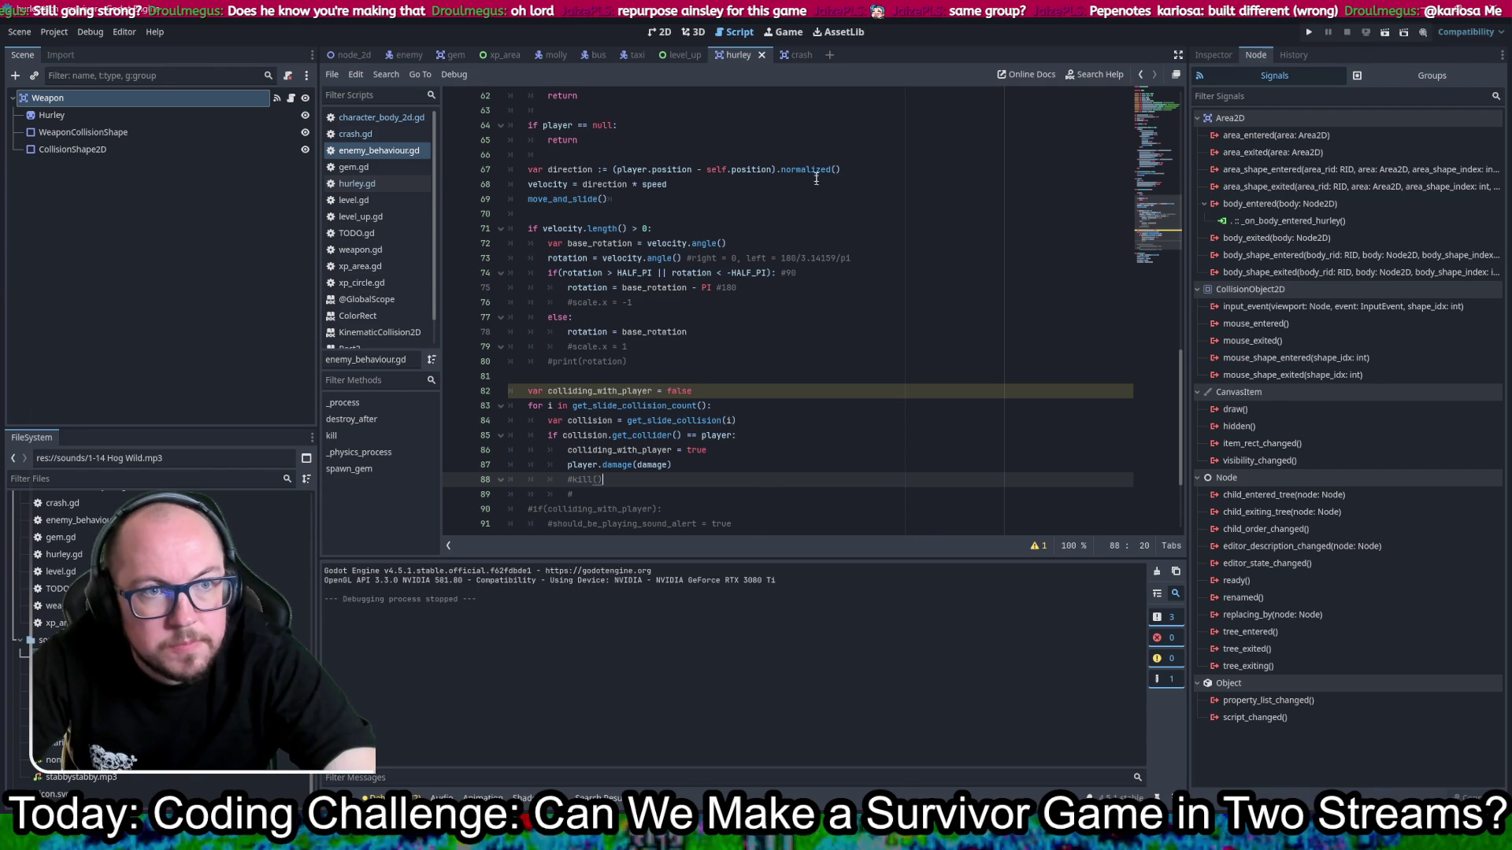
{"action": "left_click", "coordinate": [353, 186]}
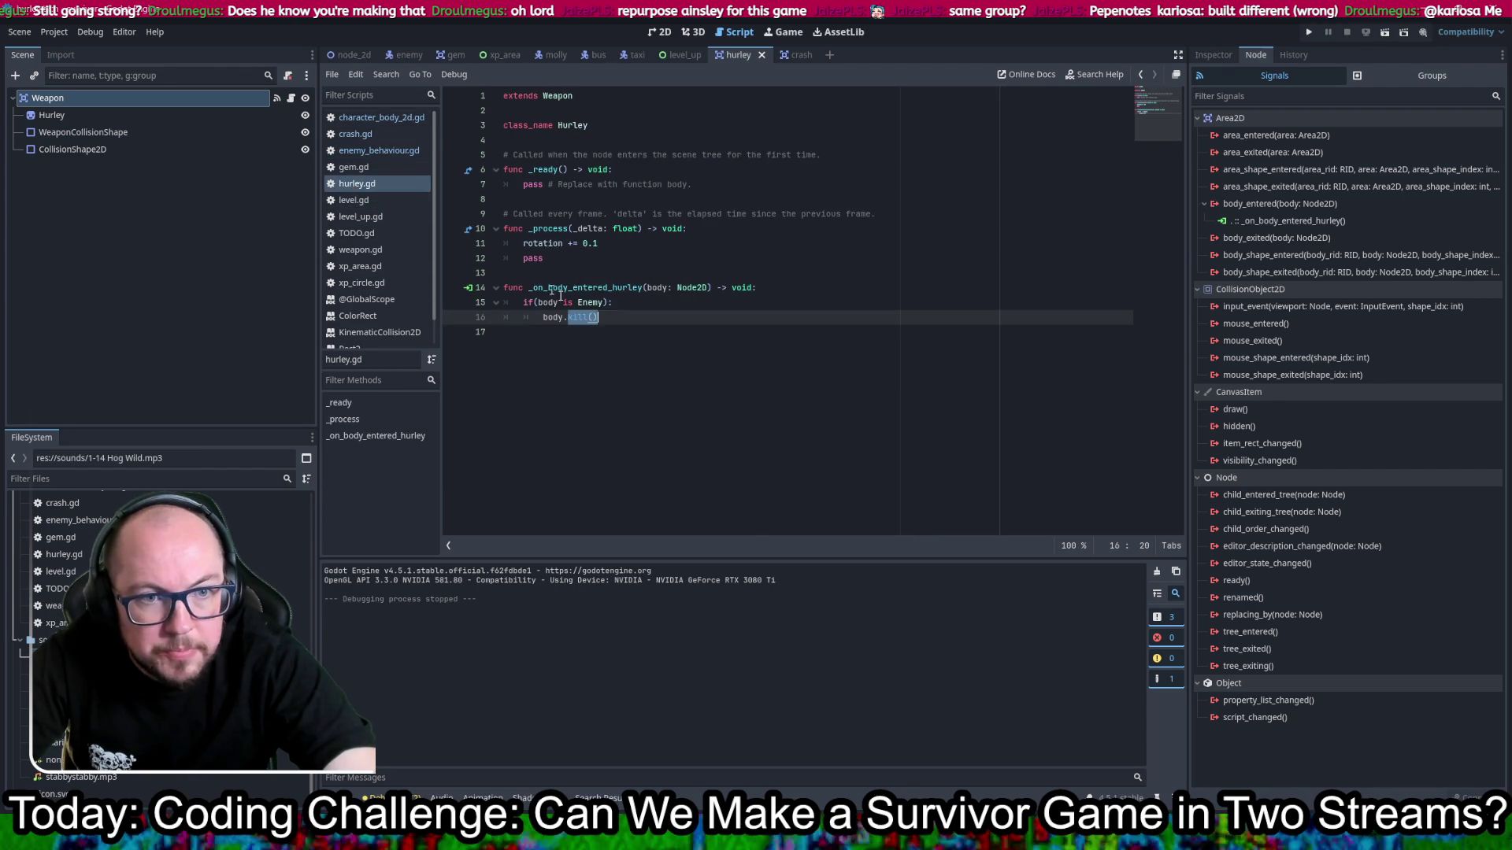
Step: Comment out hurley.gd's enemy-kill lines 15–16 and add a pass placeholder
{"action": "left_click_drag", "start_coordinate": [639, 306], "coordinate": [637, 313]}
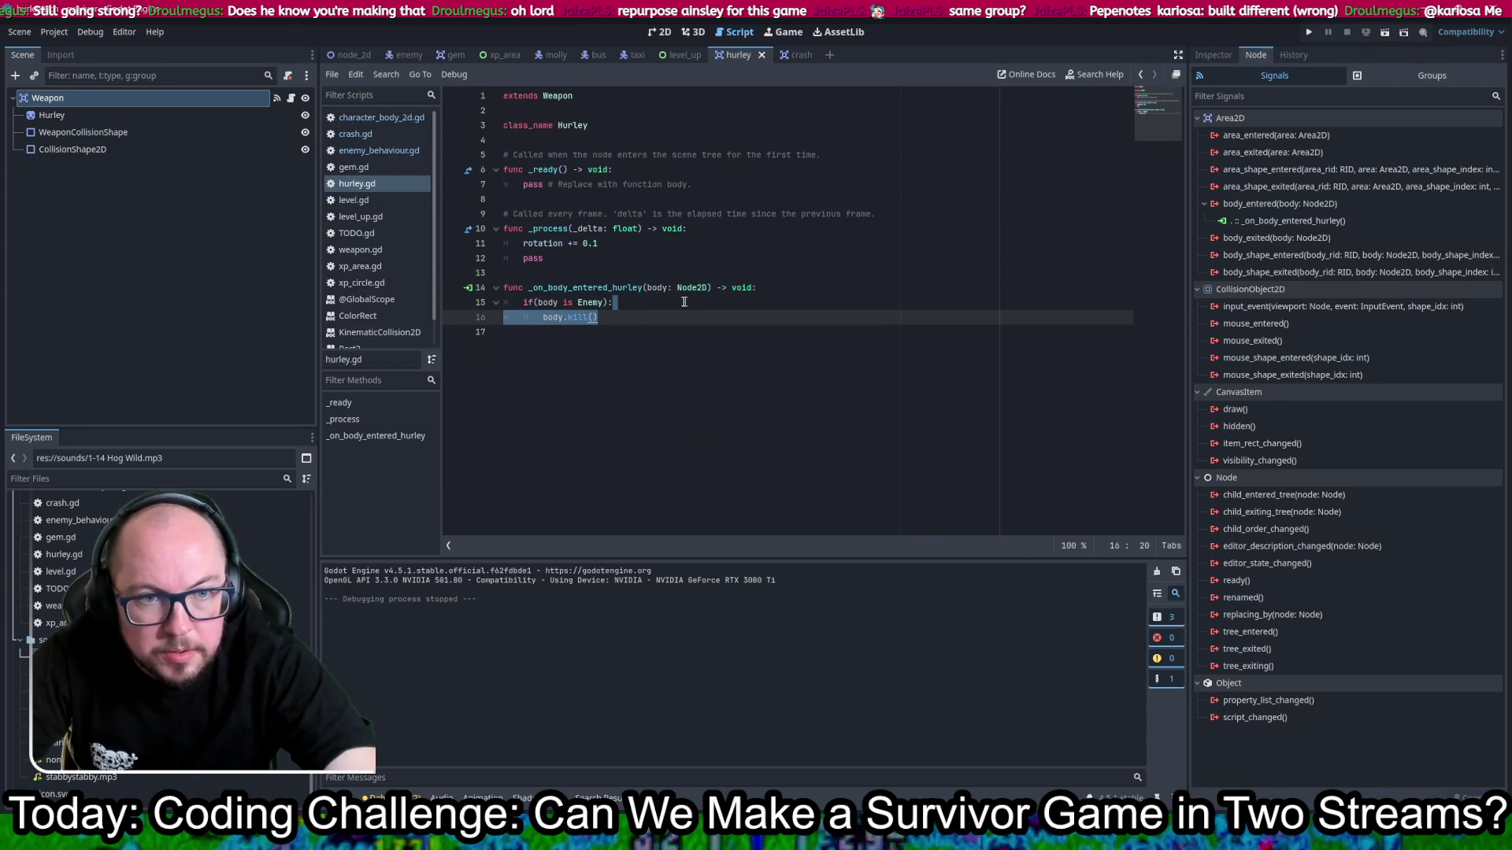
{"action": "left_click", "coordinate": [619, 314]}
{"action": "key", "text": "Return"}
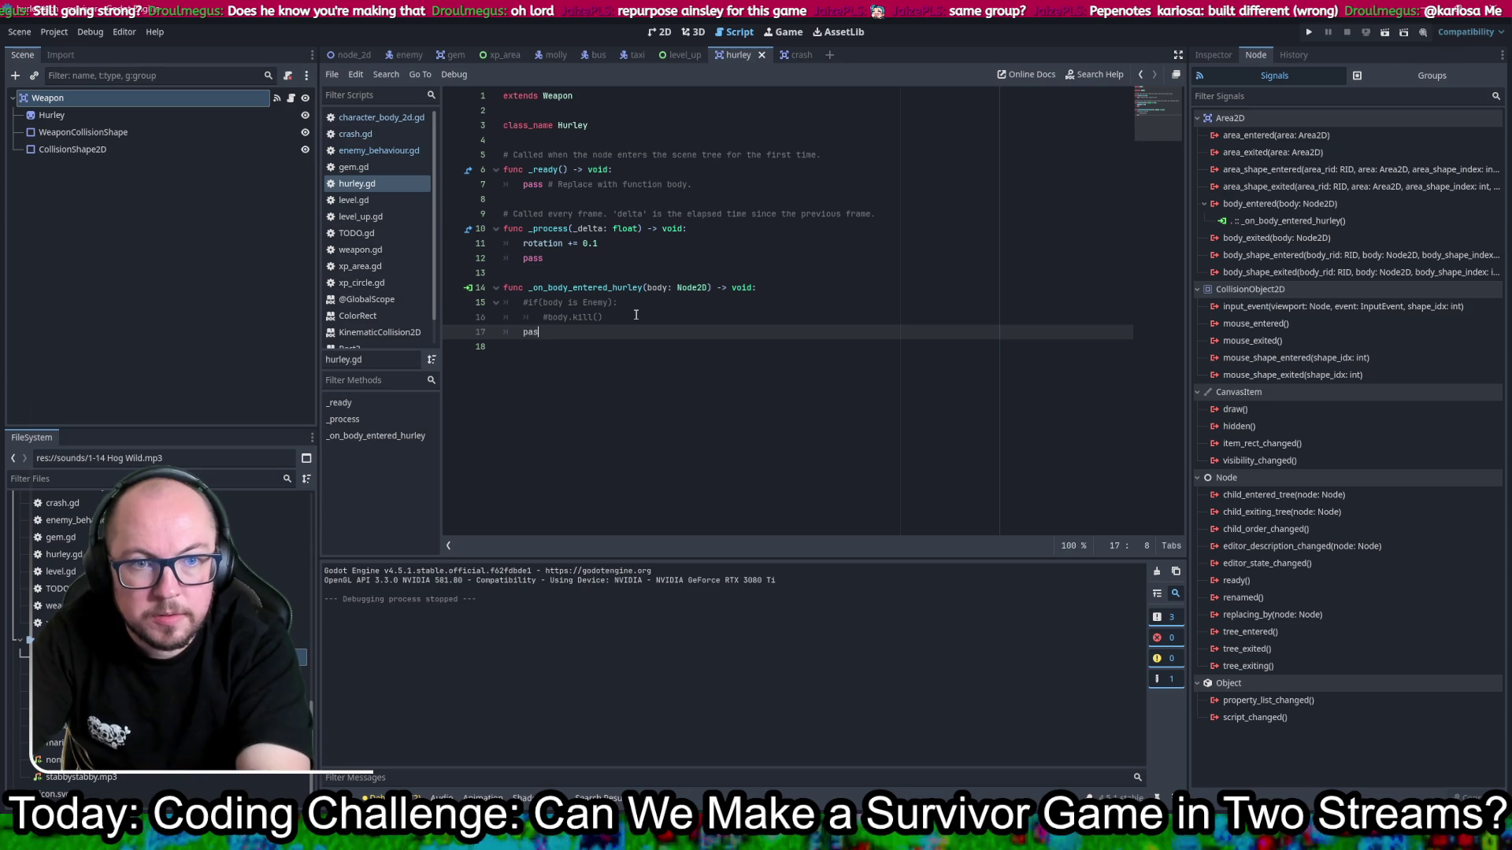
{"action": "type", "text": "s"}
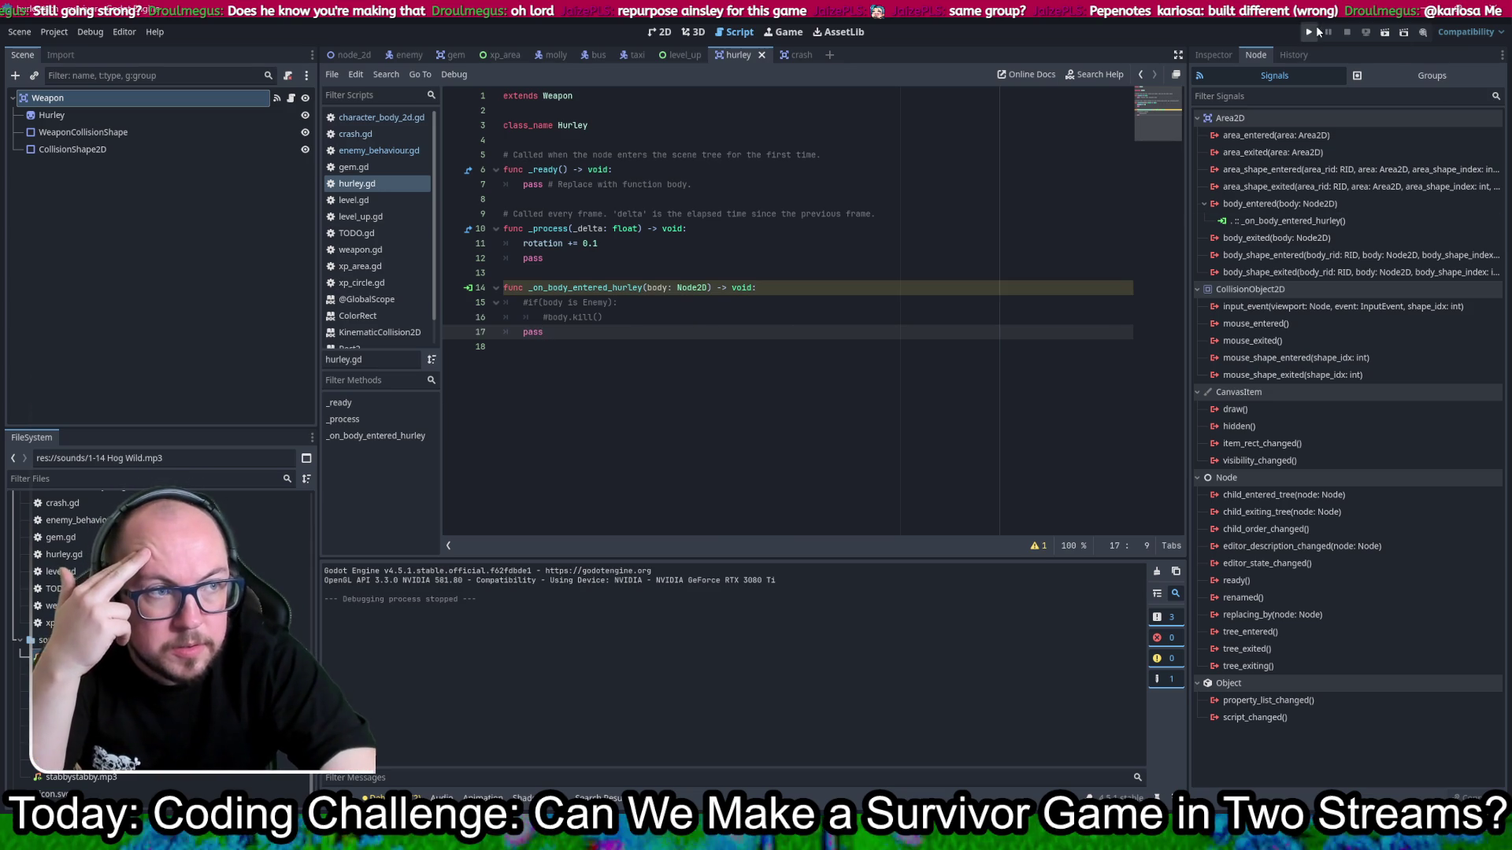
Step: Test-run and stop the game, then start a project-wide Find in Files search for kill()
{"action": "left_click", "coordinate": [1319, 30]}
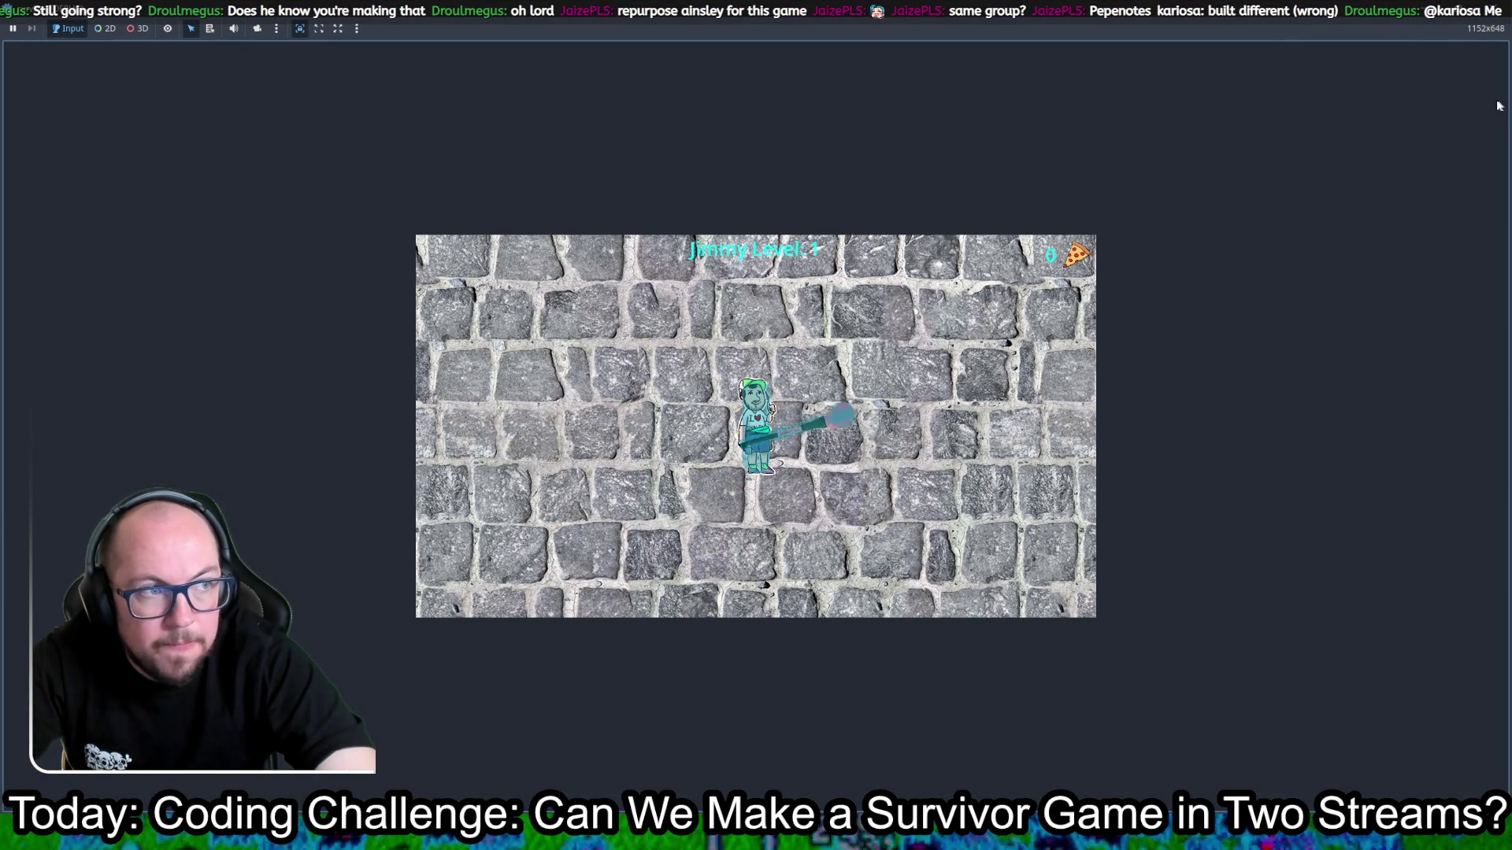
{"action": "key", "text": "F8"}
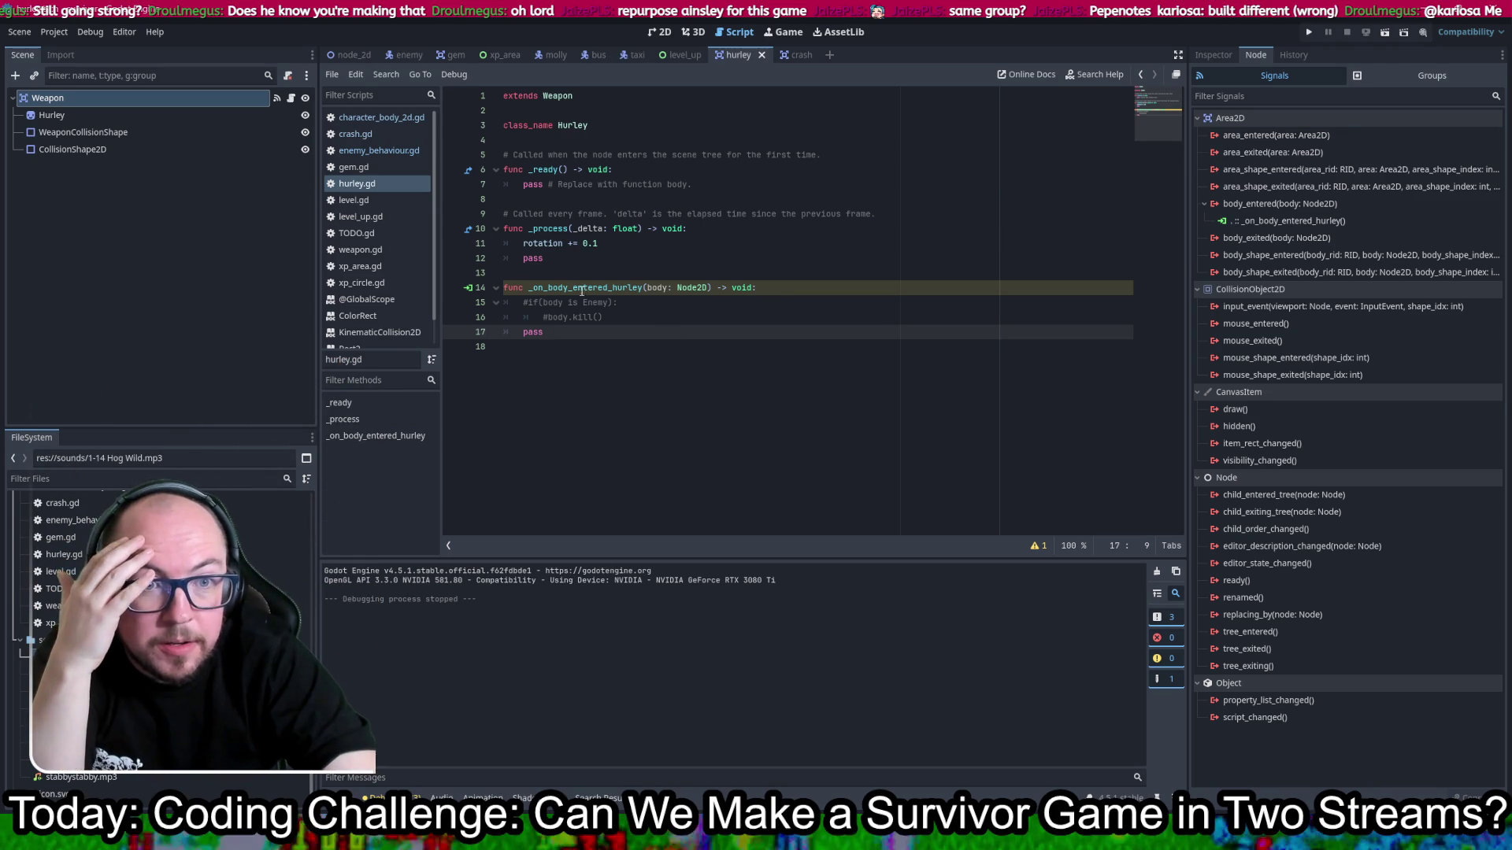
{"action": "left_click_drag", "start_coordinate": [572, 319], "coordinate": [602, 317]}
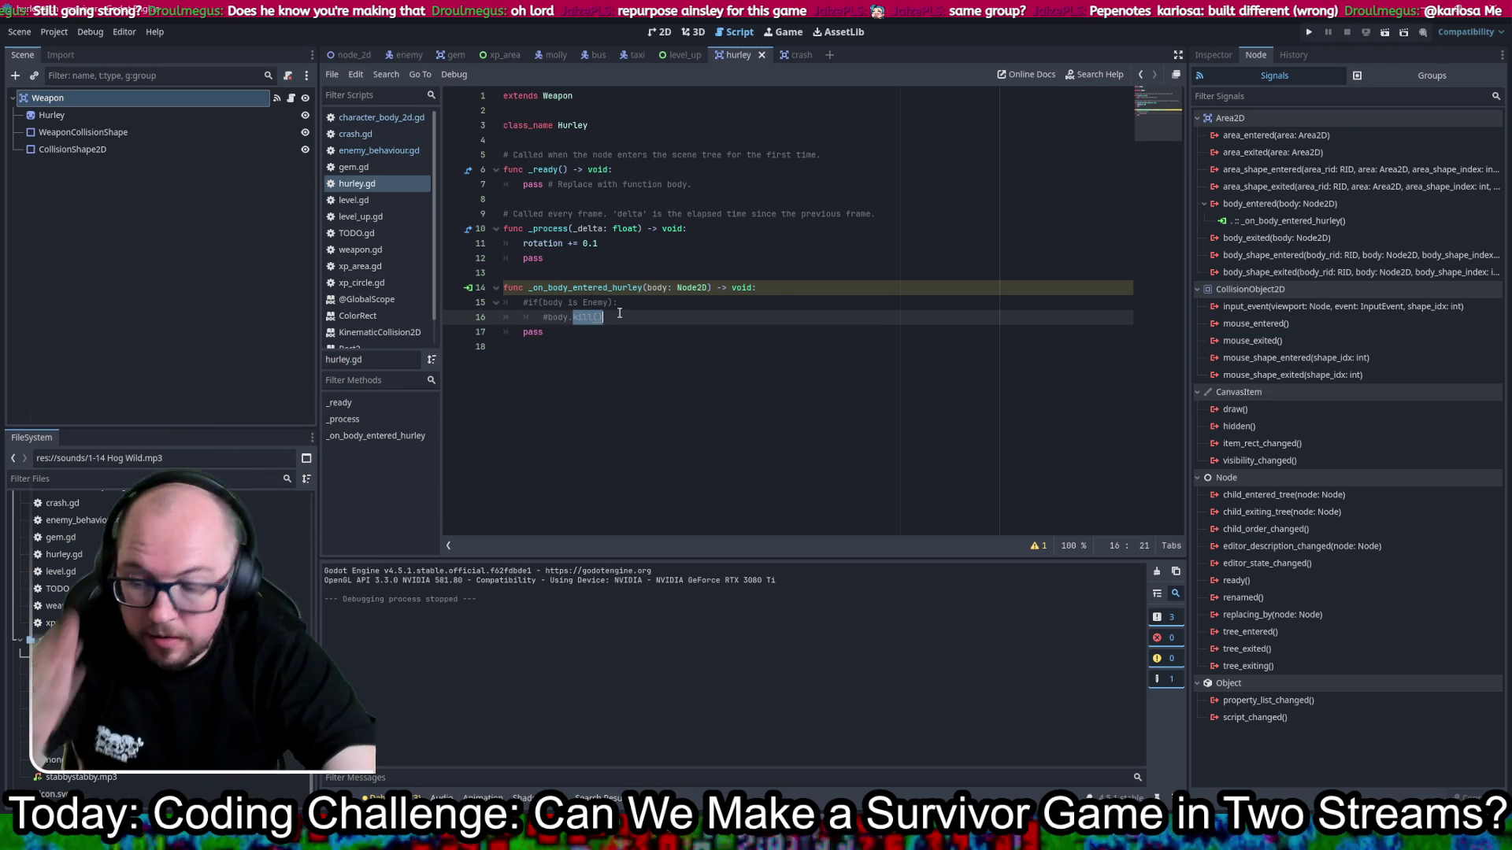
{"action": "key", "text": "ctrl+shift+f"}
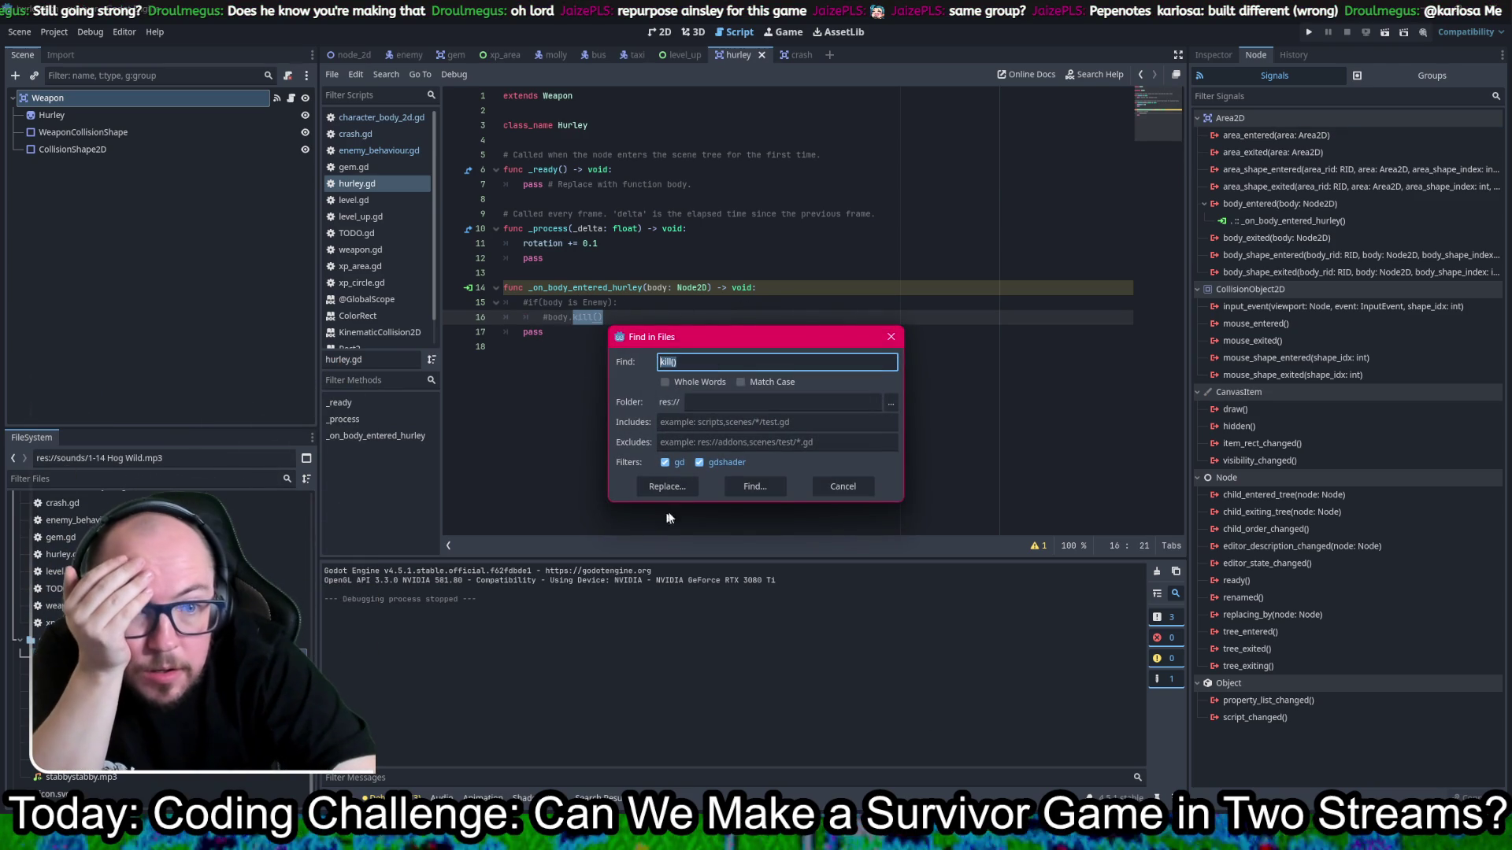
Step: Search the project for kill() and open the character_body_2d.gd and crash.gd matches
{"action": "left_click", "coordinate": [773, 486]}
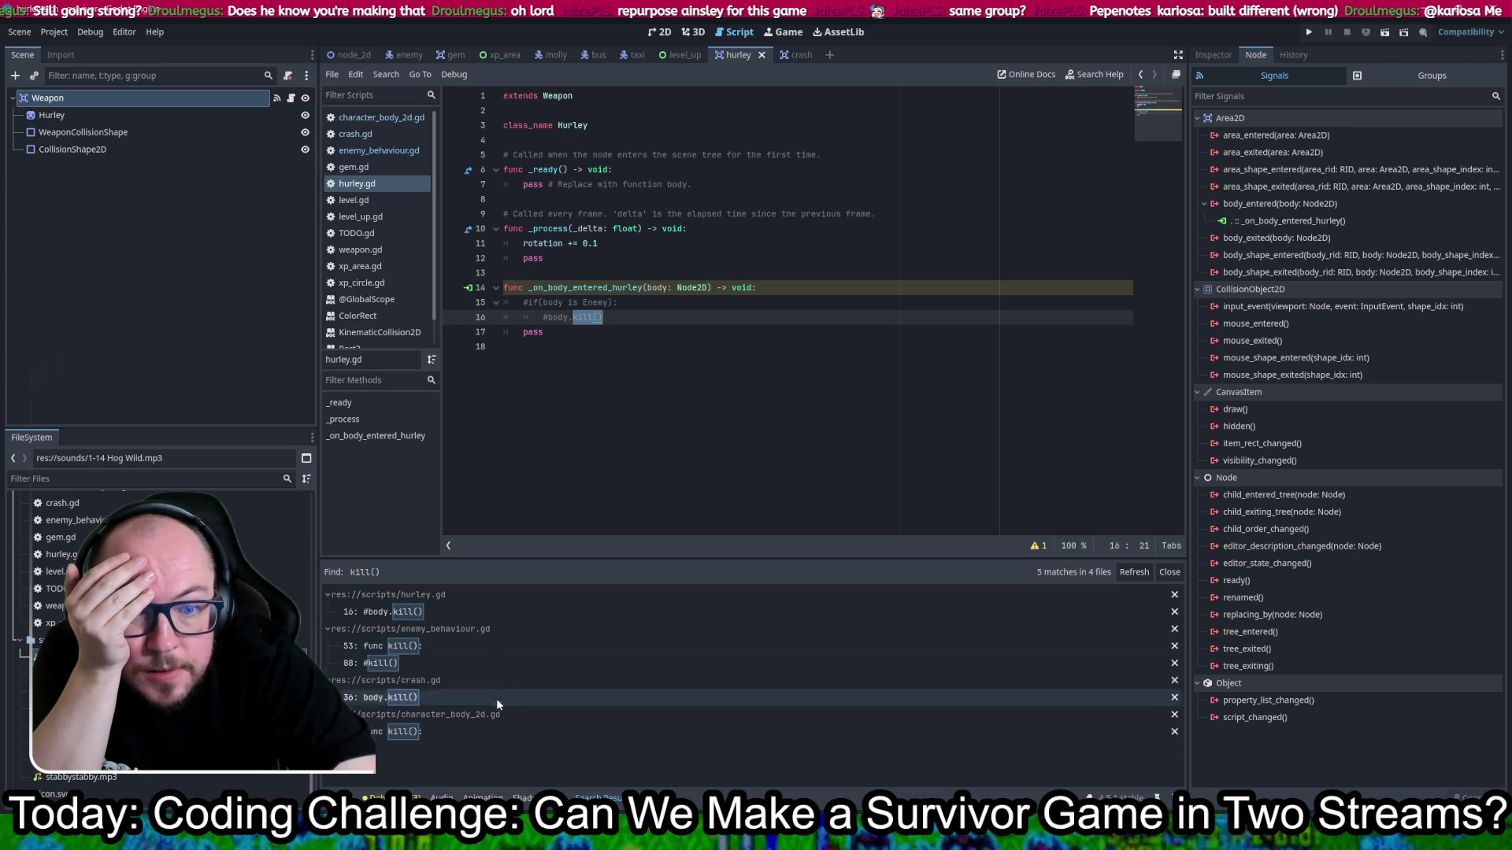
{"action": "left_click", "coordinate": [429, 732]}
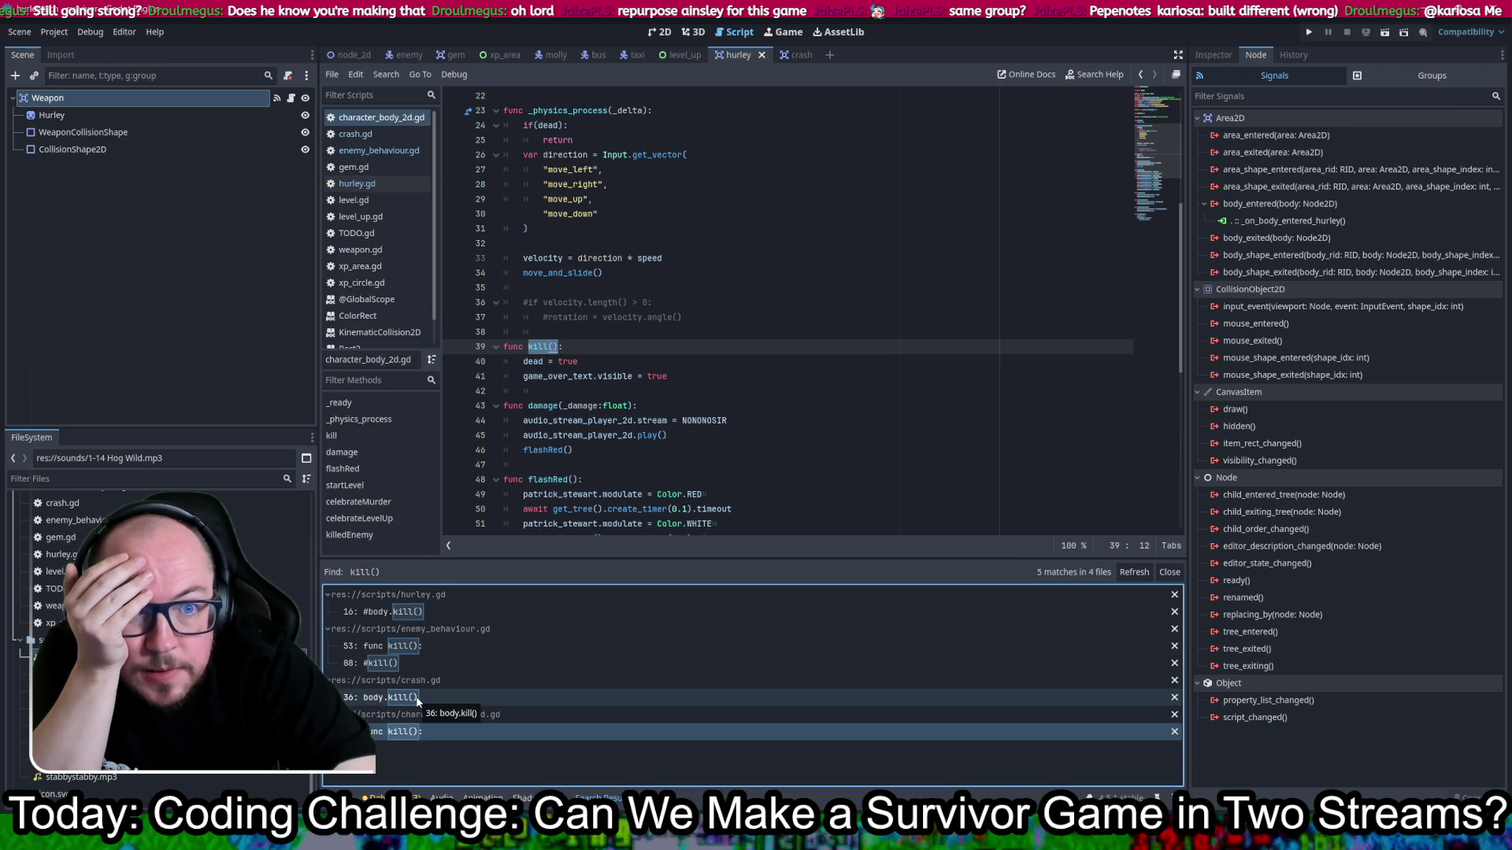
{"action": "left_click", "coordinate": [451, 699]}
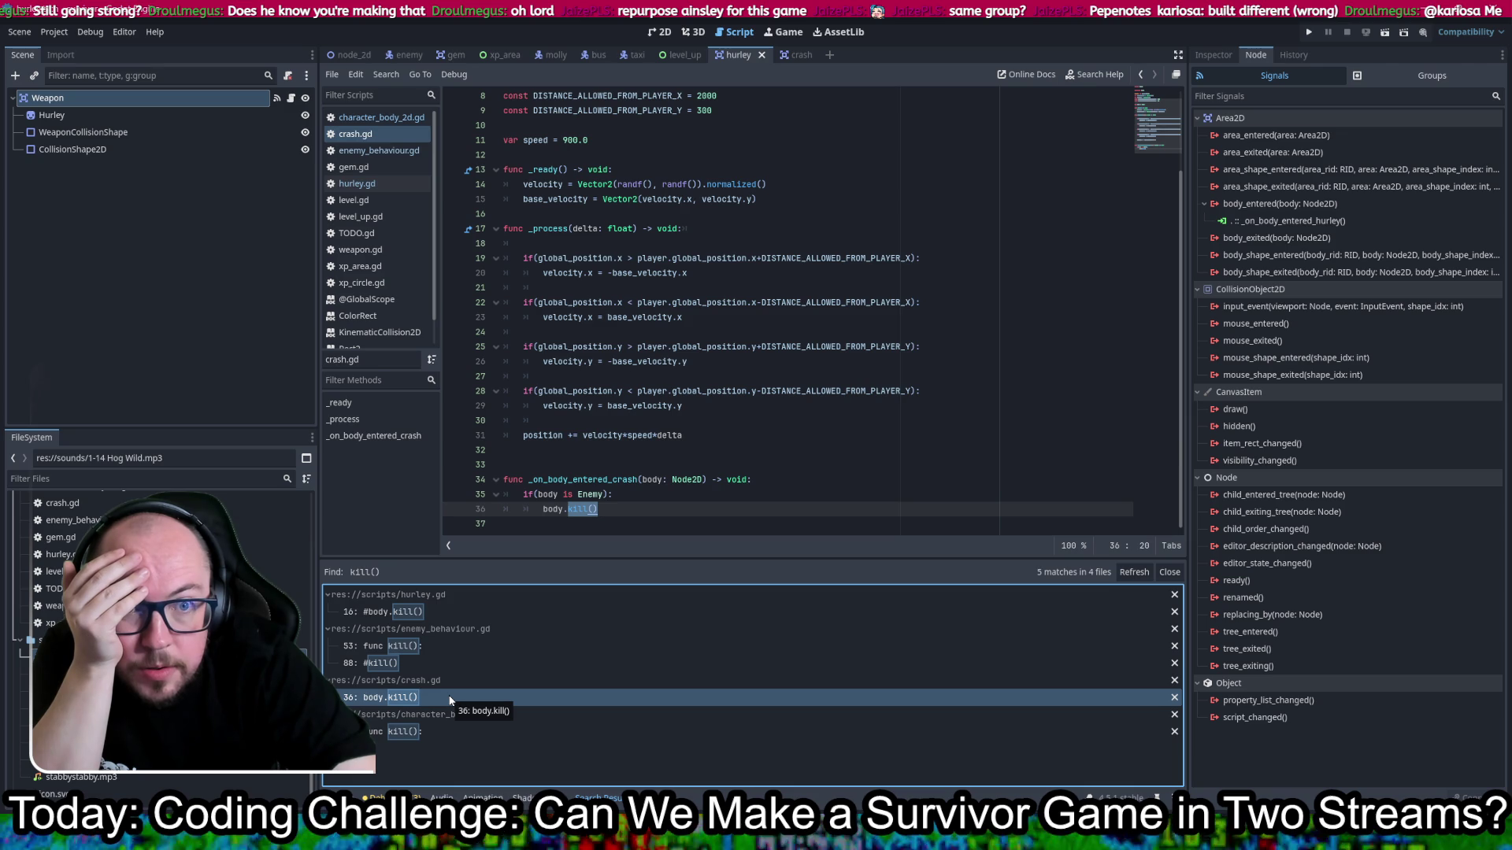
{"action": "left_click", "coordinate": [720, 415]}
{"action": "scroll", "coordinate": [720, 415], "scroll_direction": "up", "scroll_amount": 3}
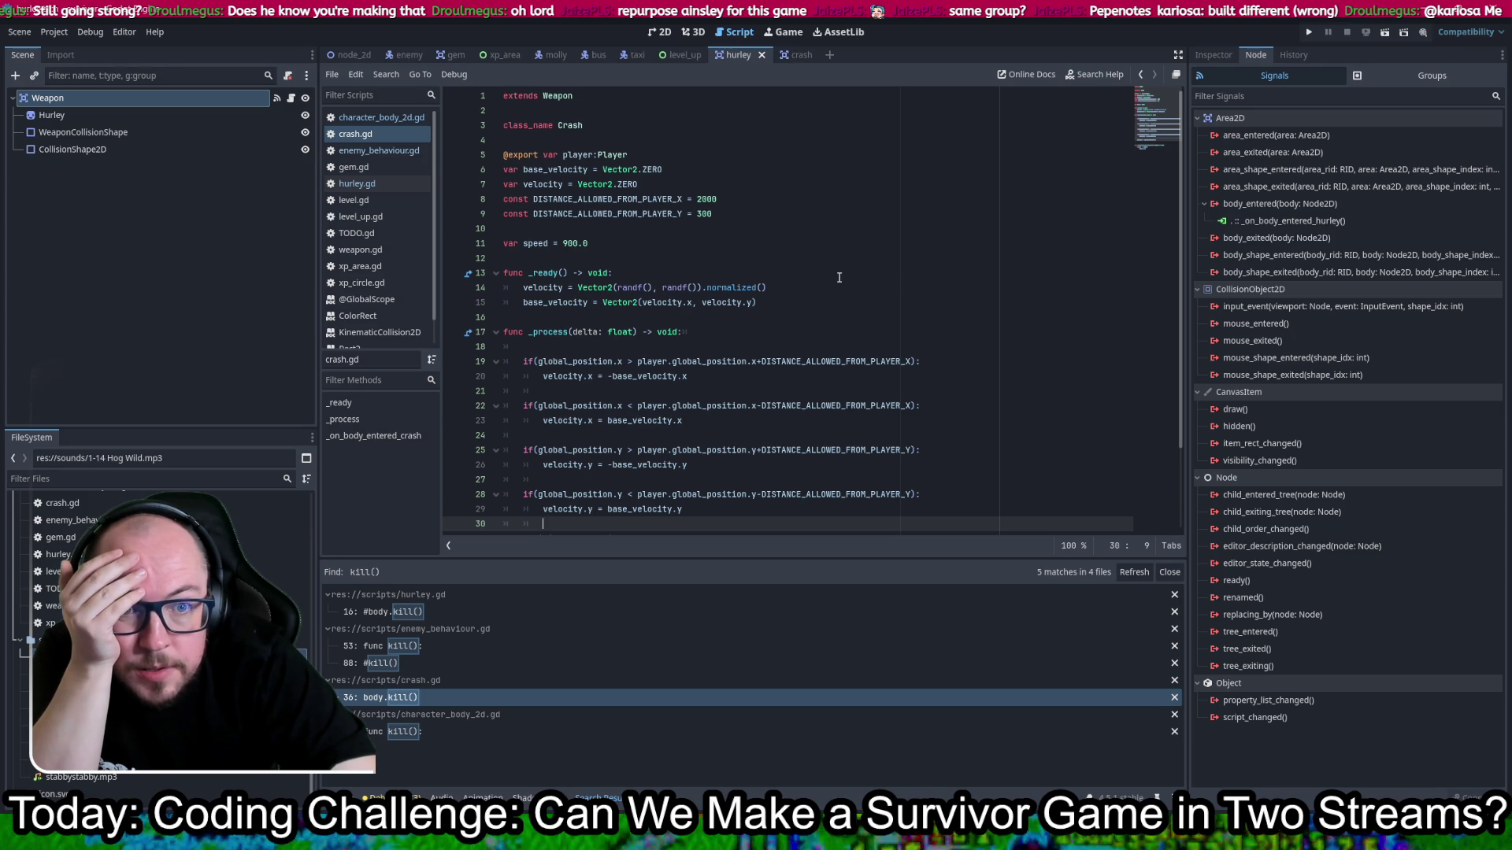
{"action": "scroll", "coordinate": [839, 278], "scroll_direction": "down", "scroll_amount": 3}
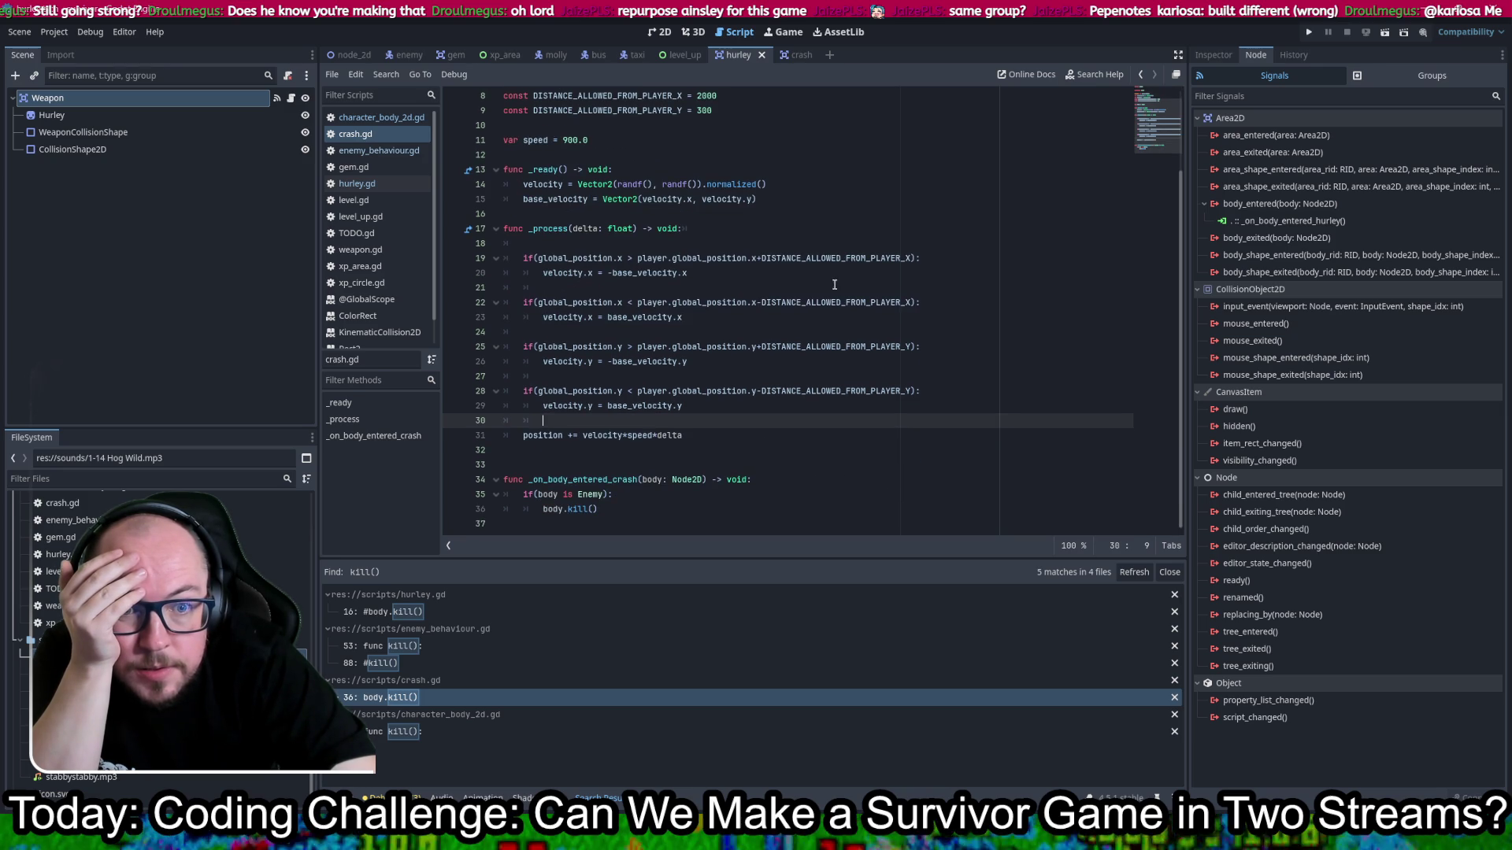
Step: In crash.gd, add breakpoints on the enemy-collision lines 35 and 36
{"action": "left_click", "coordinate": [786, 55]}
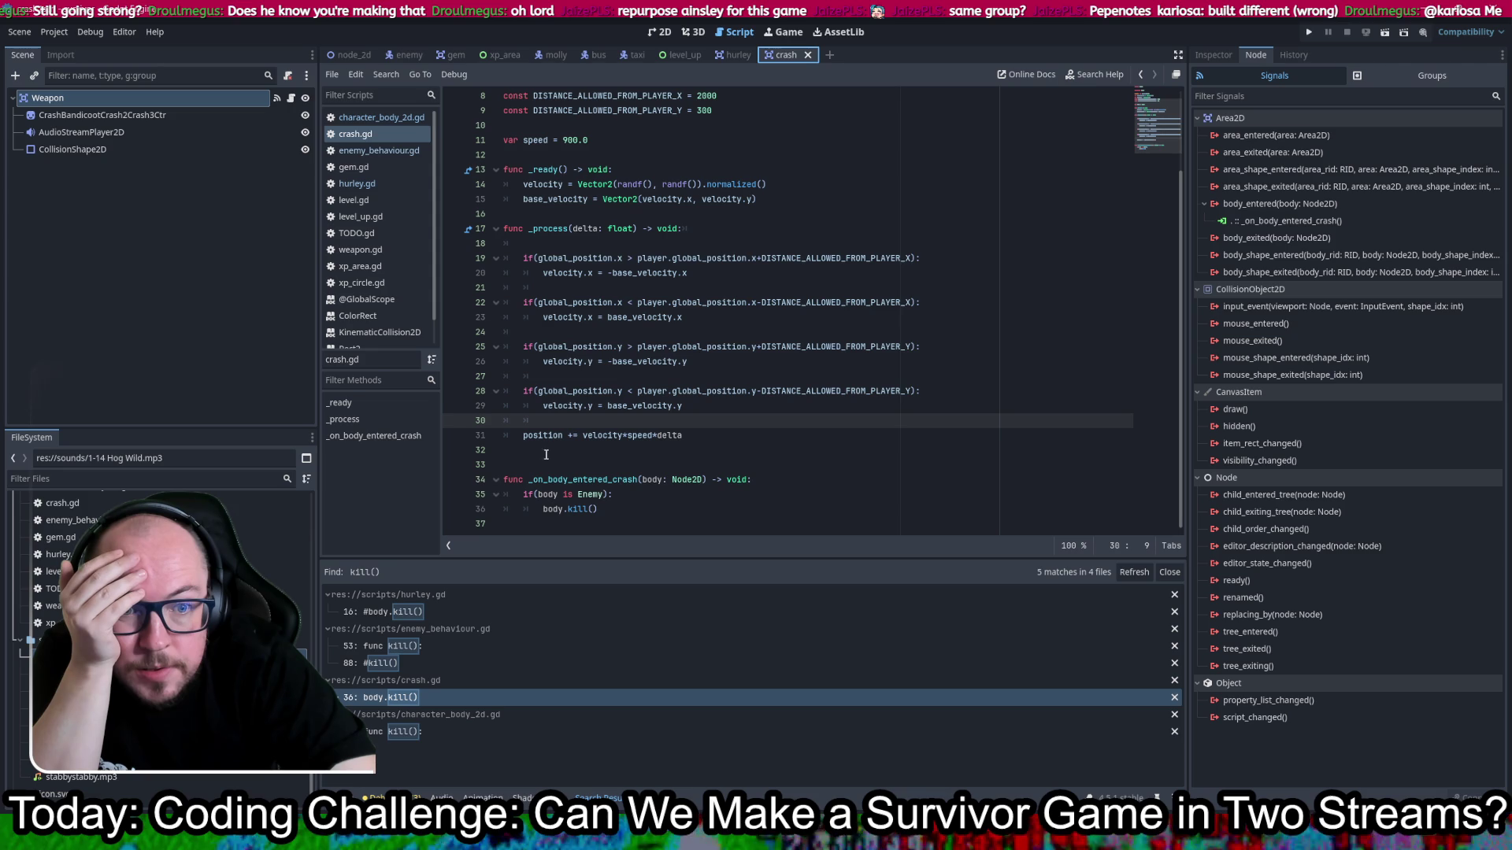
{"action": "left_click", "coordinate": [475, 499]}
{"action": "left_click", "coordinate": [454, 495]}
{"action": "left_click", "coordinate": [454, 508]}
Step: Run the game with F5, inspect the colliding body in Stack Variables, then continue
{"action": "key", "text": "F5"}
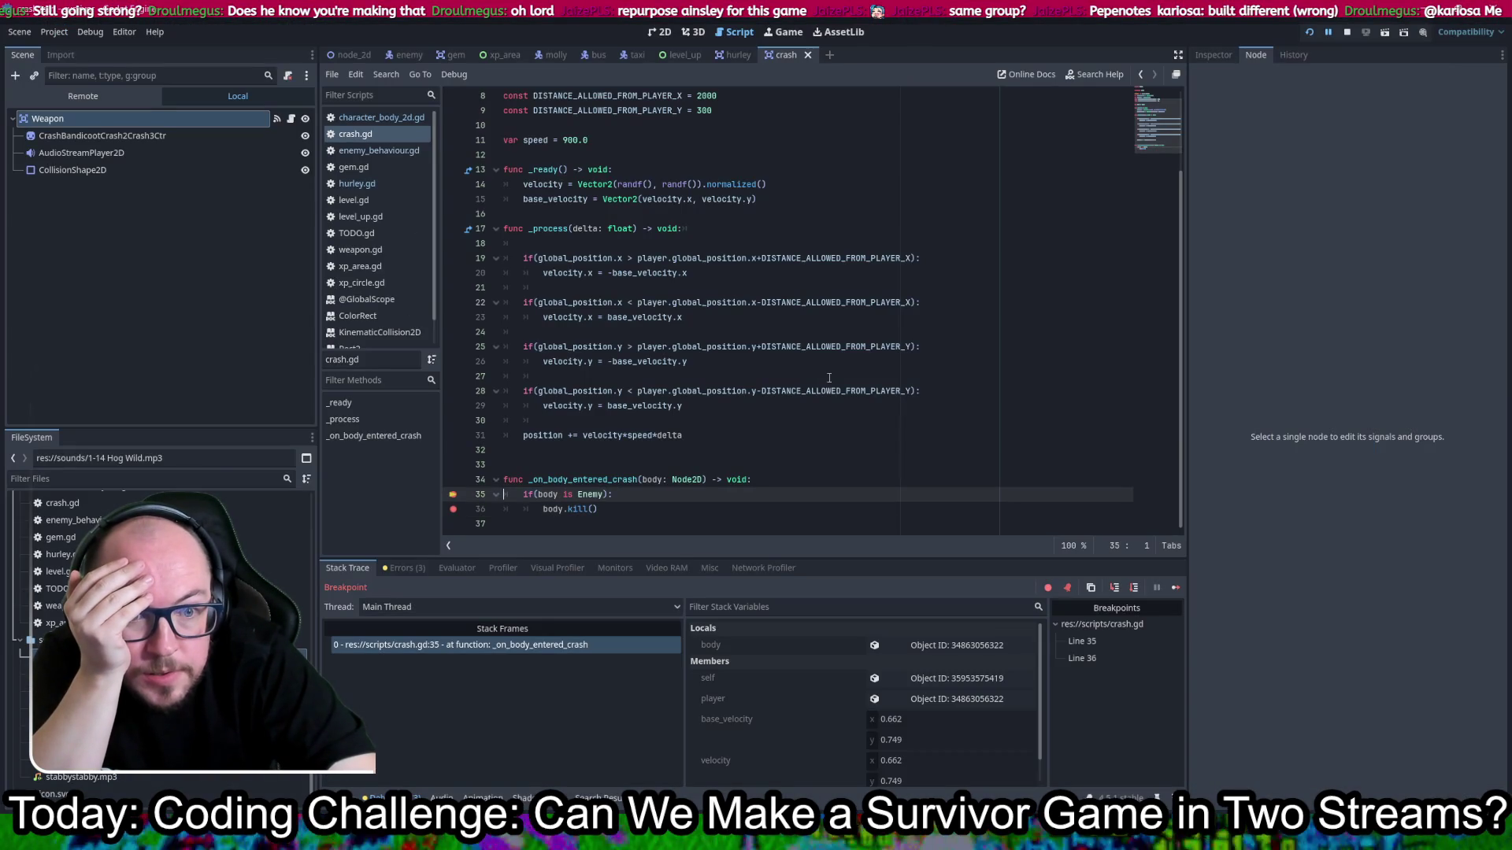
{"action": "left_click", "coordinate": [944, 650]}
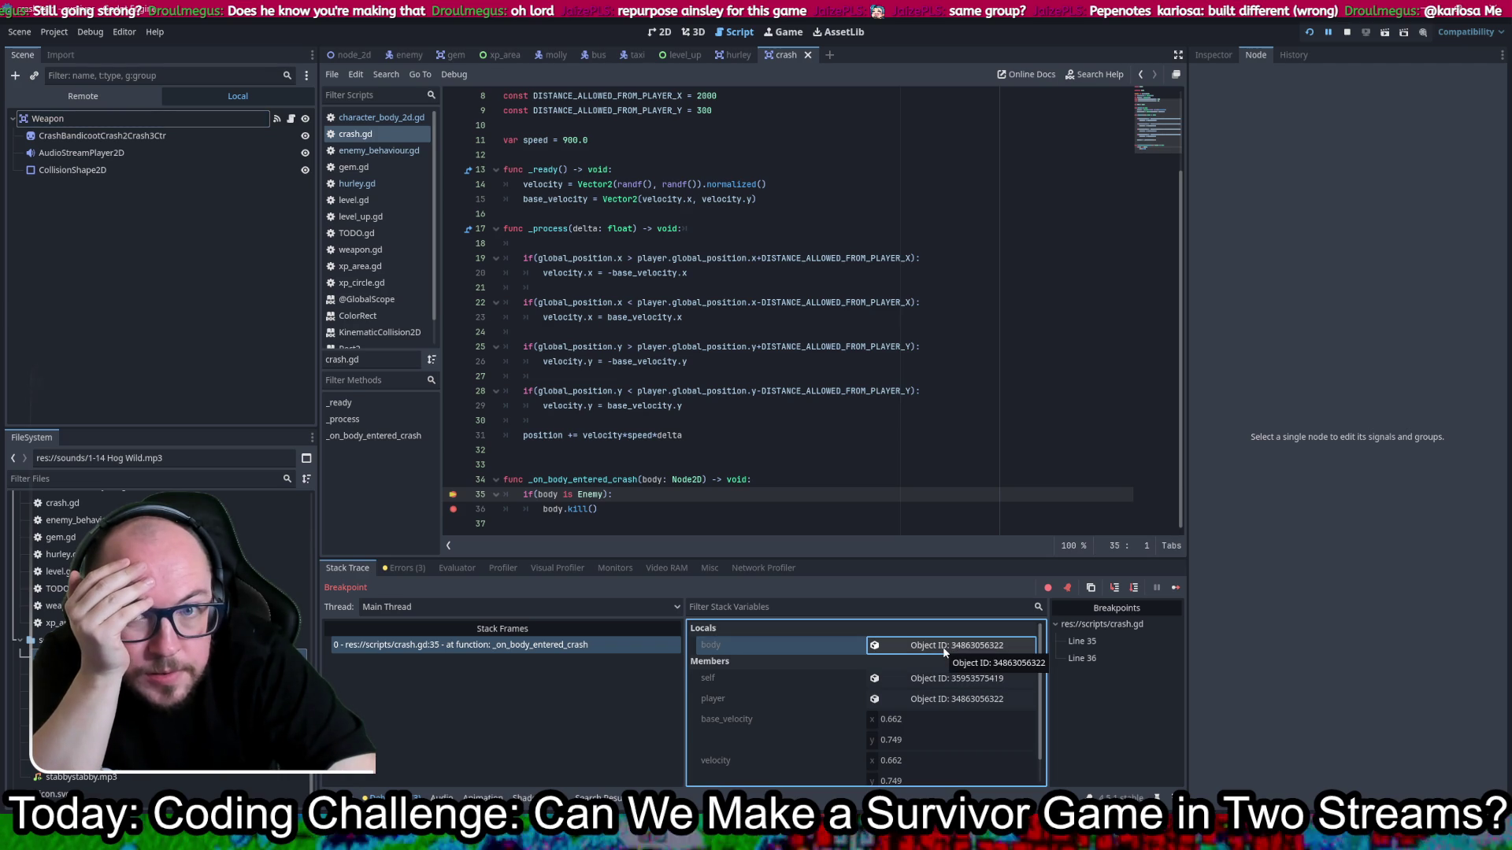
{"action": "scroll", "coordinate": [794, 693], "scroll_direction": "down", "scroll_amount": 2}
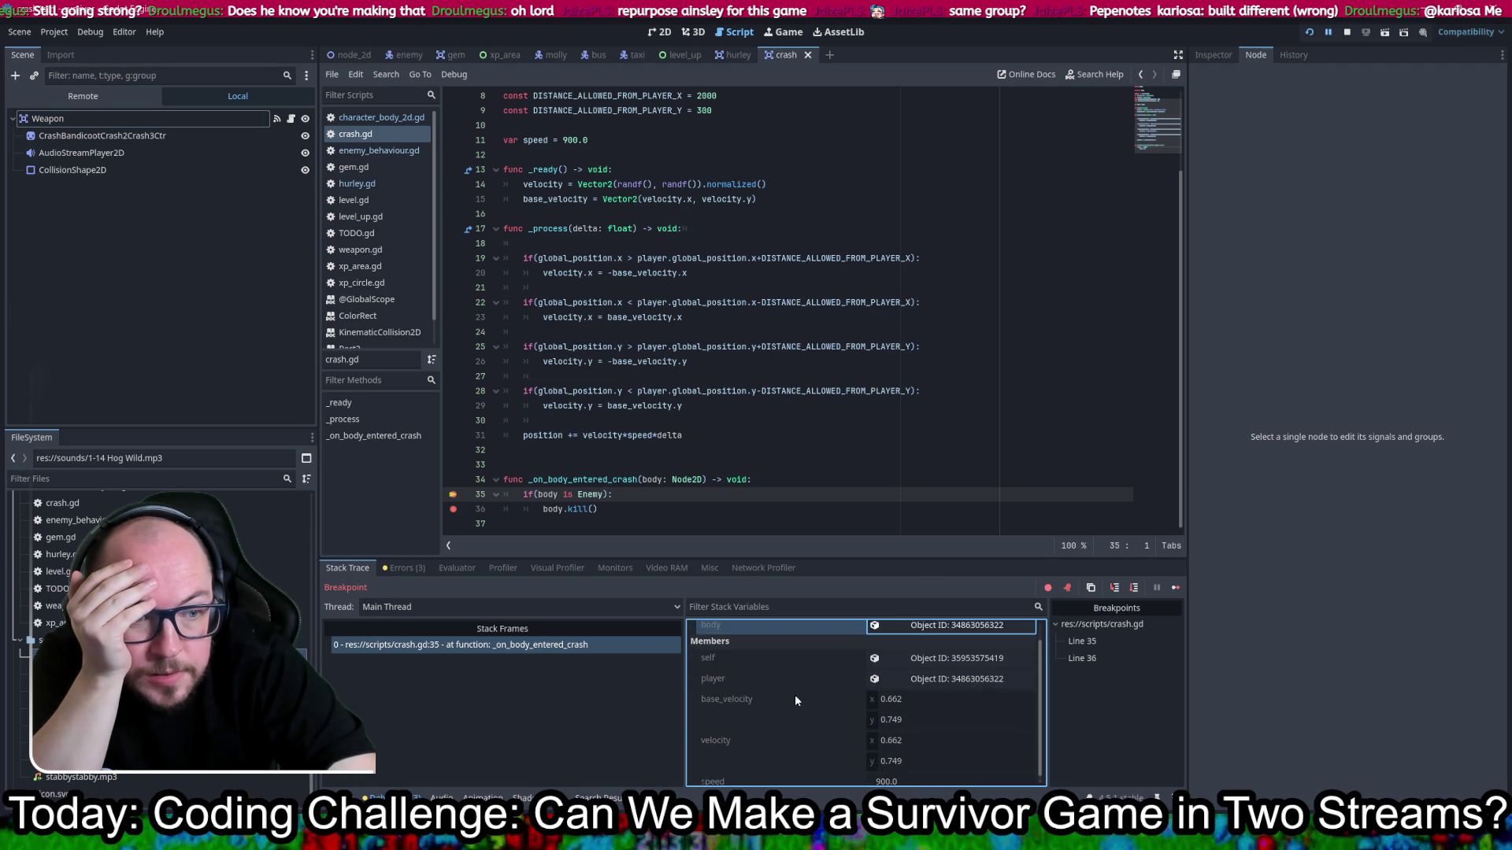
{"action": "key", "text": "XF86AudioLowerVolume"}
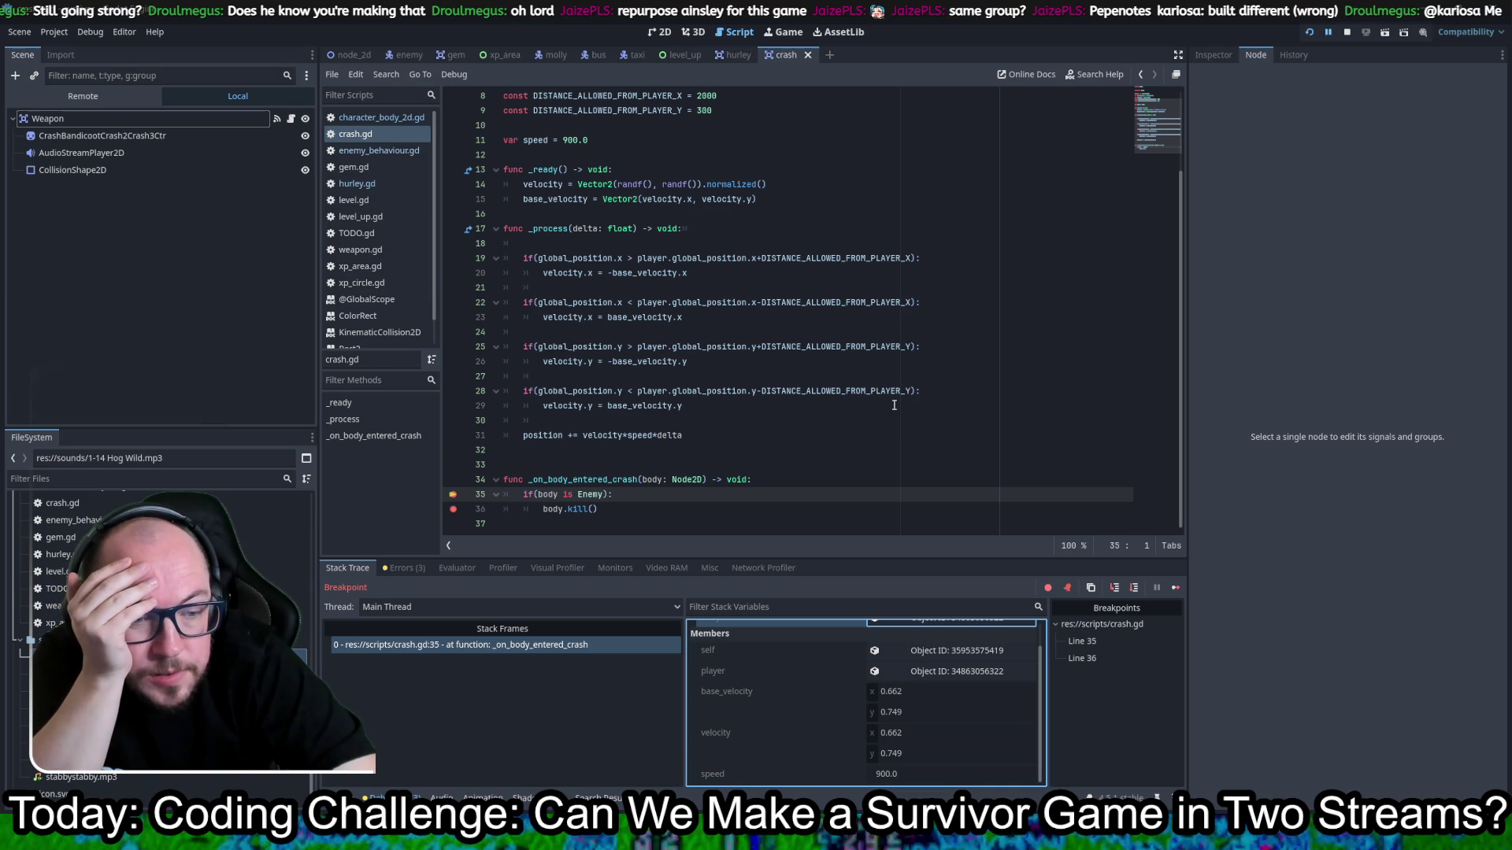
{"action": "key", "text": "XF86AudioLowerVolume"}
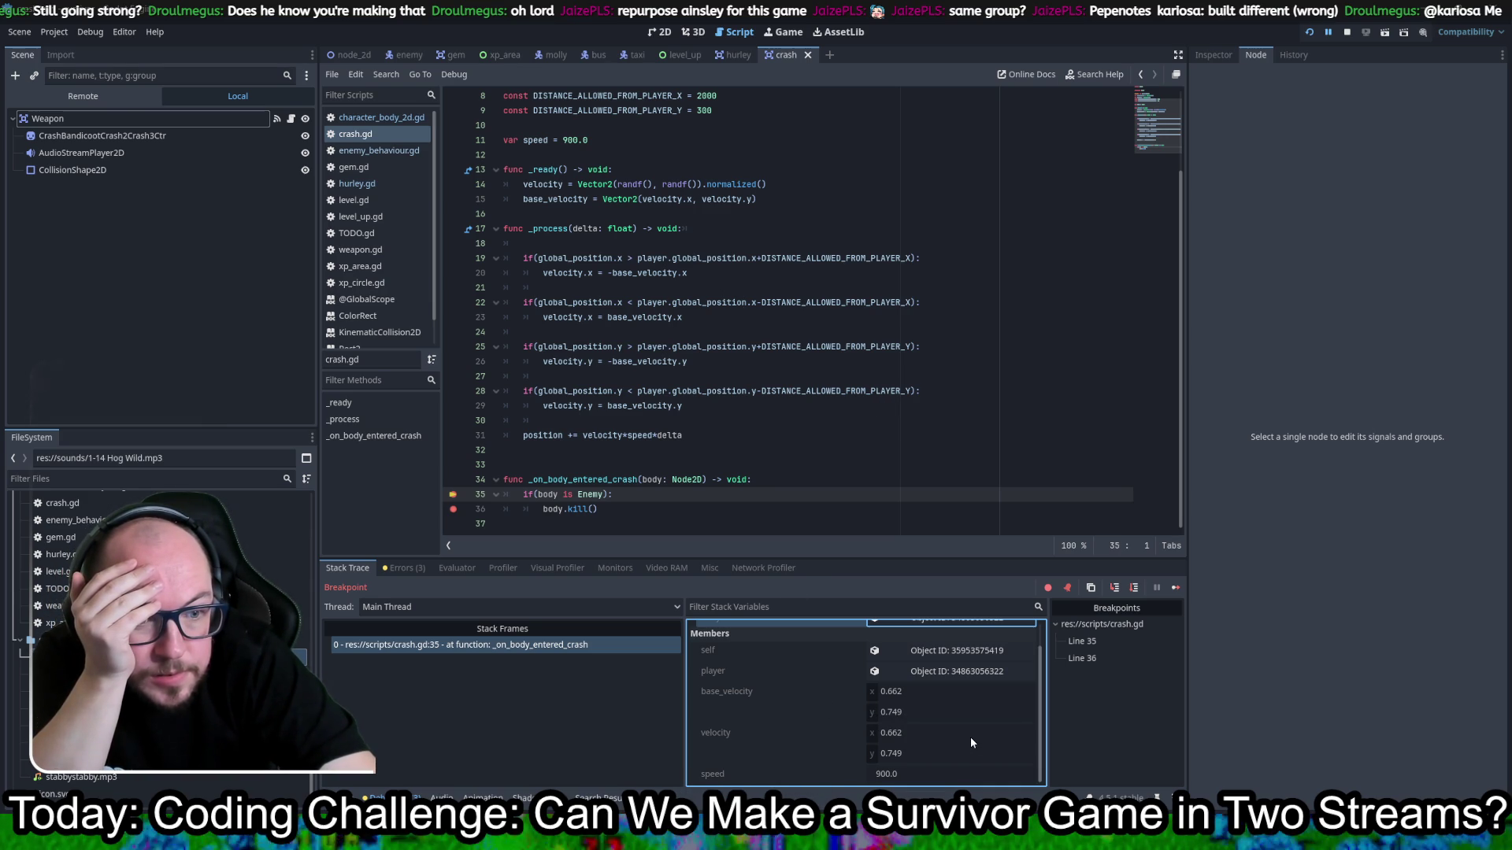
{"action": "scroll", "coordinate": [969, 737], "scroll_direction": "up", "scroll_amount": 1}
{"action": "scroll", "coordinate": [969, 742], "scroll_direction": "up", "scroll_amount": 1}
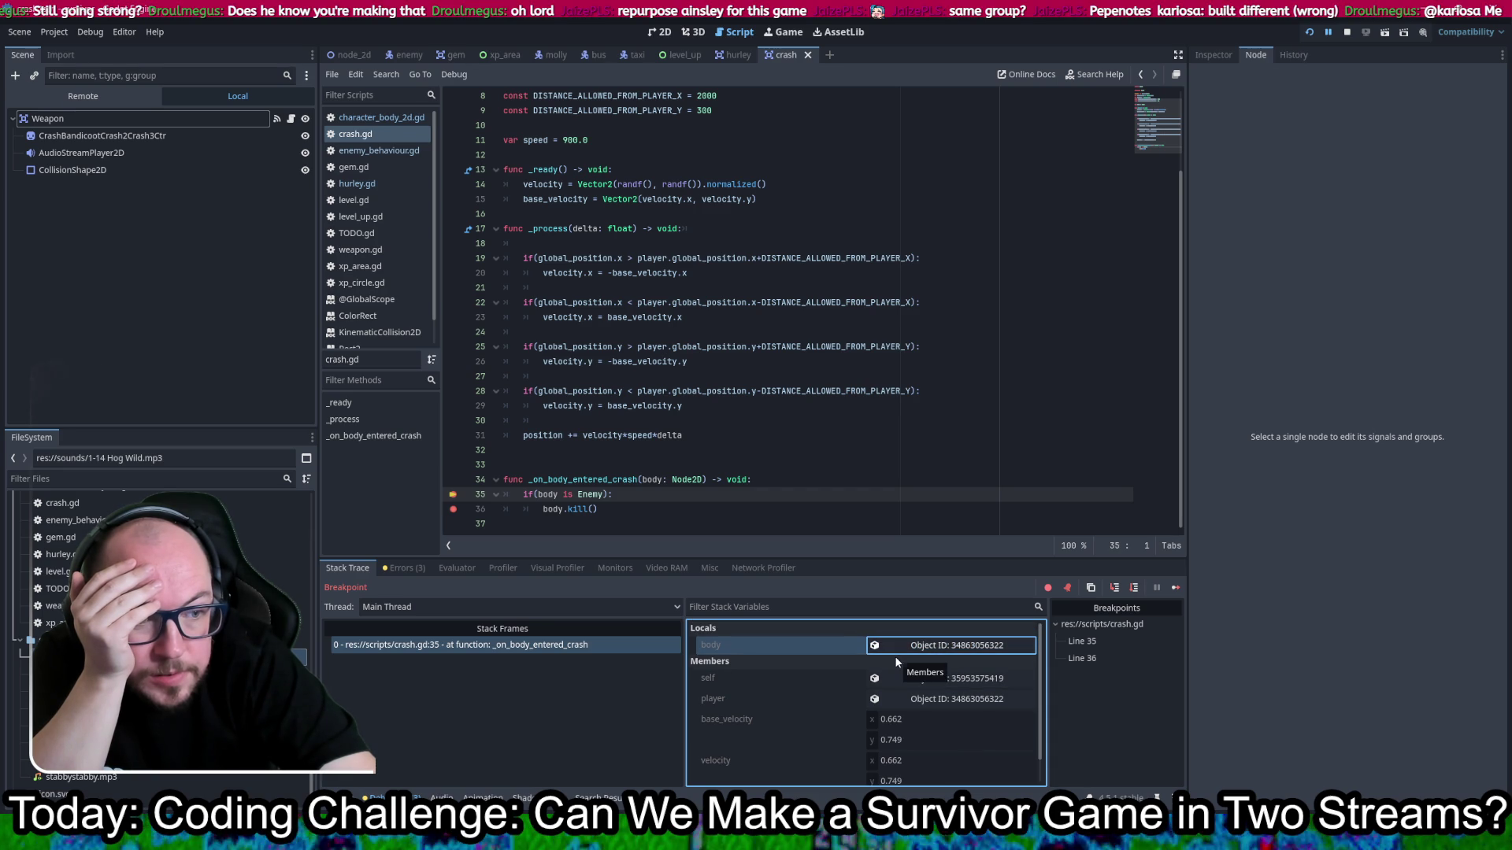
{"action": "scroll", "coordinate": [942, 703], "scroll_direction": "down", "scroll_amount": 1}
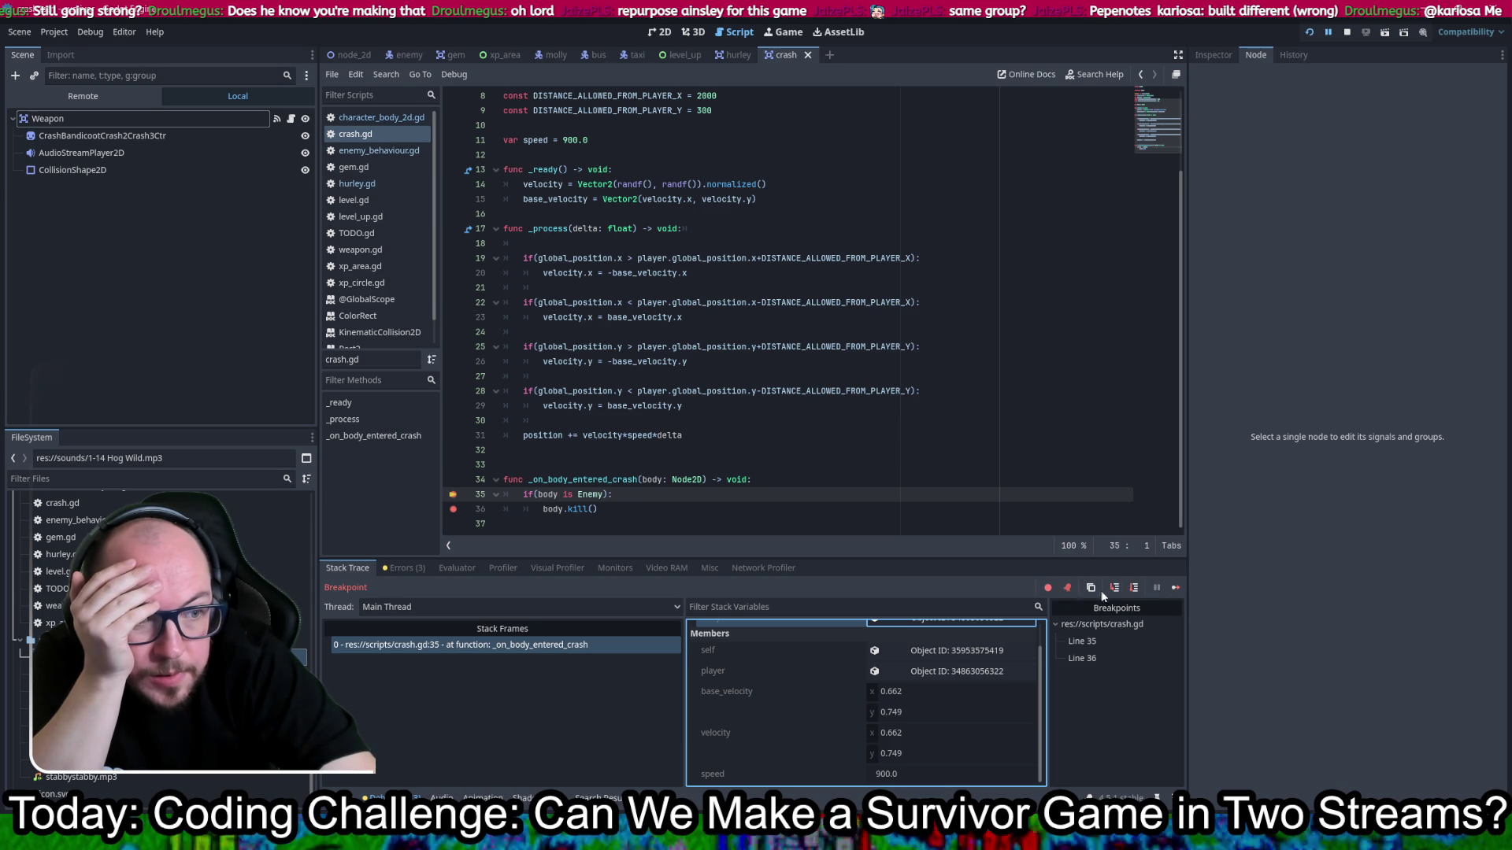
{"action": "left_click", "coordinate": [1178, 589]}
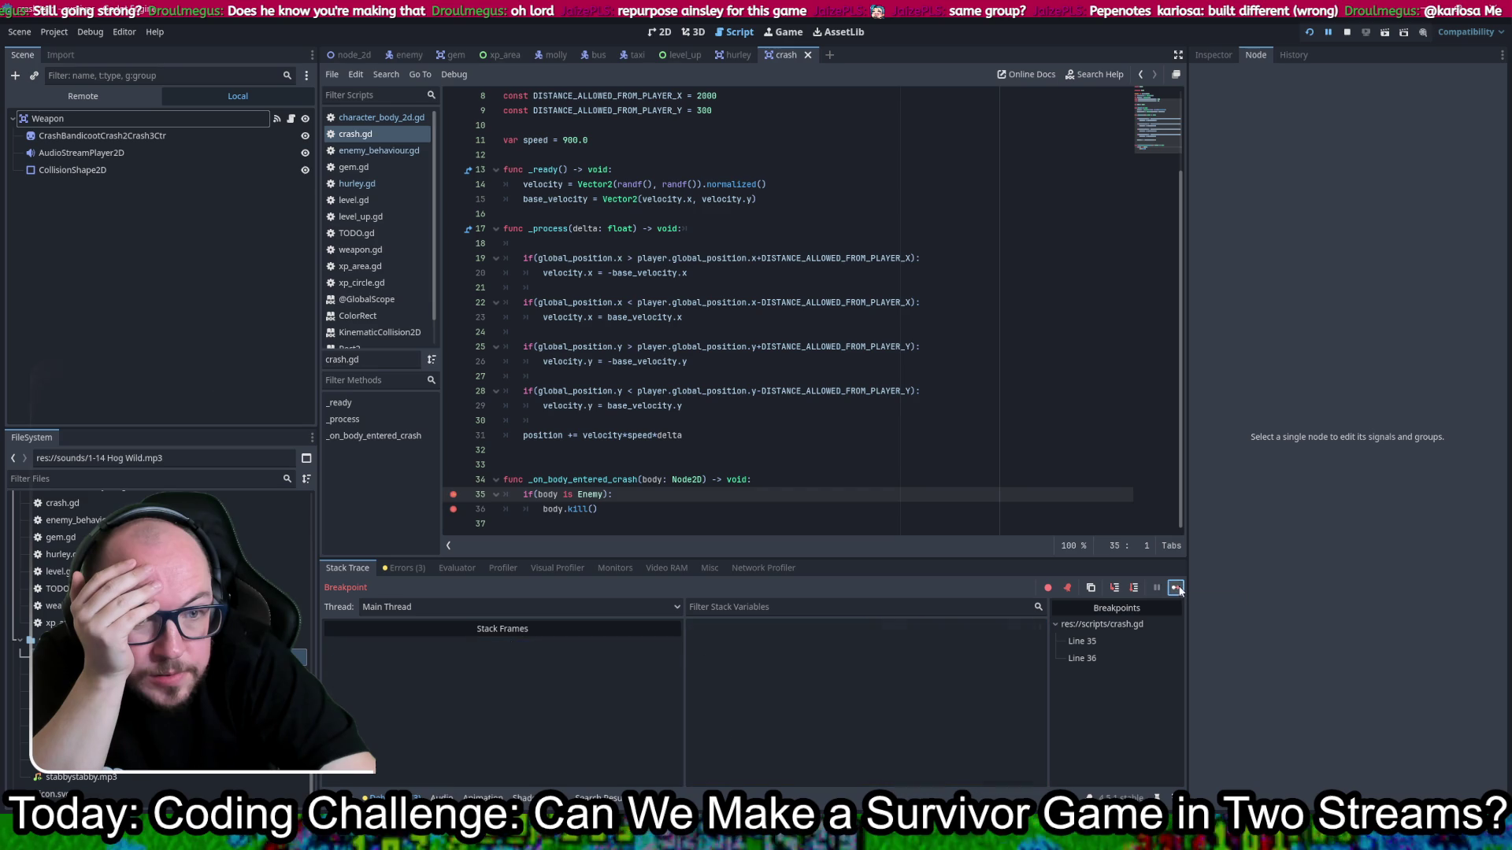
Step: Keep resuming execution through the repeated collision breakpoint pauses
{"action": "left_click", "coordinate": [1176, 588]}
{"action": "left_click", "coordinate": [1176, 588]}
{"action": "left_click", "coordinate": [1176, 588]}
{"action": "left_click", "coordinate": [1176, 588]}
{"action": "left_click", "coordinate": [1175, 588]}
{"action": "left_click", "coordinate": [1178, 588]}
{"action": "left_click", "coordinate": [1177, 588]}
{"action": "left_click", "coordinate": [1177, 588]}
{"action": "left_click", "coordinate": [1177, 589]}
{"action": "left_click", "coordinate": [1177, 589]}
{"action": "left_click", "coordinate": [1177, 588]}
{"action": "left_click", "coordinate": [1177, 588]}
{"action": "left_click", "coordinate": [1177, 588]}
{"action": "left_click", "coordinate": [1177, 588]}
{"action": "left_click", "coordinate": [1178, 588]}
{"action": "left_click", "coordinate": [1178, 588]}
Step: Switch to the Crash scene's 2D view and close the running game window
{"action": "left_click", "coordinate": [659, 31]}
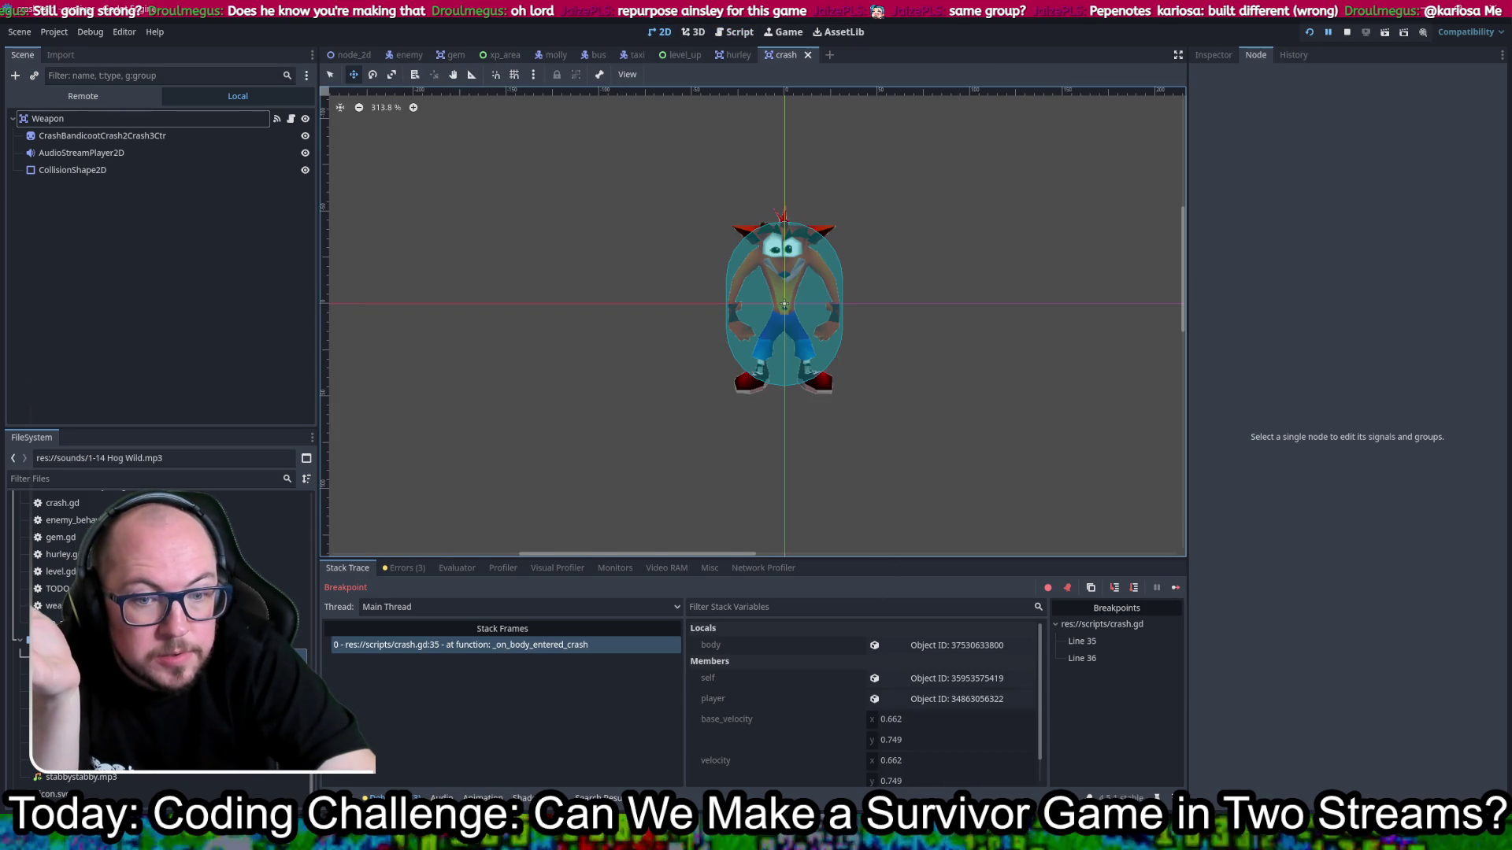
{"action": "left_click", "coordinate": [473, 741]}
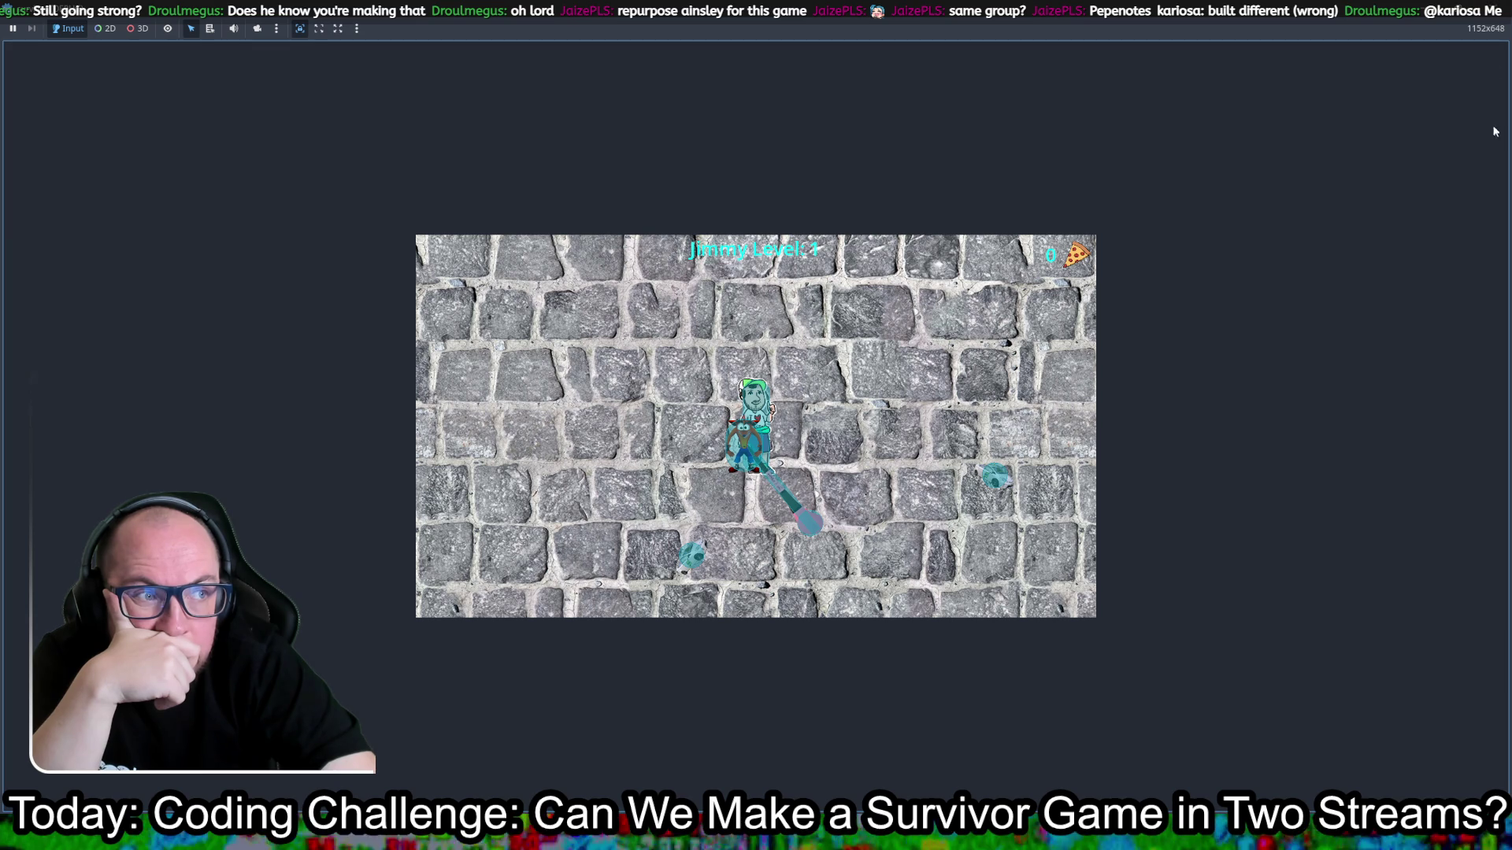
{"action": "left_click", "coordinate": [1496, 22]}
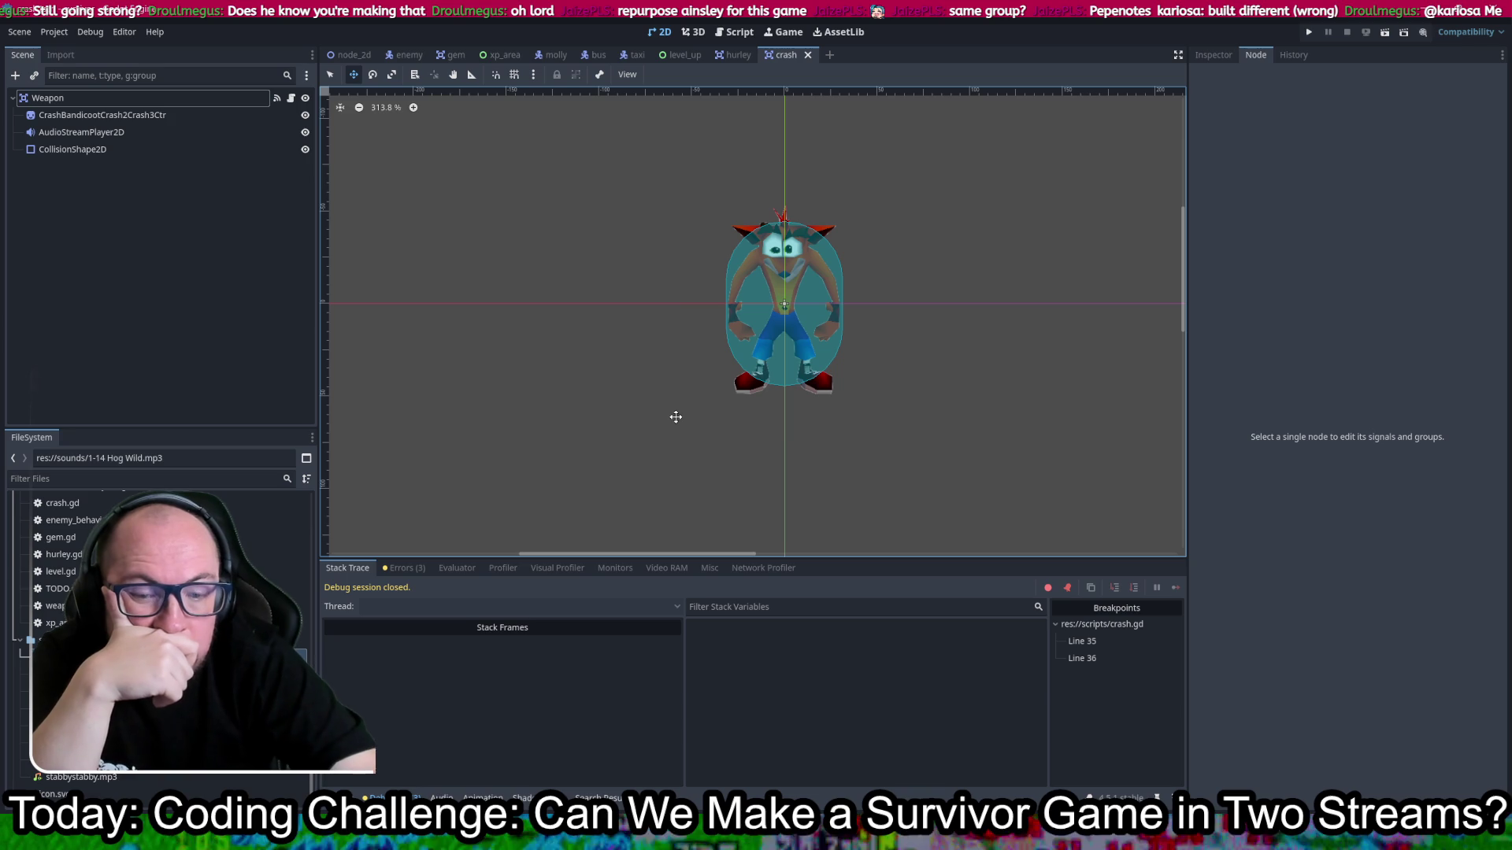
Step: Remove the breakpoints from lines 35 and 36 of crash.gd
{"action": "key", "text": "XF86AudioLowerVolume"}
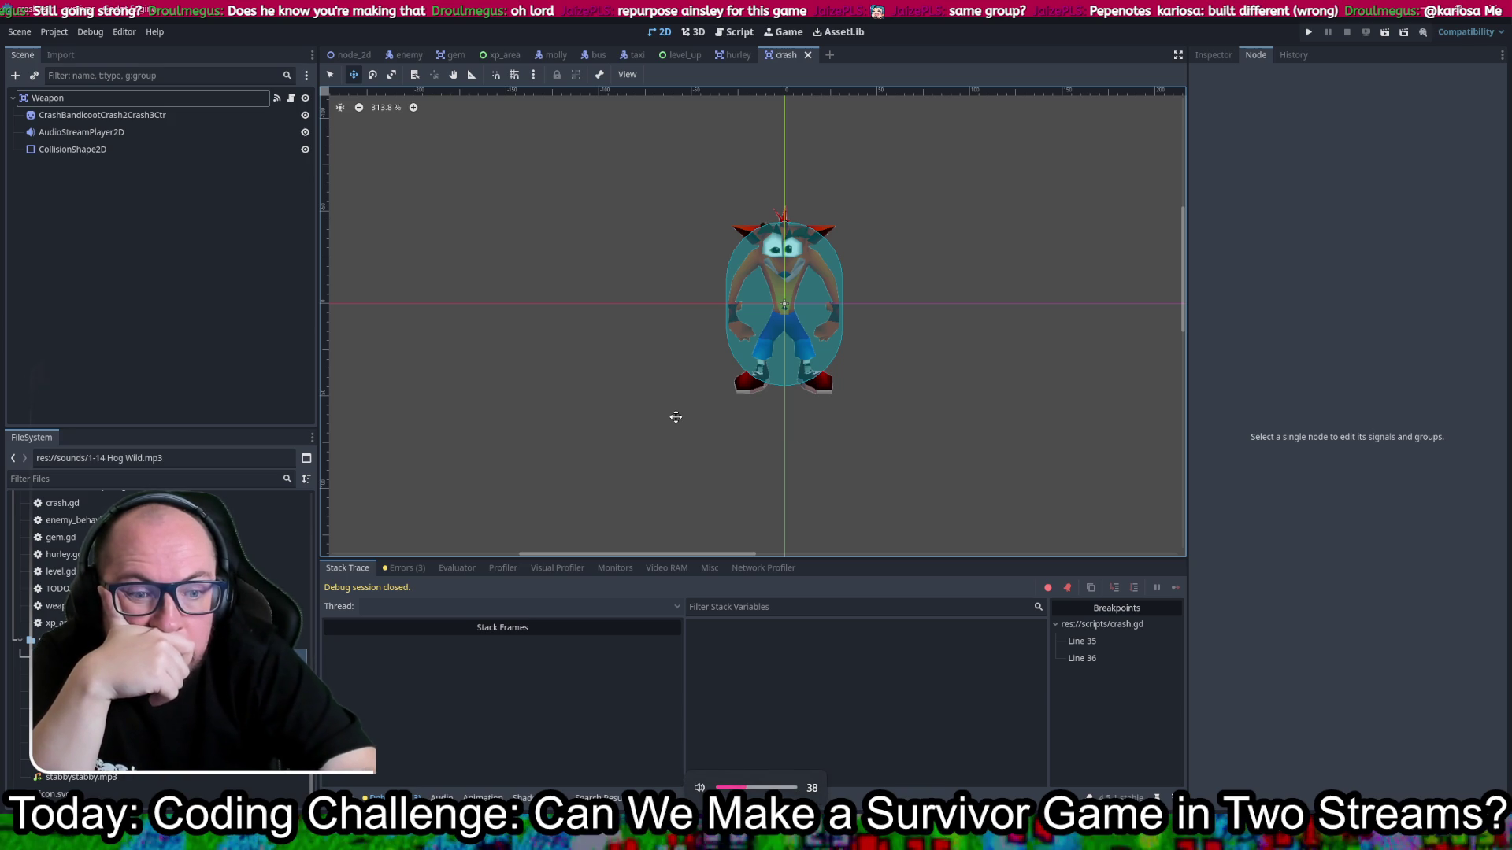
{"action": "key", "text": "XF86AudioRaiseVolume"}
{"action": "left_click", "coordinate": [751, 29]}
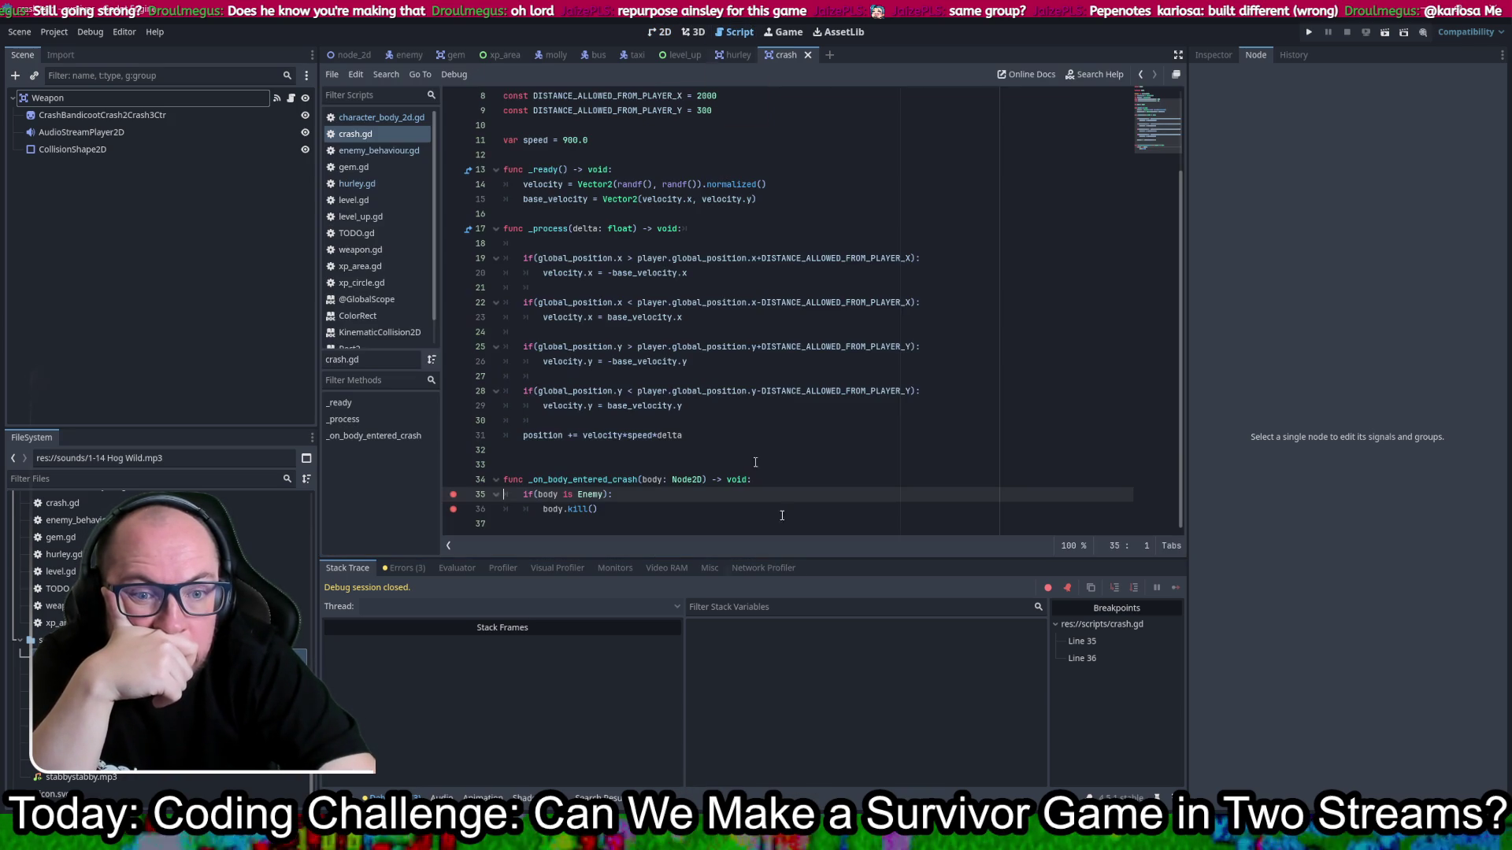
{"action": "left_click", "coordinate": [453, 509]}
{"action": "left_click", "coordinate": [454, 494]}
Step: Cut the _on_body_entered_crash function from crash.gd, then return to the Crash script
{"action": "left_click_drag", "start_coordinate": [618, 509], "coordinate": [644, 470]}
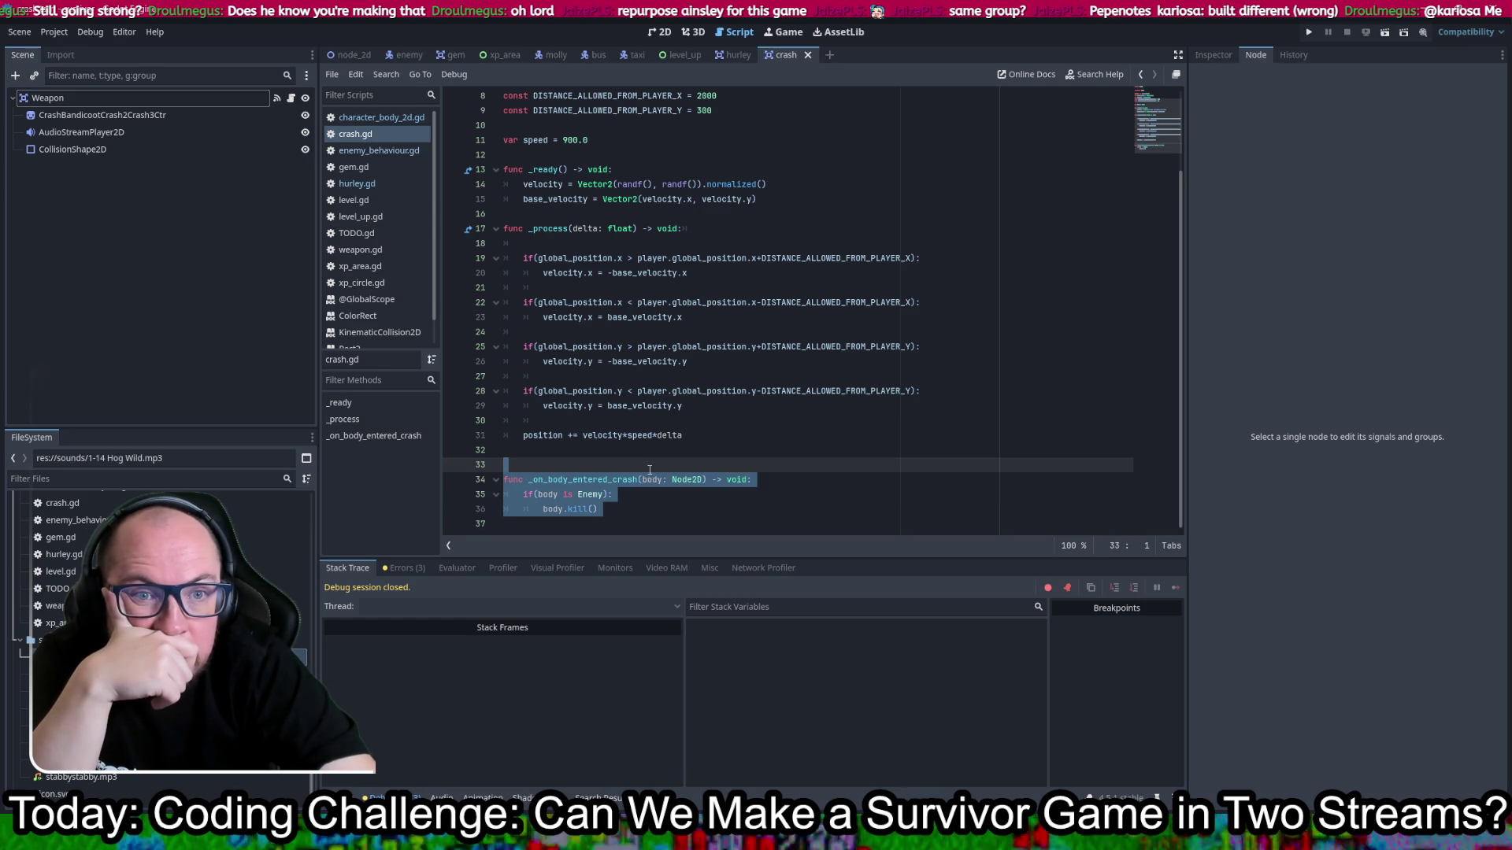
{"action": "key", "text": "ctrl+x"}
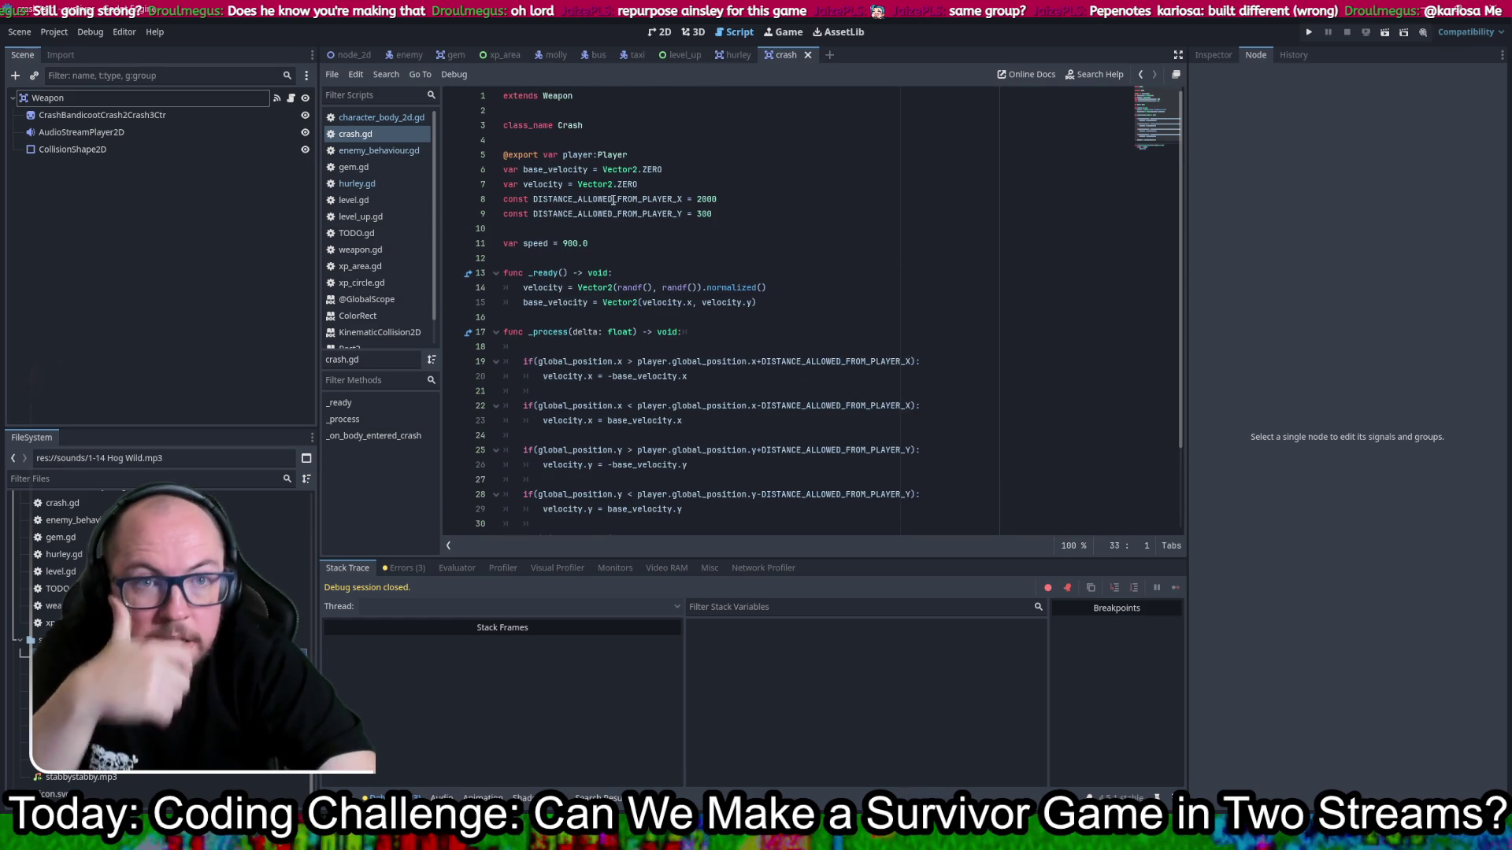
{"action": "key", "text": "alt+Left"}
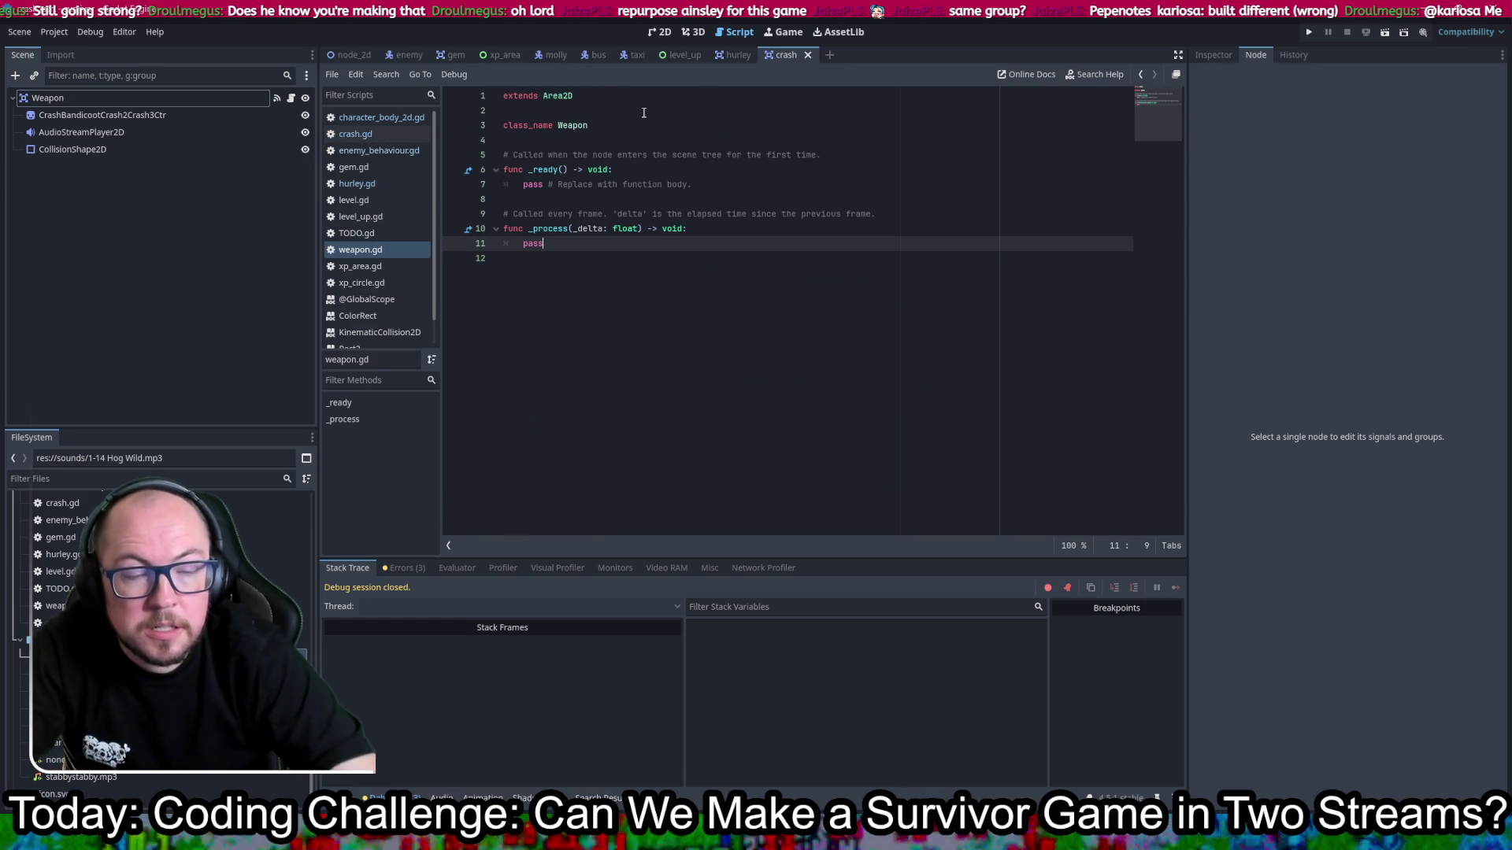
{"action": "key", "text": "alt+Right"}
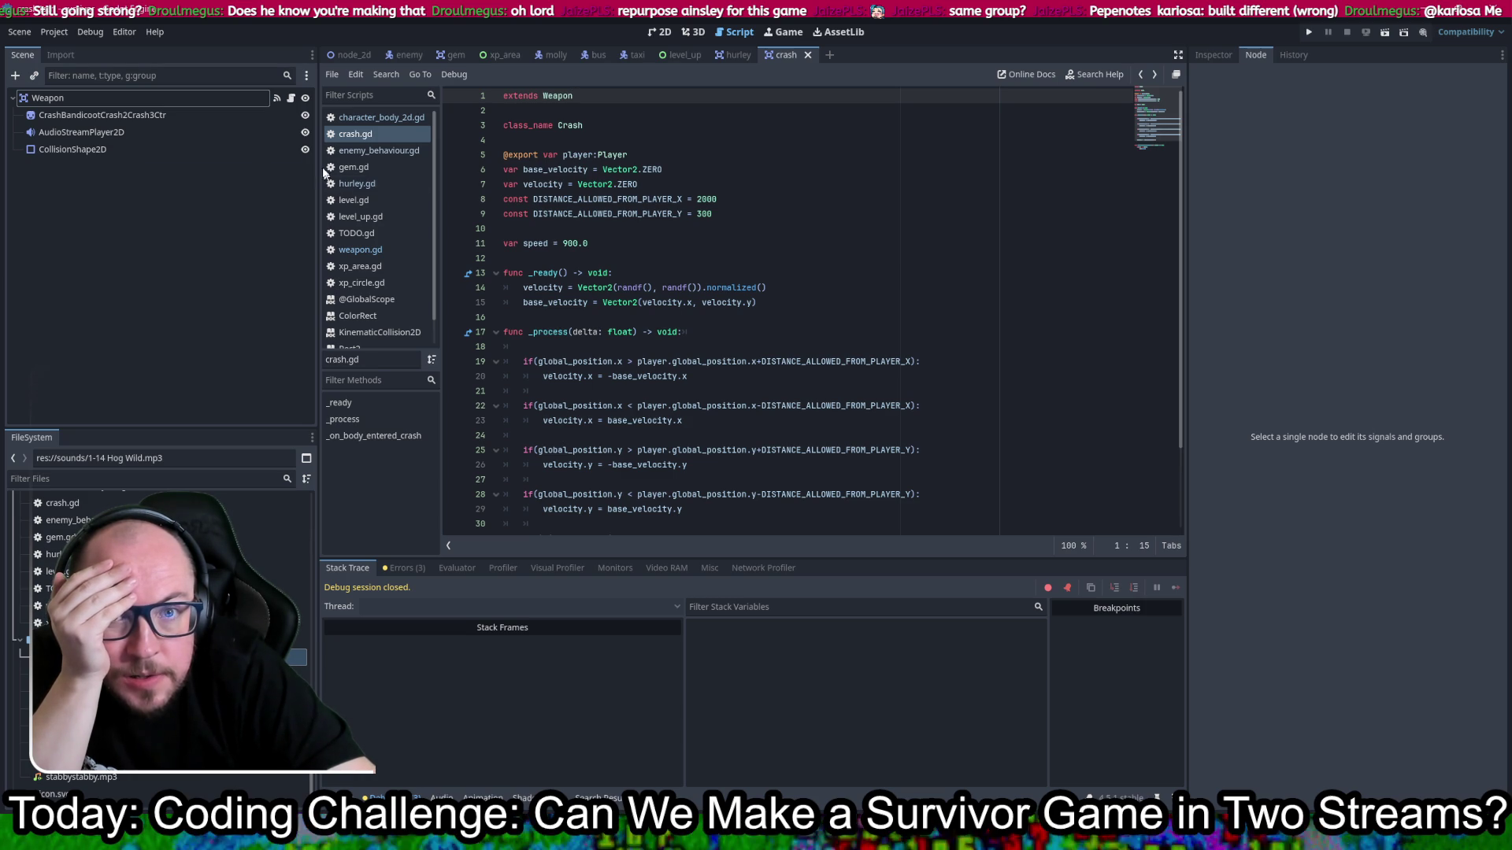
Step: Review the signals of the Weapon root, Crash sprite and collision shape nodes
{"action": "left_click", "coordinate": [126, 101]}
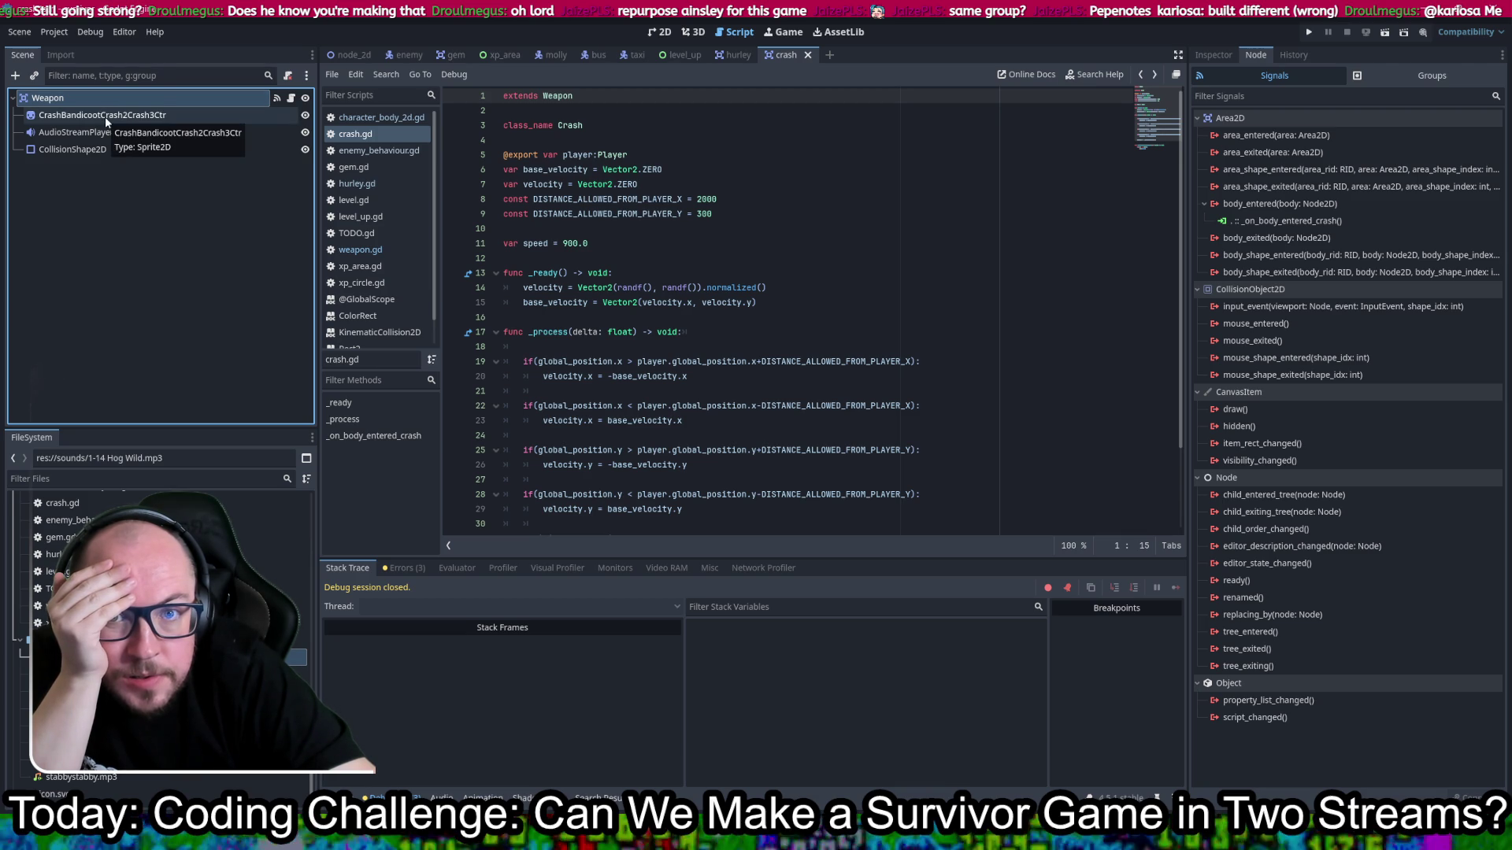
{"action": "left_click", "coordinate": [106, 116]}
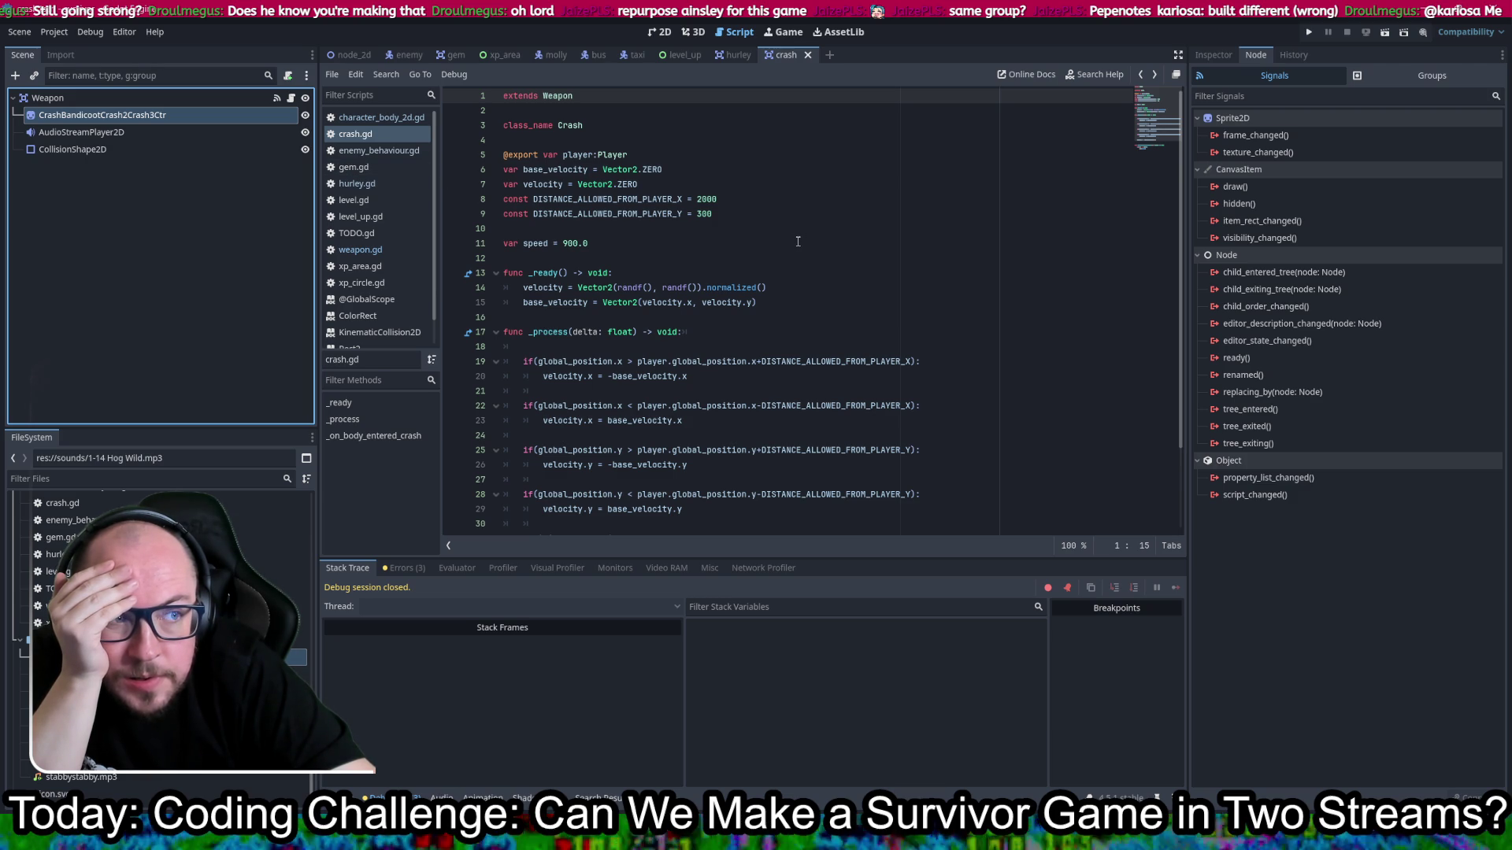
{"action": "left_click", "coordinate": [153, 151]}
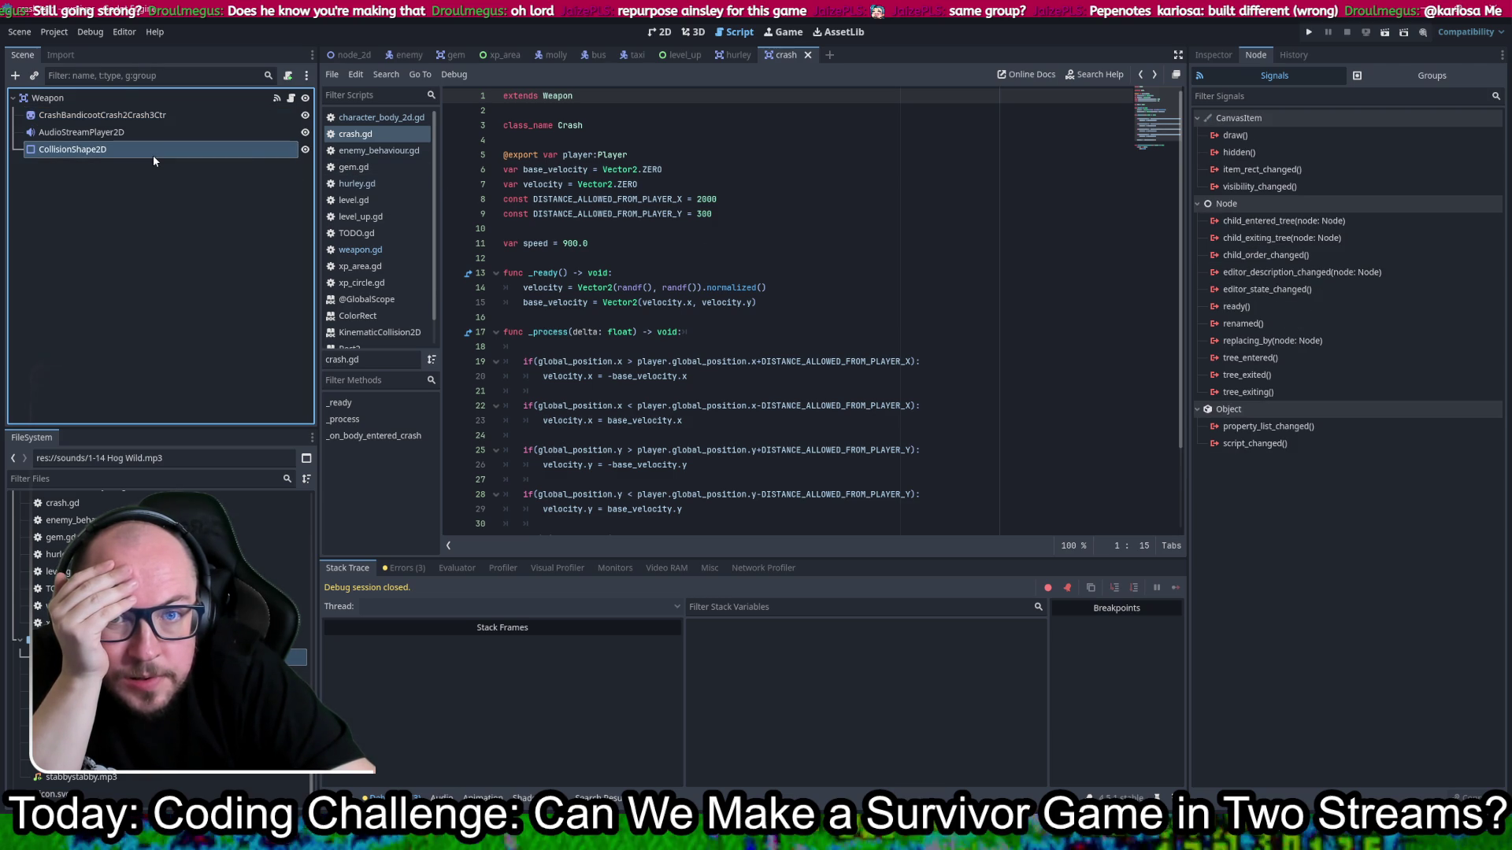
{"action": "left_click", "coordinate": [197, 115]}
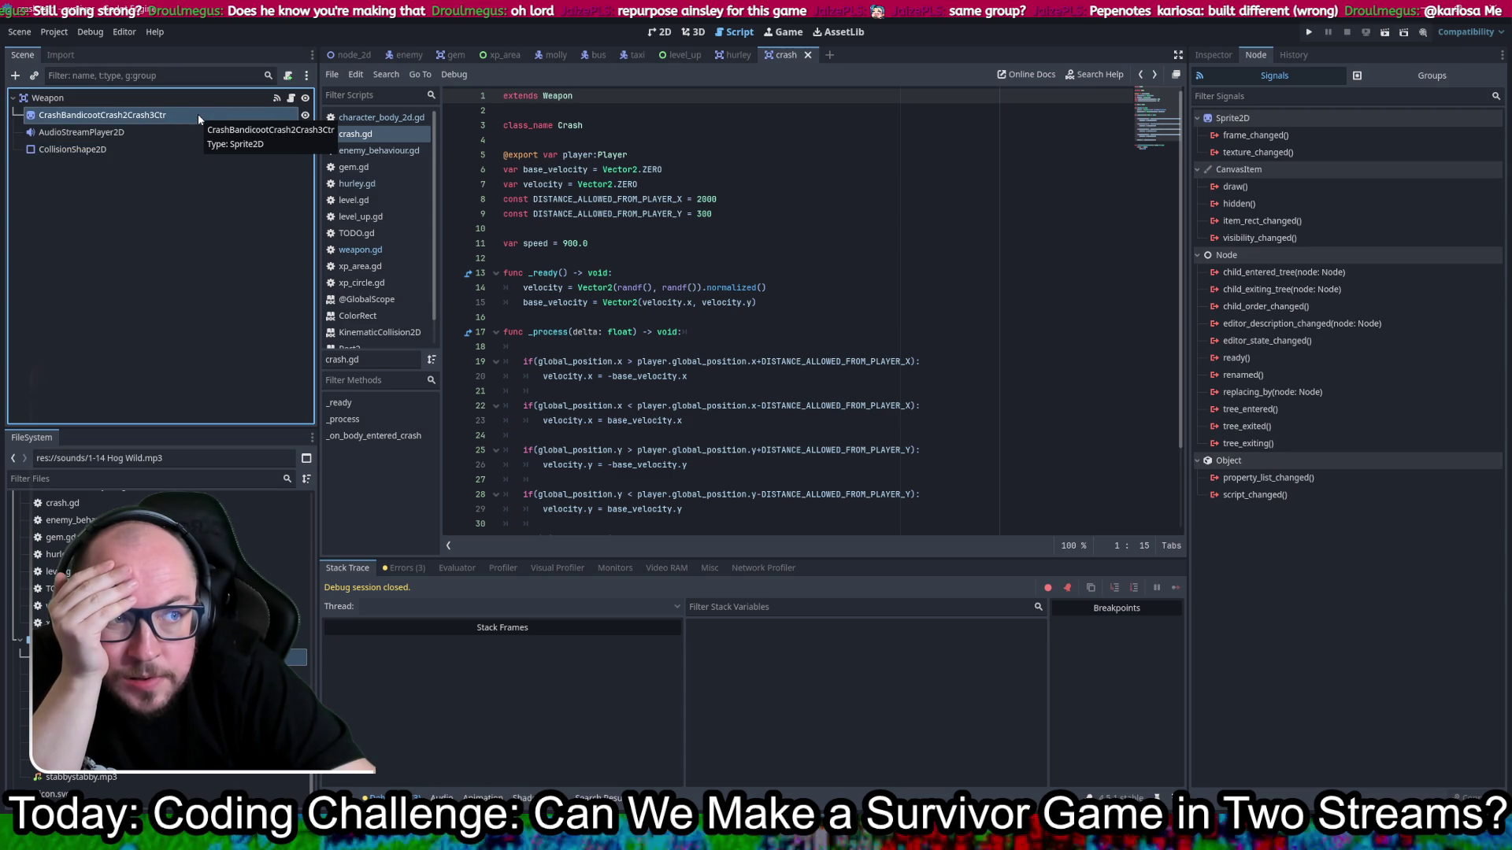
{"action": "left_click", "coordinate": [110, 147]}
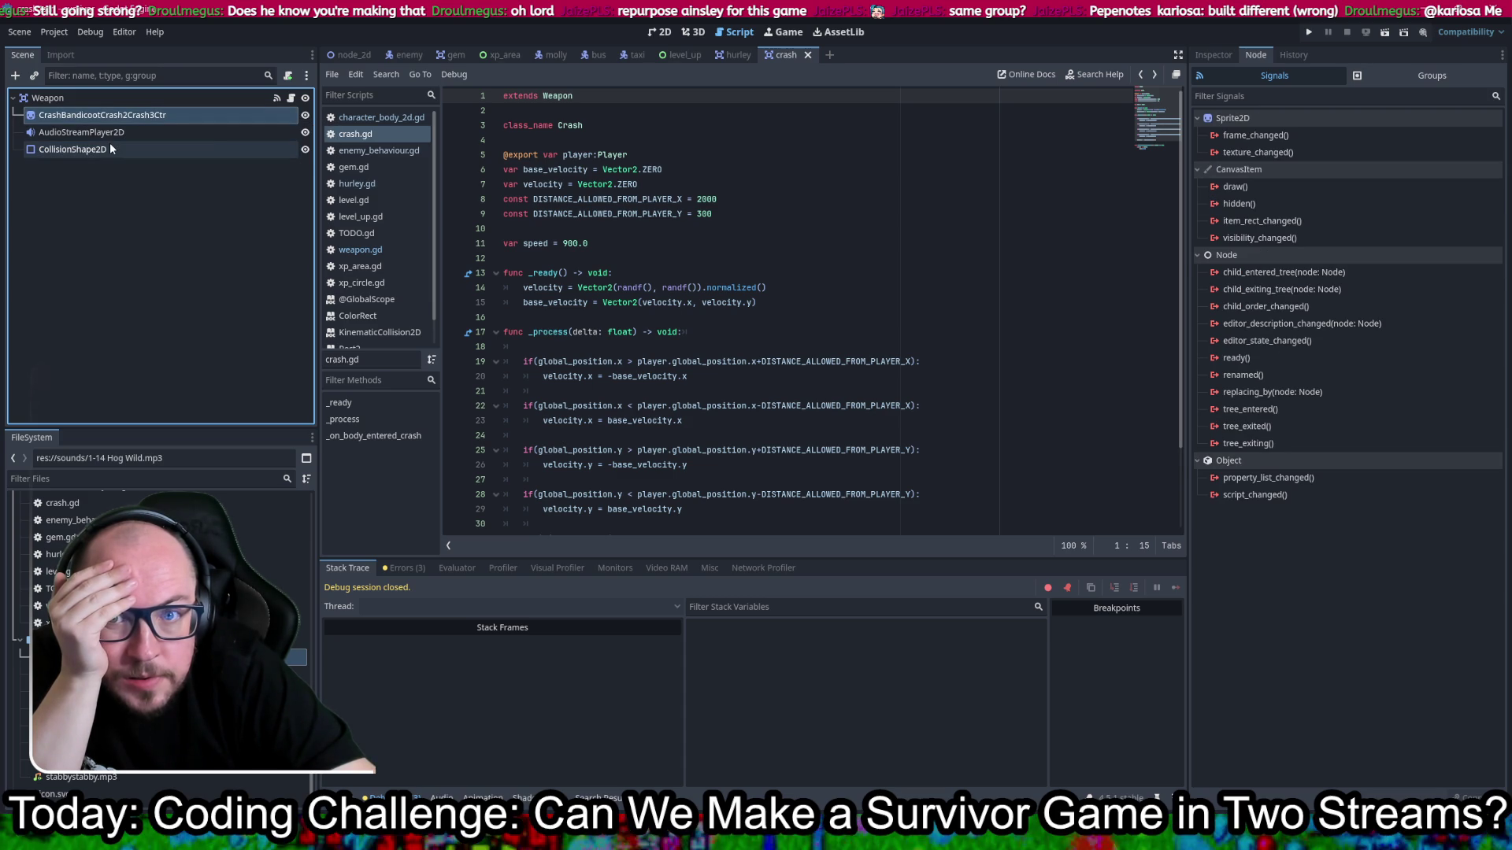
{"action": "left_click", "coordinate": [115, 96]}
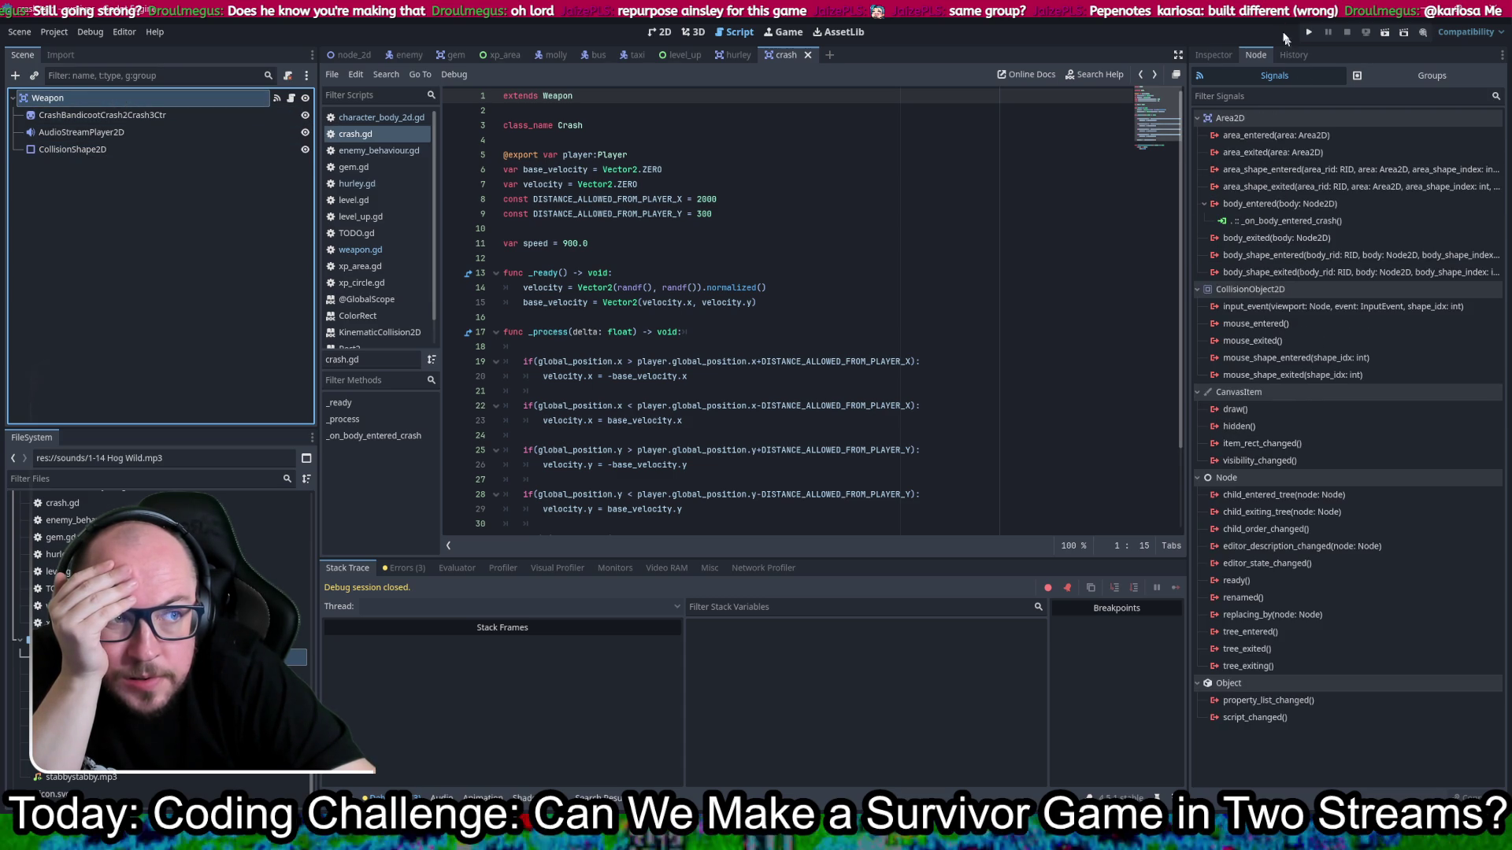
Step: Inspect the root, sprite texture and scale, sound player and capsule collision shape properties
{"action": "left_click", "coordinate": [1203, 55]}
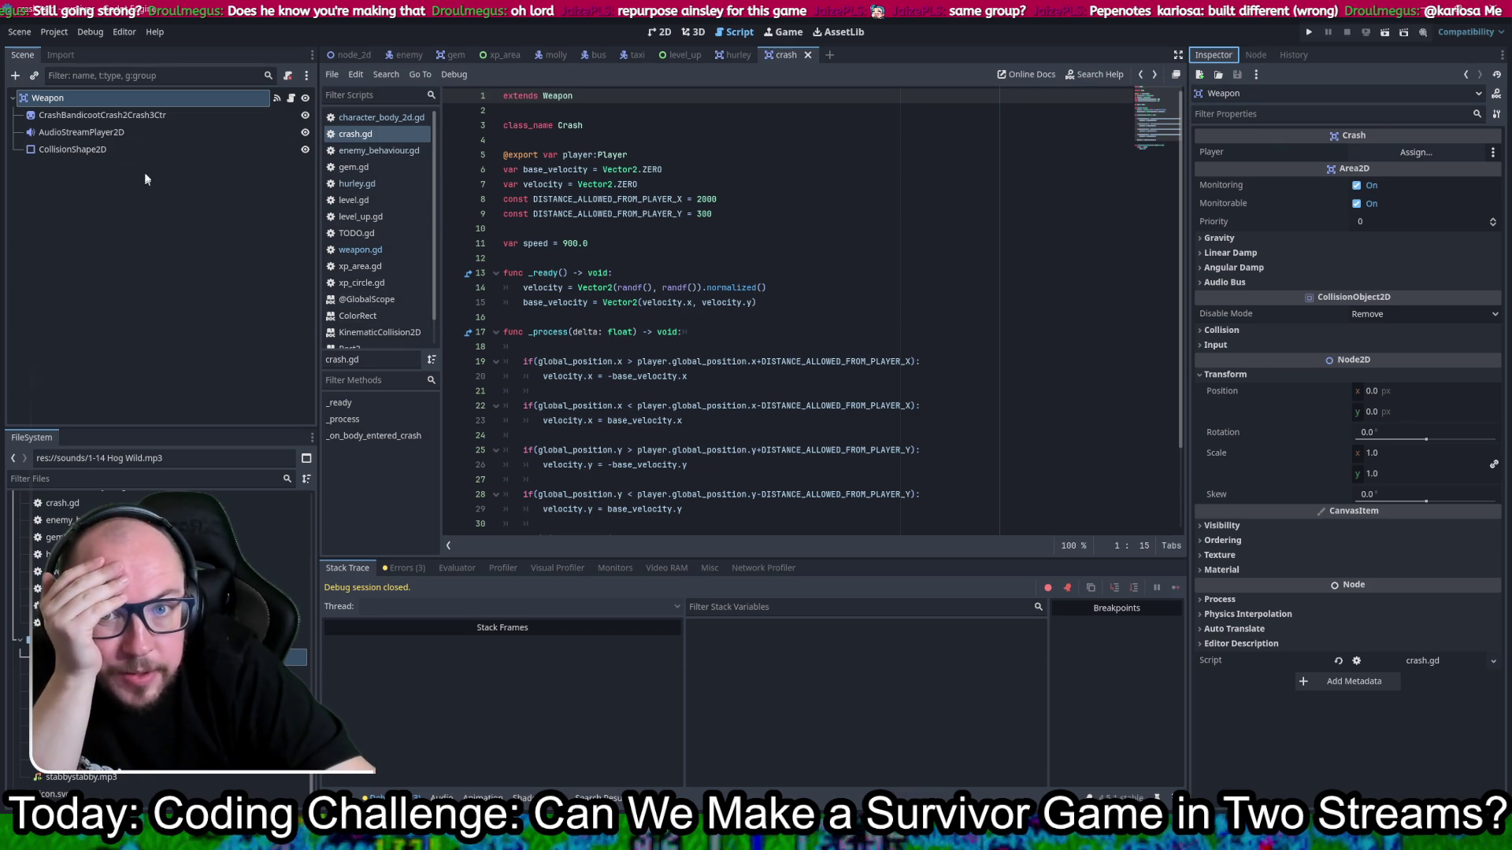
{"action": "left_click", "coordinate": [141, 118]}
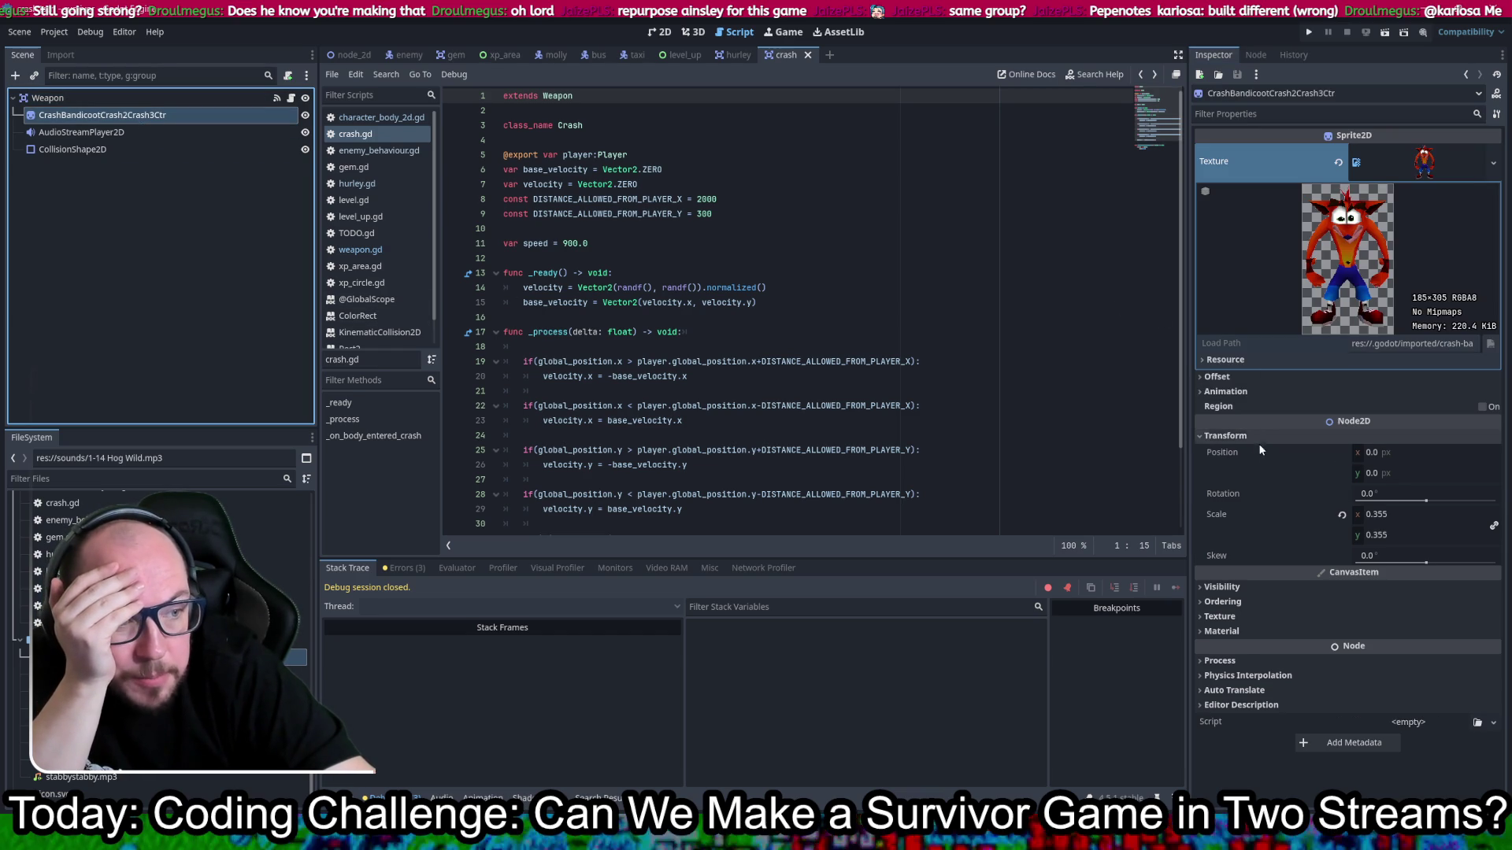
{"action": "left_click", "coordinate": [148, 138]}
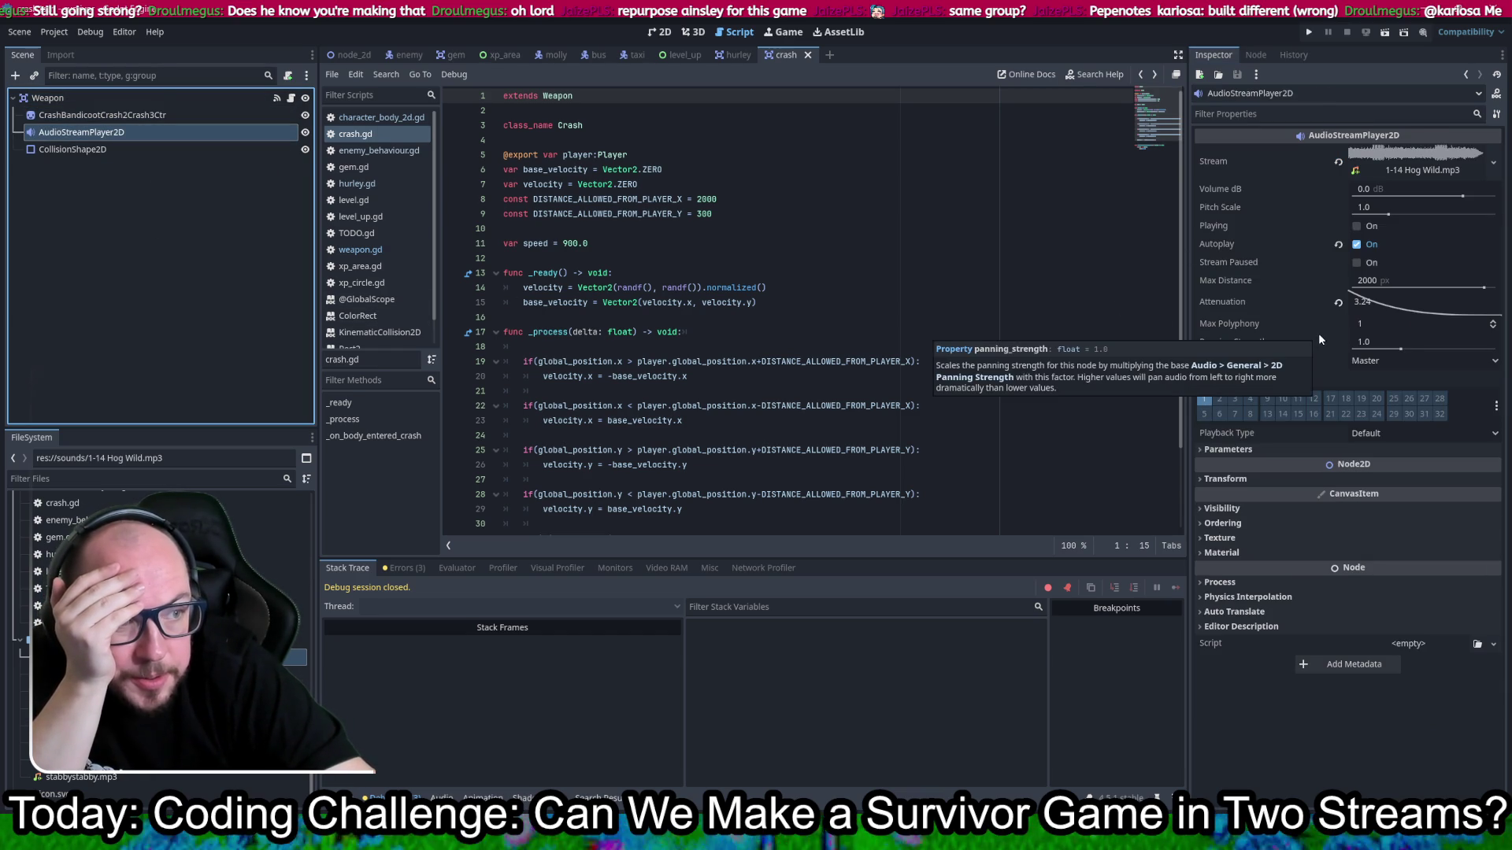
{"action": "left_click", "coordinate": [103, 151]}
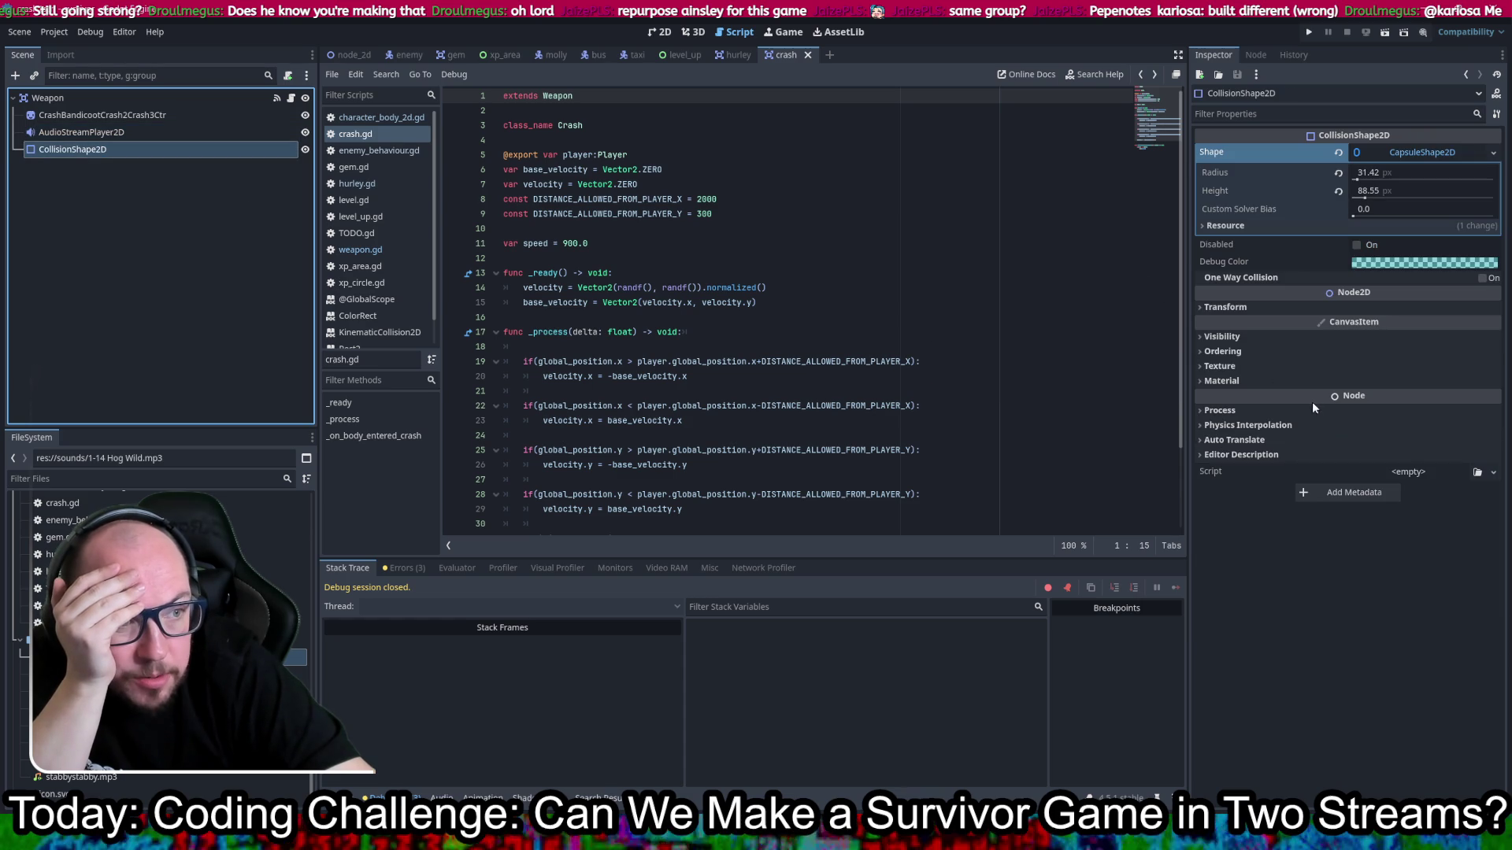
{"action": "left_click", "coordinate": [1228, 308]}
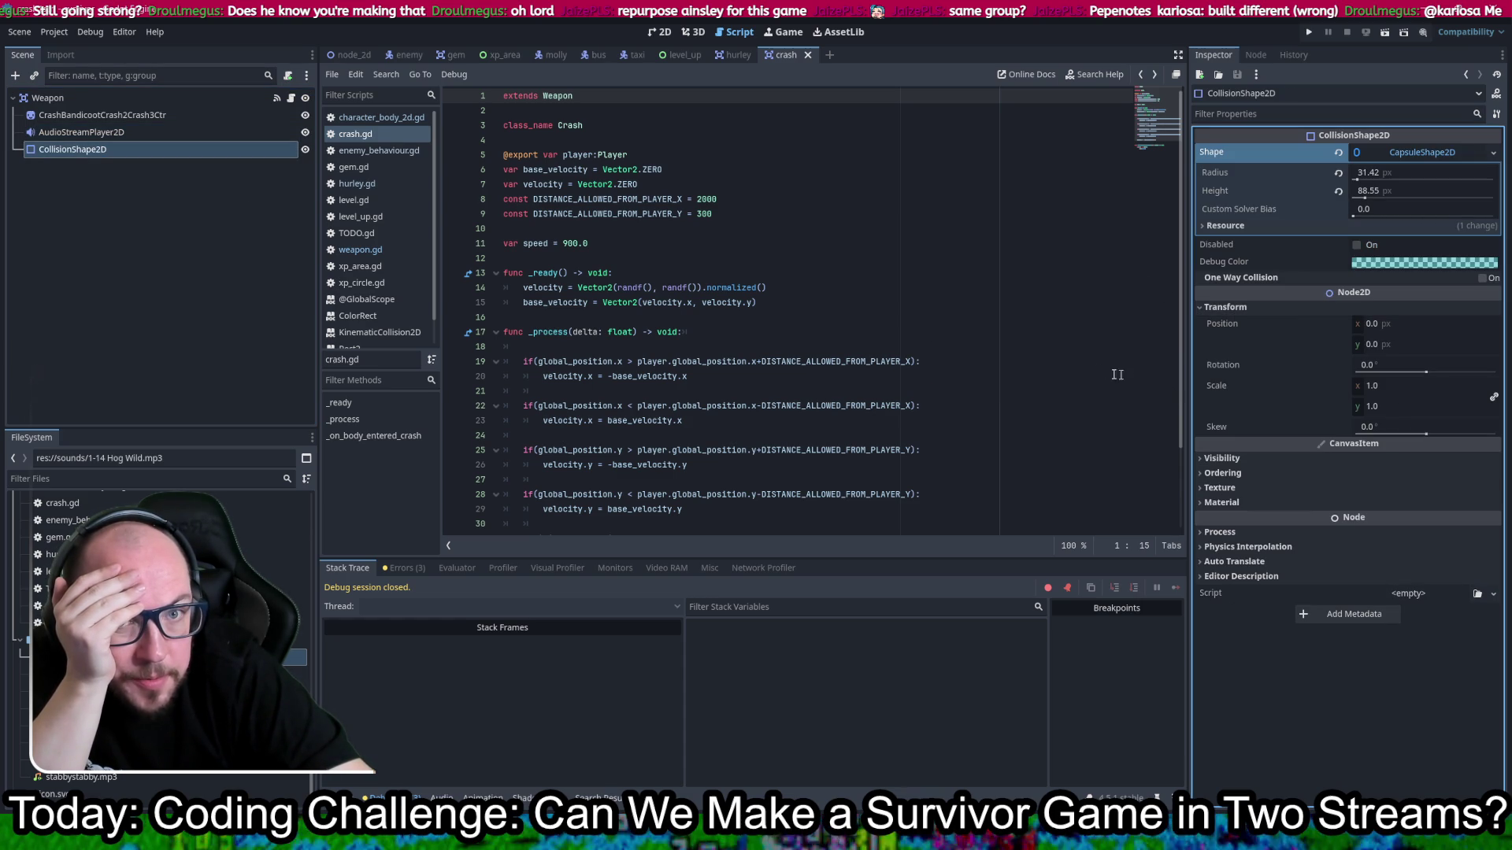
{"action": "left_click", "coordinate": [69, 99]}
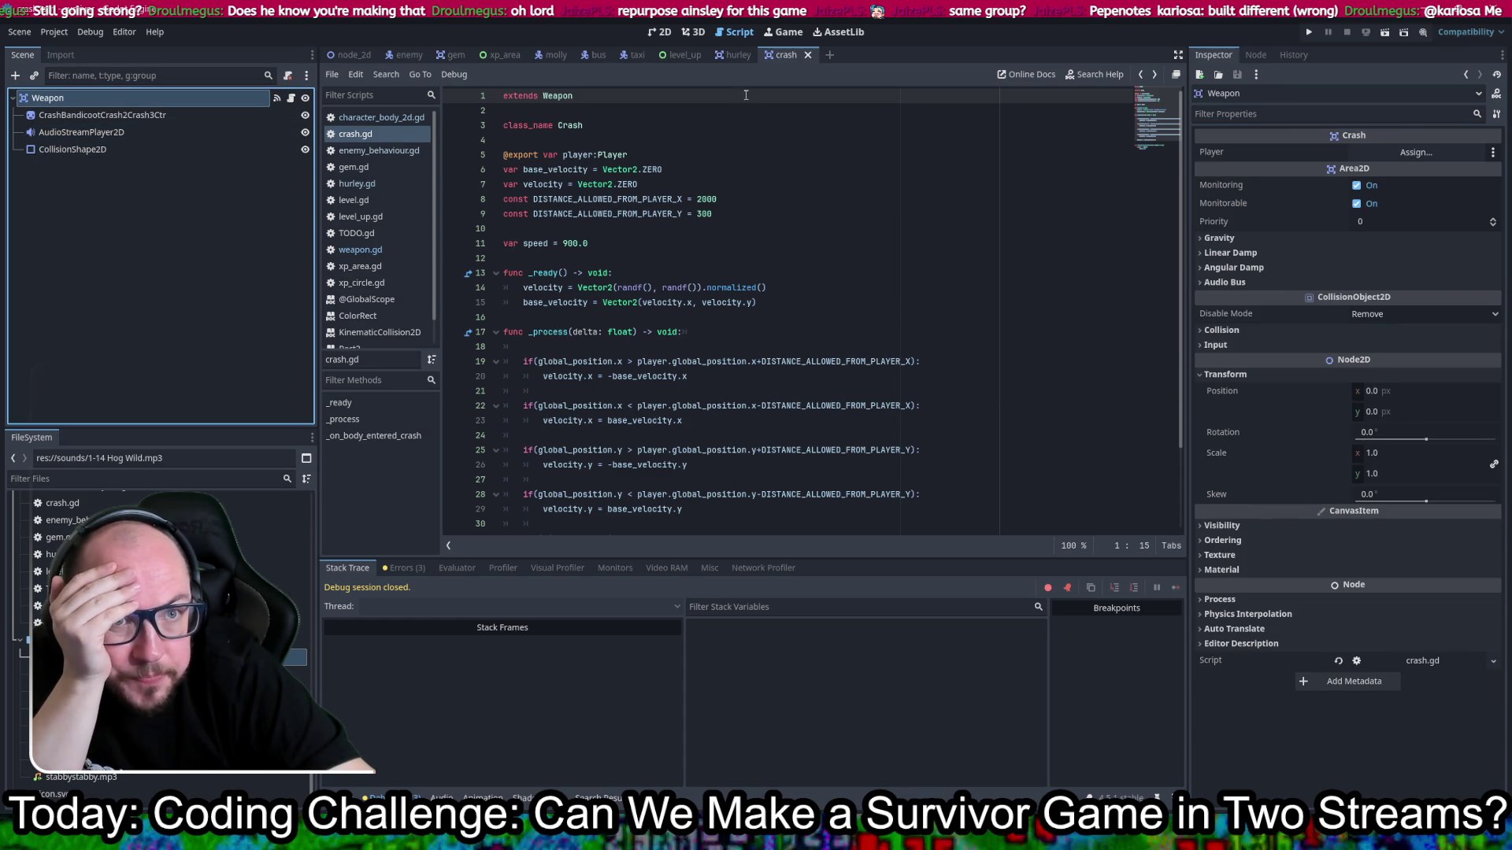
{"action": "left_click", "coordinate": [660, 33]}
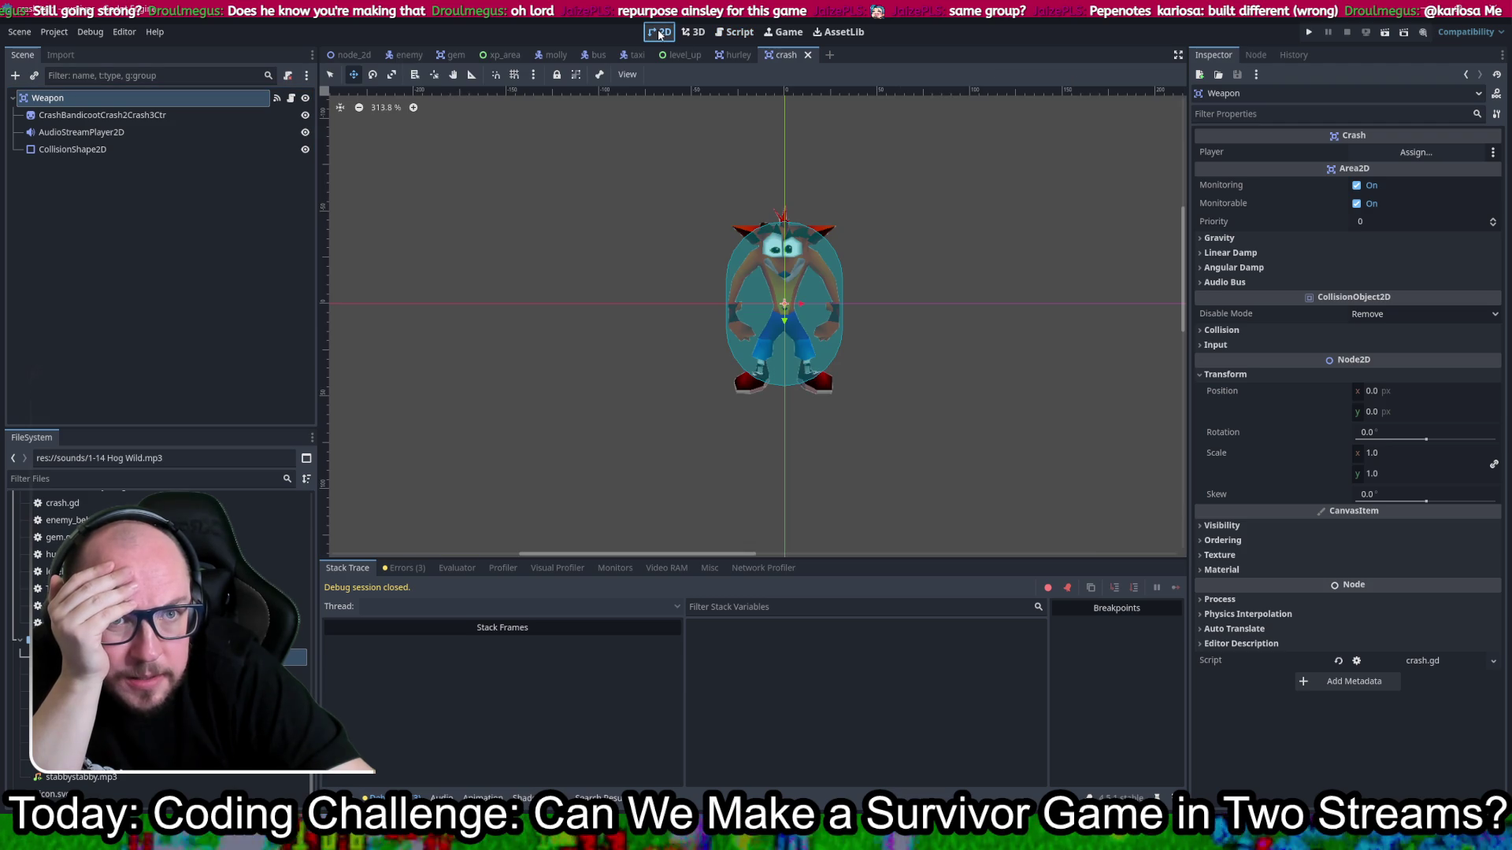
Step: Open the main node_2d scene and check the Weapon2 Crash instance's collision layers and mask
{"action": "left_click", "coordinate": [741, 33]}
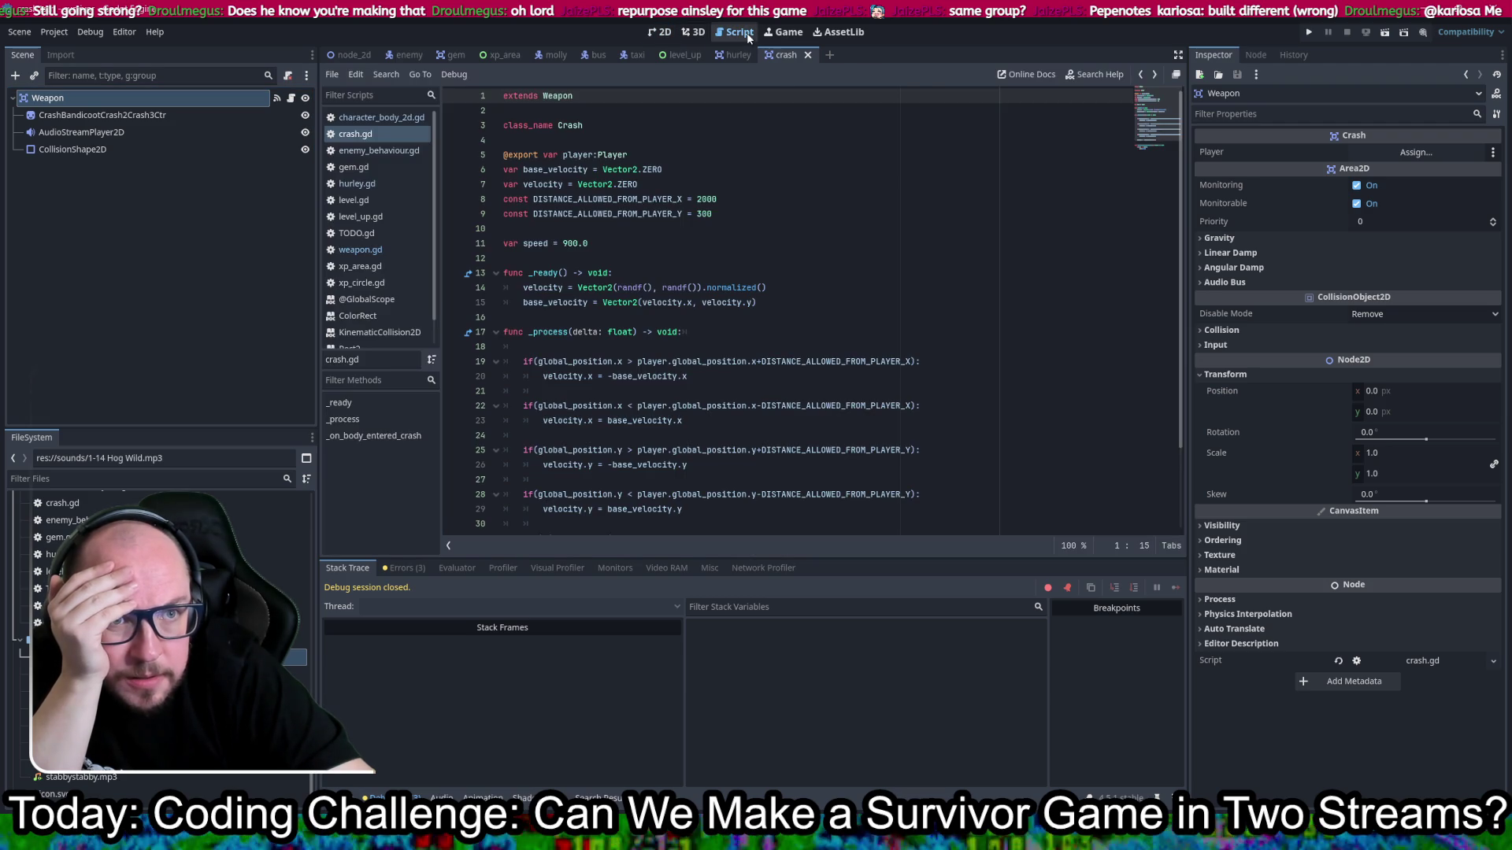
{"action": "left_click", "coordinate": [345, 54]}
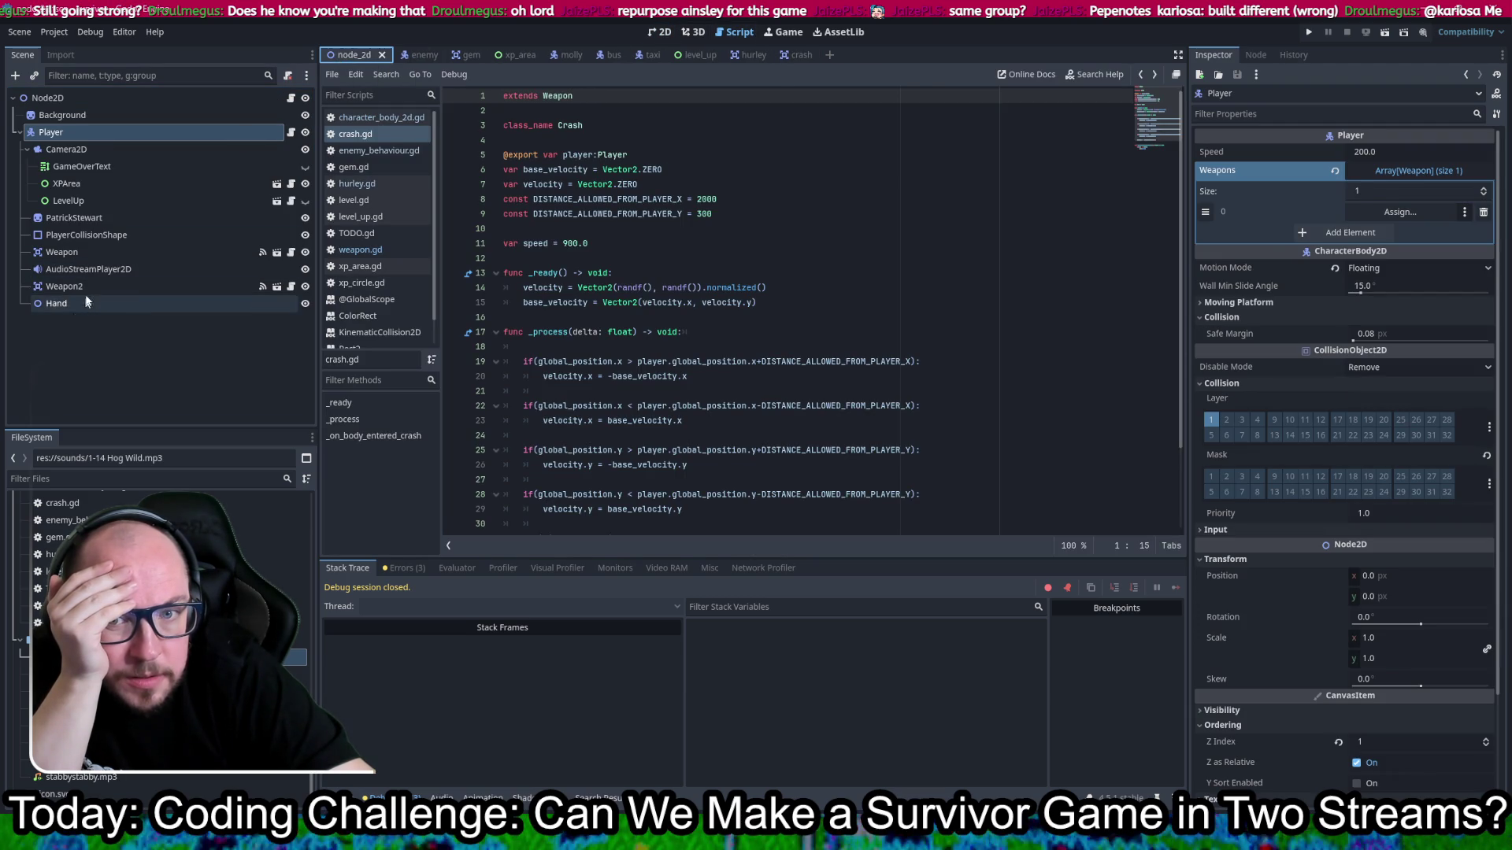
{"action": "left_click", "coordinate": [79, 286]}
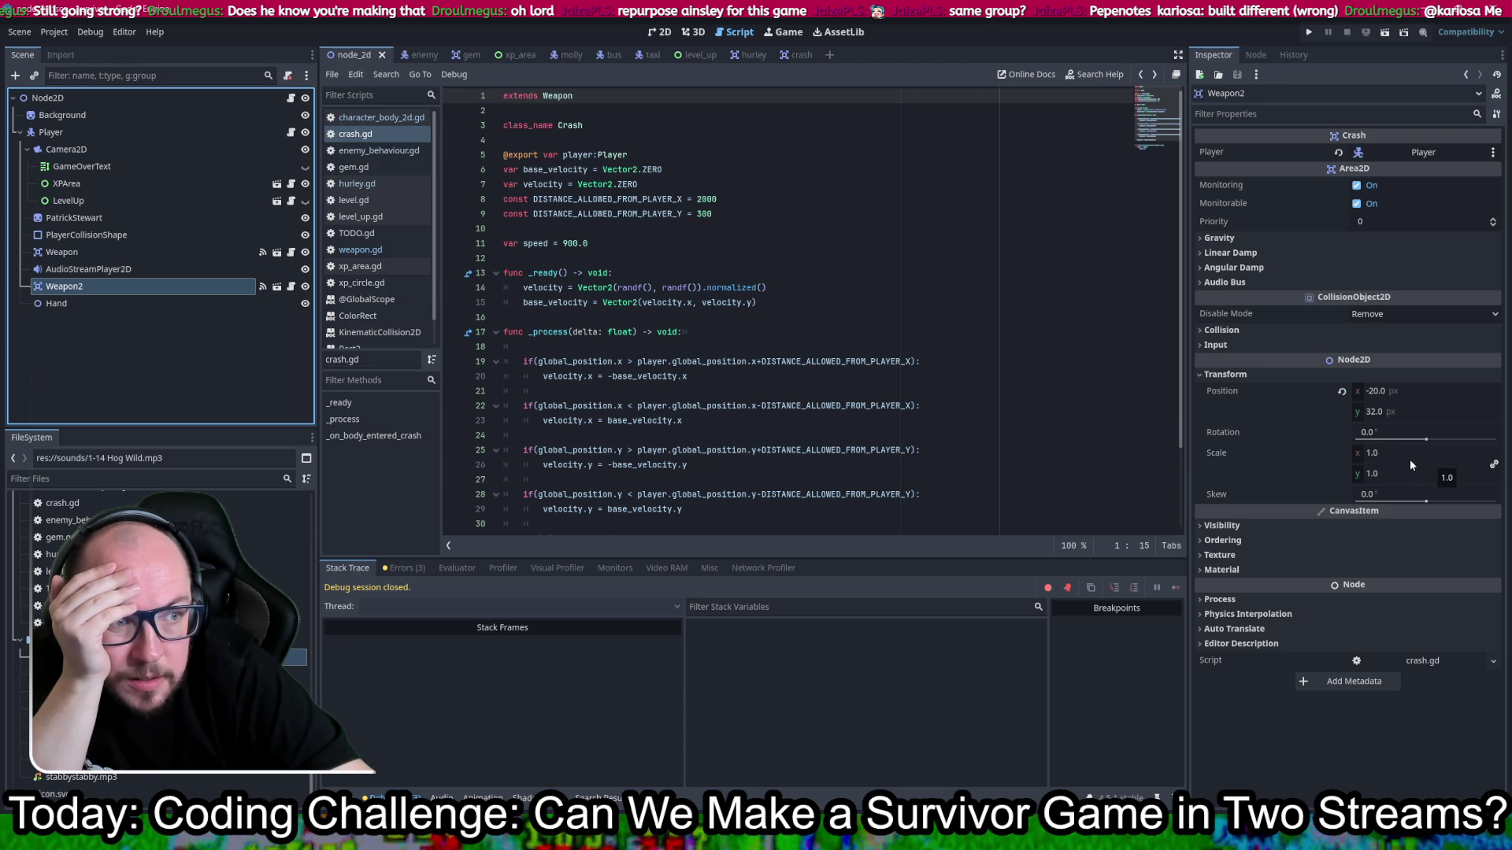
{"action": "left_click", "coordinate": [1263, 333]}
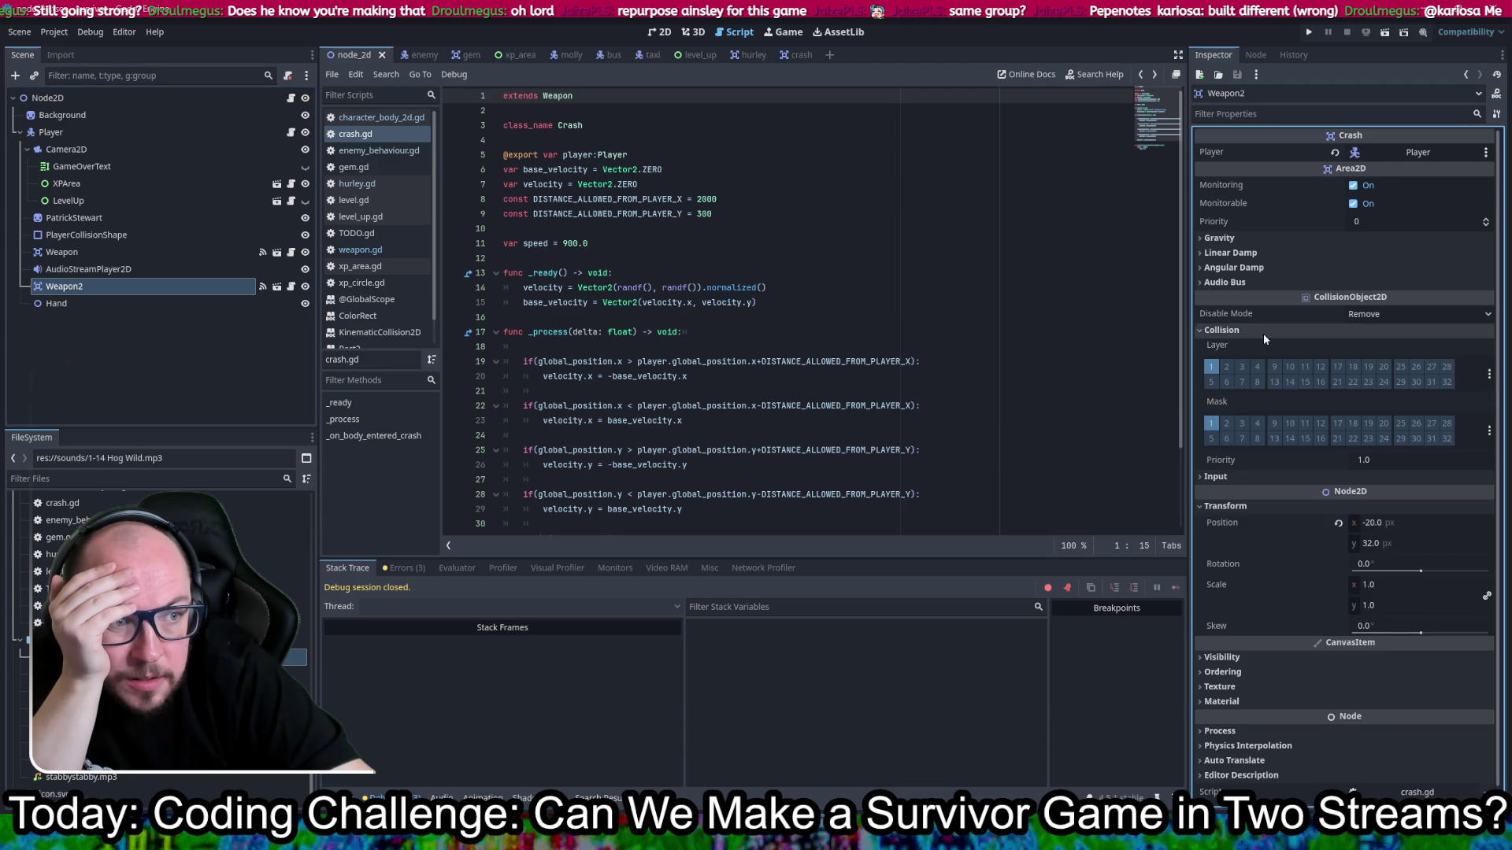
{"action": "left_click", "coordinate": [1263, 333]}
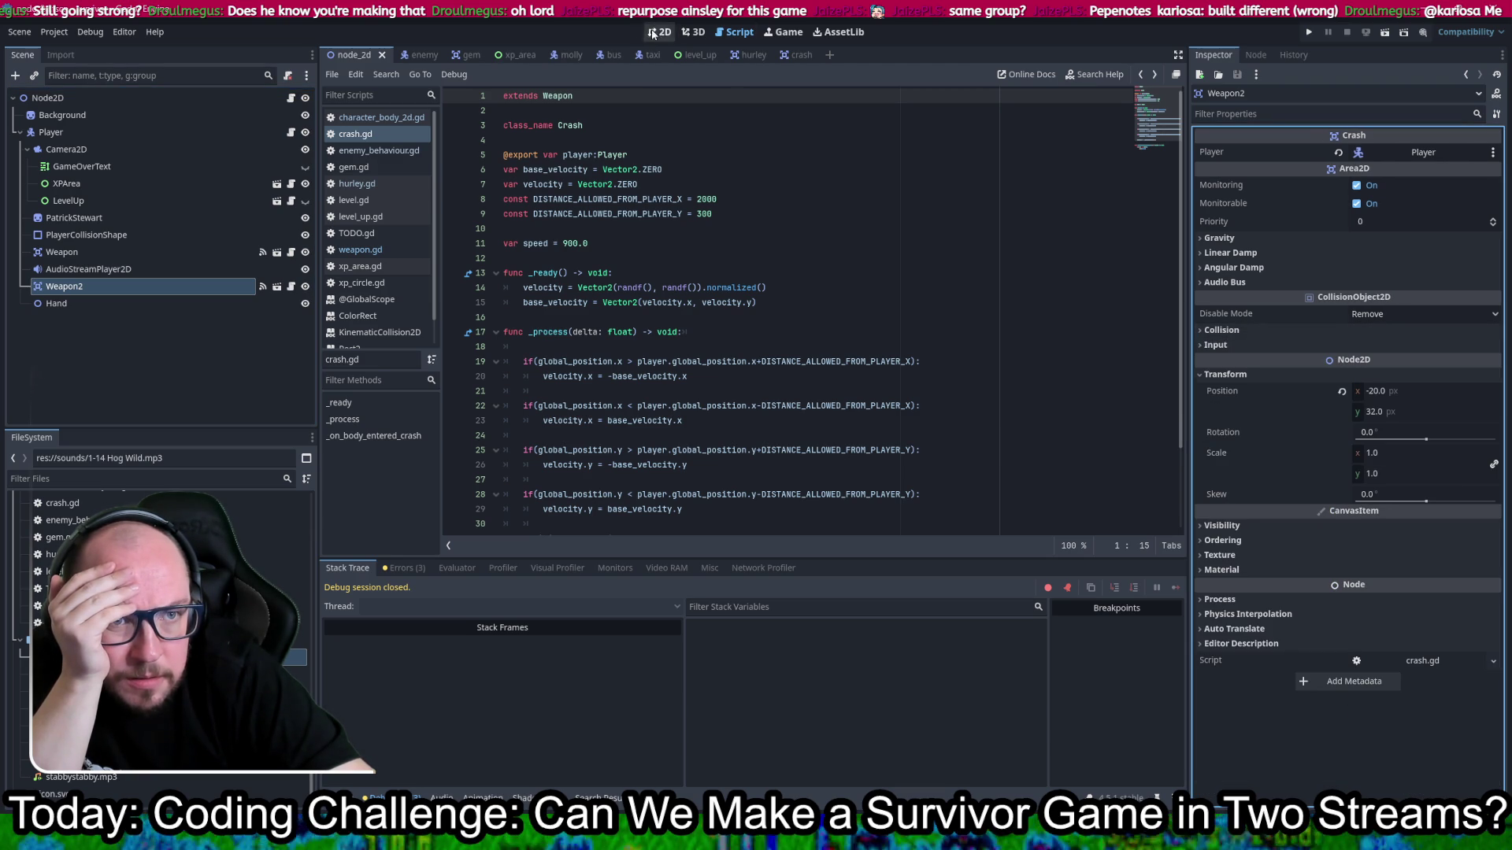
{"action": "left_click", "coordinate": [663, 32]}
Step: Glance at the Hand node, then review Weapon2's collision and input sections
{"action": "left_click", "coordinate": [76, 304]}
{"action": "left_click", "coordinate": [93, 283]}
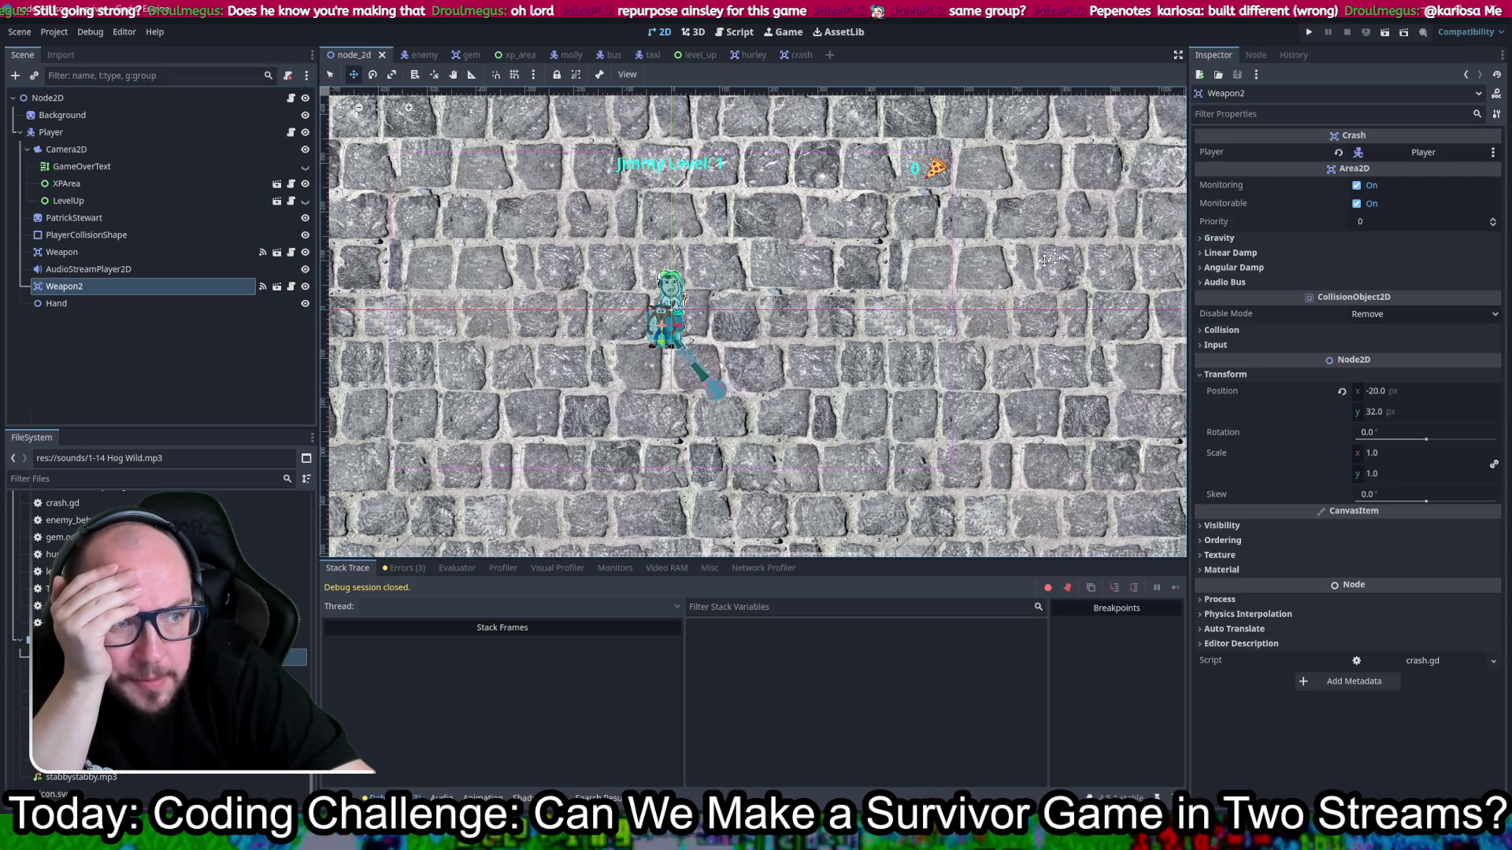
{"action": "left_click", "coordinate": [1235, 330]}
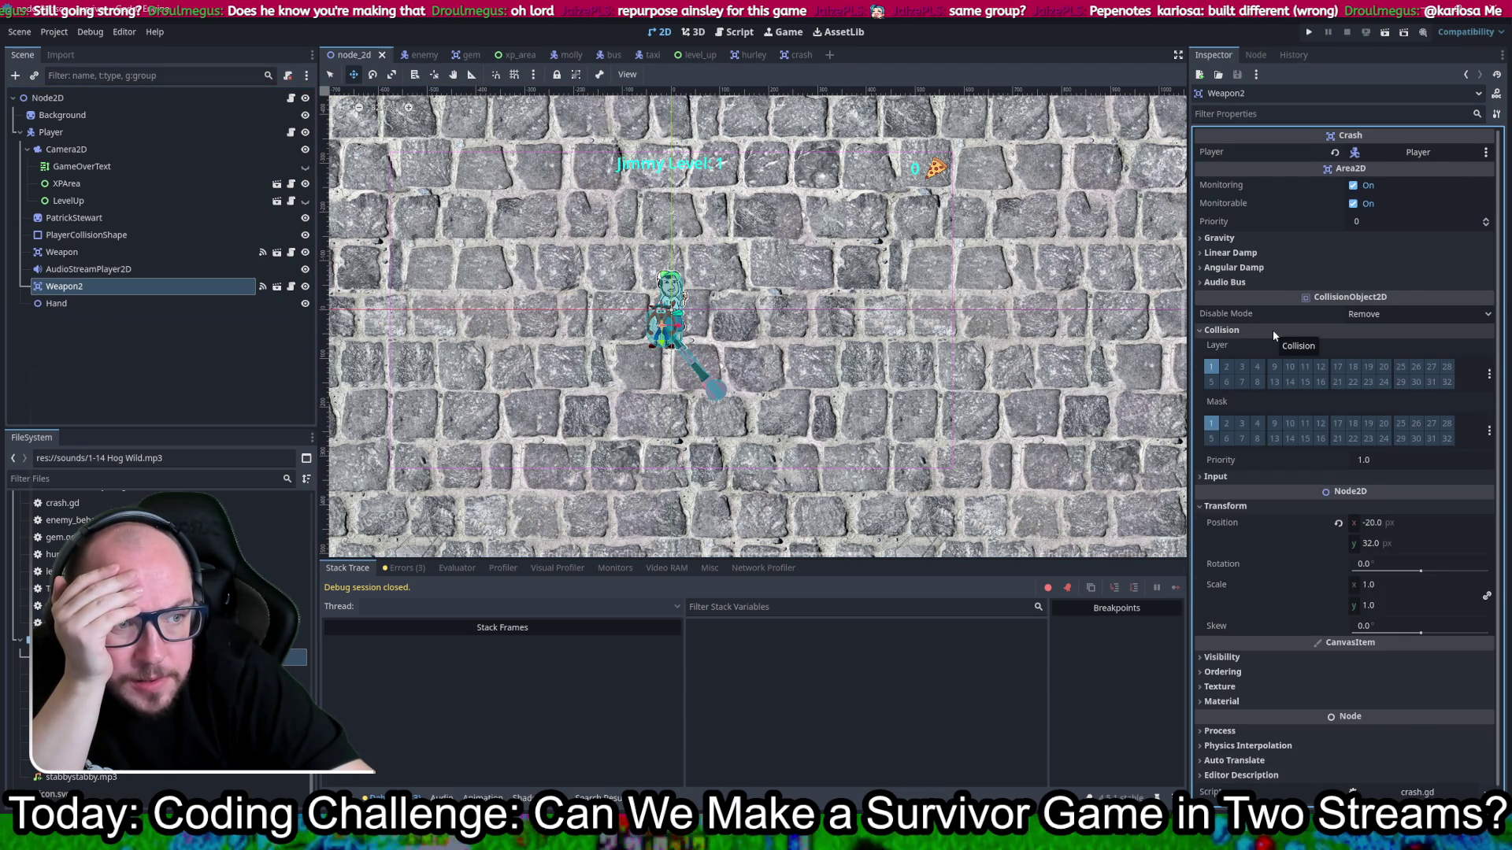
{"action": "left_click", "coordinate": [1235, 331]}
{"action": "left_click", "coordinate": [1225, 346]}
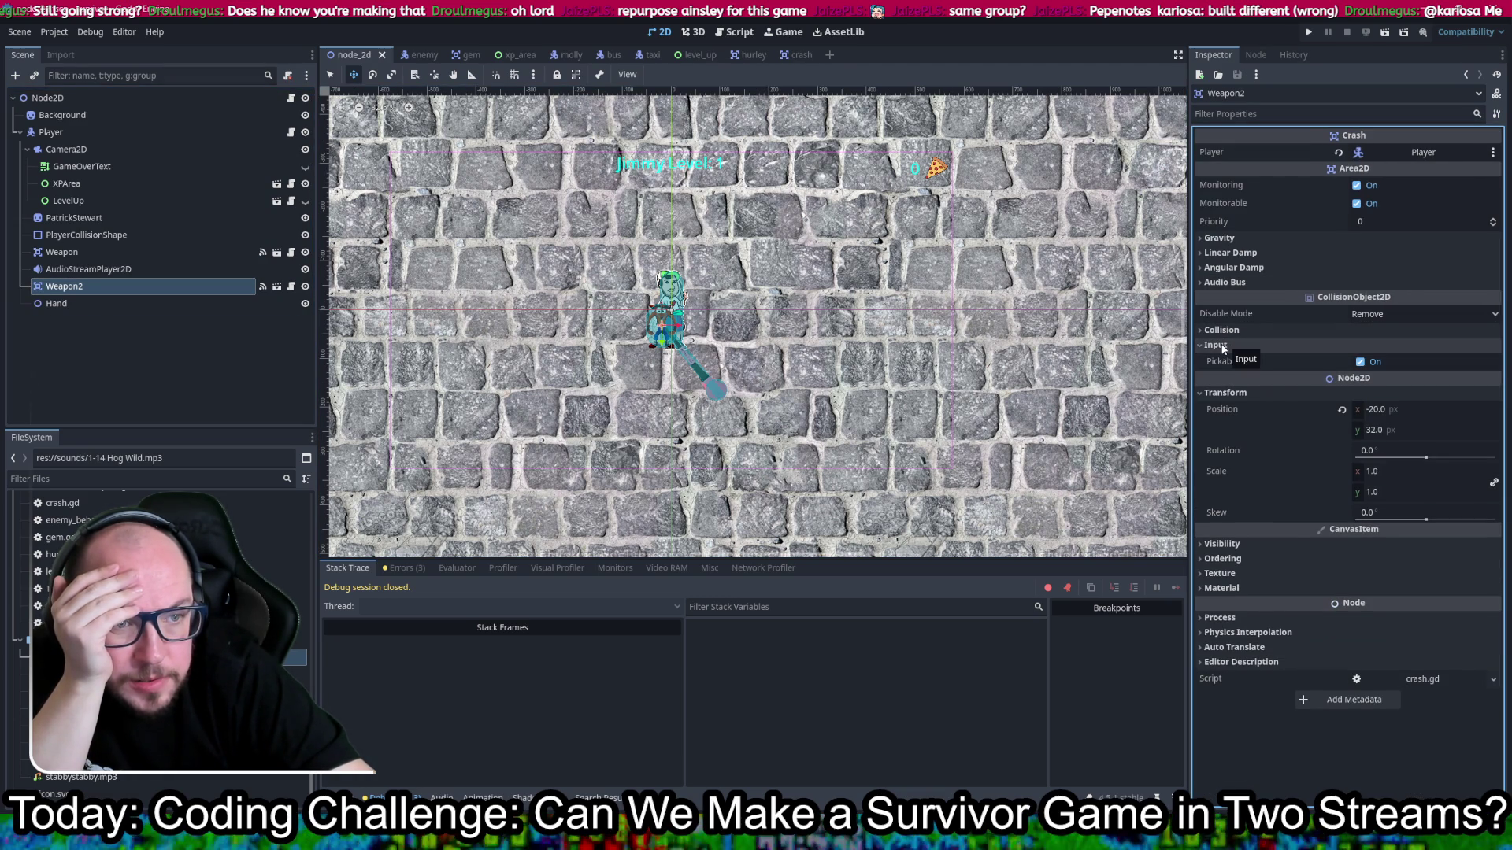
{"action": "left_click", "coordinate": [1223, 348]}
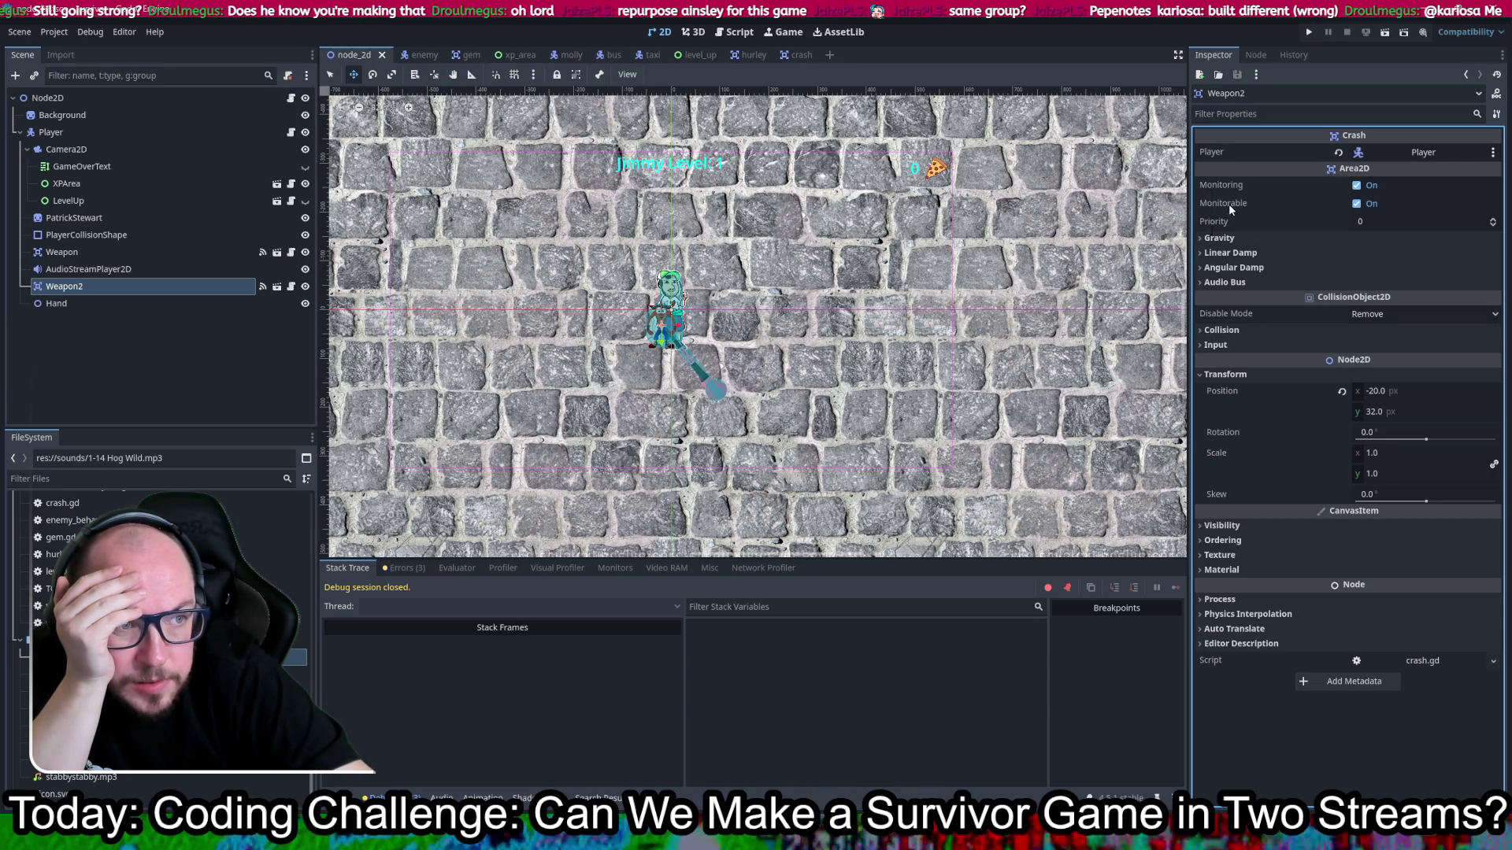
Step: Expand Weapon2's Gravity, Linear Damp, Angular Damp and Audio Bus sections
{"action": "left_click", "coordinate": [1219, 237]}
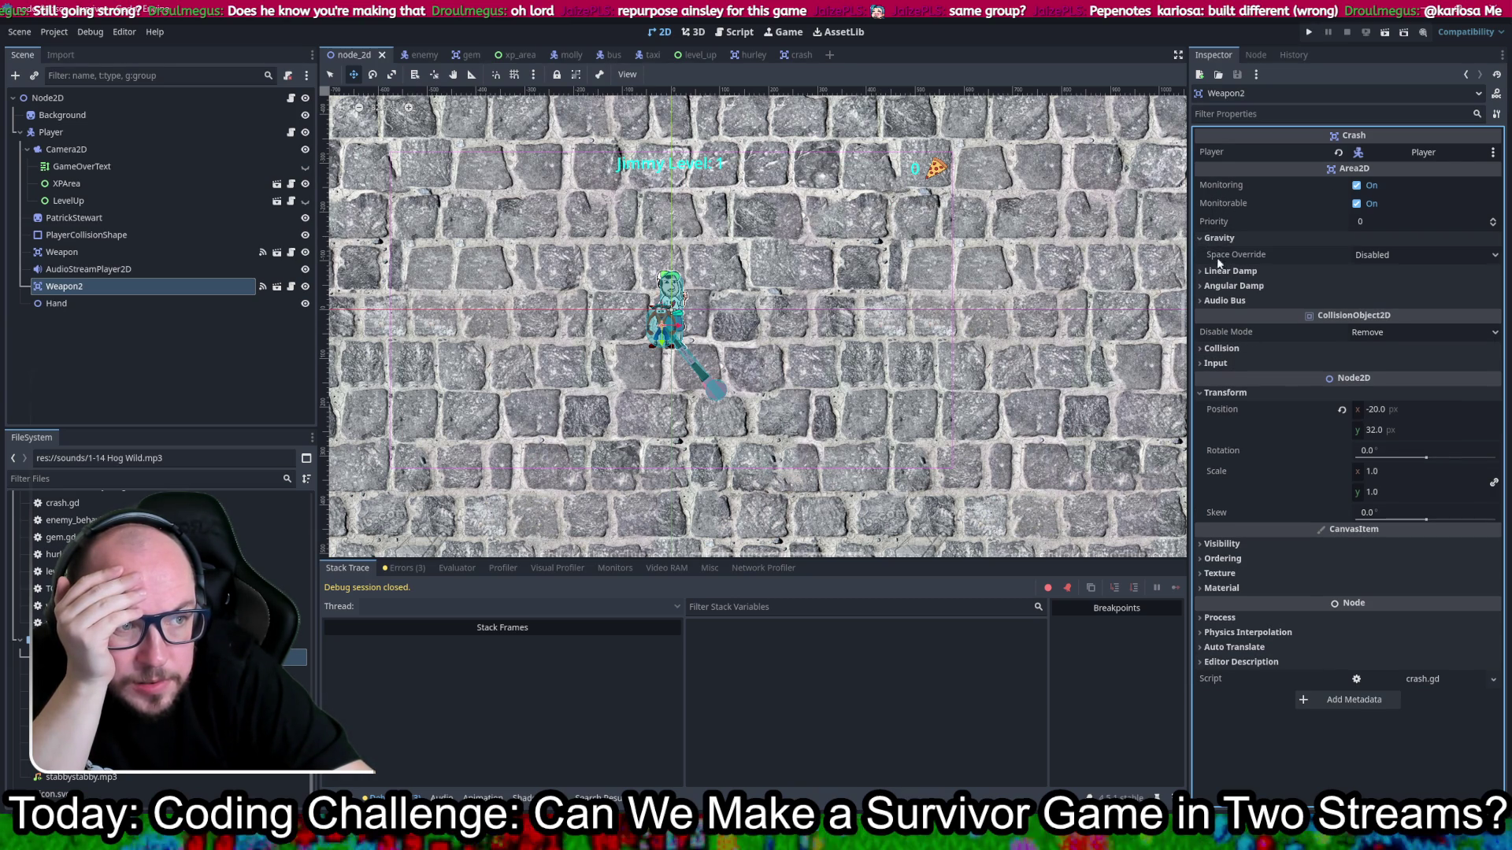
{"action": "left_click", "coordinate": [1226, 271]}
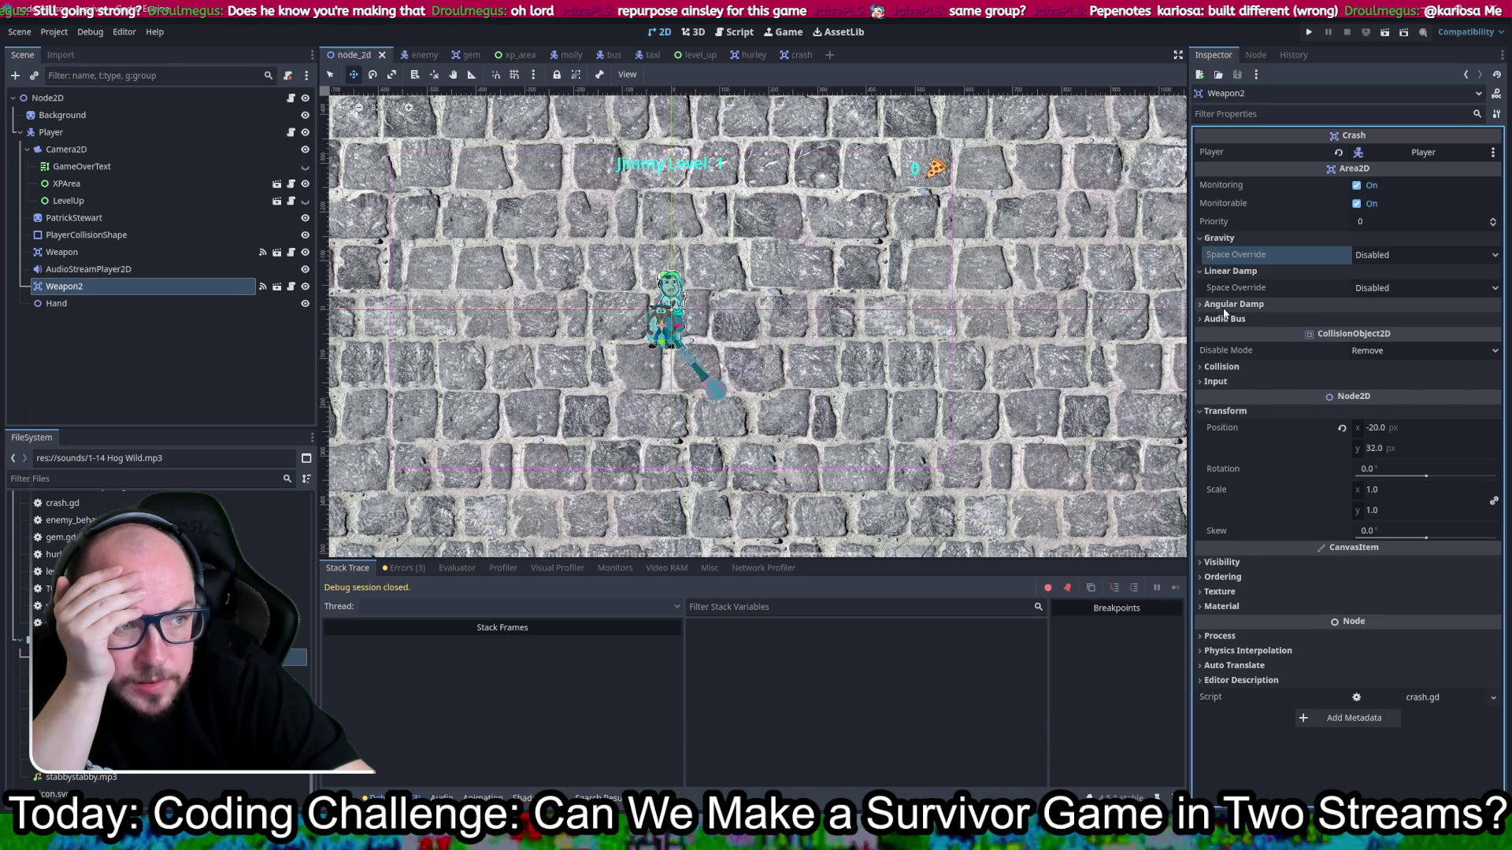
{"action": "left_click", "coordinate": [1223, 307]}
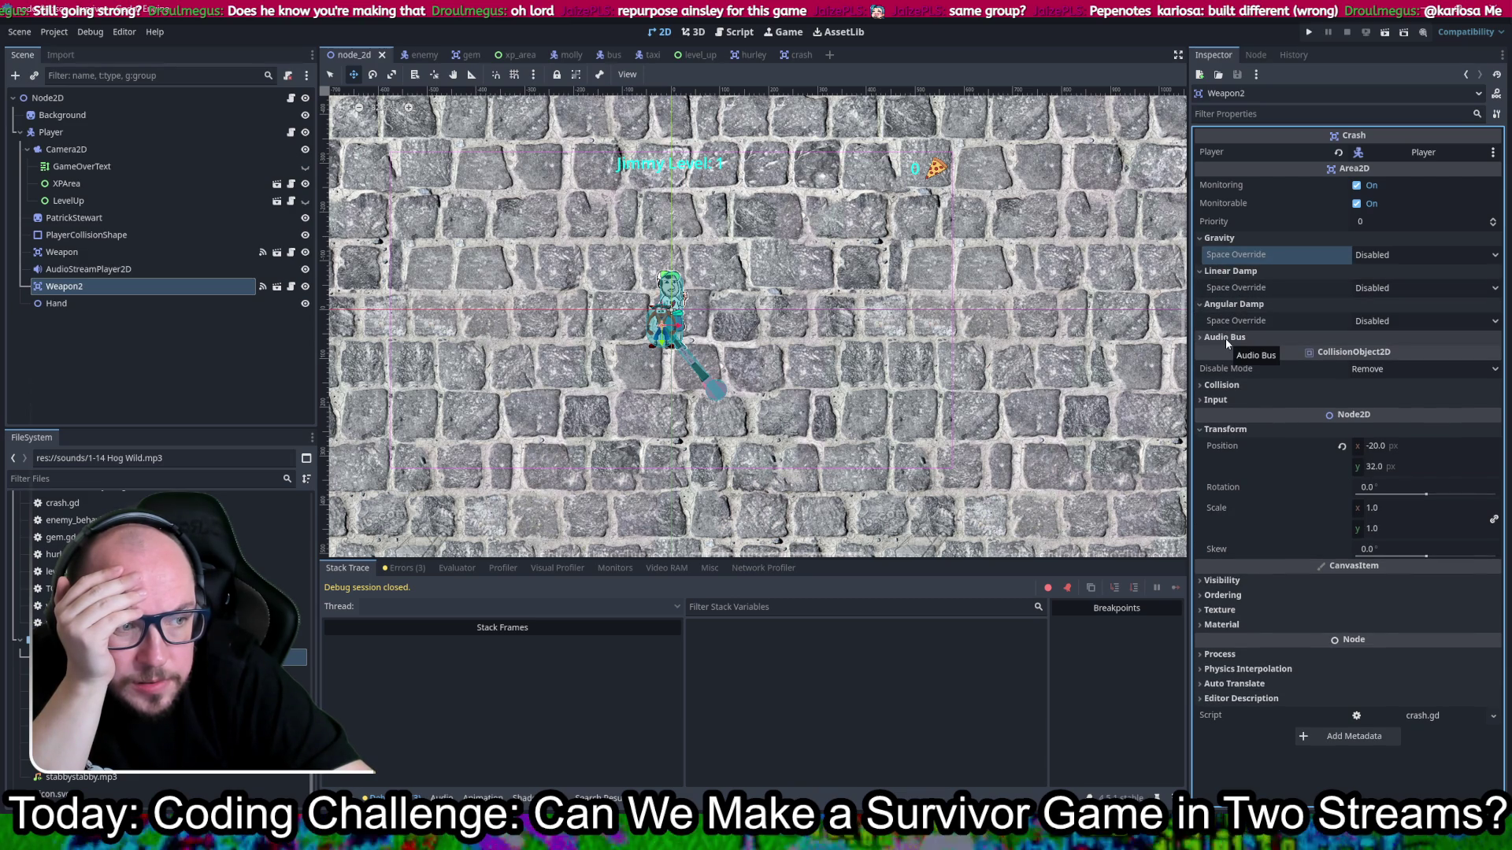
{"action": "left_click", "coordinate": [1225, 338]}
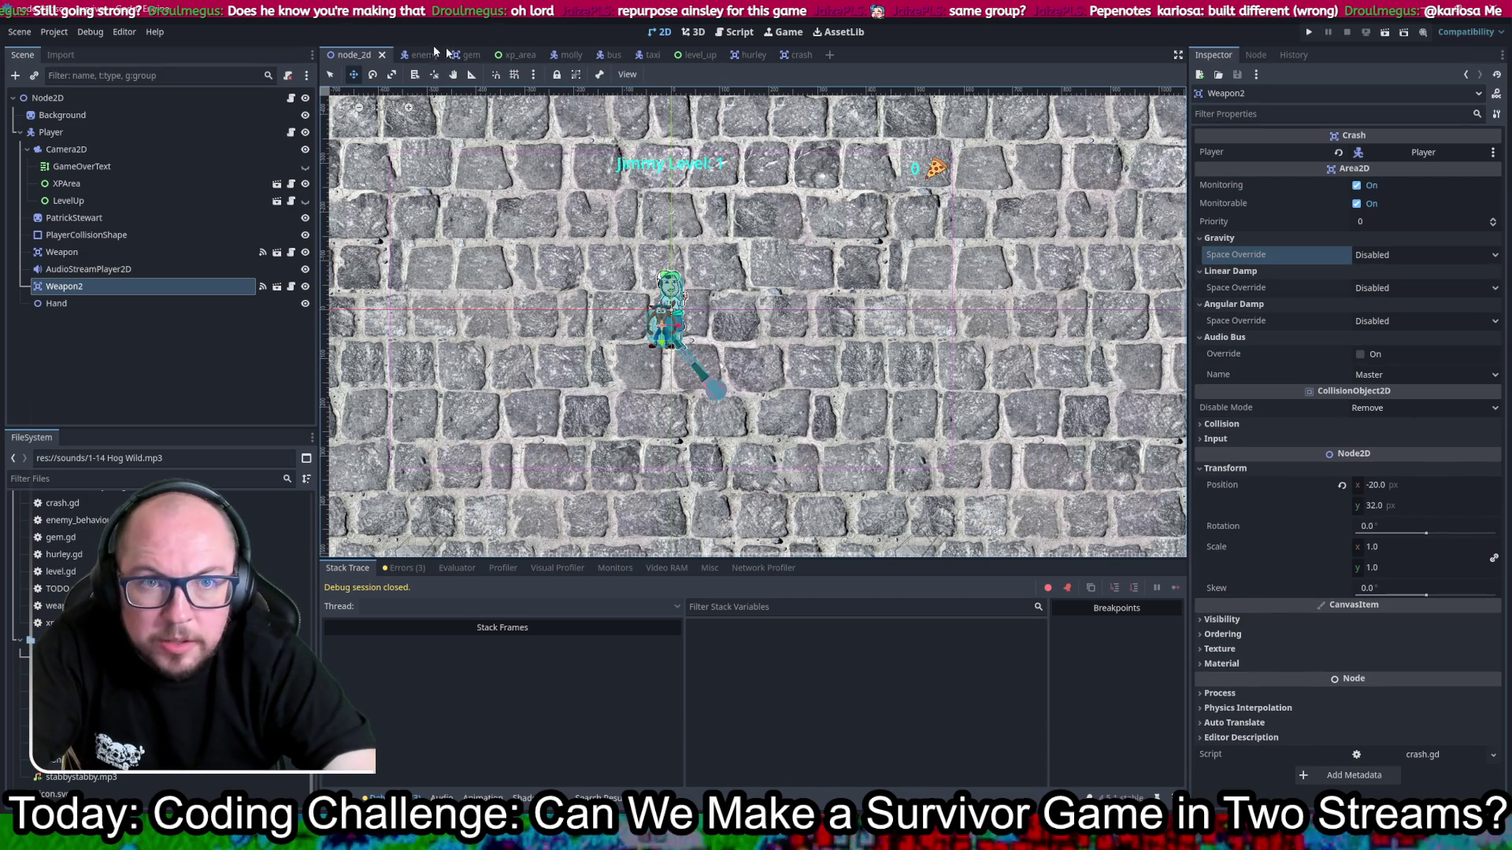
{"action": "left_click", "coordinate": [799, 54]}
{"action": "left_click", "coordinate": [103, 114]}
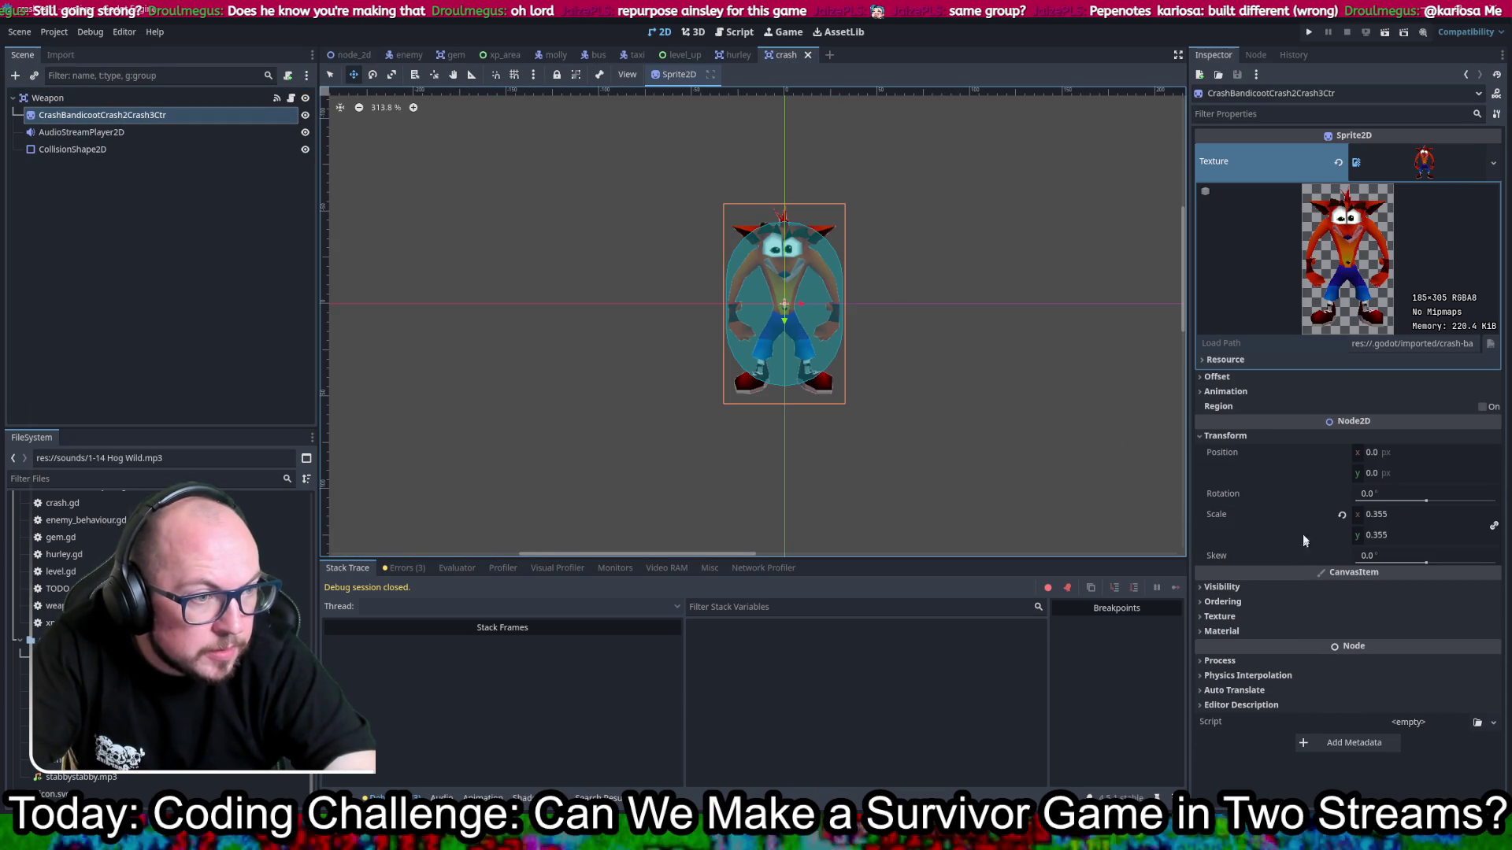
{"action": "left_click", "coordinate": [117, 103]}
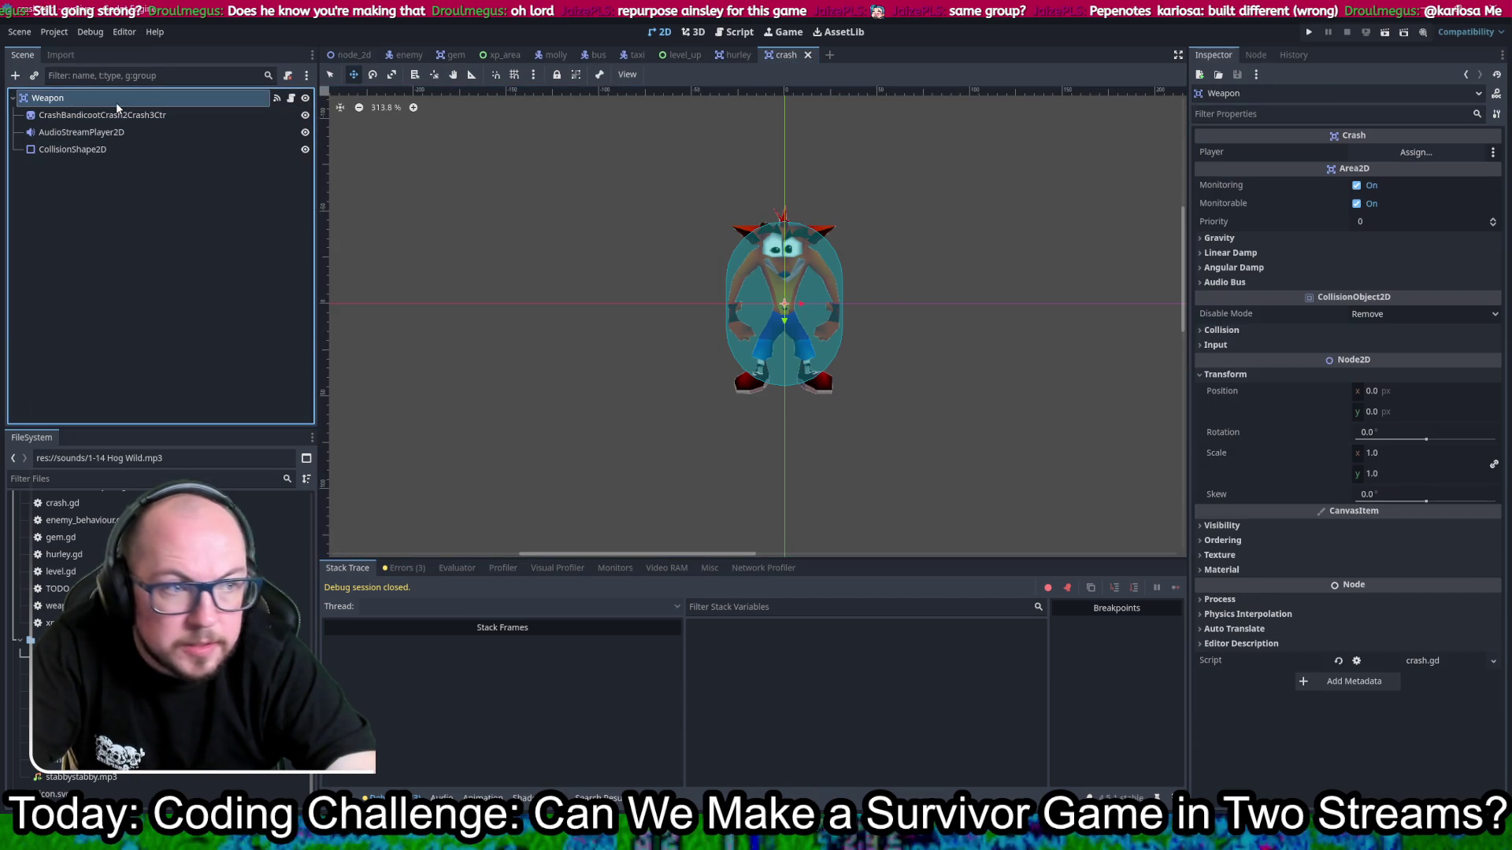
{"action": "left_click", "coordinate": [1237, 329]}
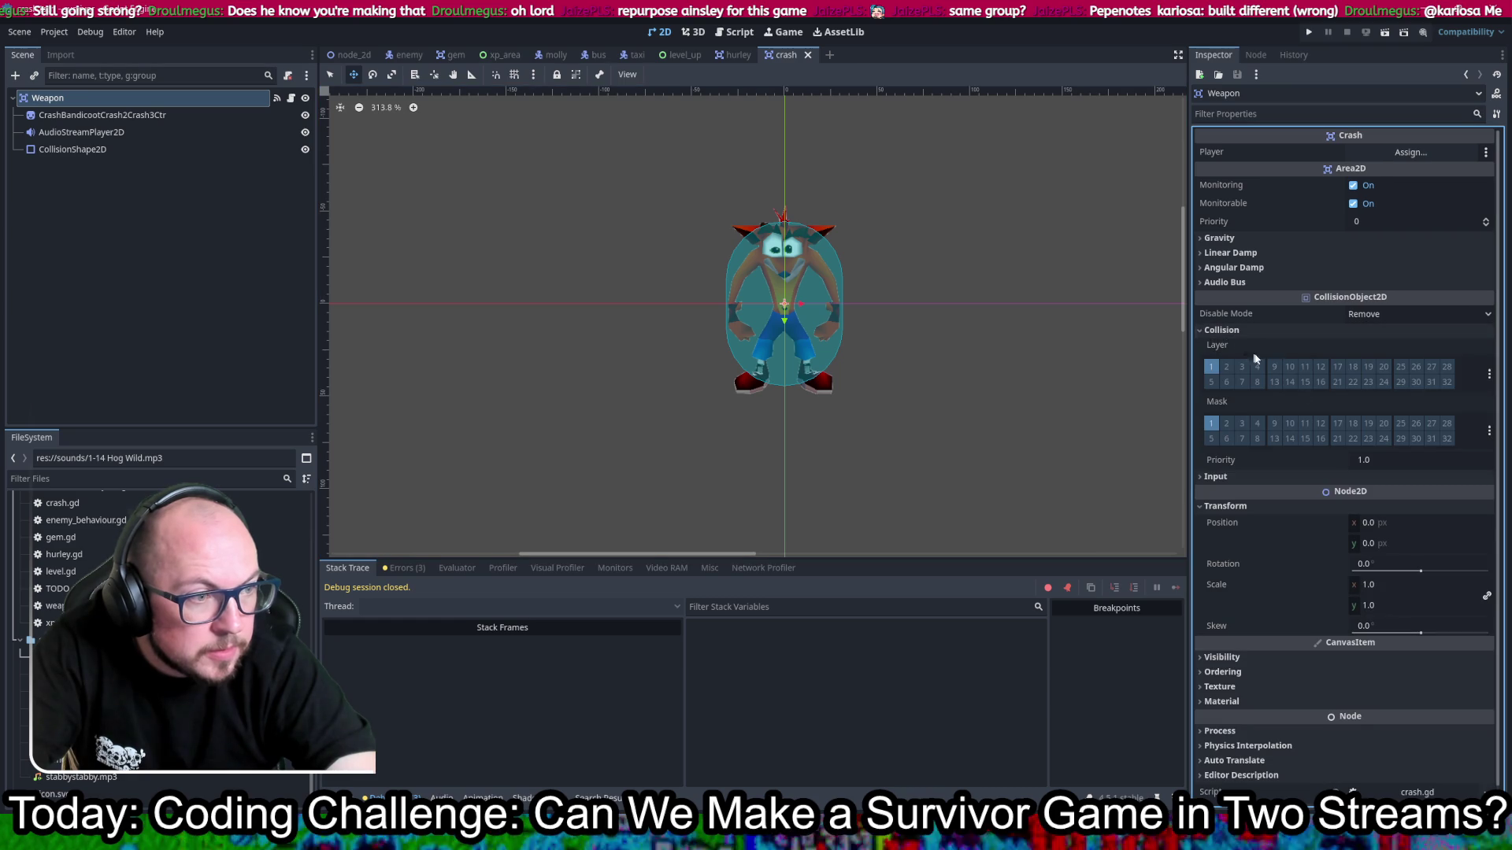
{"action": "left_click", "coordinate": [1231, 477]}
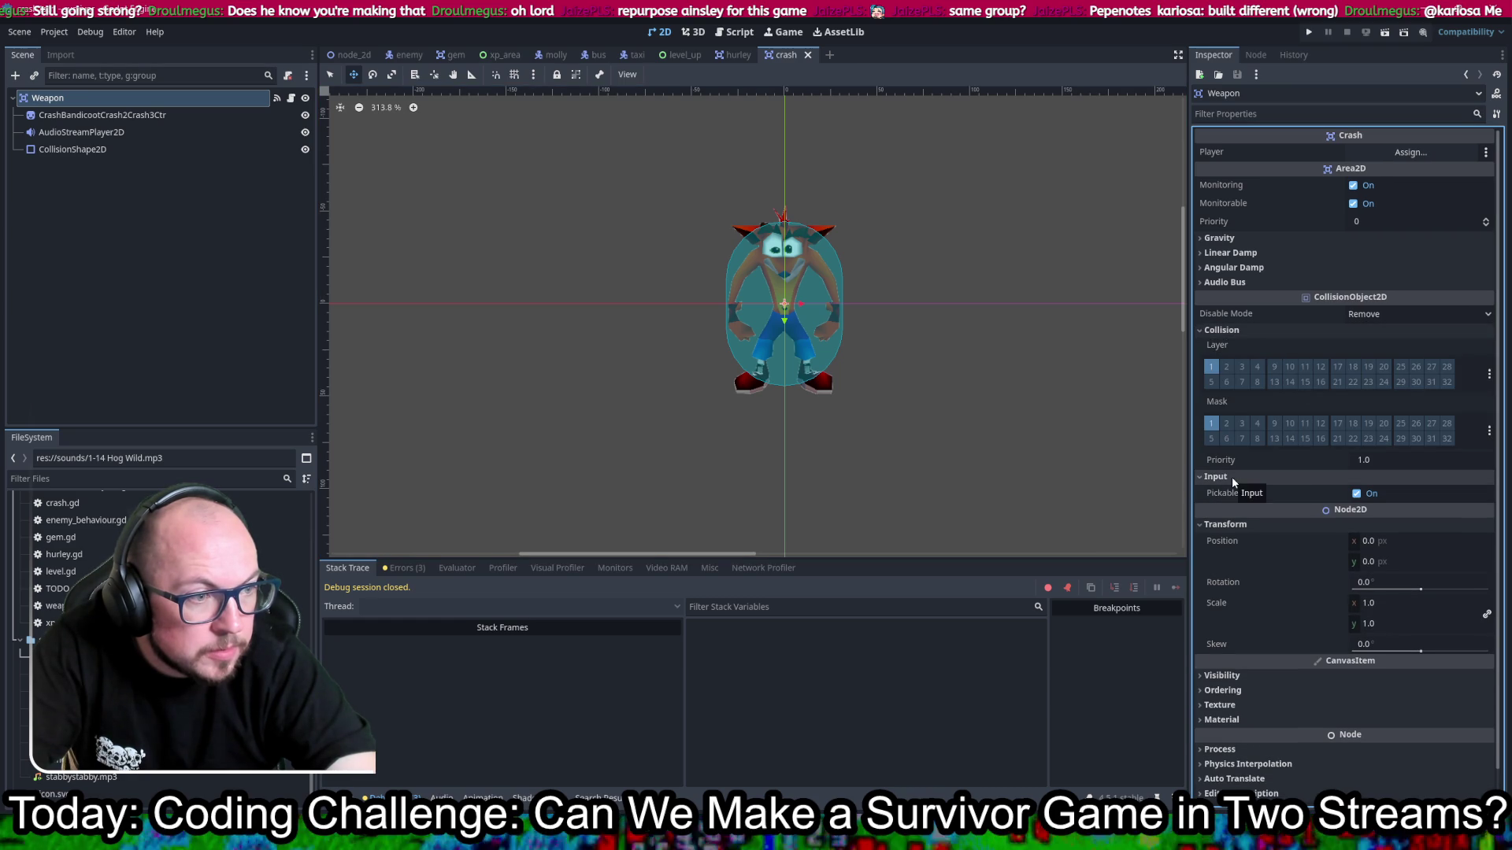
{"action": "mouse_move", "coordinate": [1226, 494]}
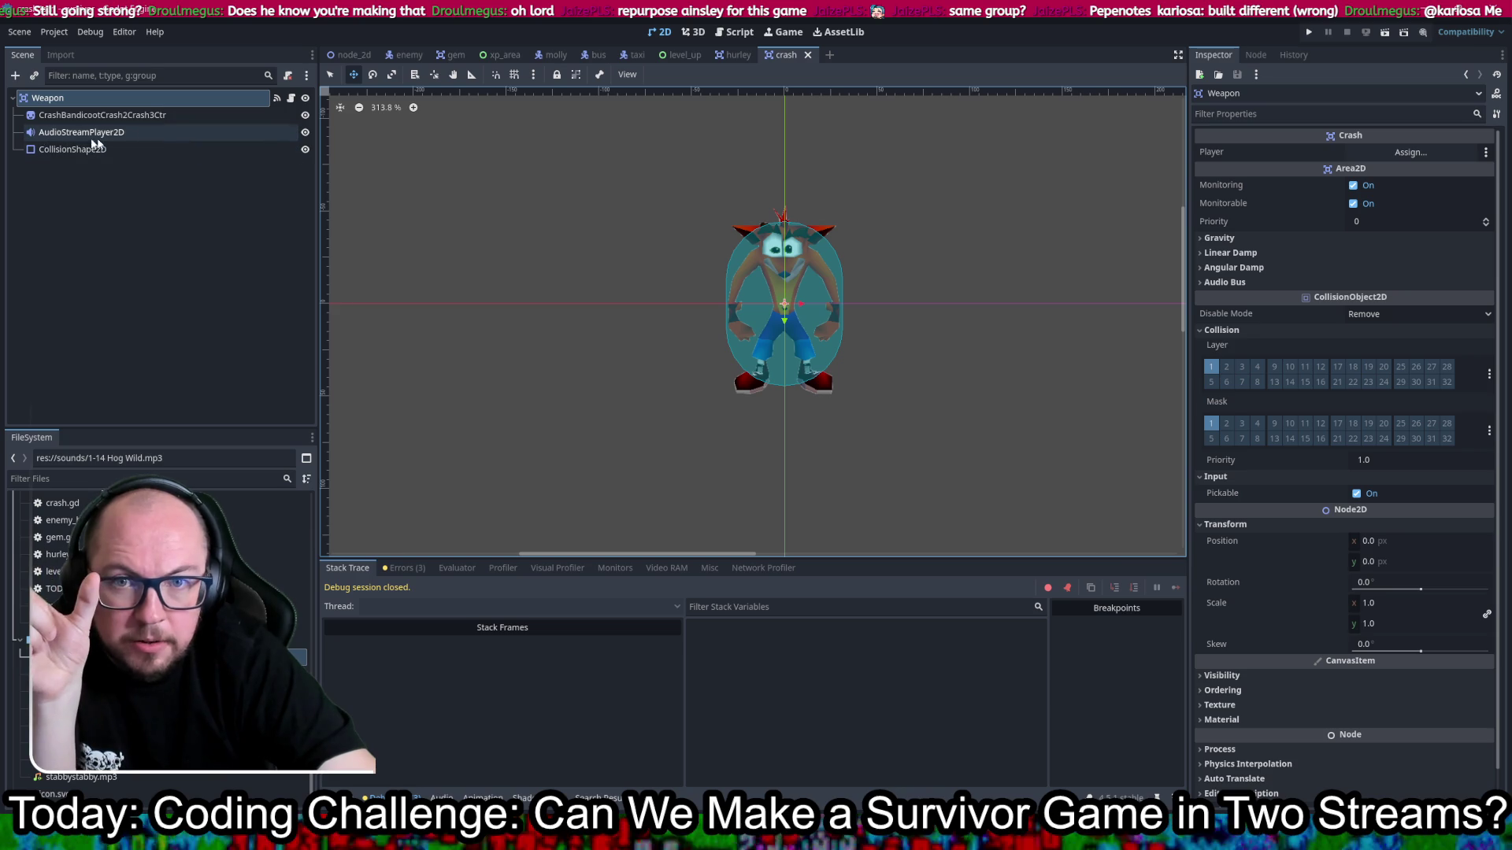
{"action": "left_click", "coordinate": [1277, 240]}
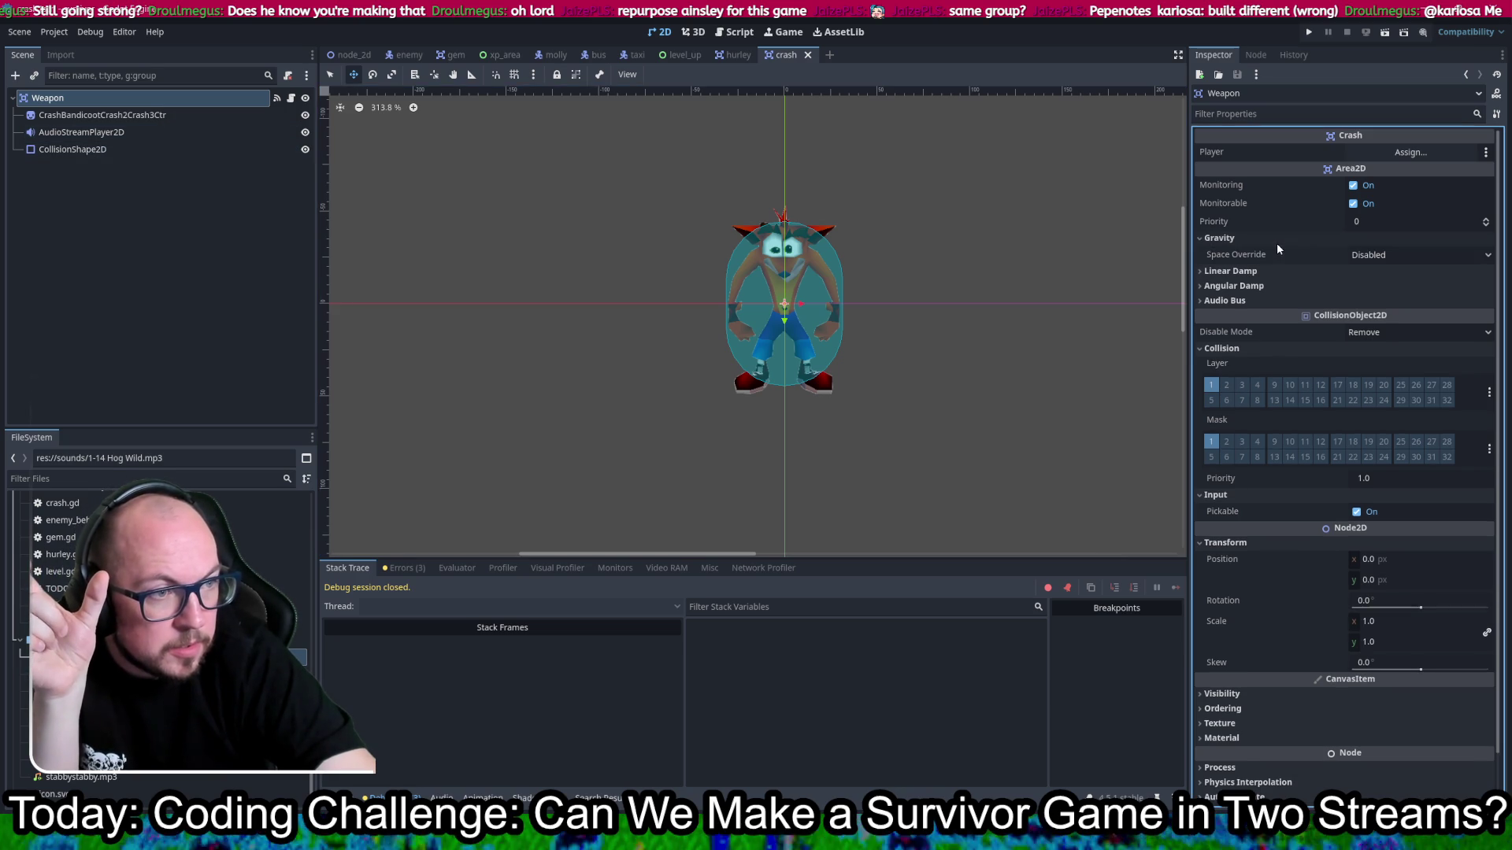
{"action": "left_click", "coordinate": [1228, 272]}
{"action": "left_click", "coordinate": [1226, 305]}
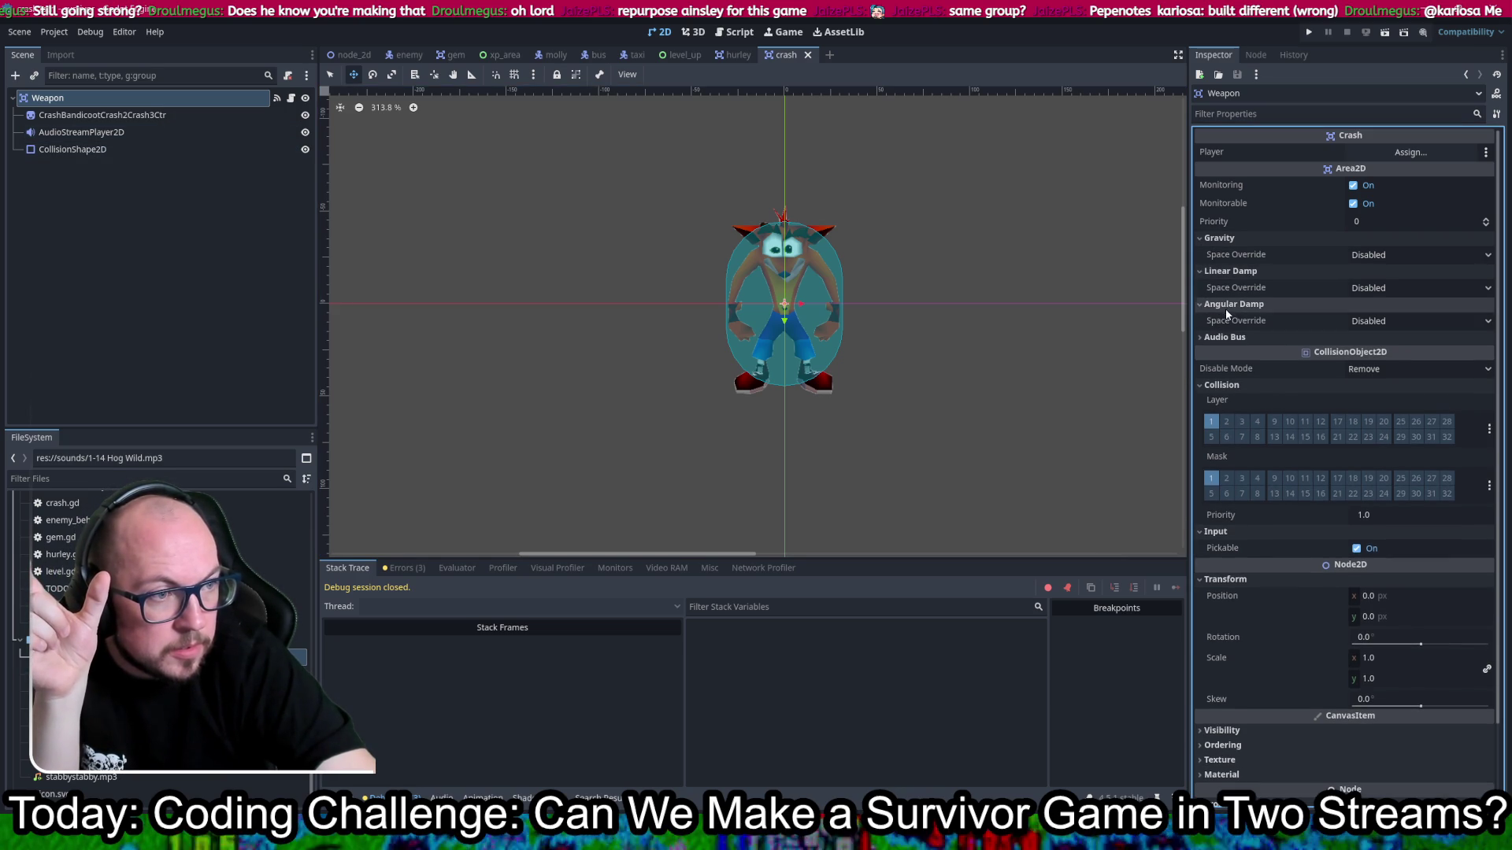
{"action": "left_click", "coordinate": [1231, 338]}
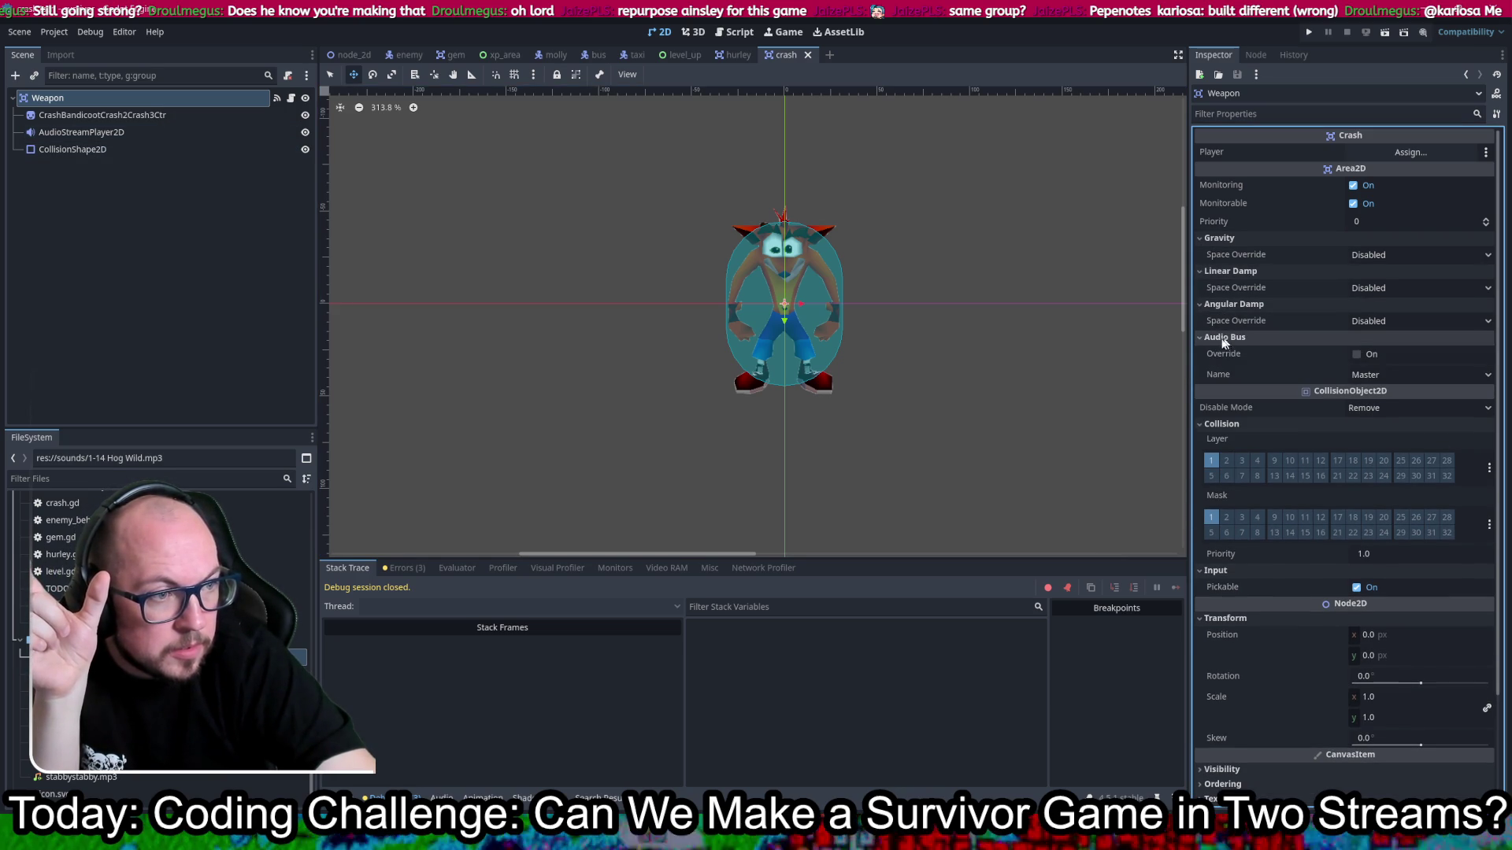
{"action": "left_click", "coordinate": [76, 150]}
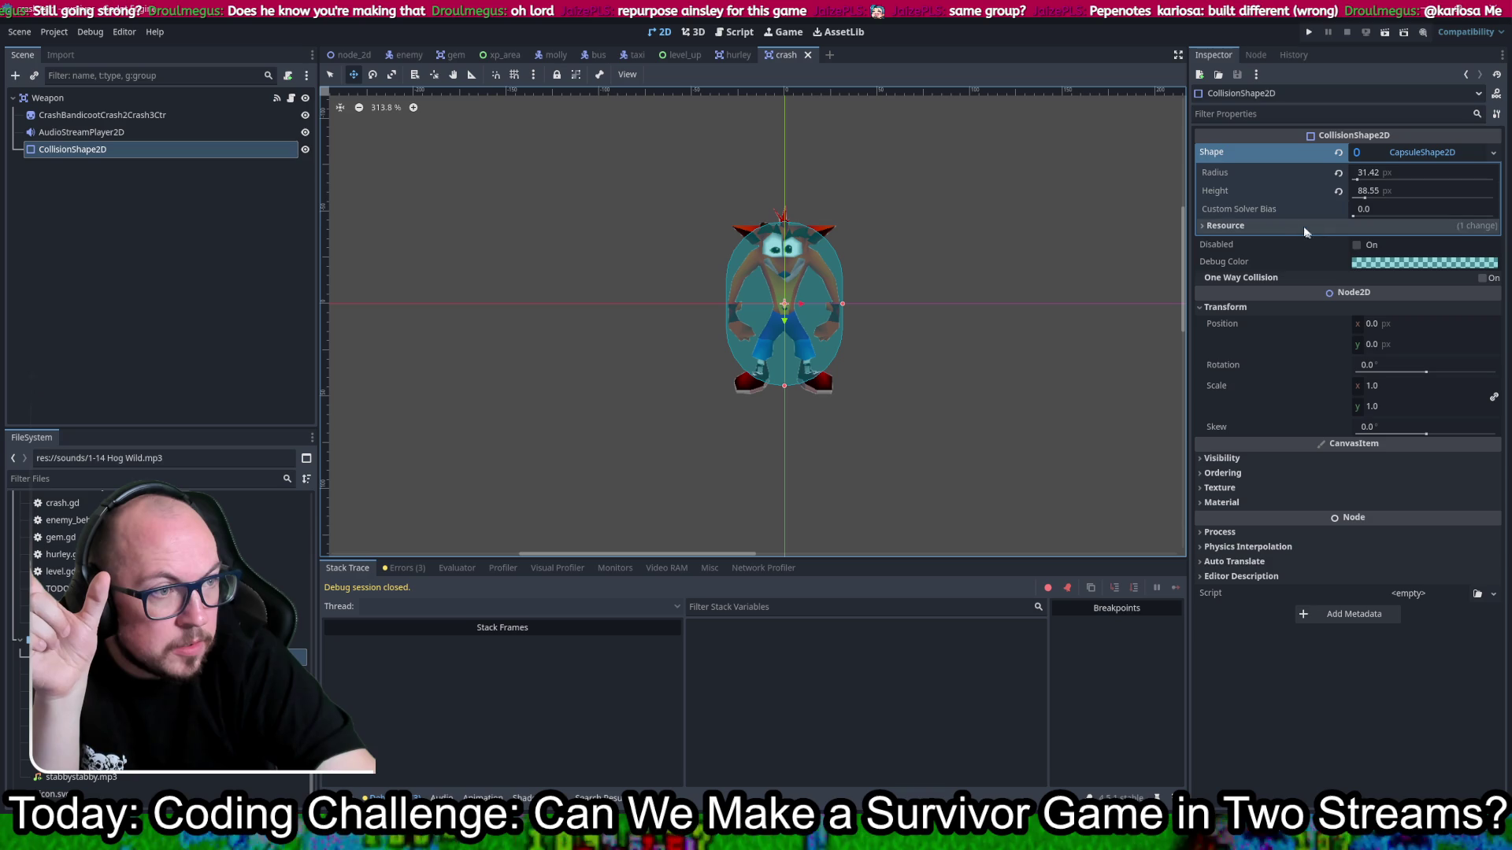
{"action": "left_click", "coordinate": [1257, 226]}
{"action": "left_click", "coordinate": [1255, 225]}
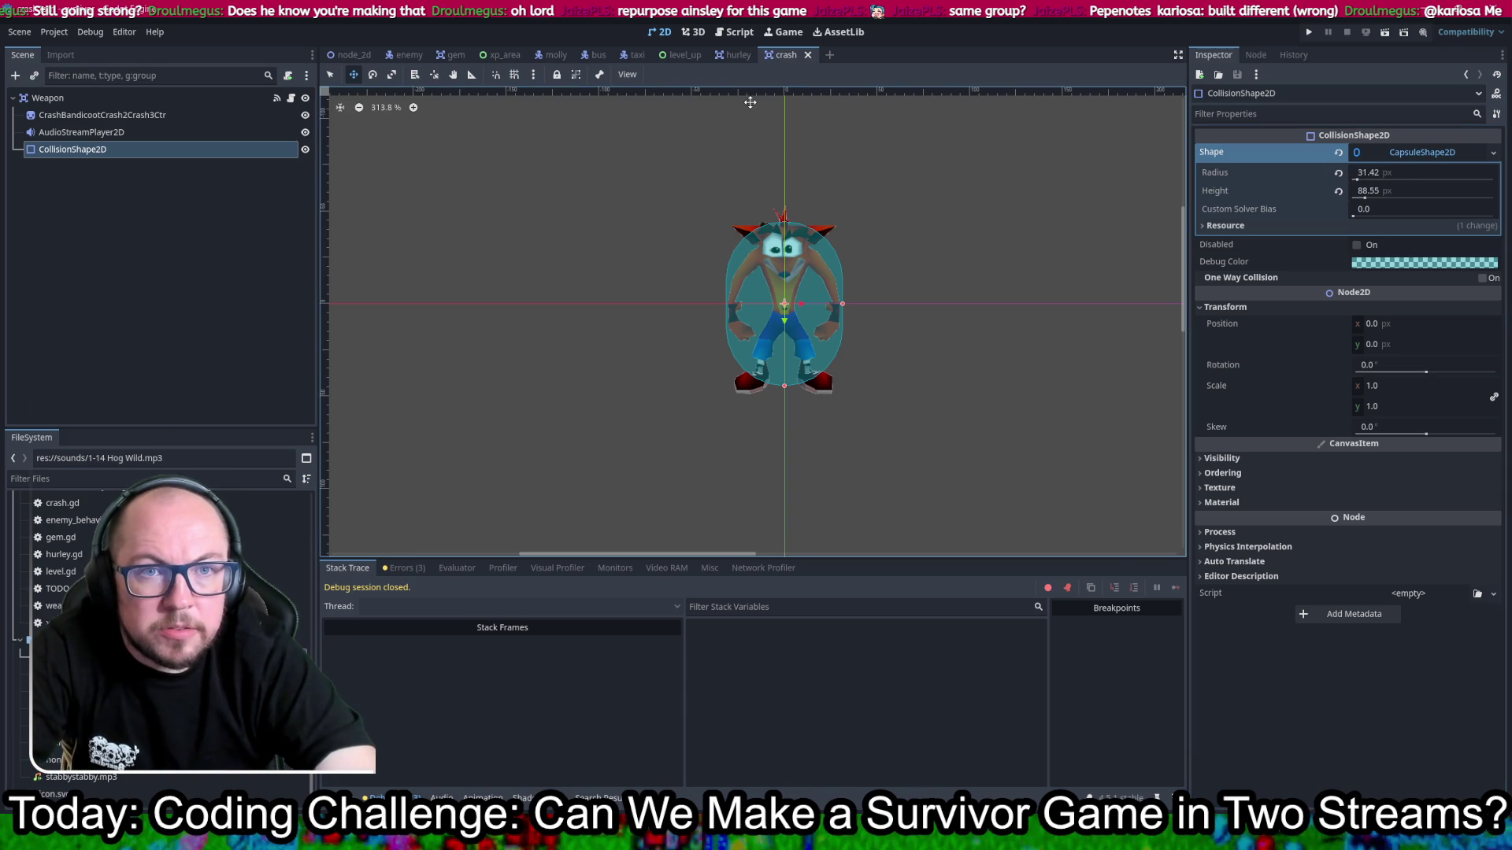
{"action": "left_click", "coordinate": [349, 54]}
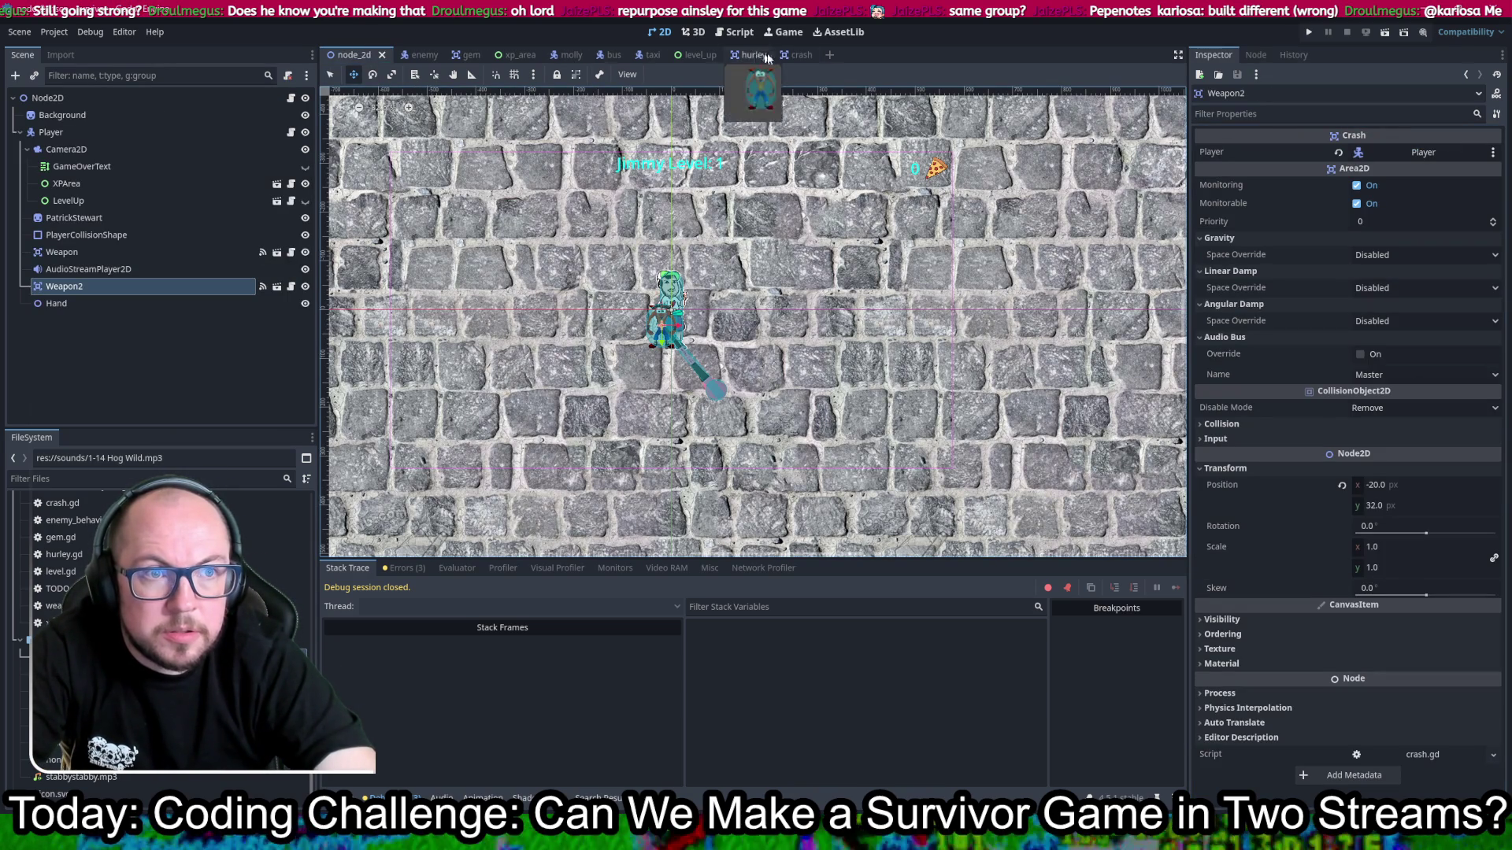
Step: Compare the Hurley's rectangle WeaponCollisionShape and circular CollisionShape2D, then return to the crash scene
{"action": "left_click", "coordinate": [795, 54]}
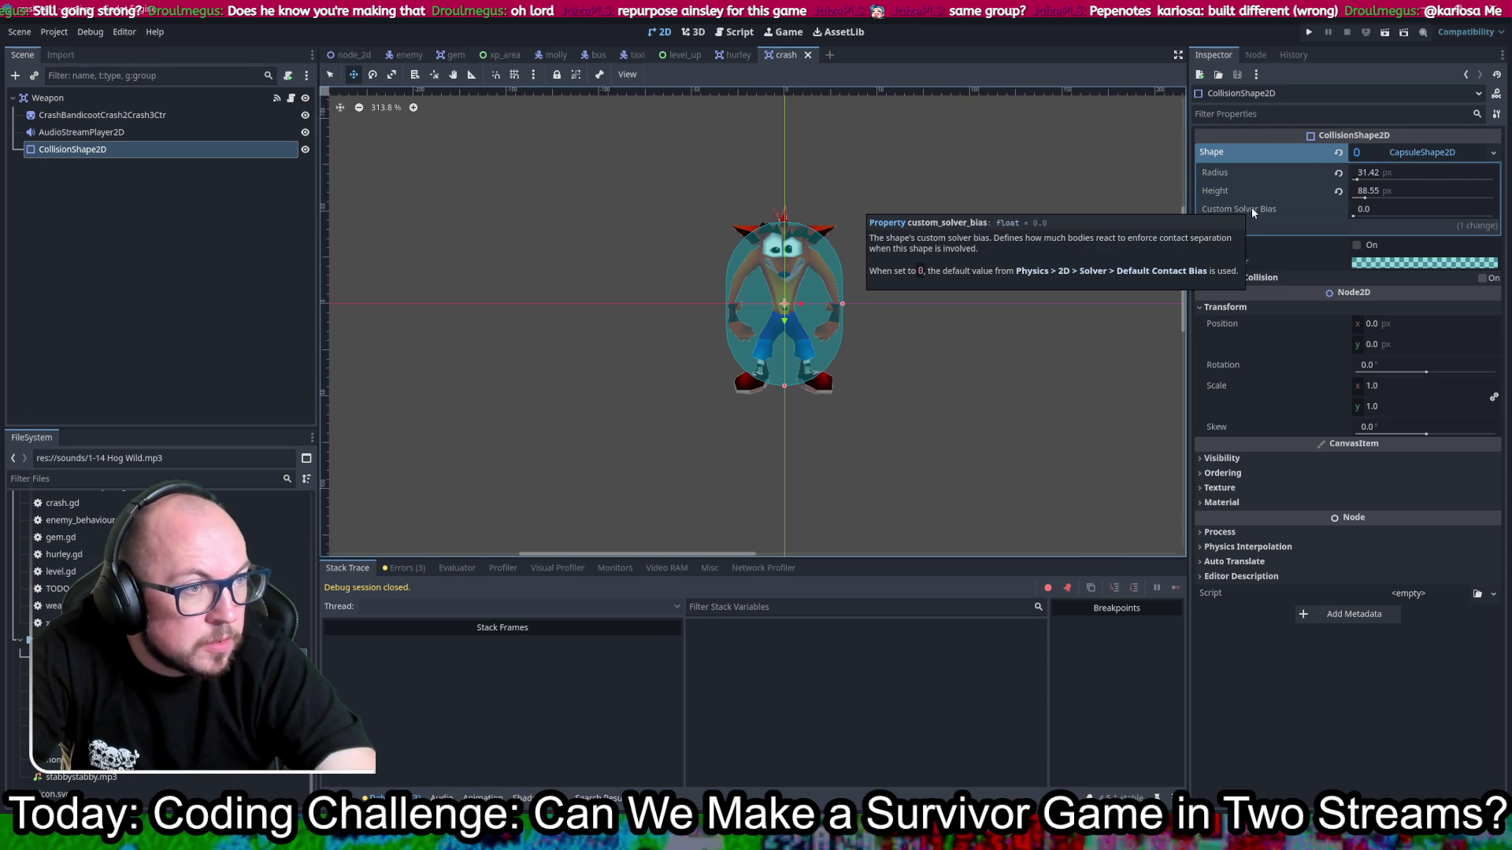
{"action": "left_click", "coordinate": [729, 56]}
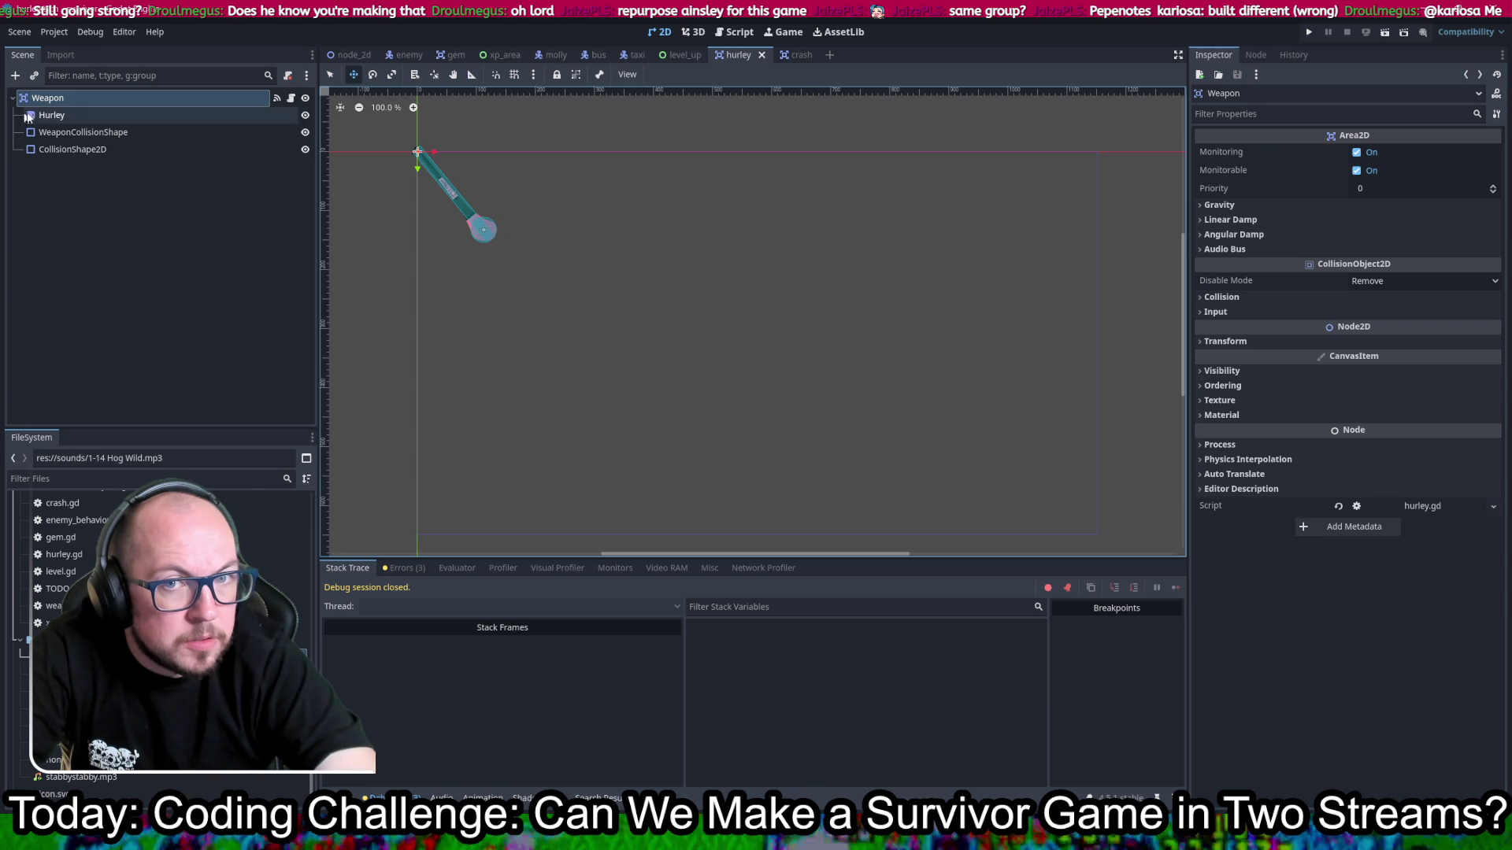
{"action": "left_click", "coordinate": [77, 134]}
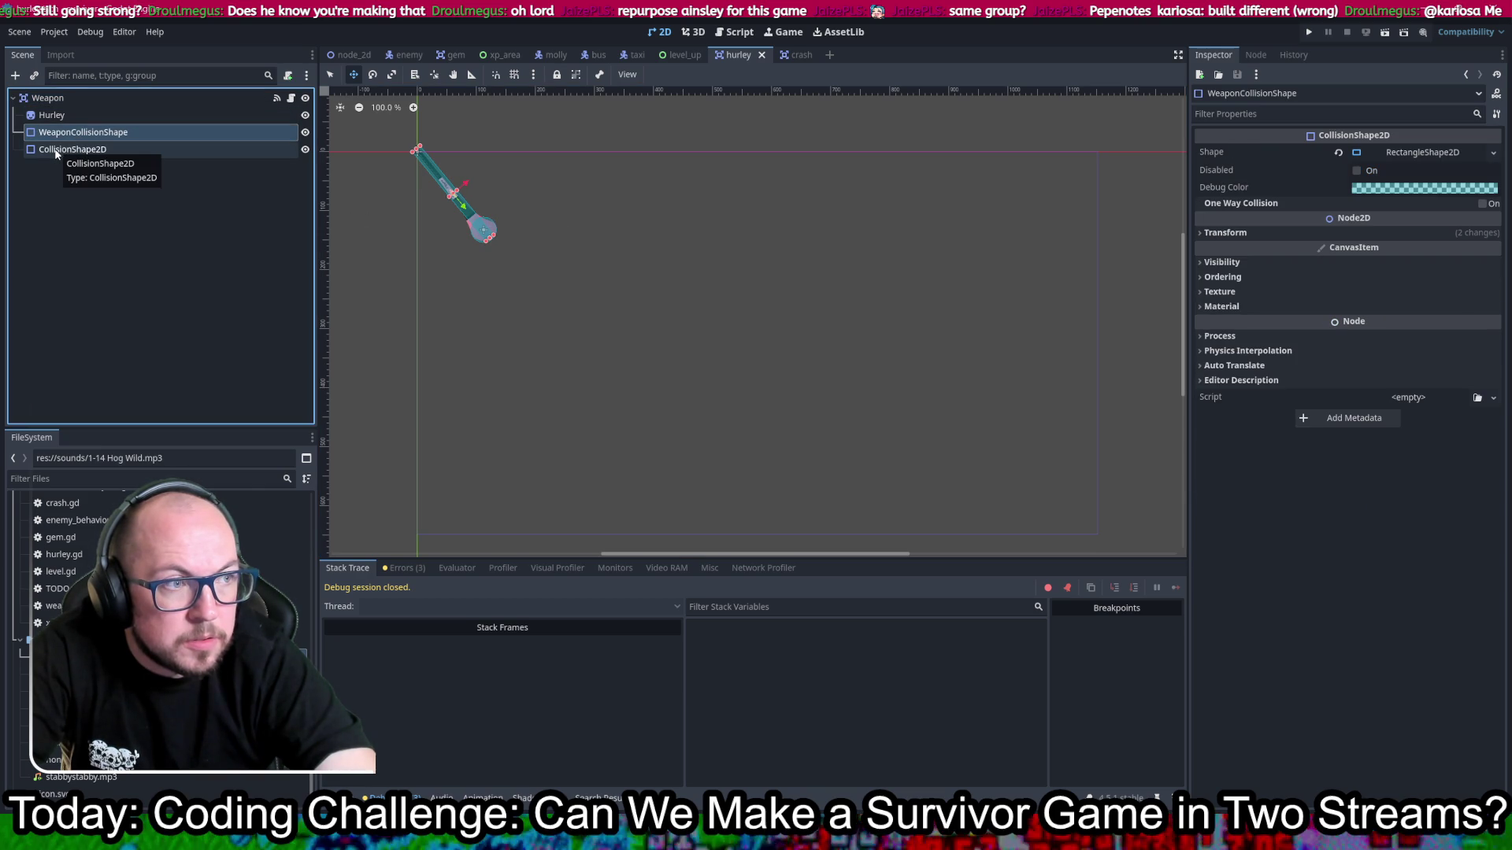
{"action": "left_click", "coordinate": [1401, 156]}
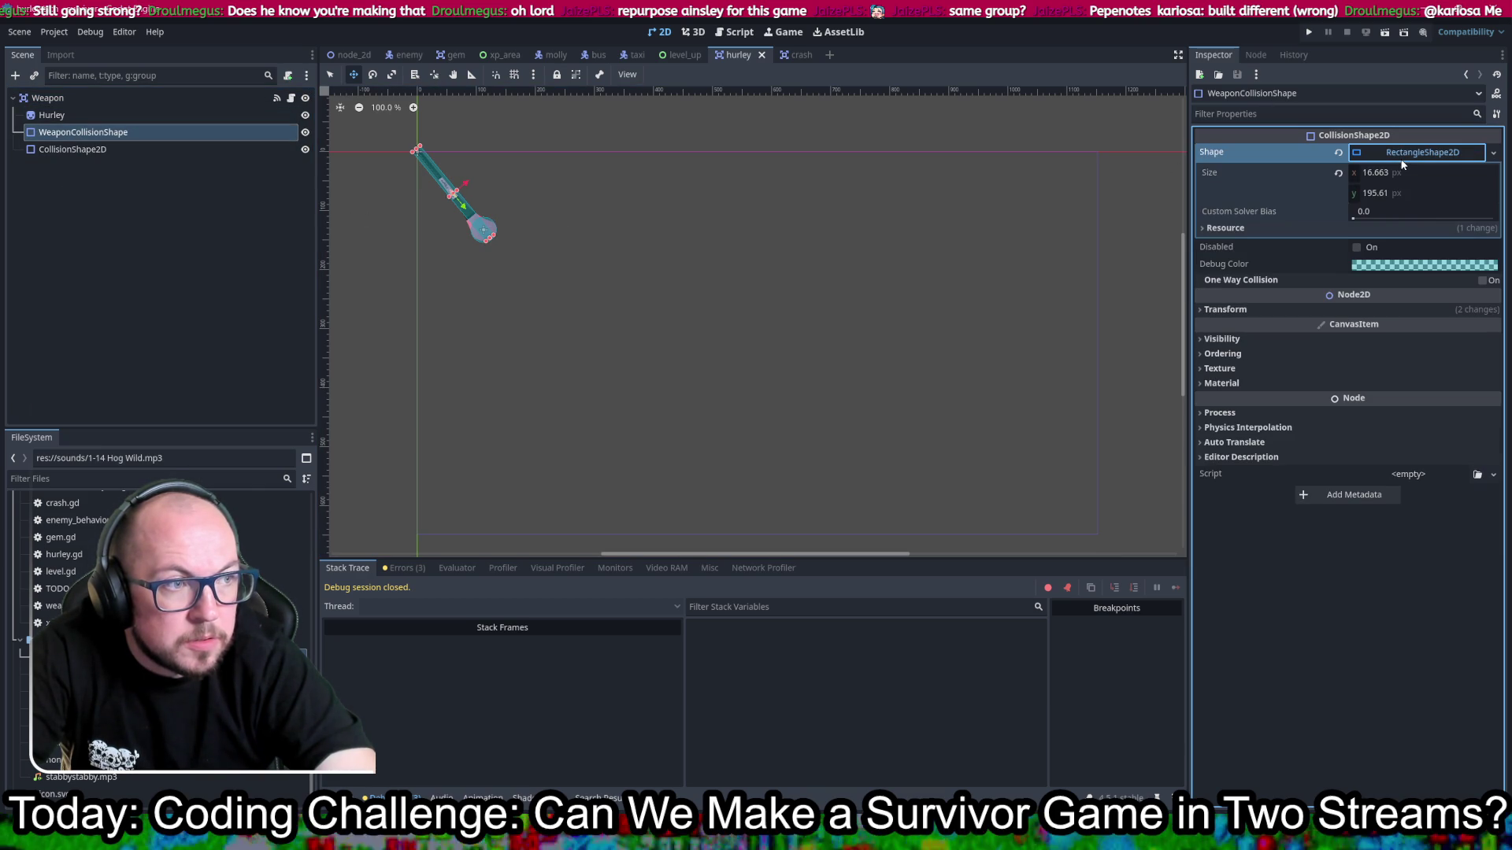
{"action": "left_click", "coordinate": [78, 149]}
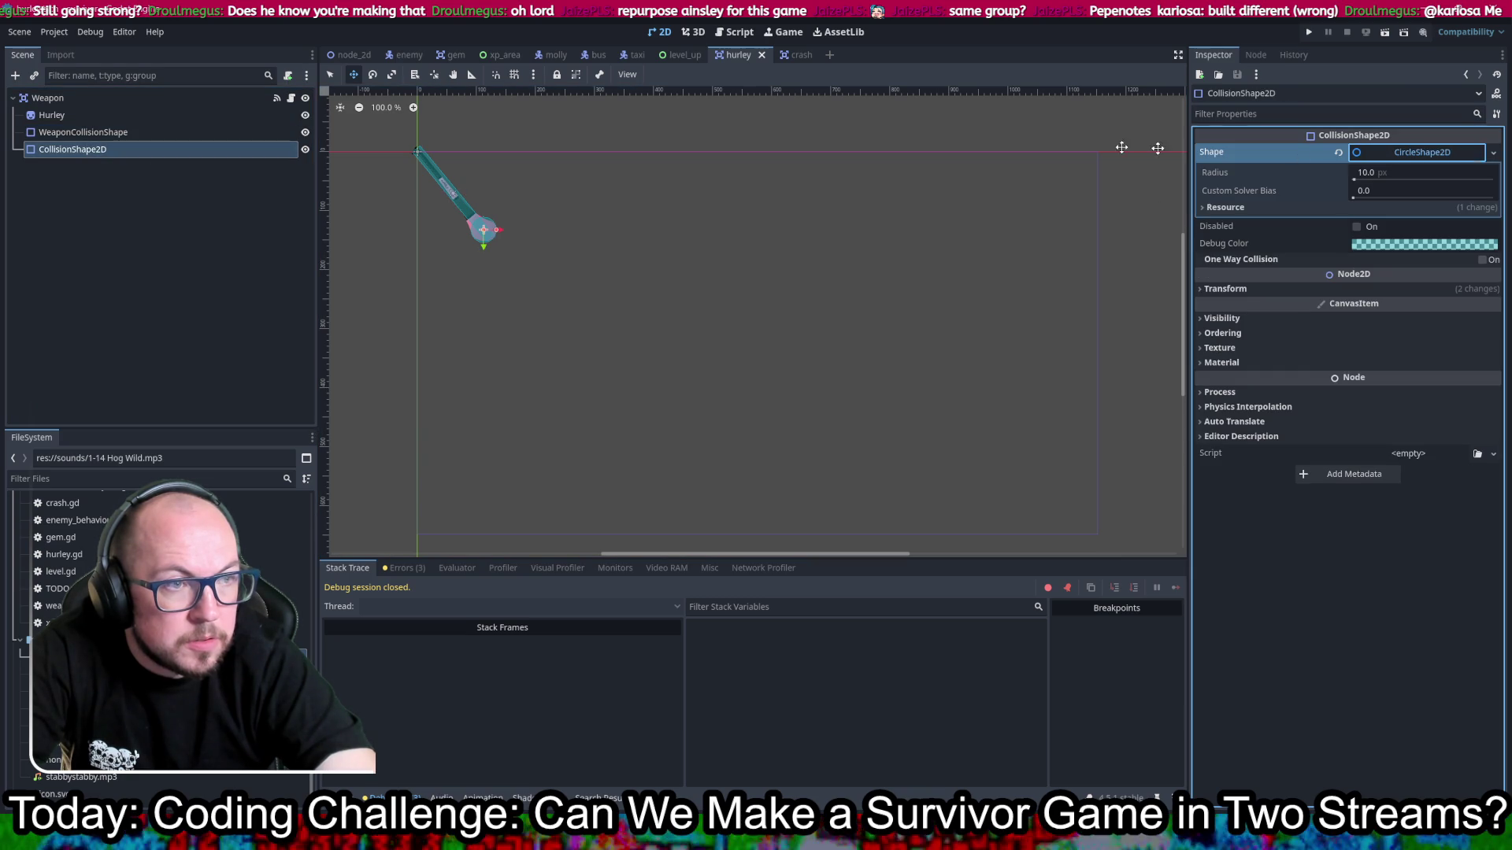
{"action": "left_click", "coordinate": [94, 134]}
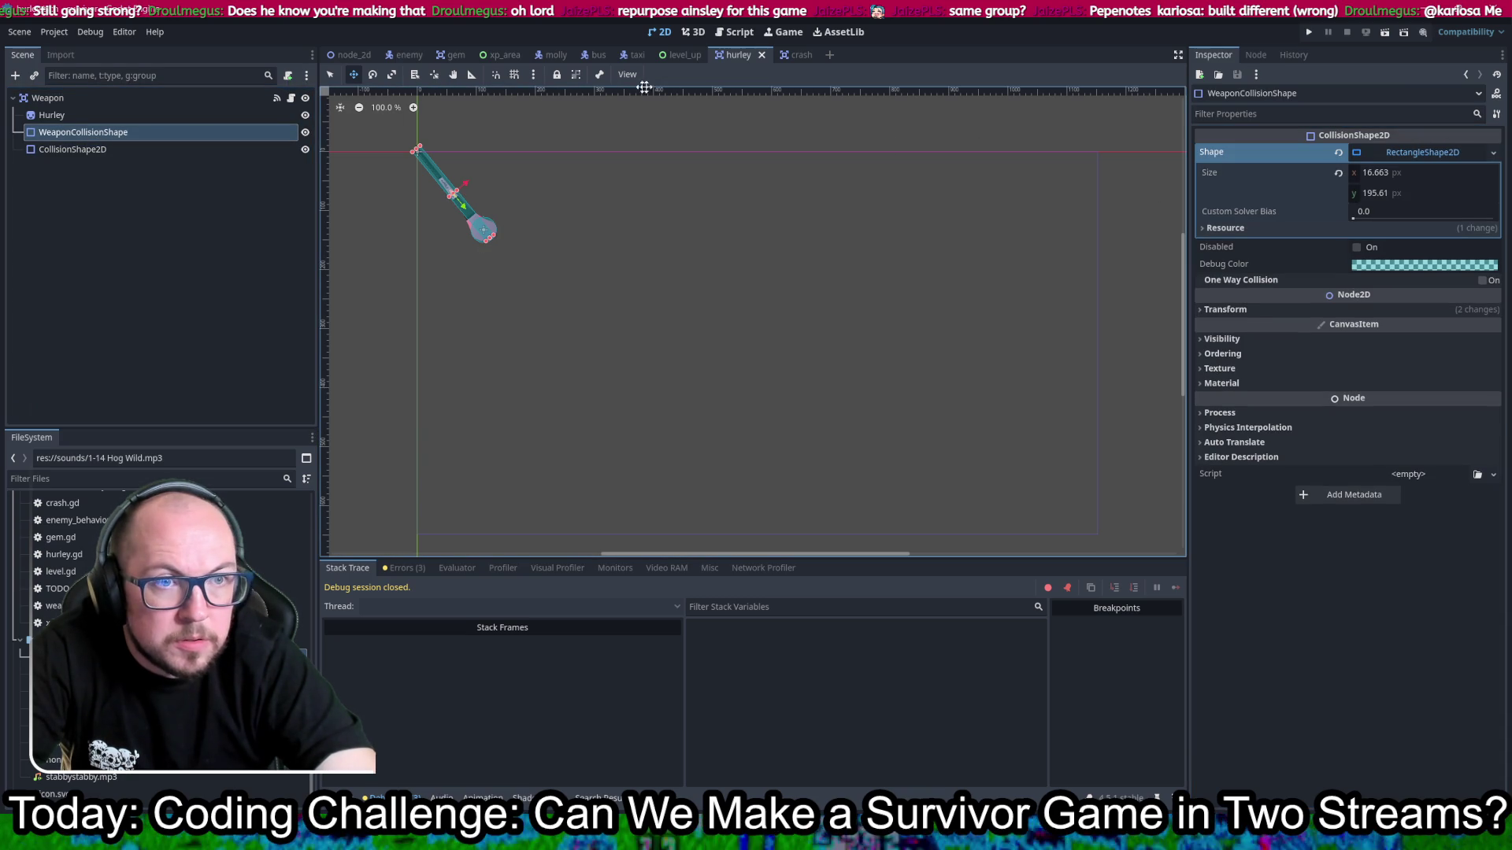
{"action": "left_click", "coordinate": [796, 56]}
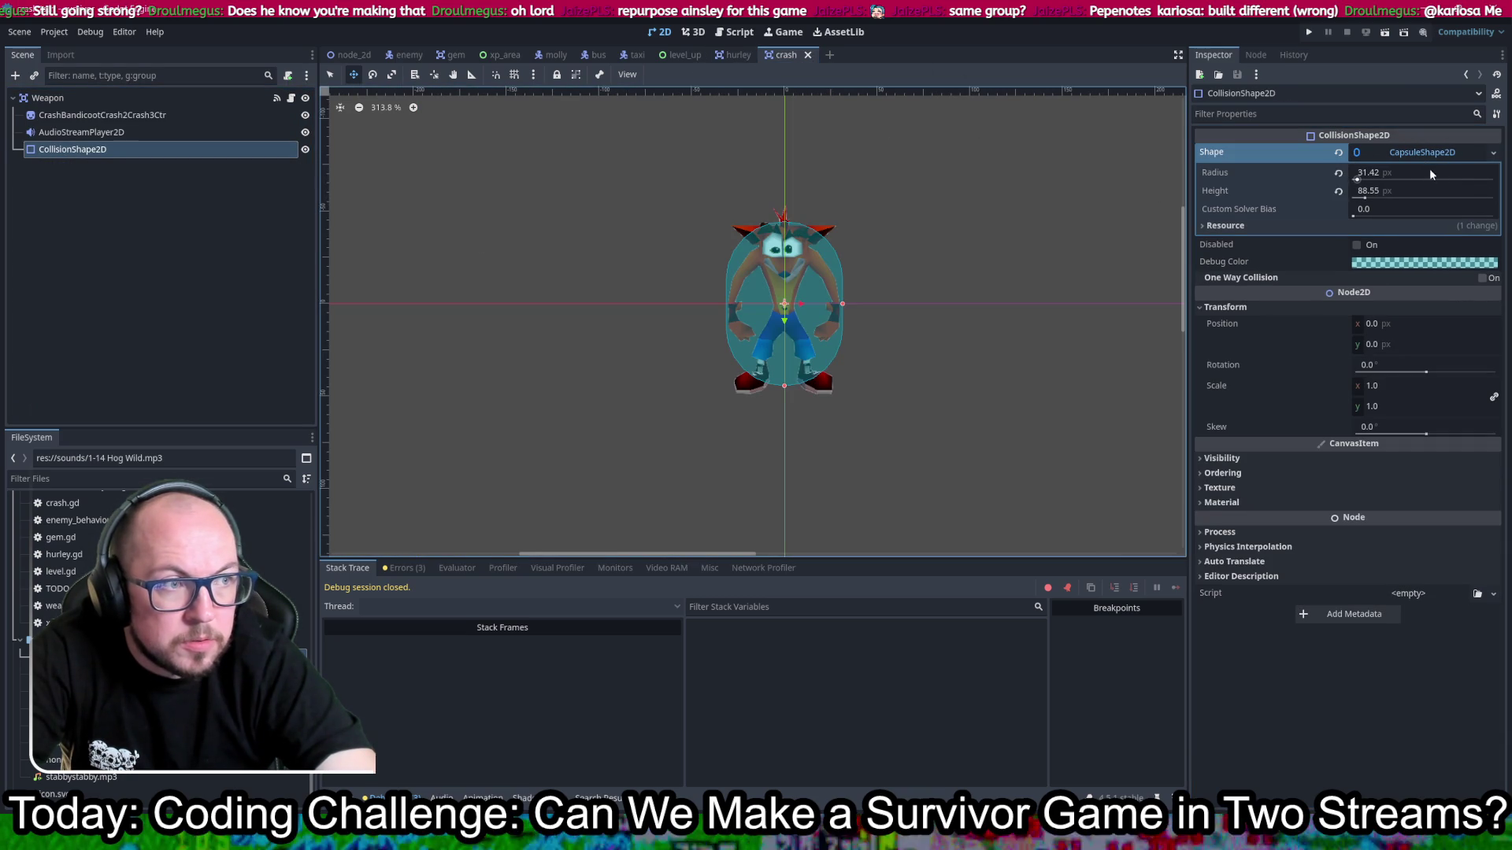
Step: Replace Crash's capsule collision shape with a new CircleShape2D
{"action": "scroll", "coordinate": [1046, 257], "scroll_direction": "down", "scroll_amount": 8}
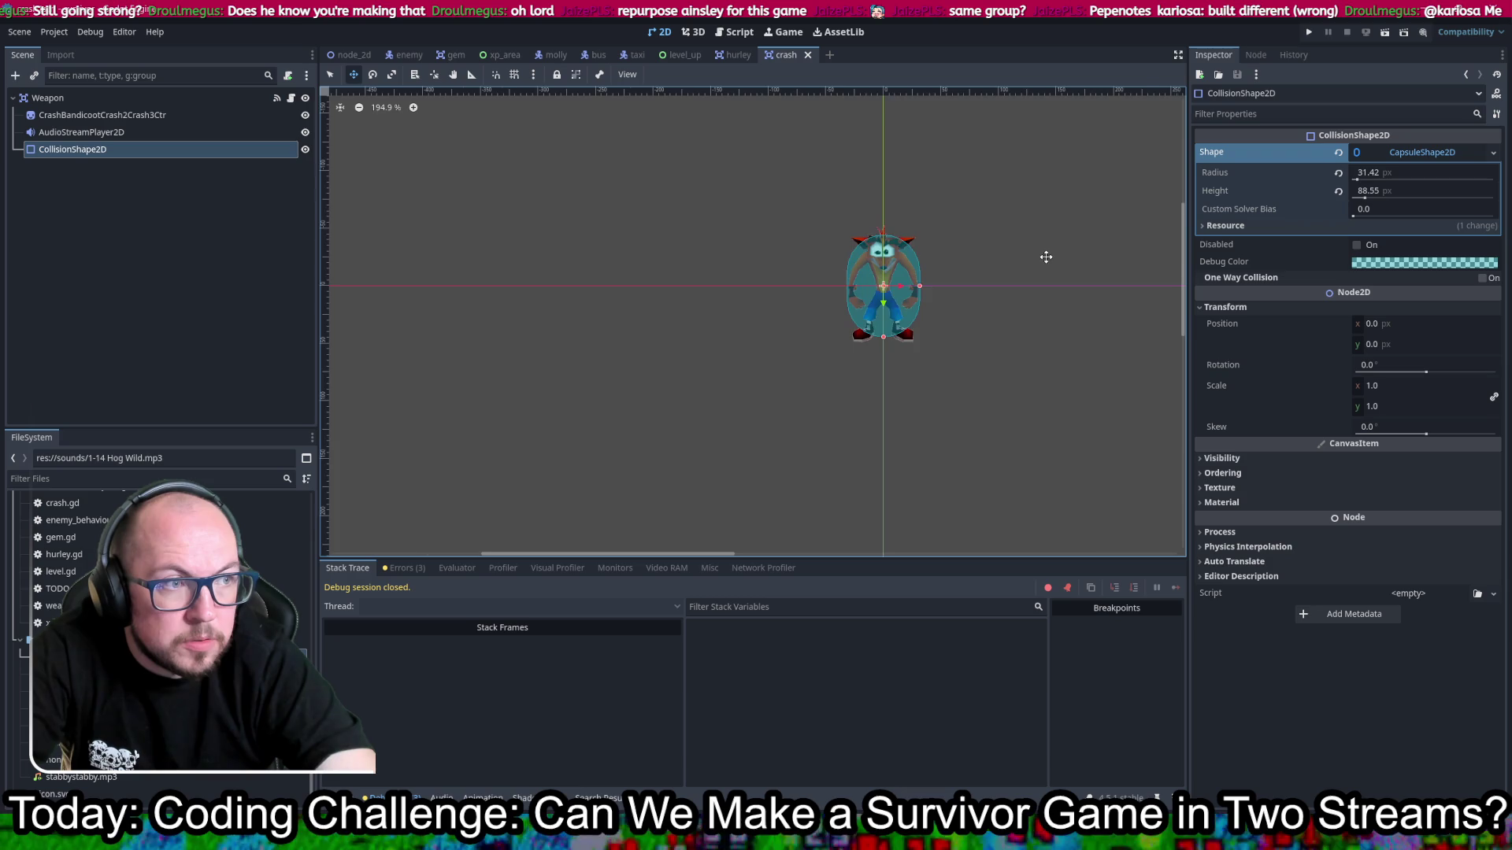
{"action": "scroll", "coordinate": [992, 254], "scroll_direction": "up", "scroll_amount": 9}
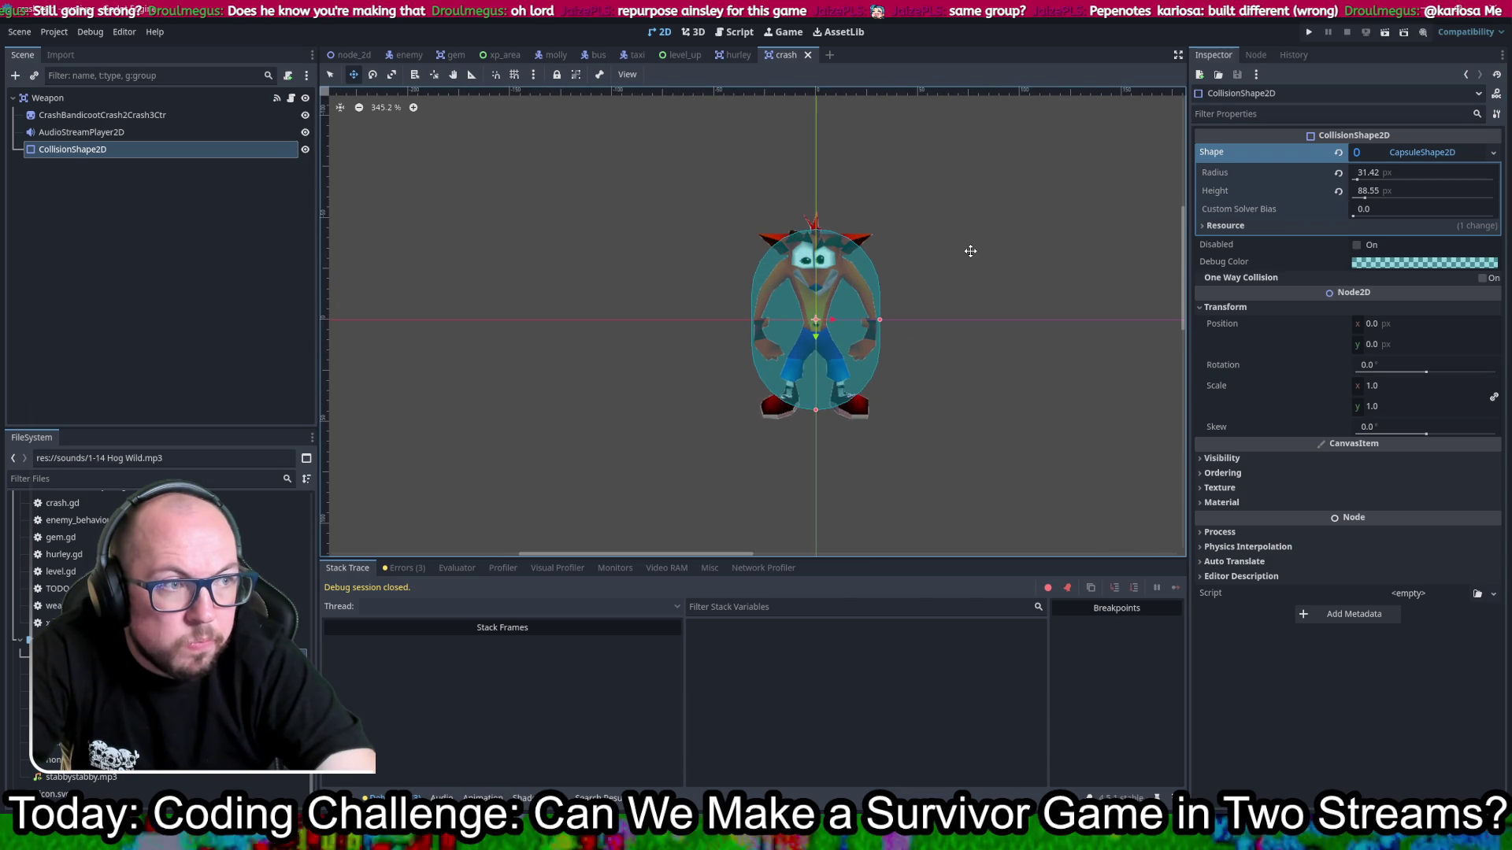
{"action": "left_click", "coordinate": [1396, 156]}
{"action": "left_click", "coordinate": [1408, 160]}
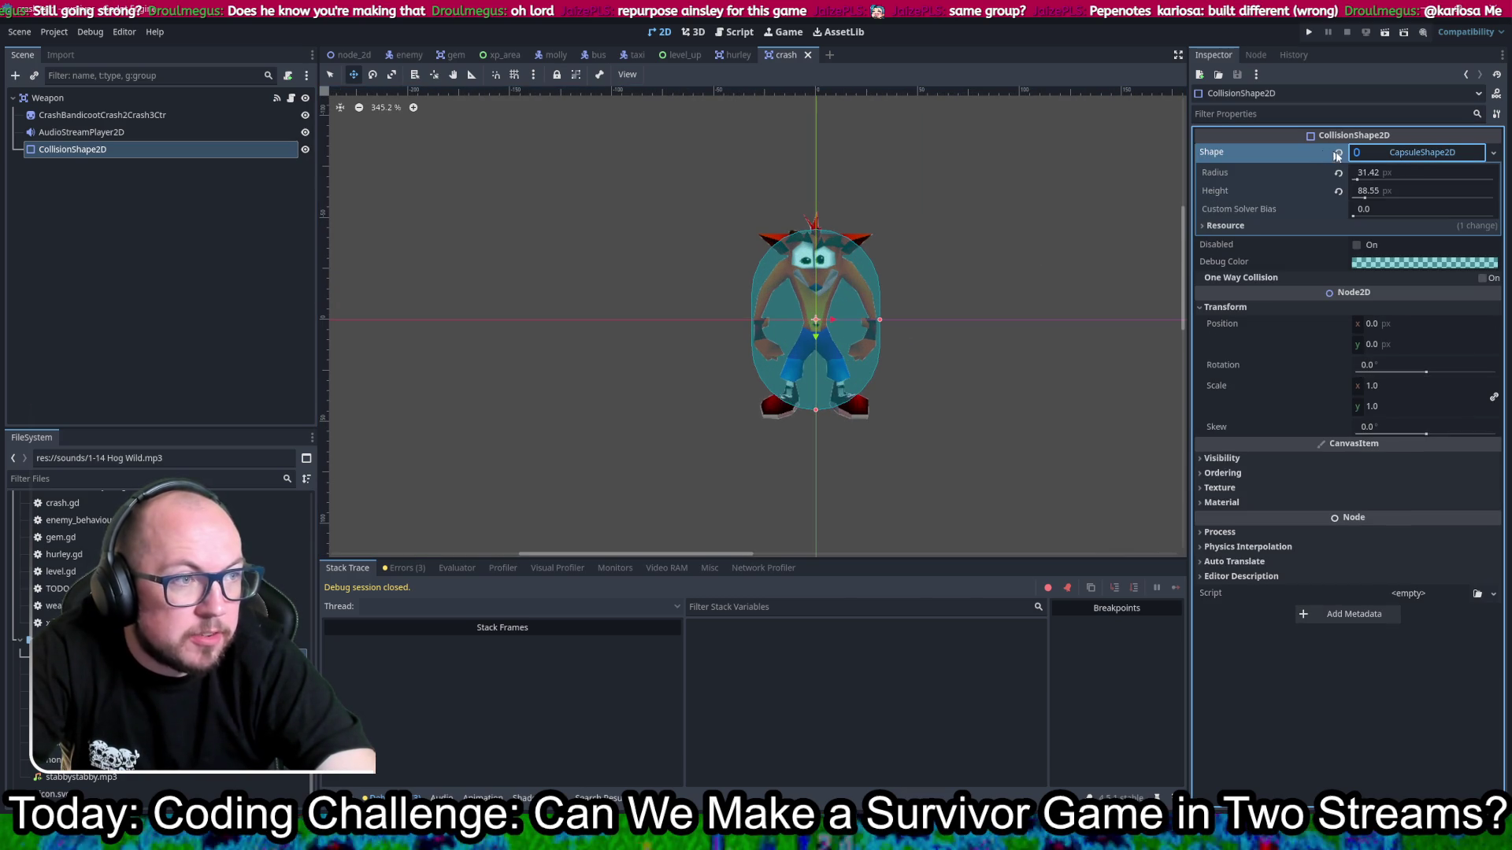
{"action": "left_click", "coordinate": [1337, 153]}
{"action": "left_click", "coordinate": [1380, 152]}
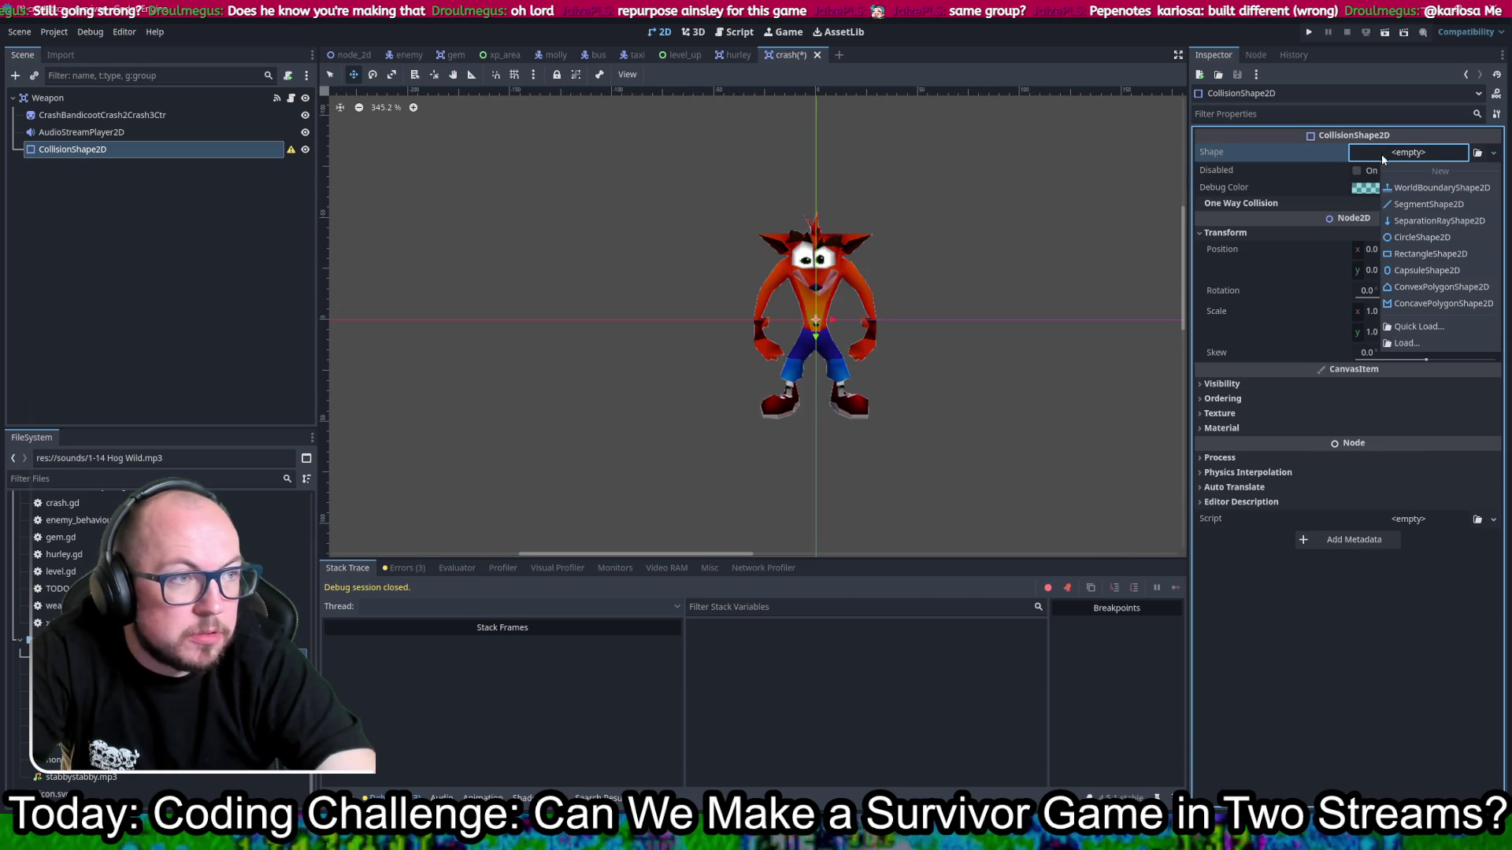
{"action": "left_click", "coordinate": [1422, 236]}
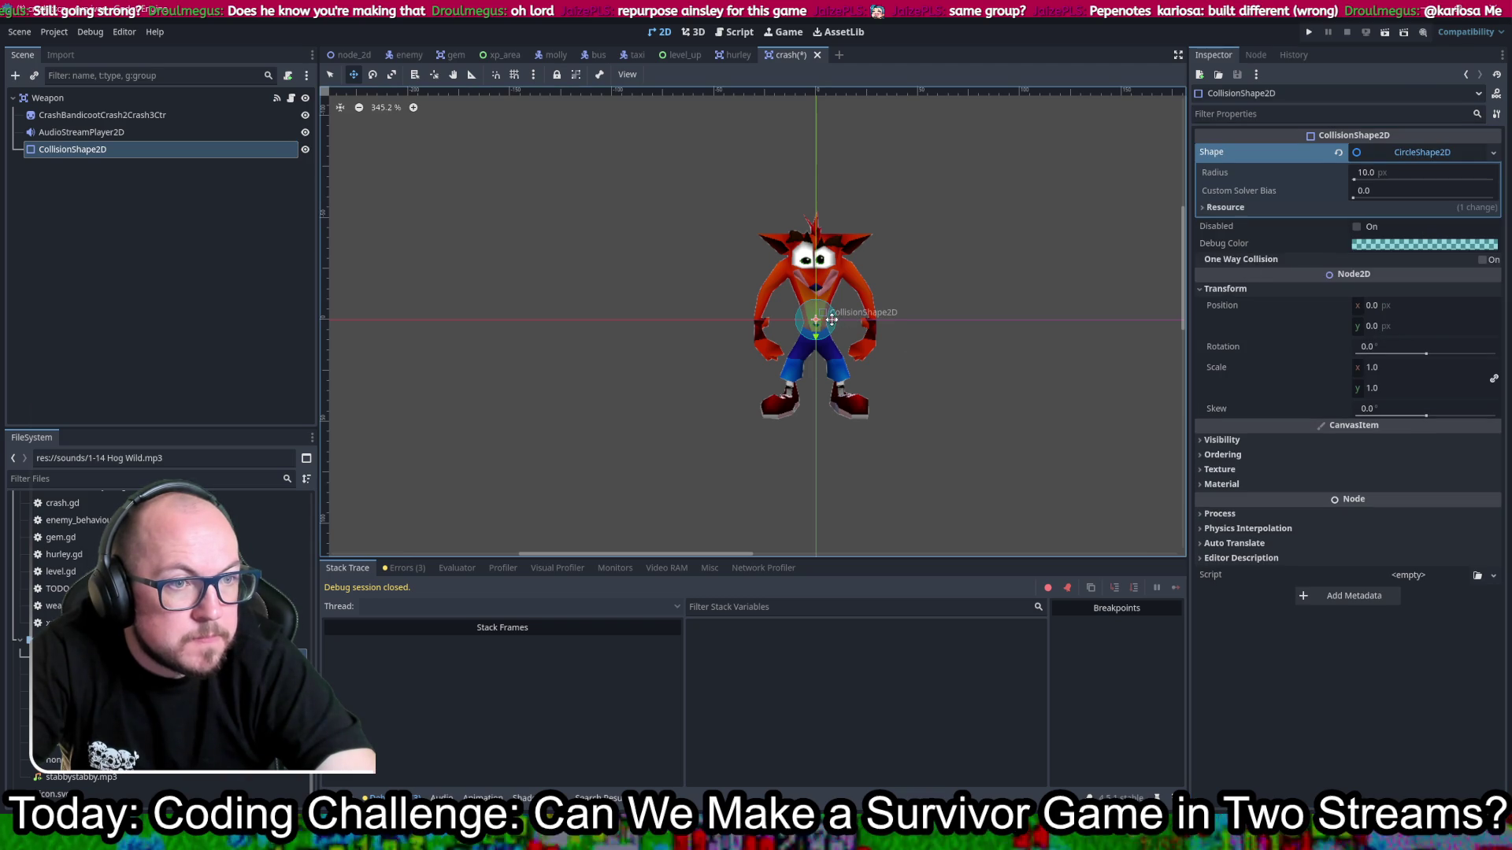
Step: Save the crash scene, playtest the game, then stop it with F8
{"action": "key", "text": "ctrl+s"}
{"action": "left_click", "coordinate": [1309, 32]}
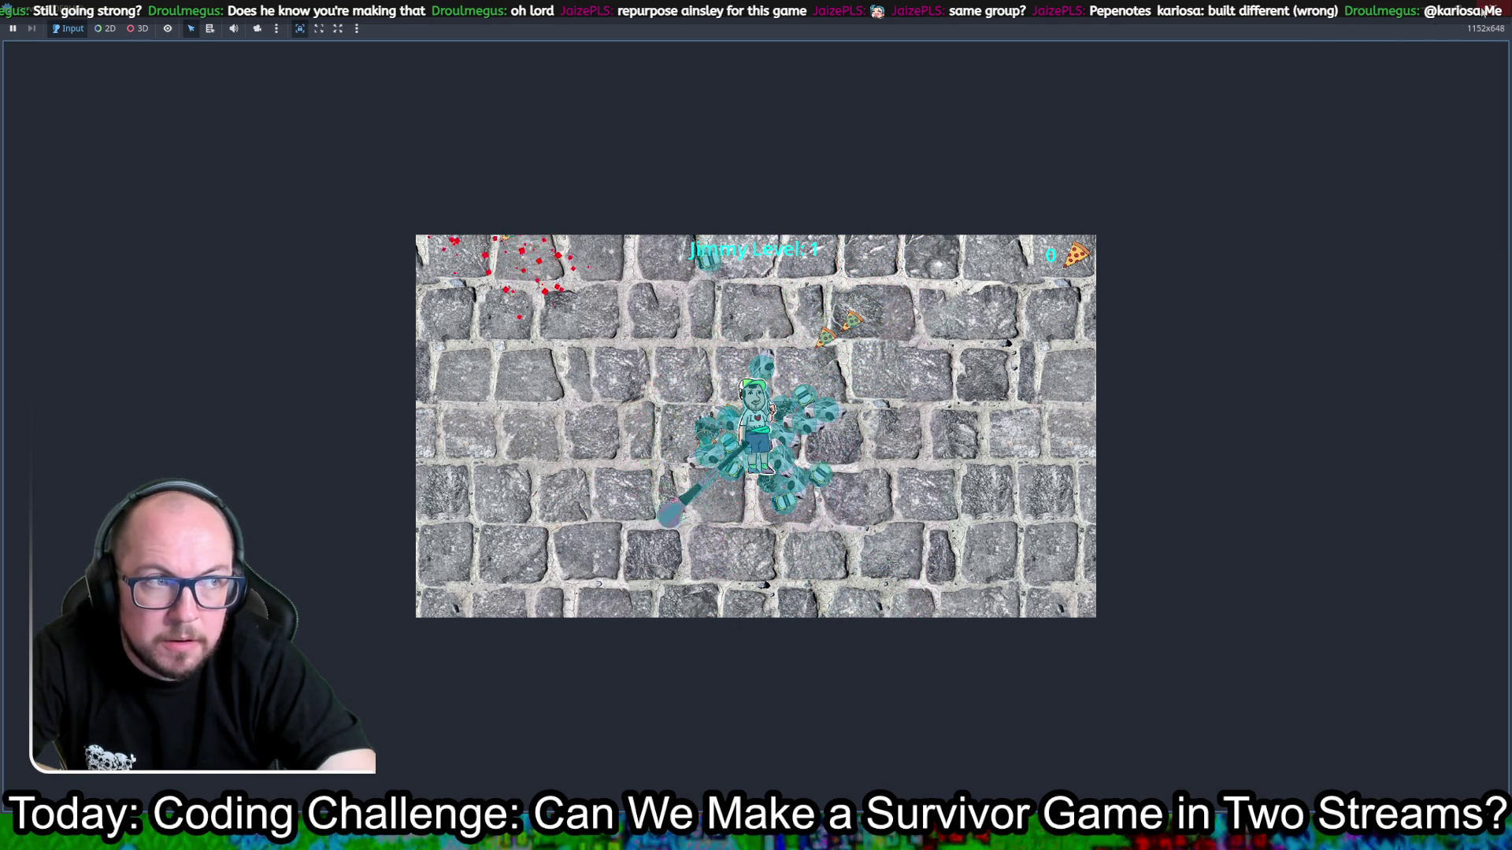
{"action": "key", "text": "F8"}
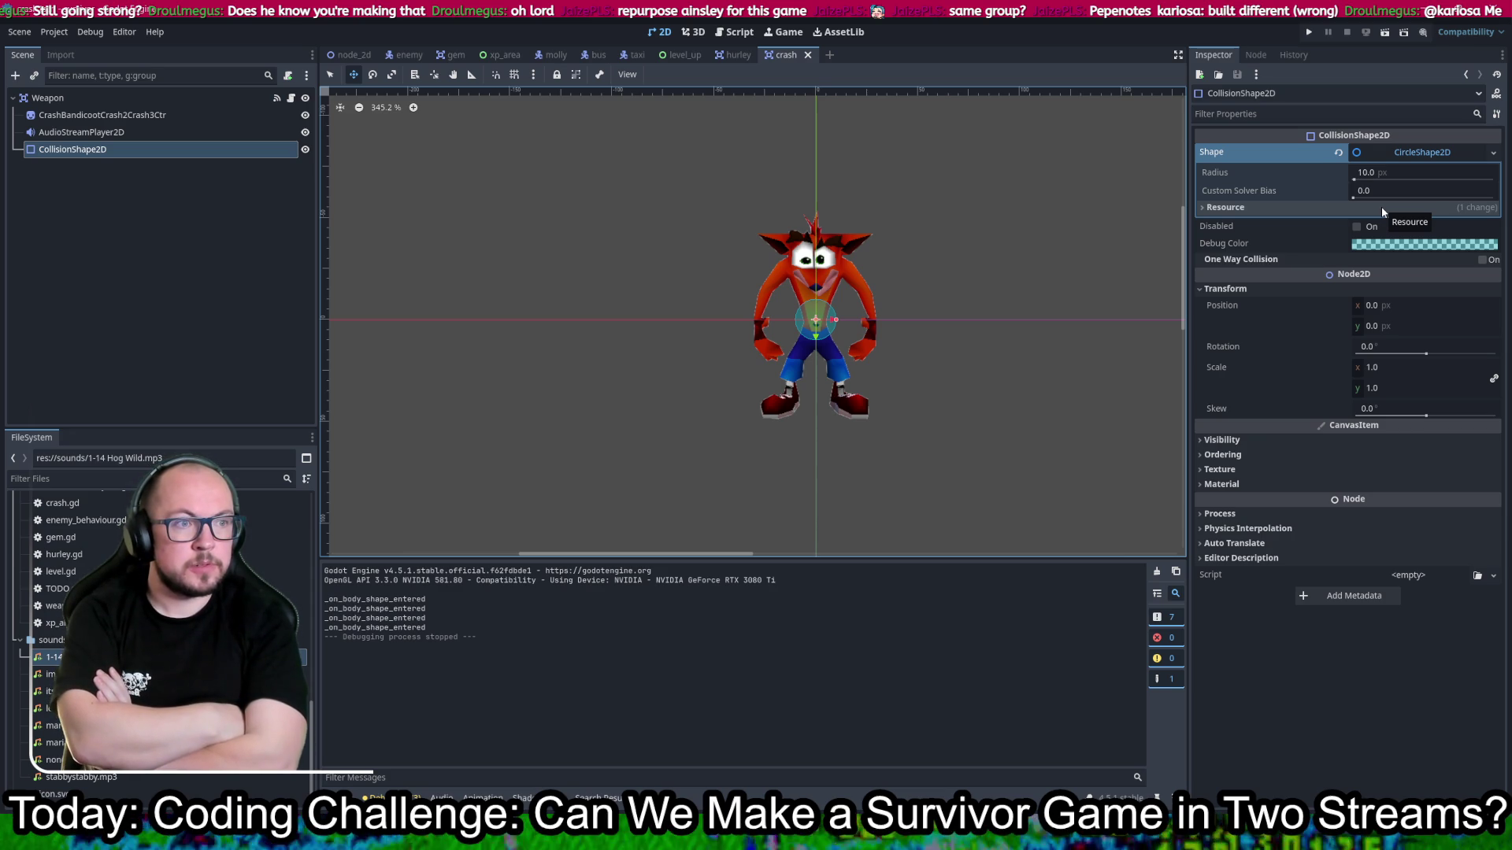
{"action": "key", "text": "ctrl+z"}
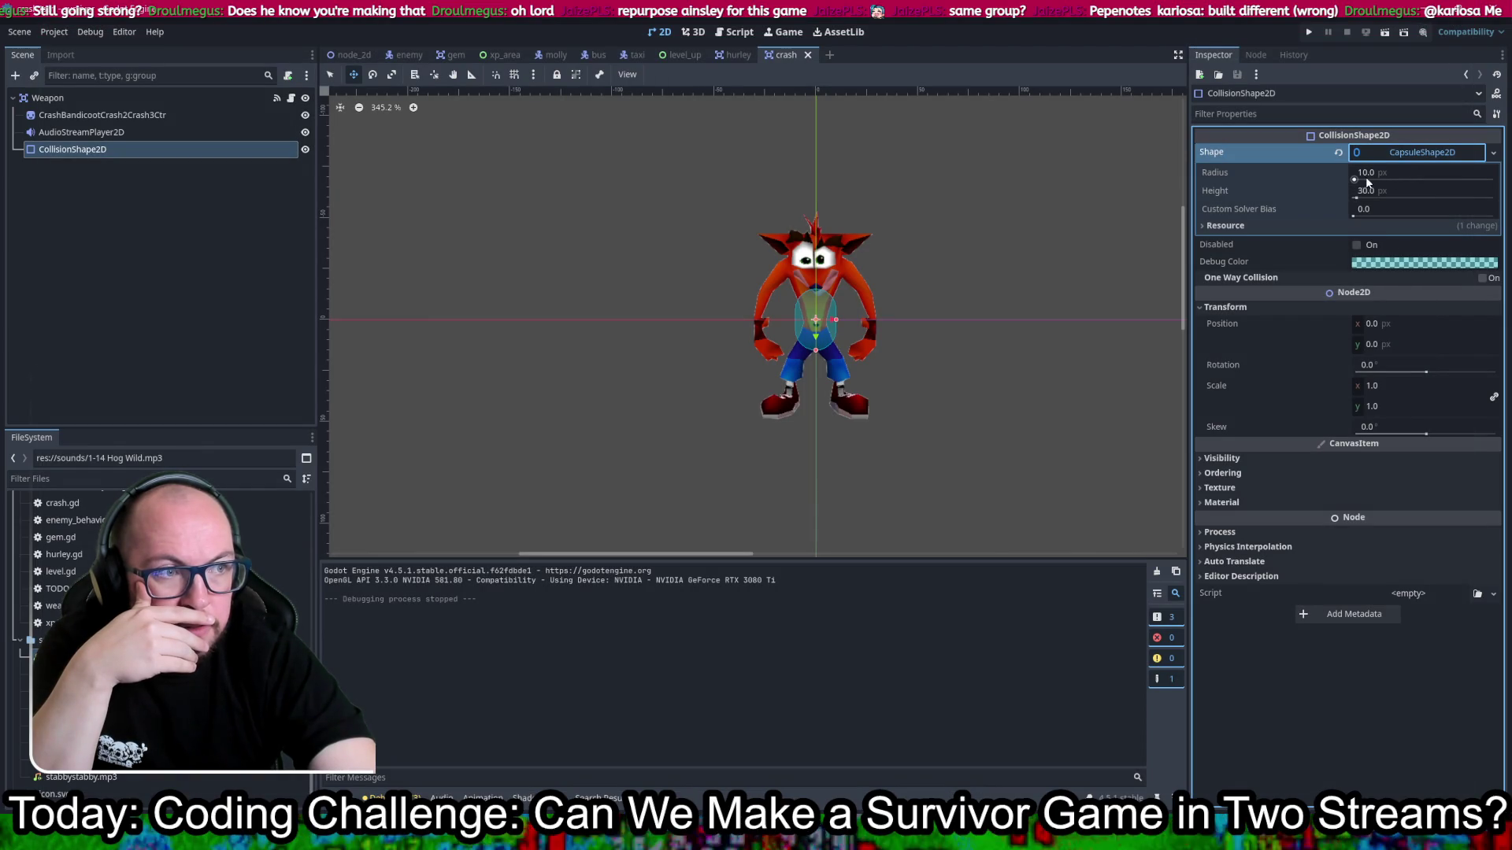
{"action": "left_click_drag", "start_coordinate": [1355, 180], "coordinate": [1367, 198]}
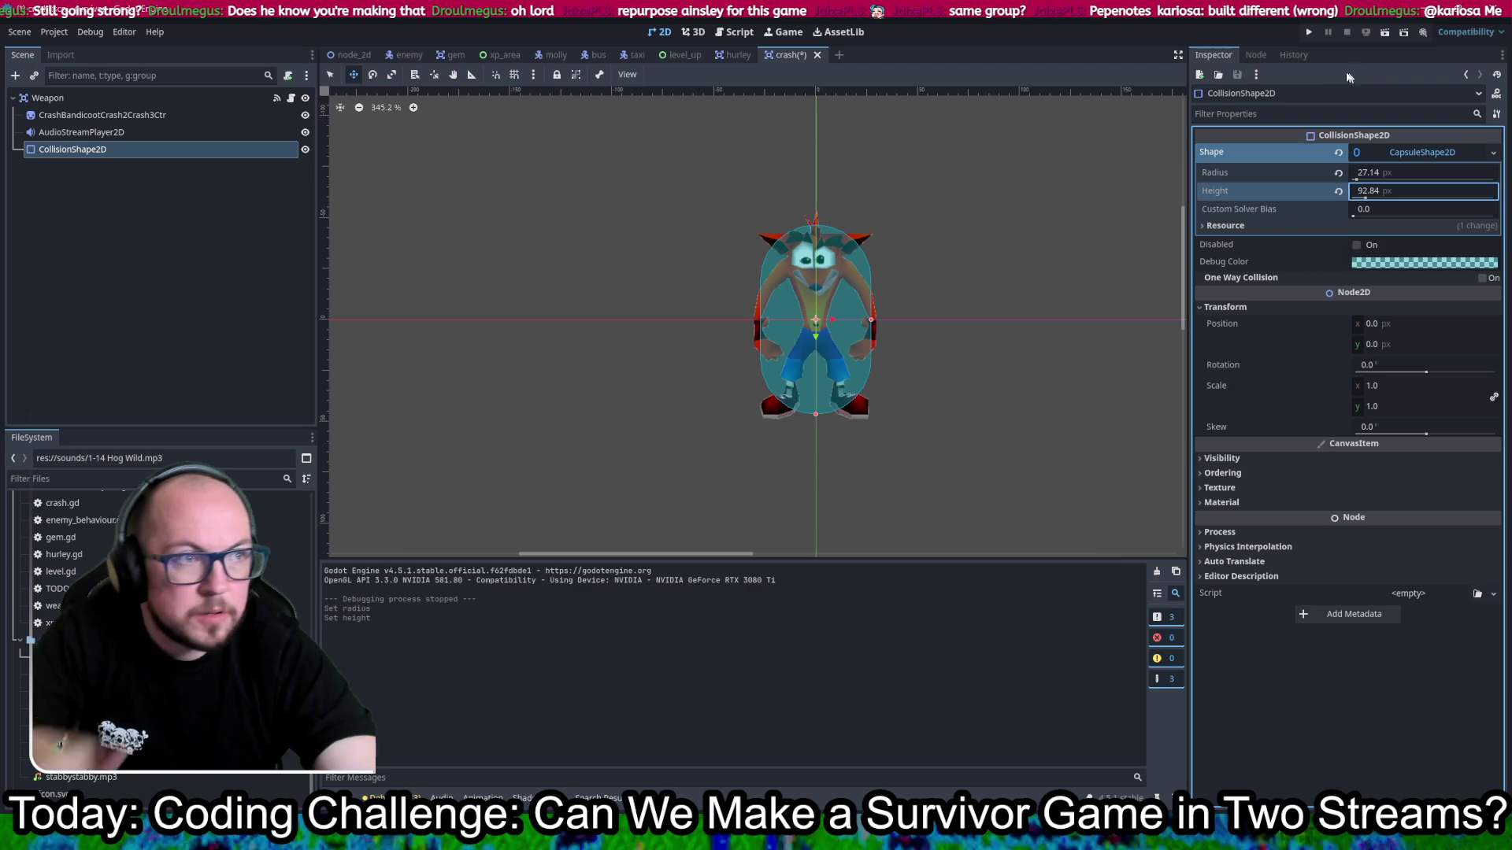
{"action": "left_click", "coordinate": [1309, 32]}
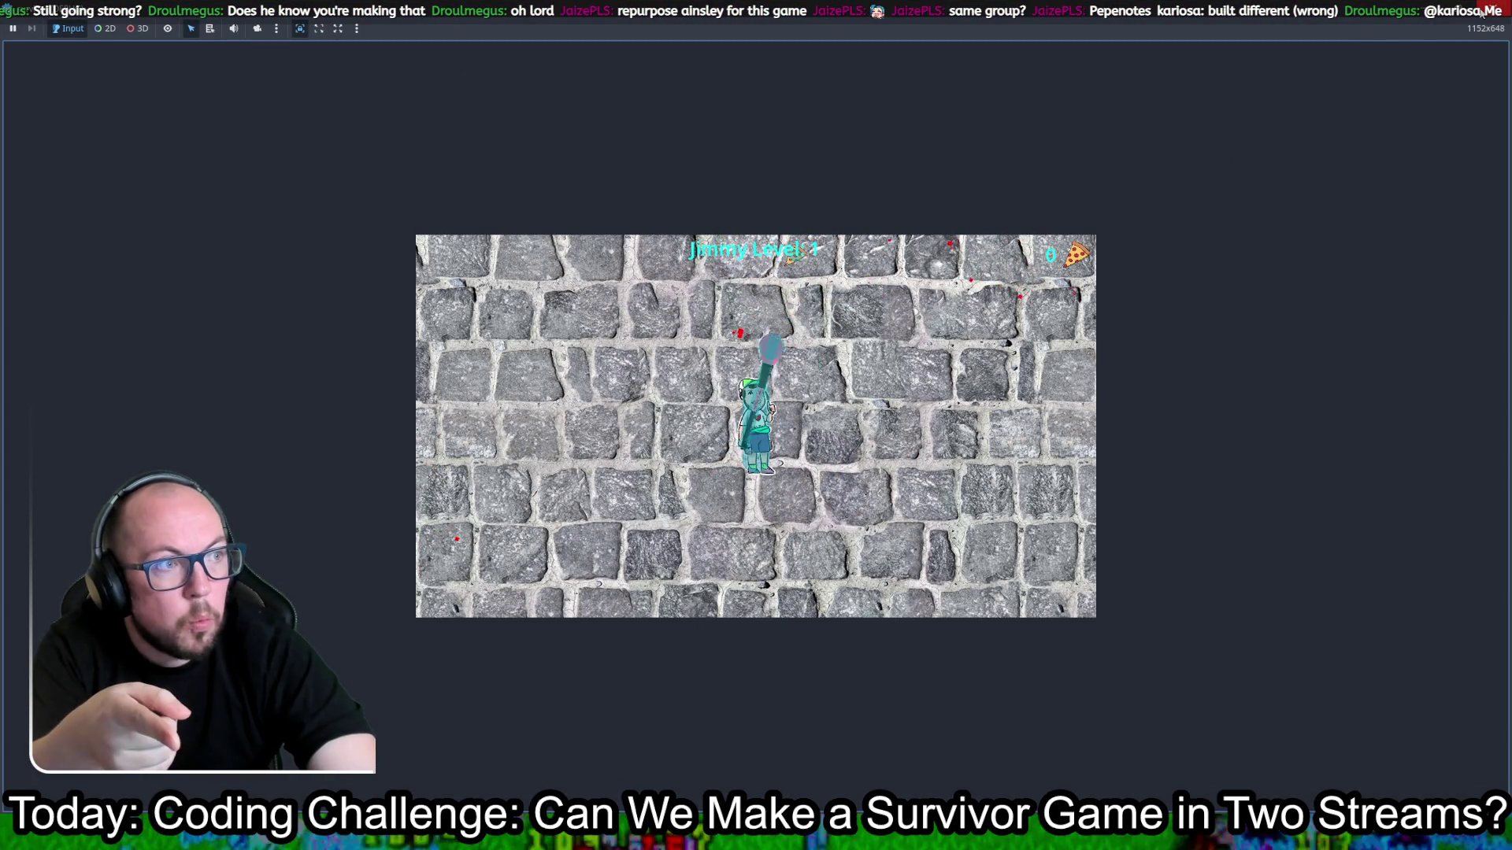
{"action": "key", "text": "F8"}
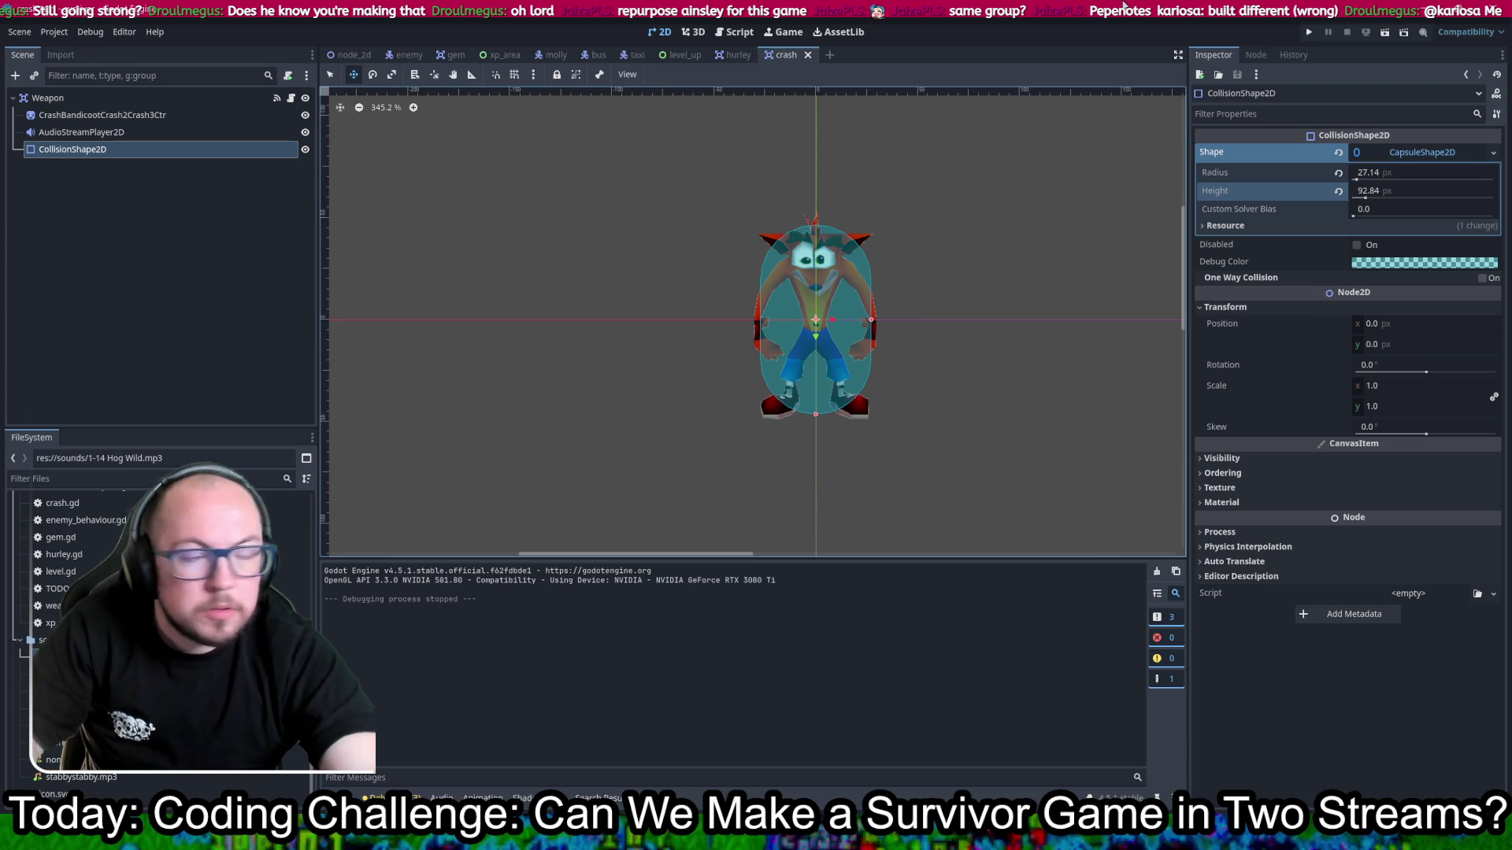
{"action": "key", "text": "ctrl+z"}
{"action": "key", "text": "ctrl+z"}
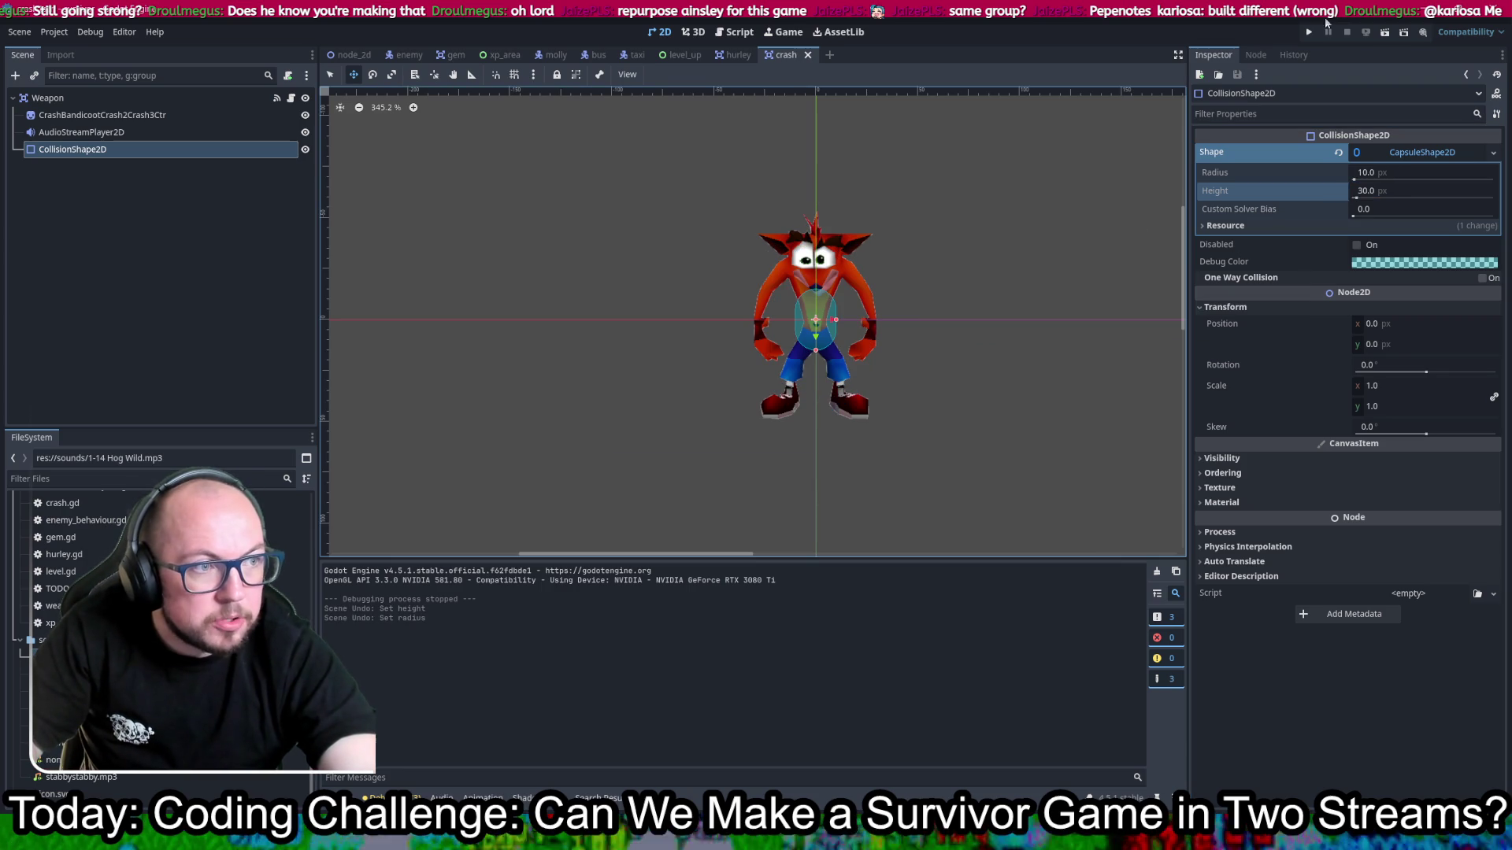
{"action": "left_click", "coordinate": [1312, 35]}
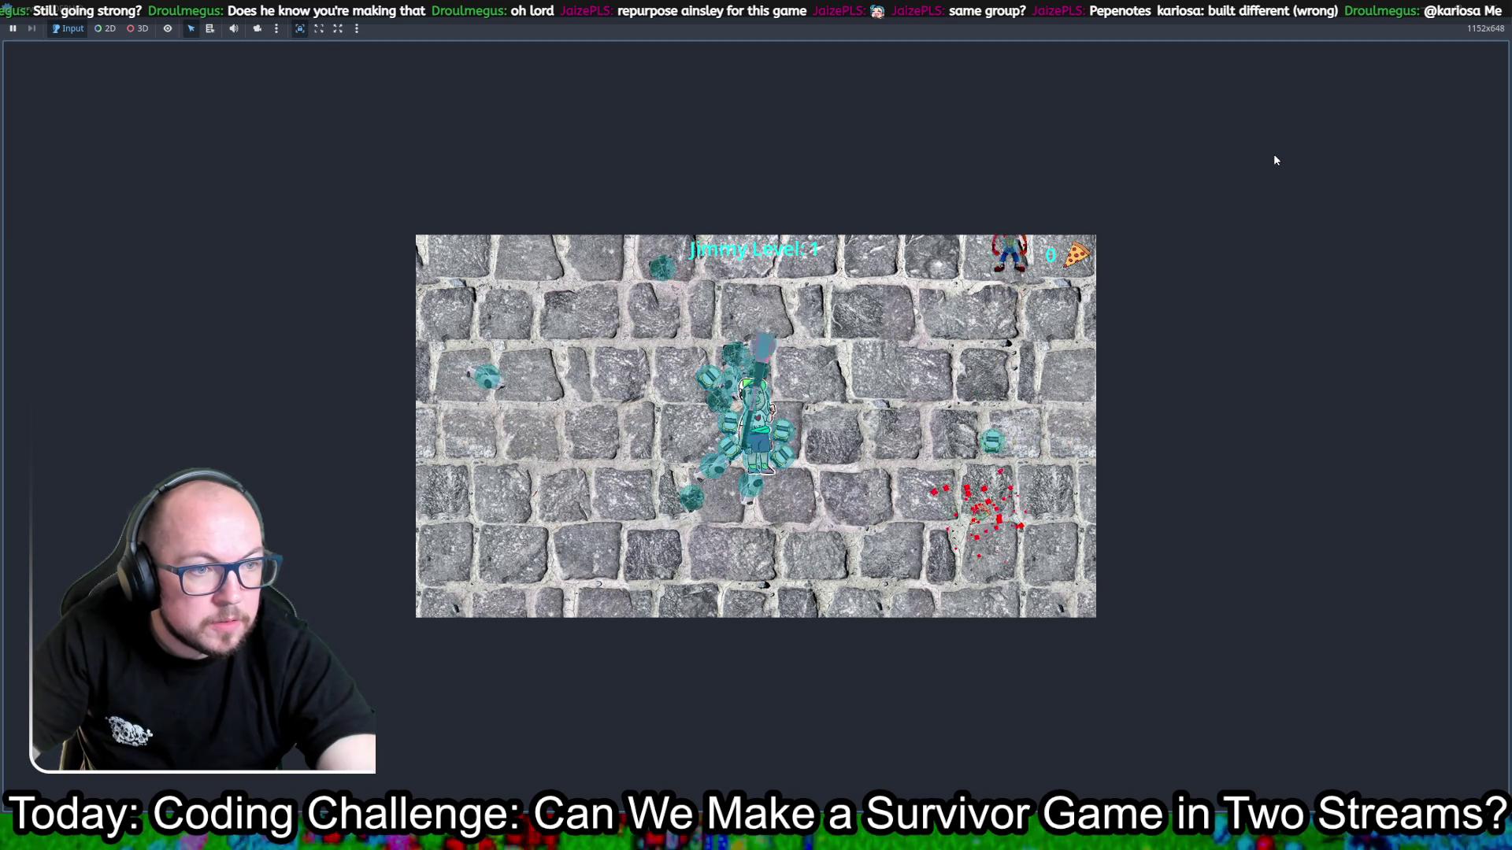
{"action": "left_click", "coordinate": [1497, 13]}
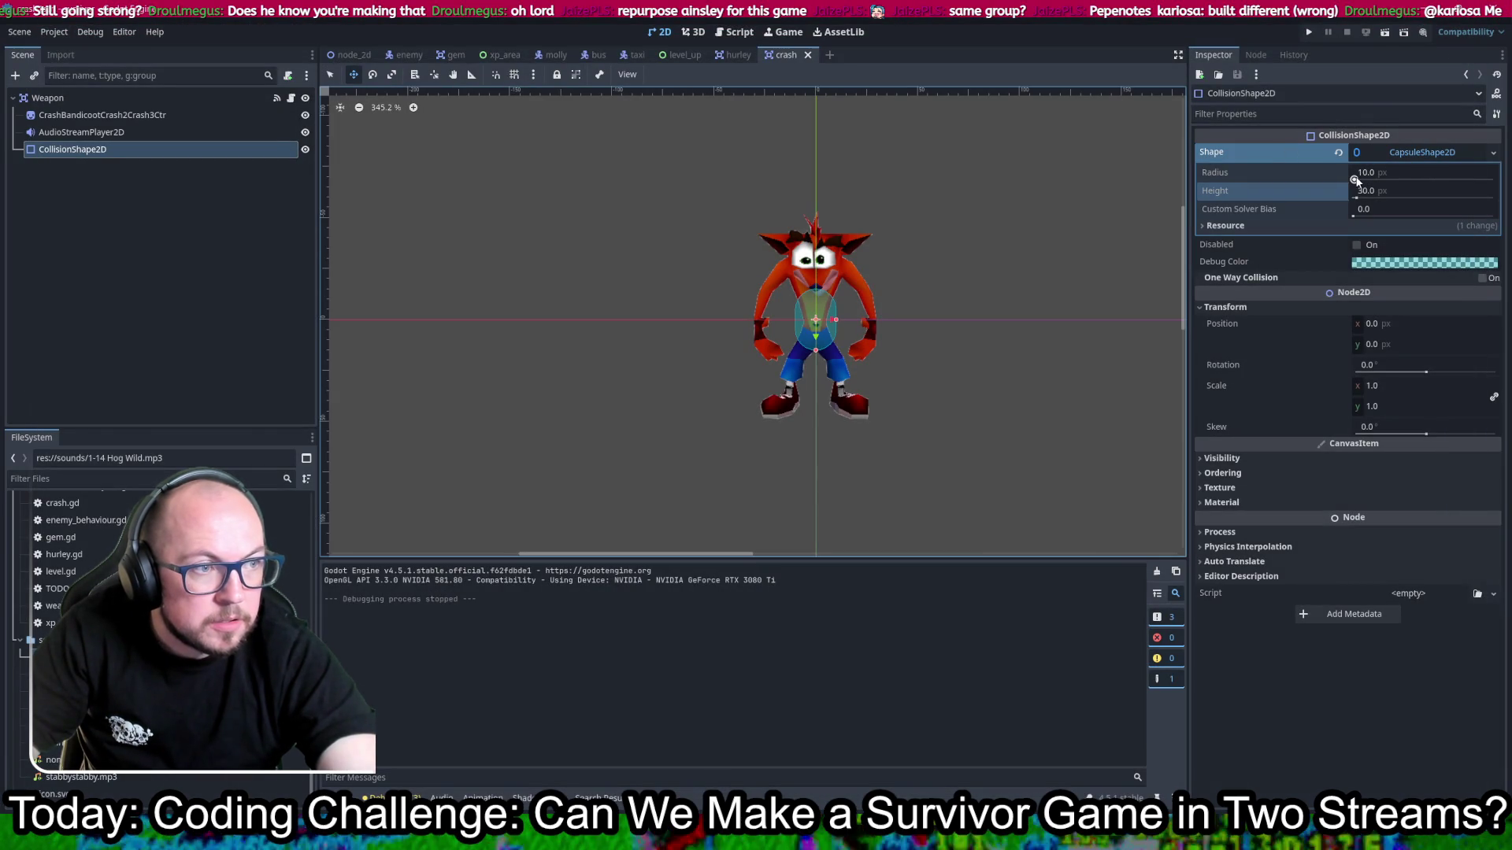
Step: Set the capsule radius to 22.85 and height to 58.55, then run and stop a playtest
{"action": "left_click_drag", "start_coordinate": [1355, 179], "coordinate": [1357, 179]}
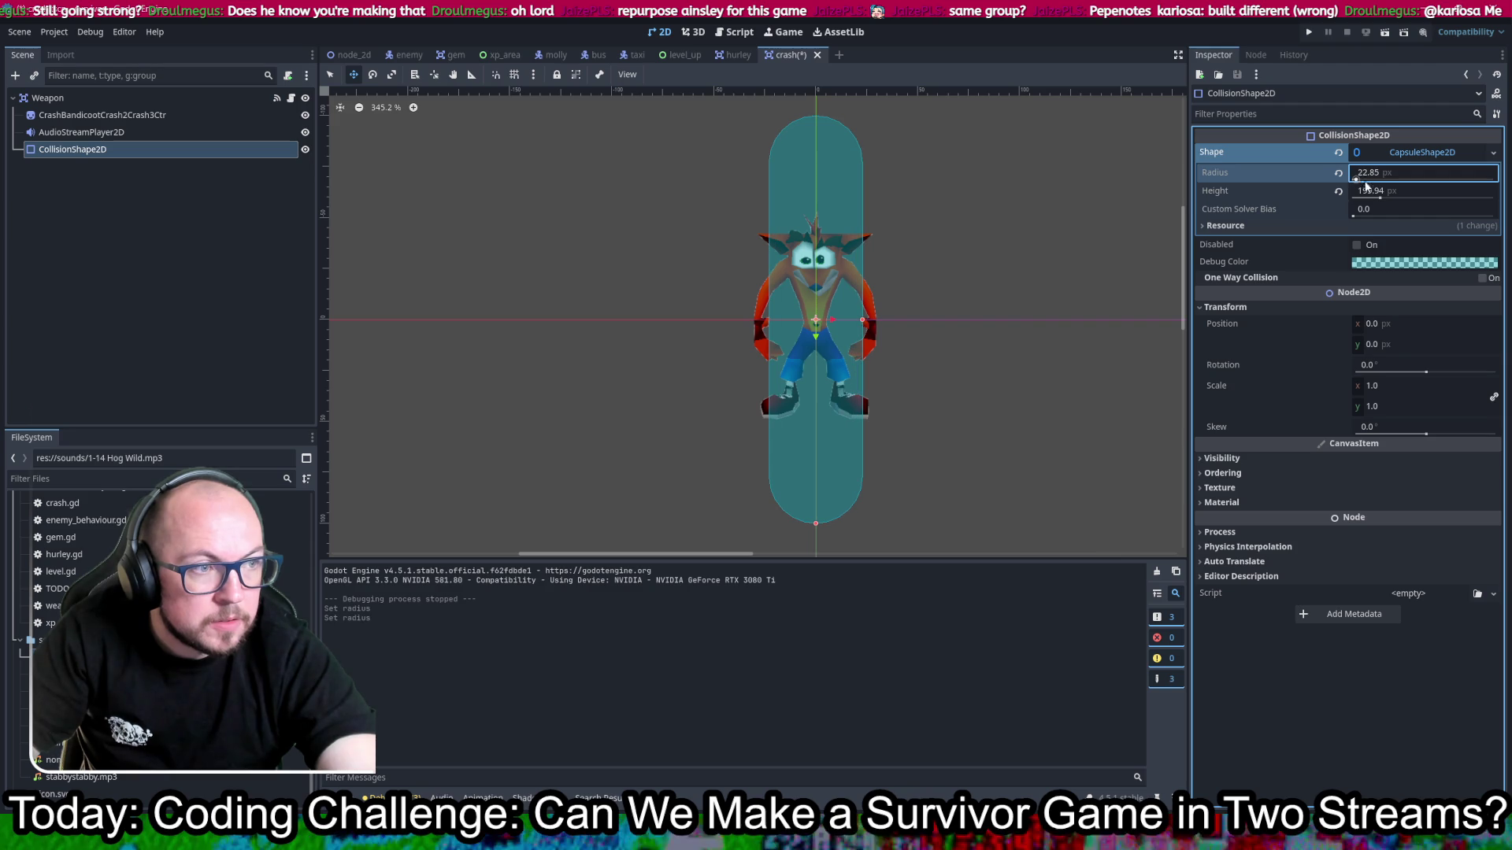
{"action": "left_click", "coordinate": [1376, 194]}
{"action": "left_click_drag", "start_coordinate": [1388, 202], "coordinate": [1370, 204]}
{"action": "left_click", "coordinate": [1309, 32]}
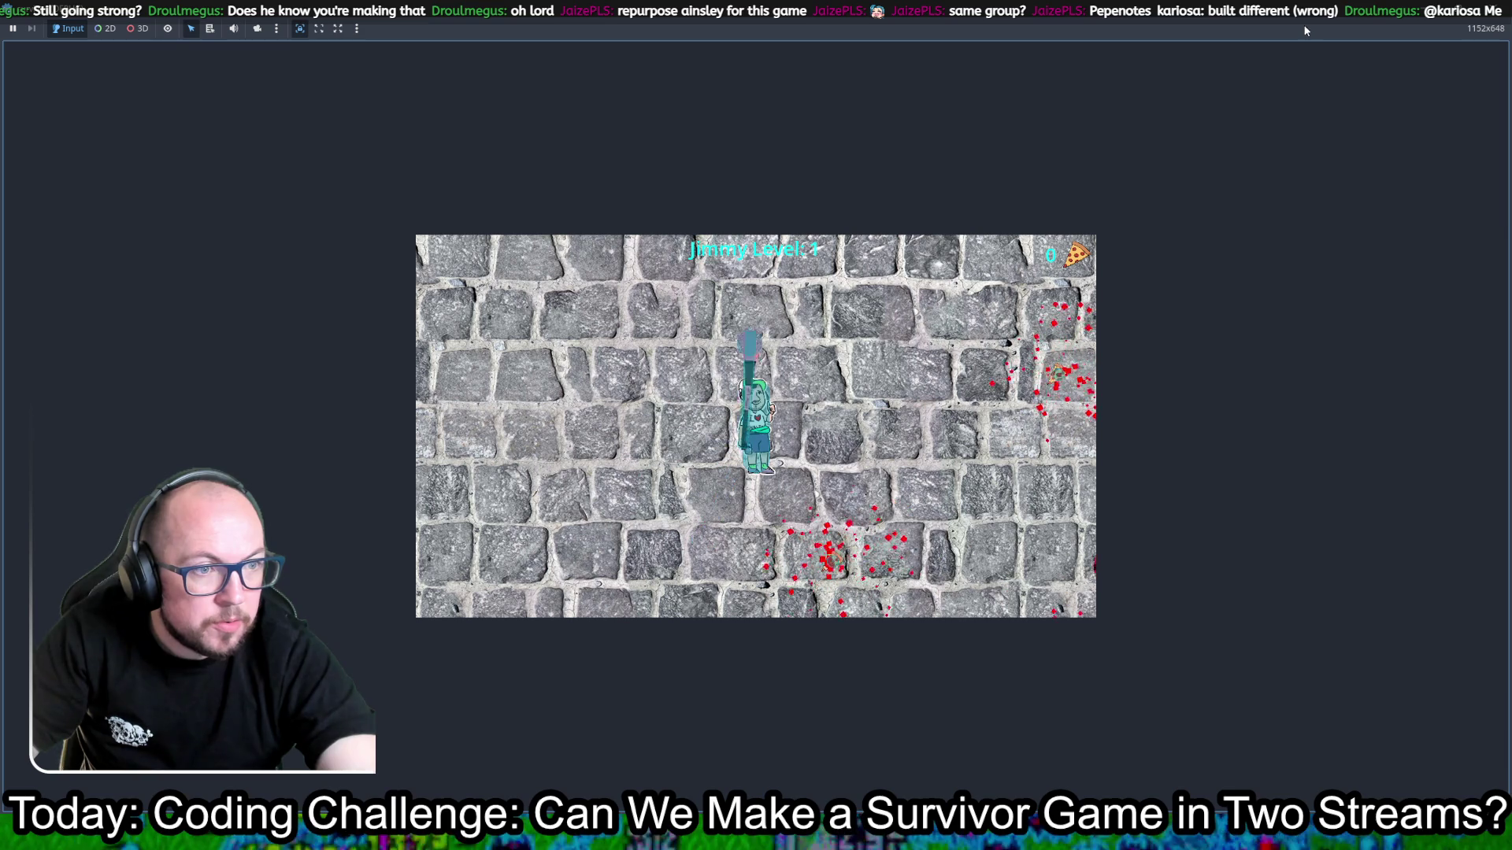
{"action": "key", "text": "F8"}
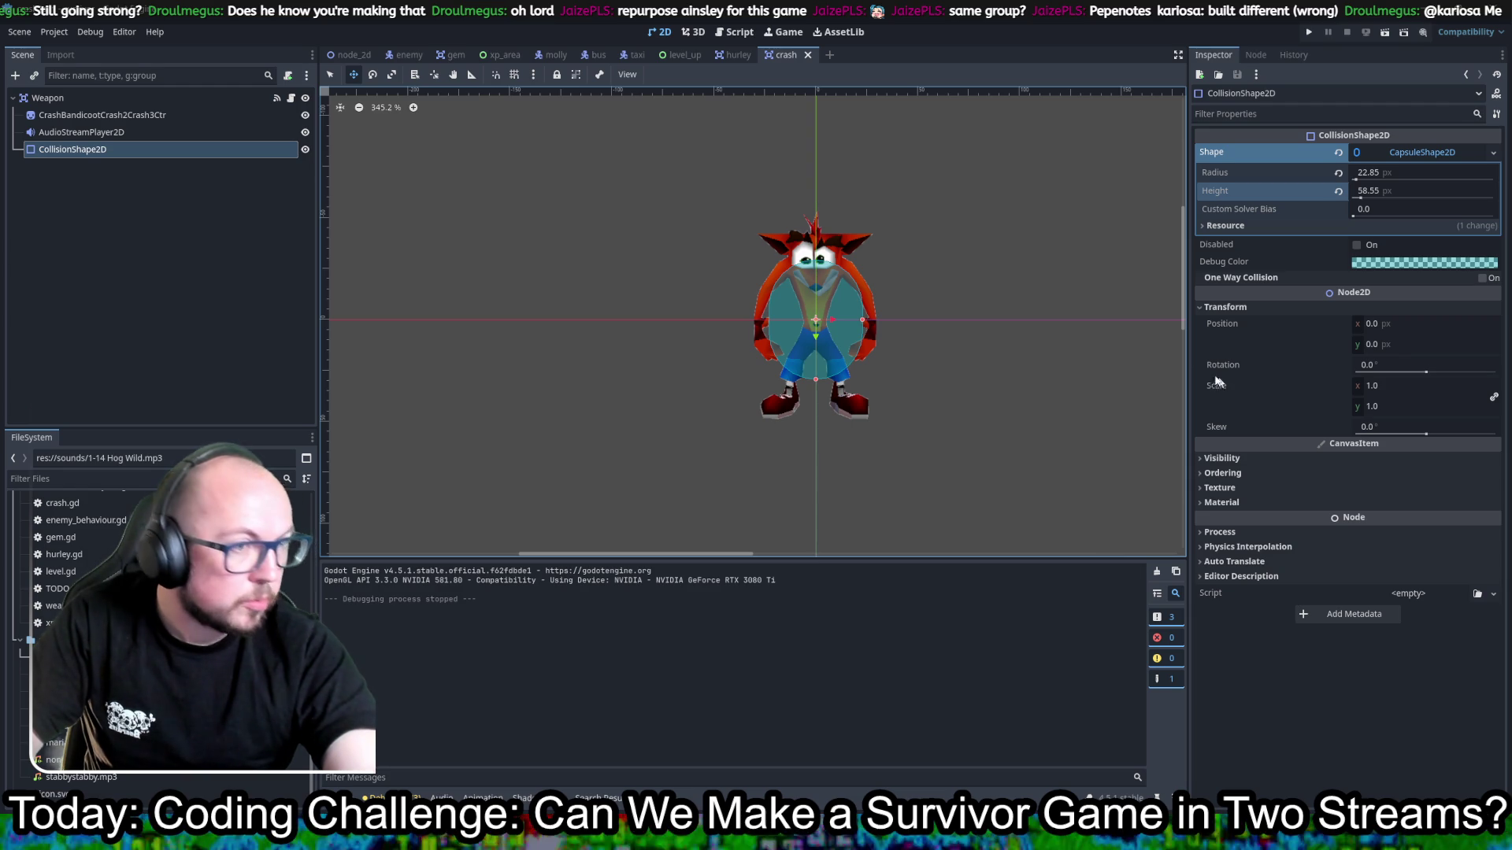
Step: Swap Crash's capsule for a CircleShape2D with radius about 35.71 px
{"action": "left_click", "coordinate": [1454, 153]}
{"action": "left_click", "coordinate": [1338, 152]}
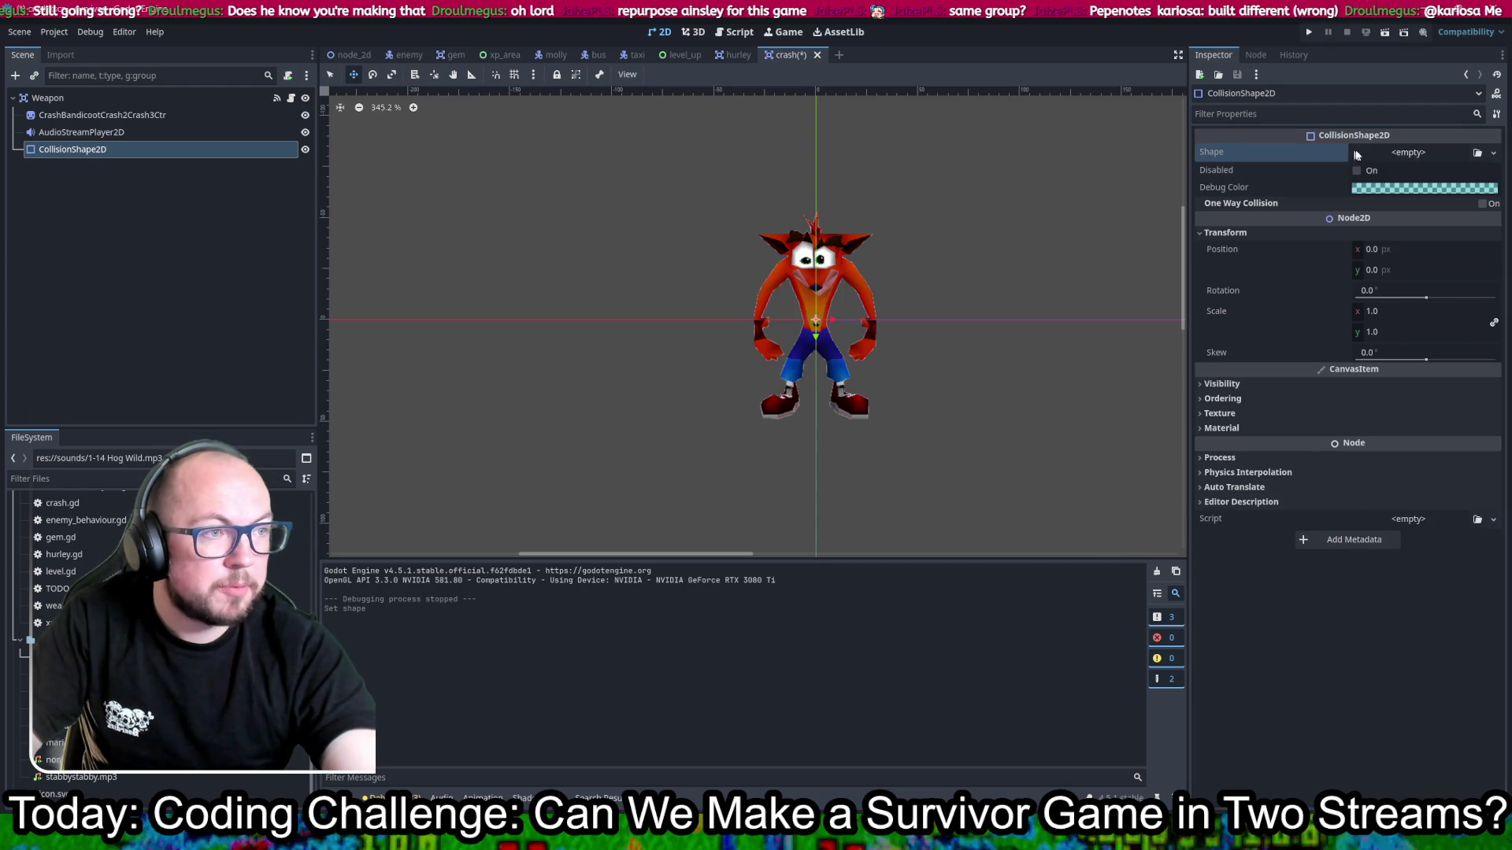
{"action": "left_click", "coordinate": [1408, 152]}
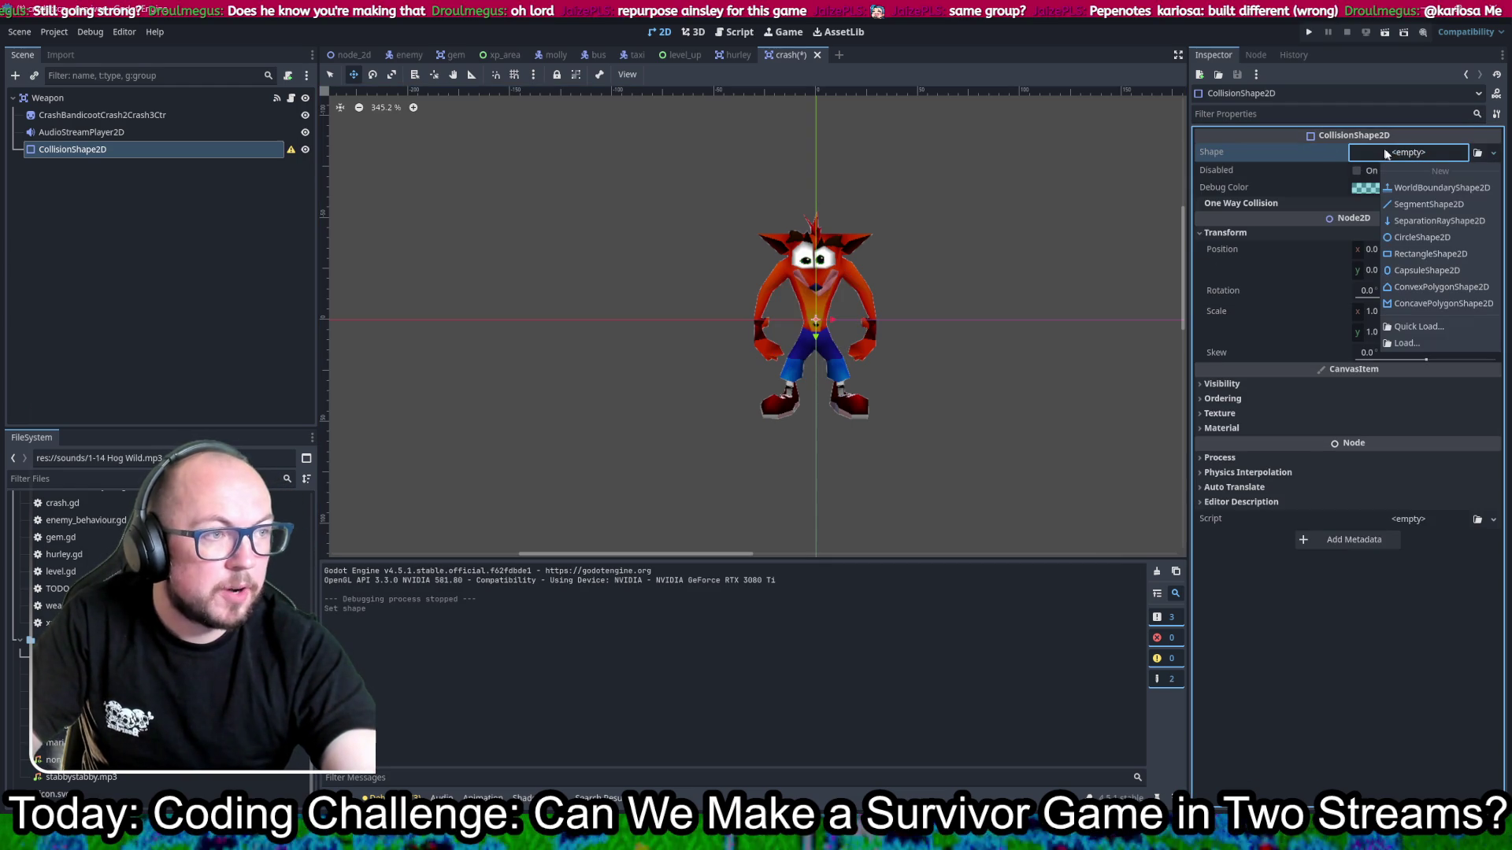
{"action": "left_click", "coordinate": [1422, 237]}
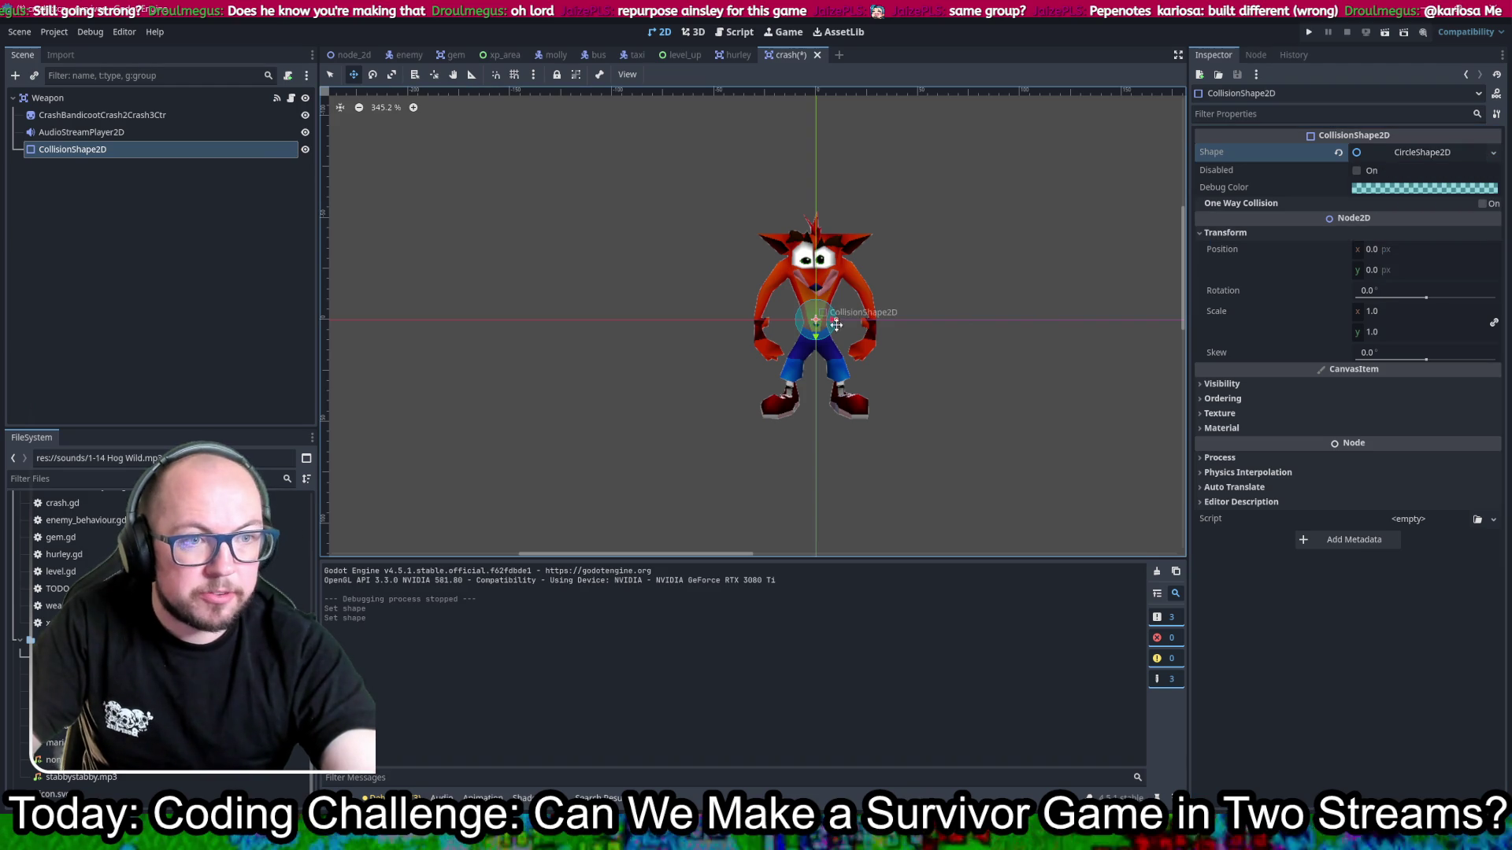
{"action": "left_click", "coordinate": [1372, 158]}
{"action": "left_click_drag", "start_coordinate": [1353, 180], "coordinate": [1360, 183]}
Step: Save and playtest the circle collision, then clear the shape and list new shape types
{"action": "key", "text": "ctrl+s"}
{"action": "left_click", "coordinate": [1312, 34]}
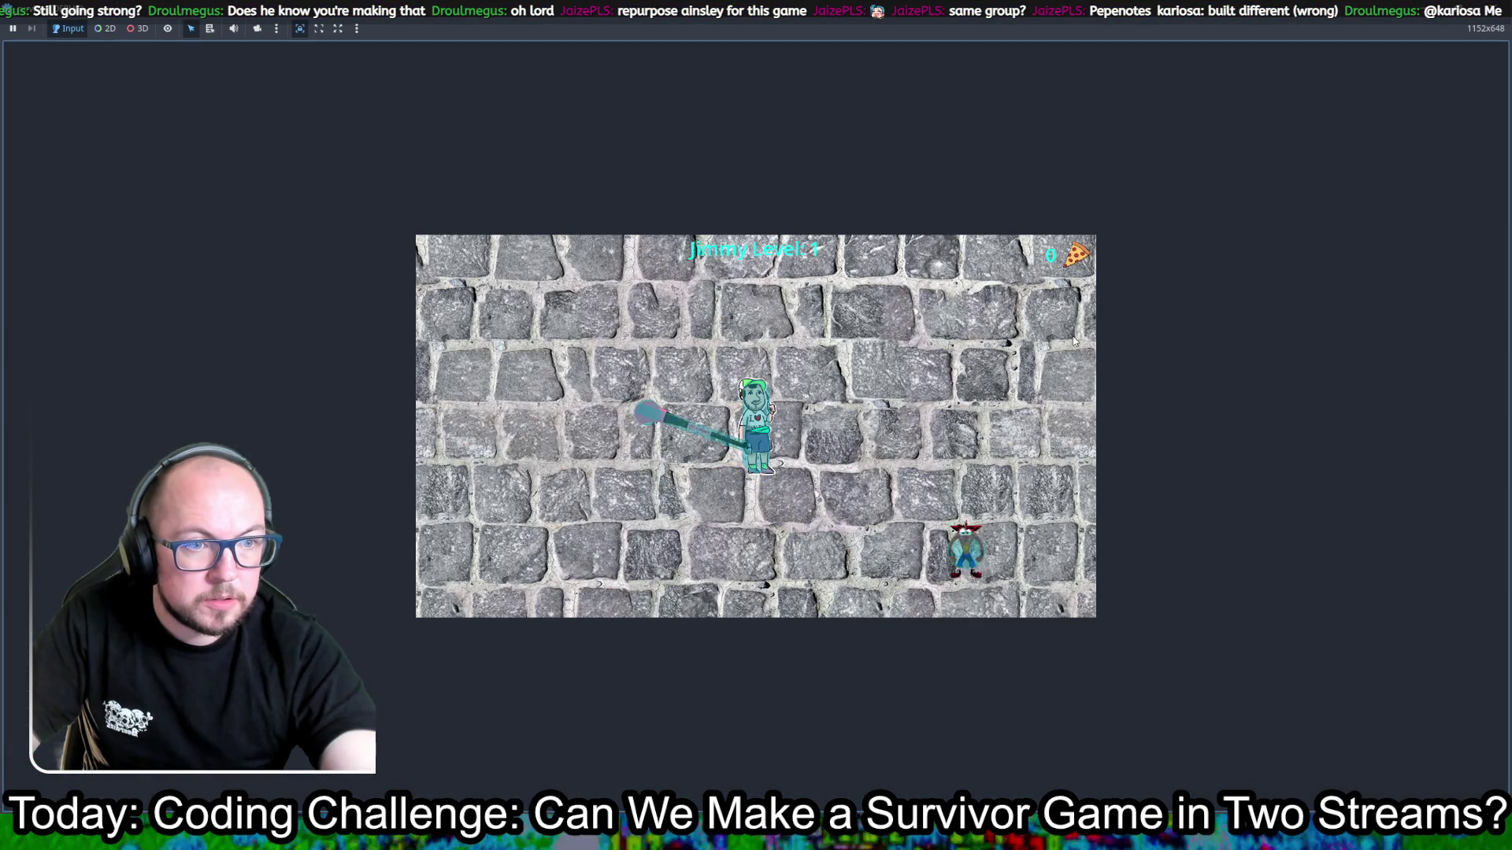
{"action": "left_click", "coordinate": [1486, 12]}
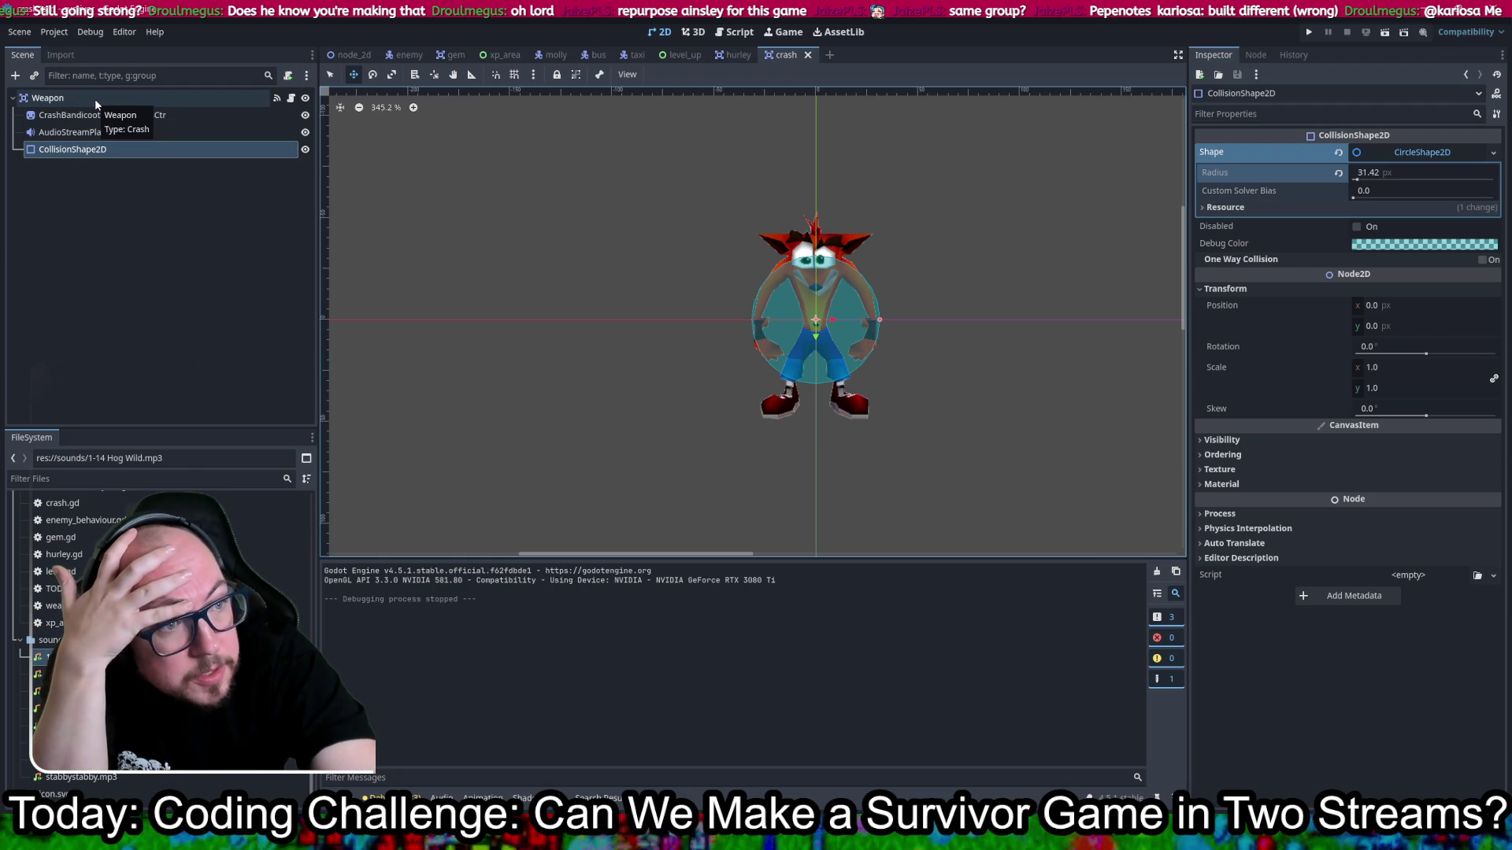
{"action": "left_click", "coordinate": [1341, 153]}
{"action": "left_click", "coordinate": [1410, 152]}
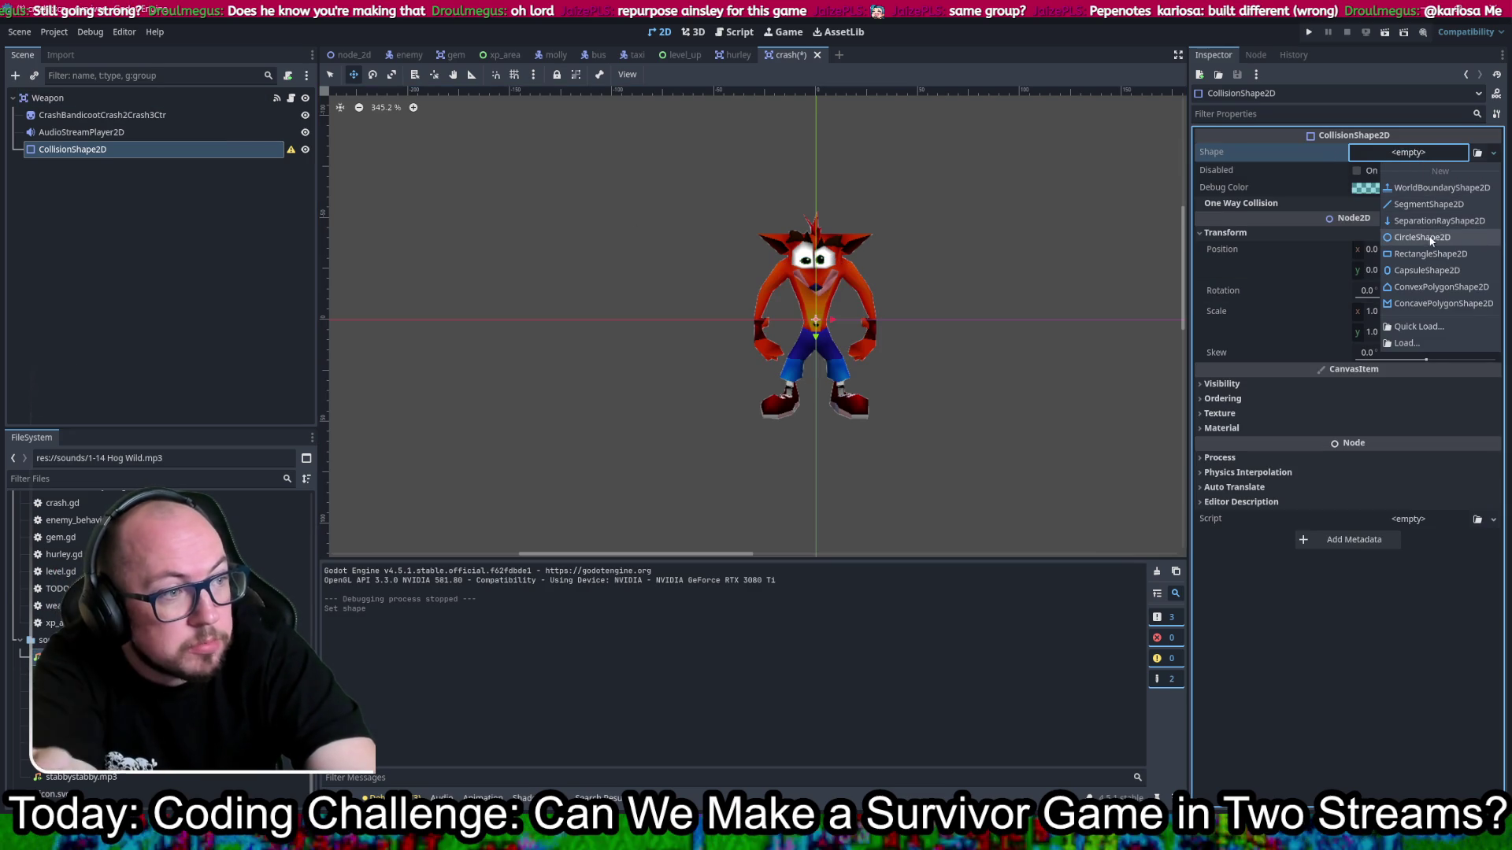
Step: Place a new CircleShape2D collision on Crash's face and paste three copies of it as siblings
{"action": "left_click", "coordinate": [1430, 235]}
{"action": "left_click_drag", "start_coordinate": [817, 320], "coordinate": [818, 267]}
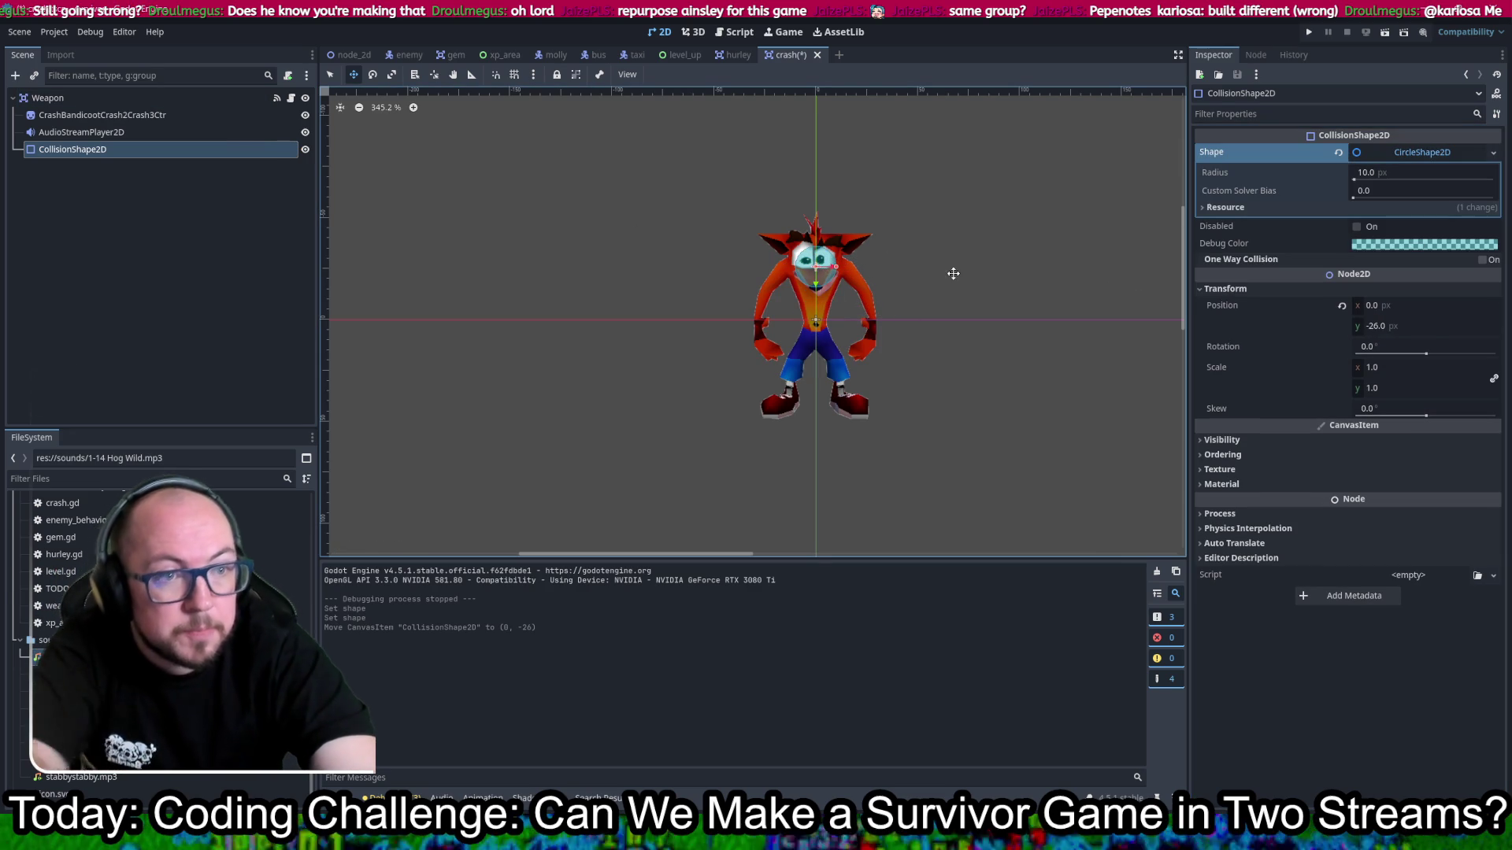
{"action": "right_click", "coordinate": [99, 150]}
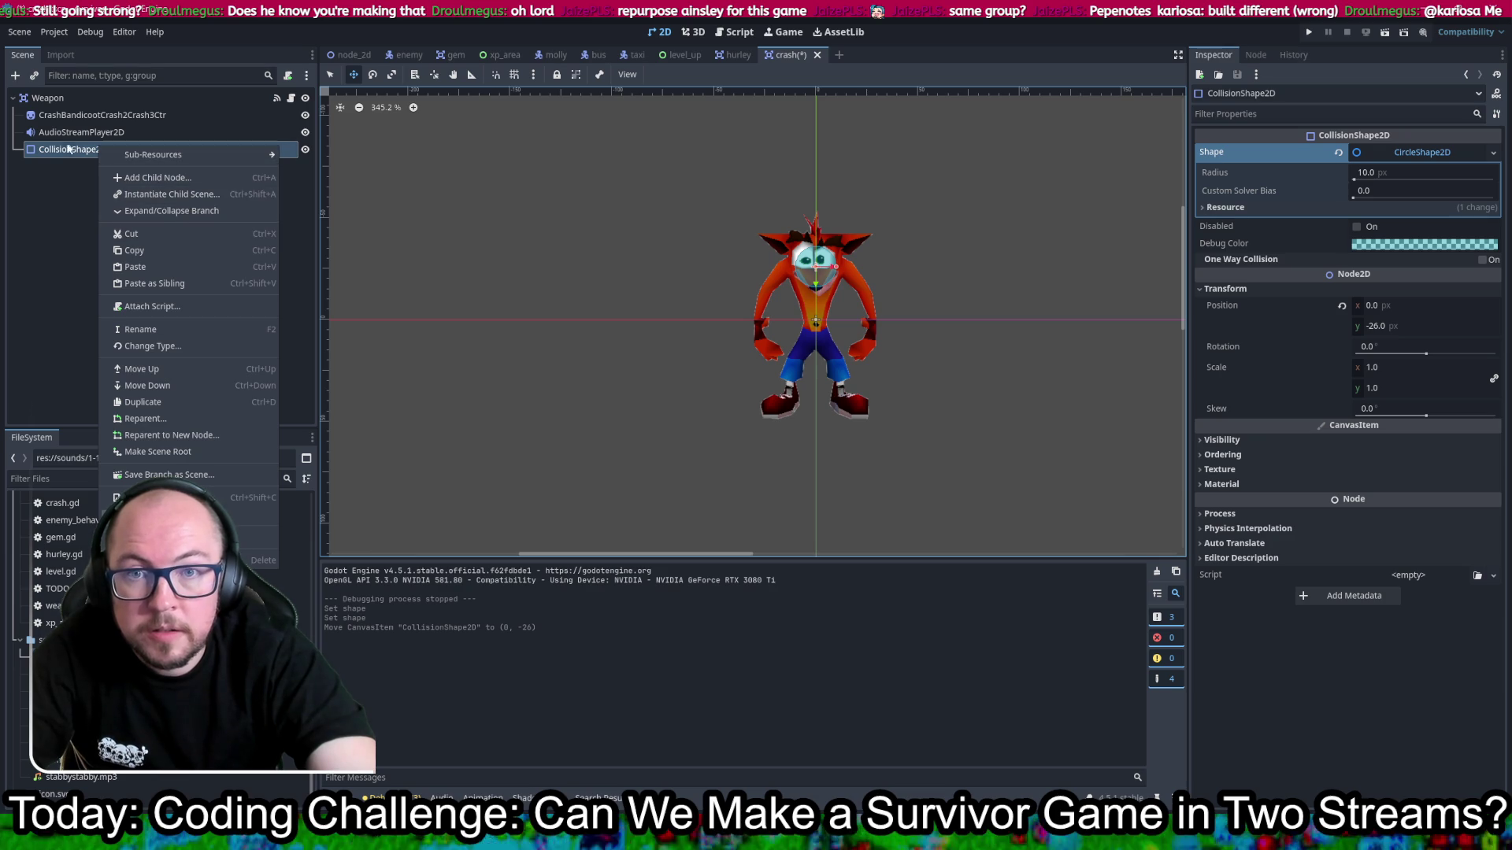
{"action": "left_click", "coordinate": [60, 151]}
{"action": "right_click", "coordinate": [60, 151]}
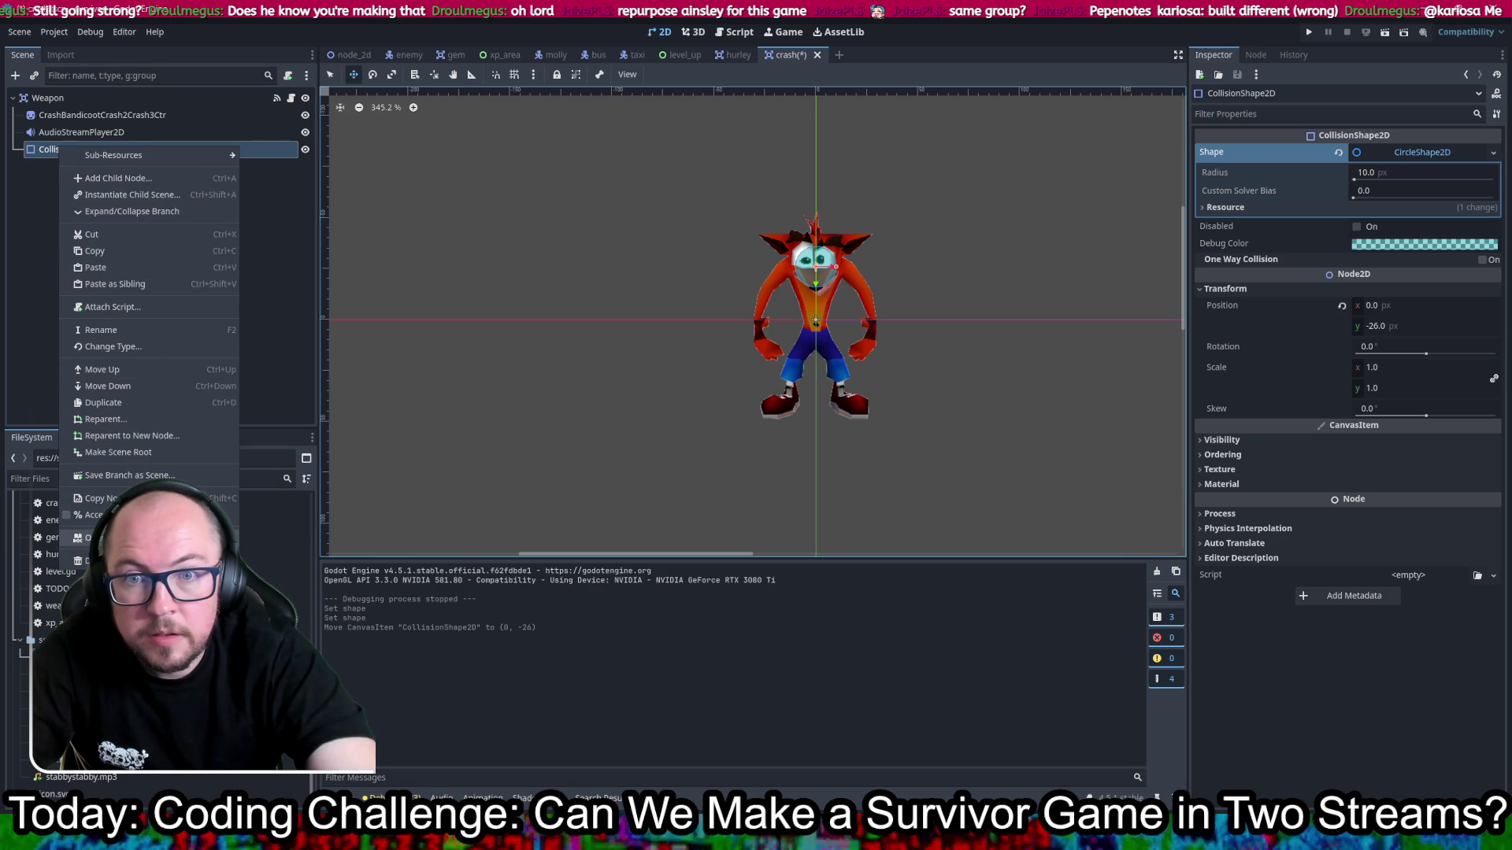
{"action": "left_click", "coordinate": [135, 284]}
{"action": "right_click", "coordinate": [95, 149]}
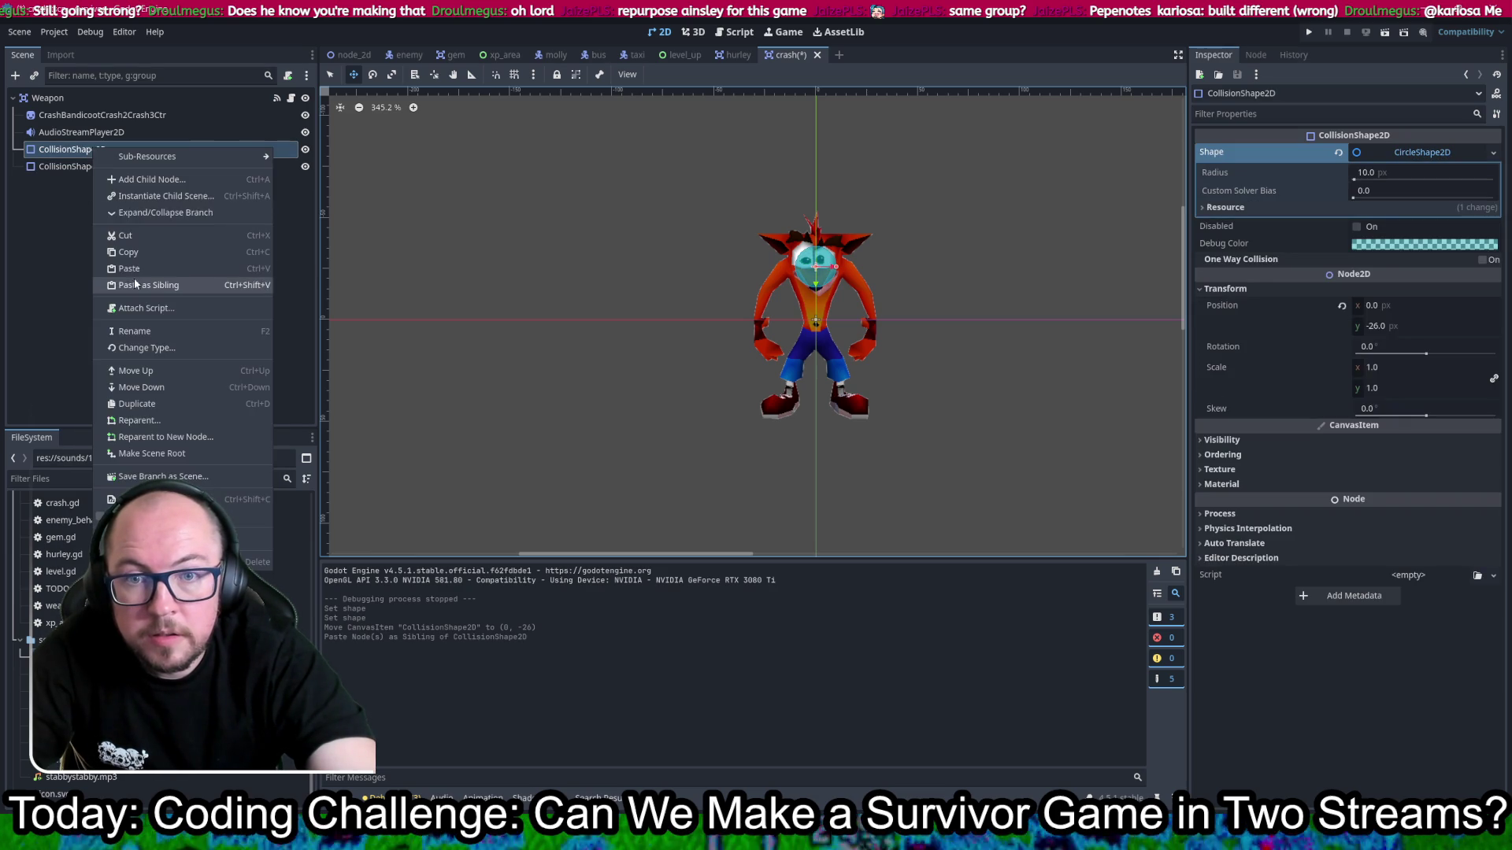
{"action": "left_click", "coordinate": [136, 284]}
{"action": "right_click", "coordinate": [97, 186]}
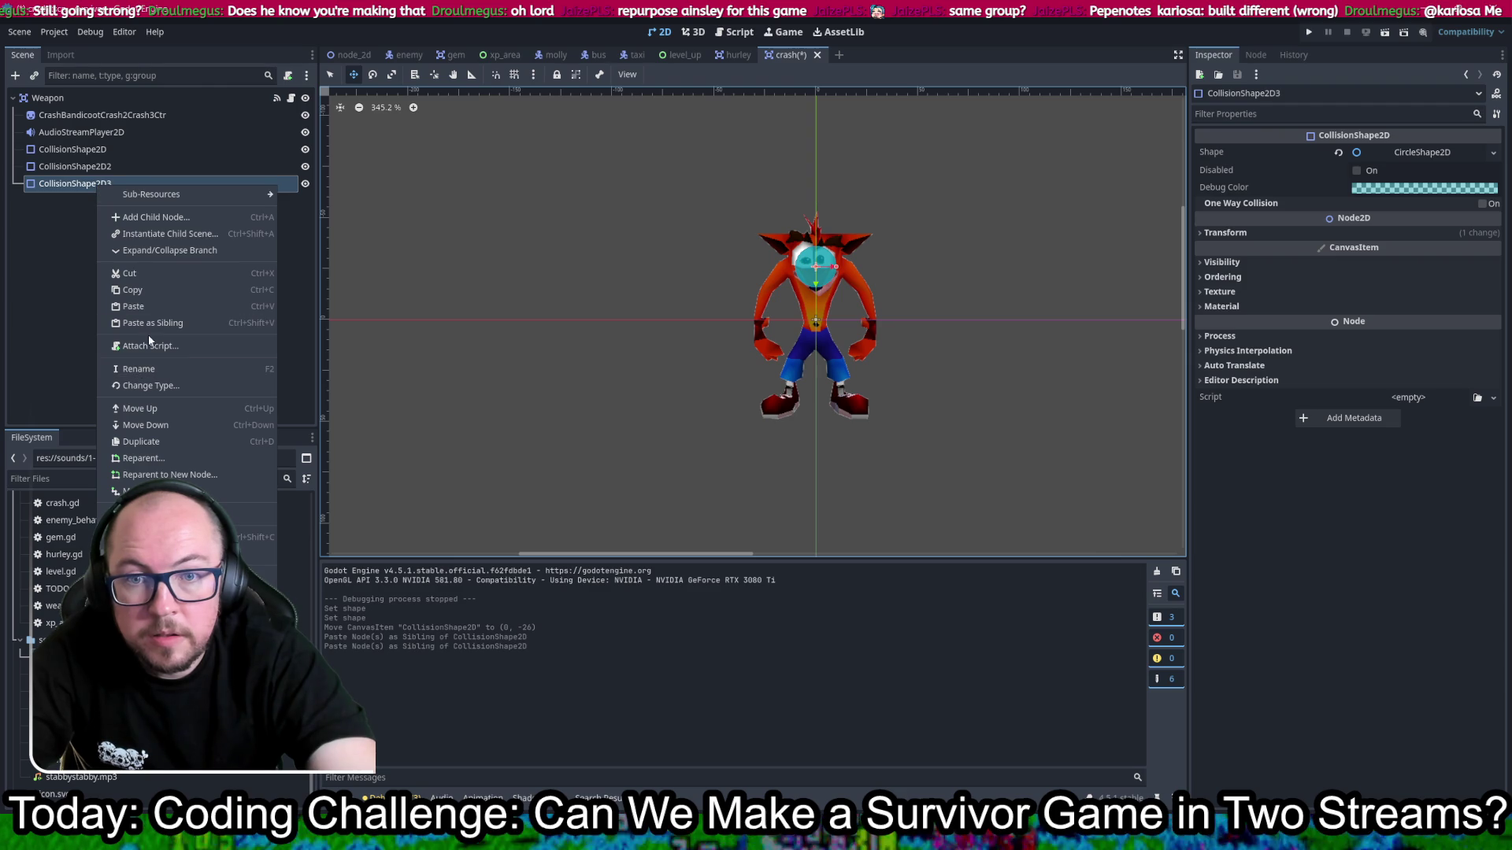
{"action": "left_click", "coordinate": [150, 323]}
Step: Move the copied circles to Crash's left foot, right foot and chest, then run the game
{"action": "mouse_move", "coordinate": [805, 273]}
{"action": "left_mouse_down"}
{"action": "mouse_move", "coordinate": [809, 388]}
{"action": "mouse_move", "coordinate": [782, 409]}
{"action": "left_mouse_up"}
{"action": "left_click", "coordinate": [74, 183]}
{"action": "mouse_move", "coordinate": [807, 280]}
{"action": "left_mouse_down"}
{"action": "mouse_move", "coordinate": [834, 429]}
{"action": "mouse_move", "coordinate": [807, 285]}
{"action": "mouse_move", "coordinate": [819, 287]}
{"action": "left_mouse_up"}
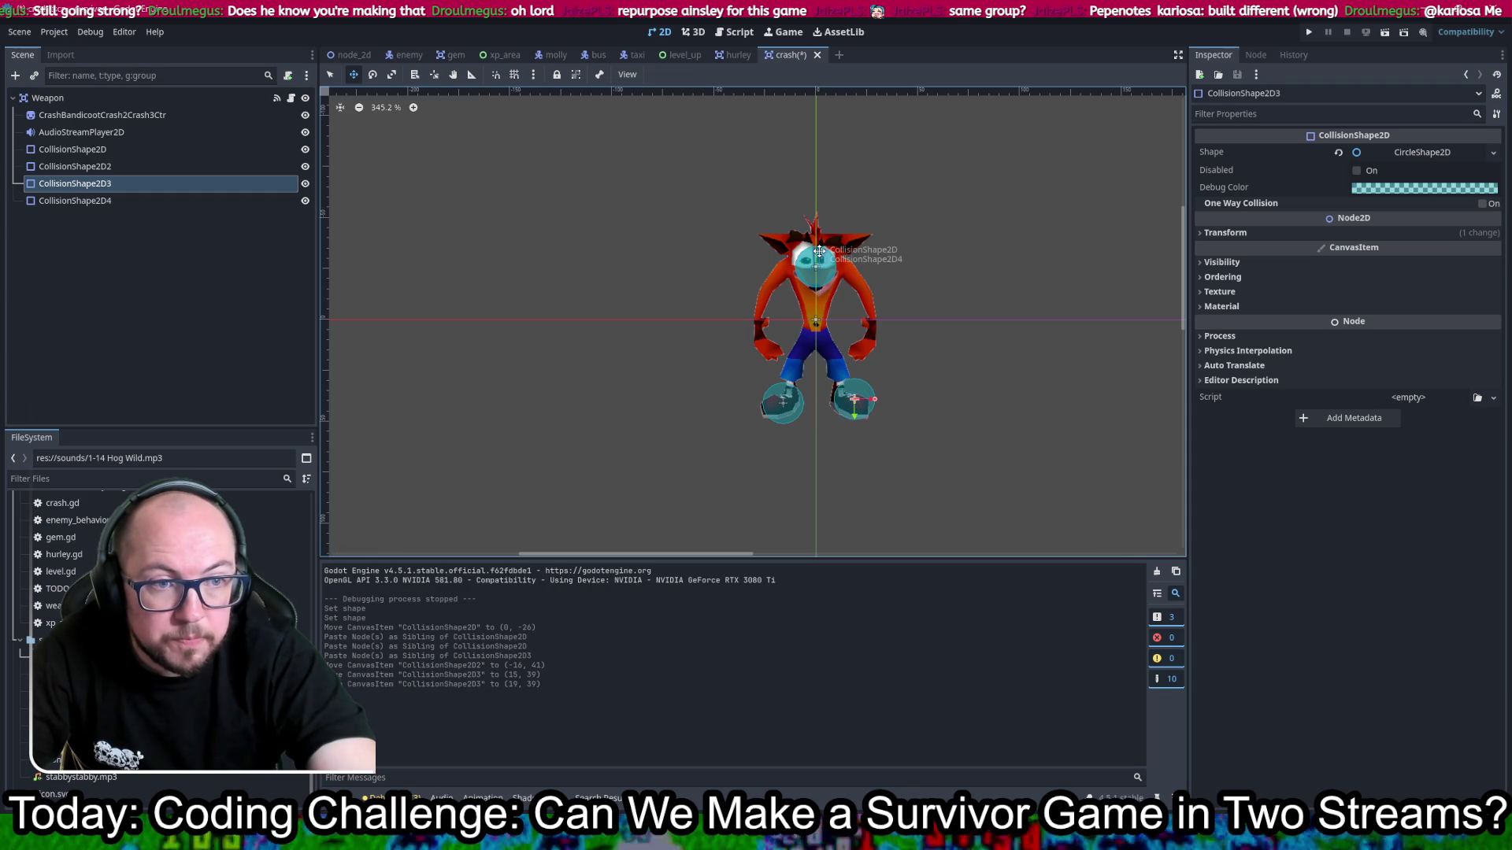
{"action": "left_click", "coordinate": [331, 75]}
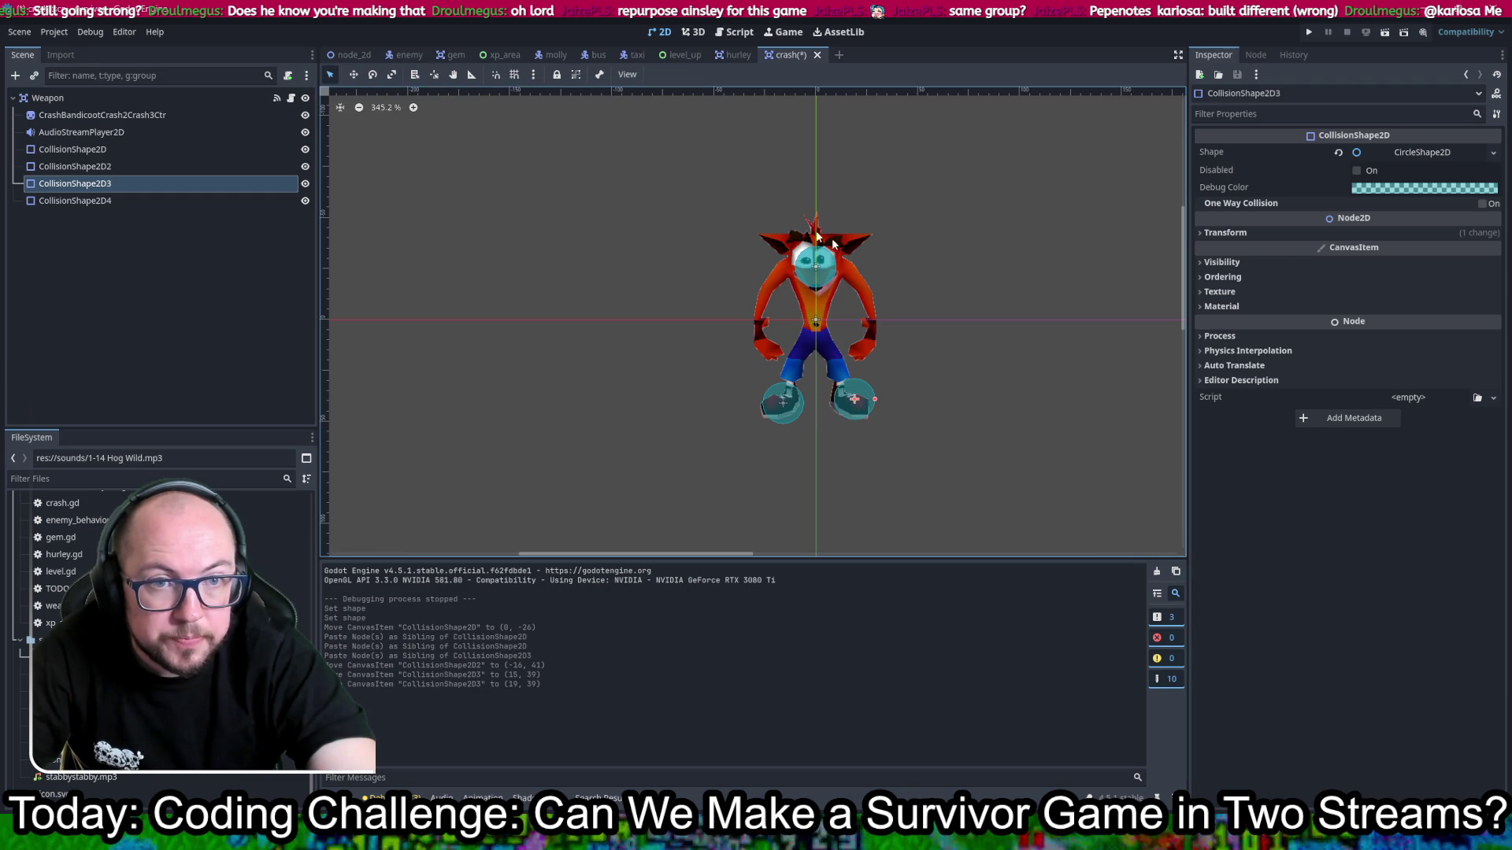
{"action": "left_click_drag", "start_coordinate": [817, 239], "coordinate": [819, 319]}
{"action": "key", "text": "F5"}
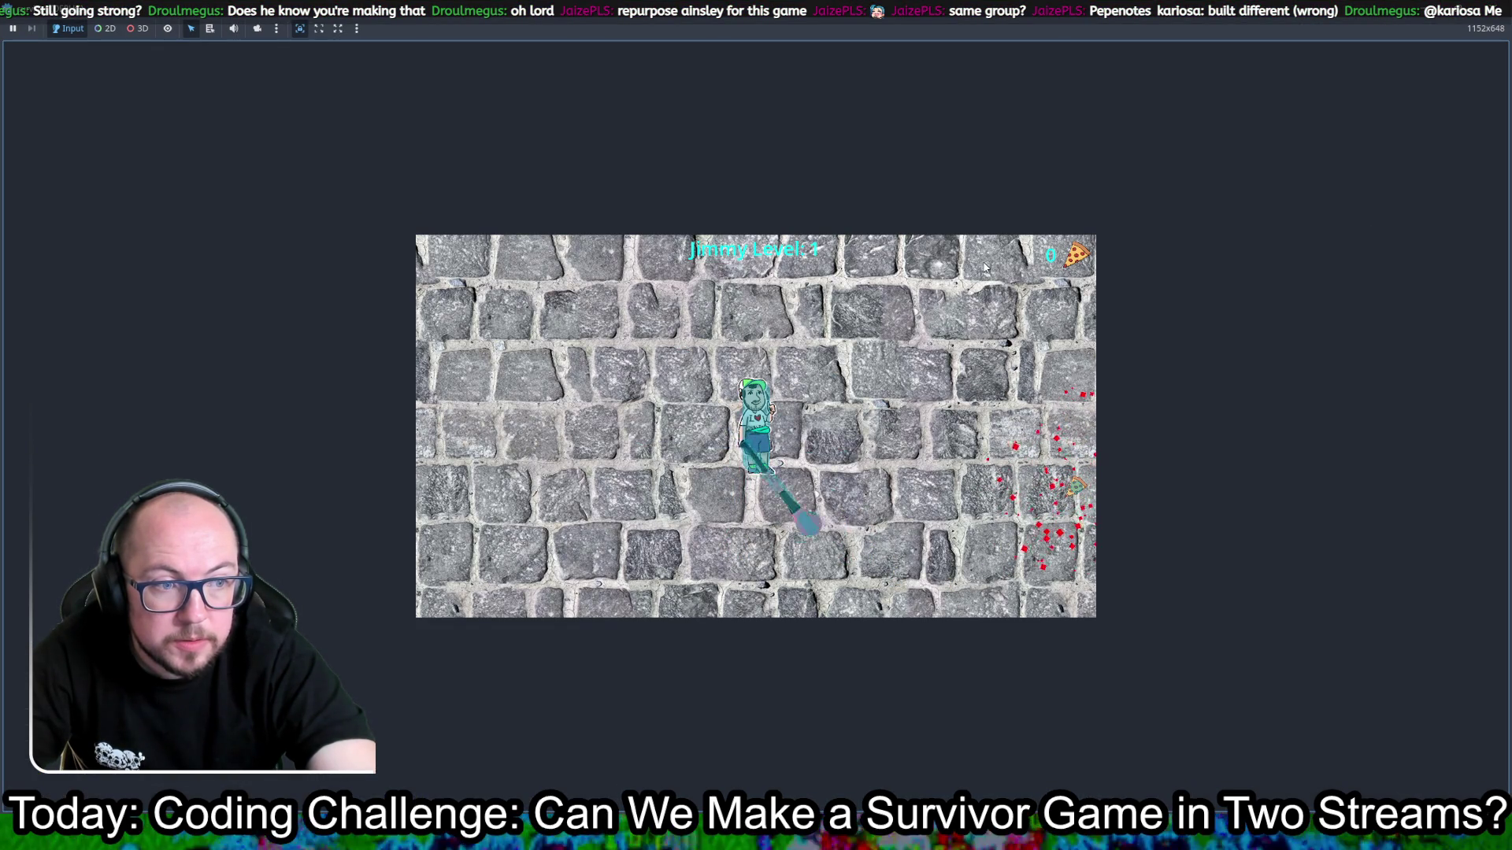
Step: Undo the extra circle shapes back to Crash's single capsule collision and playtest it
{"action": "left_click", "coordinate": [1496, 7]}
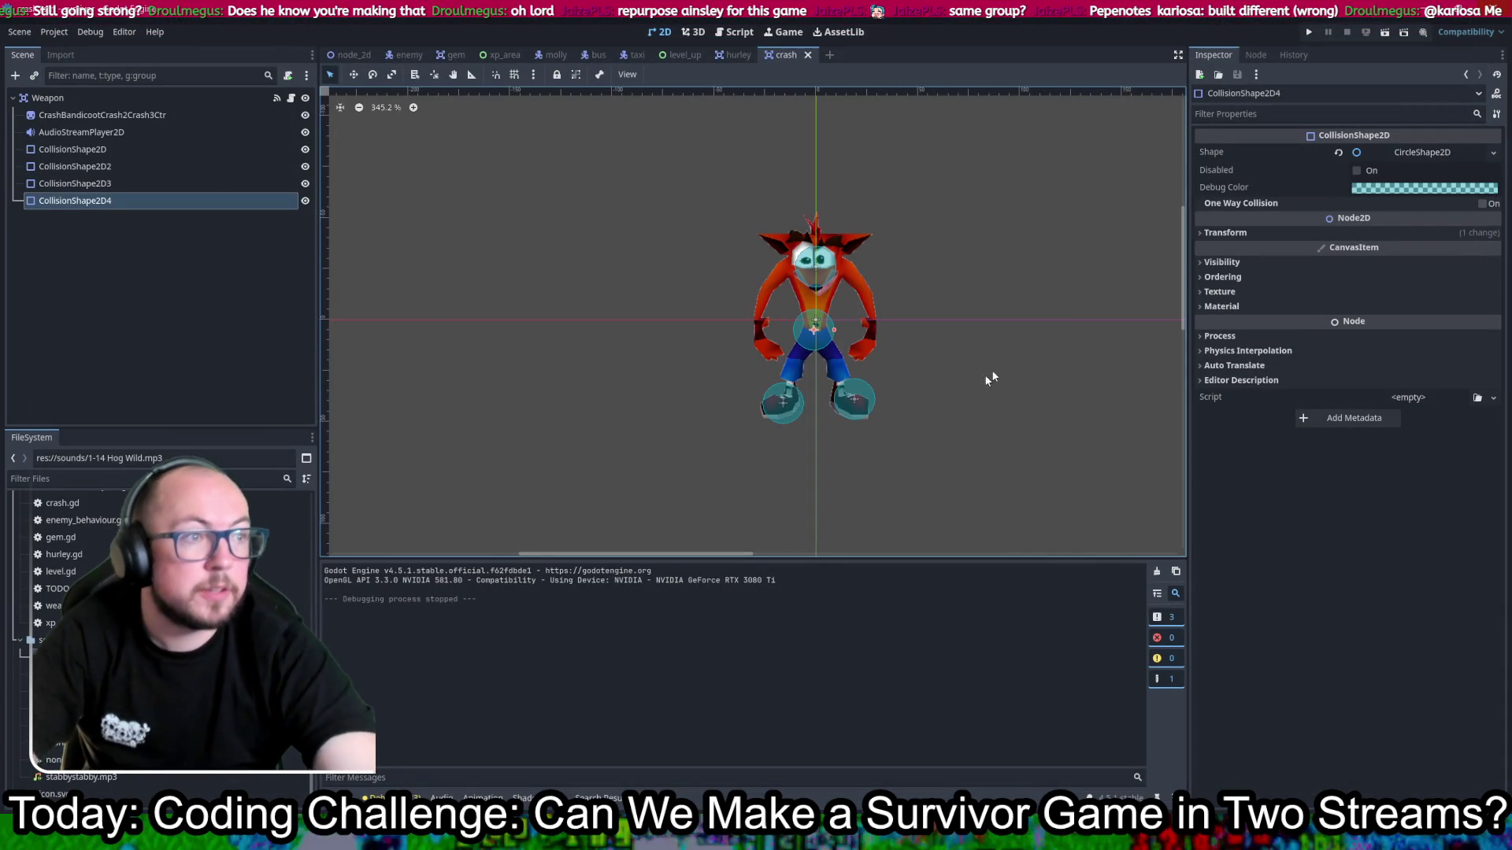
{"action": "left_click", "coordinate": [1045, 268]}
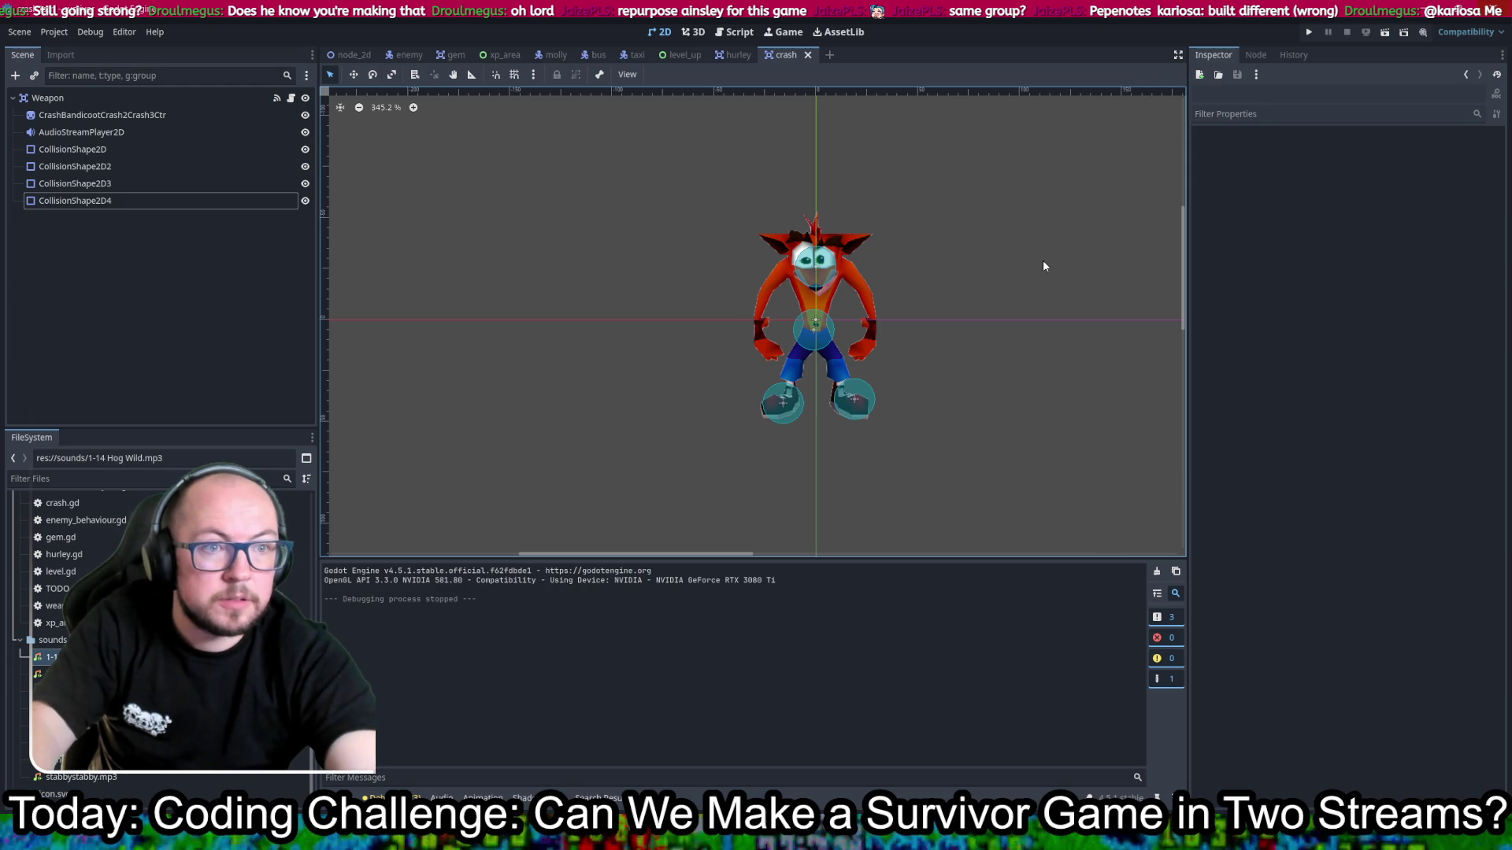
{"action": "key", "text": "ctrl+z"}
{"action": "key", "text": "ctrl+z"}
{"action": "key", "text": "ctrl+z"}
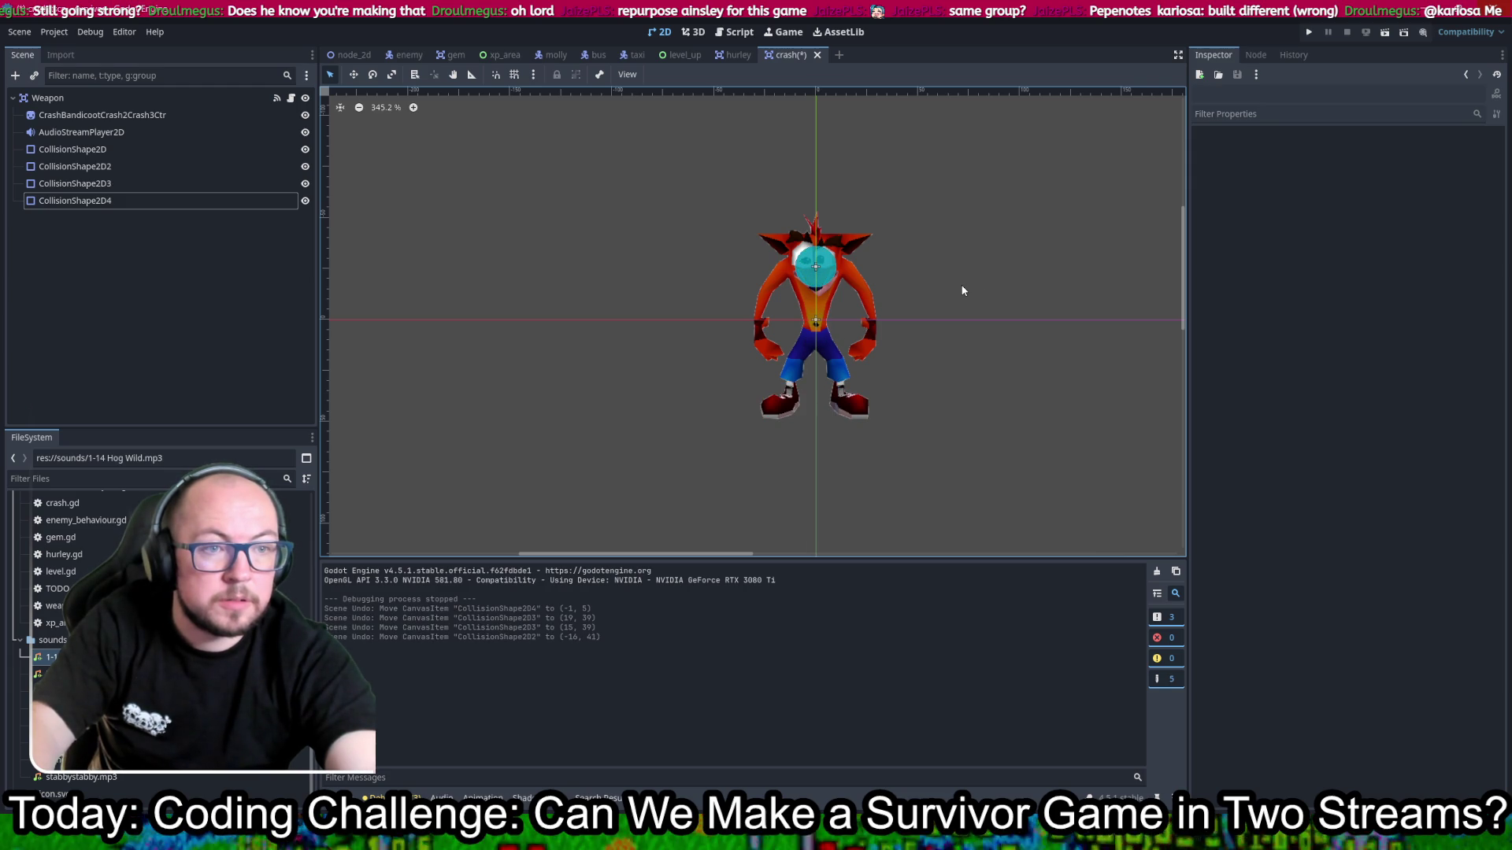
{"action": "key", "text": "ctrl+z"}
{"action": "key", "text": "ctrl+z"}
{"action": "key", "text": "ctrl+z"}
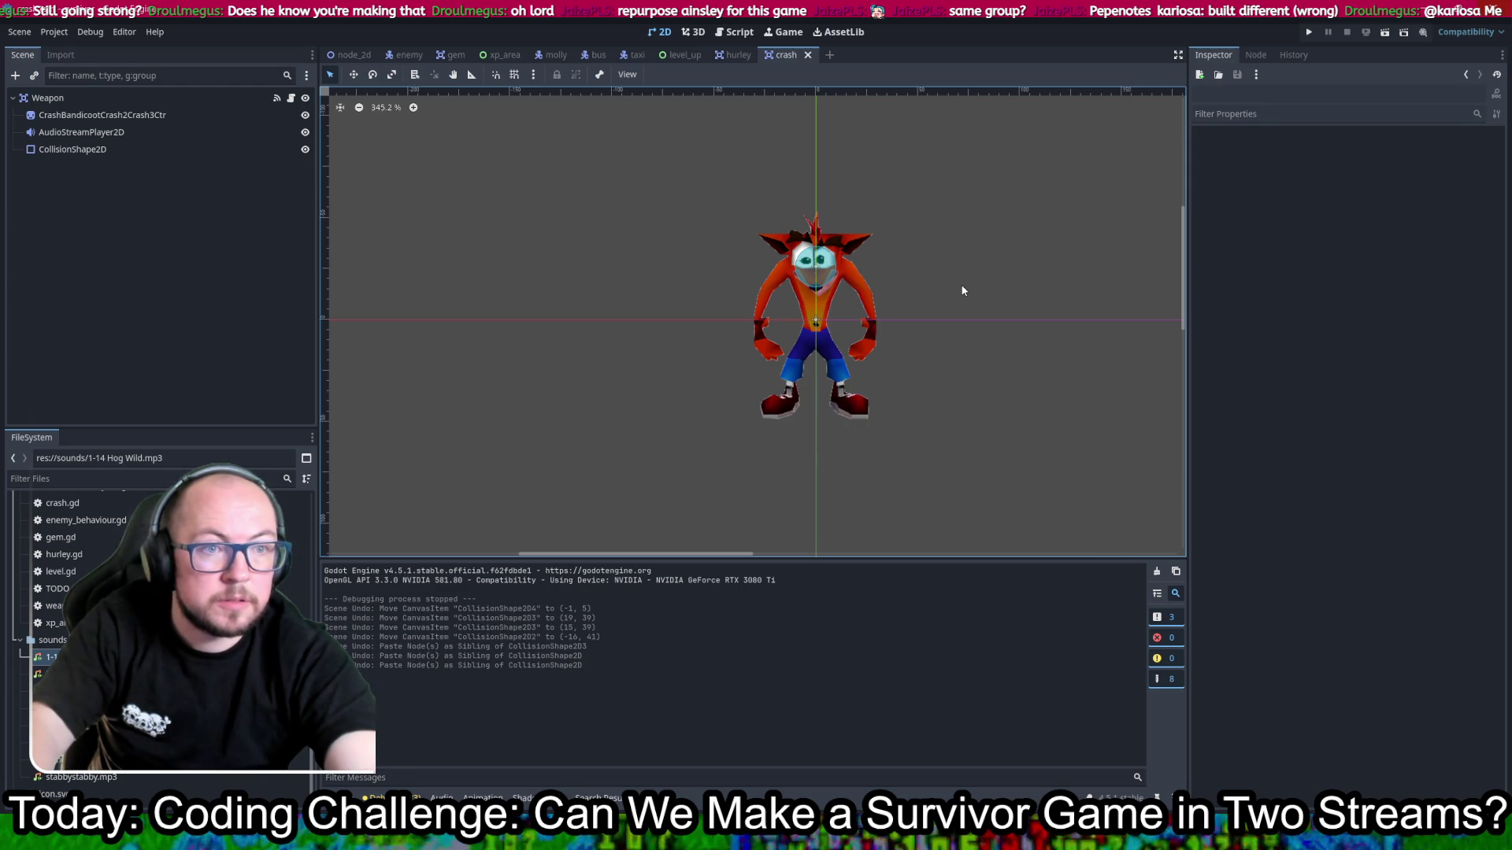
{"action": "left_click", "coordinate": [1310, 33]}
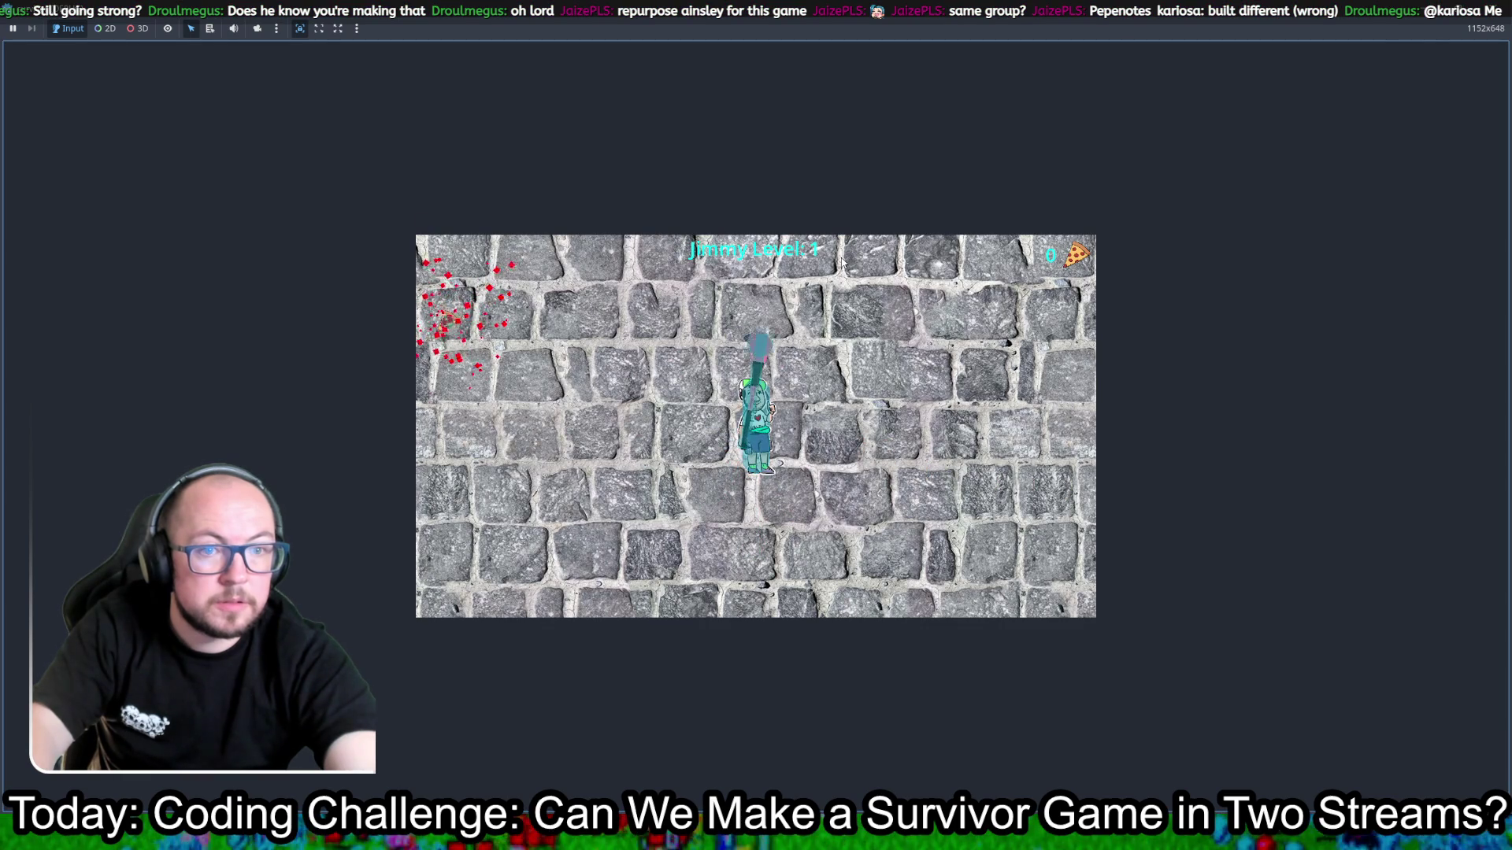
{"action": "key", "text": "F8"}
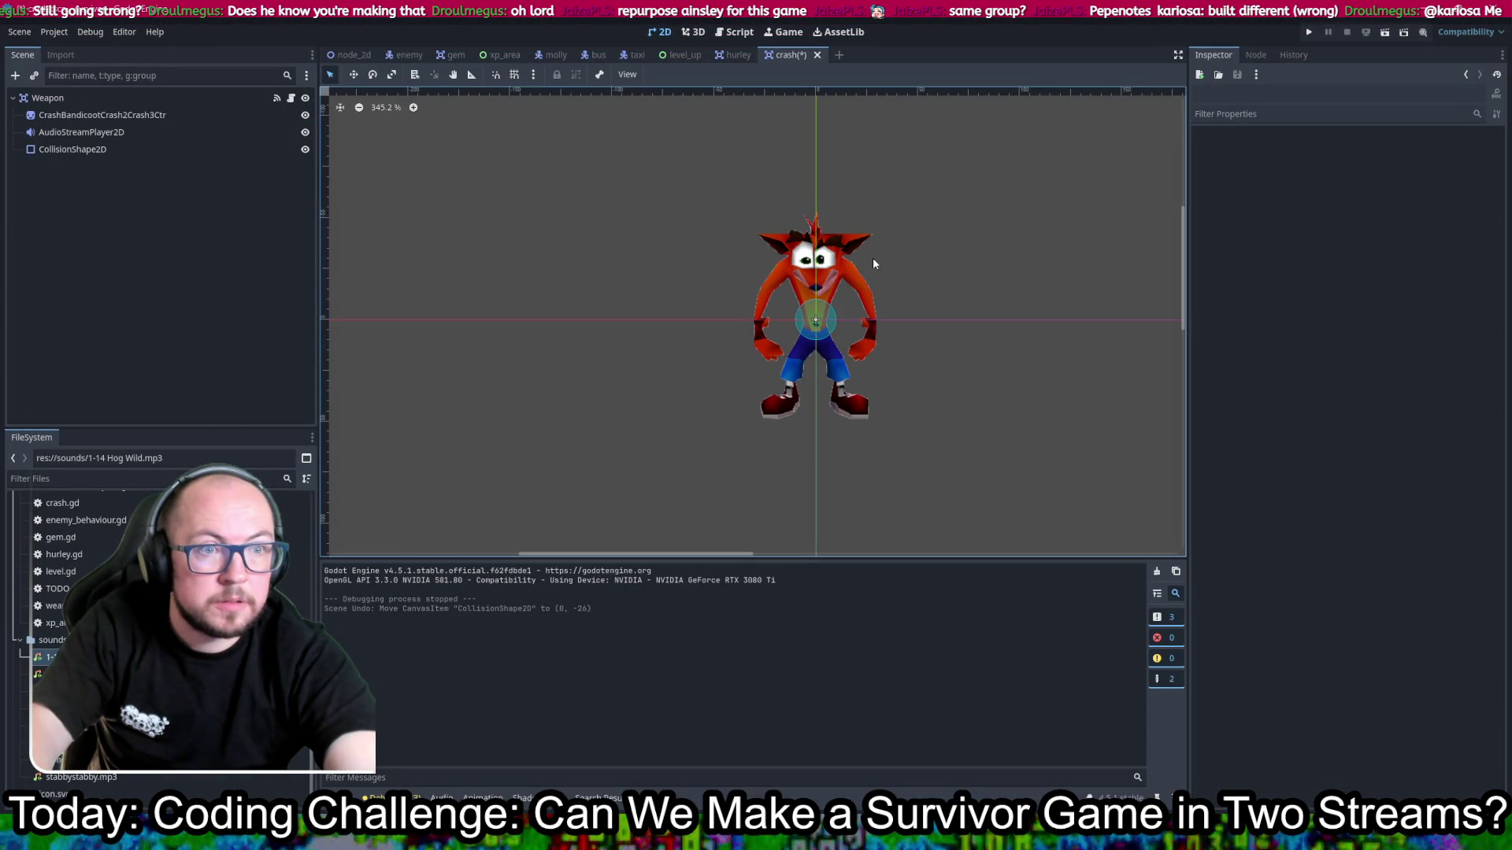
{"action": "key", "text": "ctrl+z"}
{"action": "key", "text": "ctrl+z"}
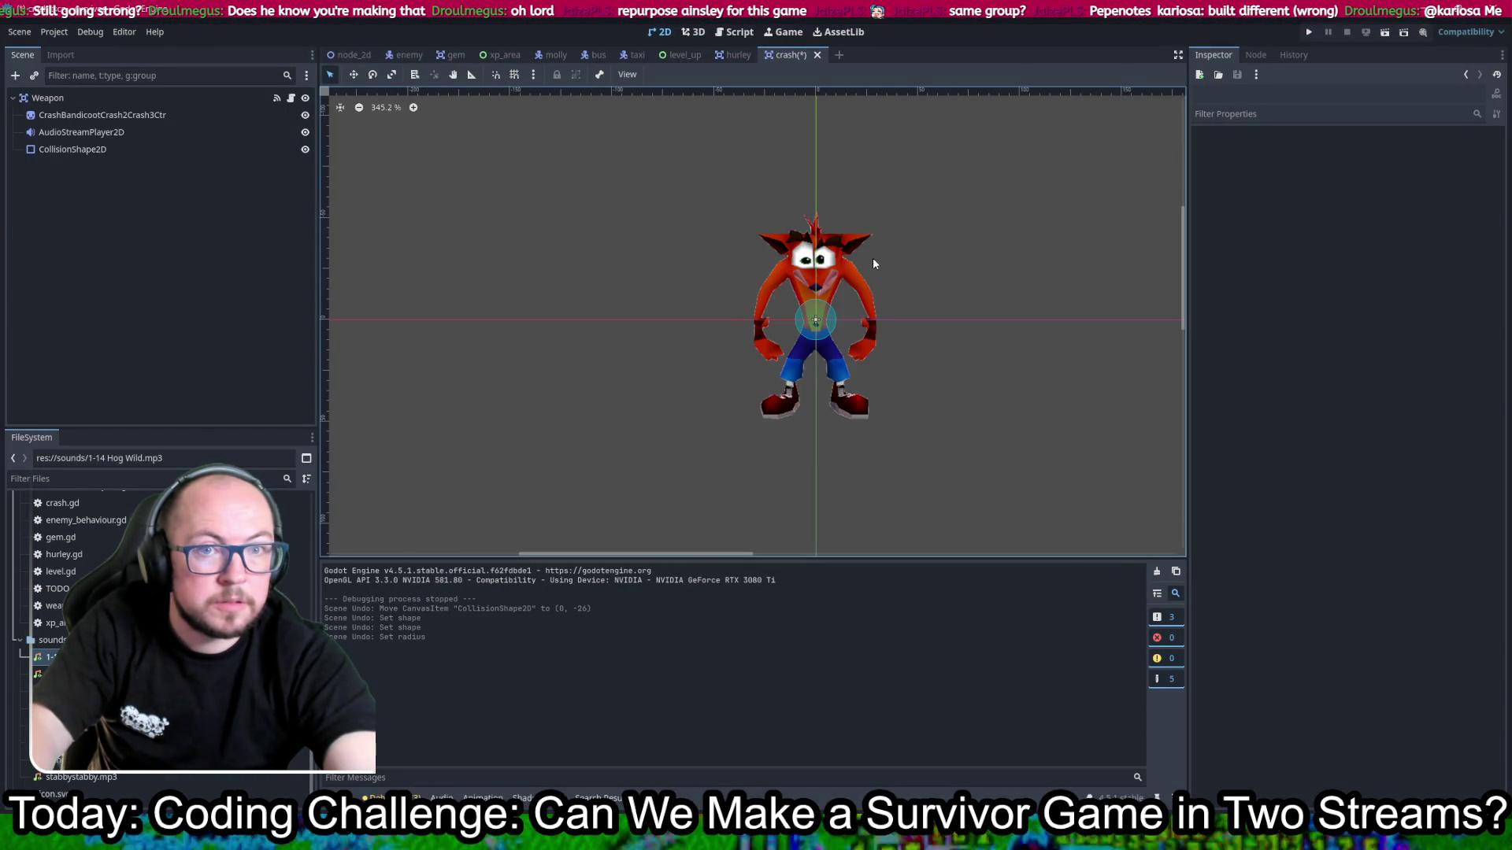
{"action": "key", "text": "ctrl+z"}
{"action": "key", "text": "ctrl+z"}
{"action": "key", "text": "ctrl+z"}
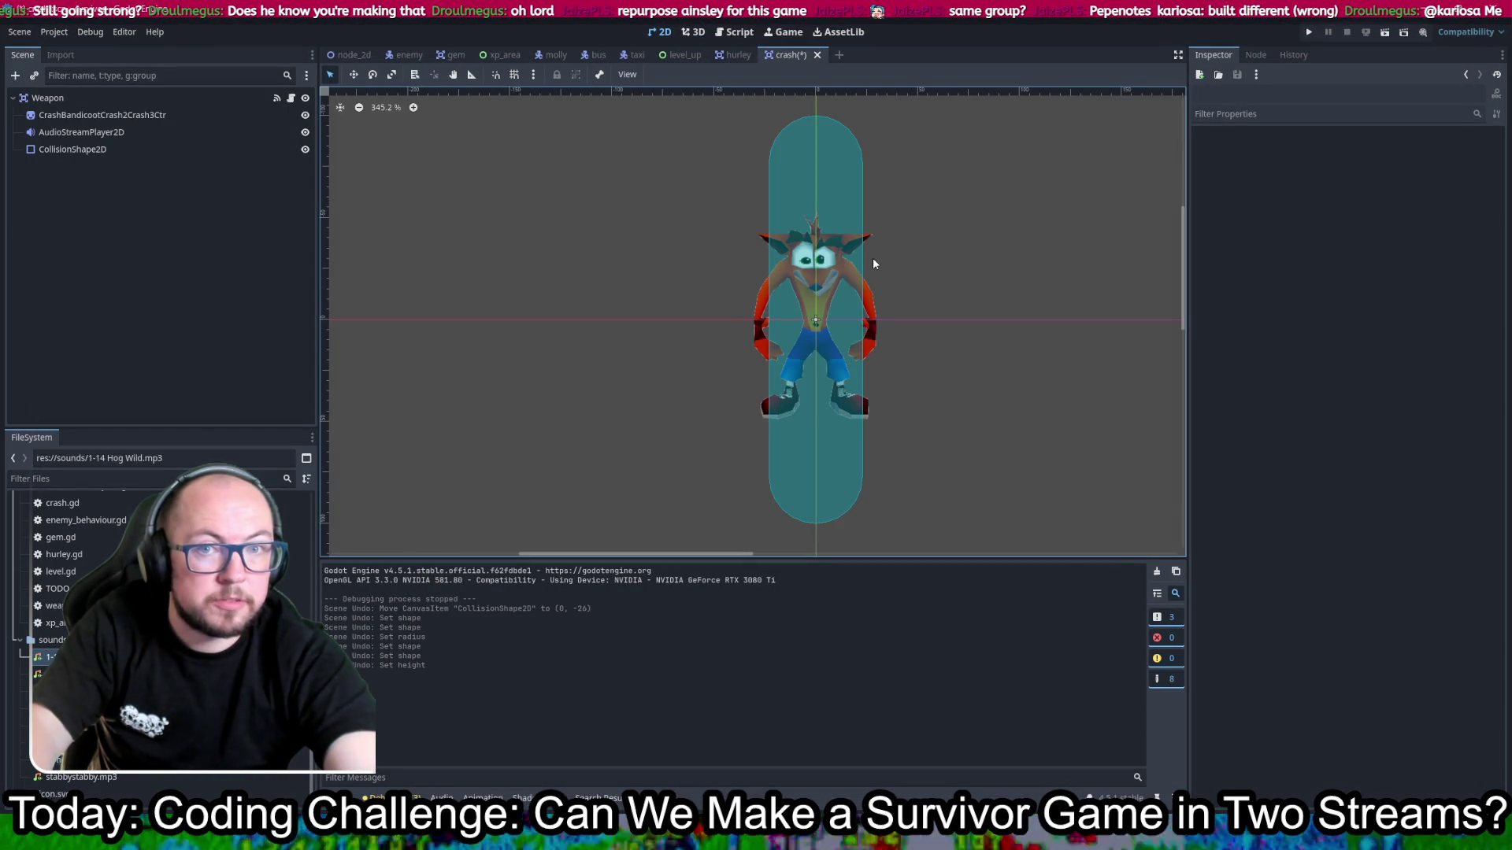
{"action": "key", "text": "ctrl+z"}
{"action": "left_click", "coordinate": [73, 149]}
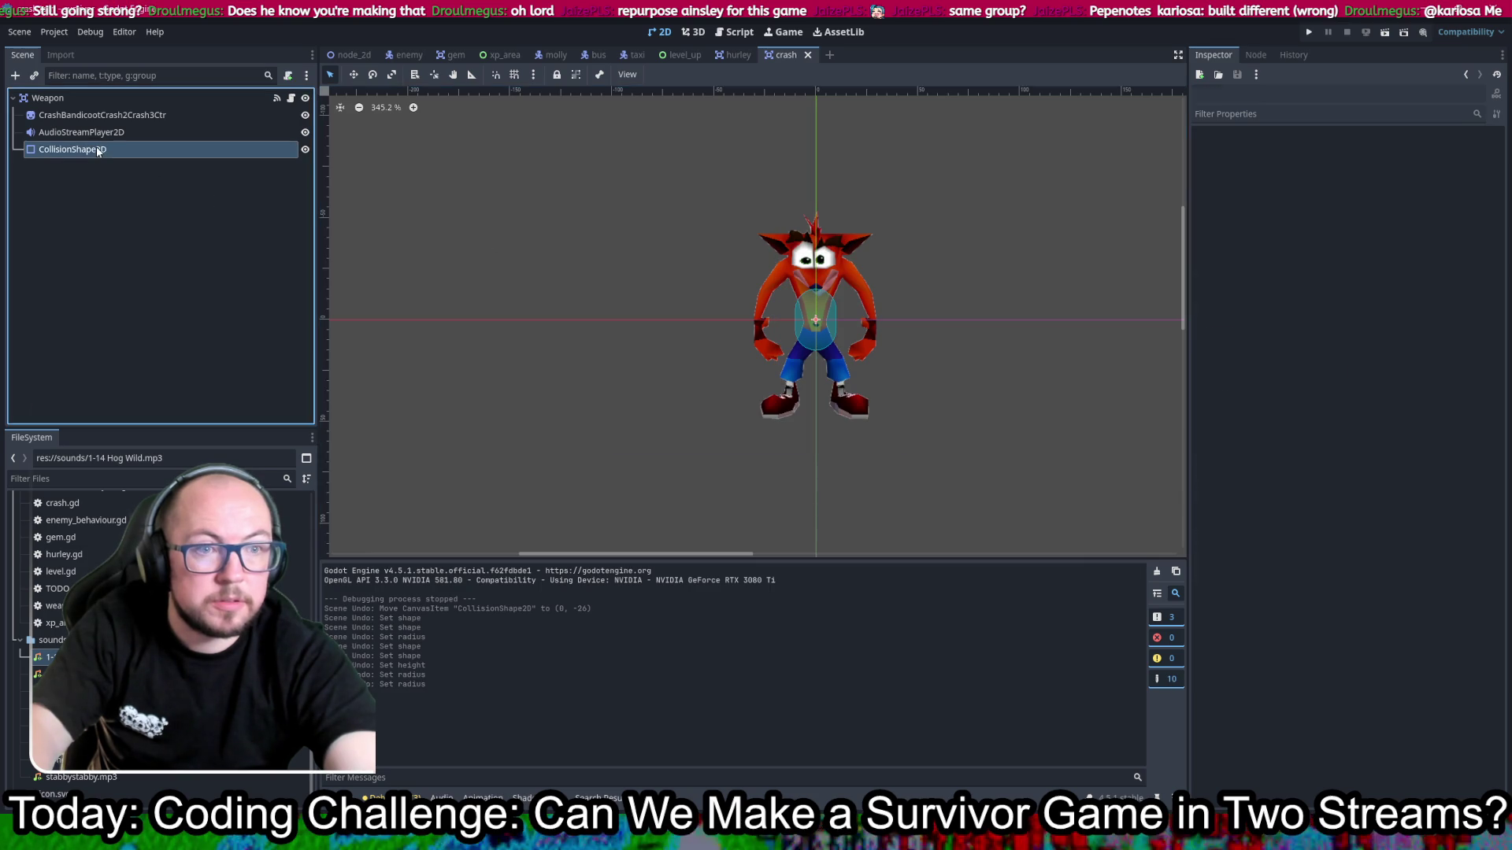
{"action": "left_click", "coordinate": [1310, 33]}
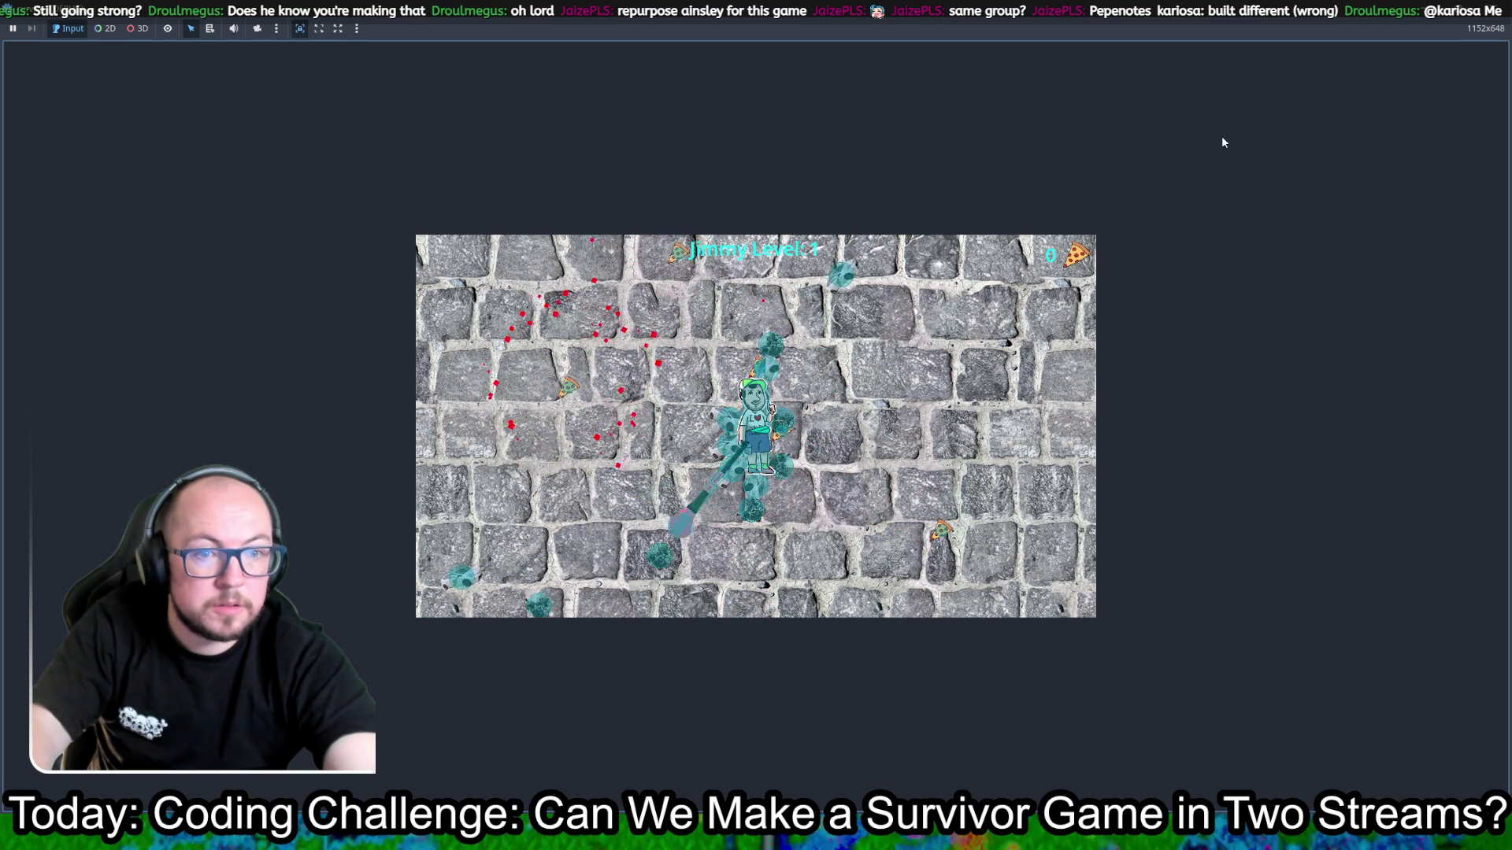
{"action": "key", "text": "F8"}
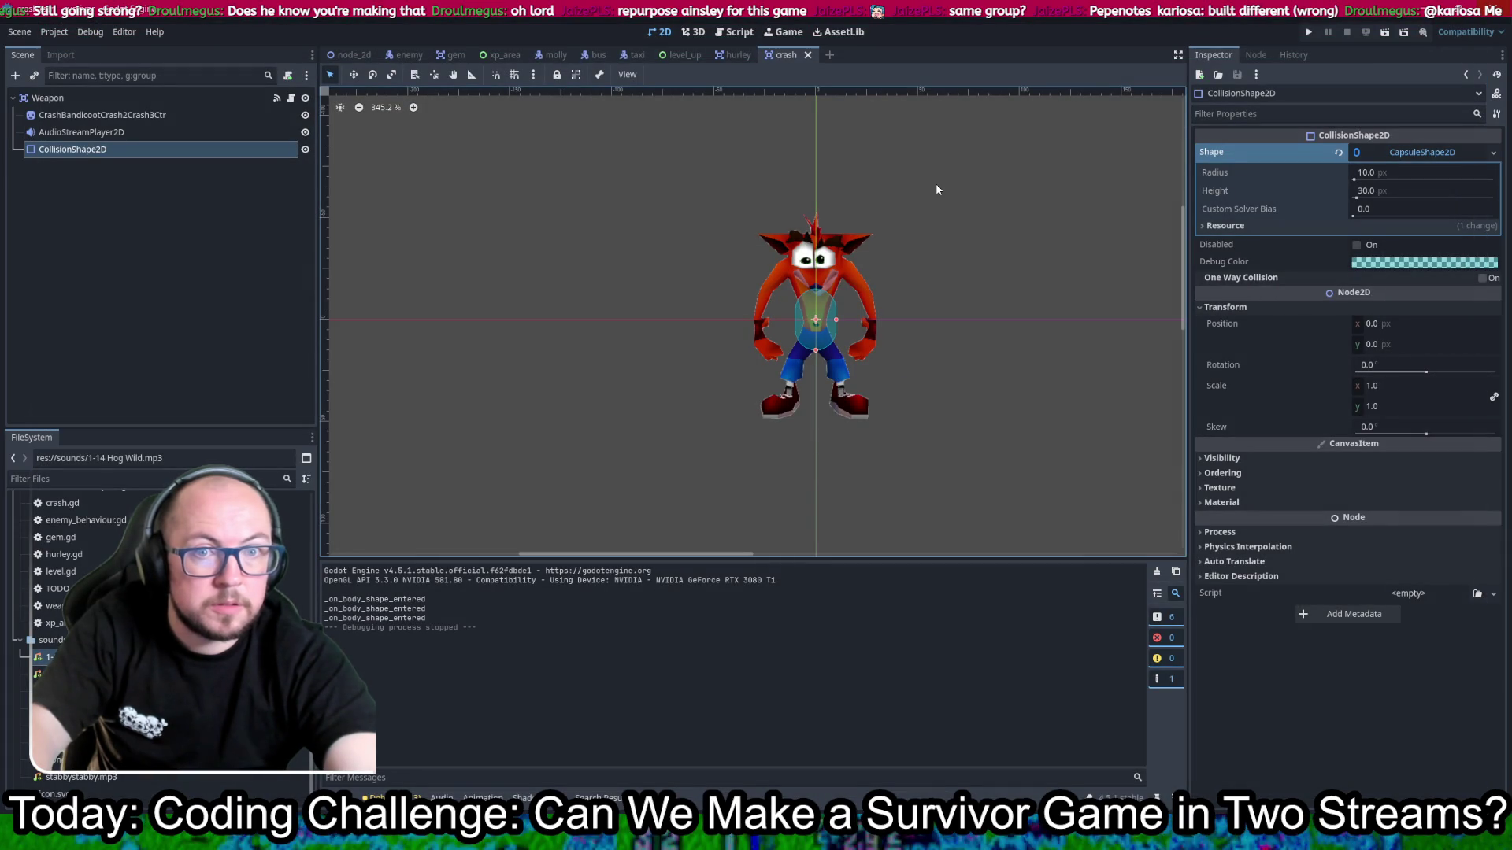
Step: Test a capsule radius of about 27, then revert it to 10 and retest
{"action": "left_click_drag", "start_coordinate": [1355, 180], "coordinate": [1356, 179]}
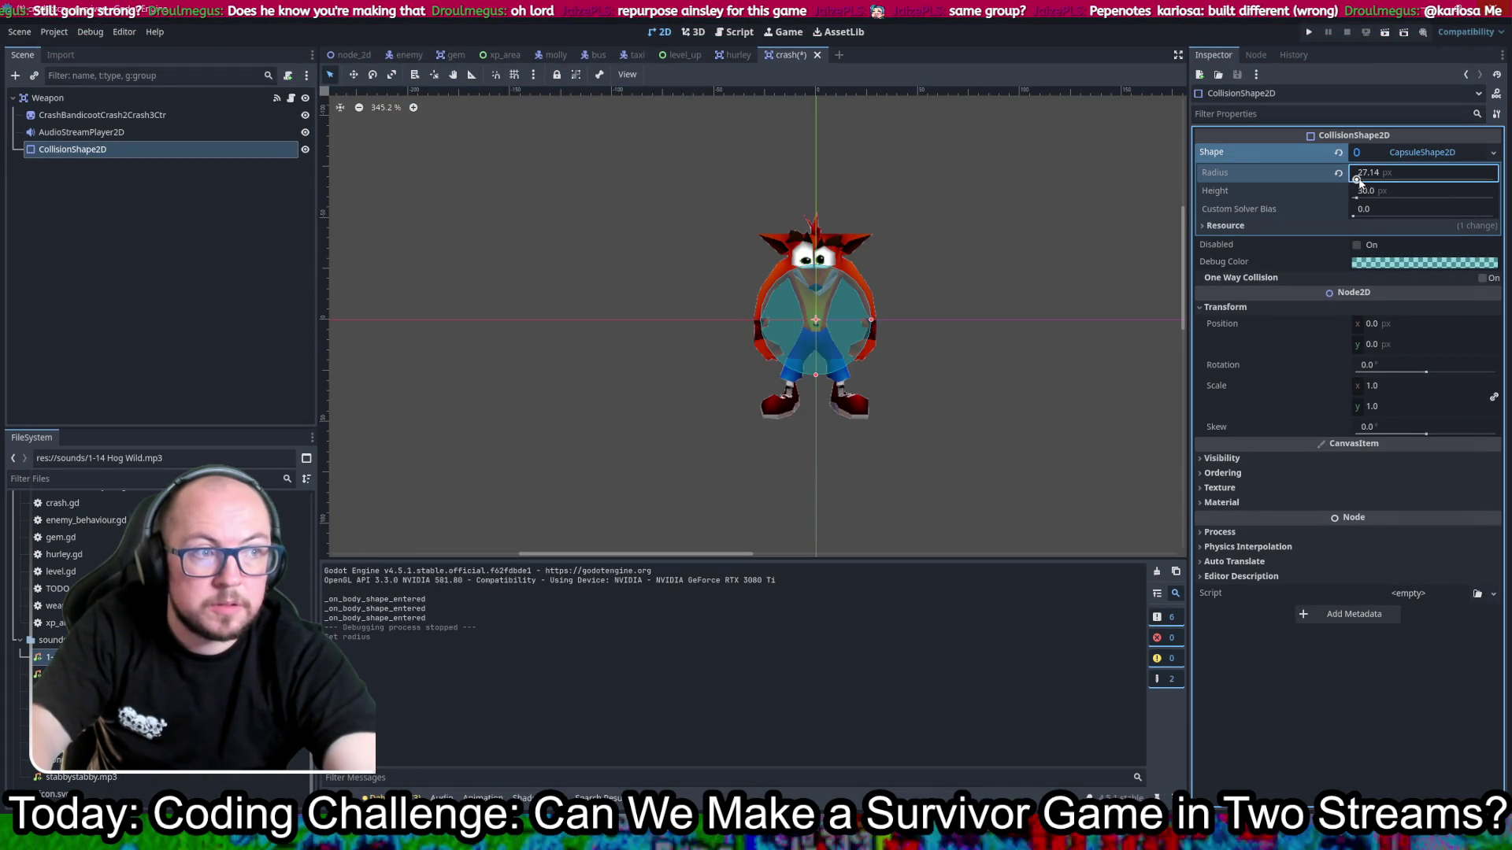
{"action": "left_click", "coordinate": [1308, 33]}
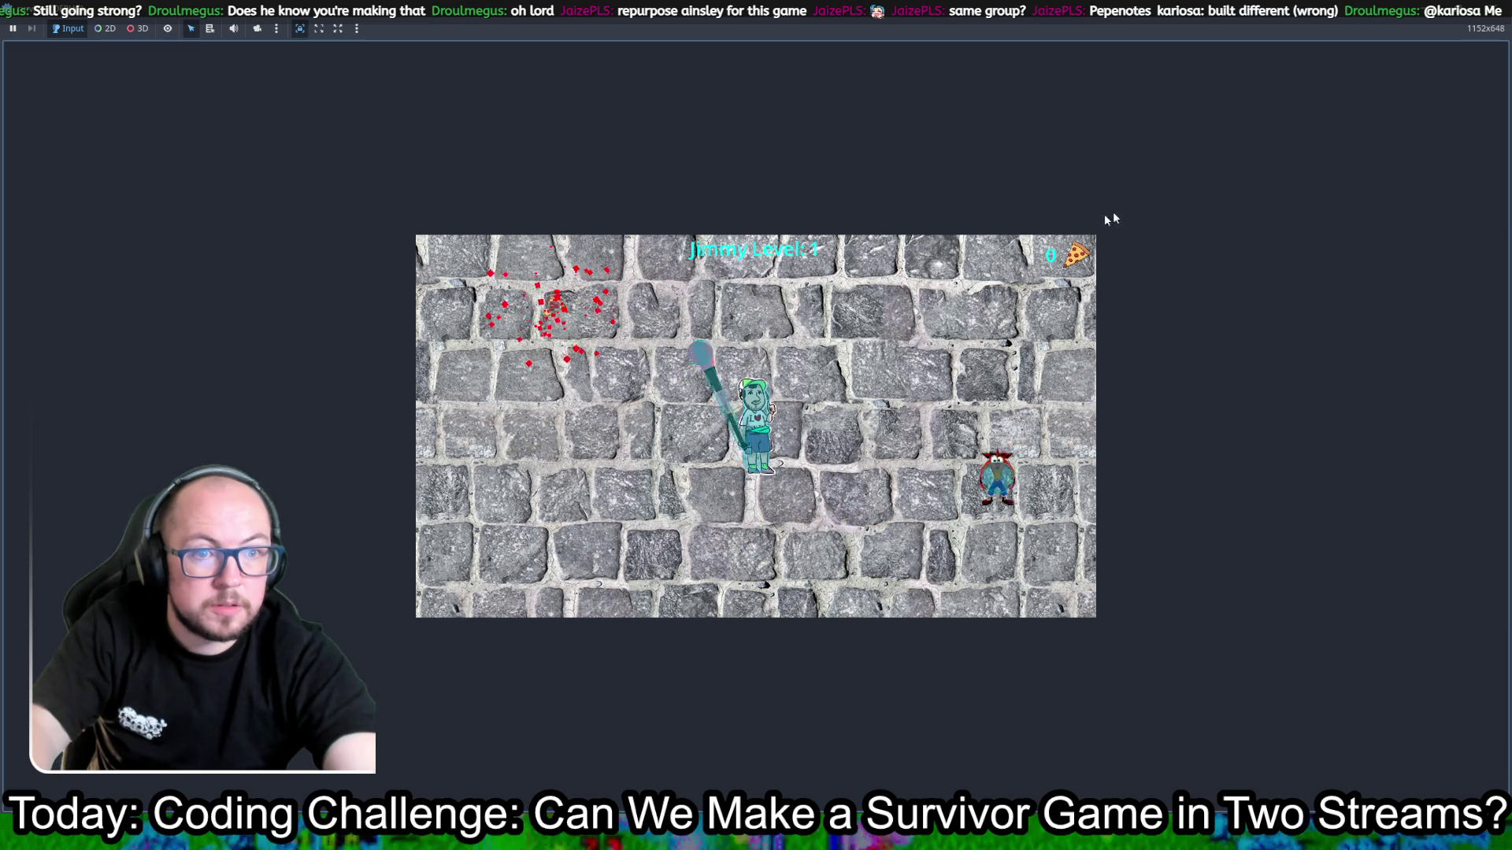
{"action": "key", "text": "F8"}
{"action": "key", "text": "ctrl+z"}
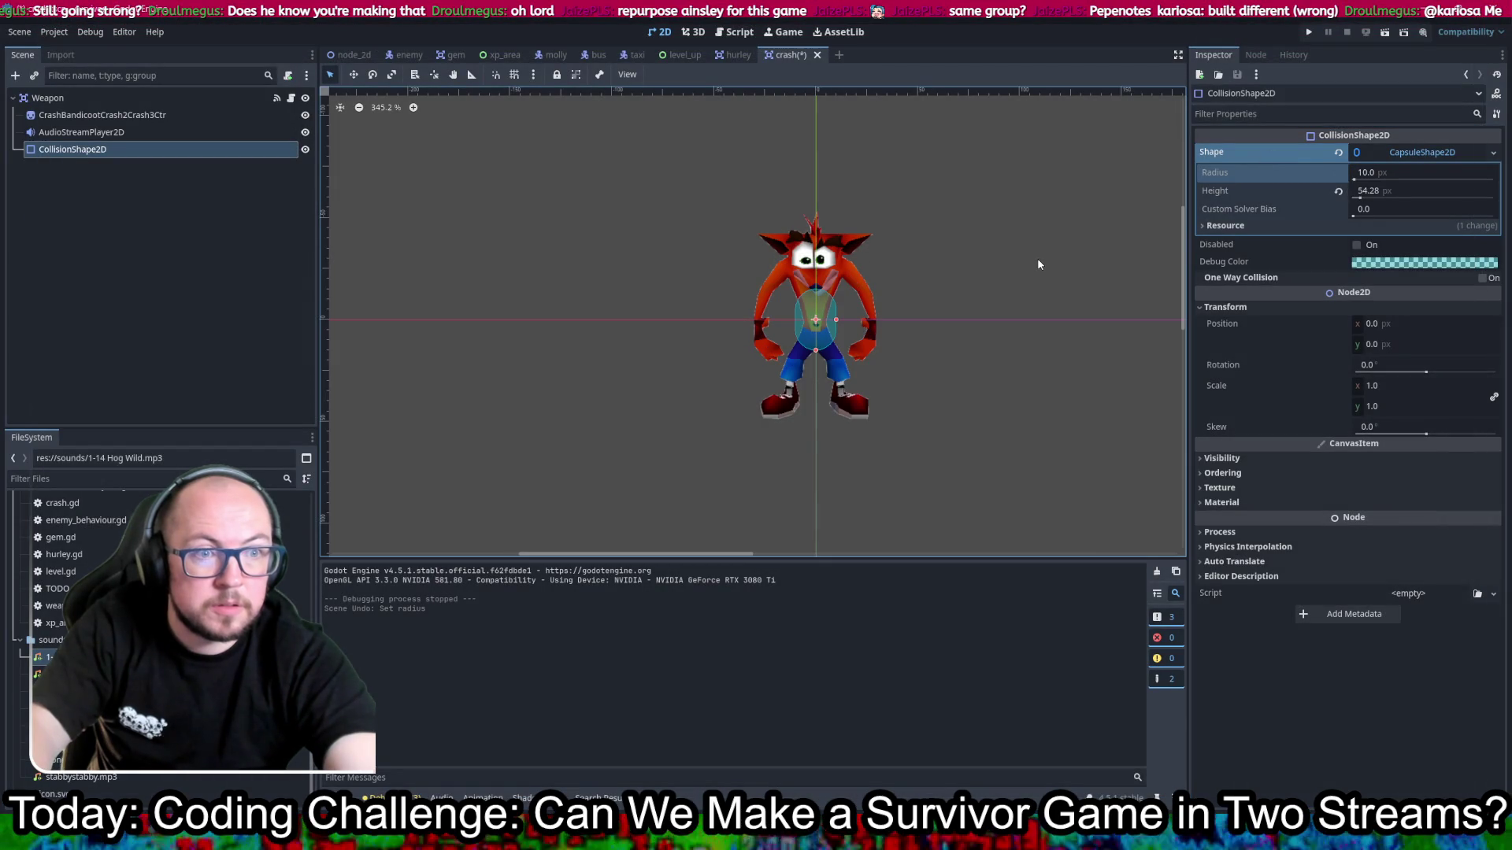
{"action": "left_click", "coordinate": [1308, 33]}
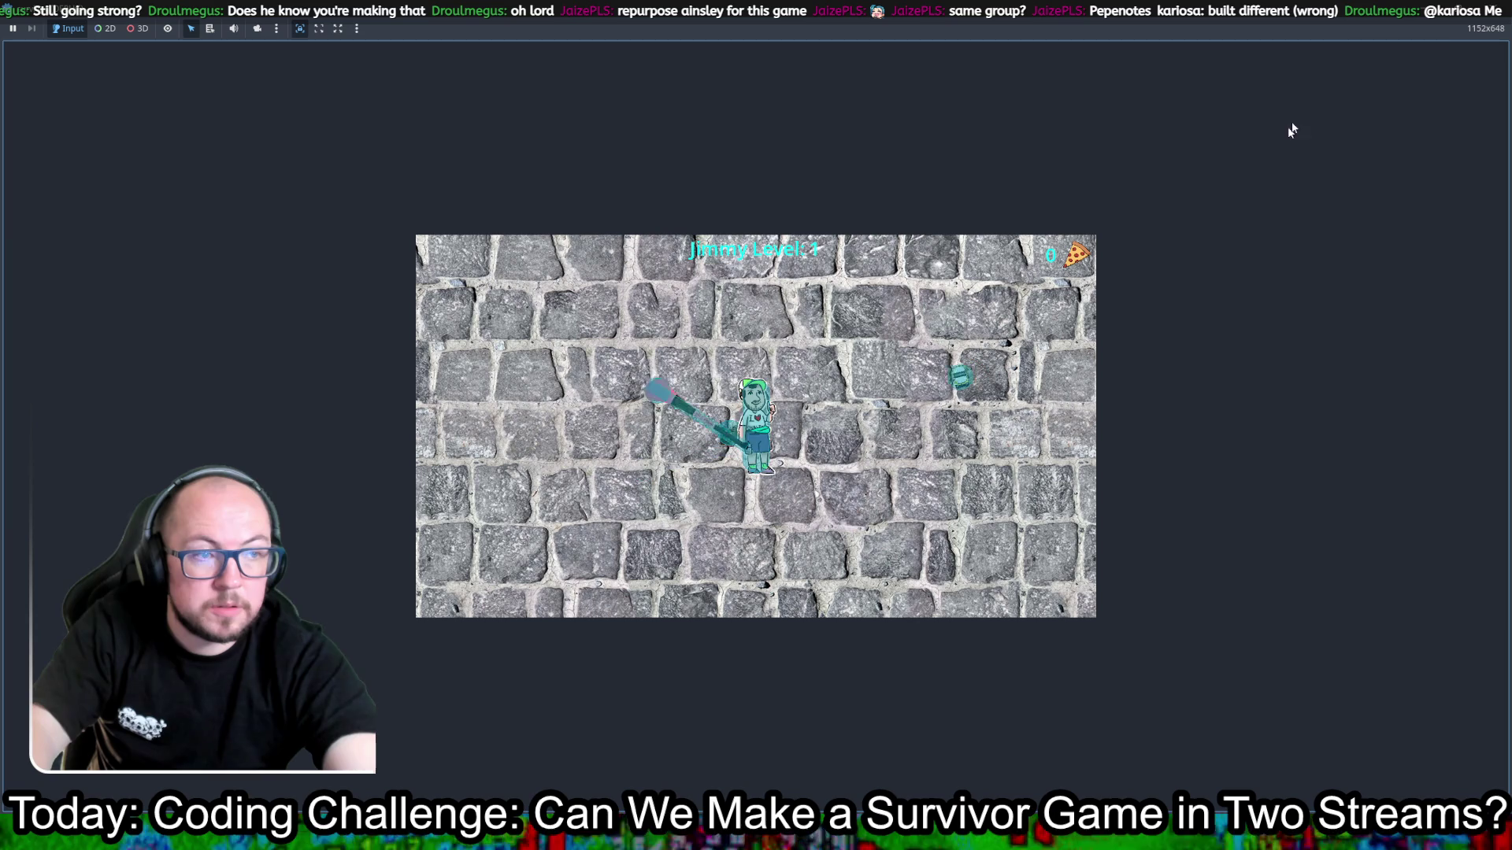
{"action": "key", "text": "F8"}
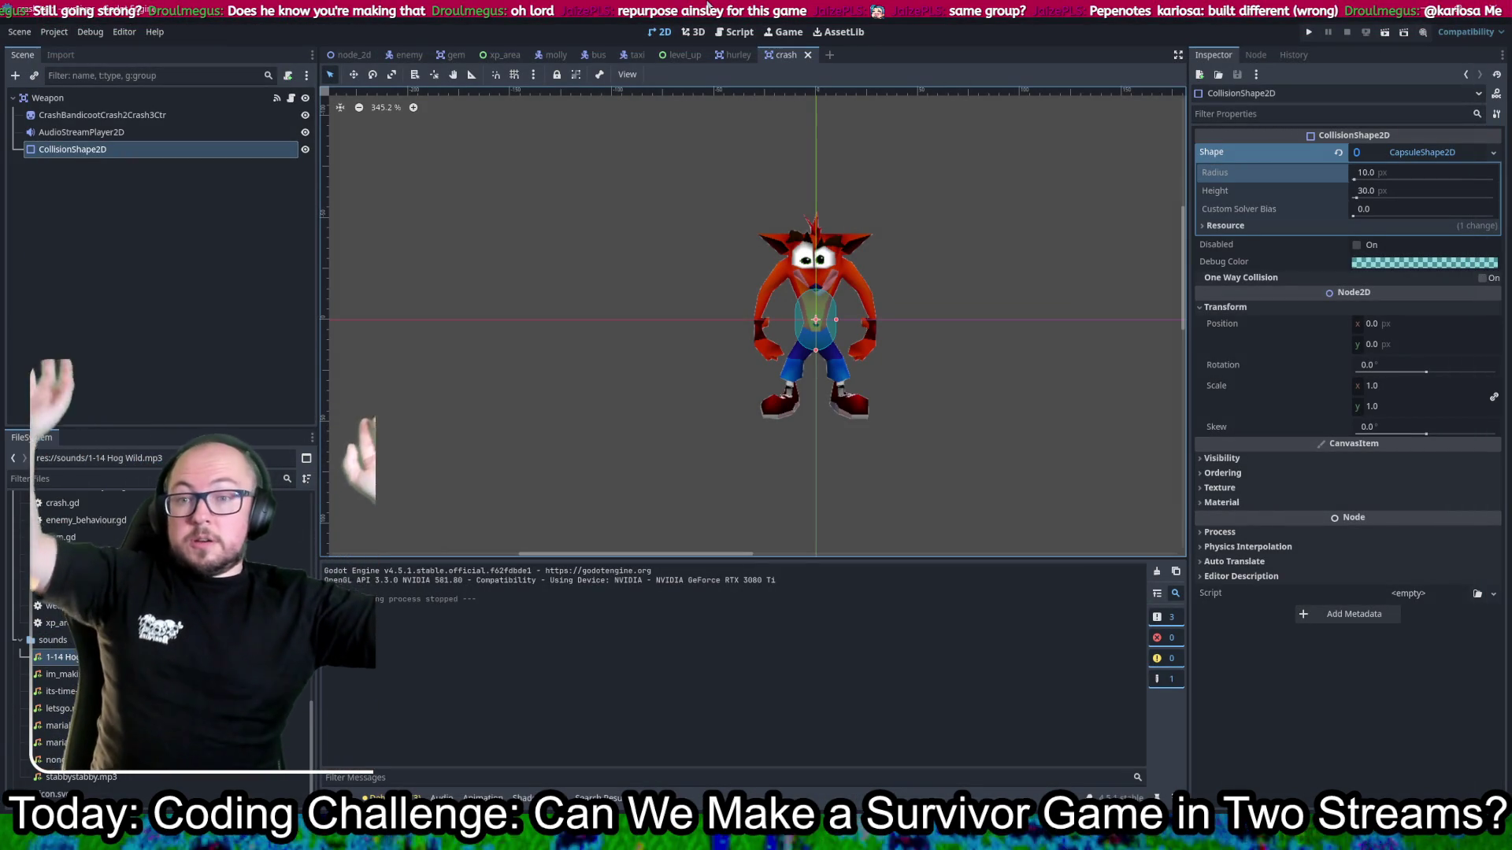
{"action": "key", "text": "ctrl+shift+f"}
Step: Search all scripts for 'kill()' and open the match in character_body_2d.gd
{"action": "type", "text": "kill"}
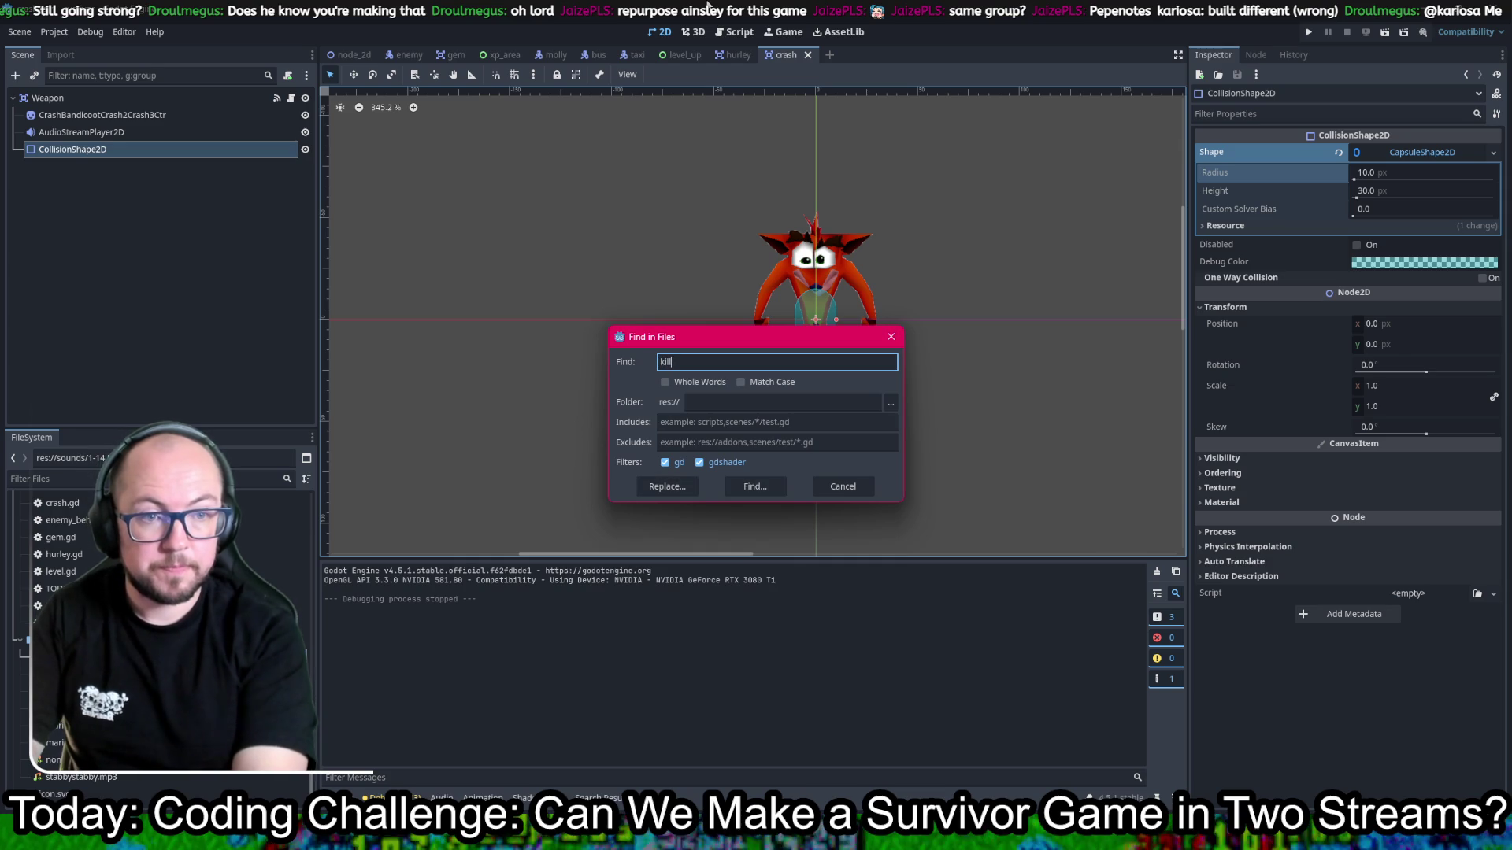
{"action": "type", "text": "()"}
{"action": "key", "text": "Return"}
{"action": "left_click", "coordinate": [735, 31]}
{"action": "left_click", "coordinate": [349, 119]}
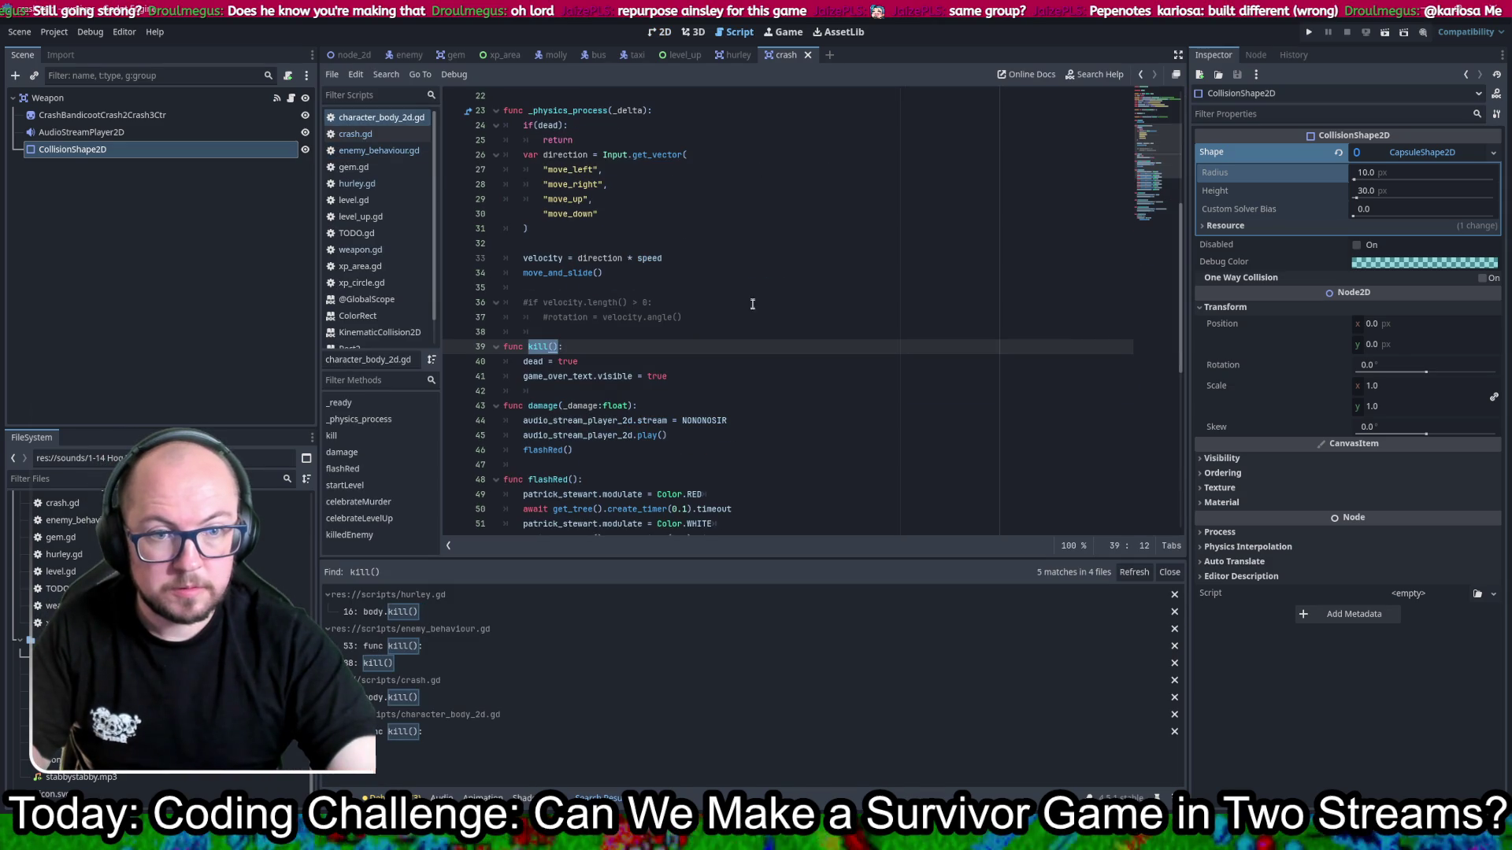
Step: Run the game and steer the player around the field with the arrow keys
{"action": "left_click", "coordinate": [1309, 32]}
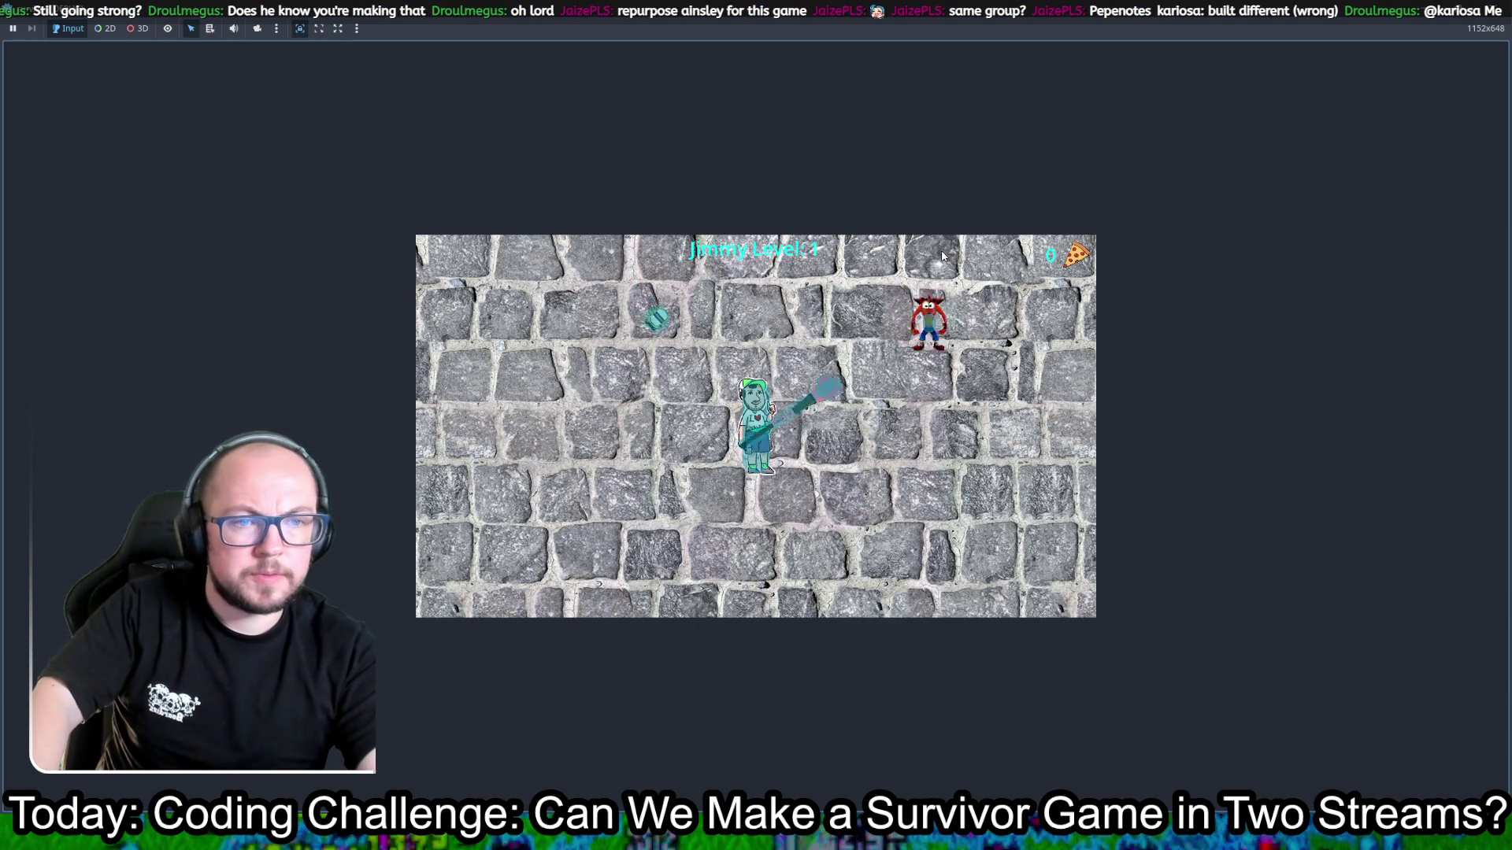
{"action": "key", "text": "Down"}
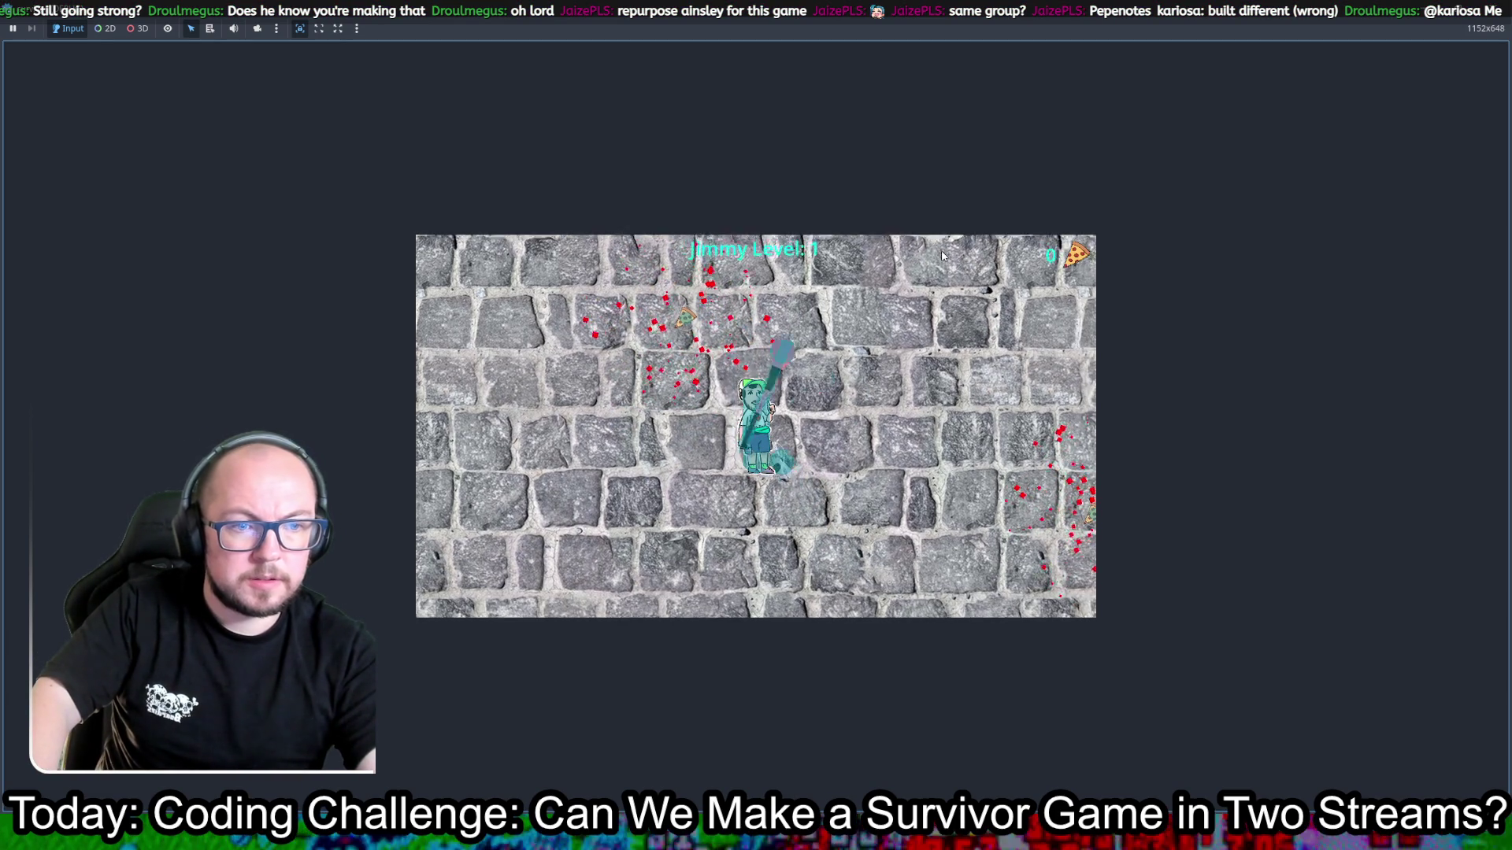
{"action": "key", "text": "Left"}
{"action": "key", "text": "Up"}
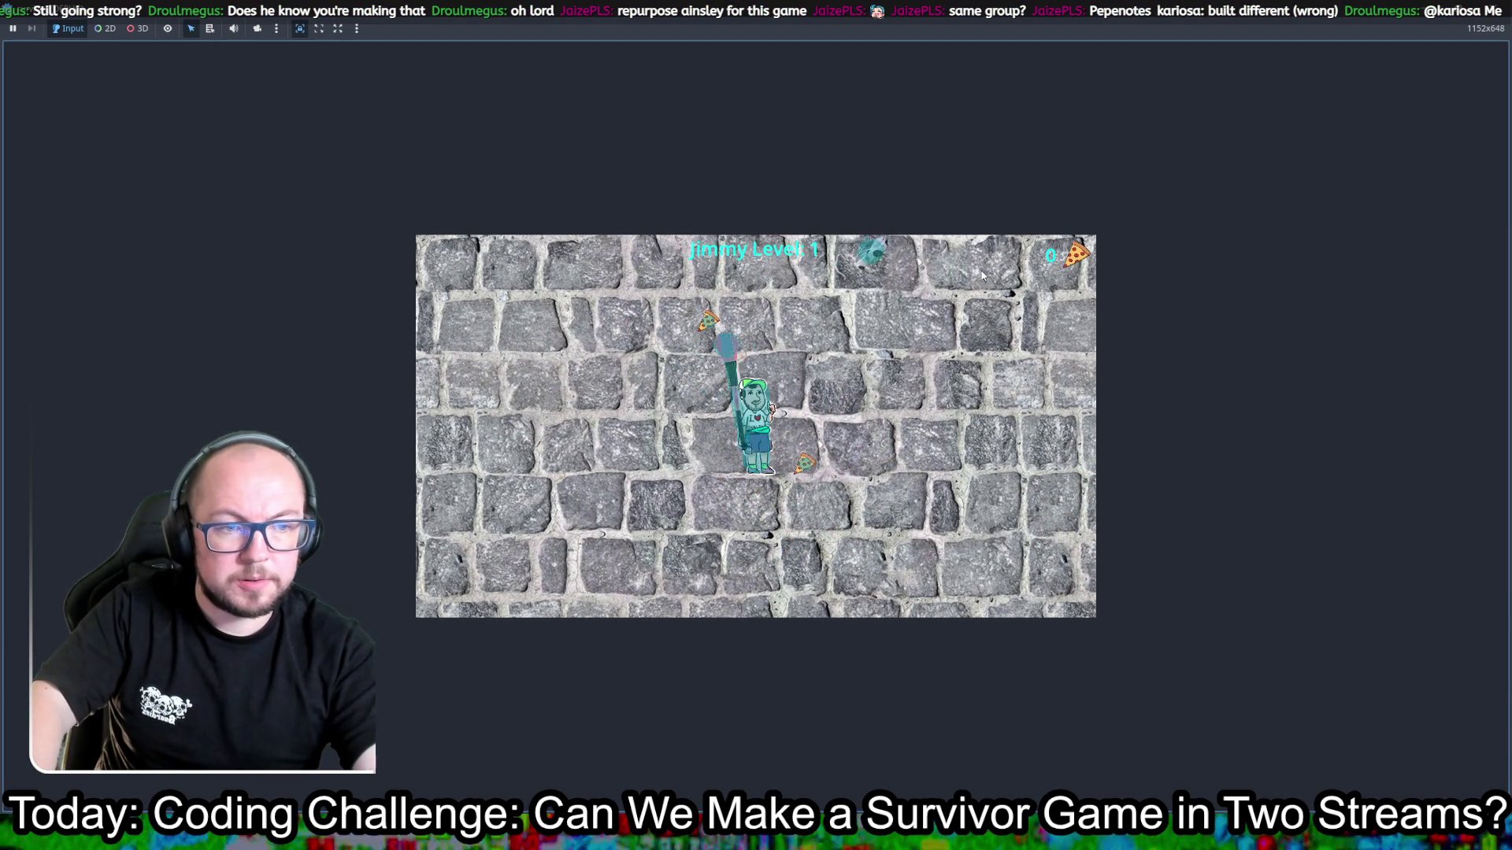
{"action": "key", "text": "Left"}
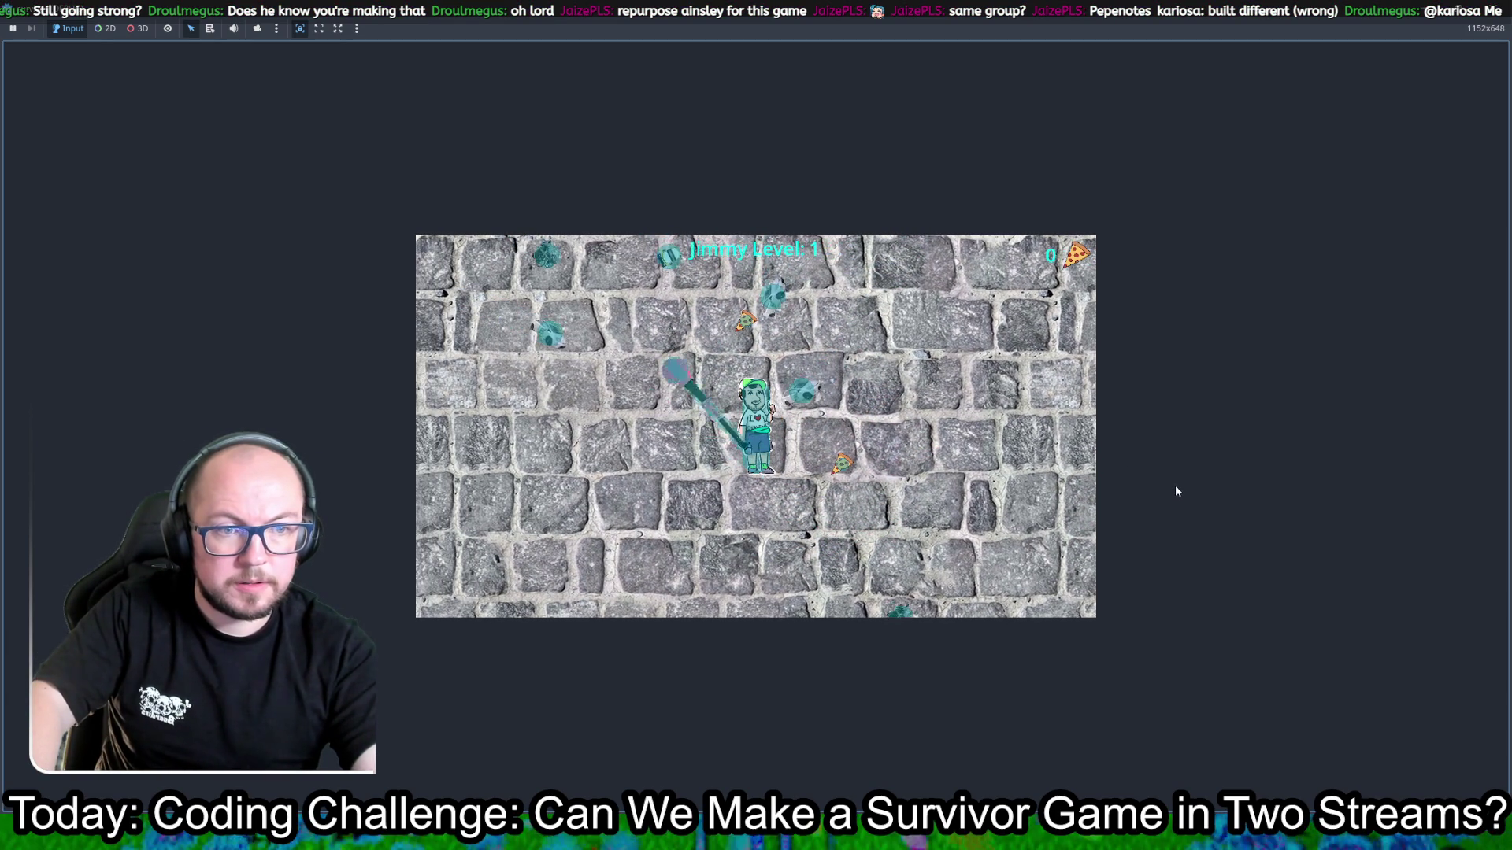
{"action": "key", "text": "Left"}
{"action": "key", "text": "Down"}
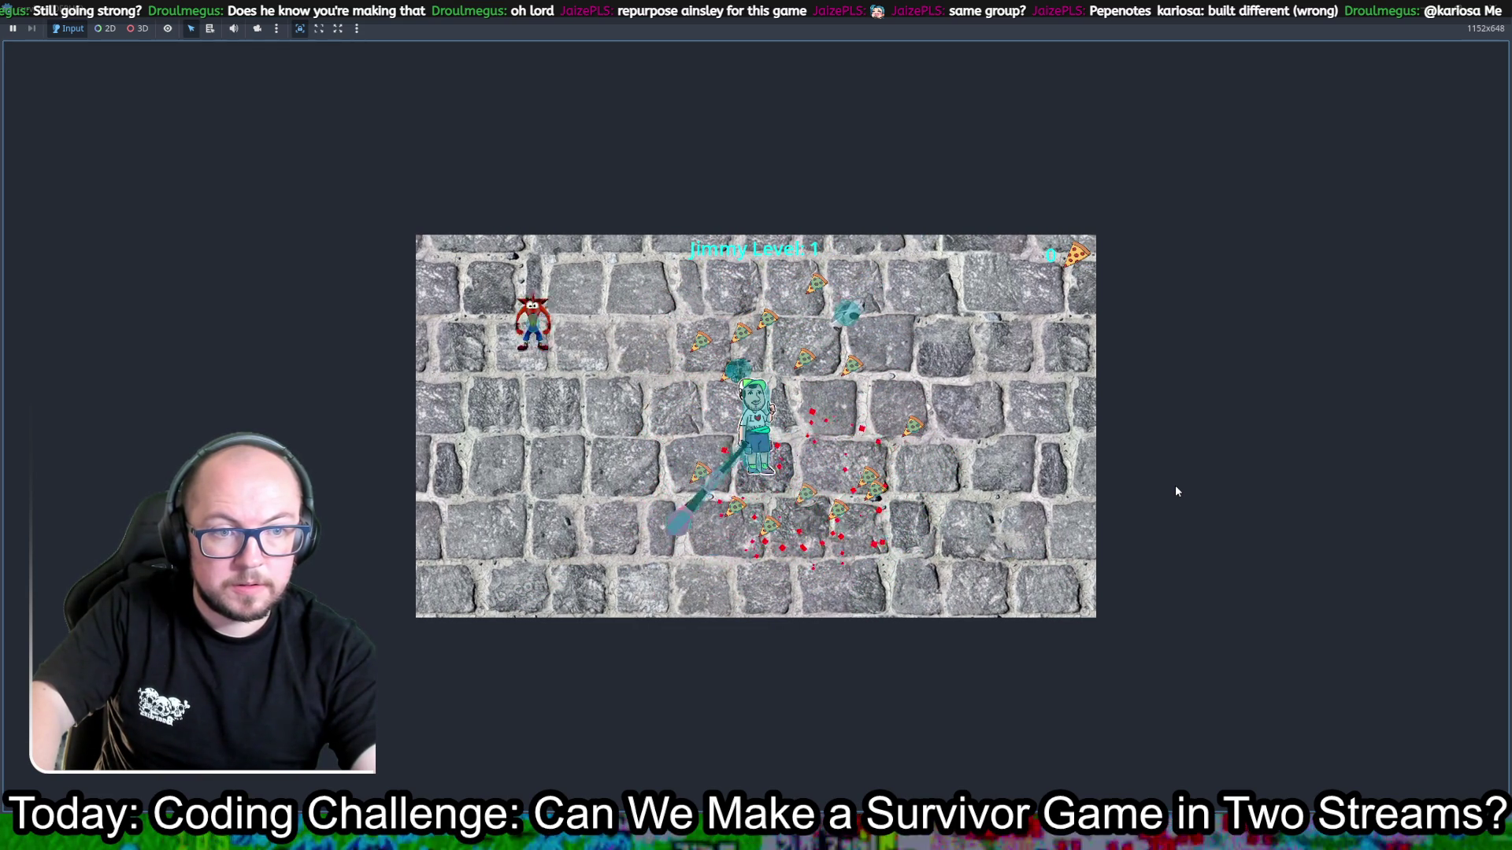
{"action": "key", "text": "Down"}
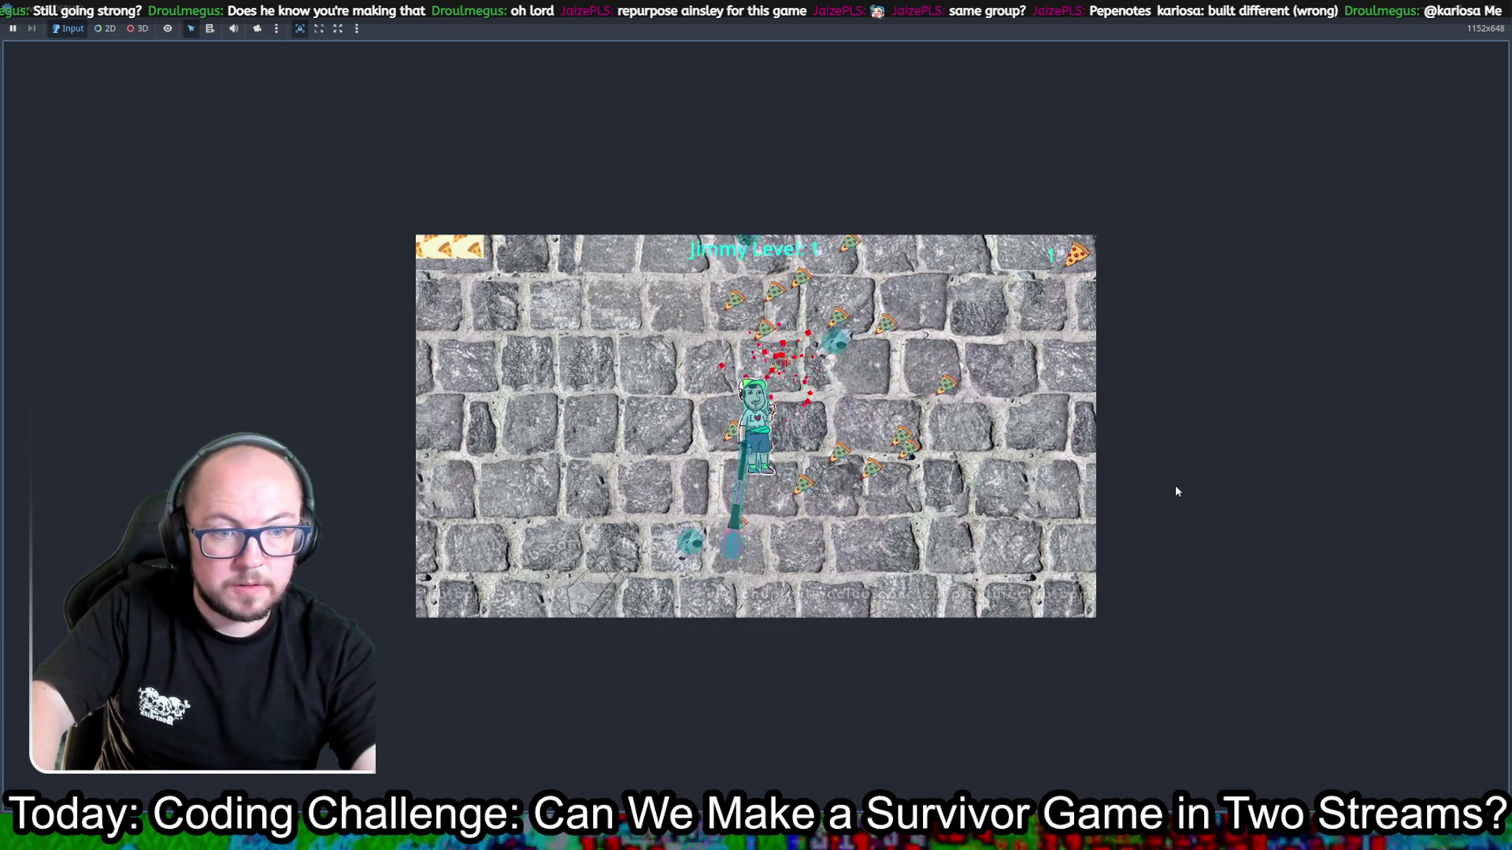
{"action": "key", "text": "Left"}
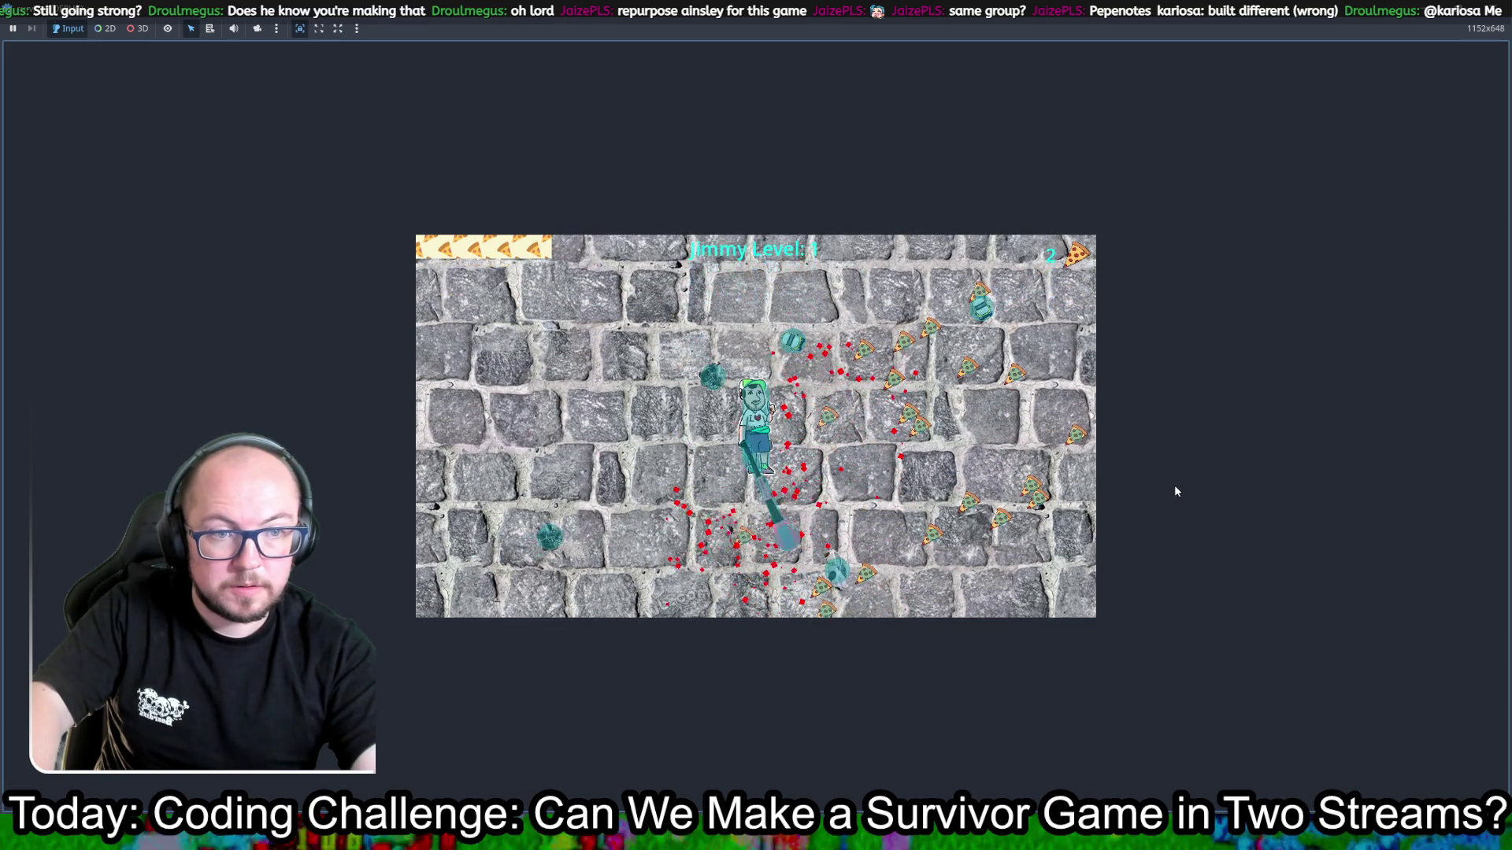
{"action": "key", "text": "Down"}
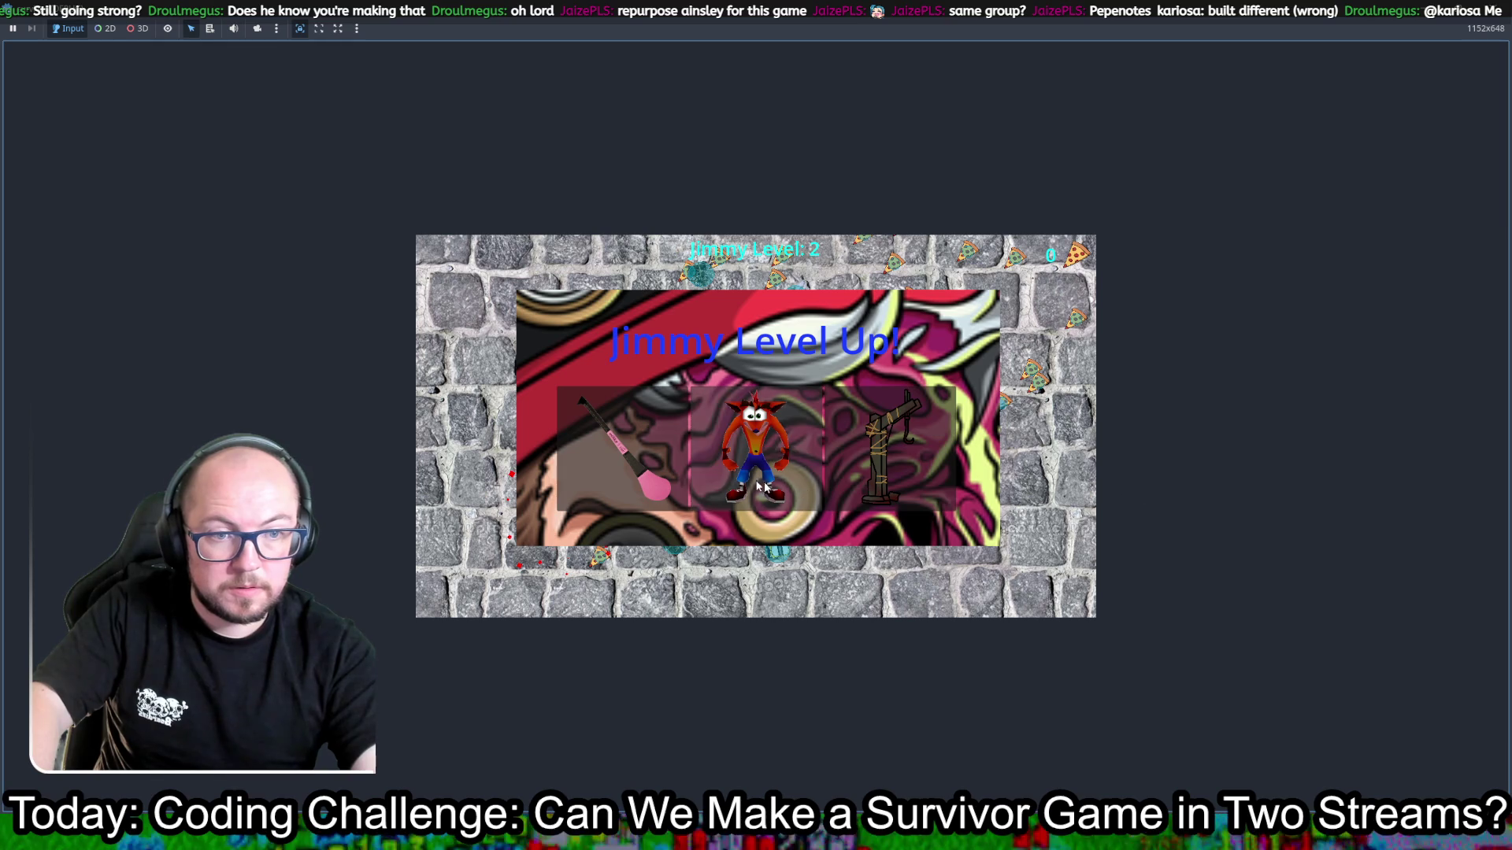
Step: Pick the Crash companion and other upgrades at each level-up, then stop the game
{"action": "left_click", "coordinate": [777, 490]}
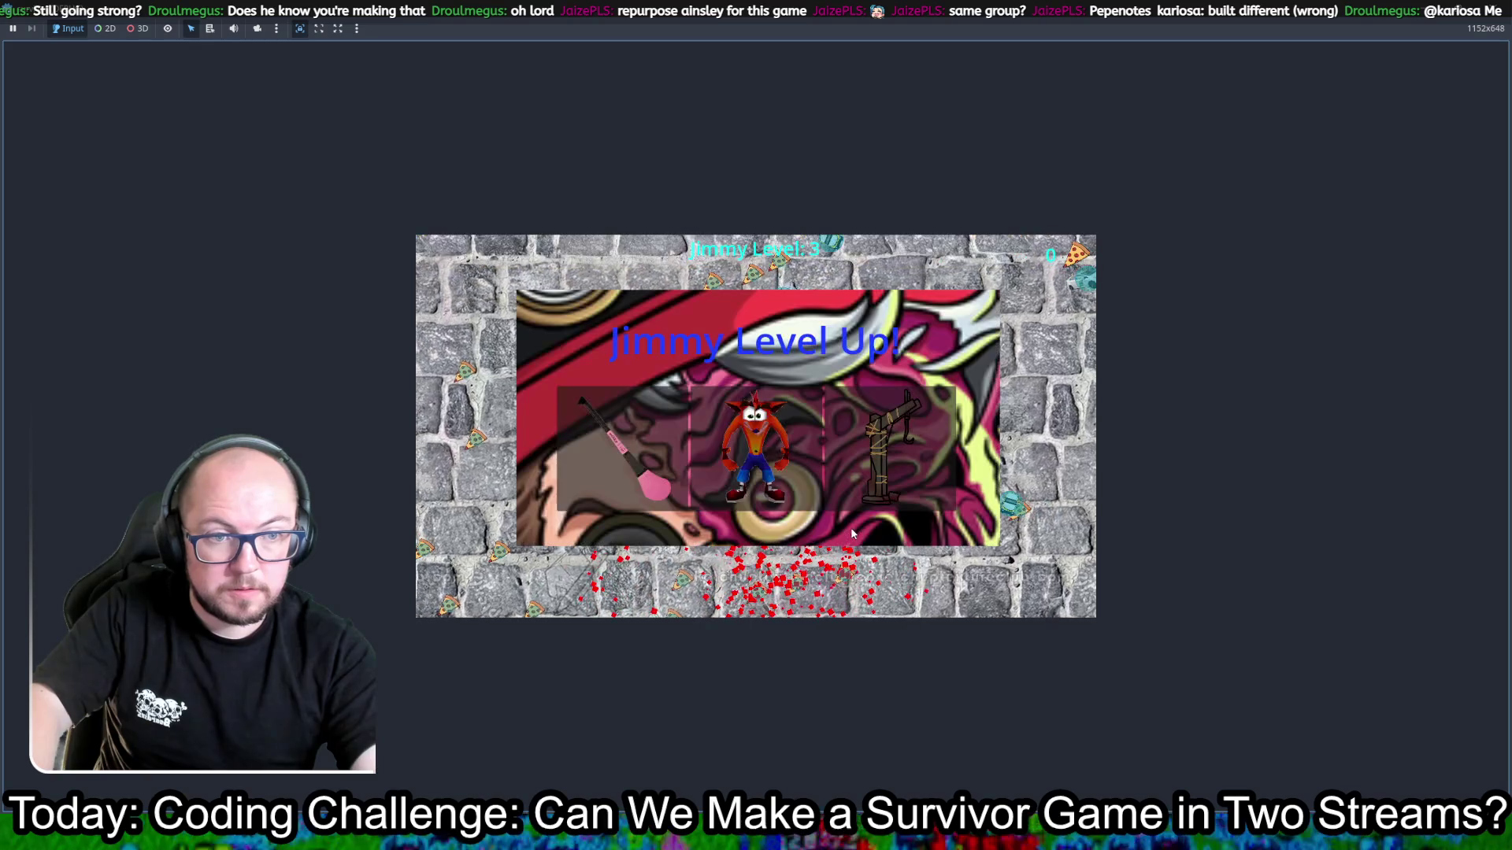
{"action": "key", "text": "Return"}
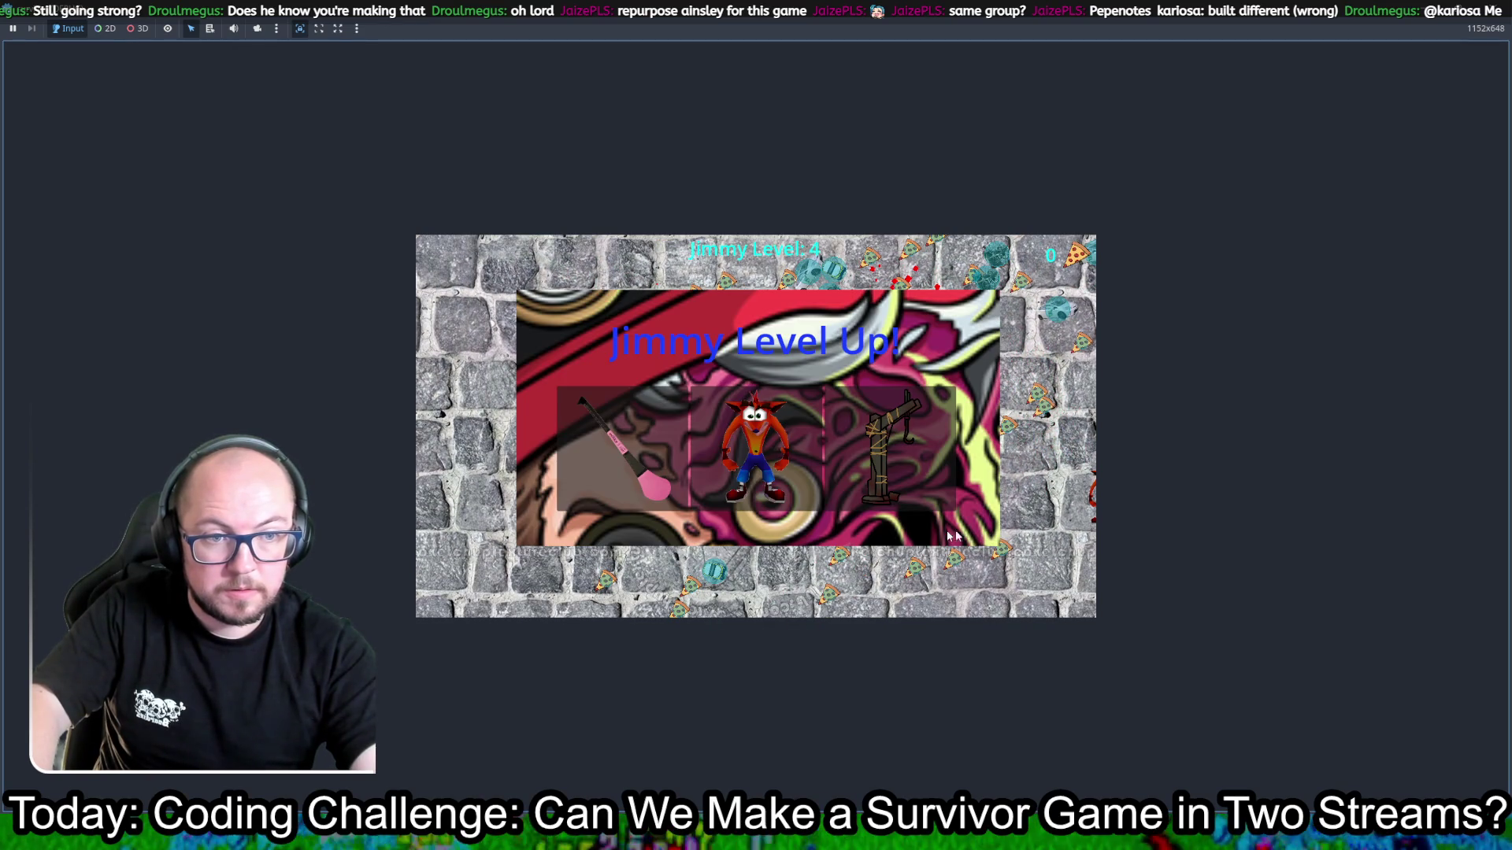
{"action": "left_click", "coordinate": [769, 460]}
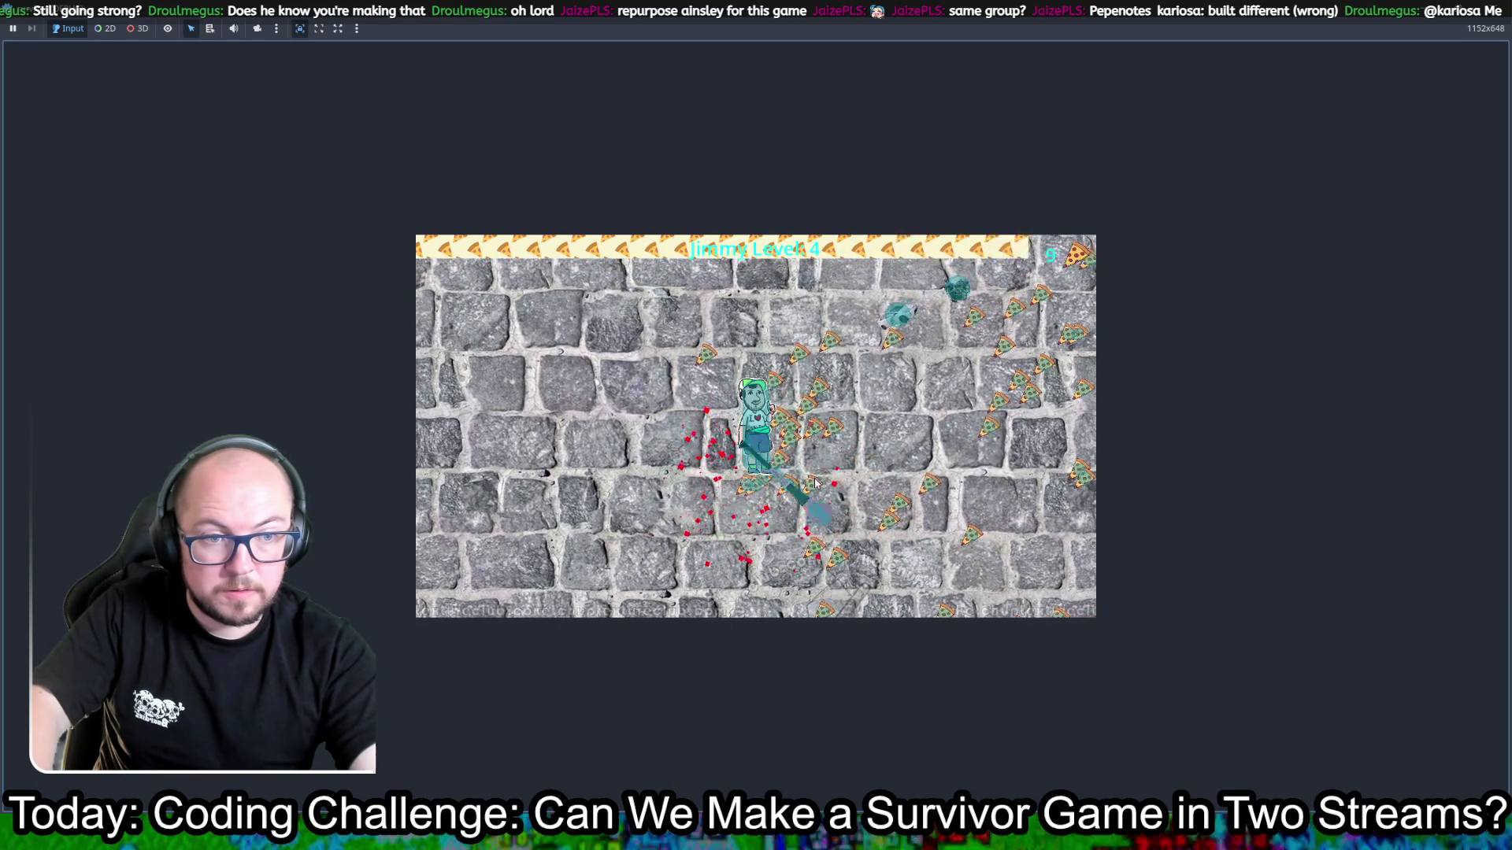
{"action": "left_click", "coordinate": [798, 483]}
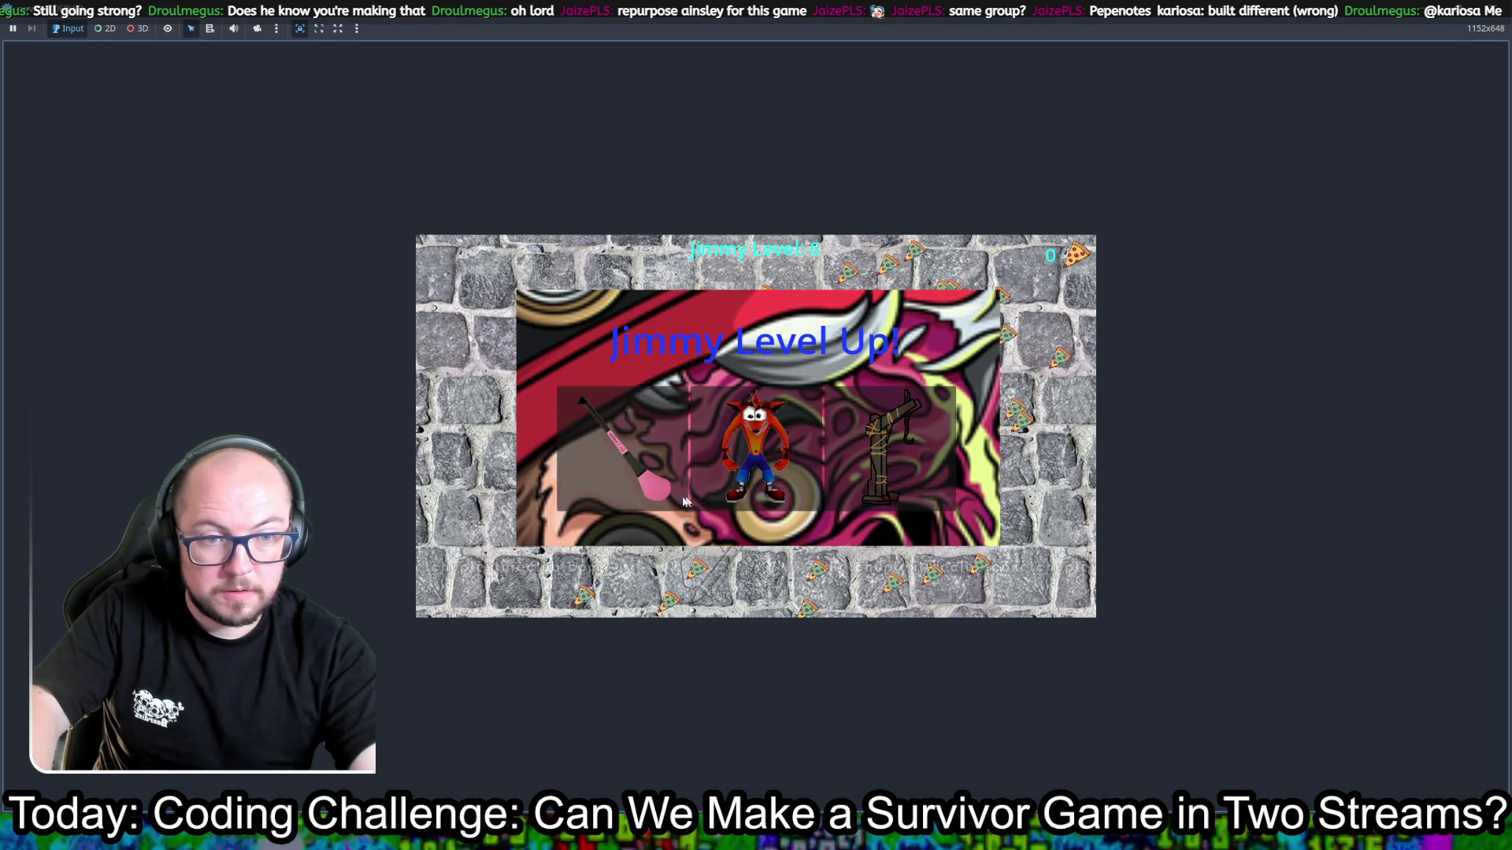
{"action": "left_click", "coordinate": [797, 483]}
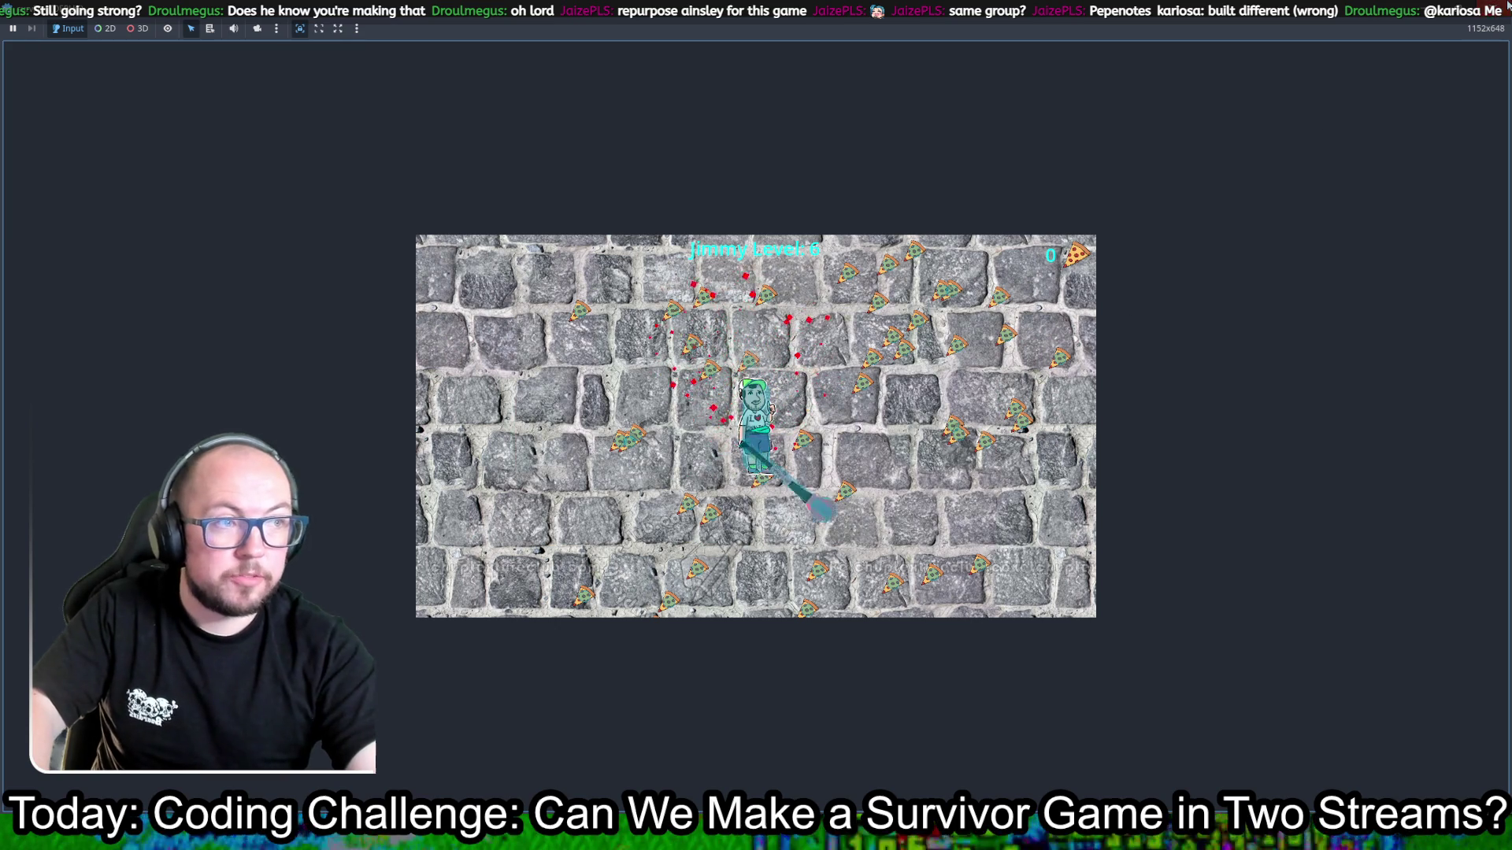
{"action": "key", "text": "F8"}
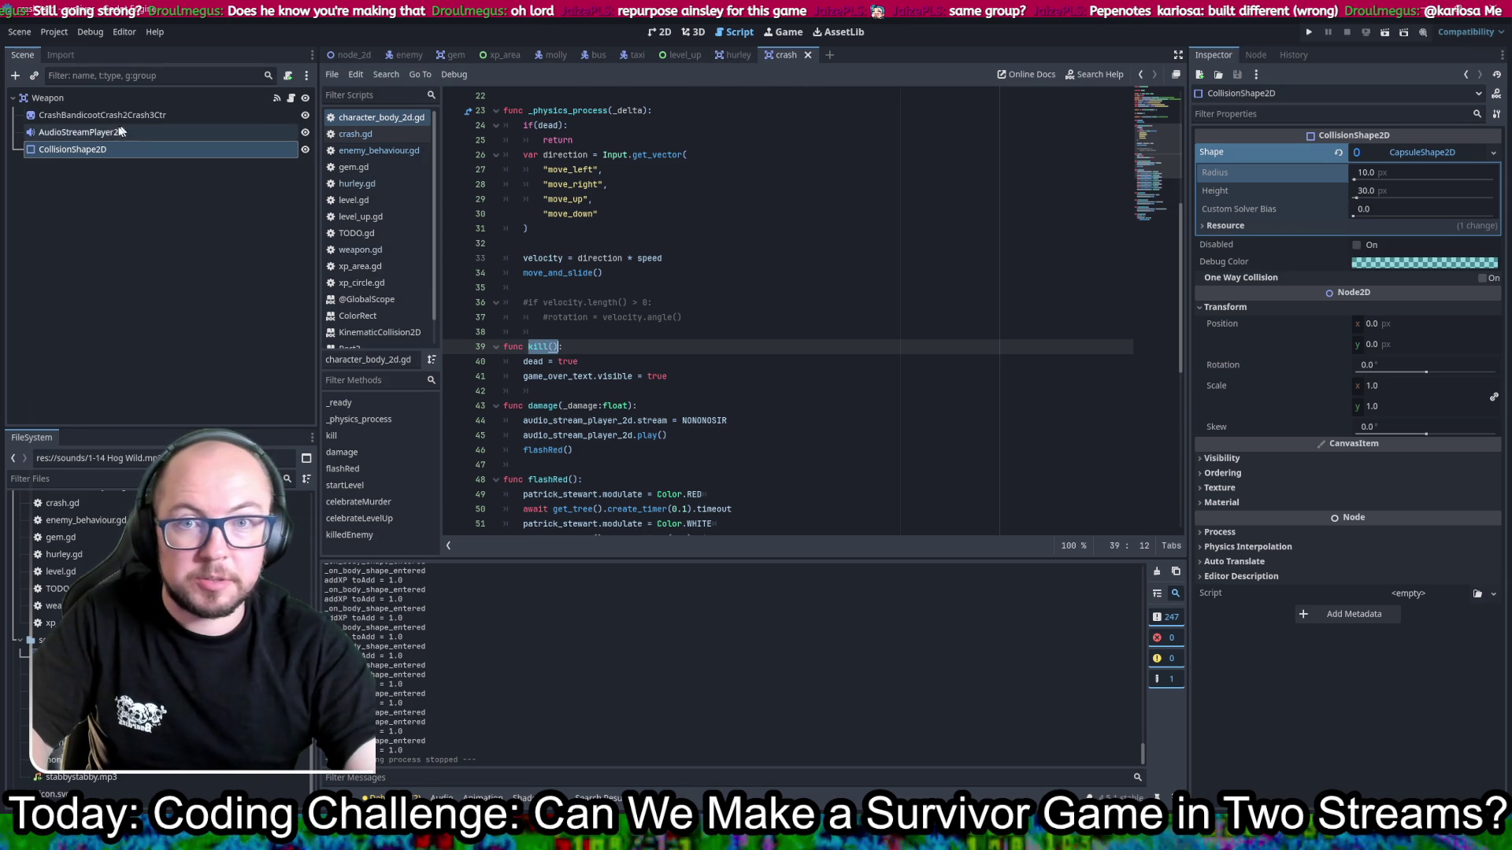
Step: Scale the CrashBandicoot Sprite2D down to 0.183 over its capsule and save the crash scene
{"action": "left_click", "coordinate": [662, 34]}
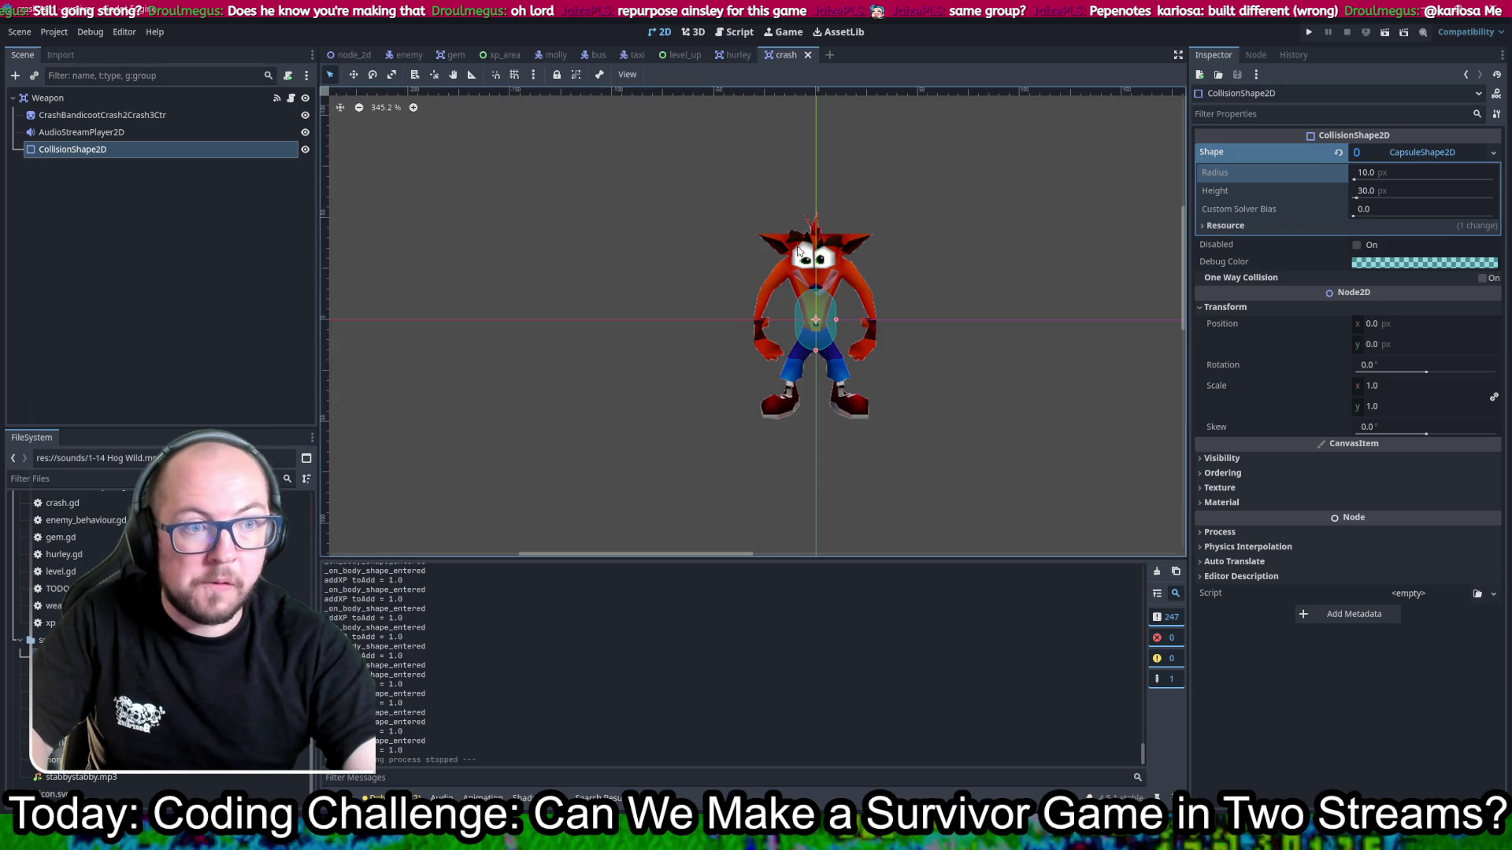
{"action": "left_click", "coordinate": [825, 260]}
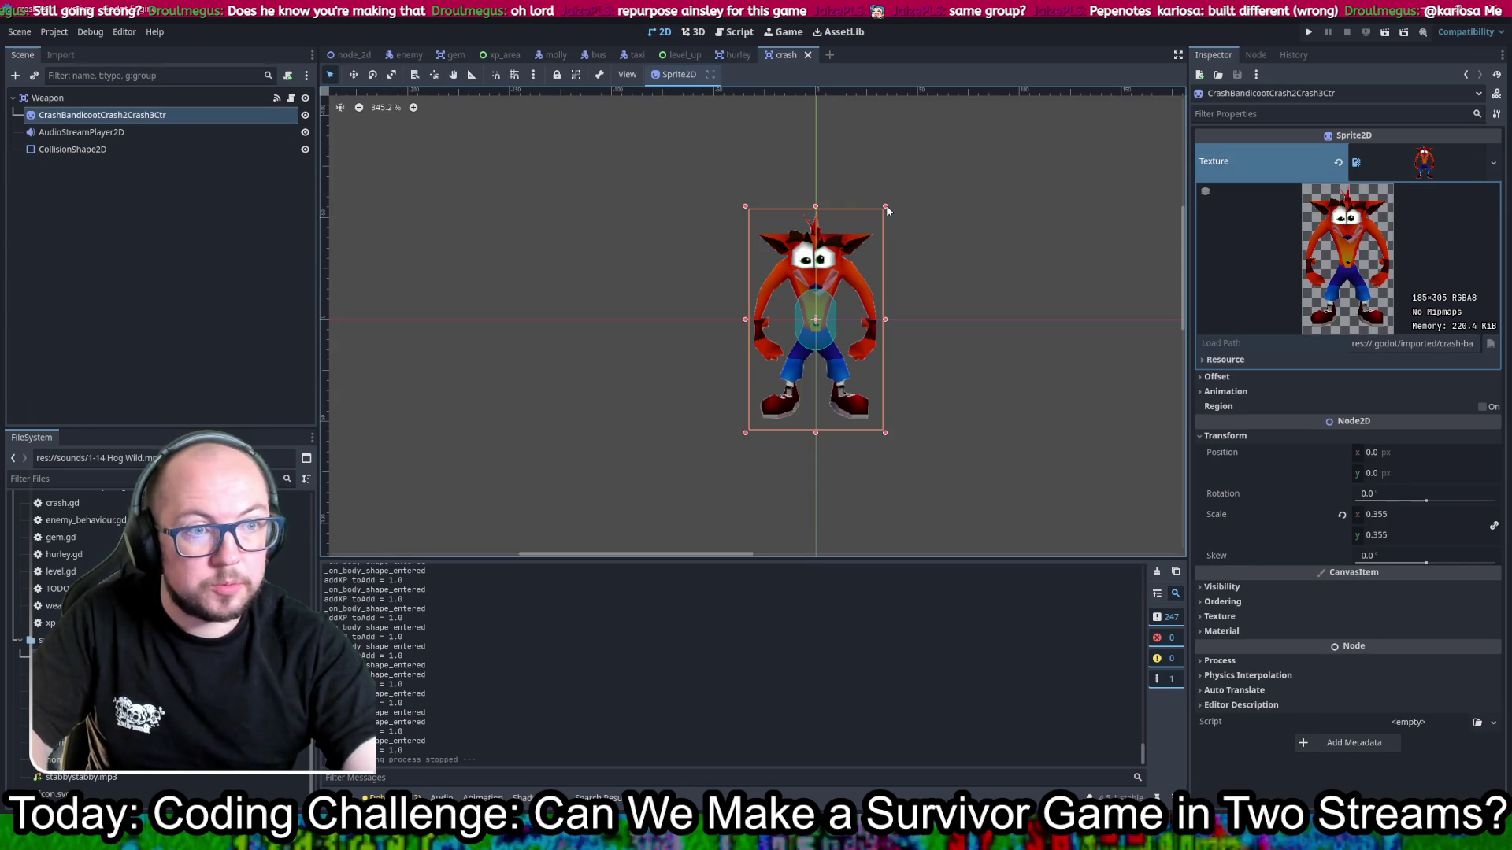
{"action": "mouse_move", "coordinate": [887, 211]}
{"action": "left_mouse_down"}
{"action": "mouse_move", "coordinate": [840, 236]}
{"action": "mouse_move", "coordinate": [820, 362]}
{"action": "mouse_move", "coordinate": [784, 350]}
{"action": "mouse_move", "coordinate": [822, 284]}
{"action": "left_mouse_up"}
{"action": "scroll", "coordinate": [821, 363], "scroll_direction": "up", "scroll_amount": 6}
{"action": "key", "text": "ctrl+s"}
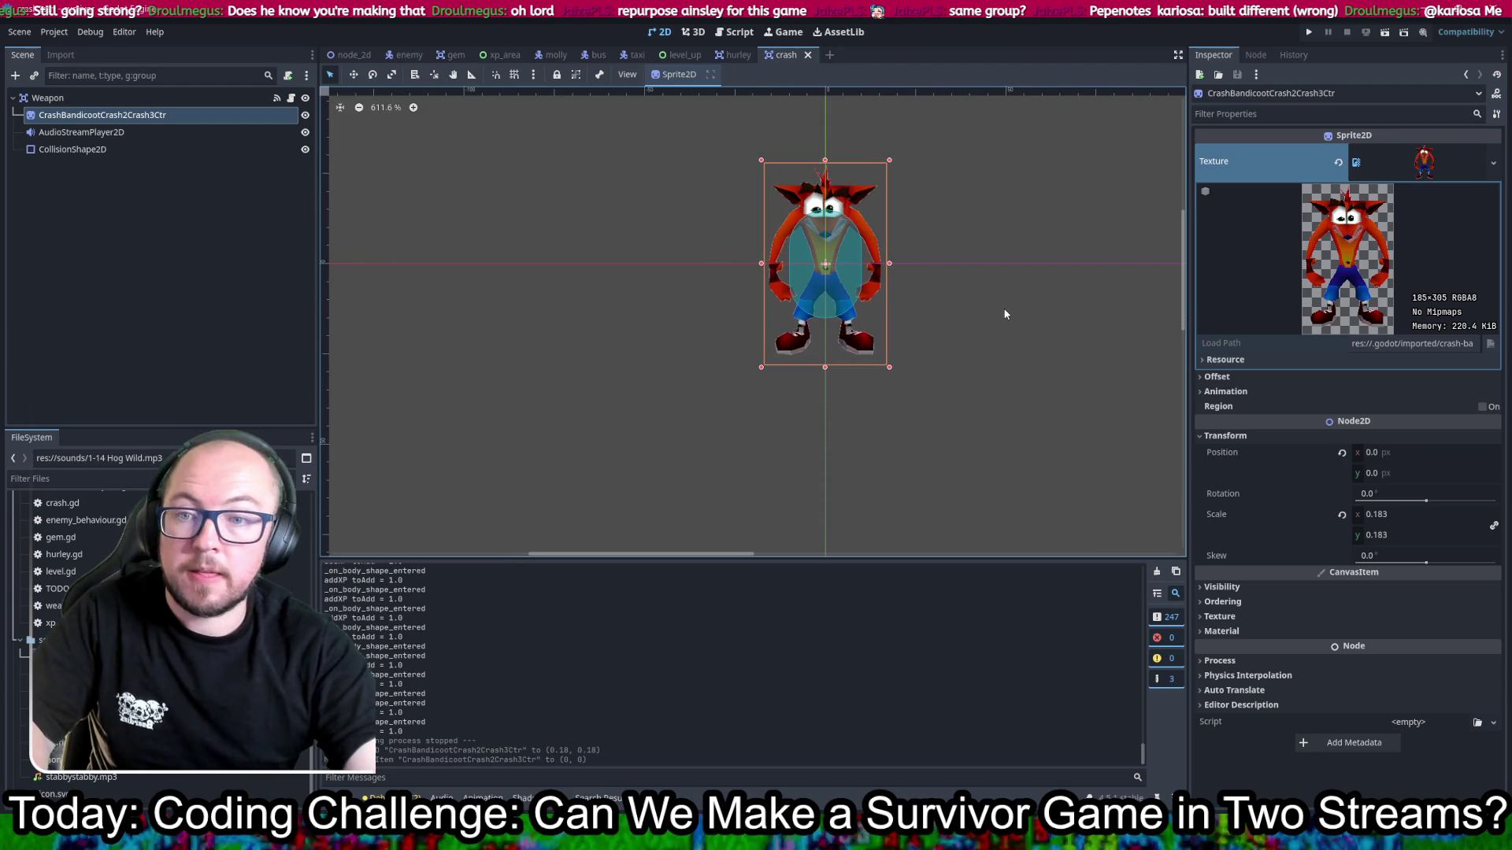
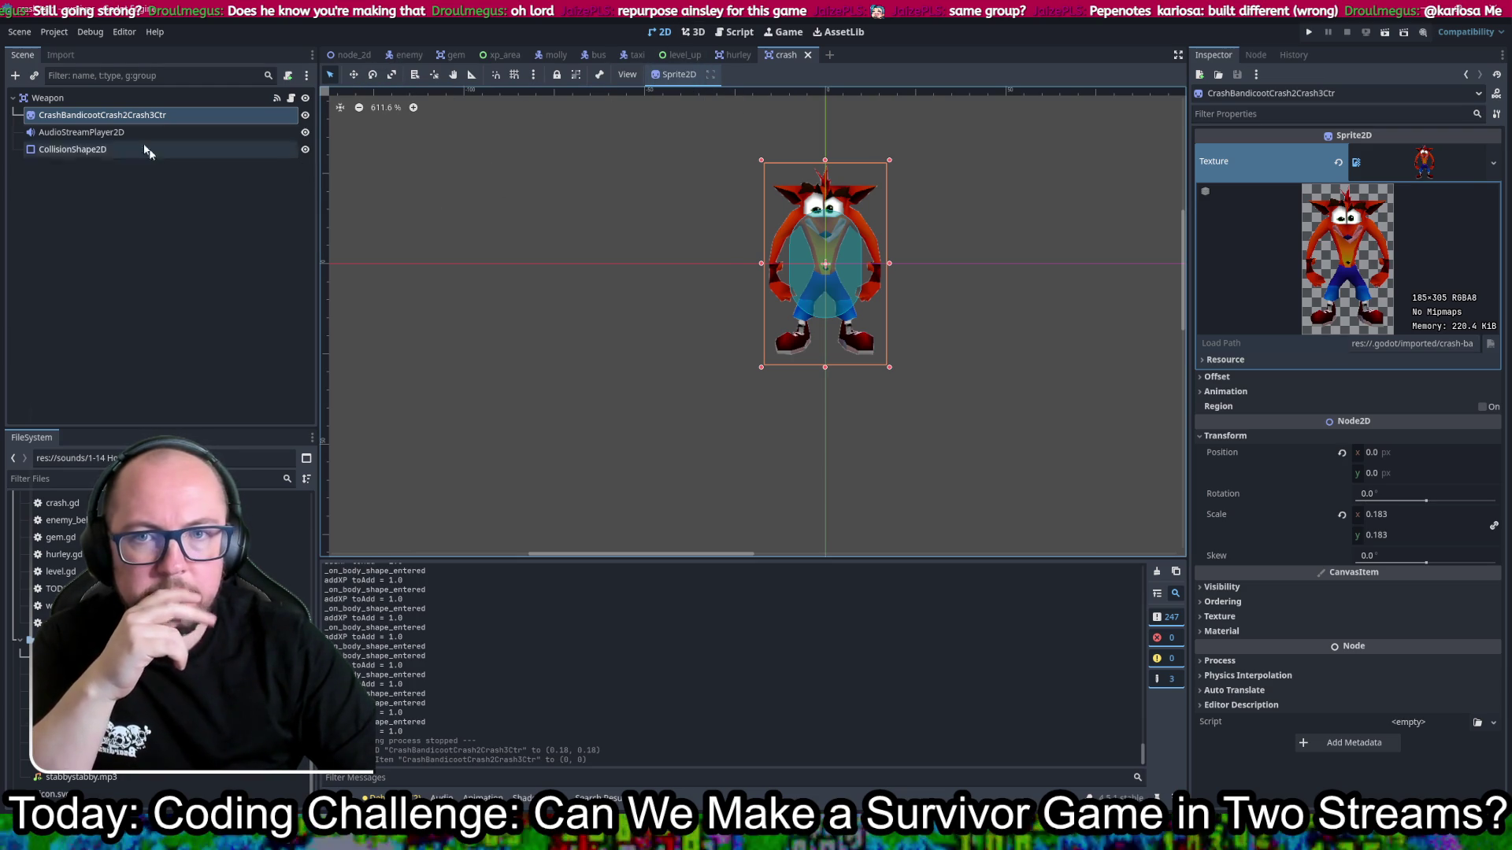
Step: Find hurley.tscn in the FileSystem dock and bring up its Duplicate prompt
{"action": "scroll", "coordinate": [118, 551], "scroll_direction": "up", "scroll_amount": 3}
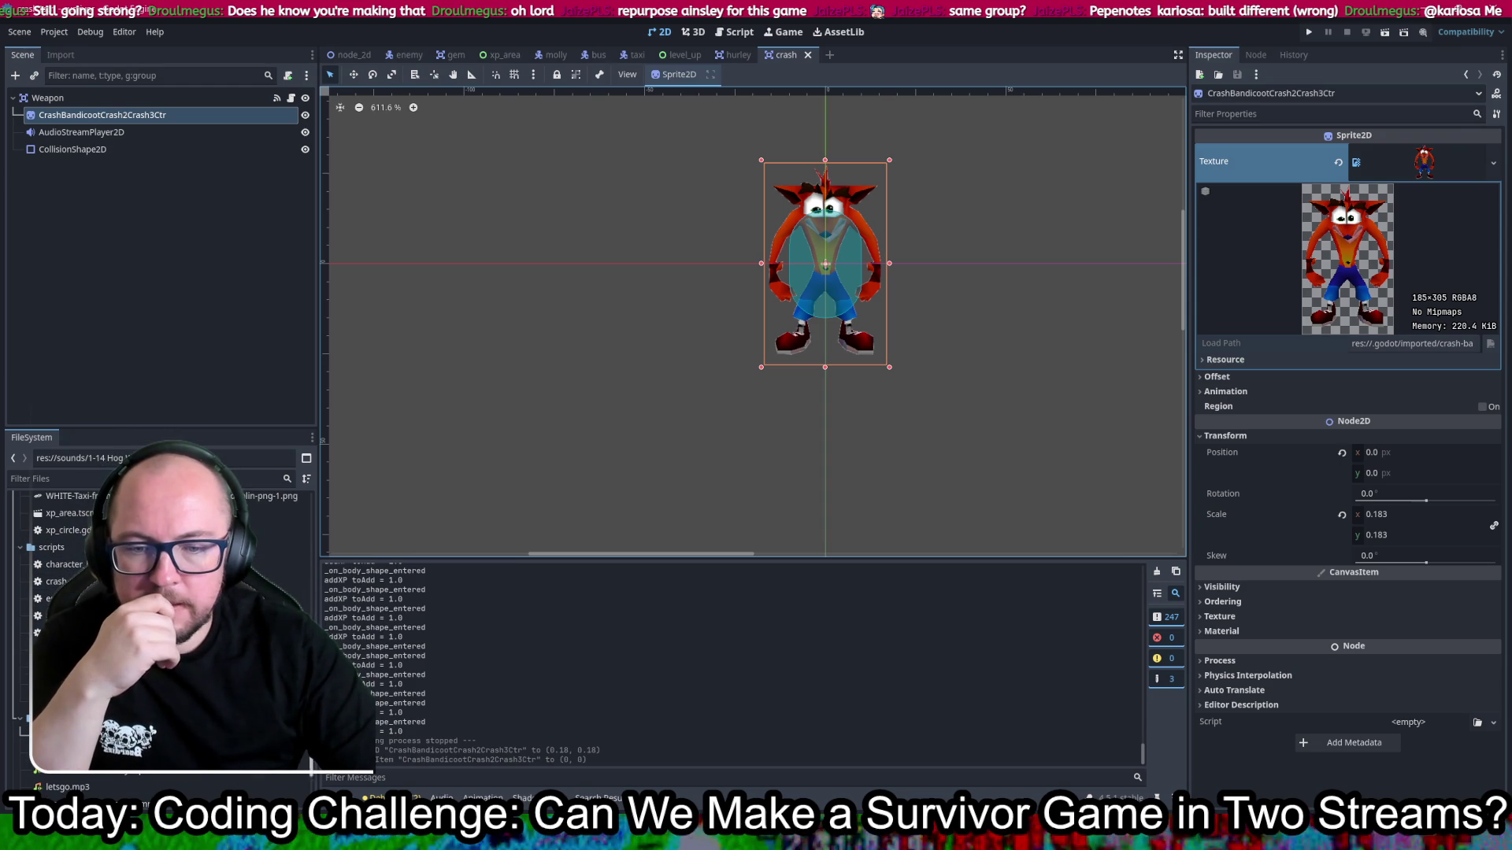
{"action": "scroll", "coordinate": [119, 551], "scroll_direction": "up", "scroll_amount": 3}
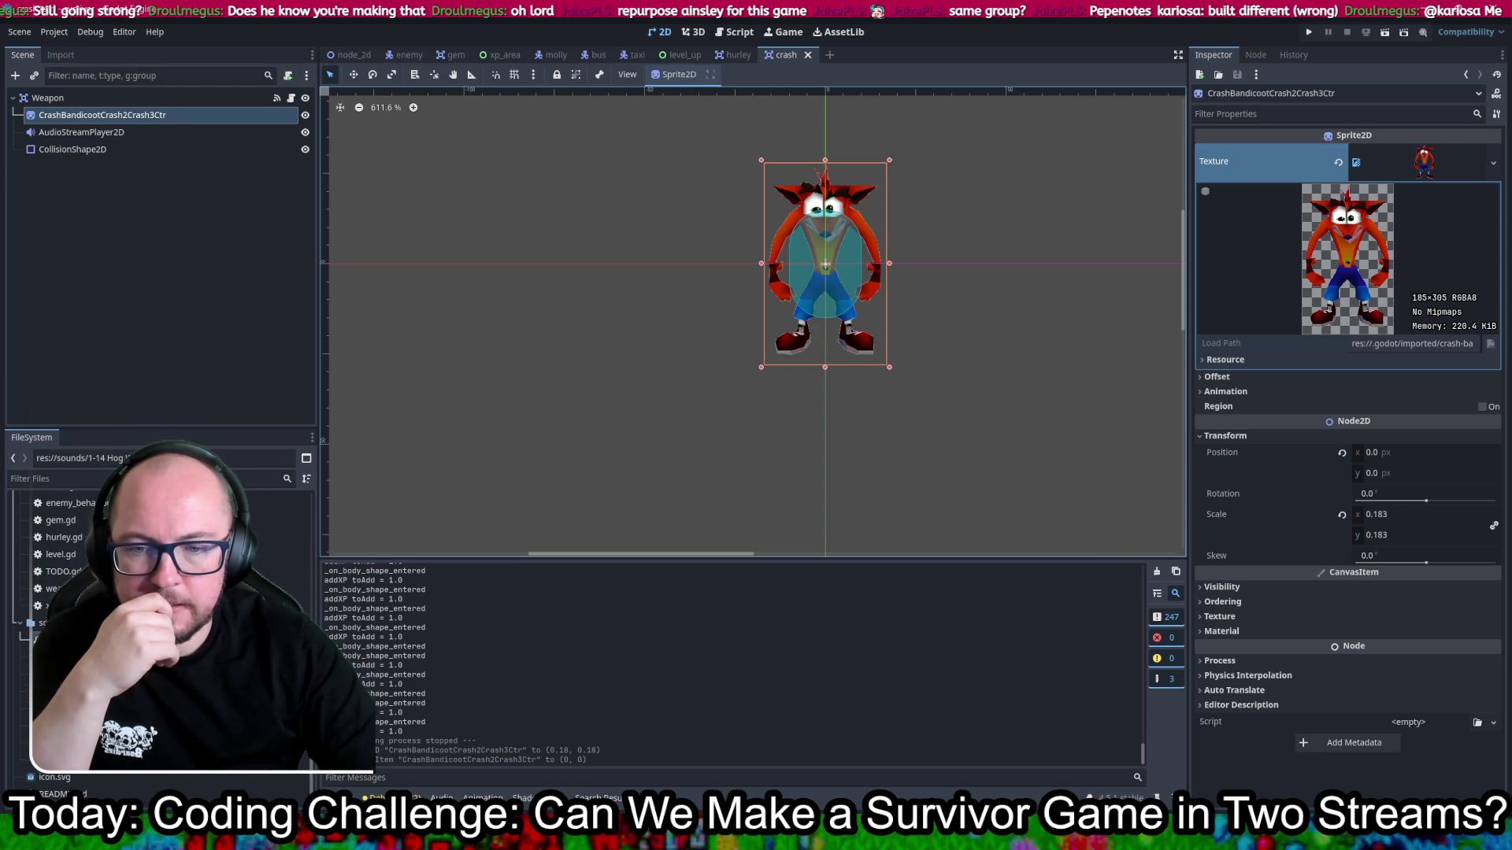
{"action": "scroll", "coordinate": [118, 551], "scroll_direction": "up", "scroll_amount": 3}
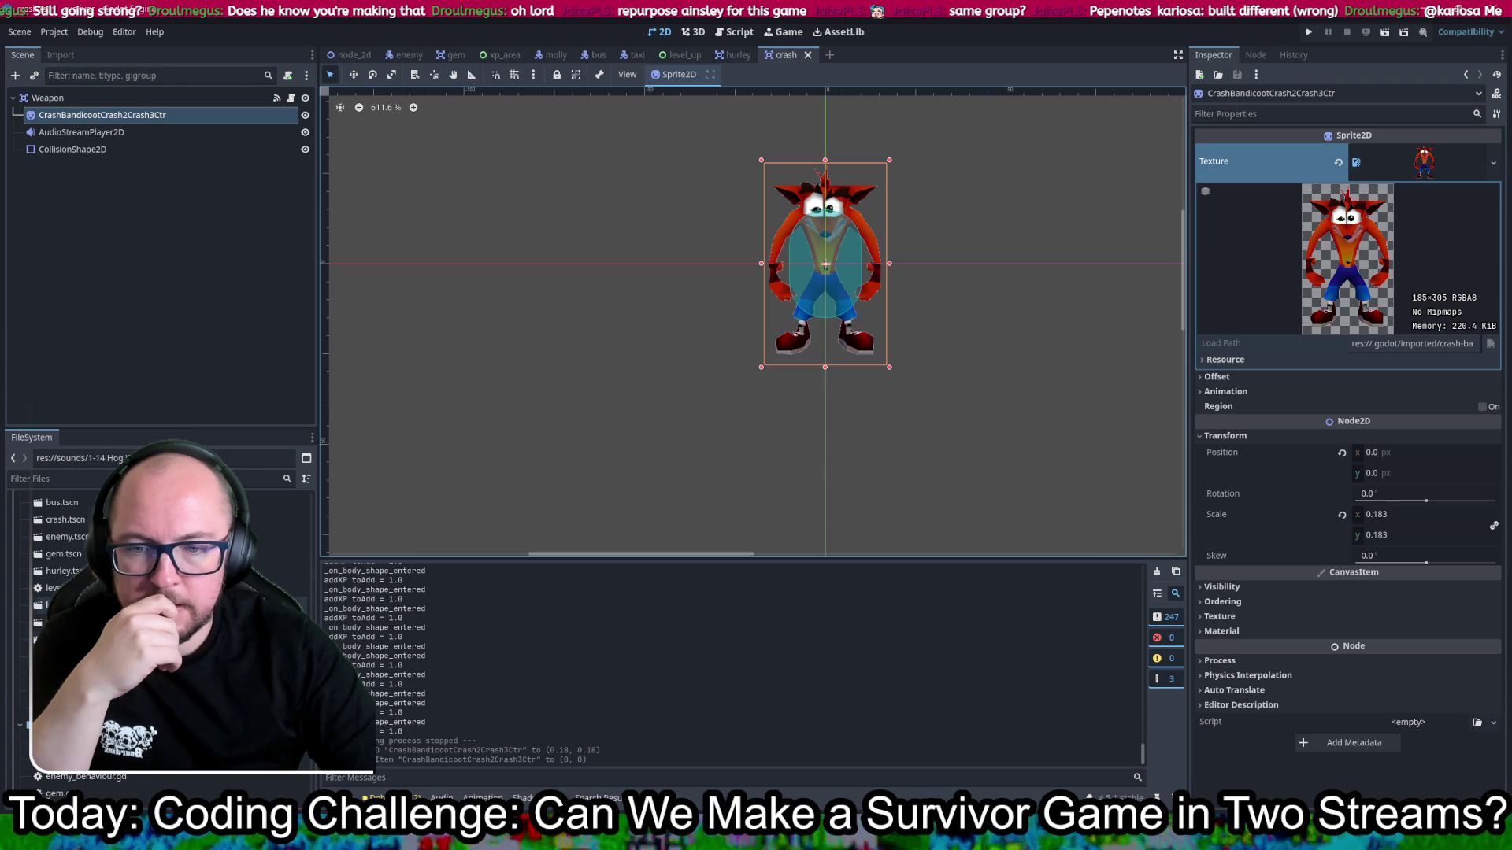
{"action": "scroll", "coordinate": [118, 569], "scroll_direction": "down", "scroll_amount": 5}
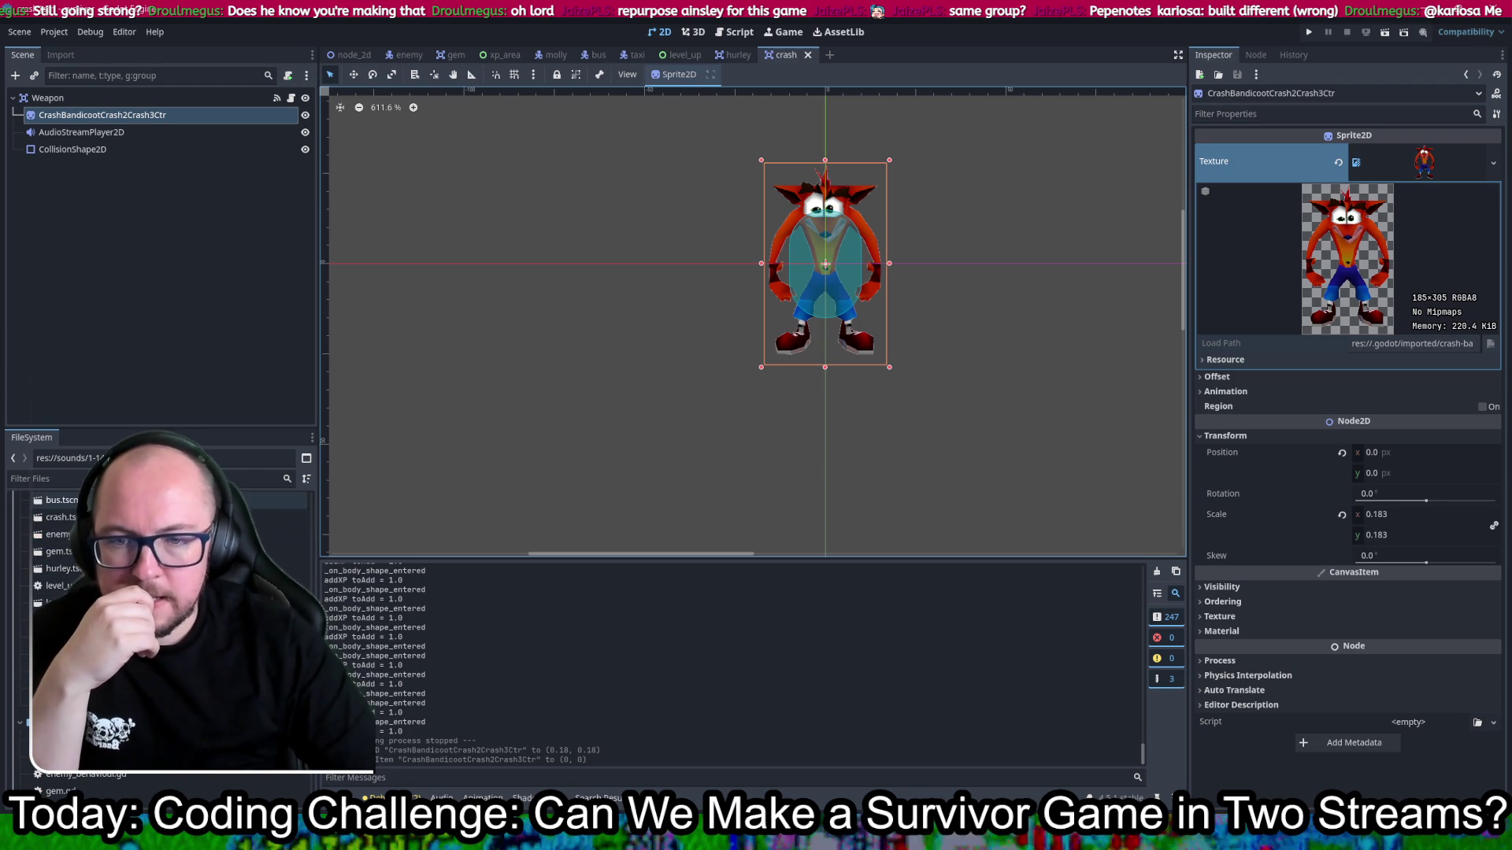
{"action": "left_click", "coordinate": [118, 517]}
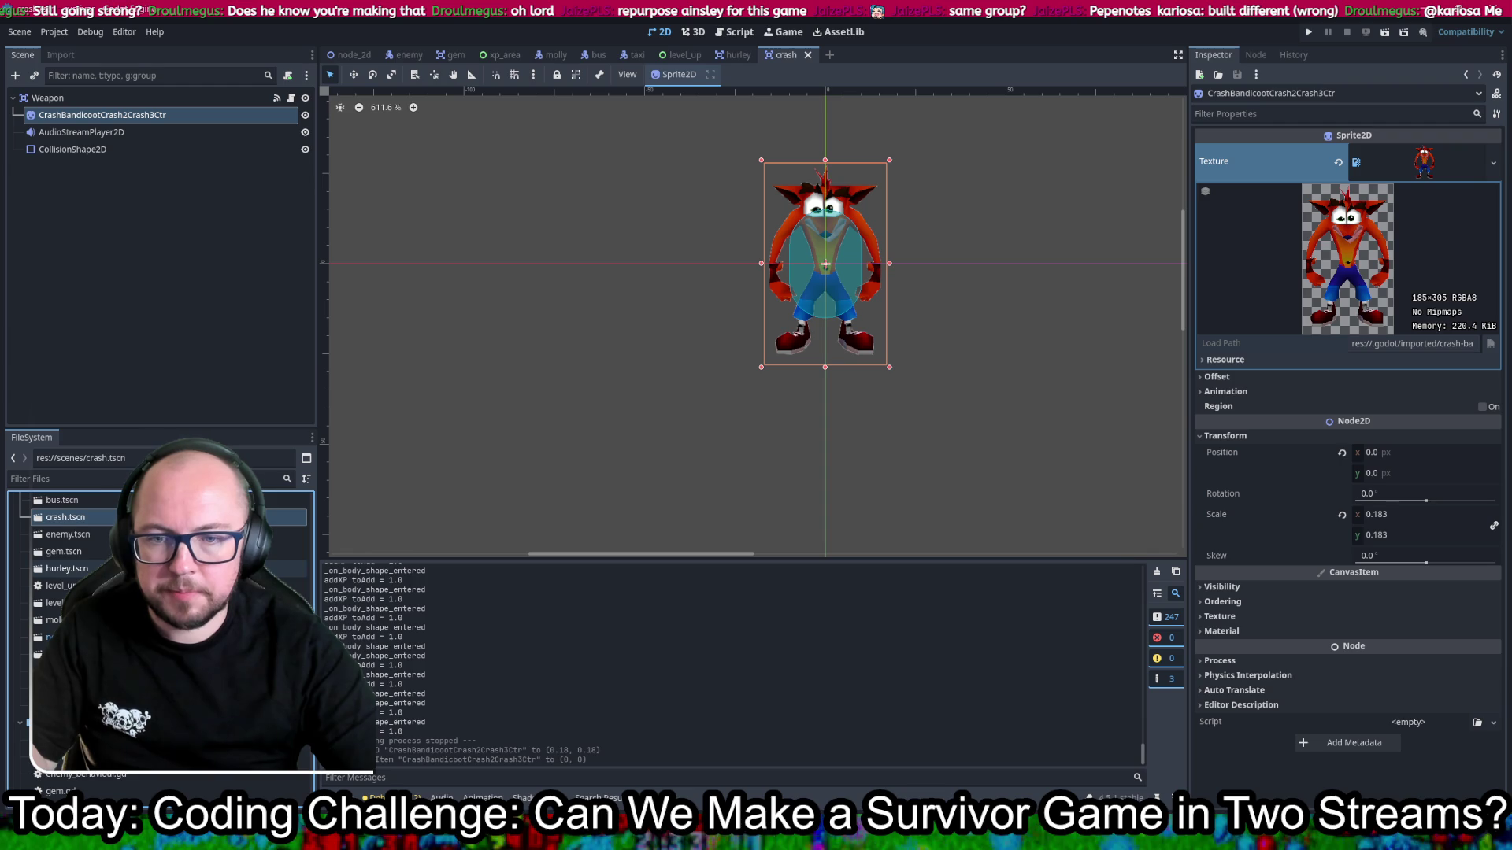
{"action": "scroll", "coordinate": [161, 638], "scroll_direction": "up", "scroll_amount": 2}
{"action": "scroll", "coordinate": [161, 638], "scroll_direction": "down", "scroll_amount": 2}
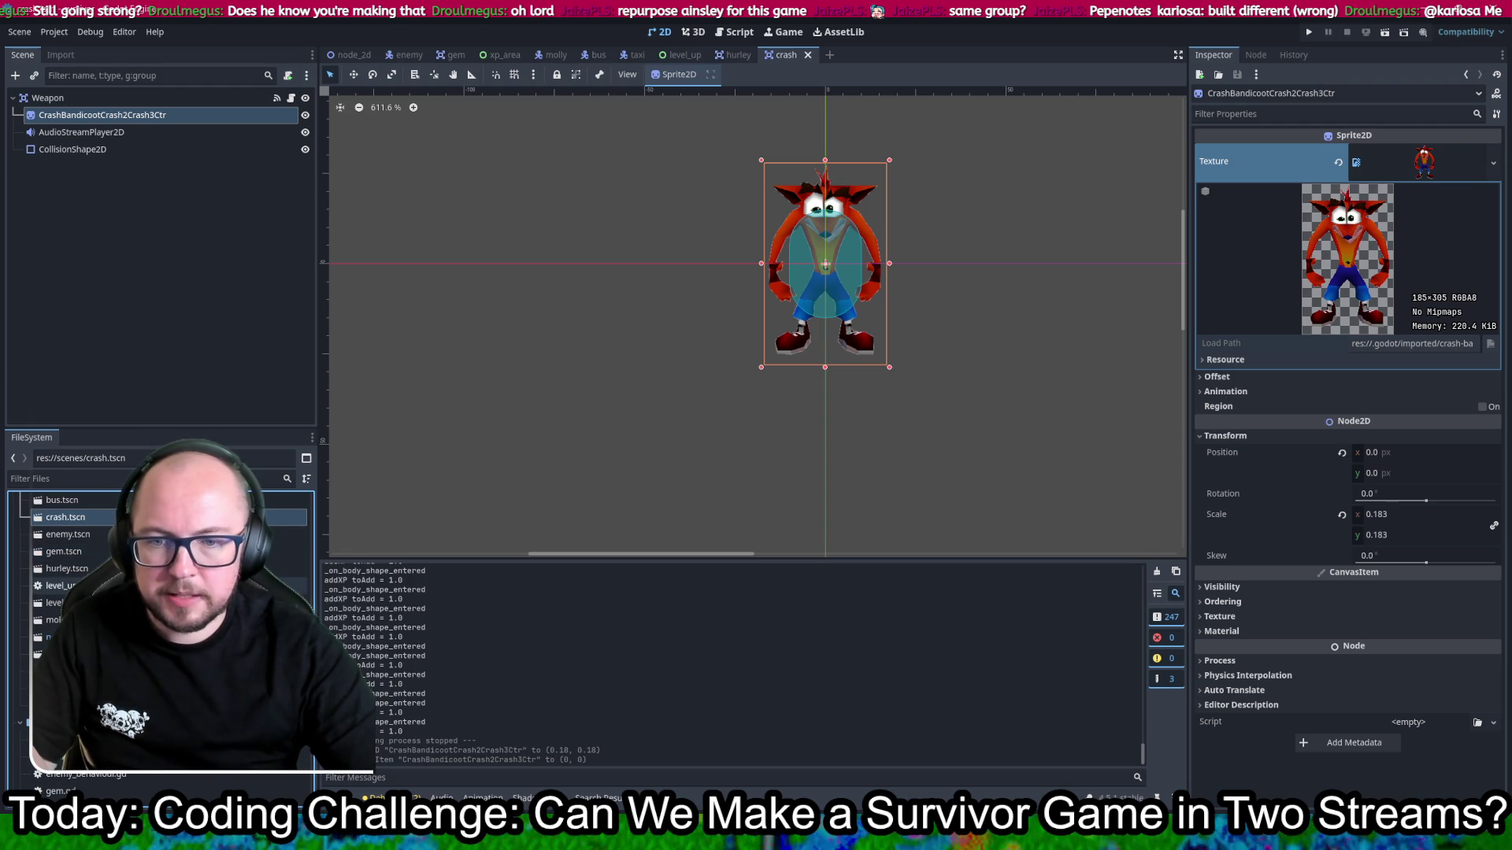
{"action": "right_click", "coordinate": [106, 569]}
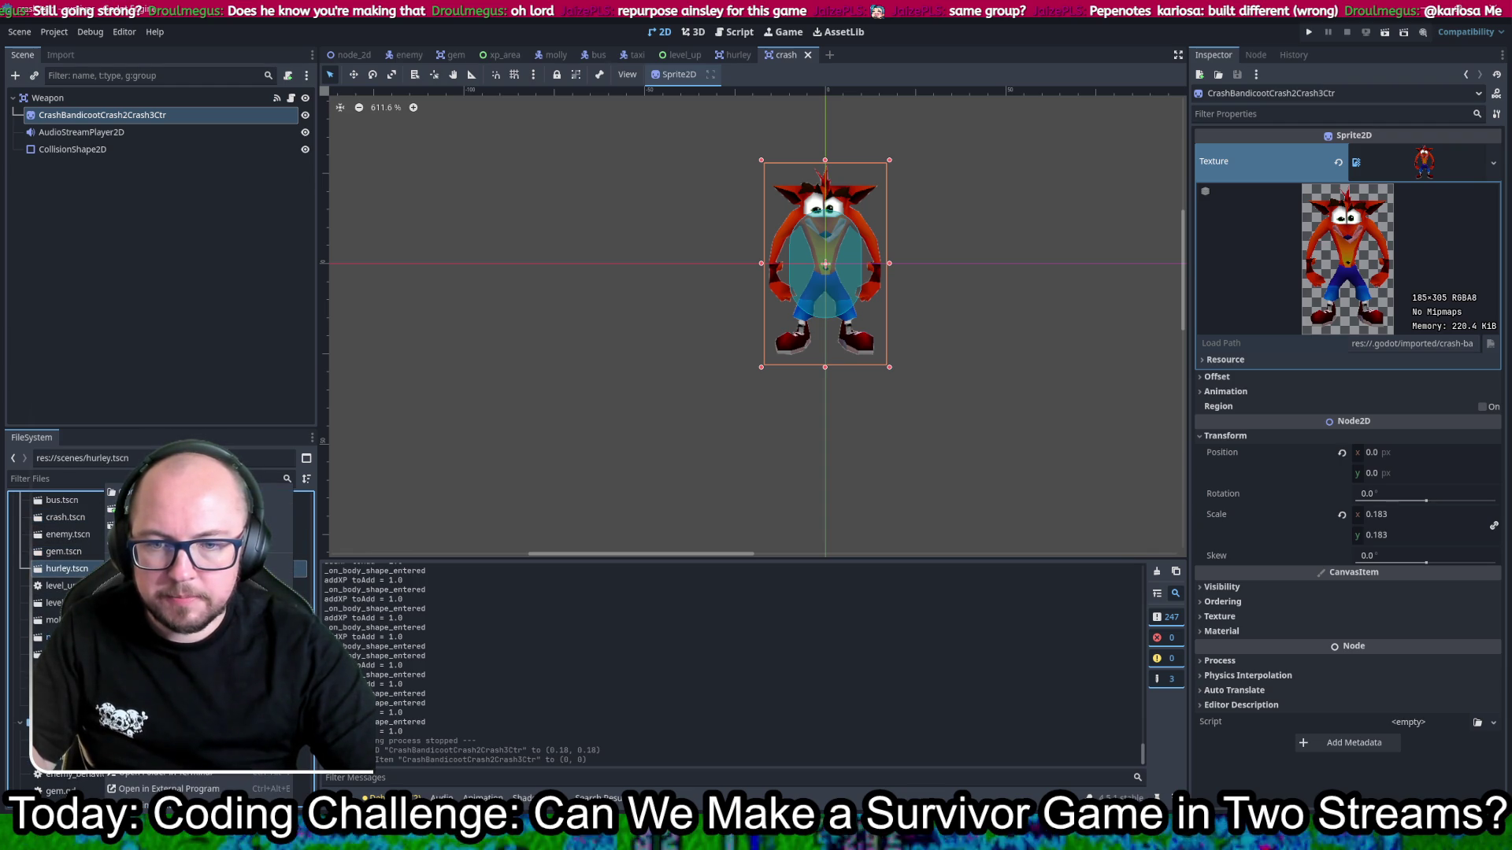
{"action": "left_click", "coordinate": [181, 630]}
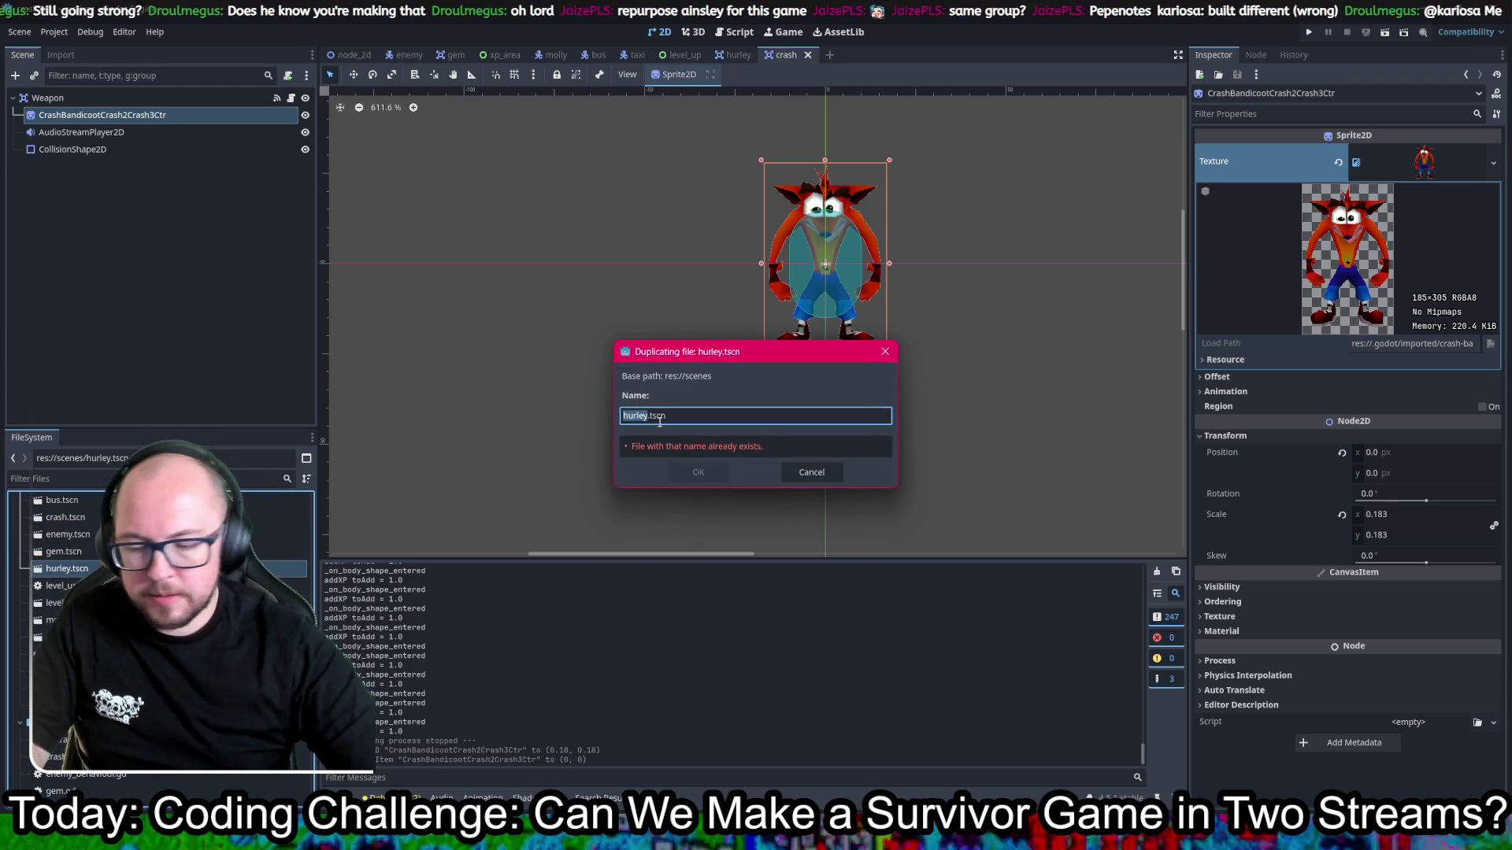
Step: Name the duplicate hook.tscn and open the new scene
{"action": "type", "text": "h"}
{"action": "key", "text": "Return"}
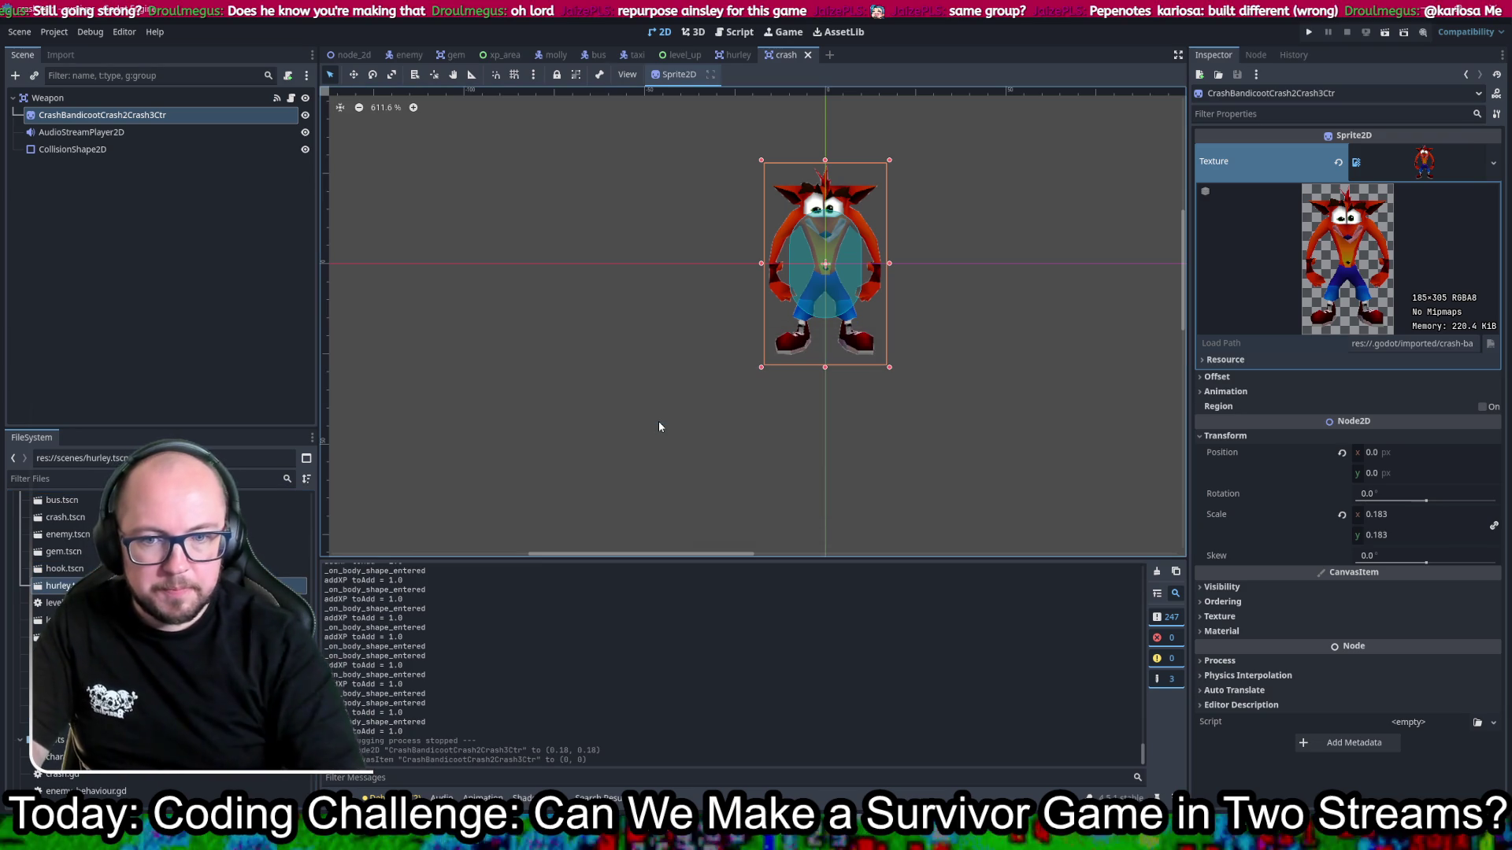
{"action": "double_click", "coordinate": [68, 571]}
{"action": "scroll", "coordinate": [409, 164], "scroll_direction": "up", "scroll_amount": 3}
{"action": "scroll", "coordinate": [158, 630], "scroll_direction": "down", "scroll_amount": 5}
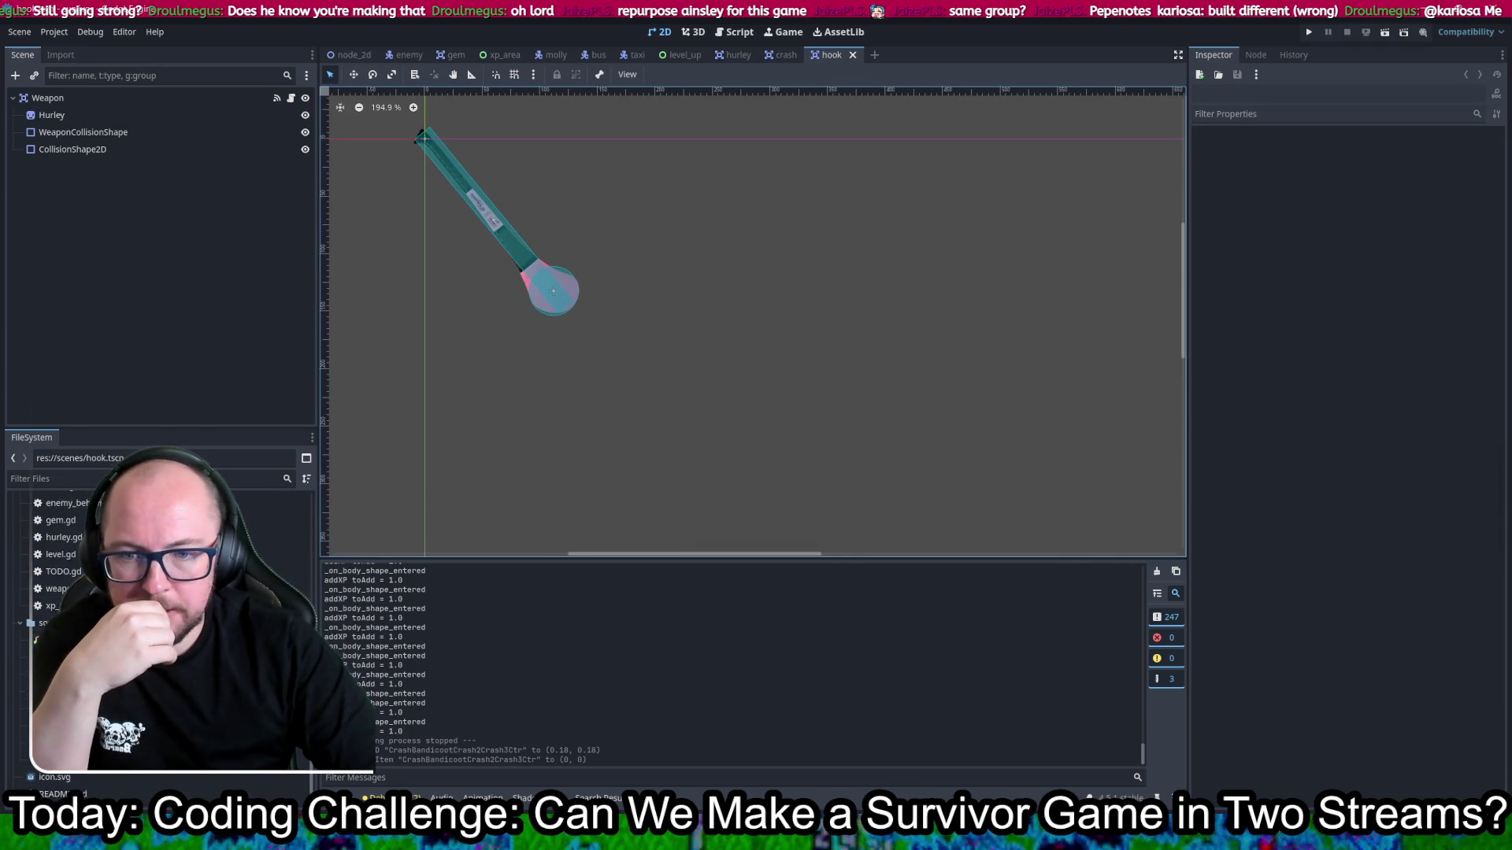
{"action": "scroll", "coordinate": [158, 630], "scroll_direction": "up", "scroll_amount": 2}
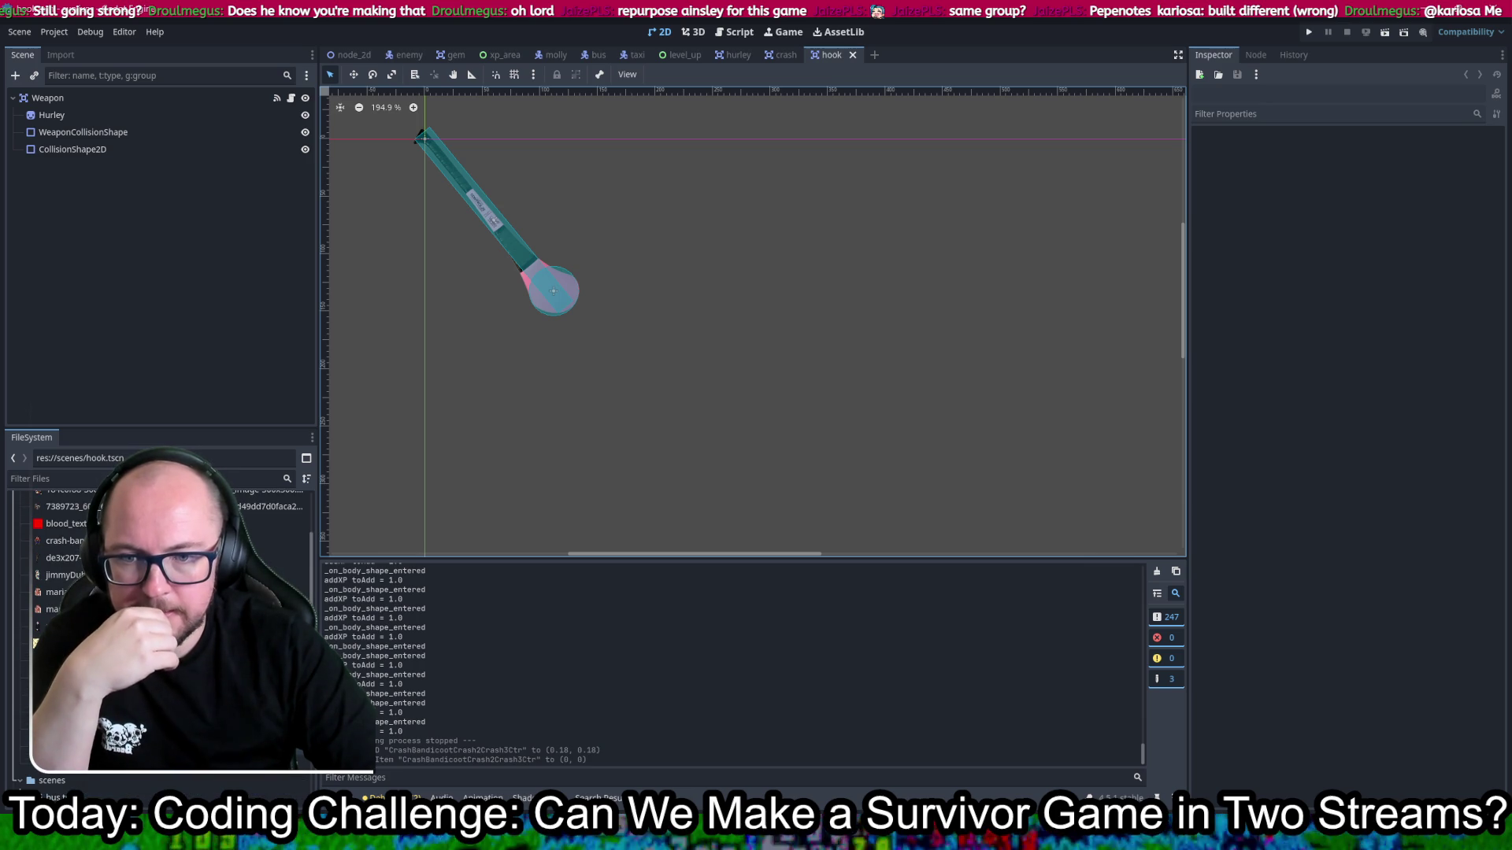
Step: Add the hook image to the scene as a sprite and move it up and left
{"action": "mouse_move", "coordinate": [49, 566]}
{"action": "left_mouse_down"}
{"action": "mouse_move", "coordinate": [708, 403]}
{"action": "mouse_move", "coordinate": [716, 352]}
{"action": "left_mouse_up"}
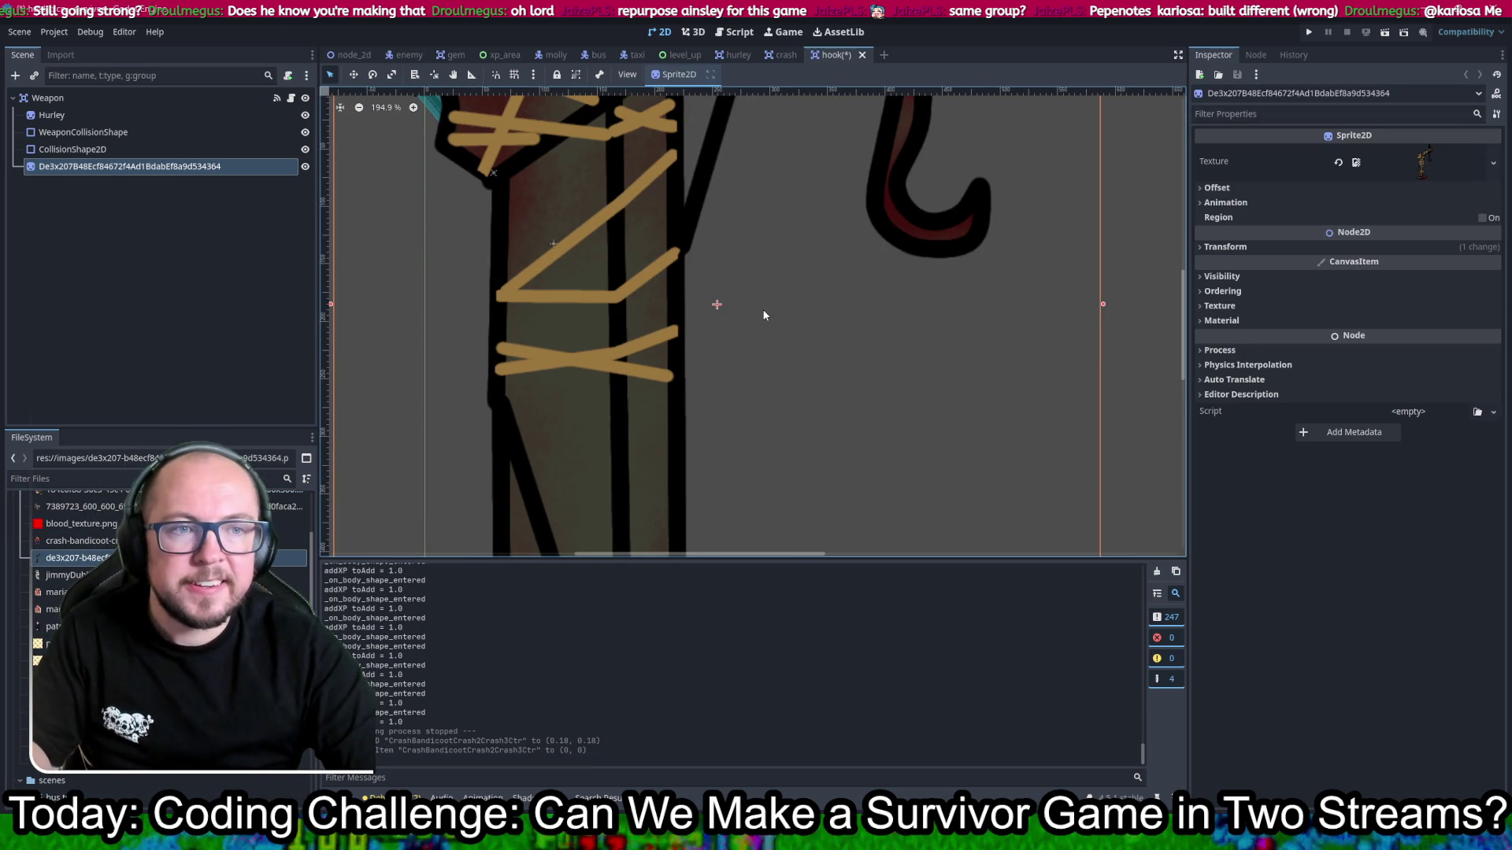
{"action": "scroll", "coordinate": [764, 313], "scroll_direction": "down", "scroll_amount": 5}
{"action": "scroll", "coordinate": [762, 309], "scroll_direction": "up", "scroll_amount": 4}
{"action": "scroll", "coordinate": [762, 309], "scroll_direction": "down", "scroll_amount": 3}
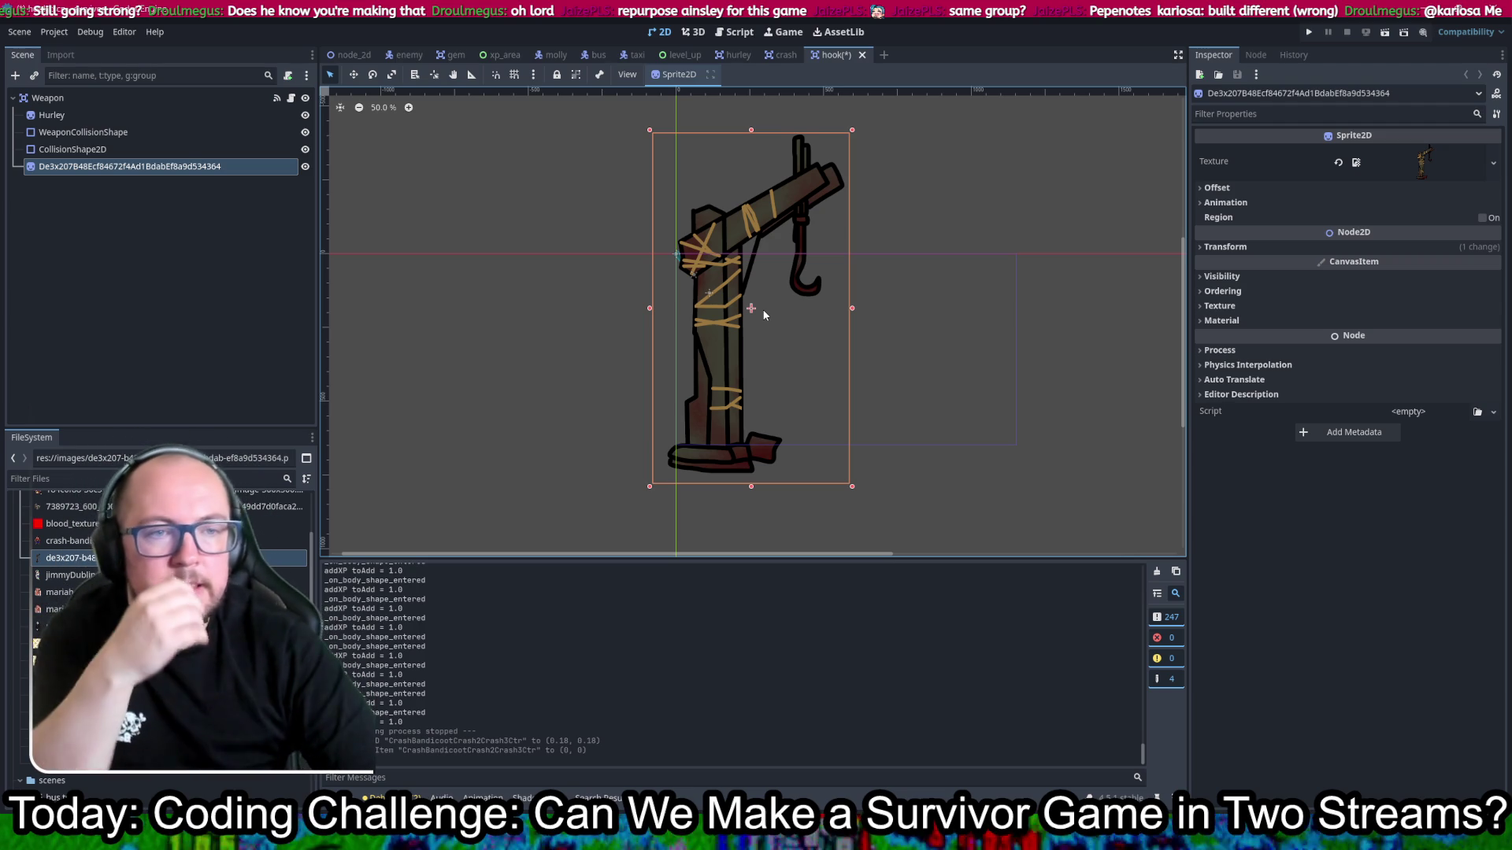
{"action": "scroll", "coordinate": [662, 286], "scroll_direction": "up", "scroll_amount": 4}
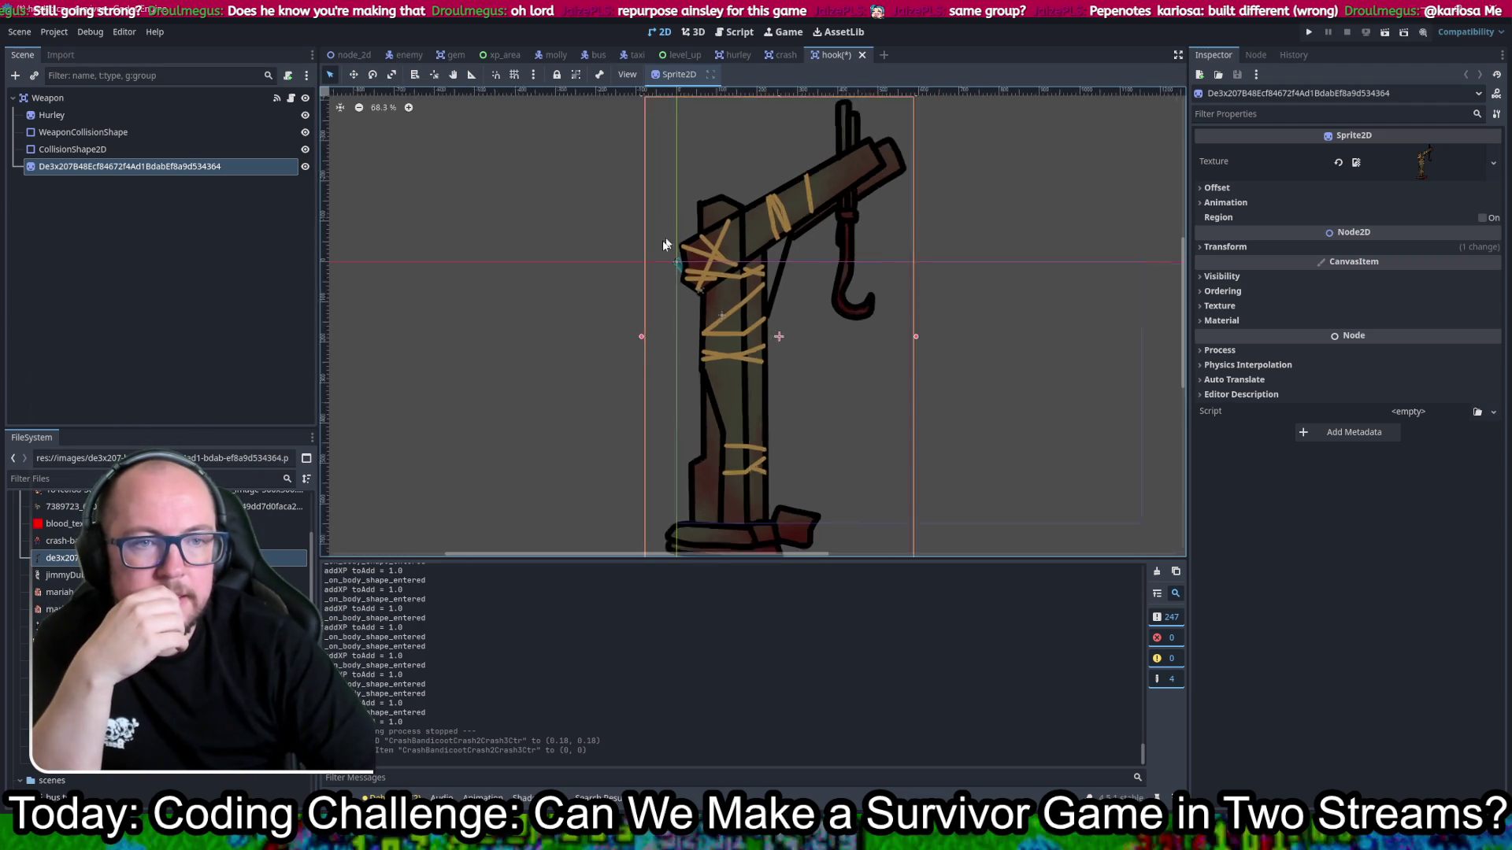
{"action": "scroll", "coordinate": [922, 292], "scroll_direction": "down", "scroll_amount": 3}
{"action": "left_click_drag", "start_coordinate": [870, 433], "coordinate": [778, 364]}
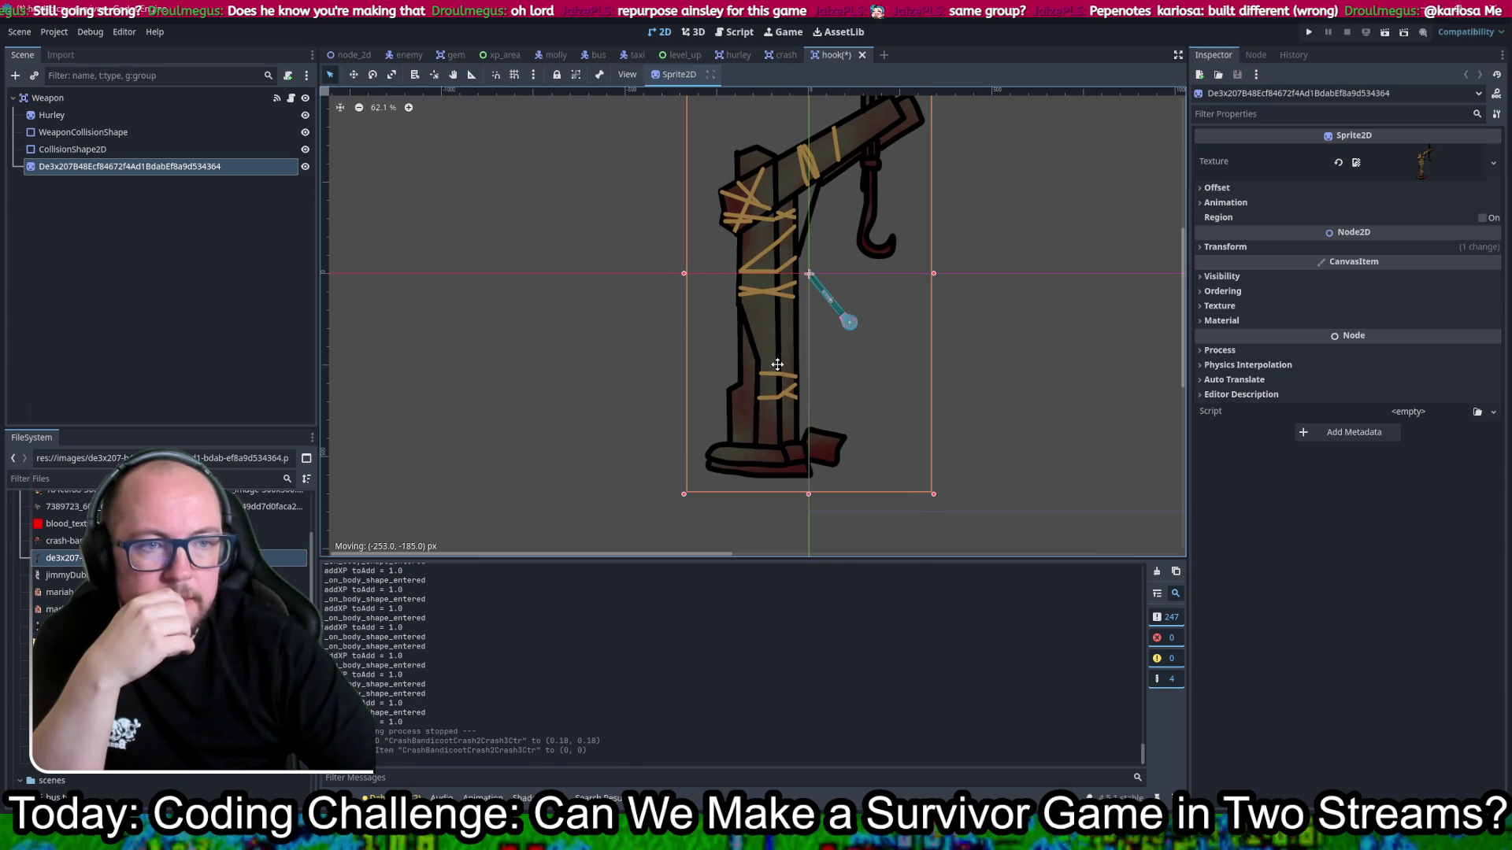
Step: Select the old Hurley node and delete it
{"action": "scroll", "coordinate": [889, 299], "scroll_direction": "down", "scroll_amount": 2}
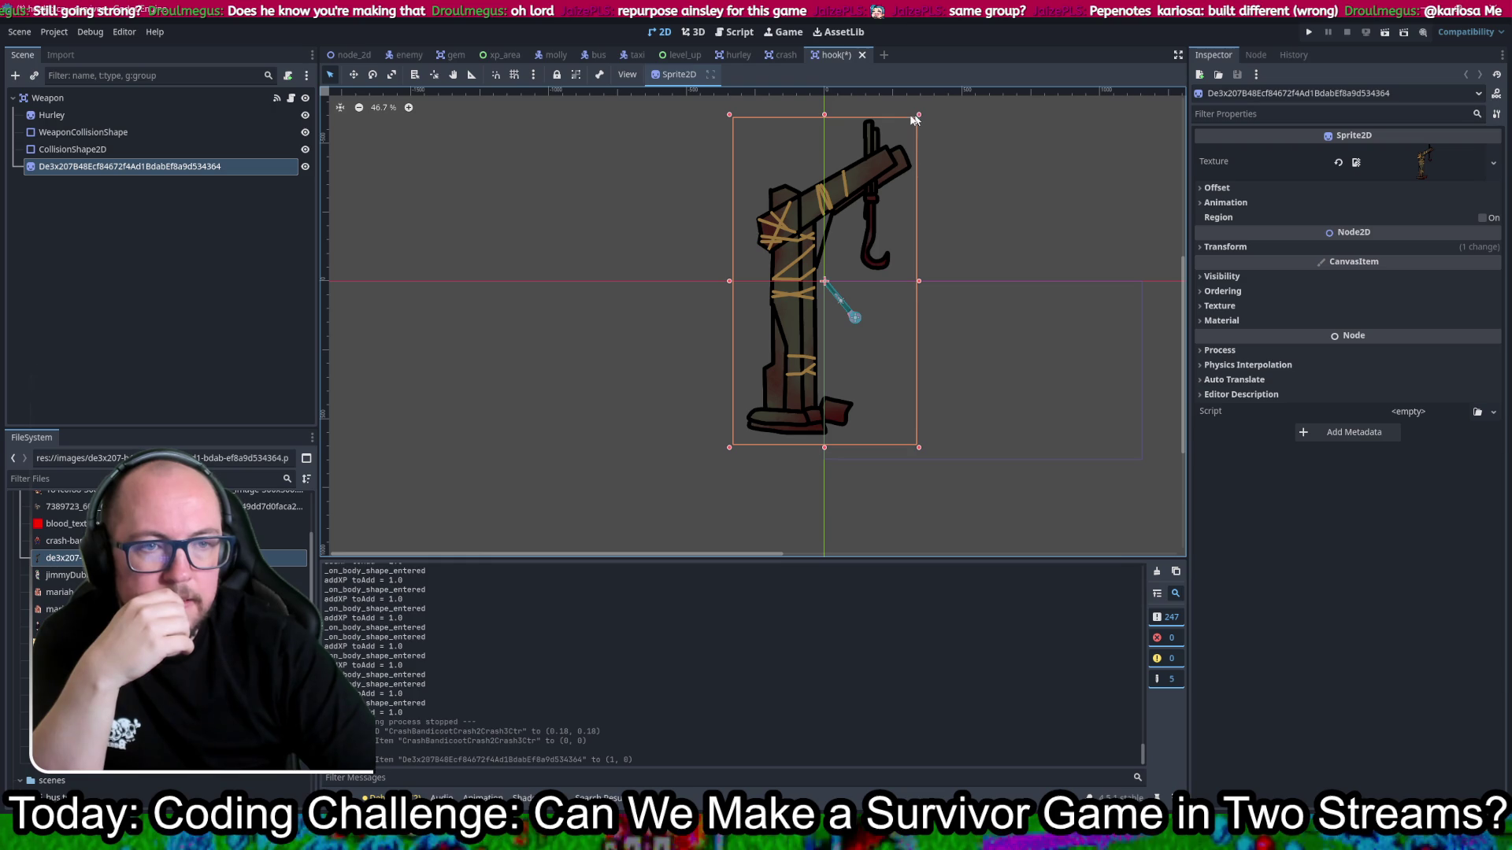
{"action": "left_click", "coordinate": [79, 116]}
{"action": "key", "text": "Delete"}
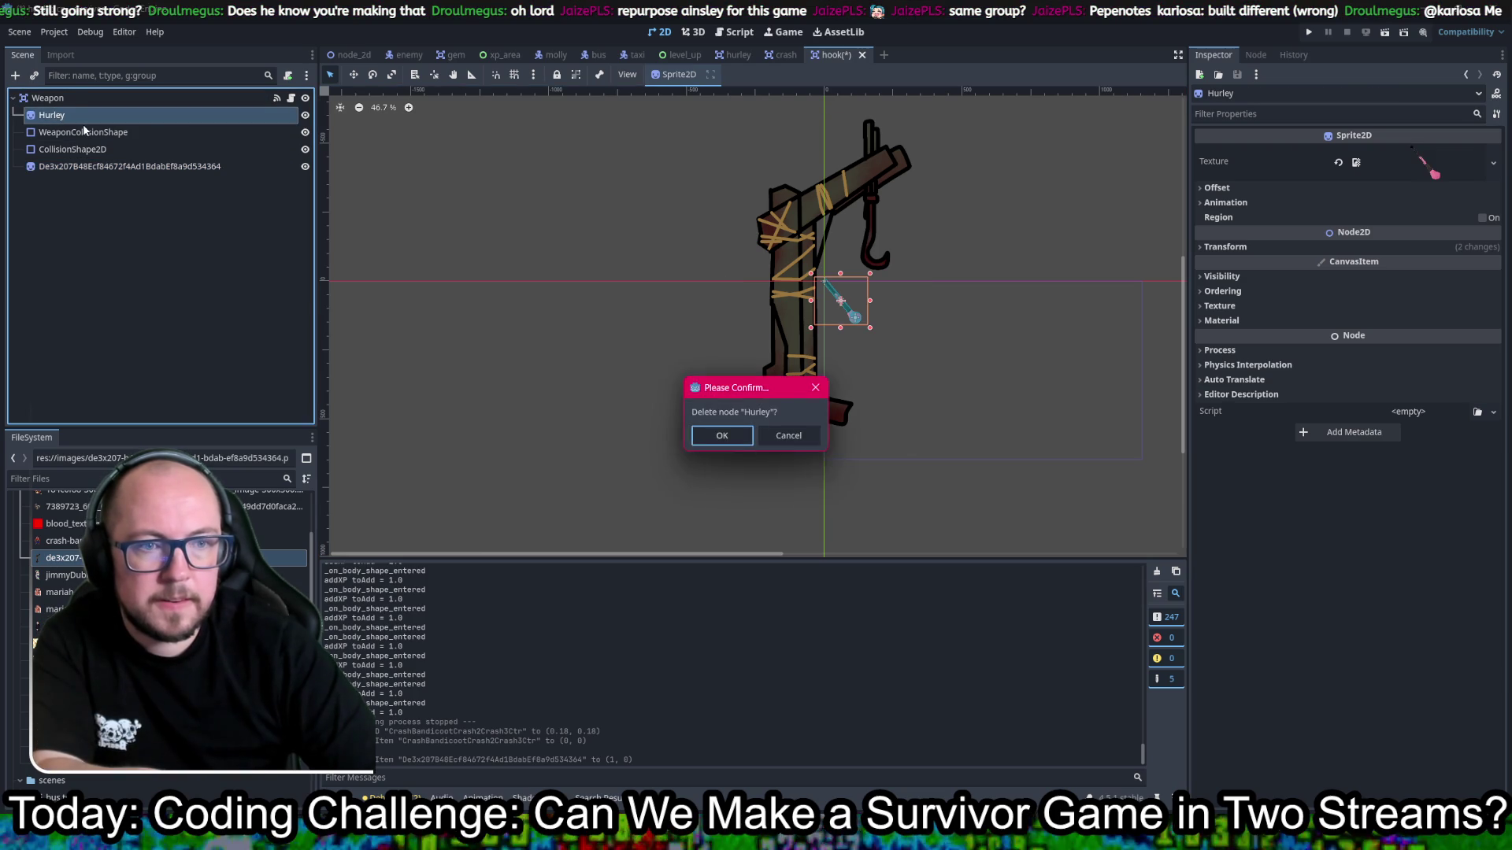
Step: Confirm Hurley's removal, shrink the hook sprite, place it near the origin, and save
{"action": "key", "text": "Return"}
{"action": "left_click", "coordinate": [898, 154]}
{"action": "mouse_move", "coordinate": [919, 117]}
{"action": "left_mouse_down"}
{"action": "mouse_move", "coordinate": [837, 186]}
{"action": "mouse_move", "coordinate": [771, 377]}
{"action": "left_mouse_up"}
{"action": "mouse_move", "coordinate": [747, 436]}
{"action": "left_mouse_down"}
{"action": "mouse_move", "coordinate": [816, 326]}
{"action": "mouse_move", "coordinate": [816, 356]}
{"action": "mouse_move", "coordinate": [817, 291]}
{"action": "left_mouse_up"}
{"action": "scroll", "coordinate": [815, 339], "scroll_direction": "up", "scroll_amount": 2}
{"action": "scroll", "coordinate": [814, 346], "scroll_direction": "up", "scroll_amount": 10}
{"action": "key", "text": "ctrl+s"}
Step: Move the weapon collision shape up onto the hook
{"action": "left_click_drag", "start_coordinate": [1020, 234], "coordinate": [981, 354]}
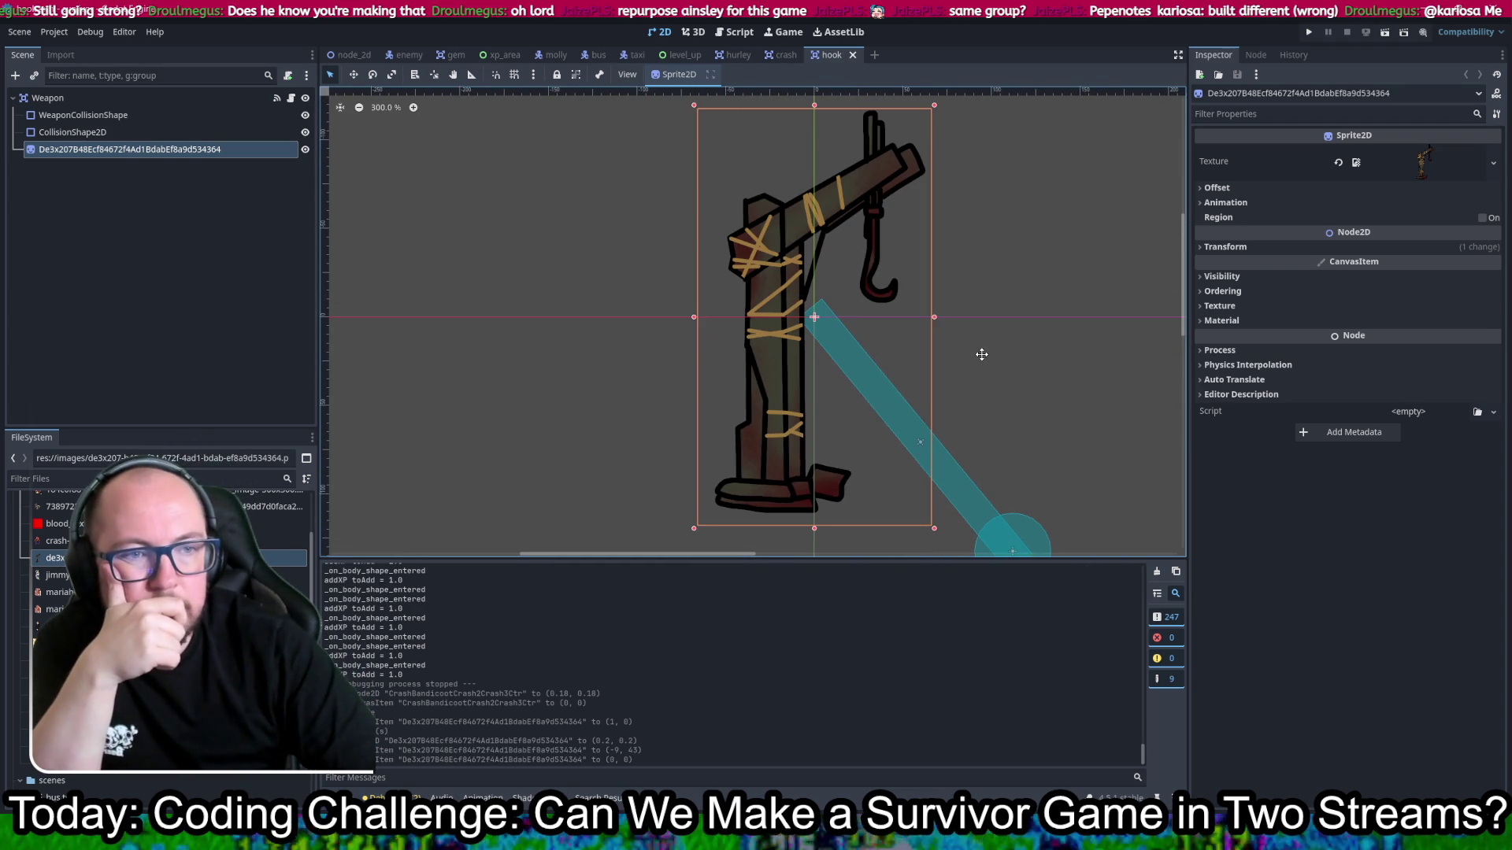
{"action": "scroll", "coordinate": [980, 355], "scroll_direction": "down", "scroll_amount": 2}
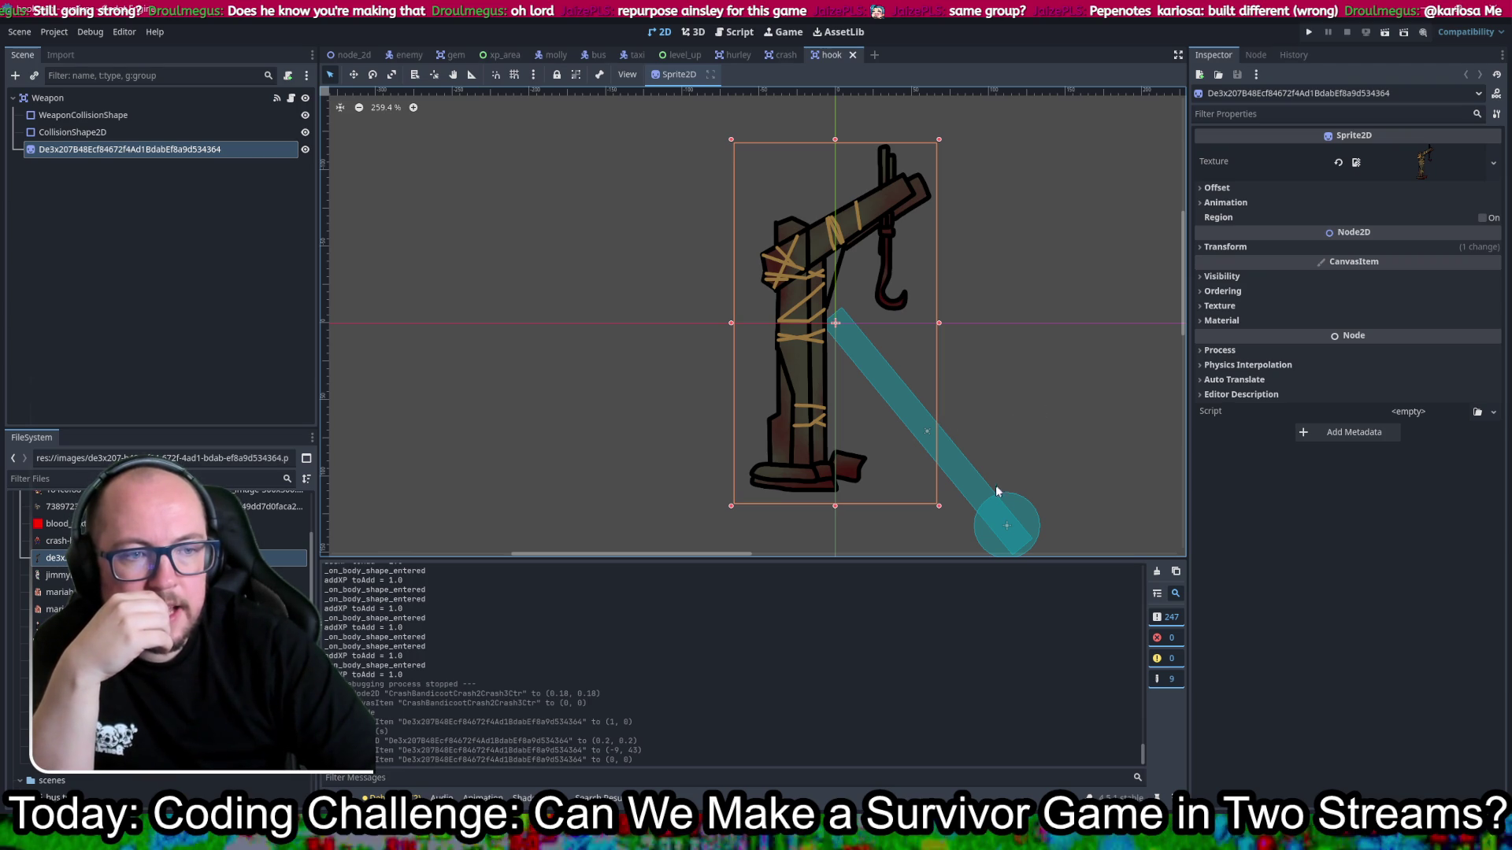
{"action": "left_click", "coordinate": [965, 485]}
{"action": "mouse_move", "coordinate": [964, 478]}
{"action": "left_mouse_down"}
{"action": "mouse_move", "coordinate": [882, 448]}
{"action": "mouse_move", "coordinate": [838, 387]}
{"action": "left_mouse_up"}
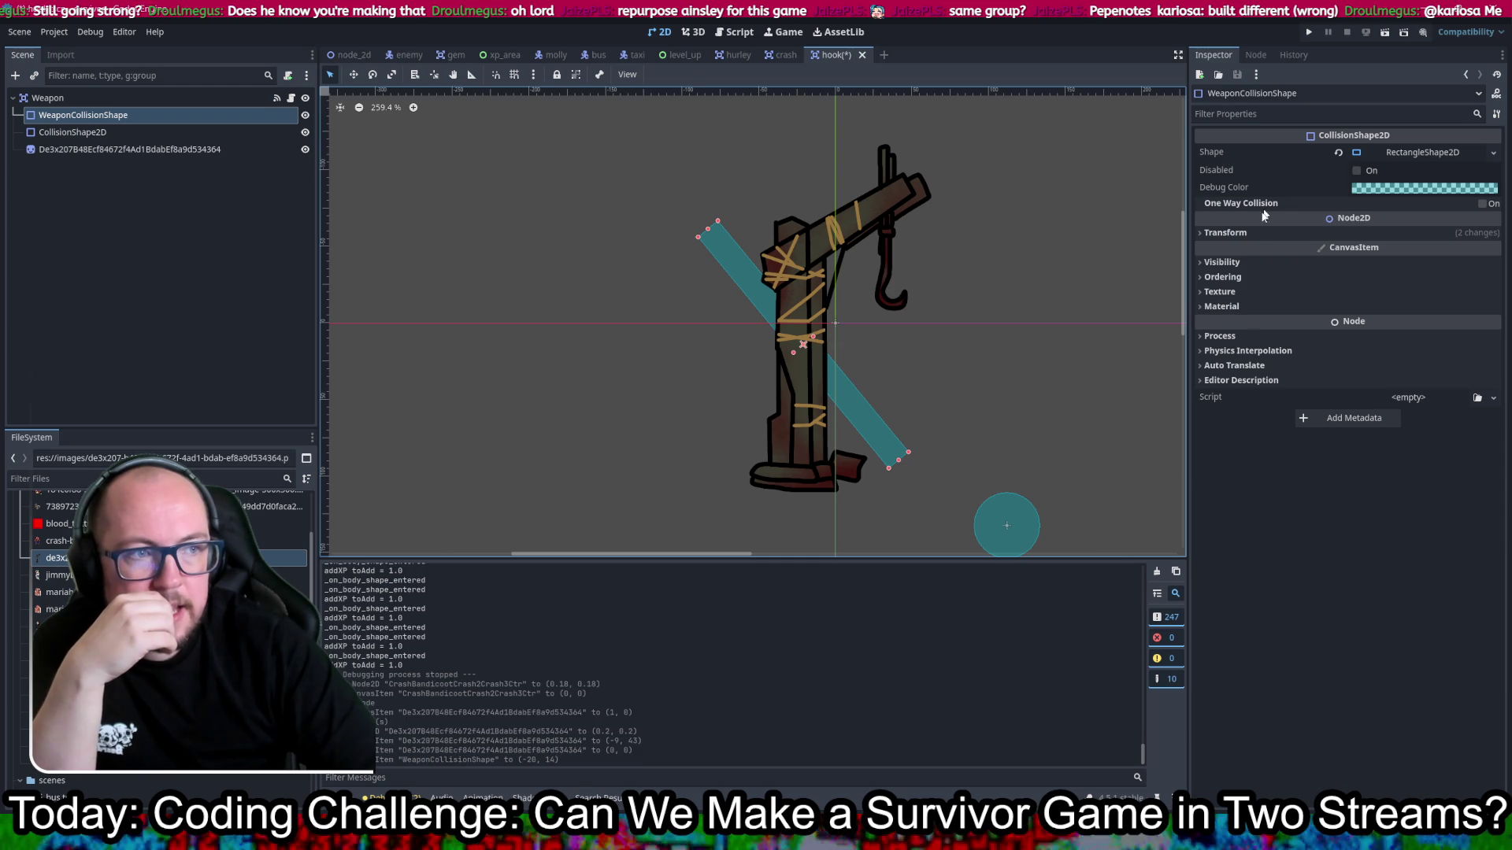
Step: Set the collision shape's rotation to 0 and move the hook sprite to the top
{"action": "left_click", "coordinate": [1225, 233]}
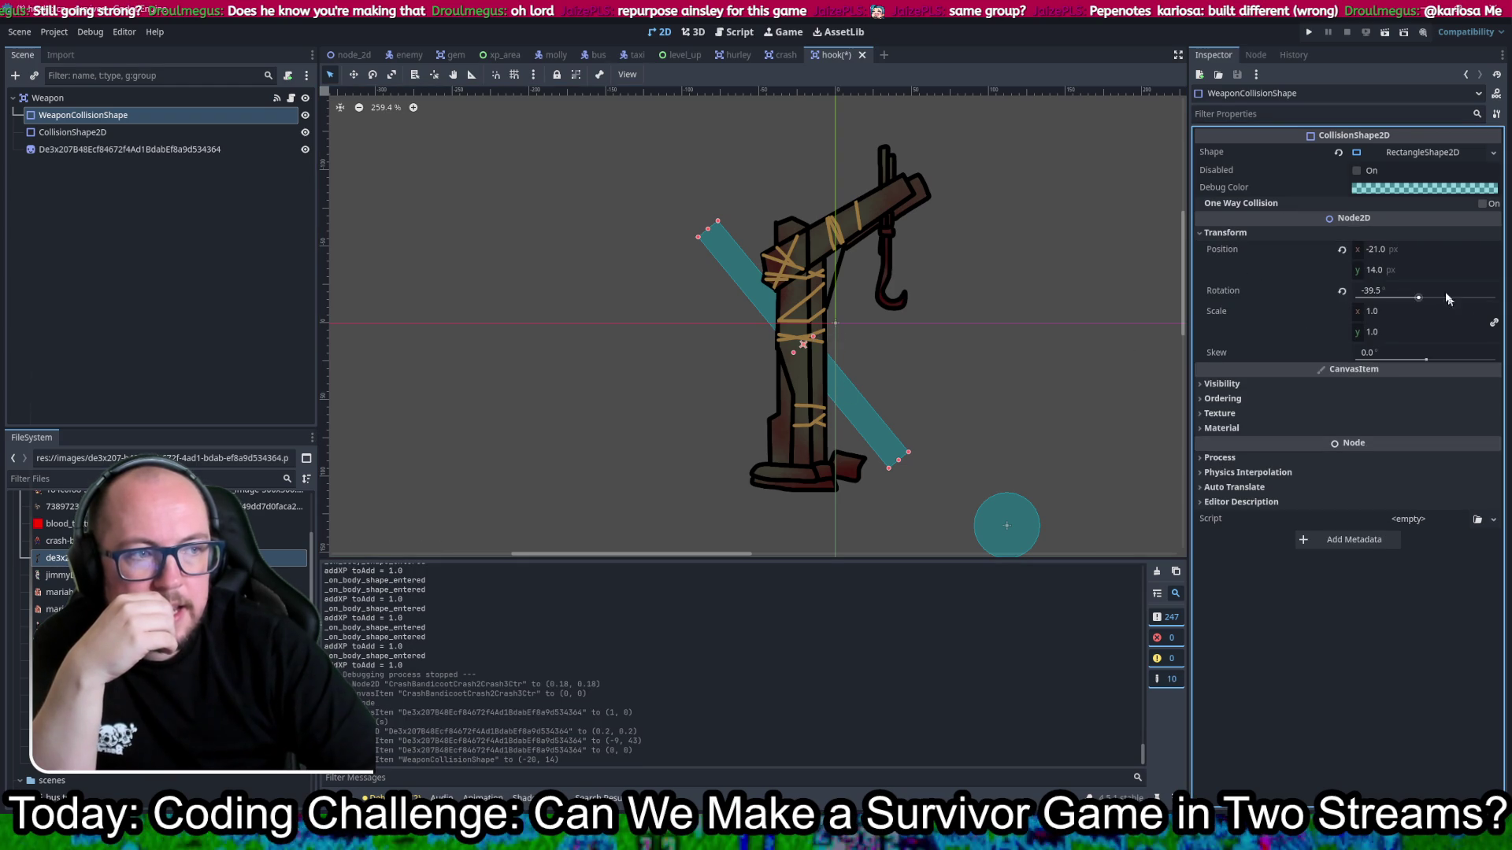
{"action": "left_click", "coordinate": [1422, 289]}
{"action": "type", "text": "0"}
{"action": "key", "text": "Return"}
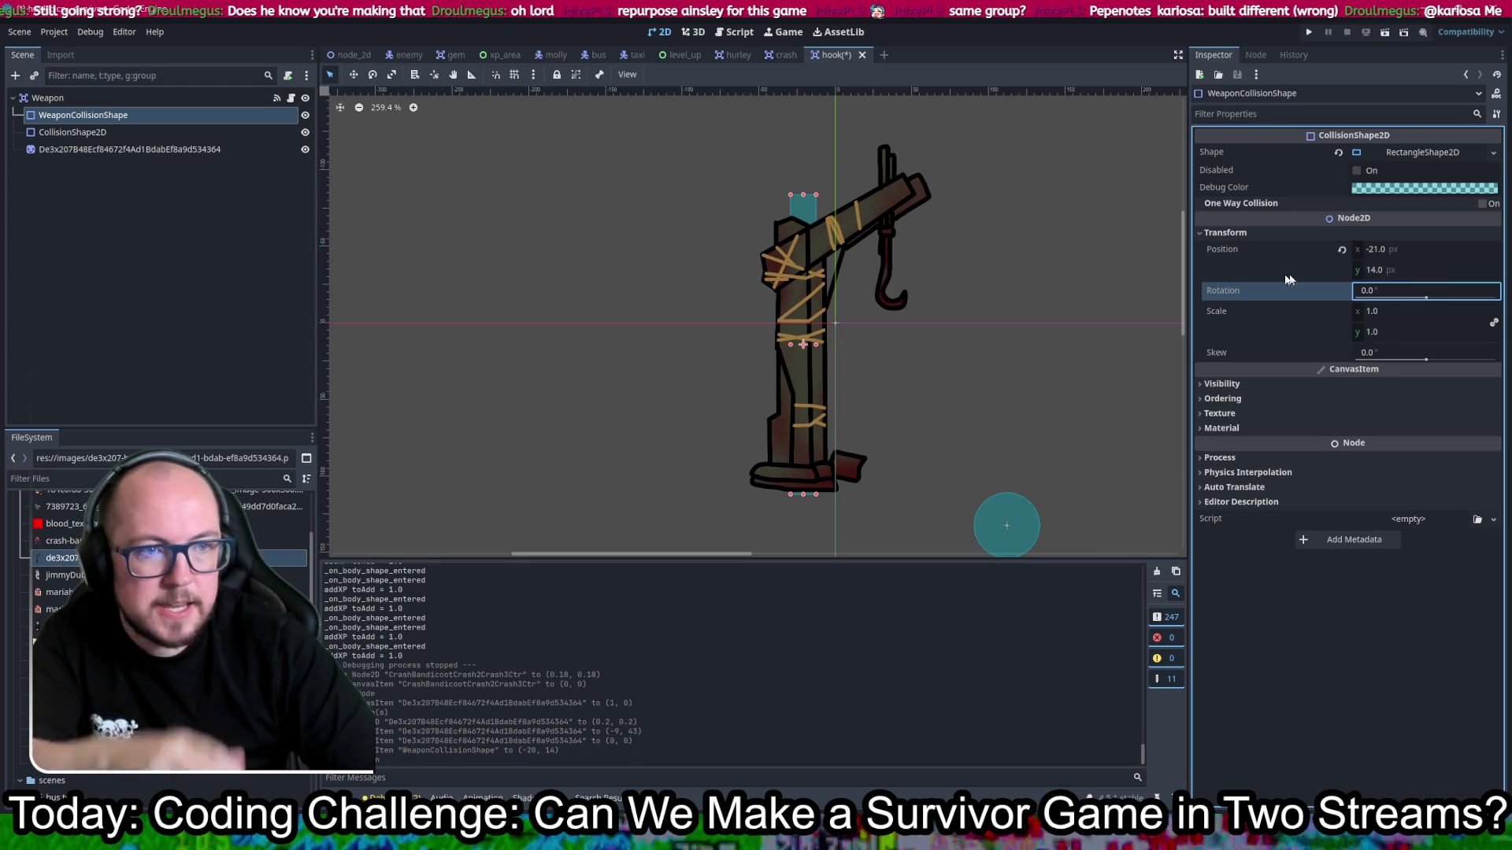
{"action": "left_click_drag", "start_coordinate": [69, 150], "coordinate": [79, 112]}
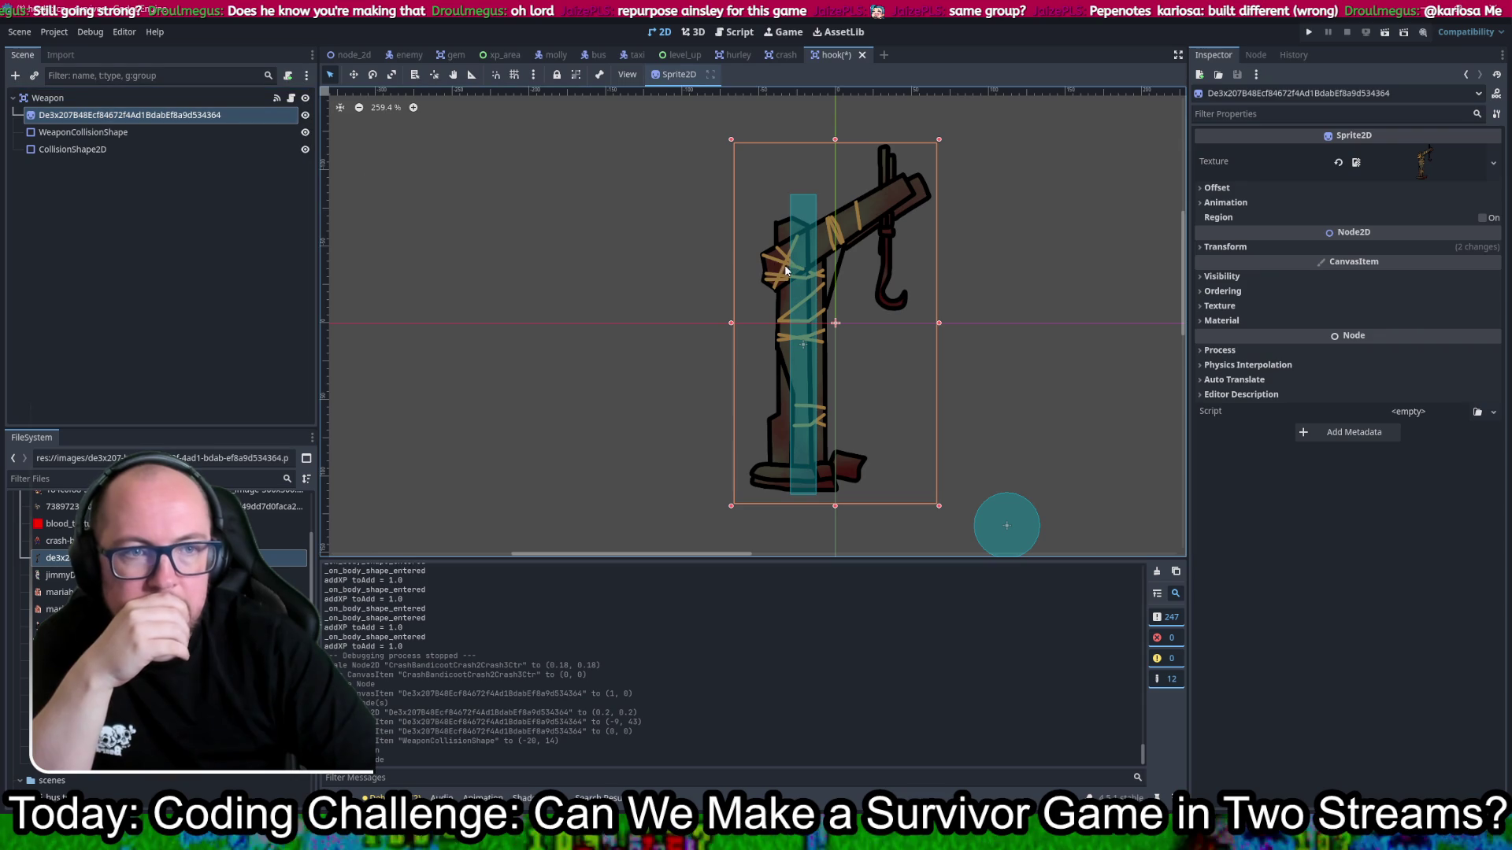
Step: Fit the collision rectangle over the handle at 30 × 177.805, position (-24, 21)
{"action": "left_click", "coordinate": [800, 344]}
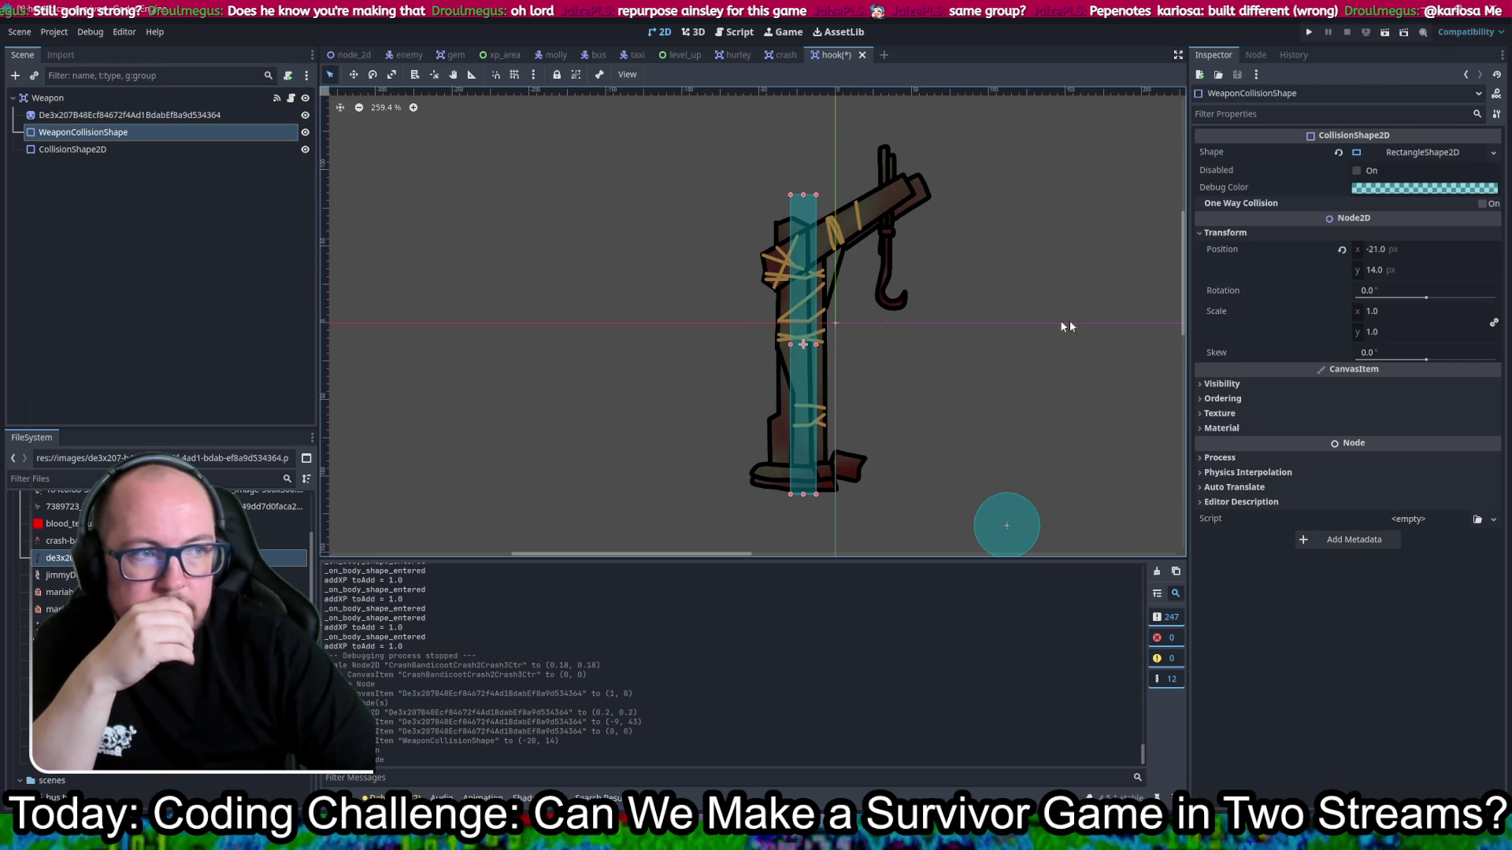
{"action": "left_click", "coordinate": [1386, 170]}
{"action": "left_click", "coordinate": [1396, 155]}
{"action": "left_click", "coordinate": [1384, 157]}
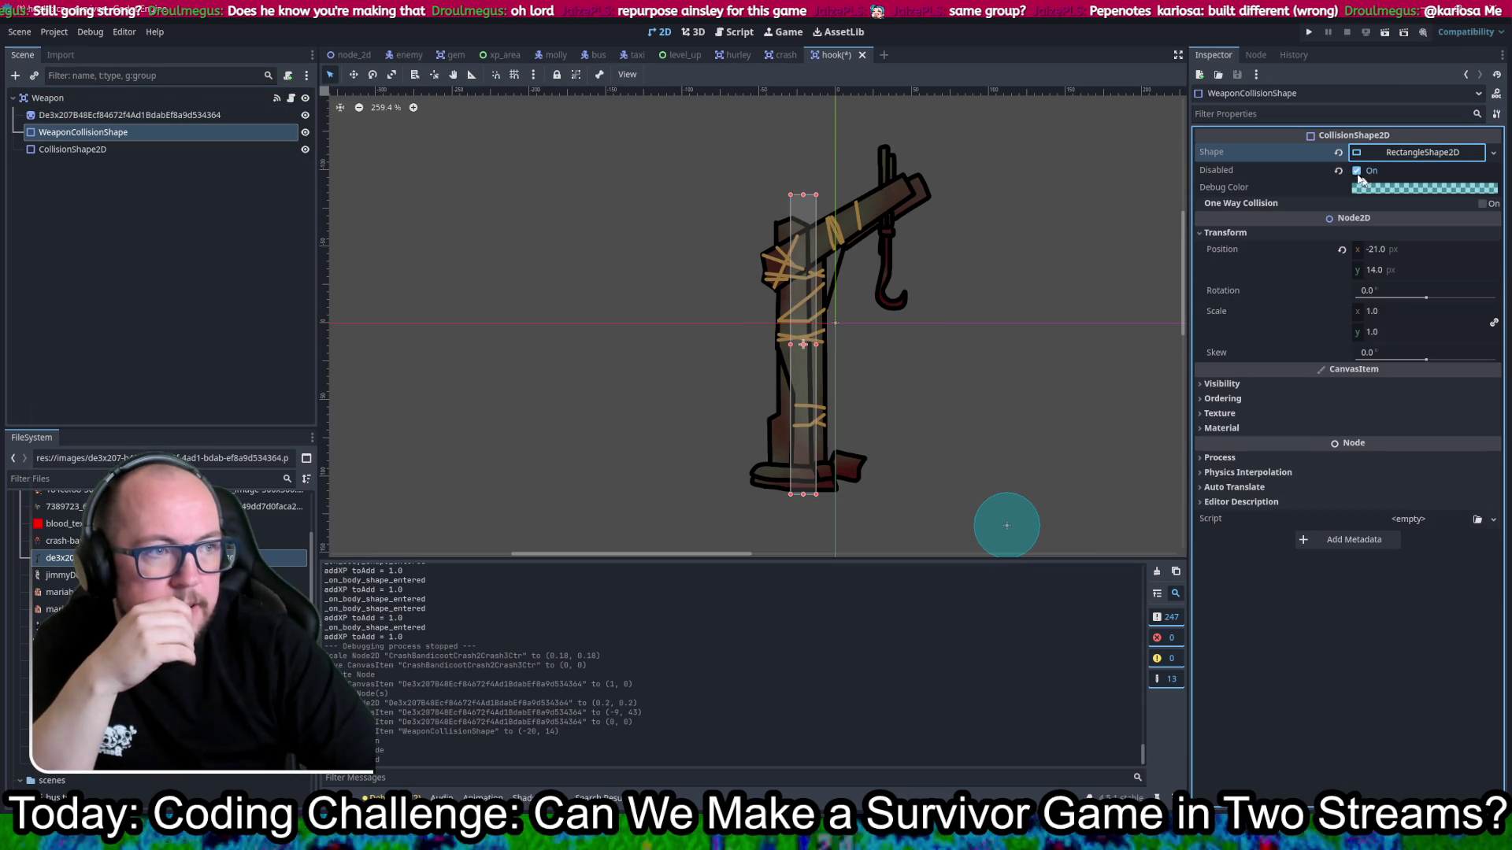
{"action": "left_click", "coordinate": [1356, 171]}
{"action": "left_click", "coordinate": [1392, 158]}
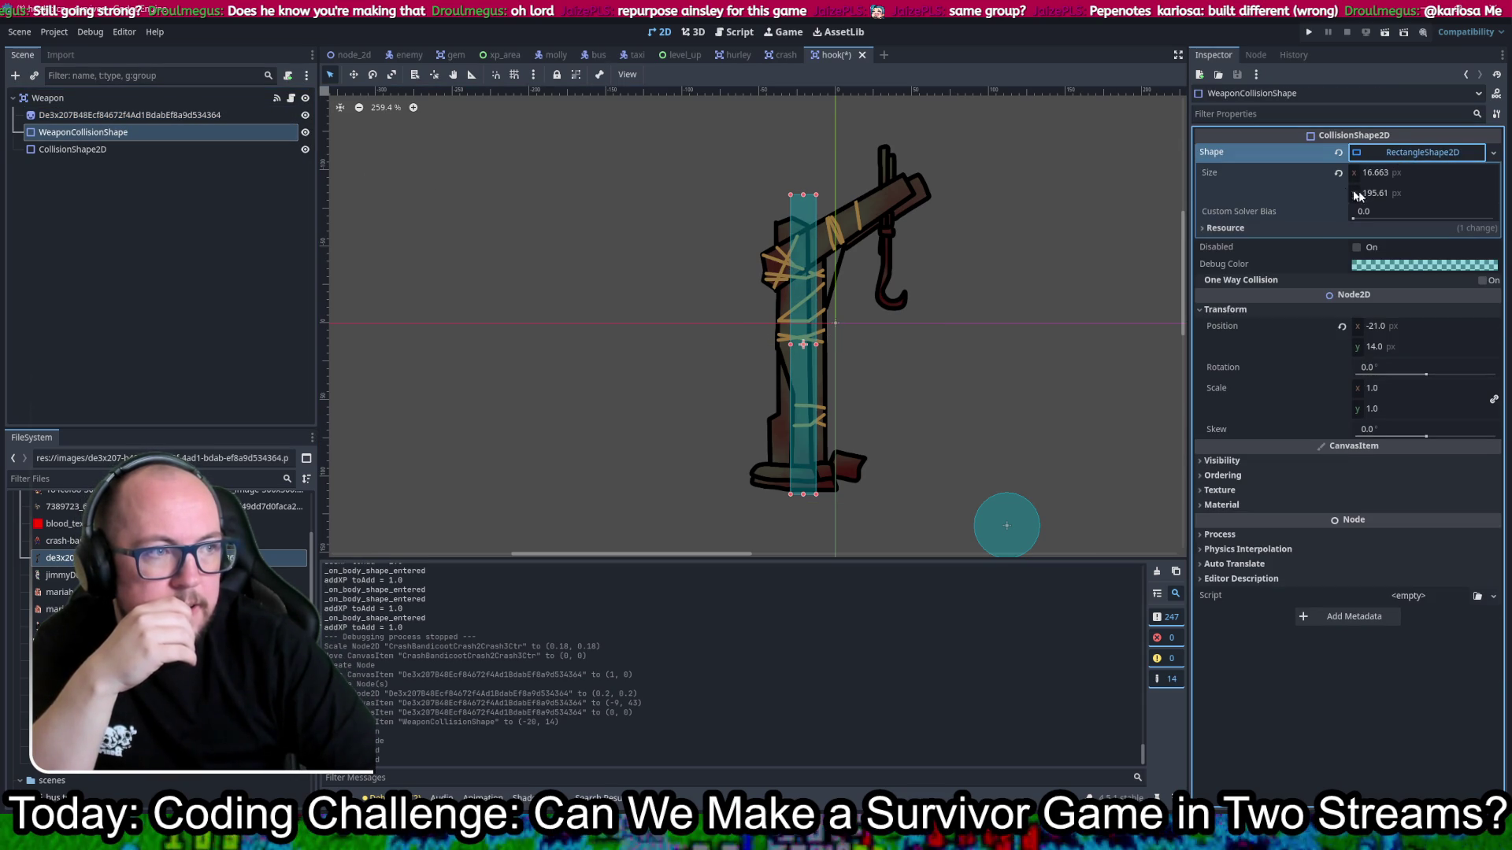
{"action": "left_click_drag", "start_coordinate": [1383, 173], "coordinate": [1387, 173]}
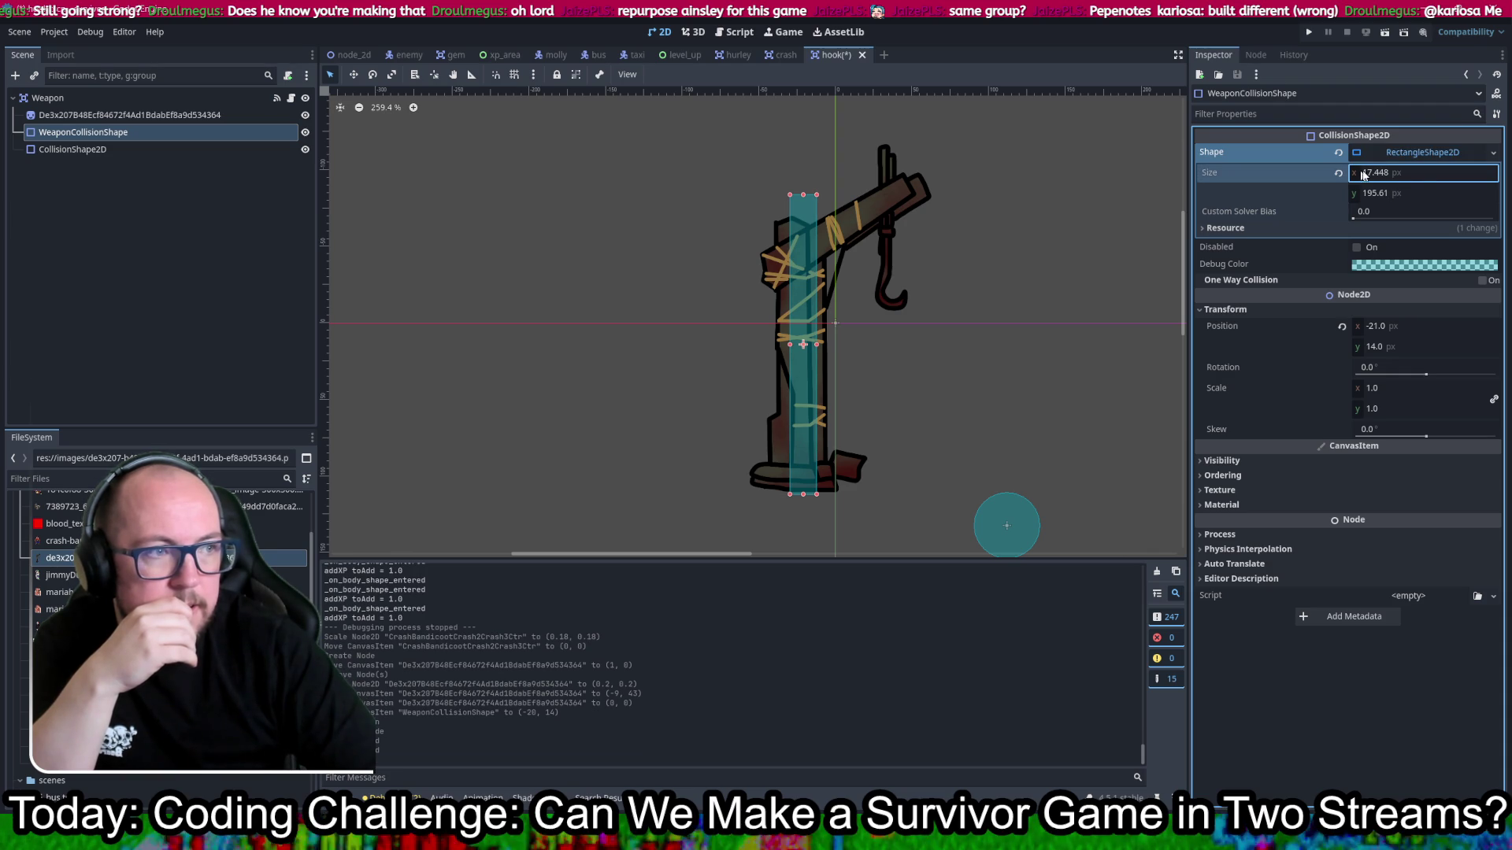
{"action": "left_click", "coordinate": [1423, 169]}
{"action": "type", "text": "20"}
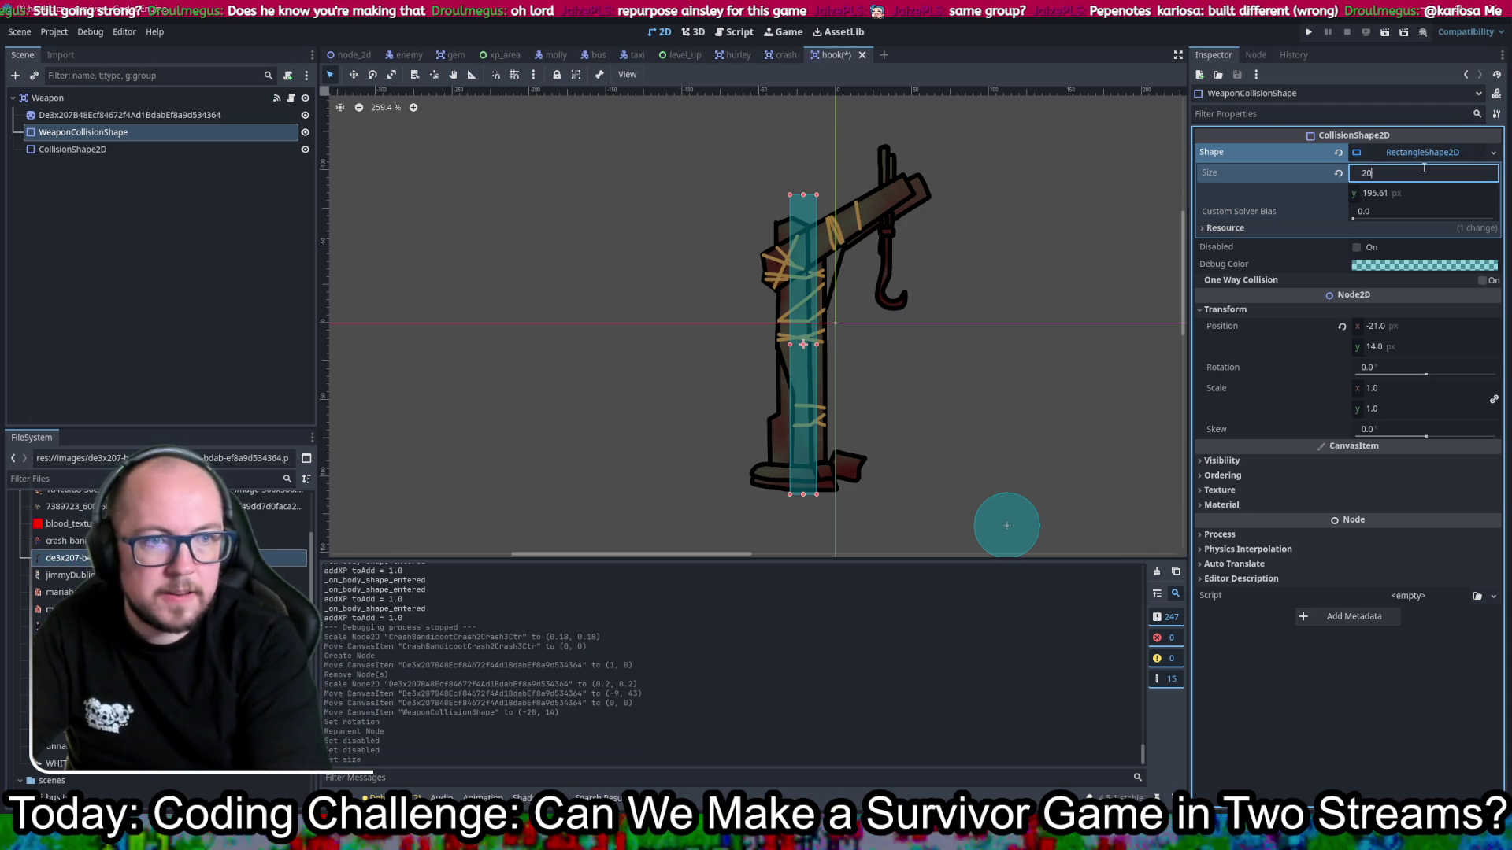
{"action": "key", "text": "Return"}
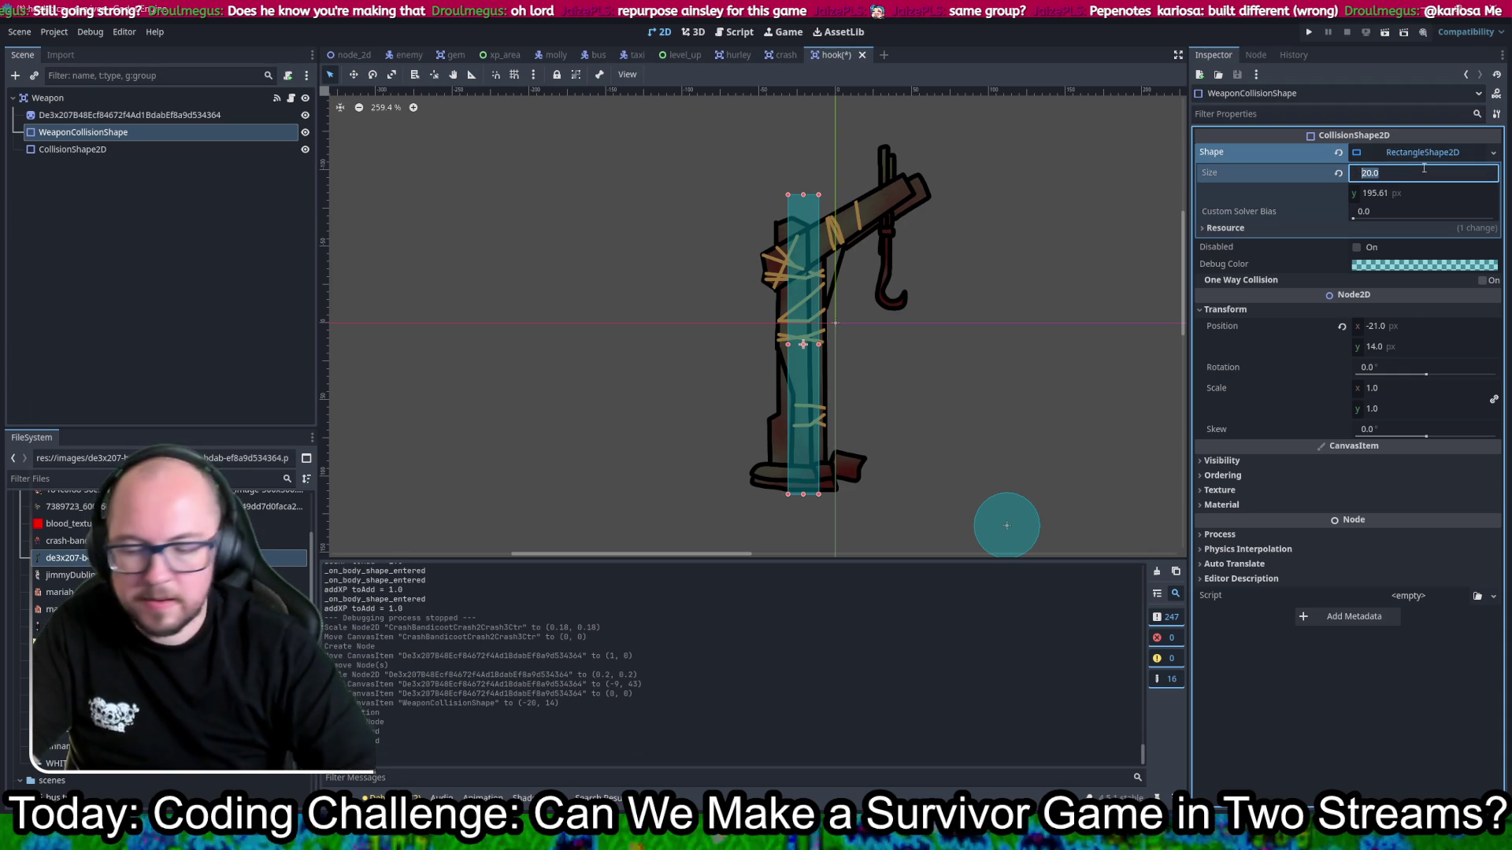
{"action": "key", "text": "Return"}
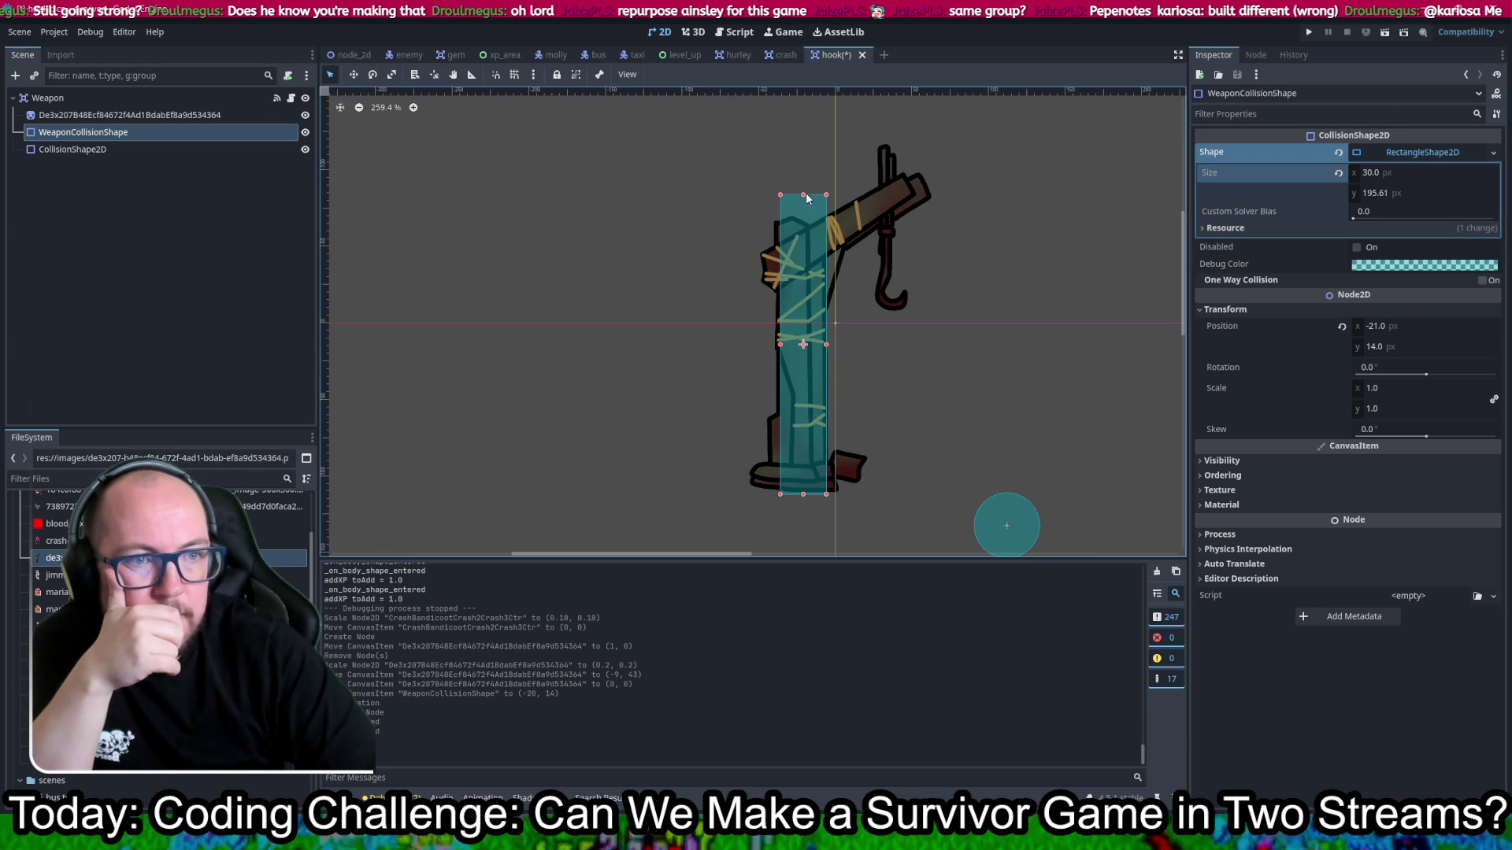
{"action": "left_click_drag", "start_coordinate": [799, 225], "coordinate": [797, 228]}
{"action": "left_click_drag", "start_coordinate": [805, 311], "coordinate": [801, 305]}
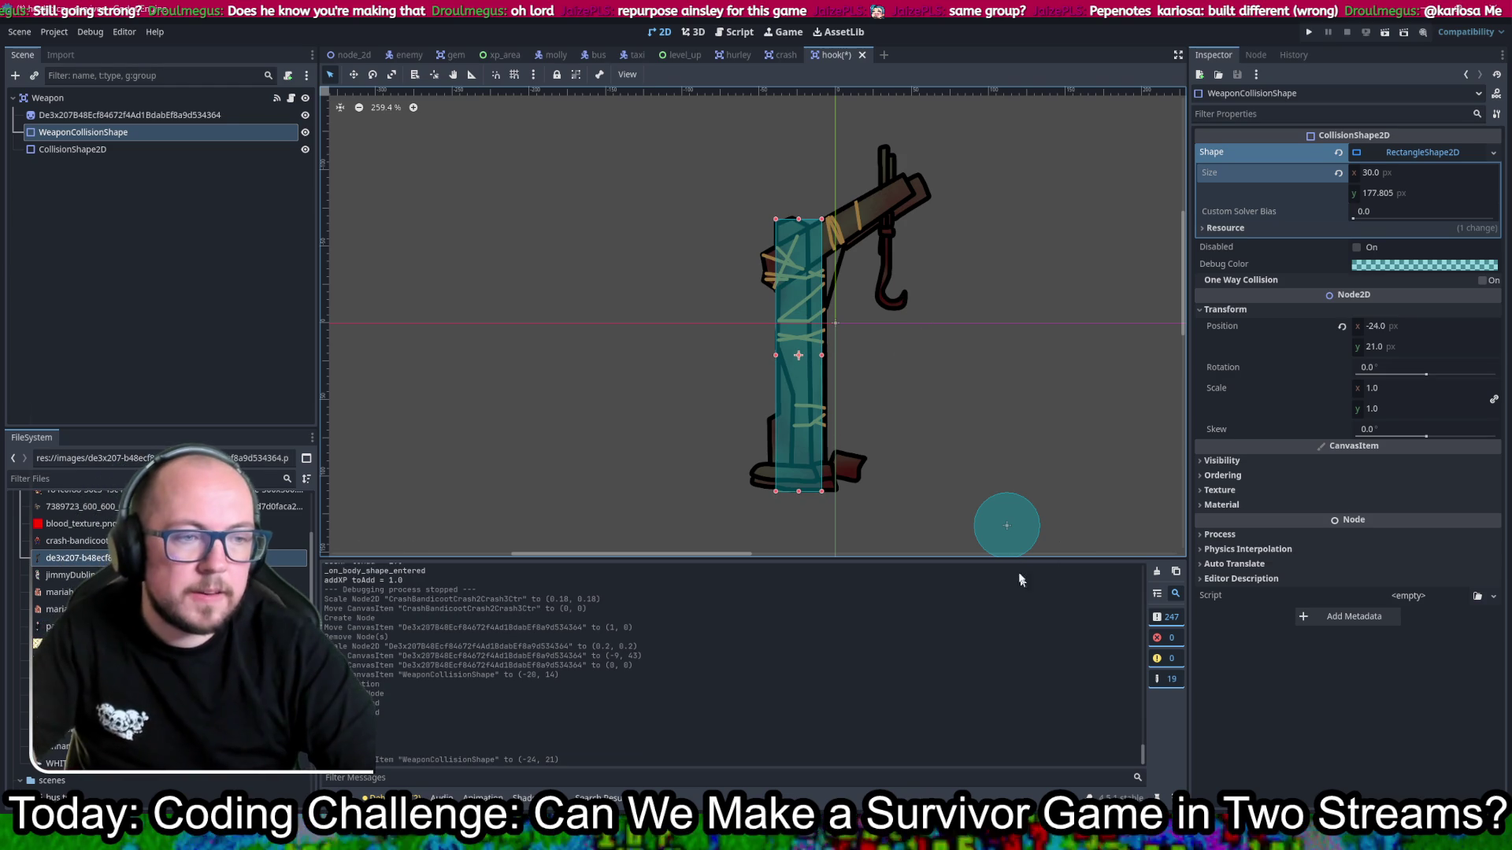
Step: Delete the leftover CollisionShape2D and paste a WeaponCollisionShape copy inside the original
{"action": "left_click", "coordinate": [1007, 526]}
{"action": "key", "text": "Delete"}
{"action": "left_click", "coordinate": [723, 438]}
{"action": "key", "text": "ctrl+v"}
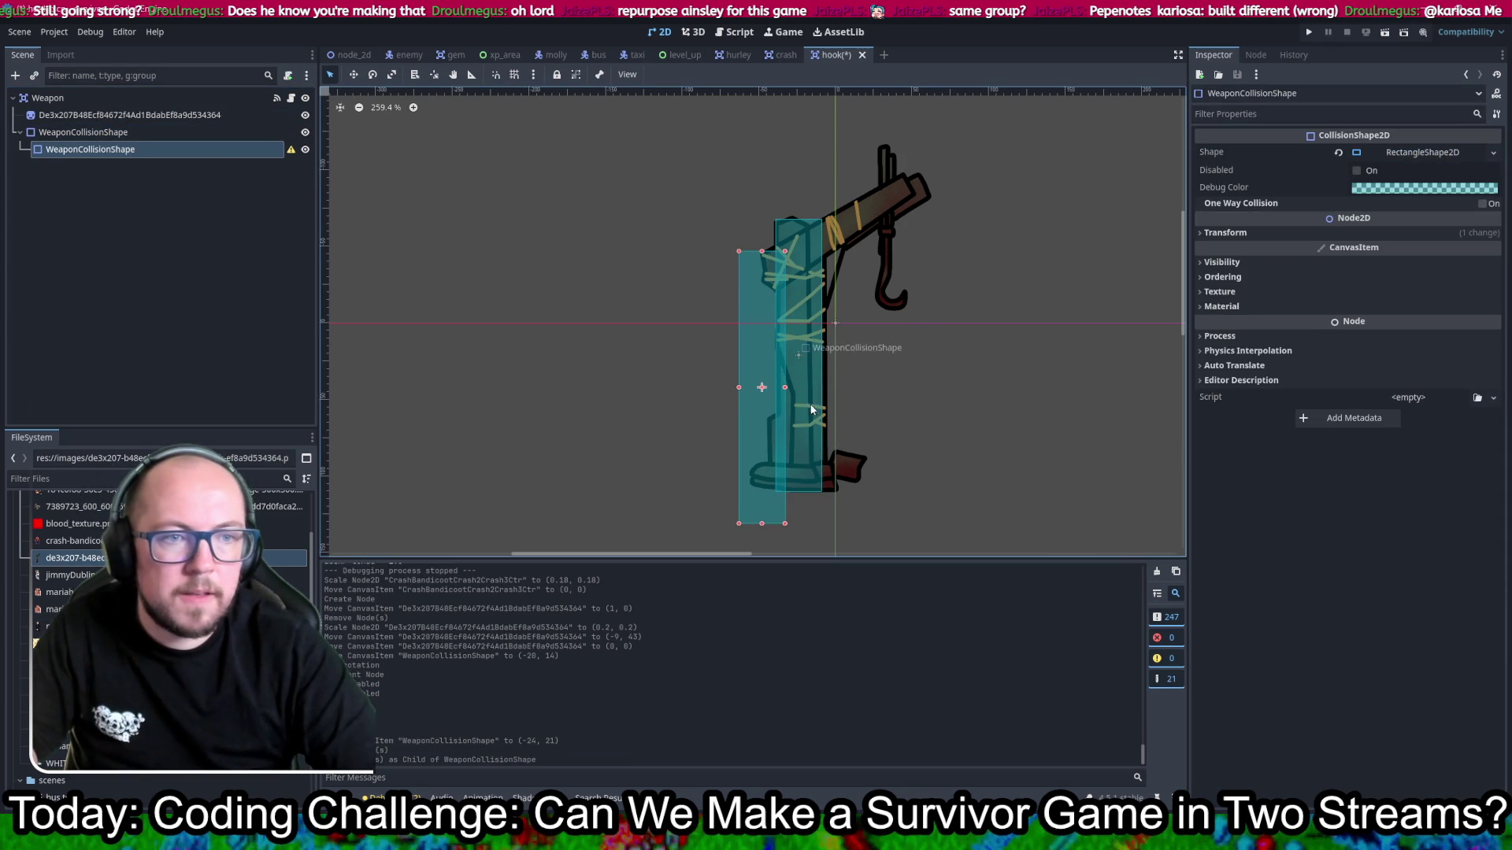
Step: Move and rotate the pasted rectangle onto the hook arm, then undo its resizes
{"action": "left_click_drag", "start_coordinate": [758, 493], "coordinate": [833, 335]}
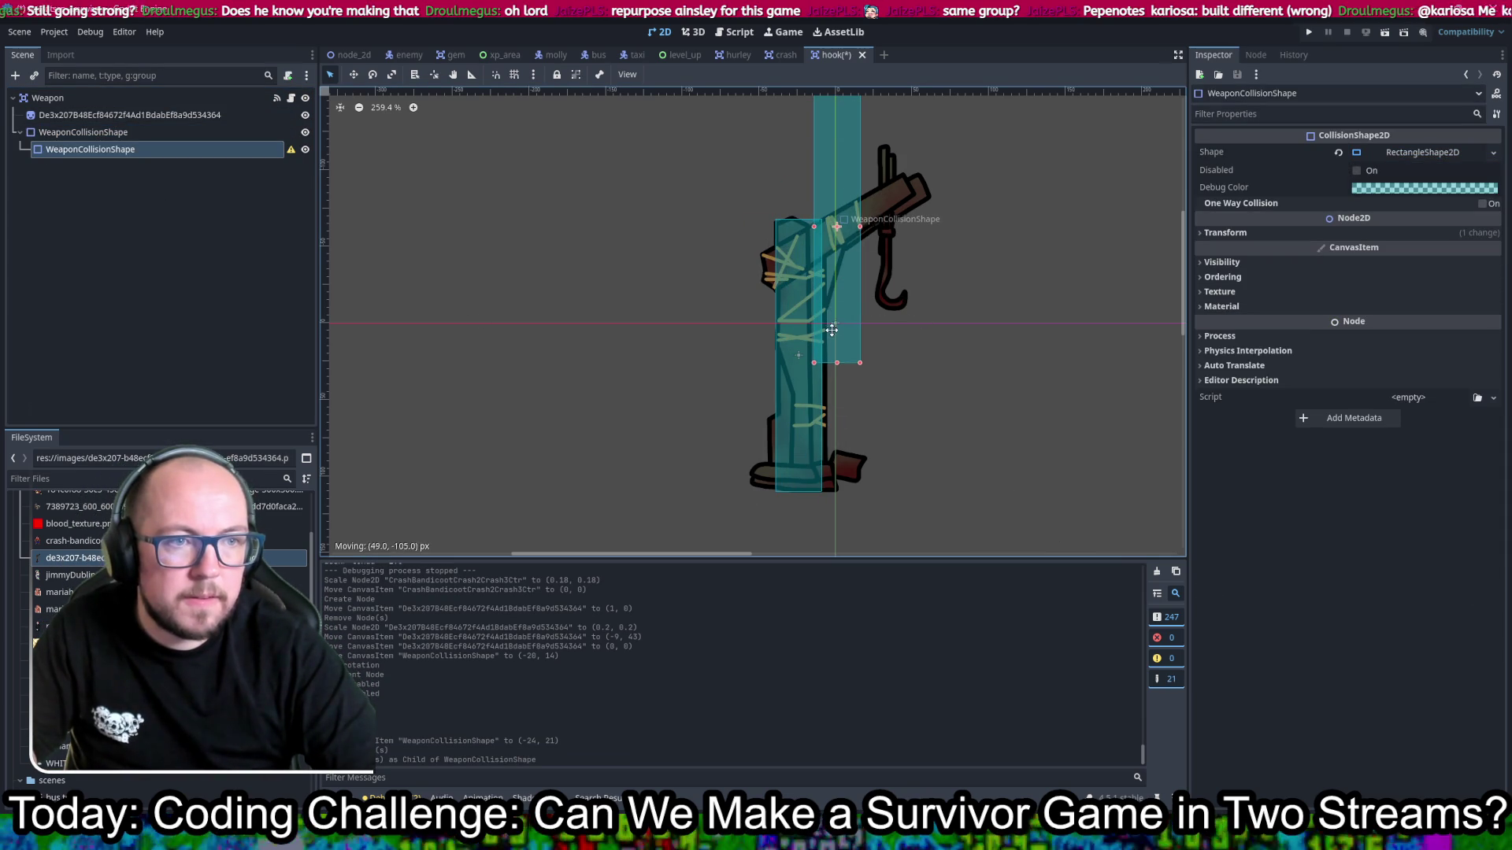
{"action": "scroll", "coordinate": [922, 261], "scroll_direction": "up", "scroll_amount": 3}
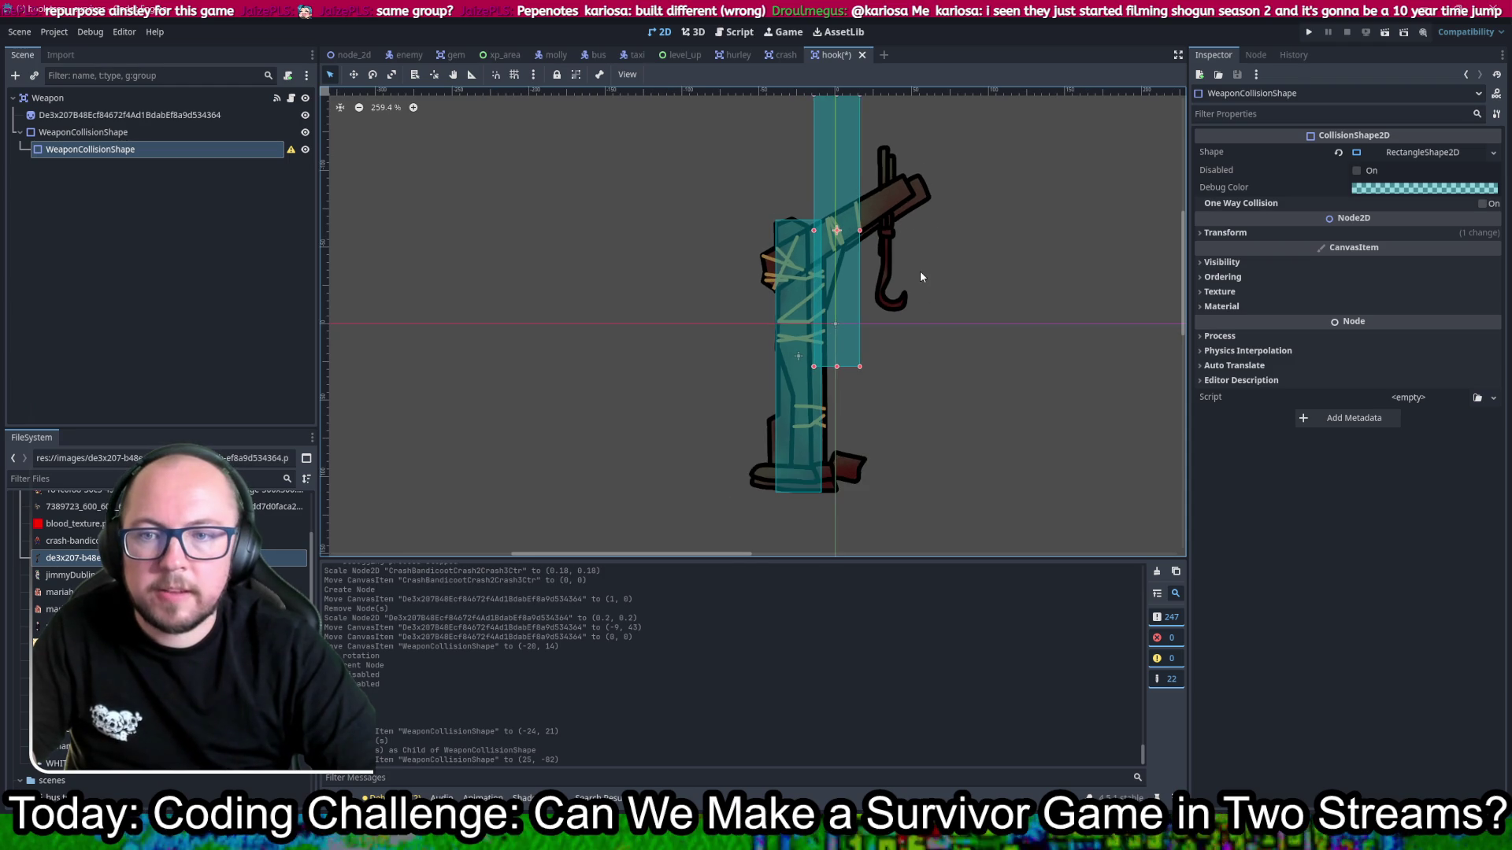
{"action": "scroll", "coordinate": [920, 271], "scroll_direction": "left", "scroll_amount": 1}
{"action": "scroll", "coordinate": [908, 374], "scroll_direction": "down", "scroll_amount": 1}
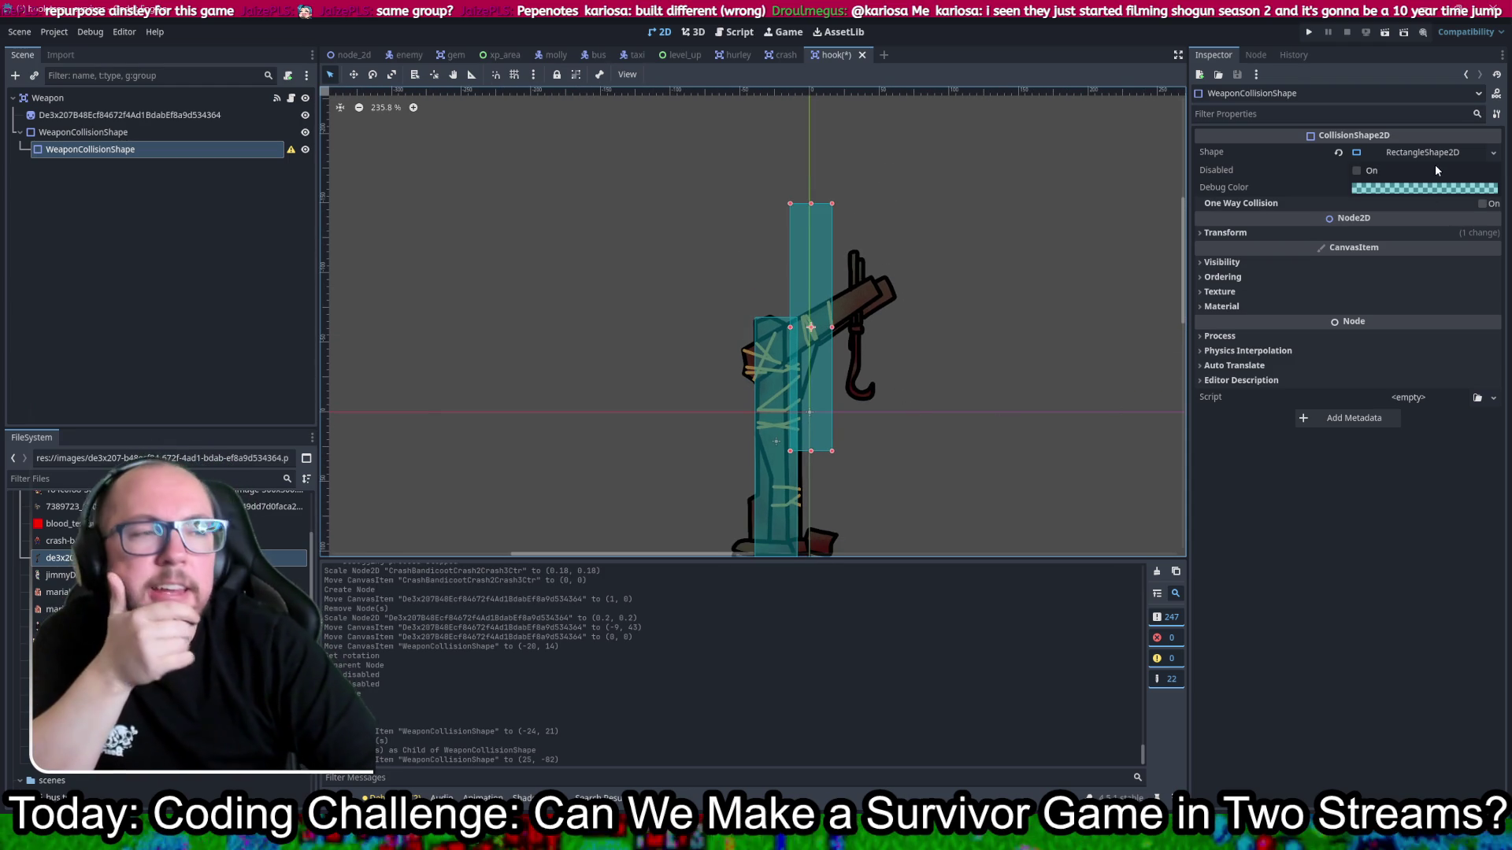
{"action": "left_click", "coordinate": [1257, 235]}
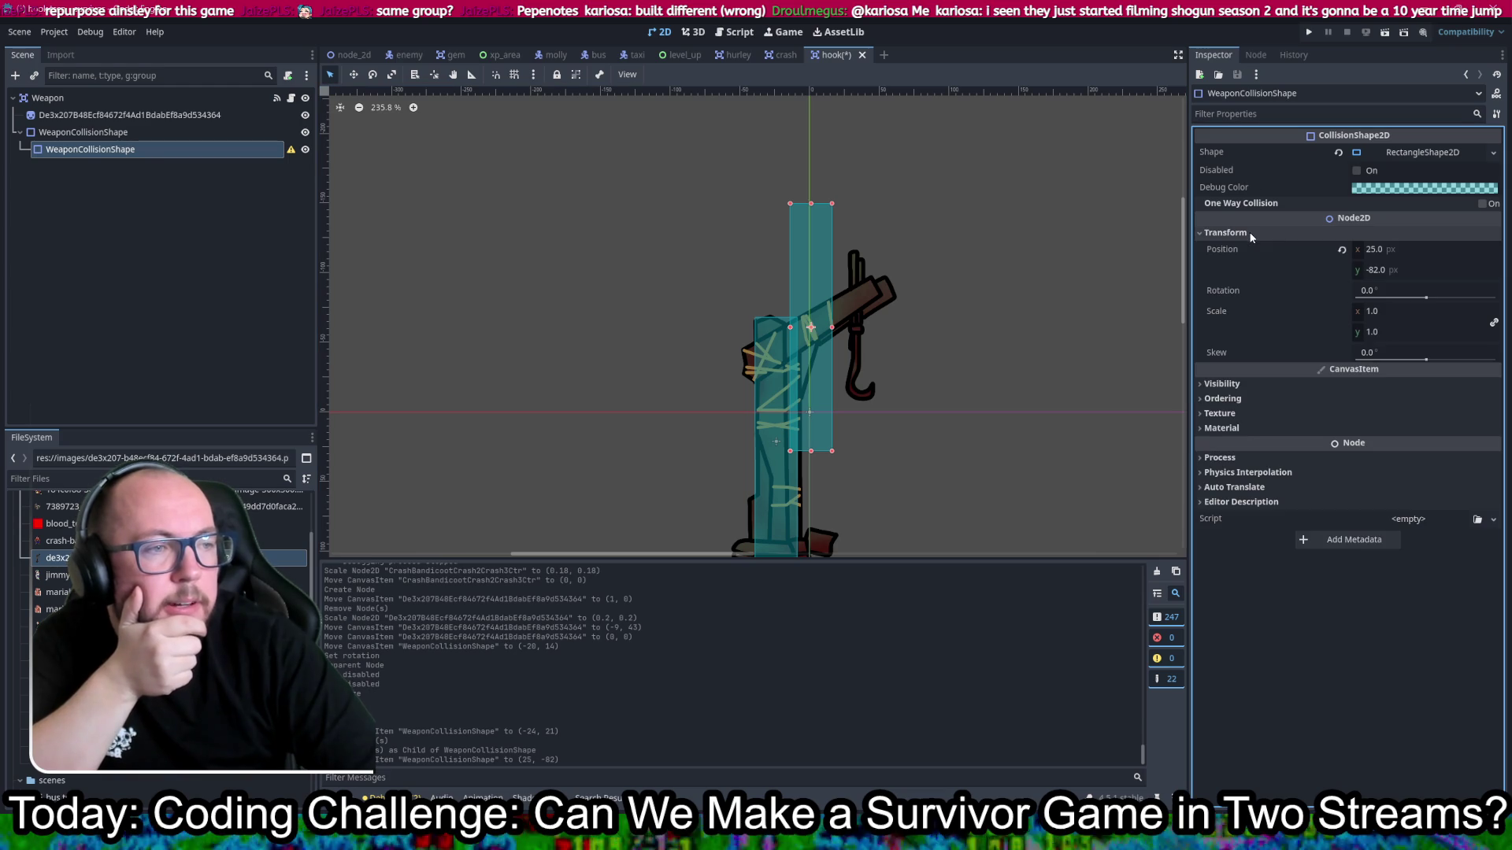
{"action": "left_click_drag", "start_coordinate": [1426, 297], "coordinate": [1405, 302]}
{"action": "left_click_drag", "start_coordinate": [919, 266], "coordinate": [880, 292]}
{"action": "left_click_drag", "start_coordinate": [706, 394], "coordinate": [745, 380]}
{"action": "key", "text": "ctrl+z"}
{"action": "key", "text": "ctrl+z"}
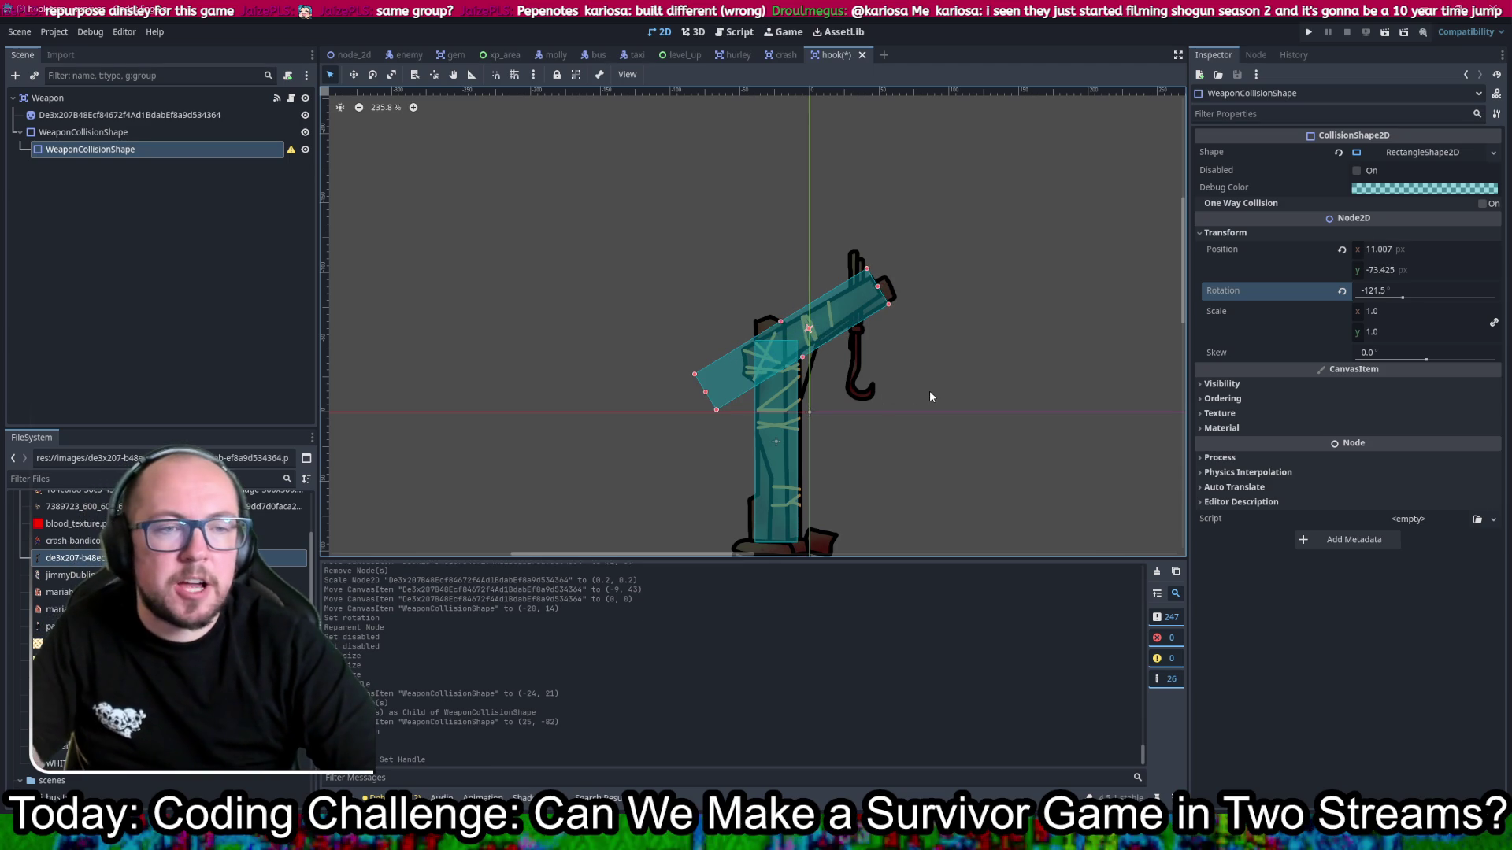
Step: Delete the copied WeaponCollisionShape and recentre the canvas on the weapon
{"action": "key", "text": "Delete"}
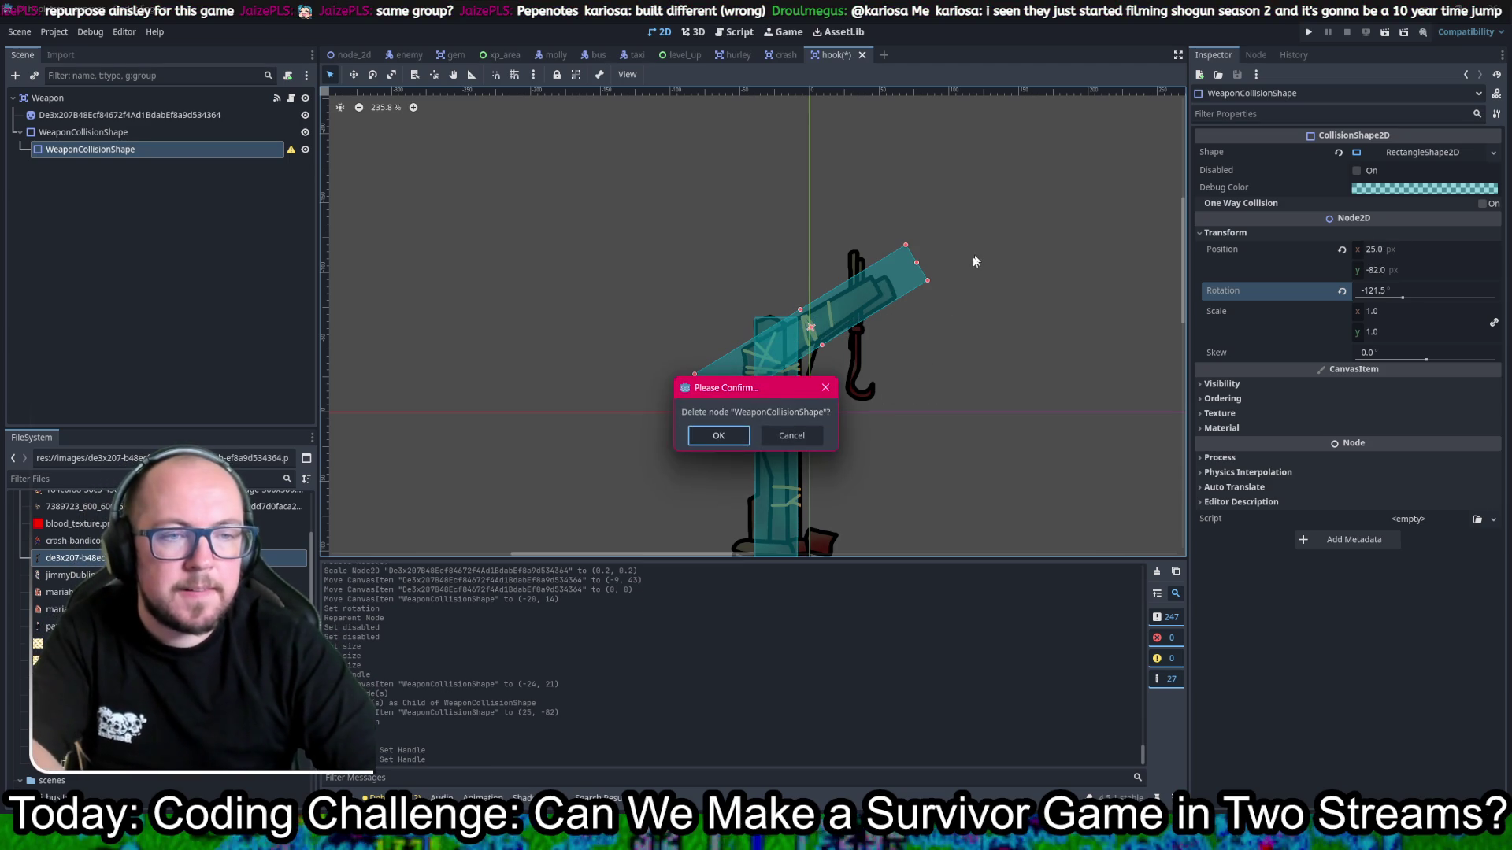
{"action": "key", "text": "Return"}
{"action": "left_click_drag", "start_coordinate": [602, 376], "coordinate": [563, 326]}
Step: Add a CollisionShape2D child under Weapon with a new RectangleShape2D, and save
{"action": "right_click", "coordinate": [44, 97]}
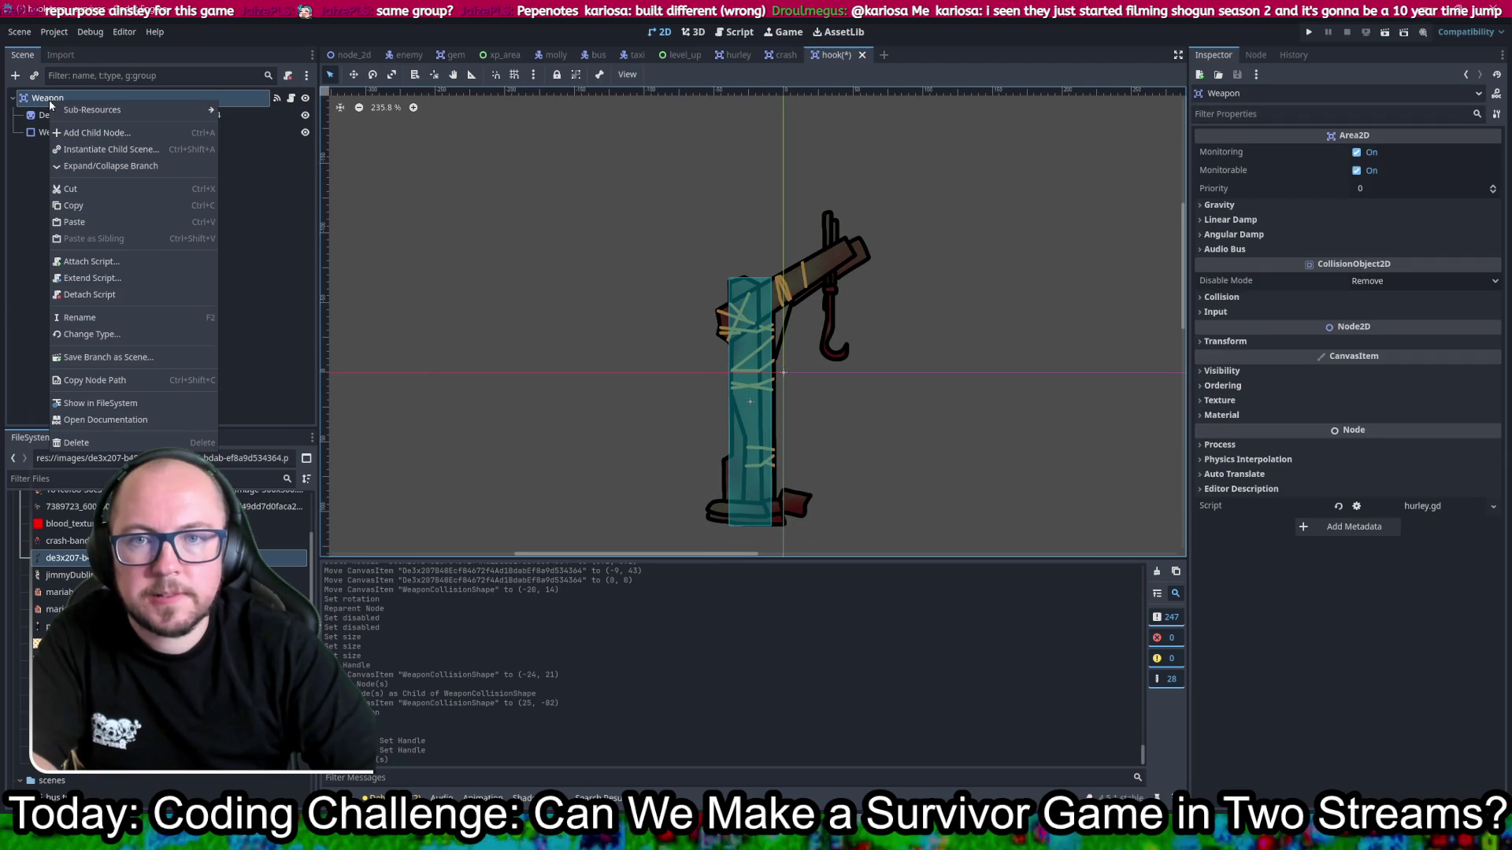
{"action": "left_click", "coordinate": [94, 132]}
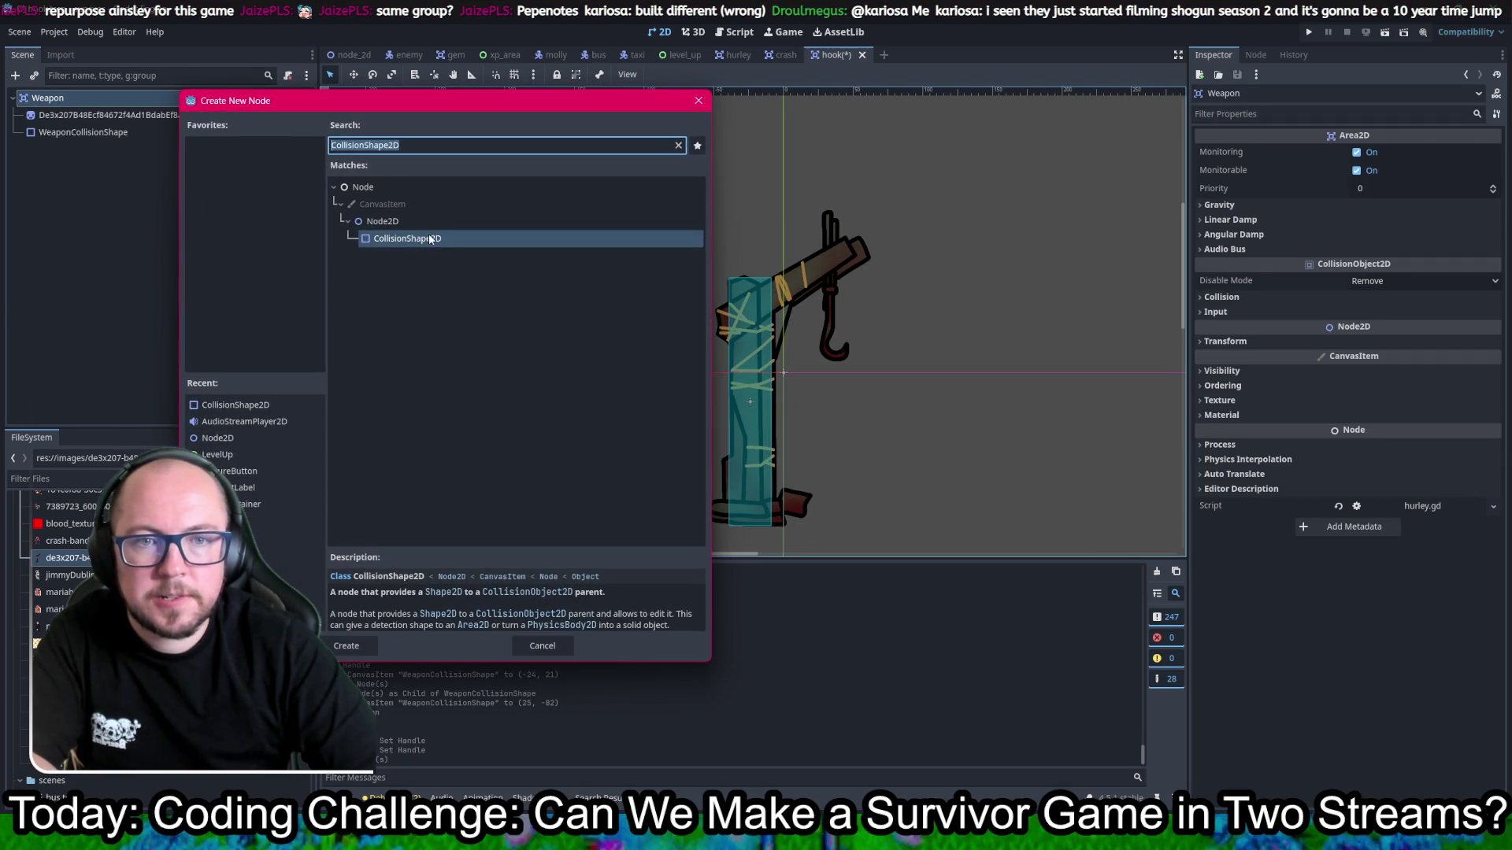
{"action": "double_click", "coordinate": [430, 239]}
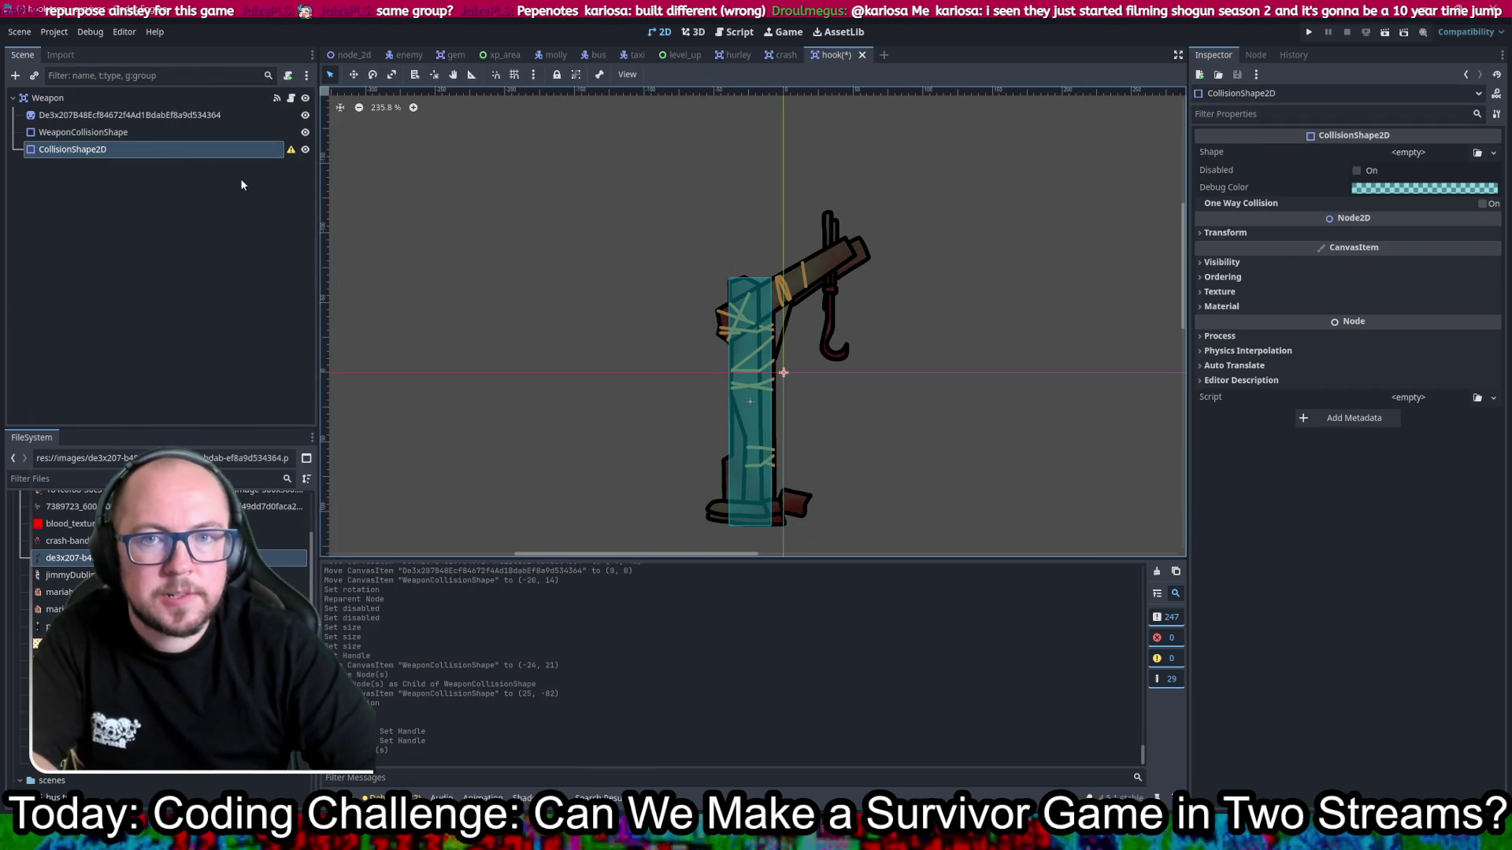
{"action": "key", "text": "ctrl+s"}
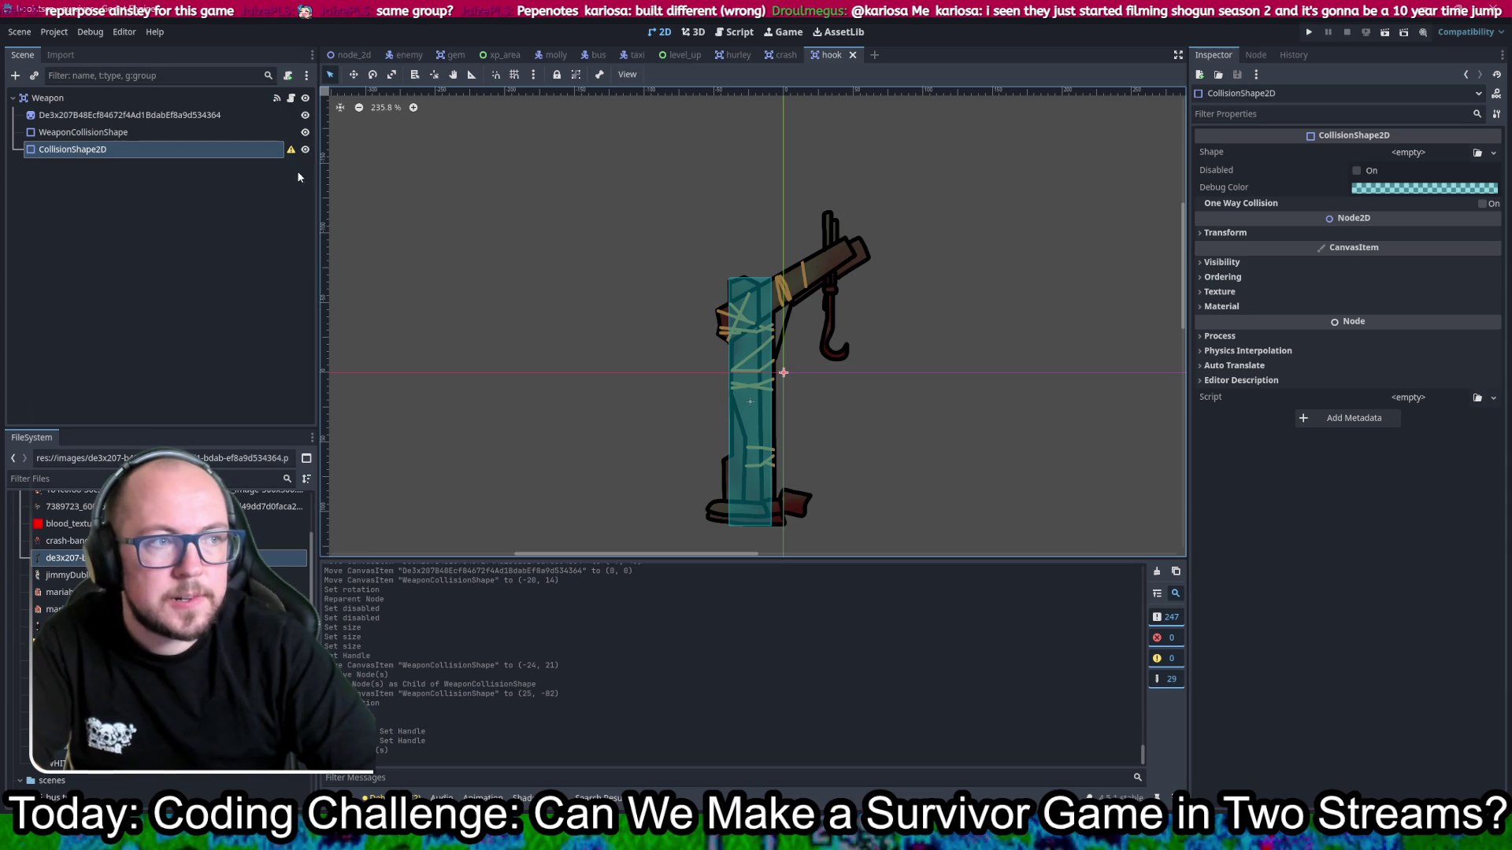
{"action": "left_click", "coordinate": [1409, 153]}
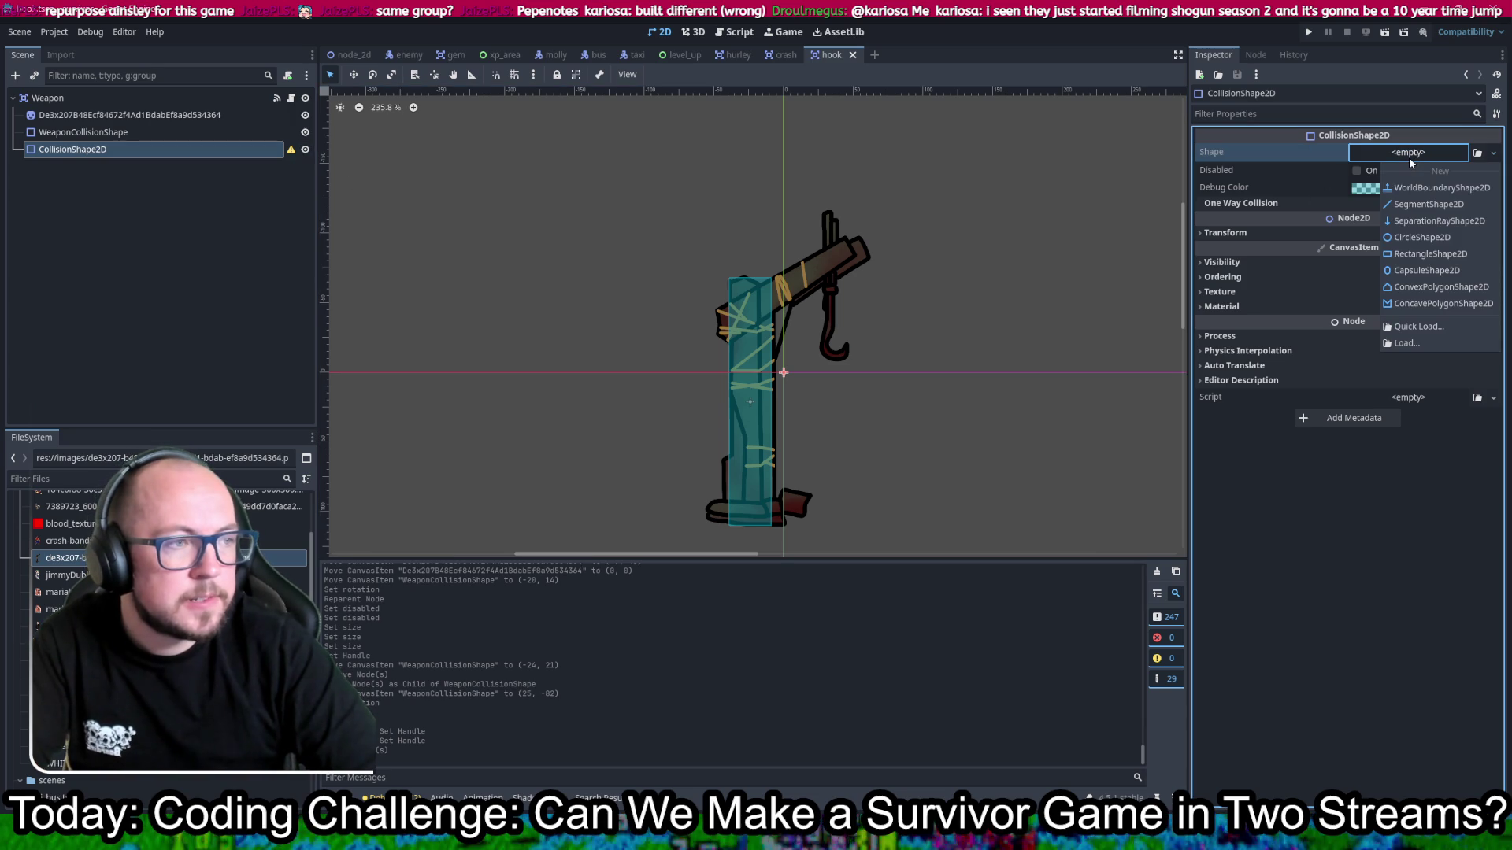
{"action": "left_click", "coordinate": [1430, 253]}
Step: Place the rectangle on the arm, tilt it to -30.4°, and stretch it along the arm
{"action": "left_click_drag", "start_coordinate": [787, 386], "coordinate": [791, 299]}
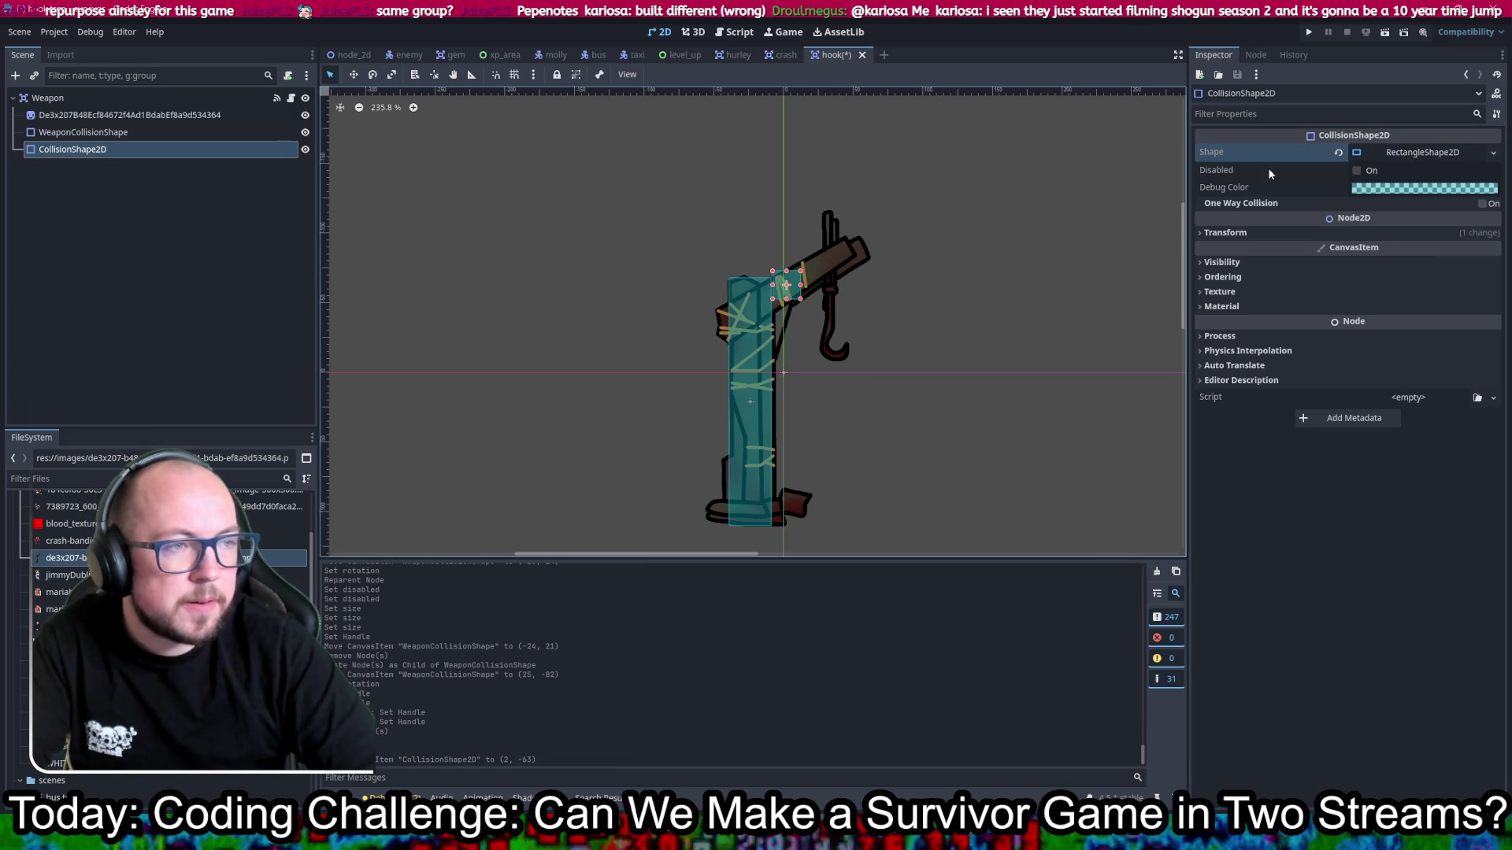
{"action": "left_click", "coordinate": [1279, 235]}
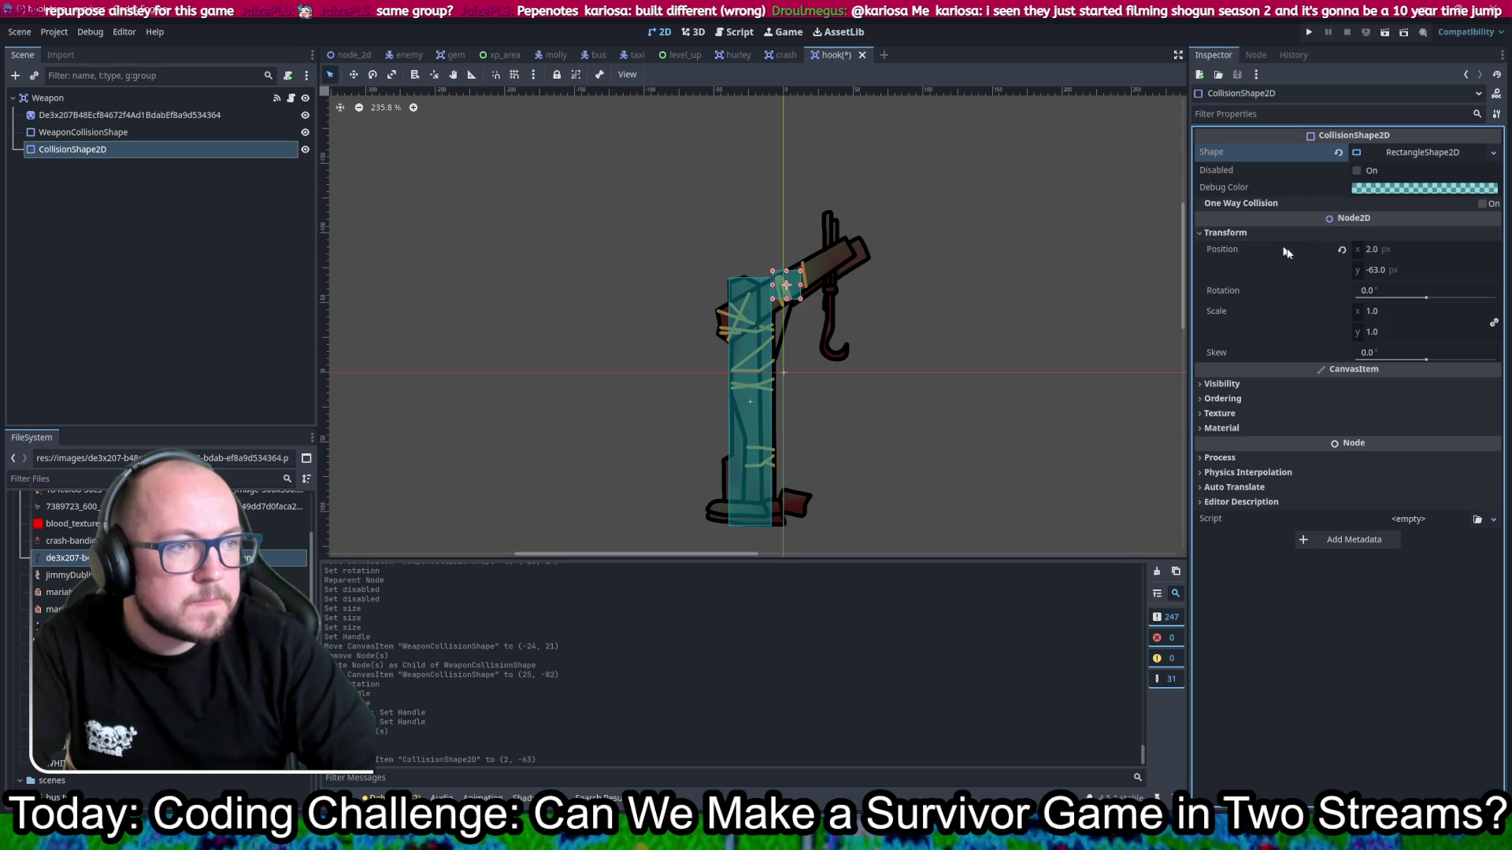
{"action": "left_click_drag", "start_coordinate": [1426, 299], "coordinate": [1417, 300]}
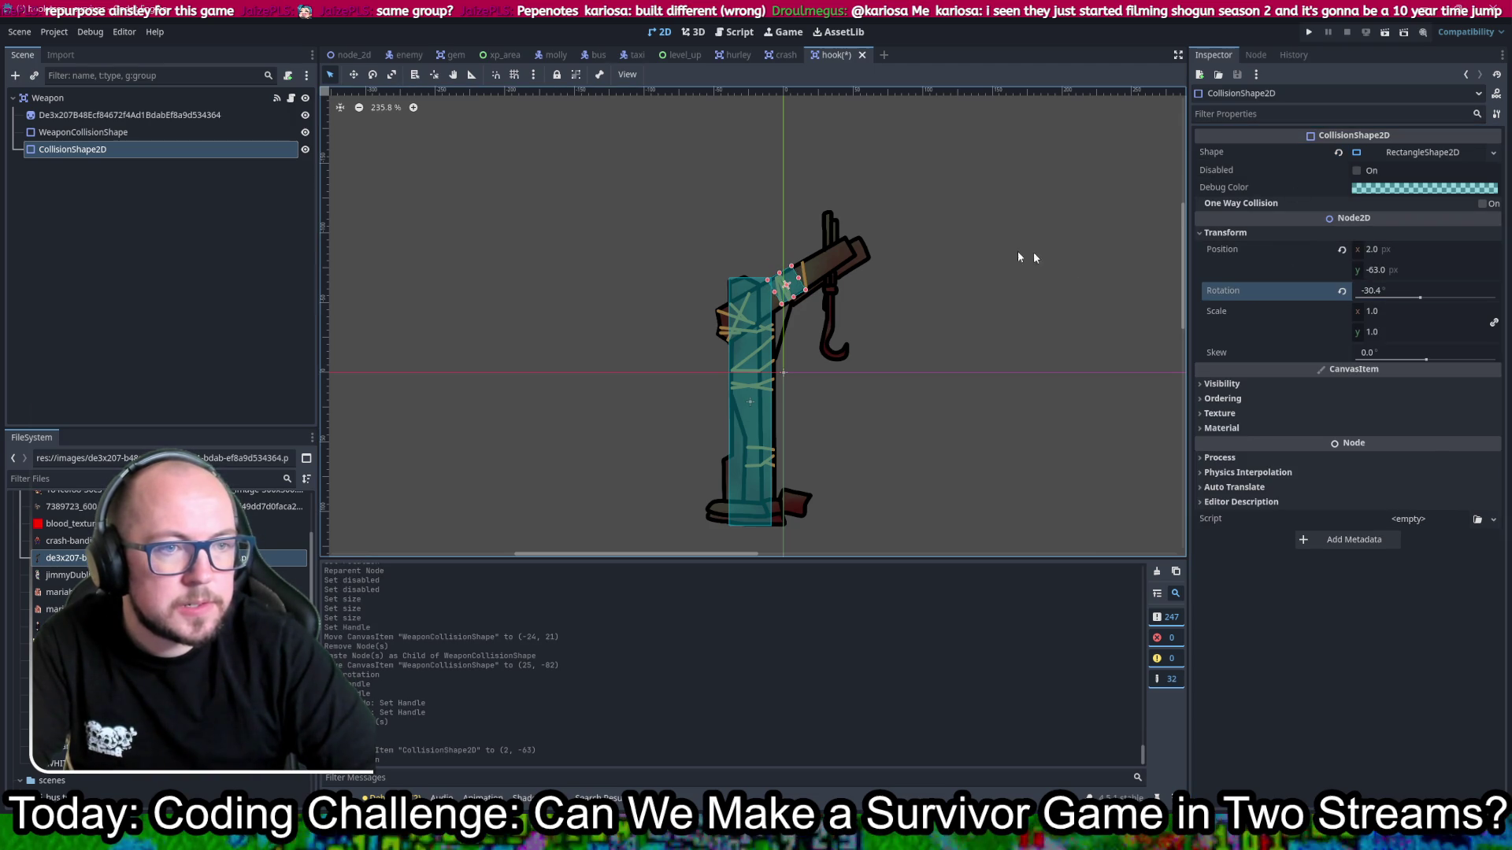
{"action": "left_click_drag", "start_coordinate": [798, 281], "coordinate": [857, 268]}
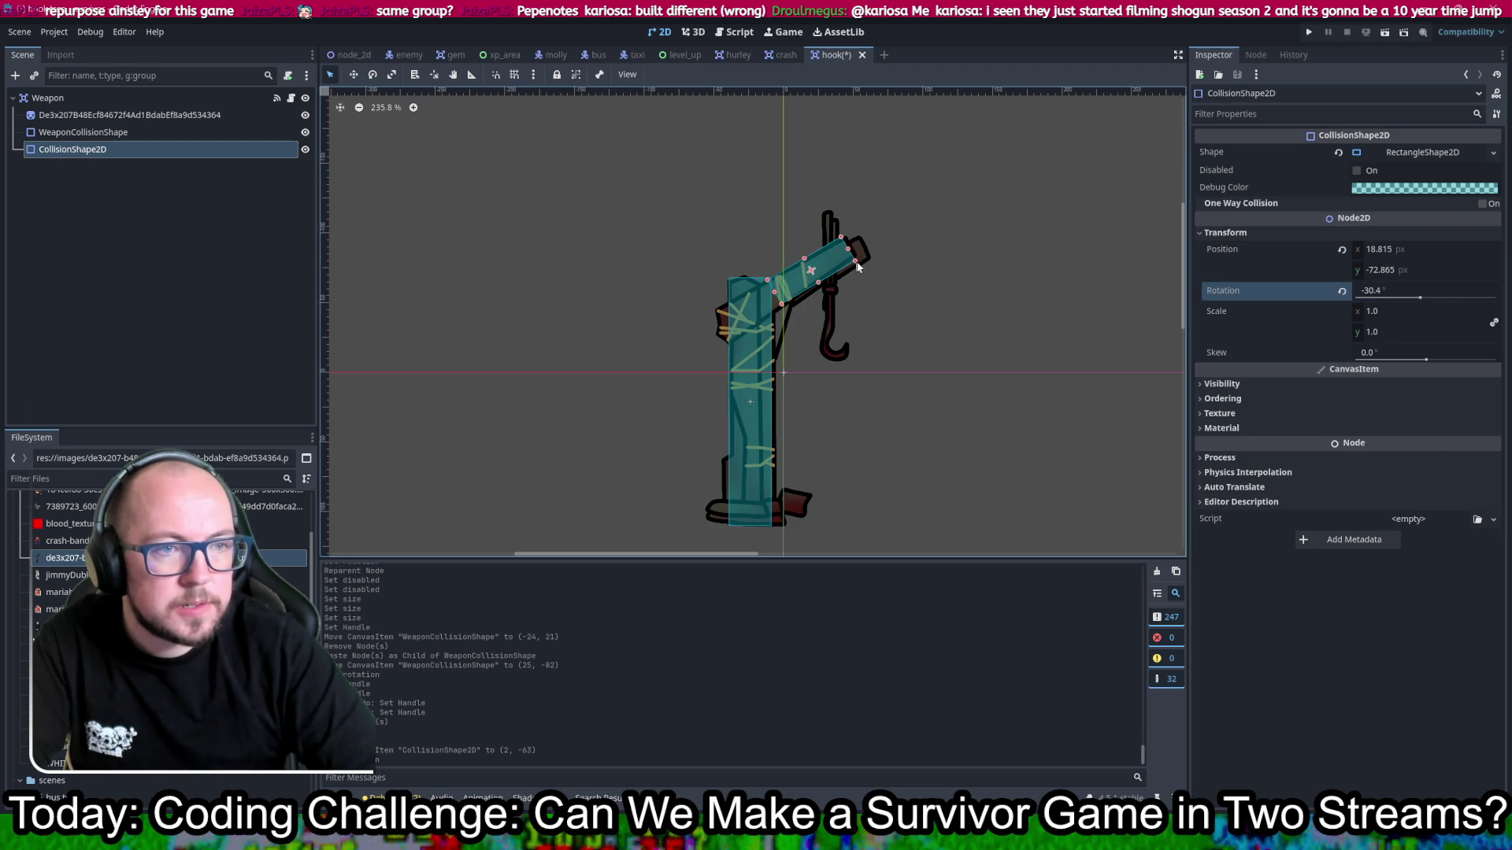
{"action": "left_click_drag", "start_coordinate": [775, 292], "coordinate": [726, 331]}
{"action": "left_click", "coordinate": [957, 361]}
Step: Add CollisionShape2D2 under Weapon with a new RectangleShape2D
{"action": "key", "text": "ctrl+s"}
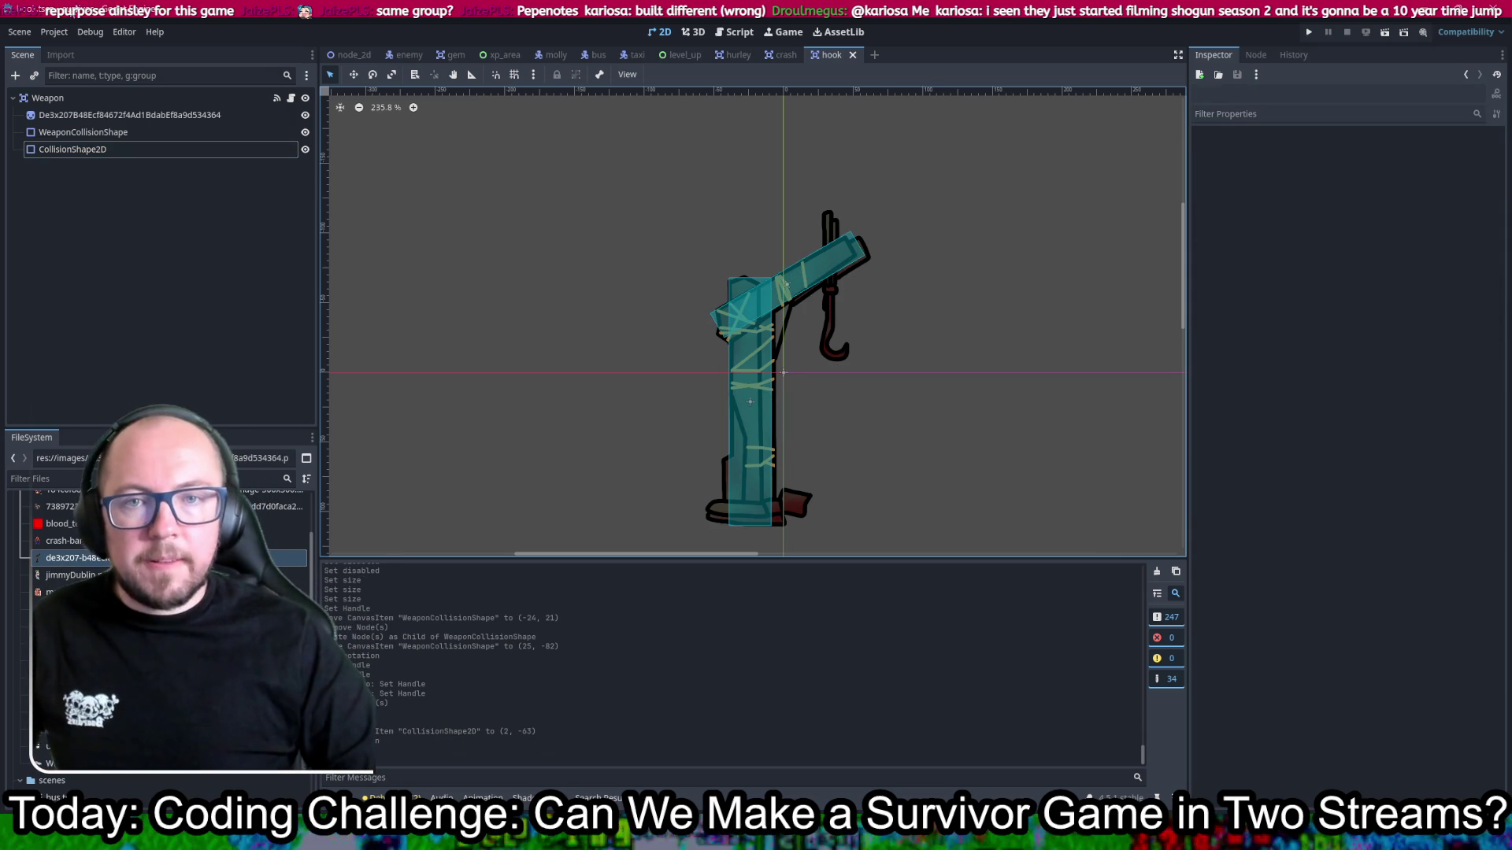
{"action": "right_click", "coordinate": [77, 100]}
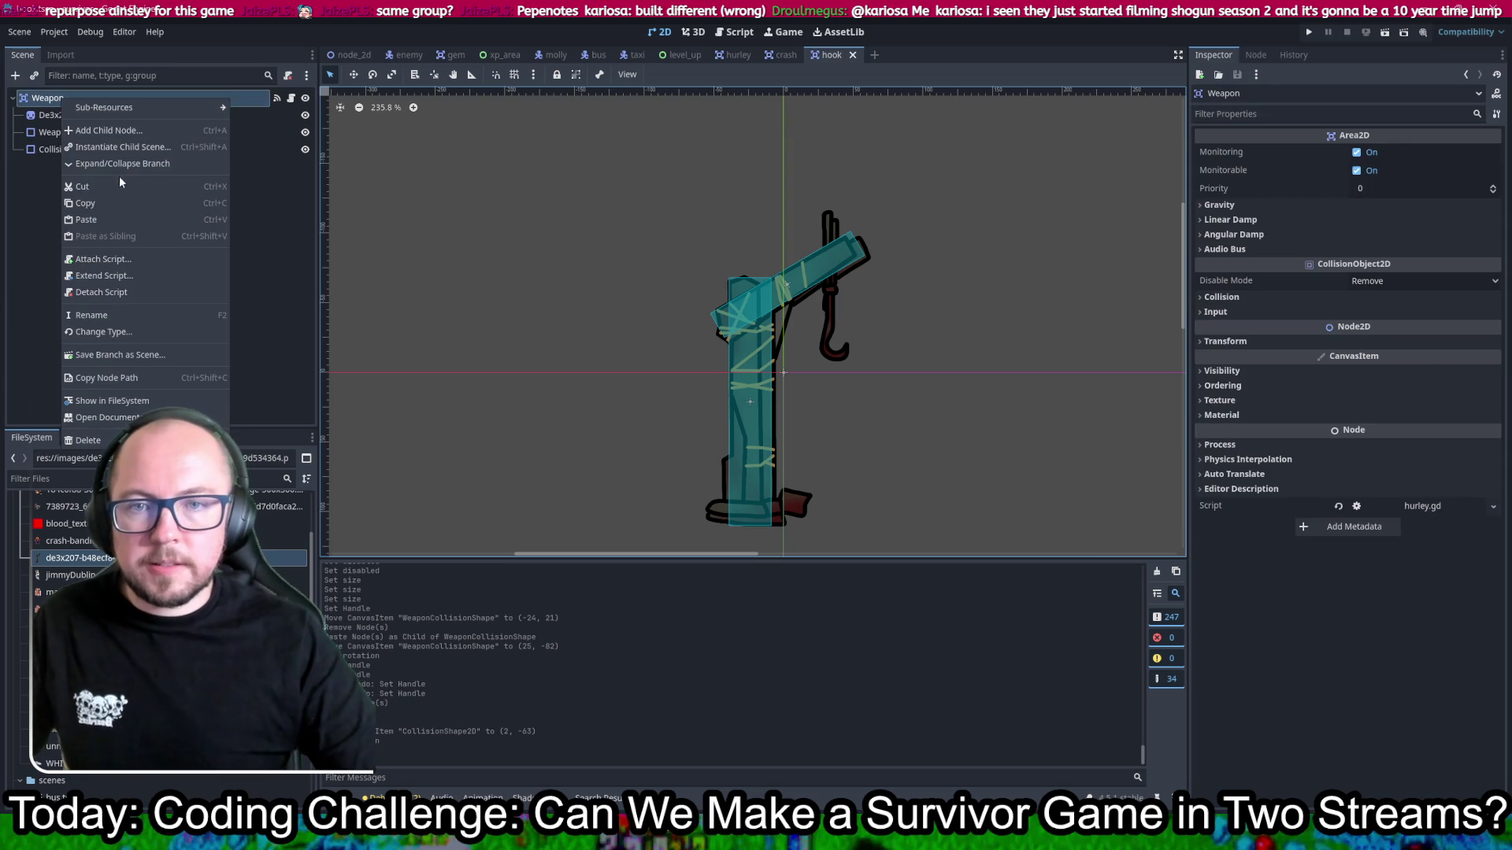
{"action": "mouse_move", "coordinate": [153, 117]}
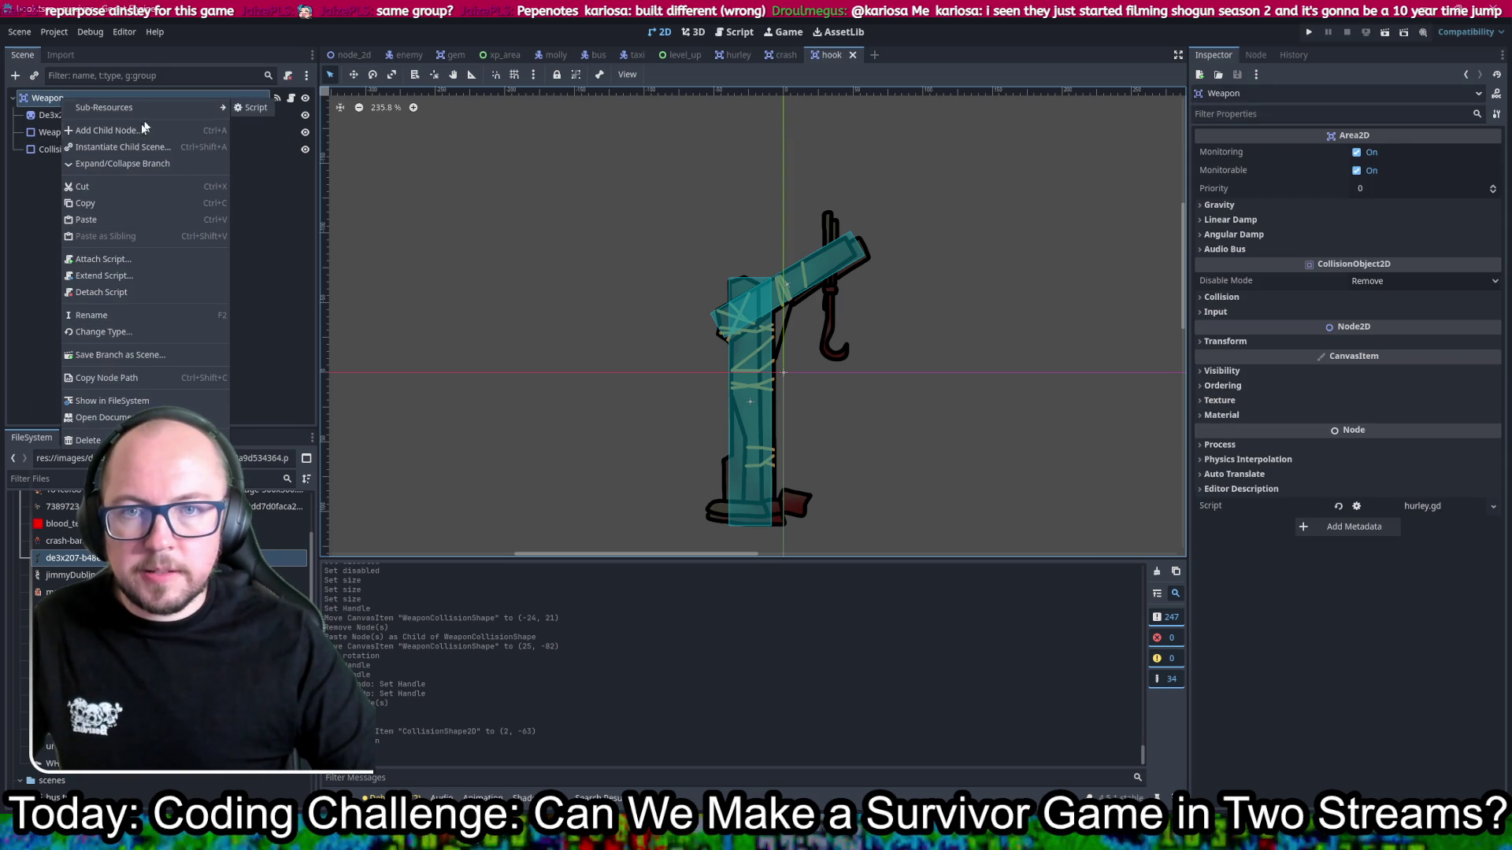
{"action": "left_click", "coordinate": [115, 133]}
{"action": "left_click", "coordinate": [436, 245]}
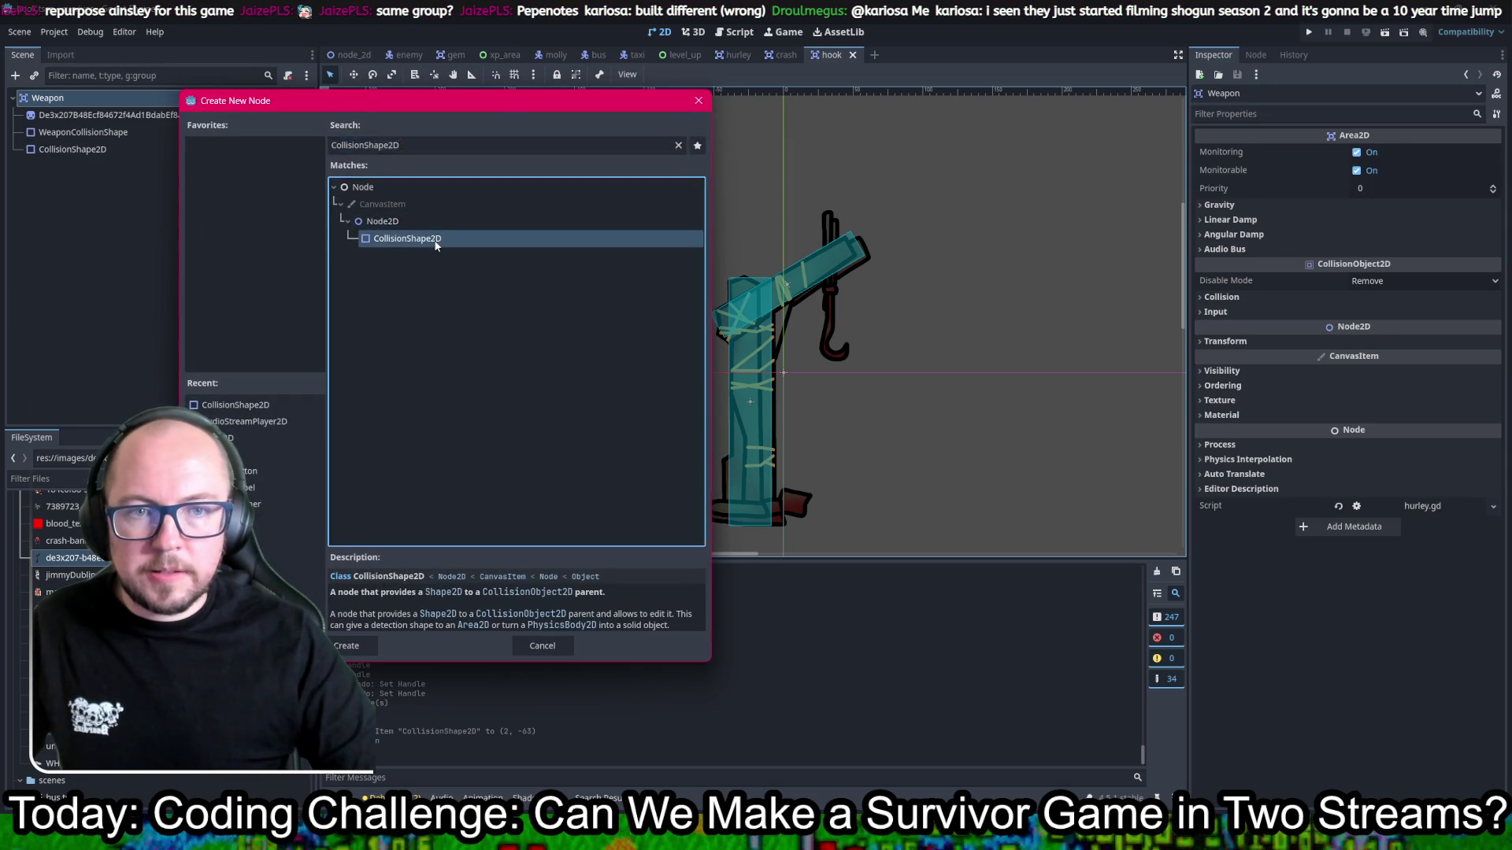
{"action": "double_click", "coordinate": [436, 245]}
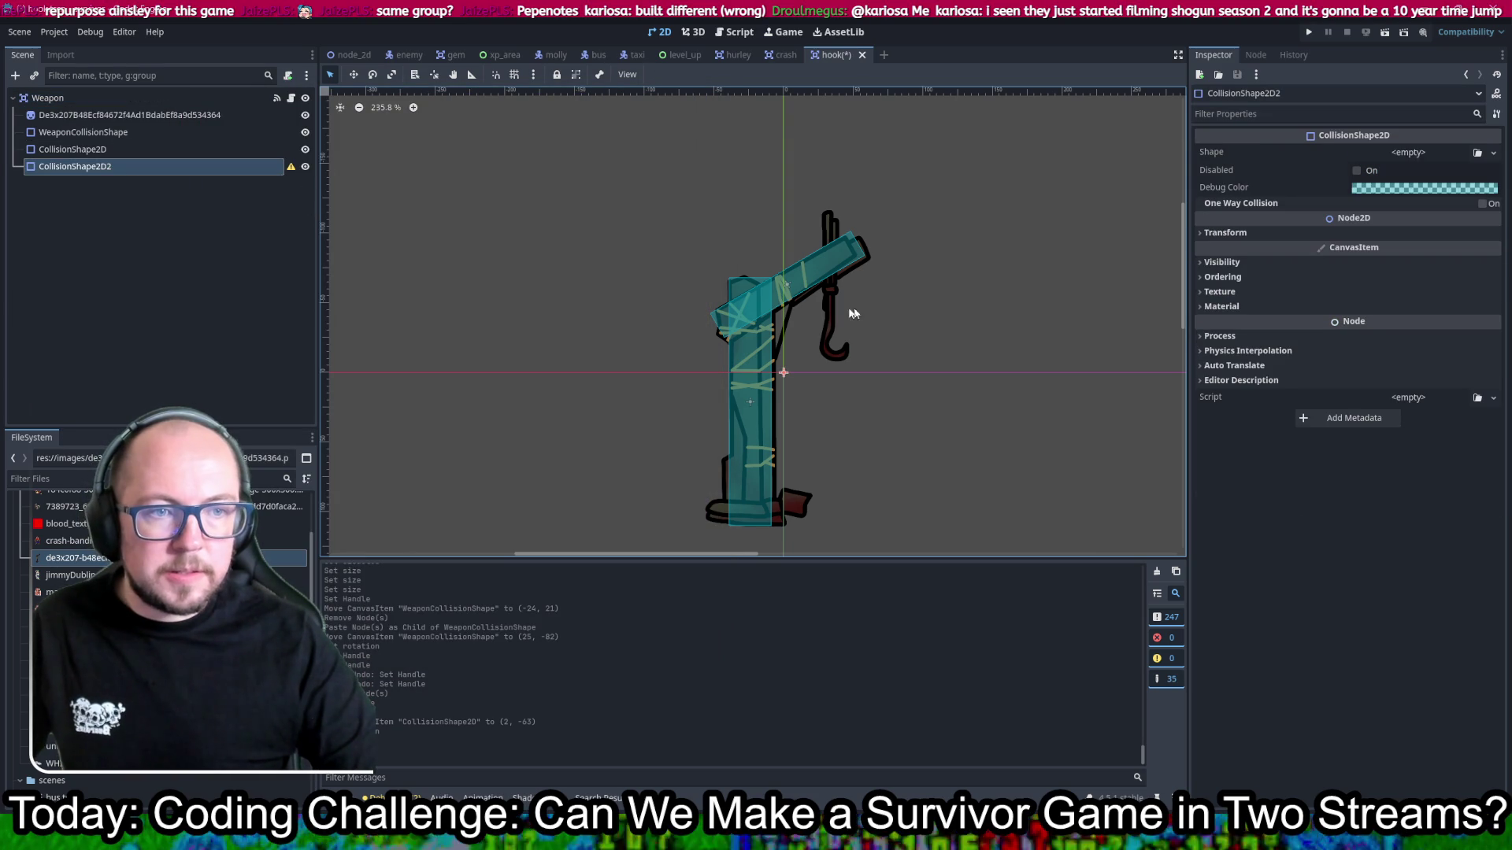
{"action": "left_click", "coordinate": [1409, 154]}
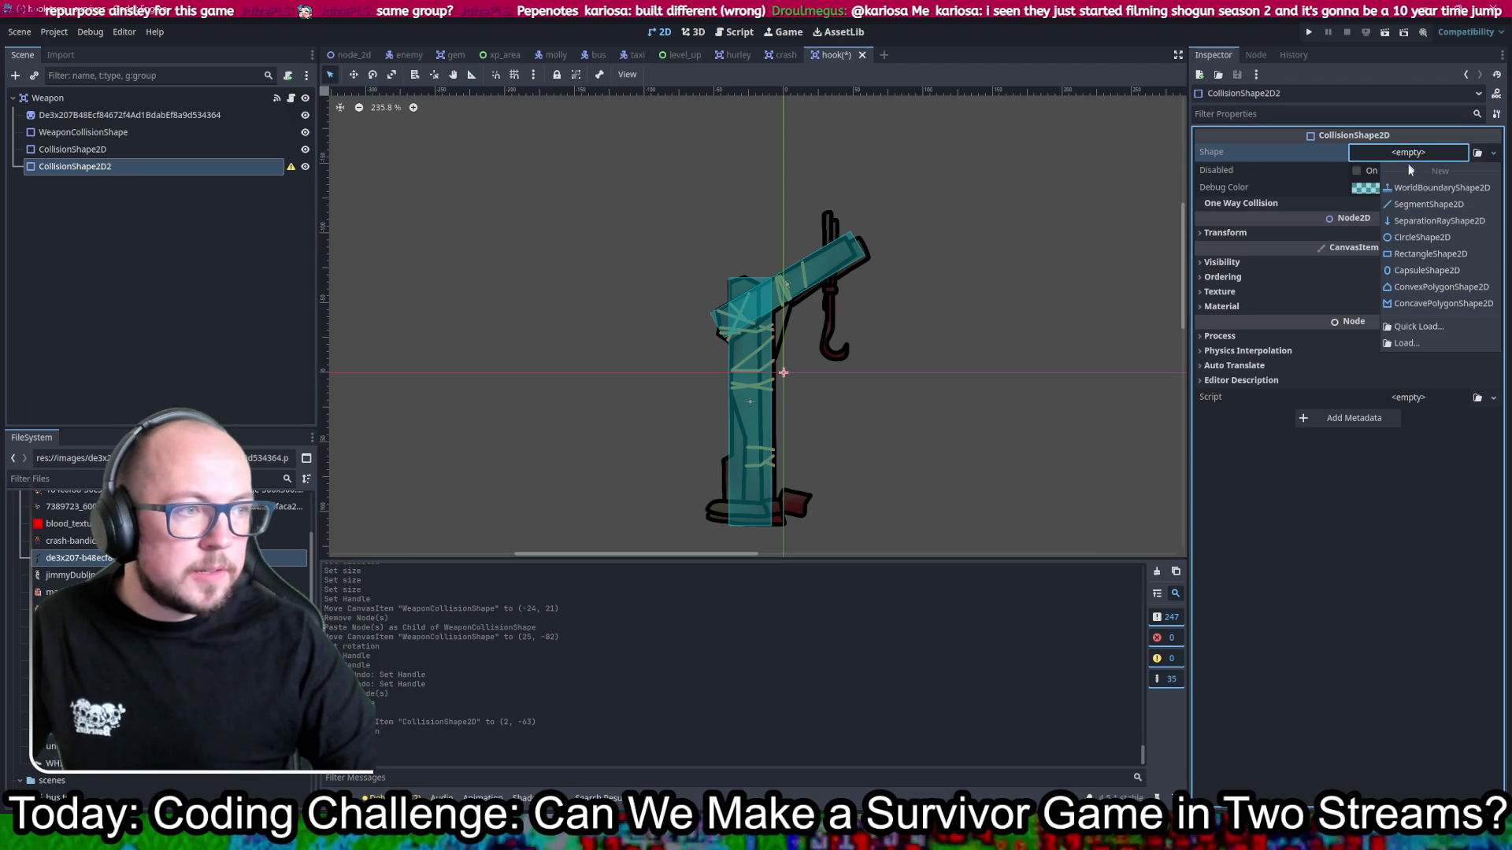
{"action": "left_click", "coordinate": [1415, 260]}
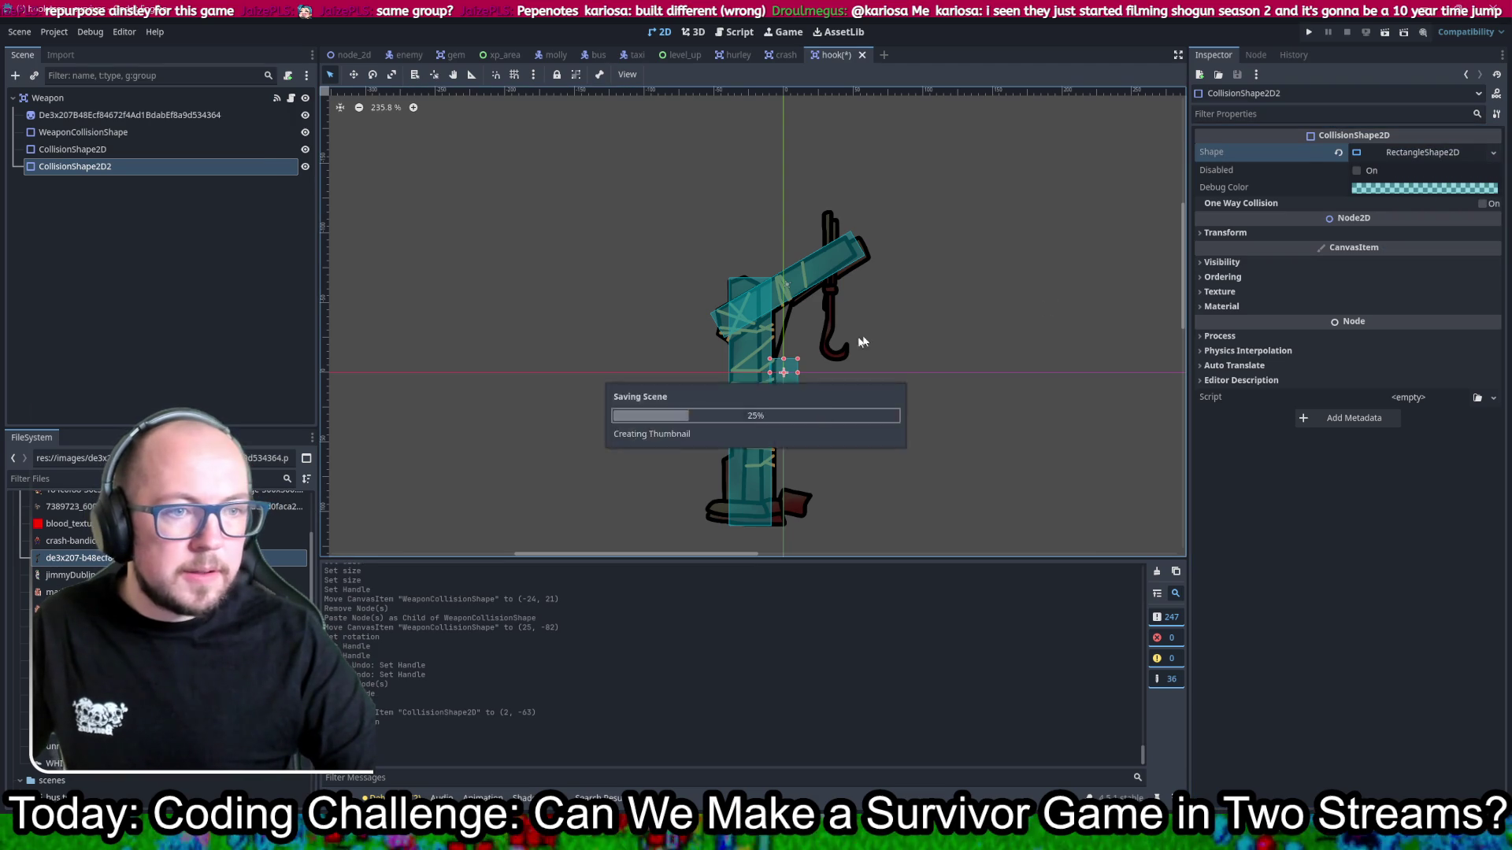
Step: Position the rectangle over the hanging hook, save, and switch to the node_2d scene
{"action": "mouse_move", "coordinate": [793, 384]}
{"action": "left_mouse_down"}
{"action": "mouse_move", "coordinate": [825, 323]}
{"action": "mouse_move", "coordinate": [838, 236]}
{"action": "mouse_move", "coordinate": [841, 361]}
{"action": "left_mouse_up"}
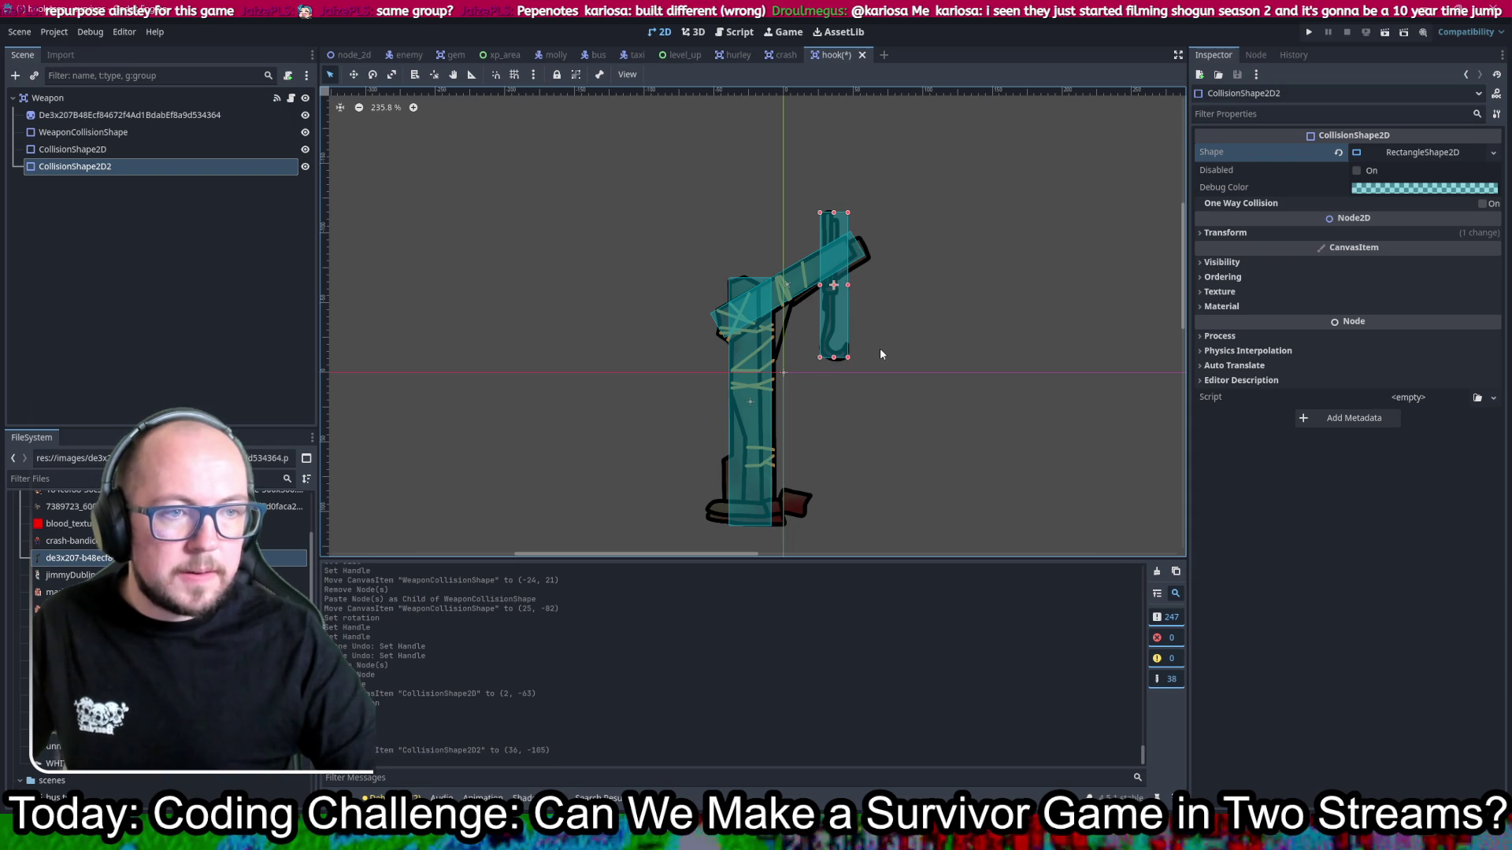
{"action": "key", "text": "ctrl+d"}
{"action": "key", "text": "ctrl+z"}
{"action": "key", "text": "ctrl+s"}
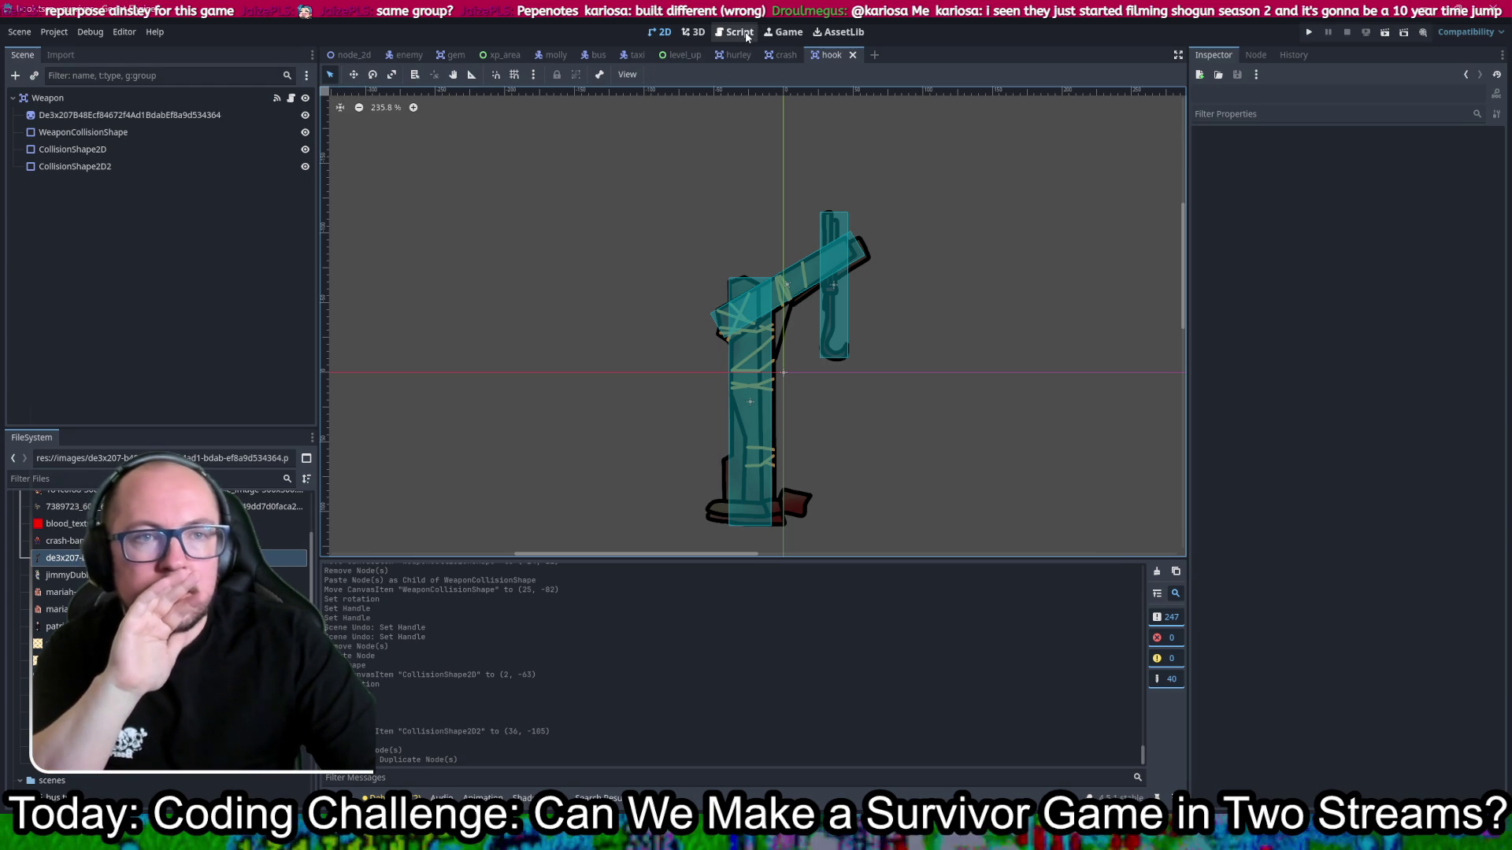
{"action": "left_click", "coordinate": [349, 55]}
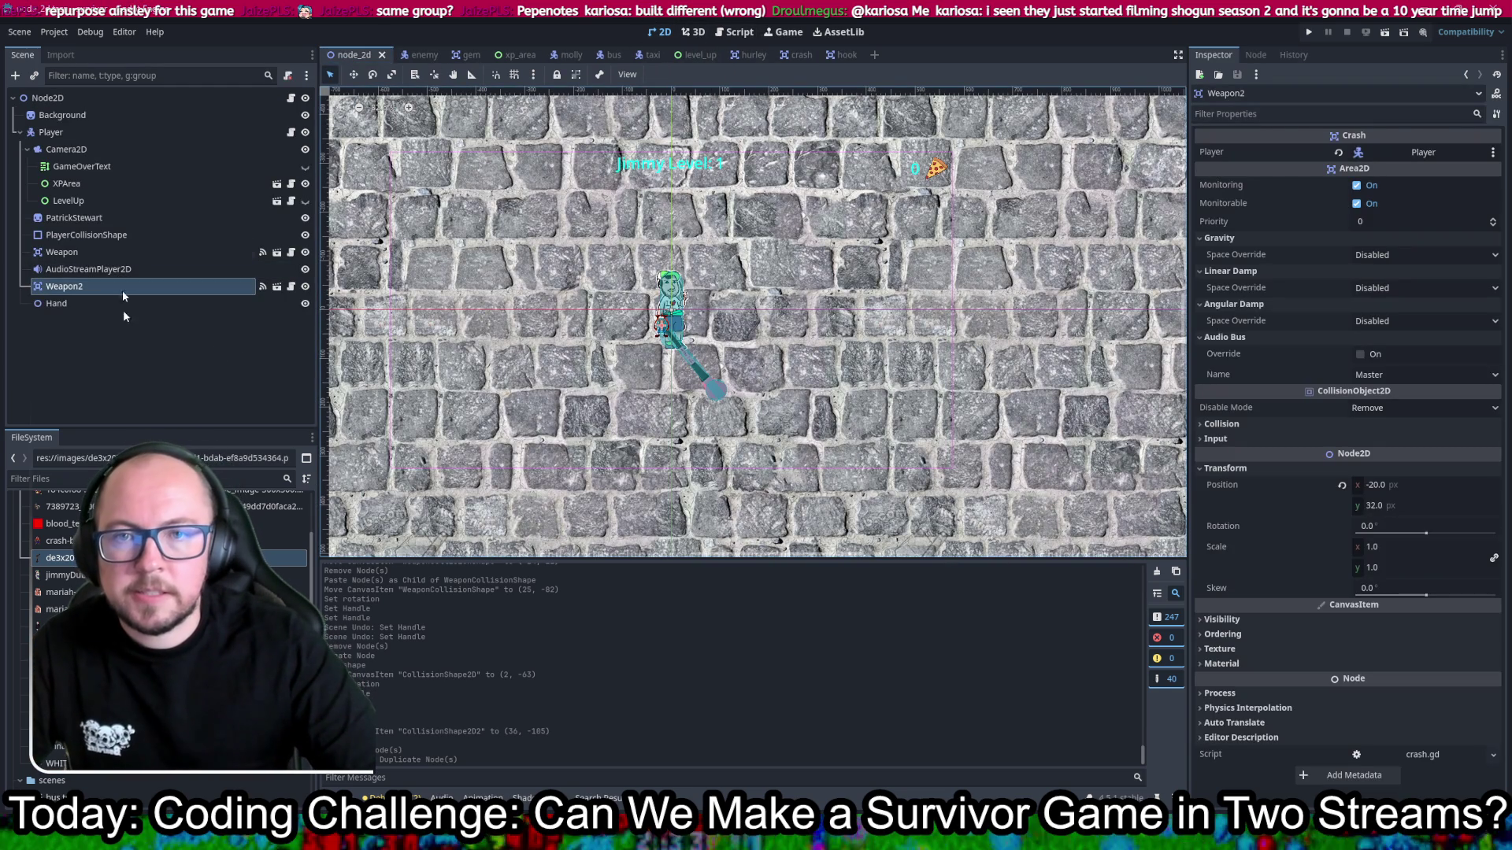
Step: Instantiate the hook weapon scene as Weapon3 under the Player node
{"action": "right_click", "coordinate": [52, 132]}
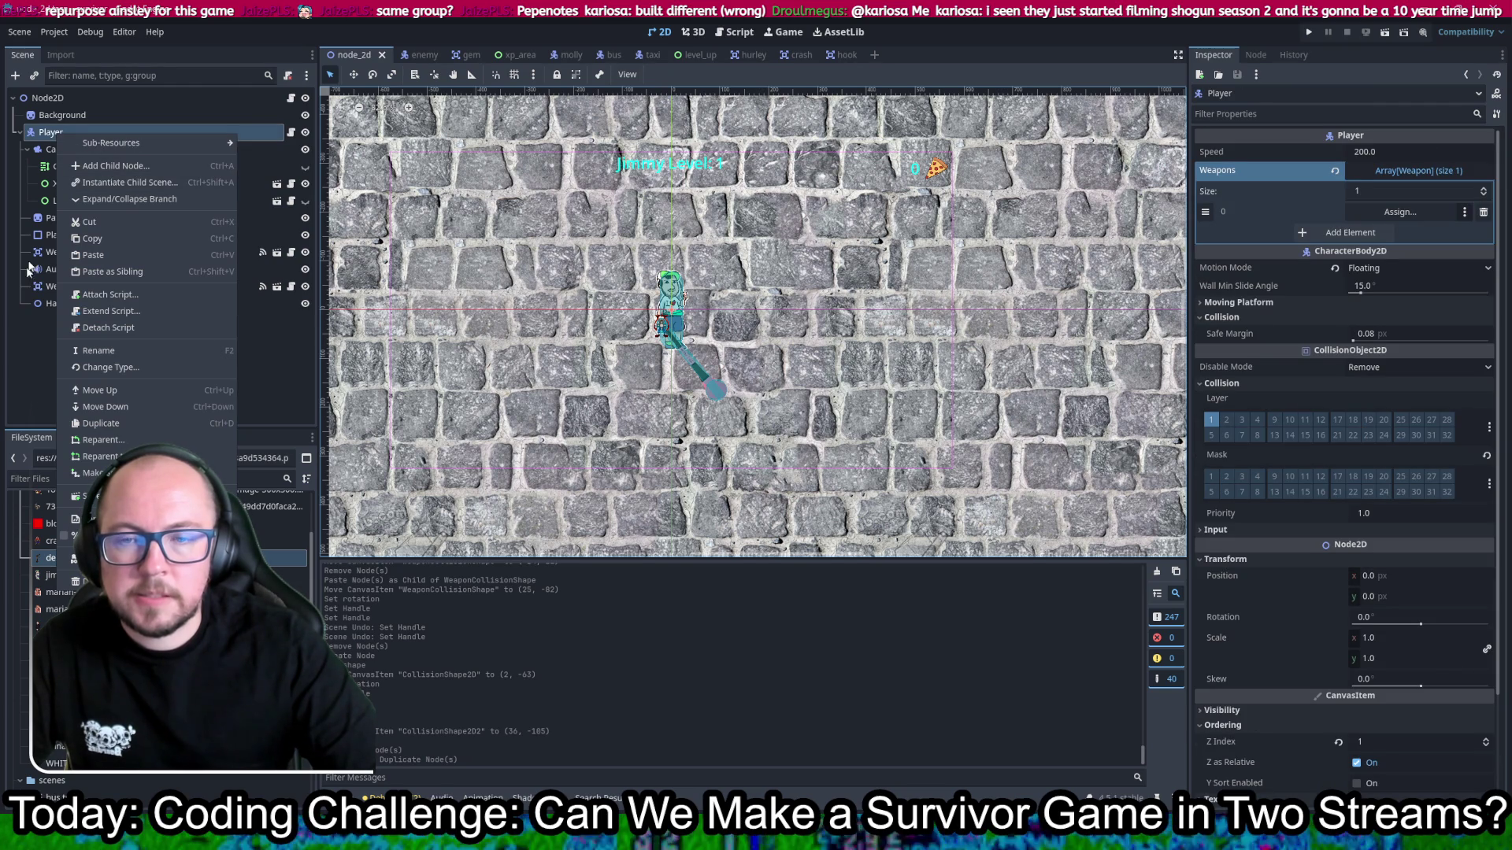
{"action": "left_click", "coordinate": [24, 372]}
{"action": "right_click", "coordinate": [74, 131]}
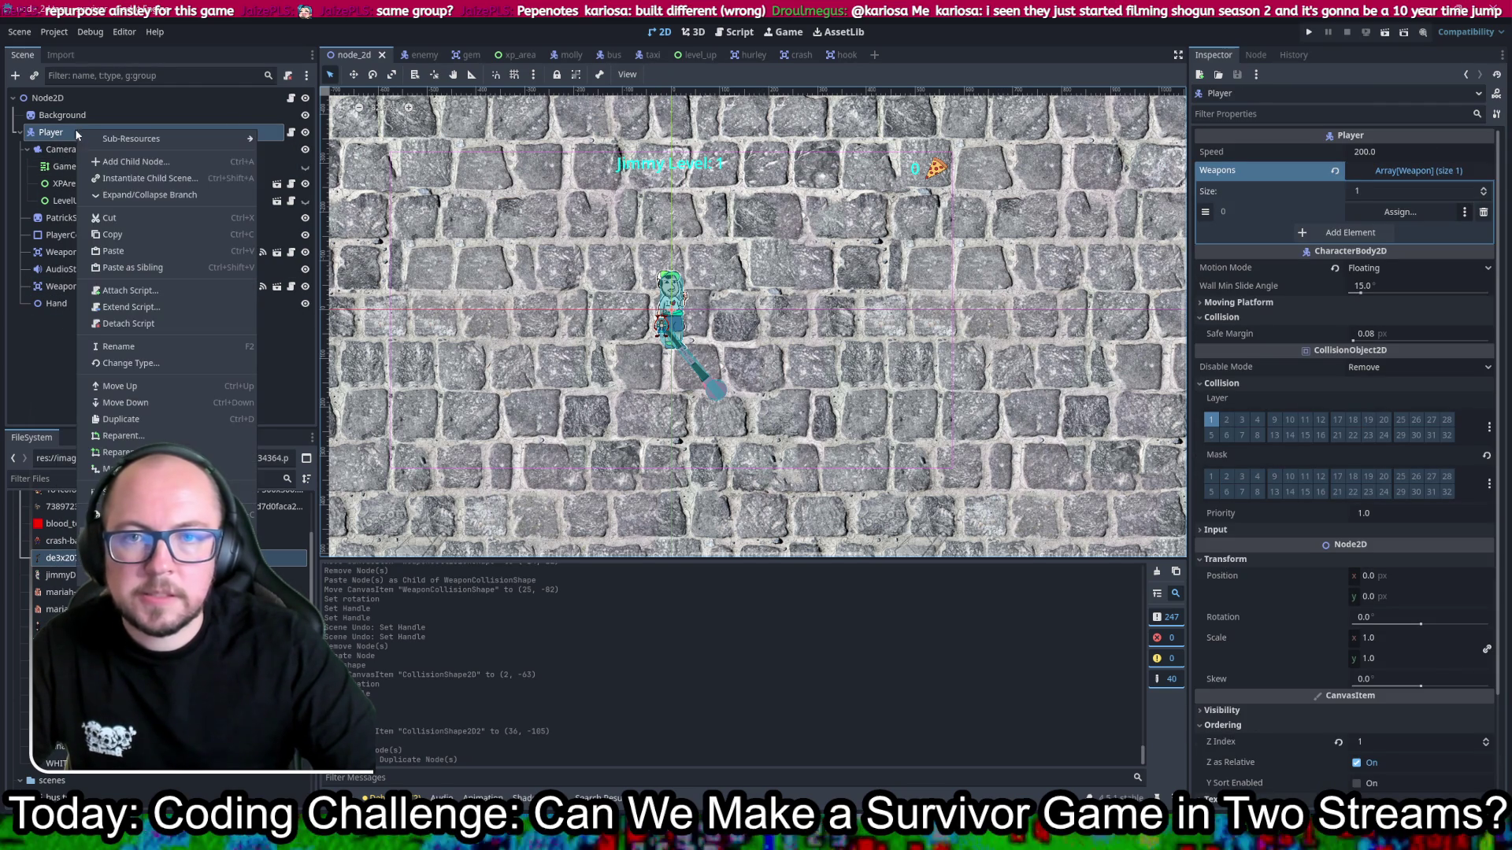
{"action": "left_click", "coordinate": [162, 161]}
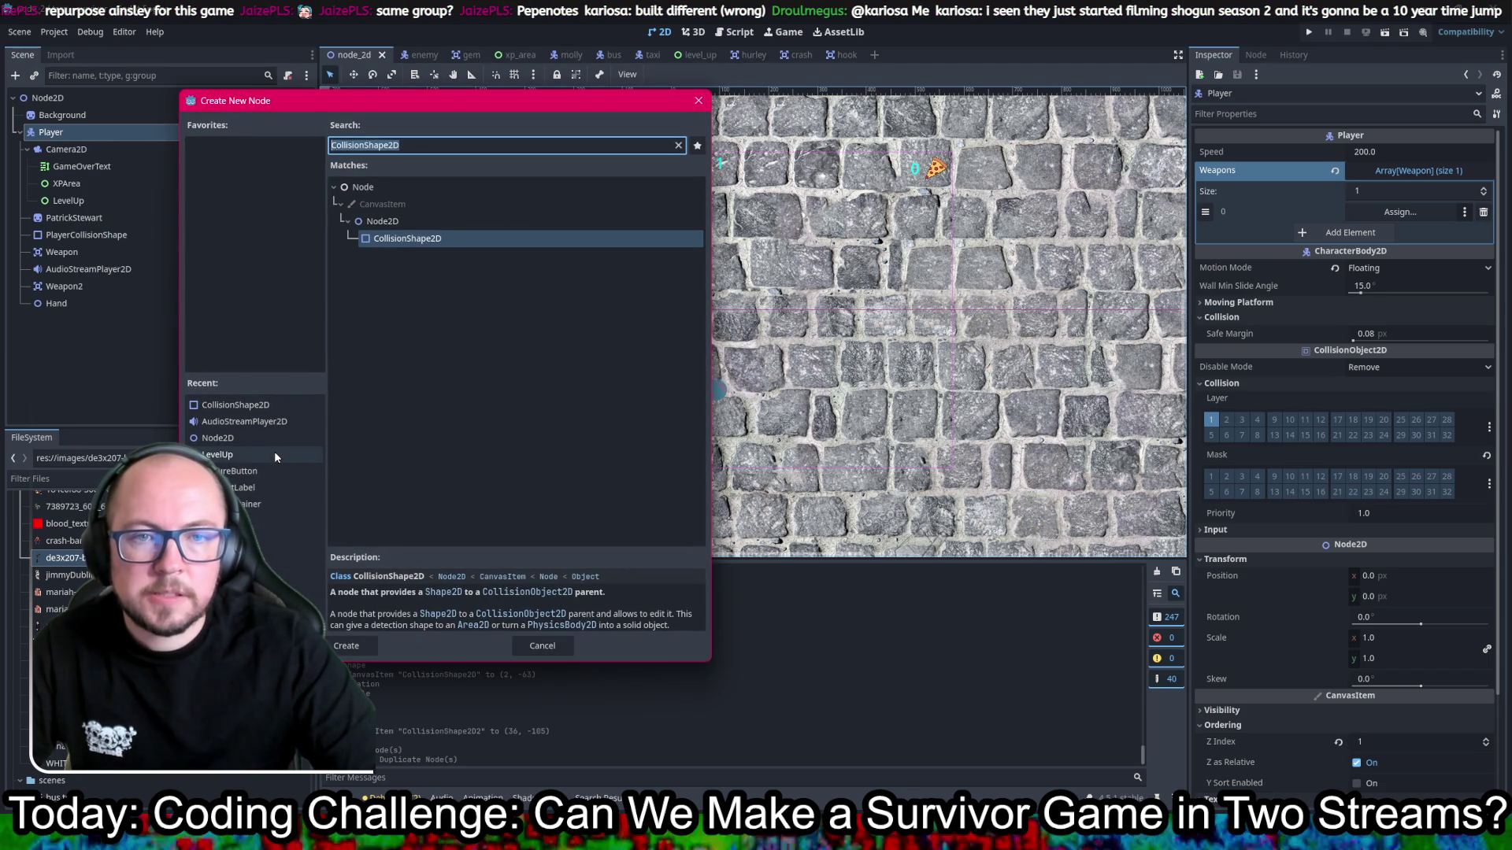
{"action": "left_click", "coordinate": [696, 101]}
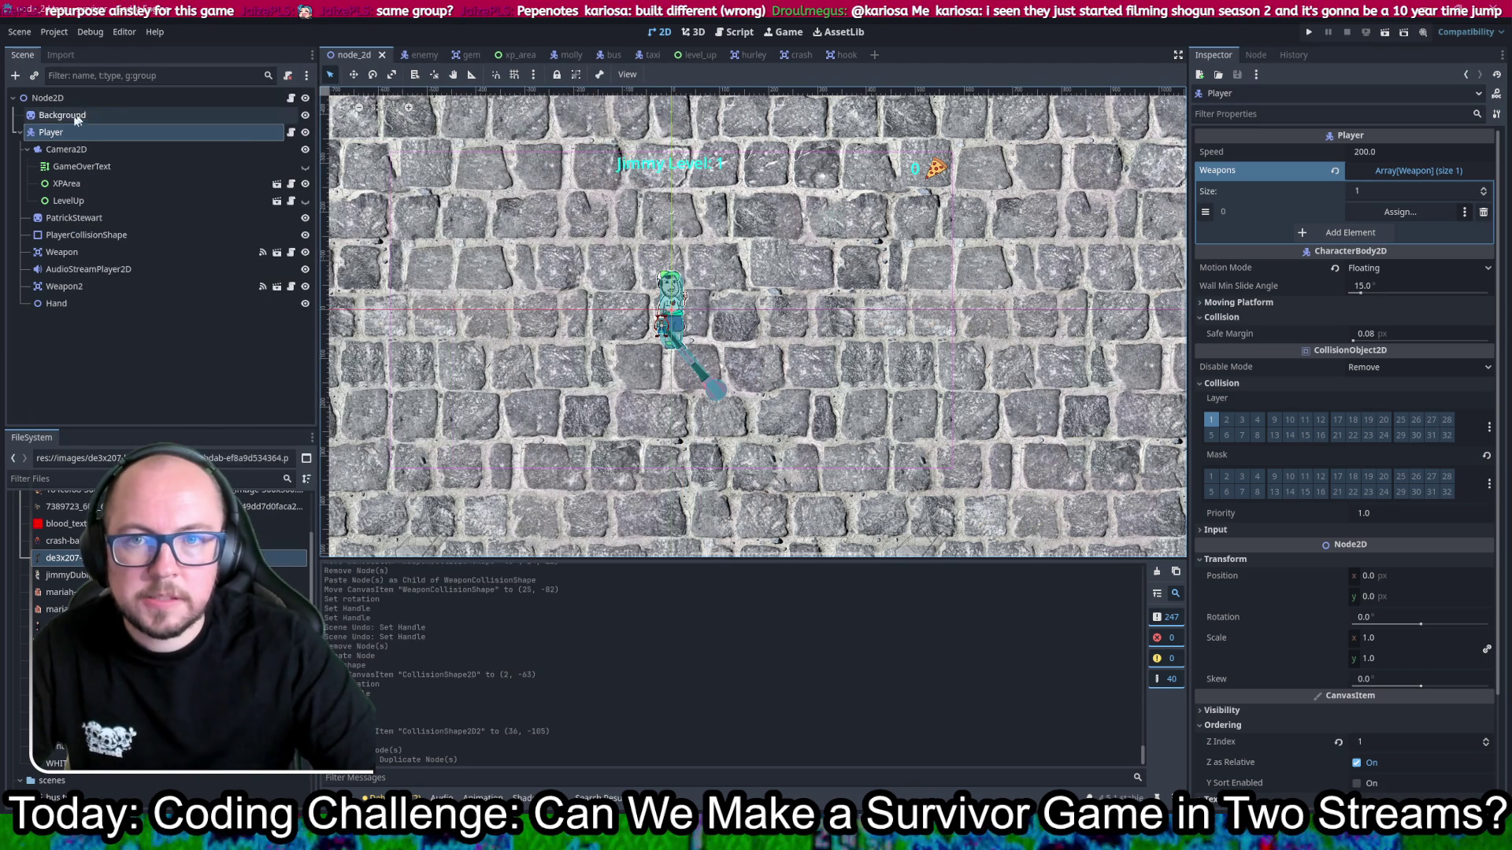
{"action": "right_click", "coordinate": [63, 132]}
{"action": "left_click", "coordinate": [127, 180]}
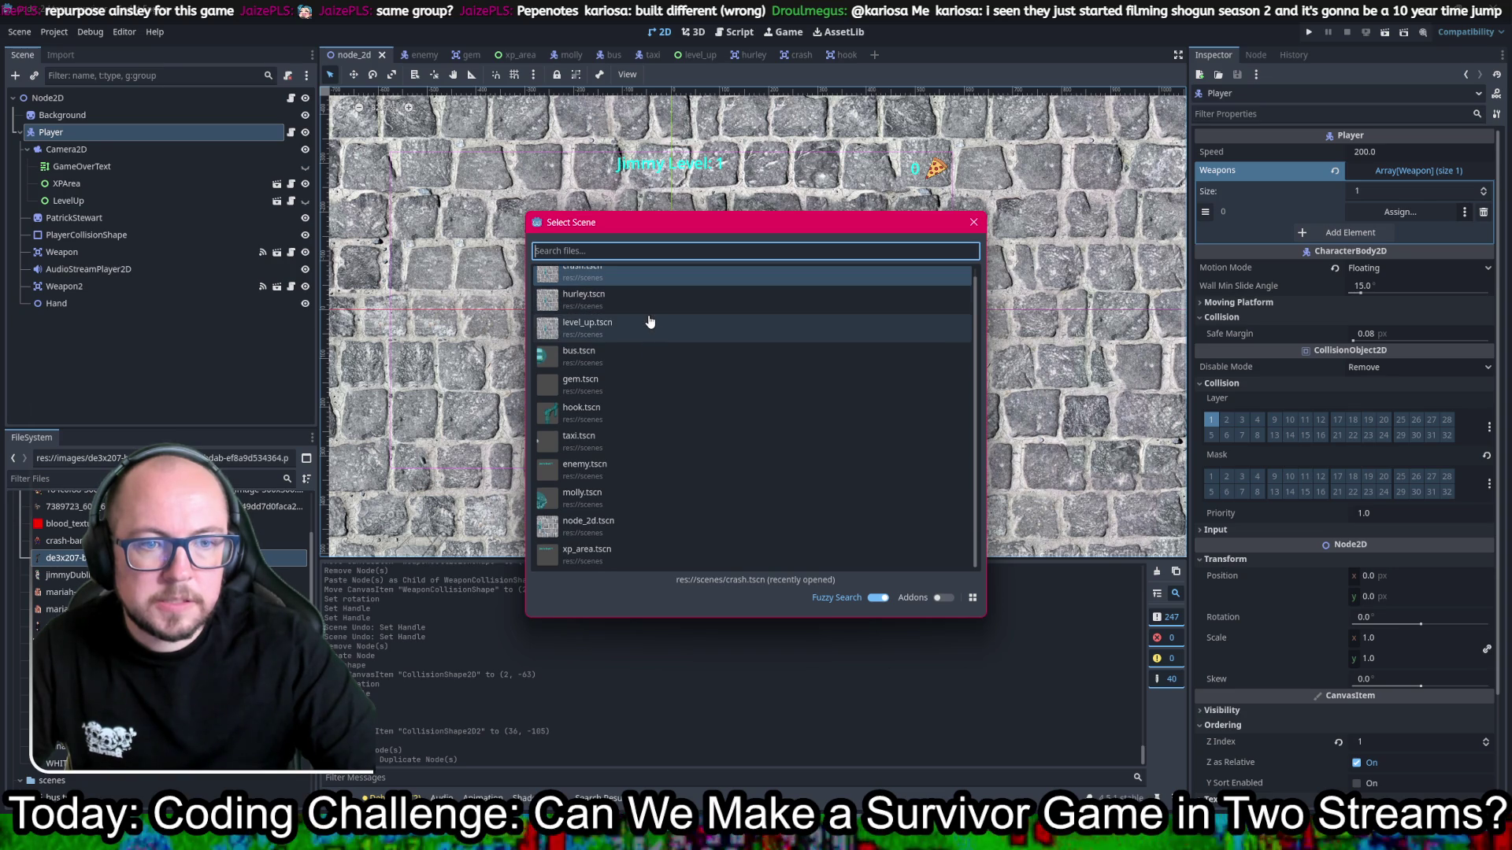
{"action": "scroll", "coordinate": [621, 551], "scroll_direction": "down", "scroll_amount": 1}
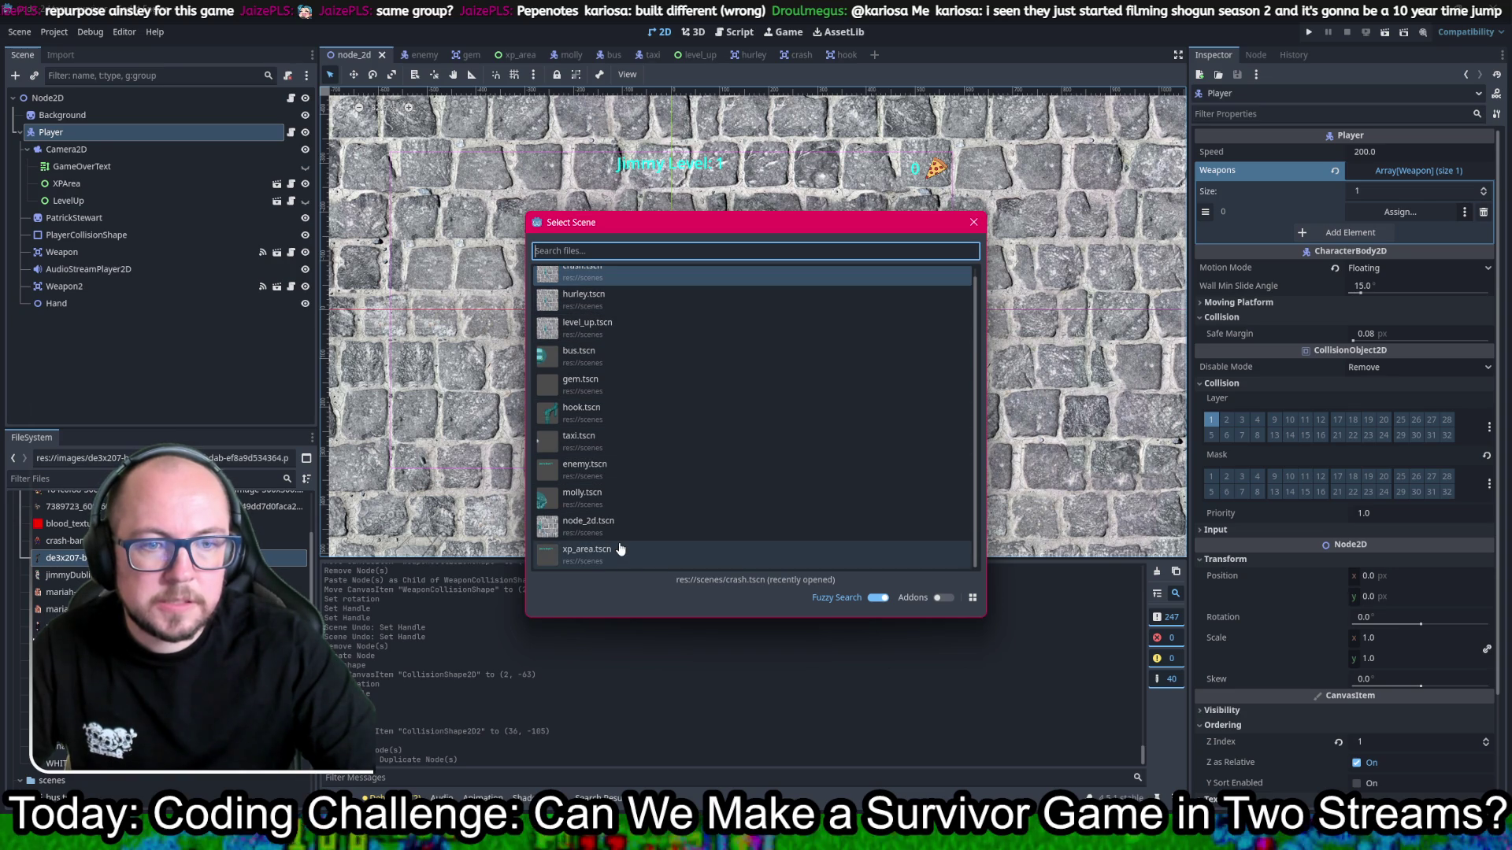
{"action": "double_click", "coordinate": [637, 412]}
{"action": "left_click", "coordinate": [662, 400]}
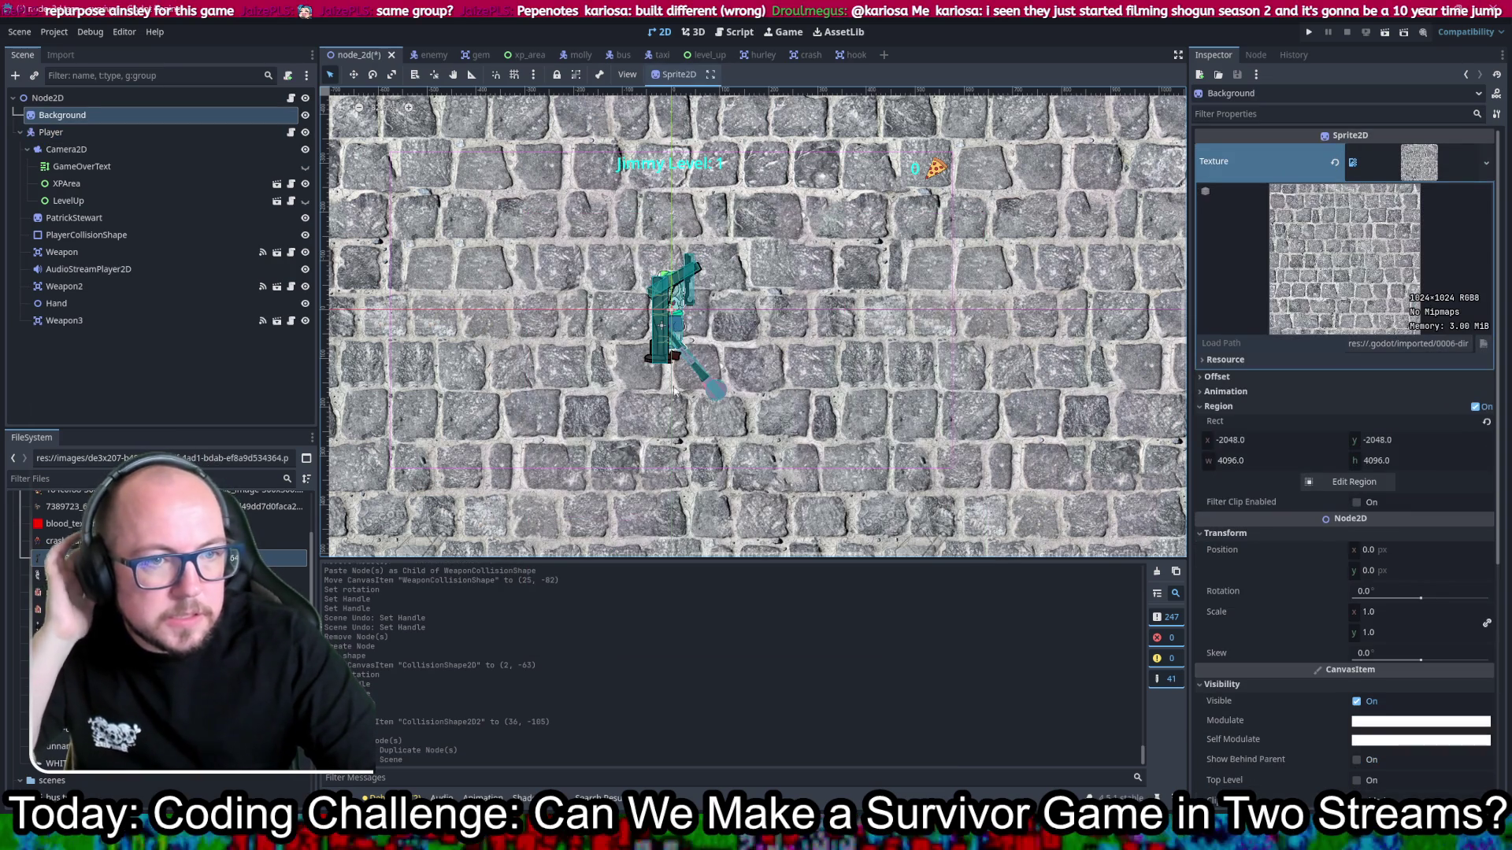
Step: Move Weapon3 beside the character, save the scene, and run the project
{"action": "scroll", "coordinate": [622, 344], "scroll_direction": "up", "scroll_amount": 5}
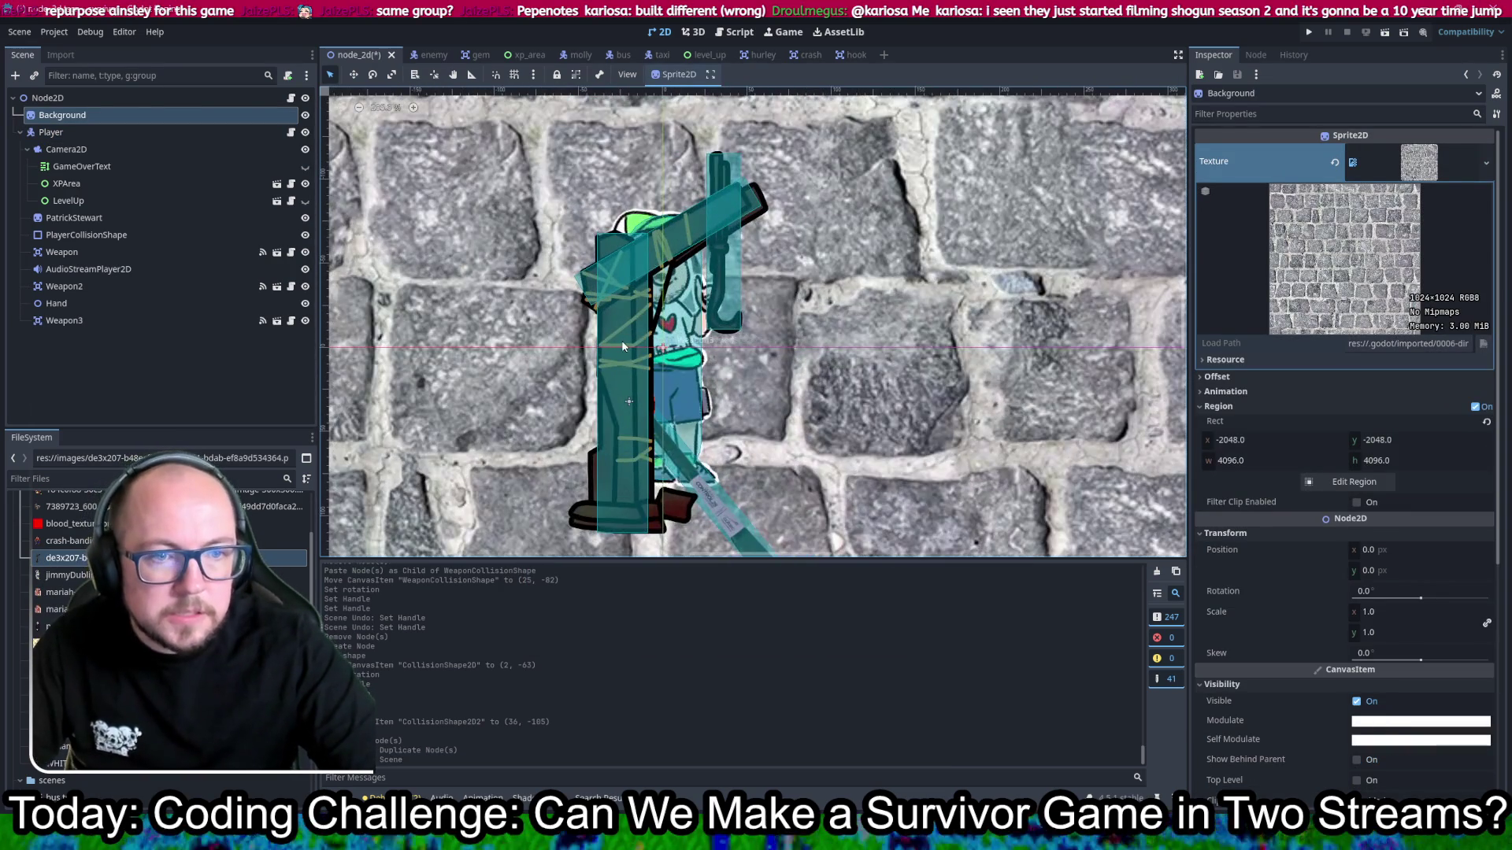
{"action": "mouse_move", "coordinate": [622, 344]}
{"action": "left_mouse_down"}
{"action": "mouse_move", "coordinate": [571, 334]}
{"action": "mouse_move", "coordinate": [611, 327]}
{"action": "mouse_move", "coordinate": [607, 407]}
{"action": "mouse_move", "coordinate": [697, 362]}
{"action": "mouse_move", "coordinate": [567, 398]}
{"action": "mouse_move", "coordinate": [589, 394]}
{"action": "left_mouse_up"}
{"action": "key", "text": "ctrl+s"}
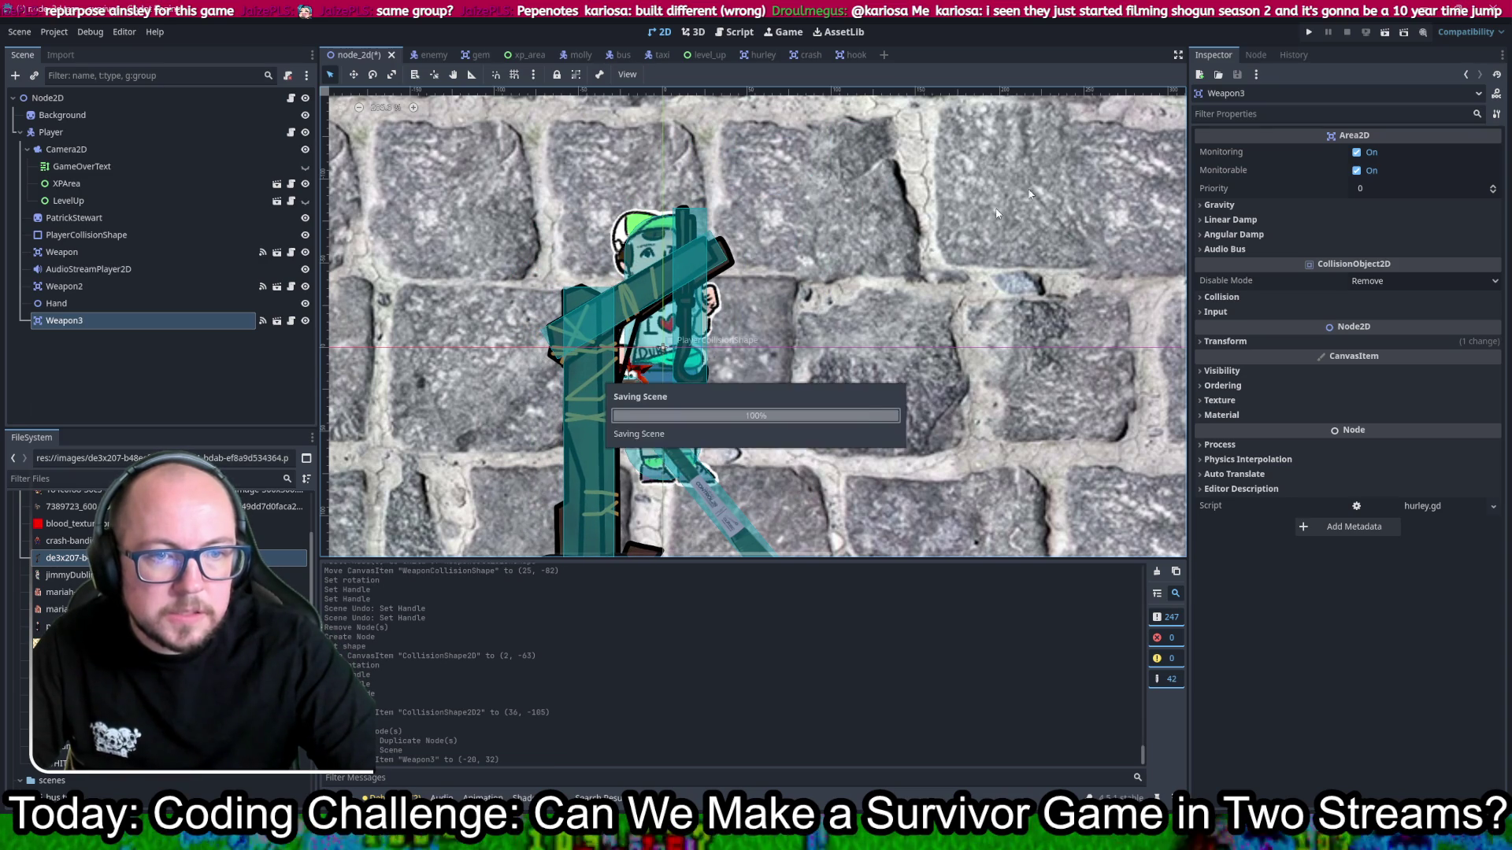
{"action": "left_click", "coordinate": [1303, 32]}
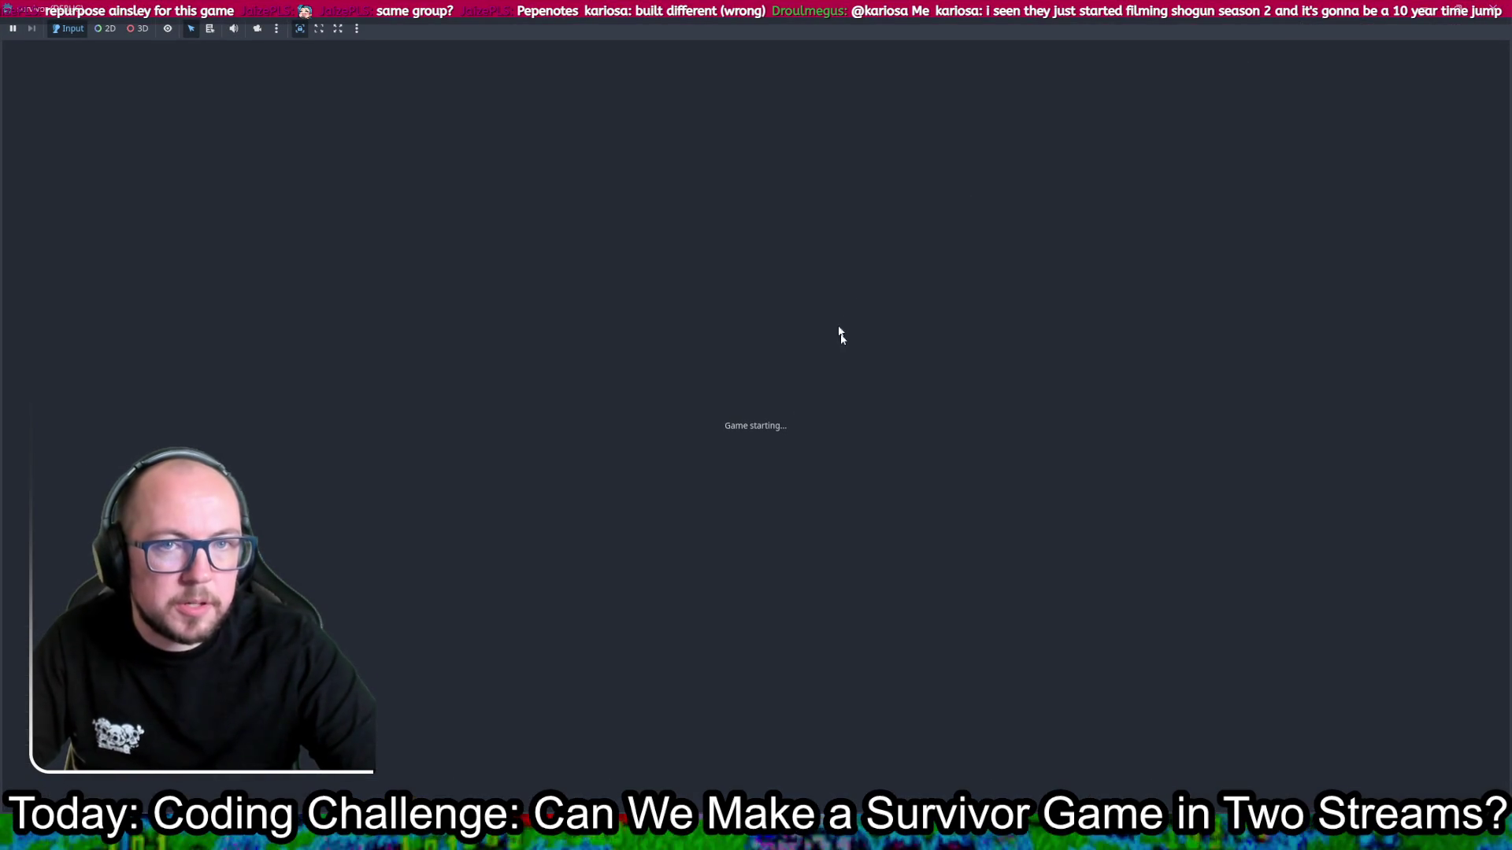
Step: Walk the character around with S, W and D to test the hook, then close the game
{"action": "key", "text": "s"}
{"action": "key", "text": "w"}
{"action": "key", "text": "d"}
{"action": "key", "text": "w"}
{"action": "key", "text": "d"}
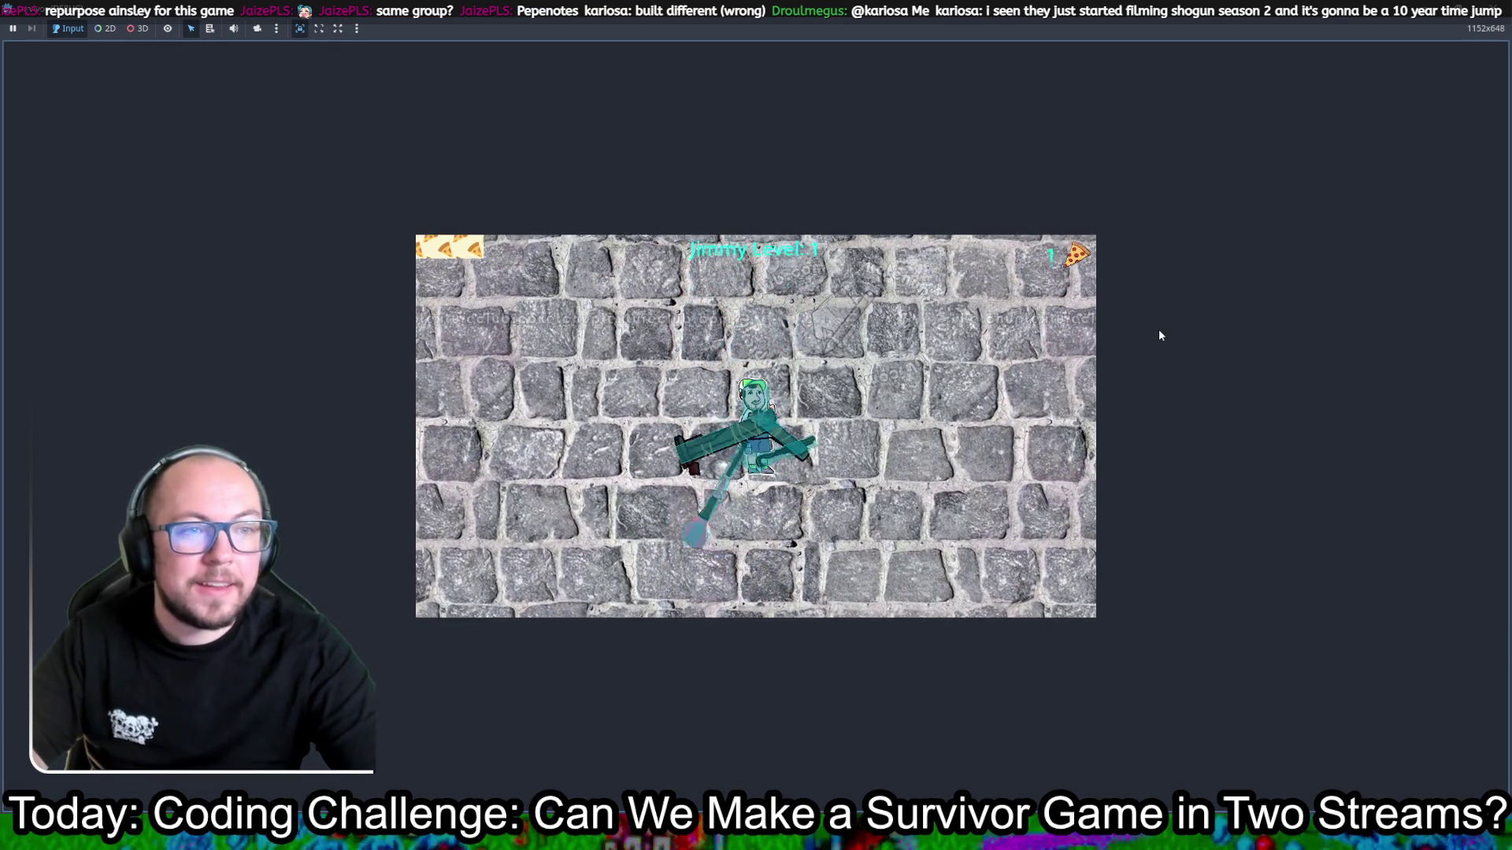
{"action": "left_click", "coordinate": [1500, 9]}
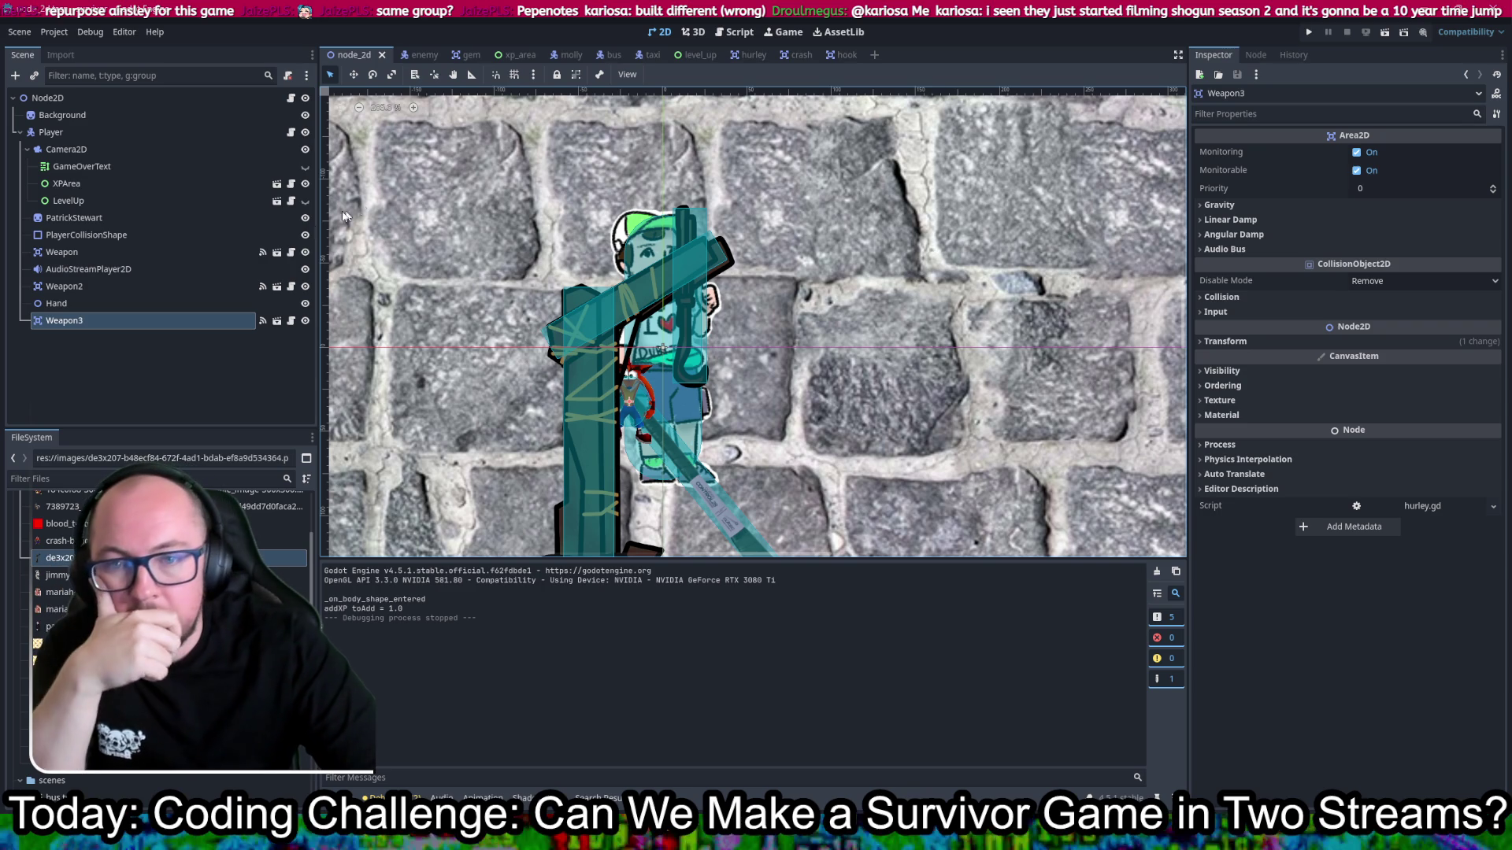
Step: Reparent Weapon2 and Weapon3 from Player to Node2D, save, and run the game again
{"action": "left_click_drag", "start_coordinate": [60, 287], "coordinate": [68, 120]}
{"action": "mouse_move", "coordinate": [63, 321]}
{"action": "left_mouse_down"}
{"action": "mouse_move", "coordinate": [90, 220]}
{"action": "mouse_move", "coordinate": [83, 146]}
{"action": "left_mouse_up"}
{"action": "key", "text": "ctrl+s"}
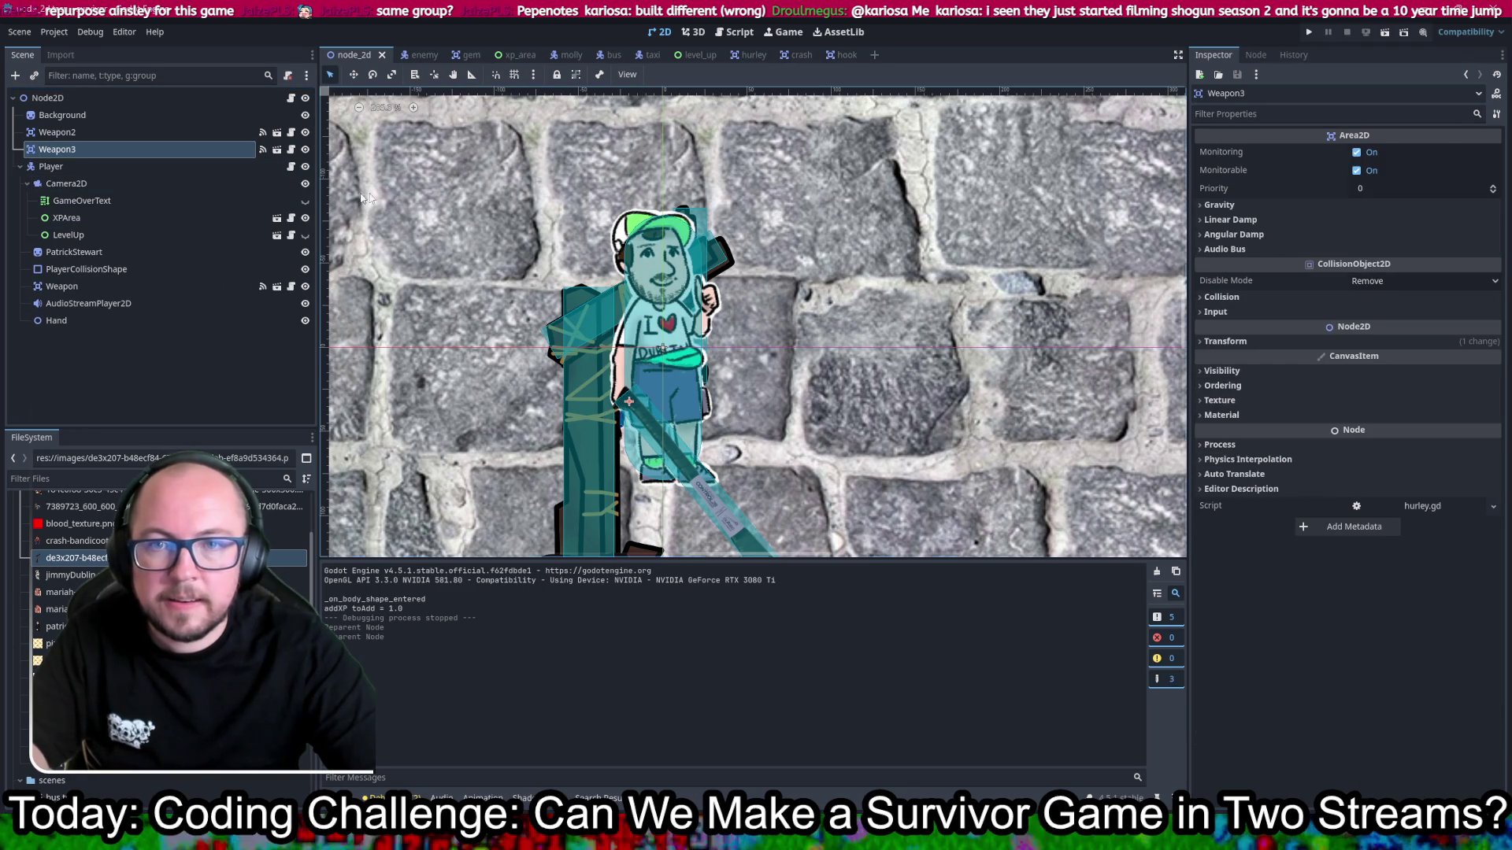
{"action": "left_click", "coordinate": [1311, 33]}
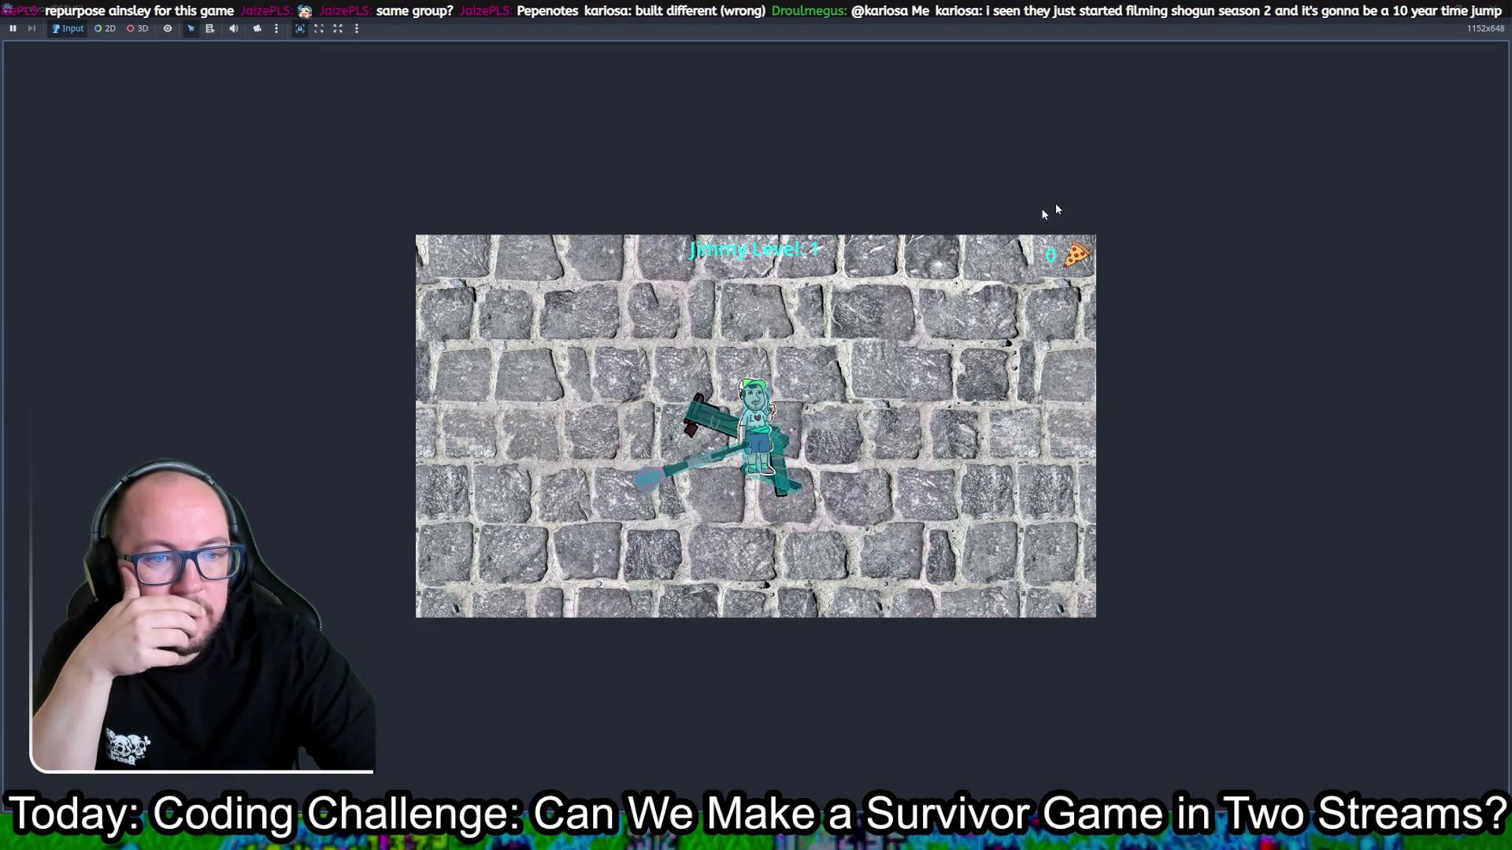
Step: Close the running game window to end the second test run
{"action": "left_click", "coordinate": [1492, 7]}
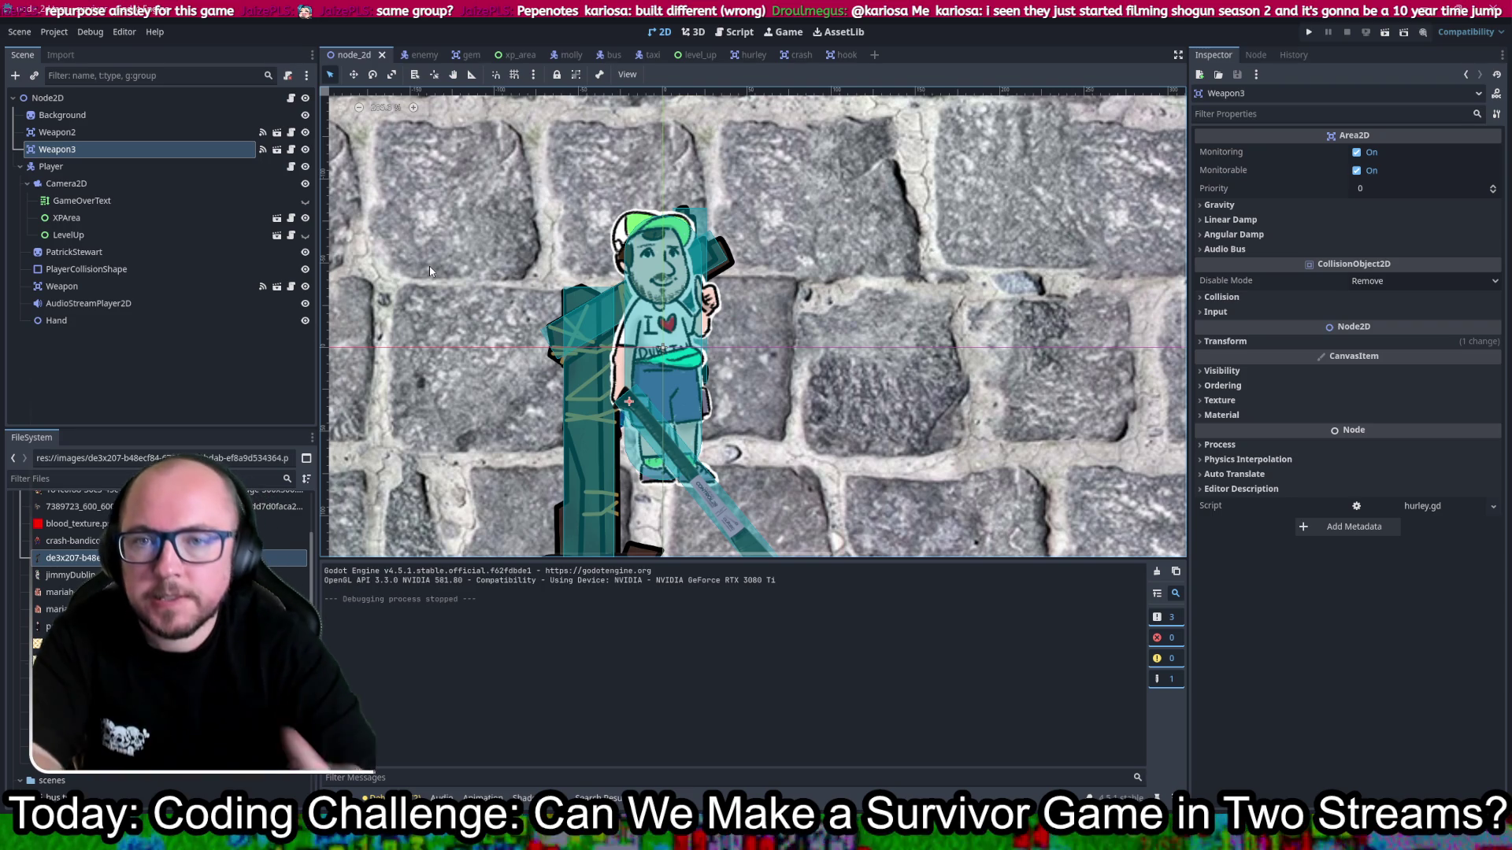
Step: Undo moving the weapons to the root, then delete the Weapon3 node
{"action": "key", "text": "ctrl+z"}
{"action": "key", "text": "ctrl+z"}
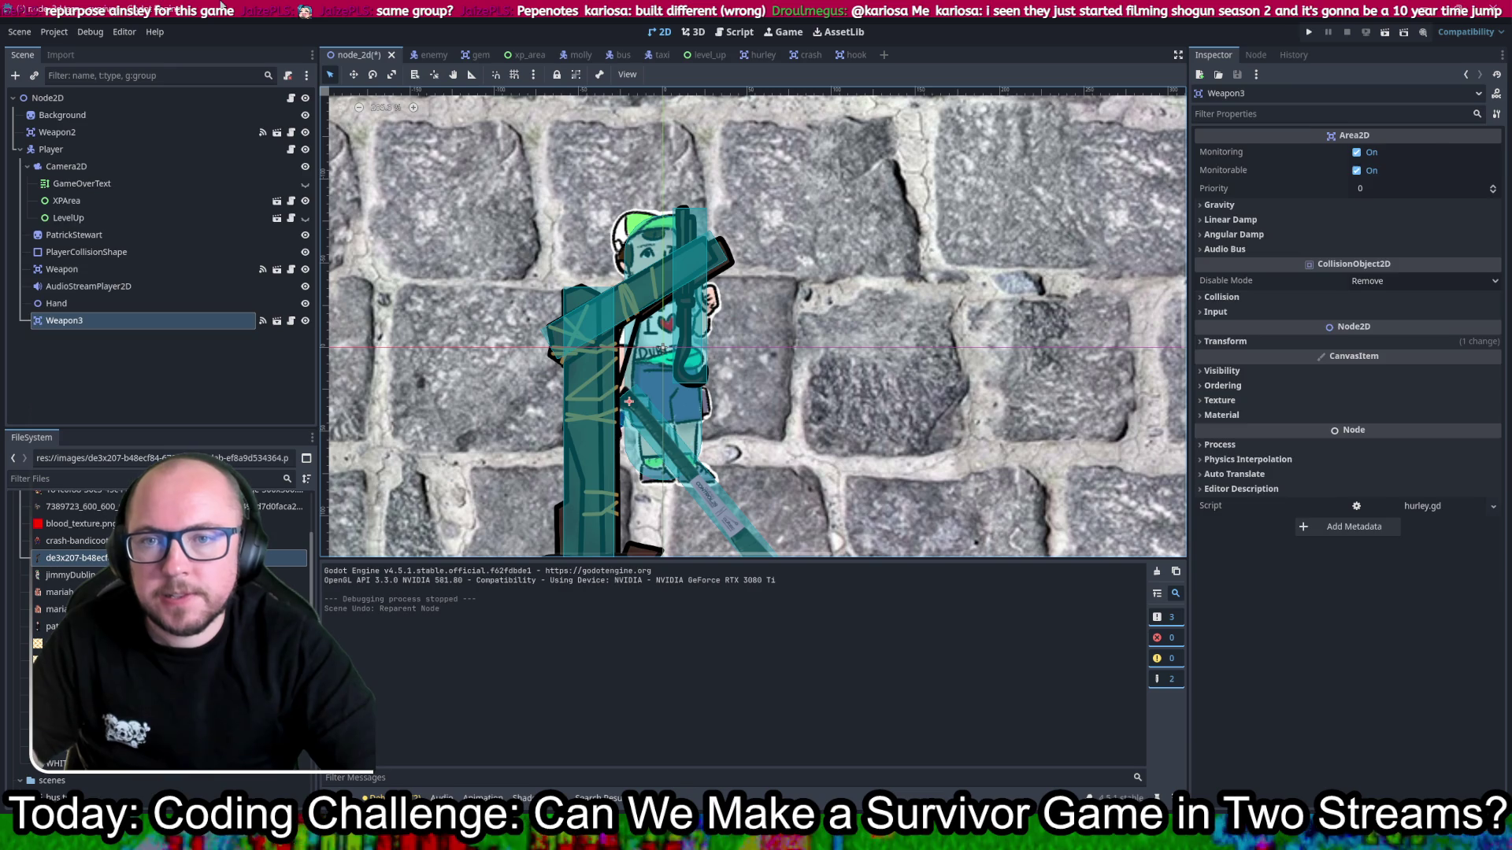
{"action": "key", "text": "Delete"}
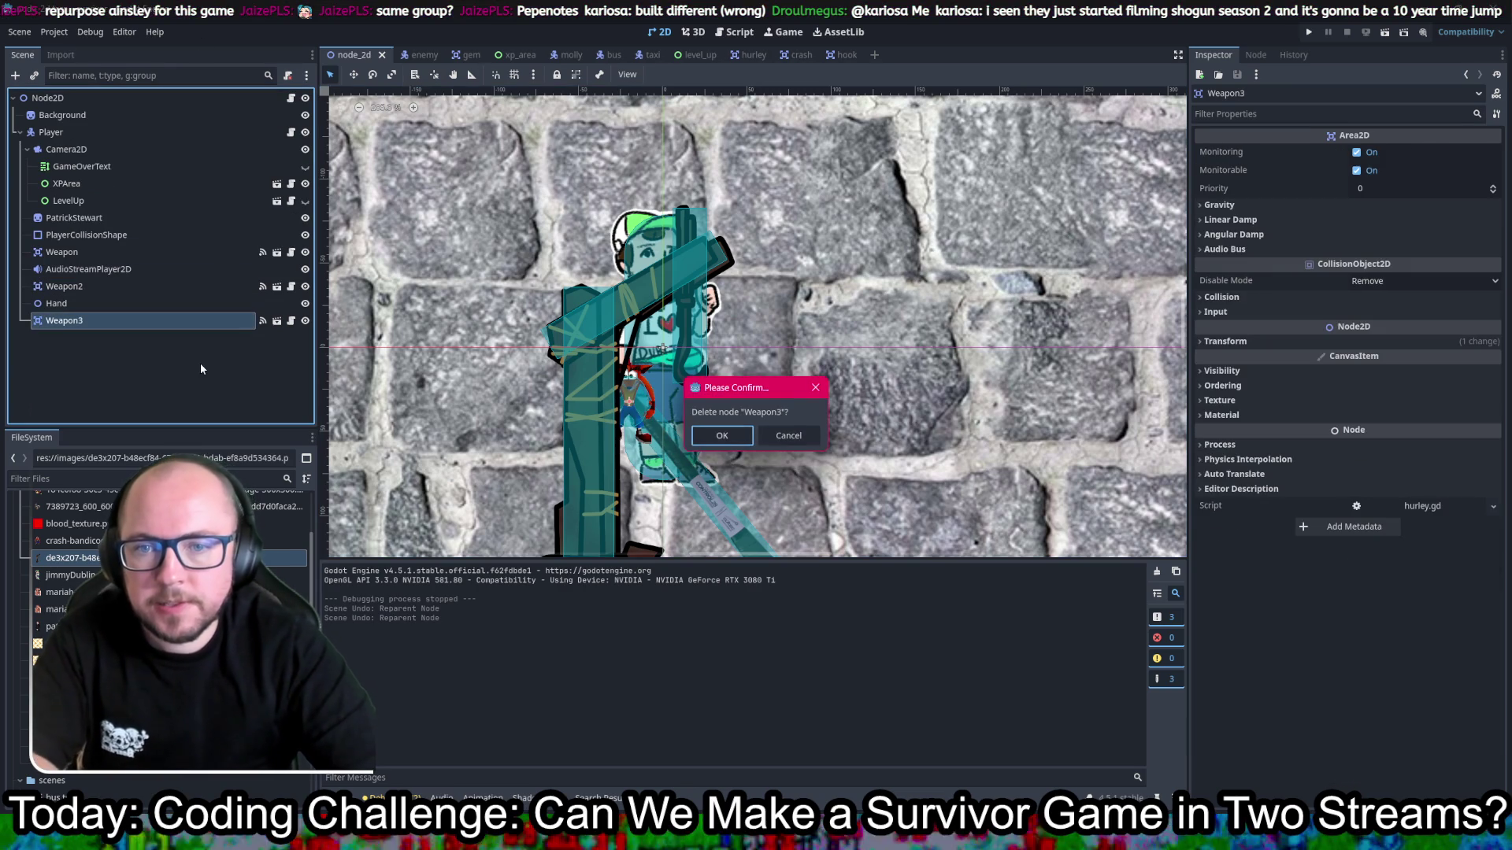
{"action": "key", "text": "Return"}
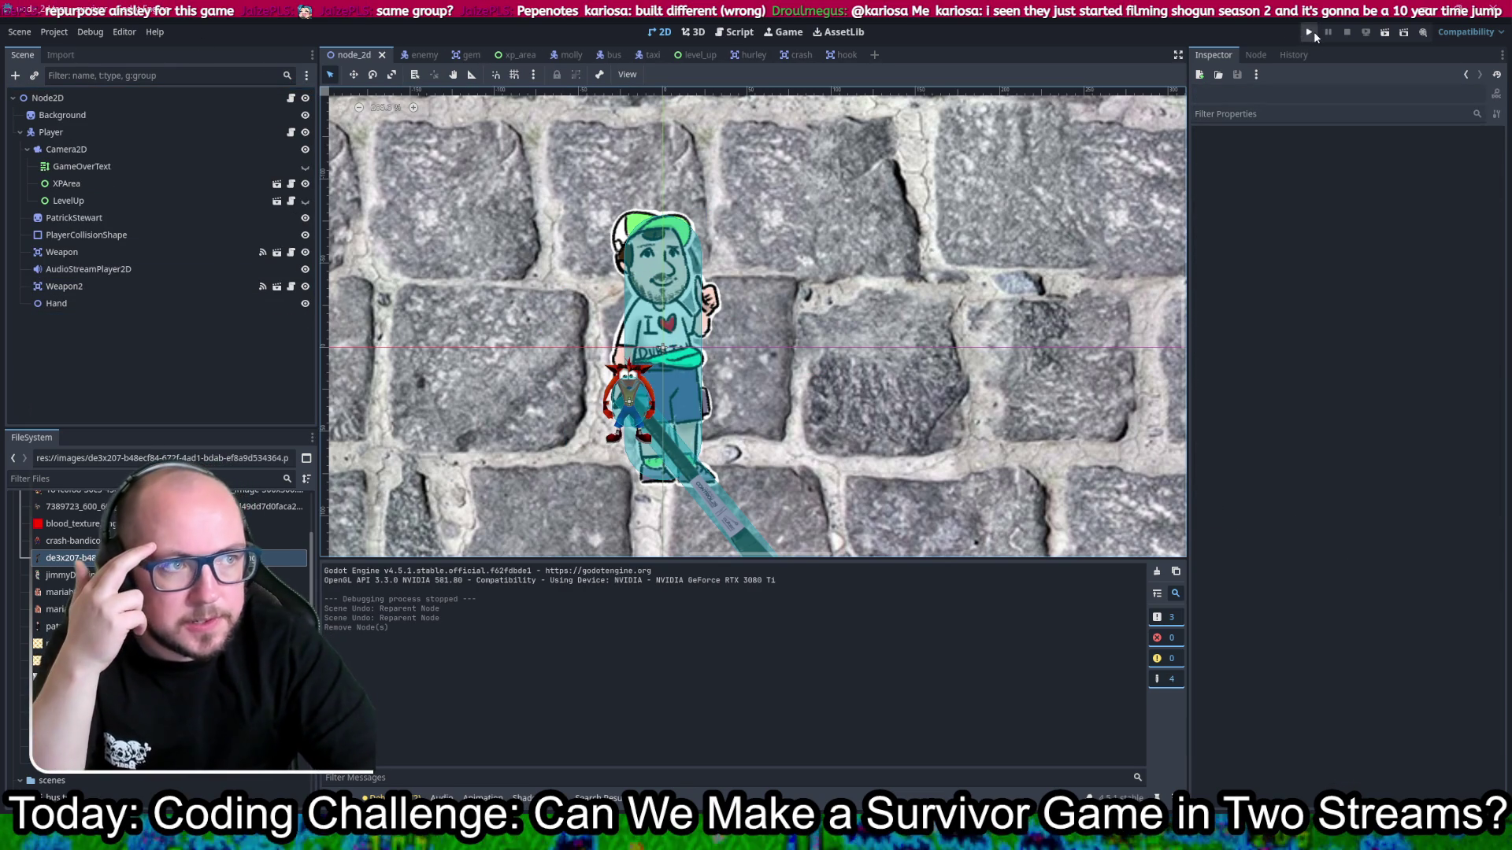
Step: Playtest the game by walking the player around, then stop it with F8
{"action": "left_click", "coordinate": [1310, 32]}
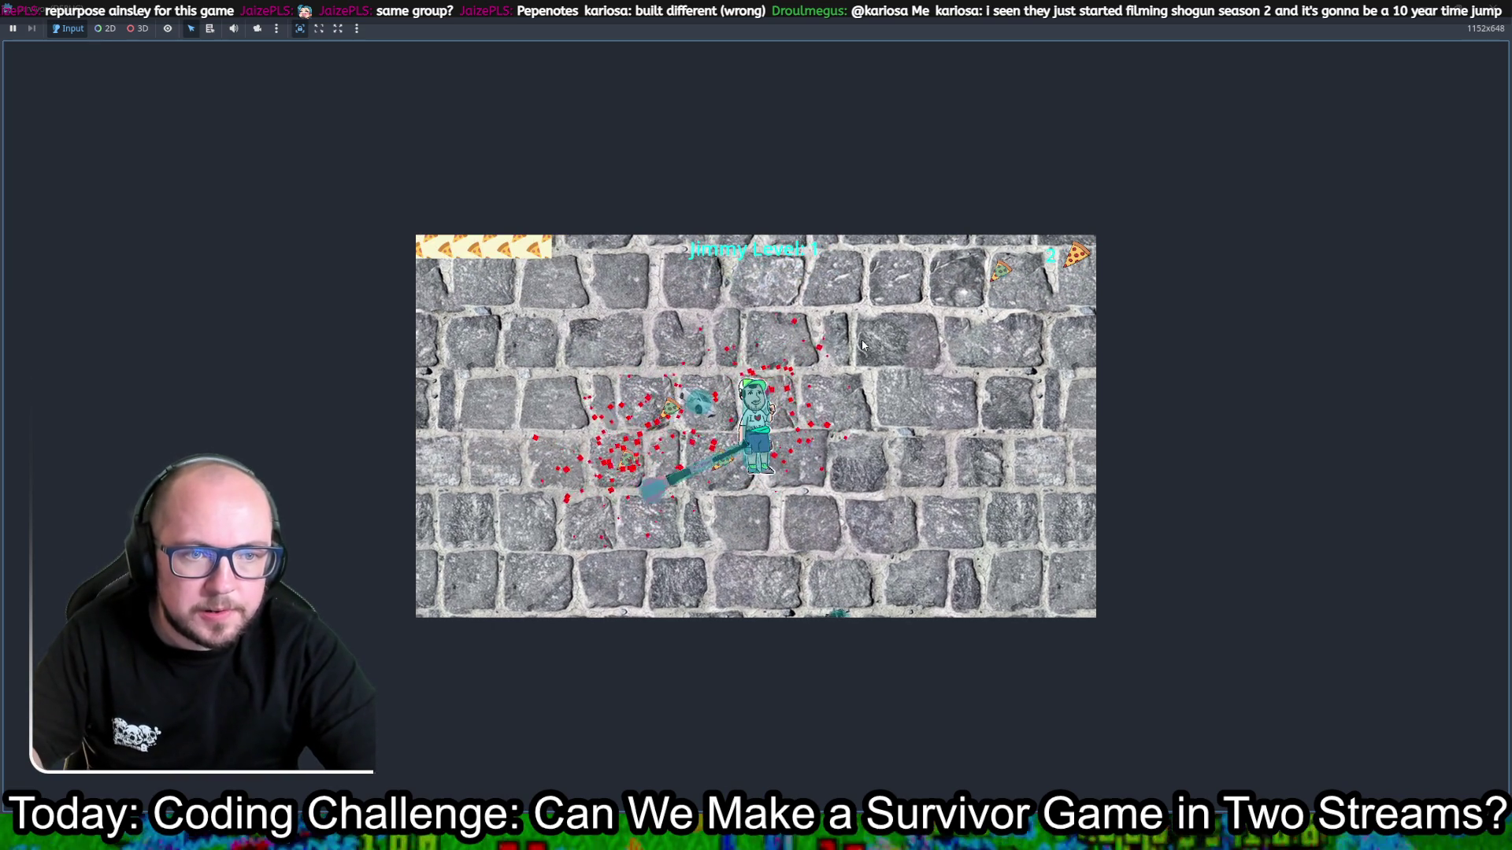
{"action": "key", "text": "a"}
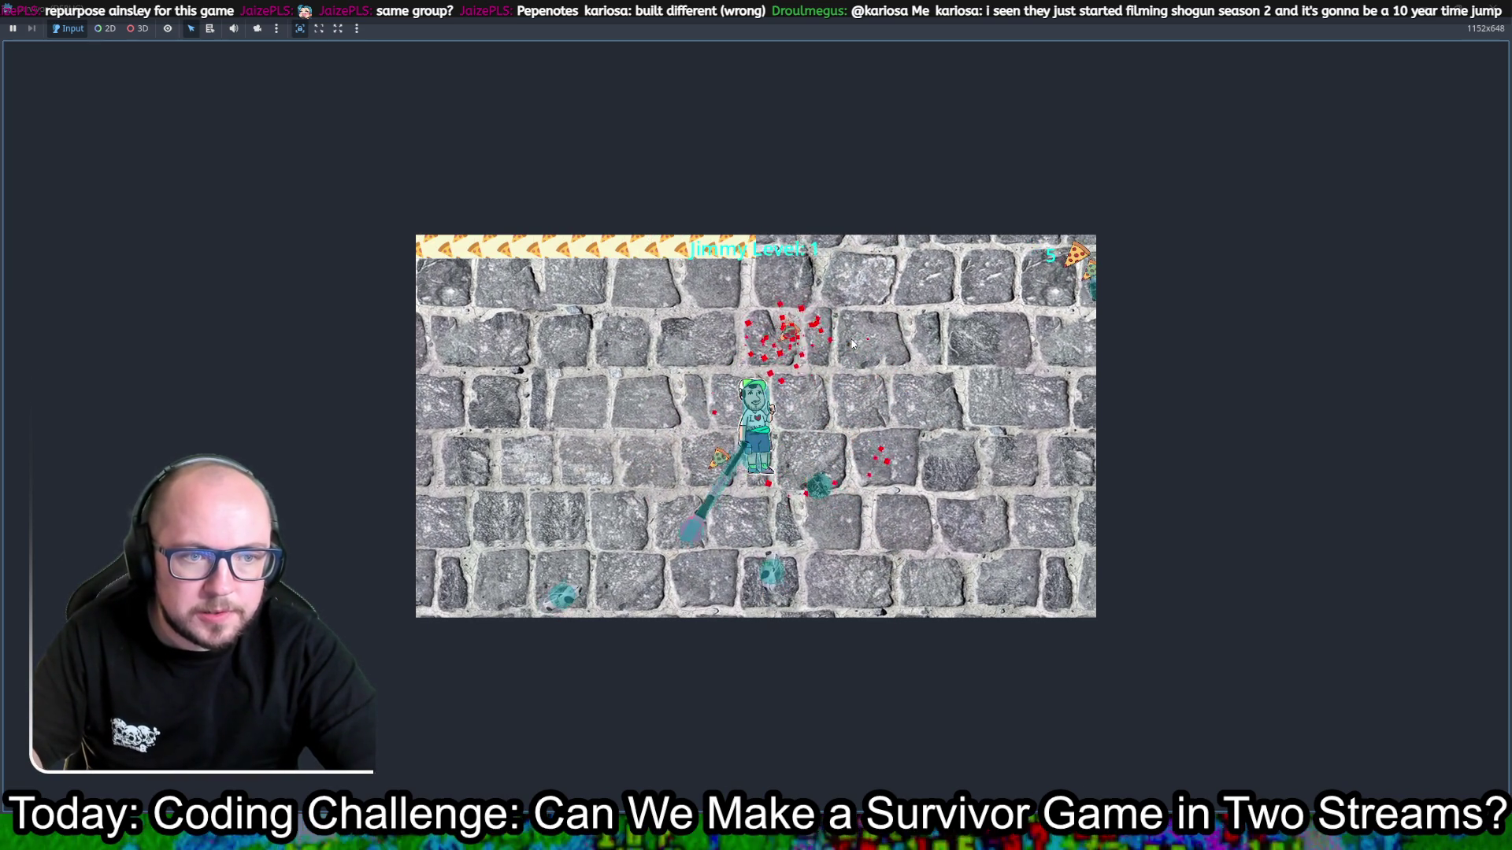
{"action": "key", "text": "w"}
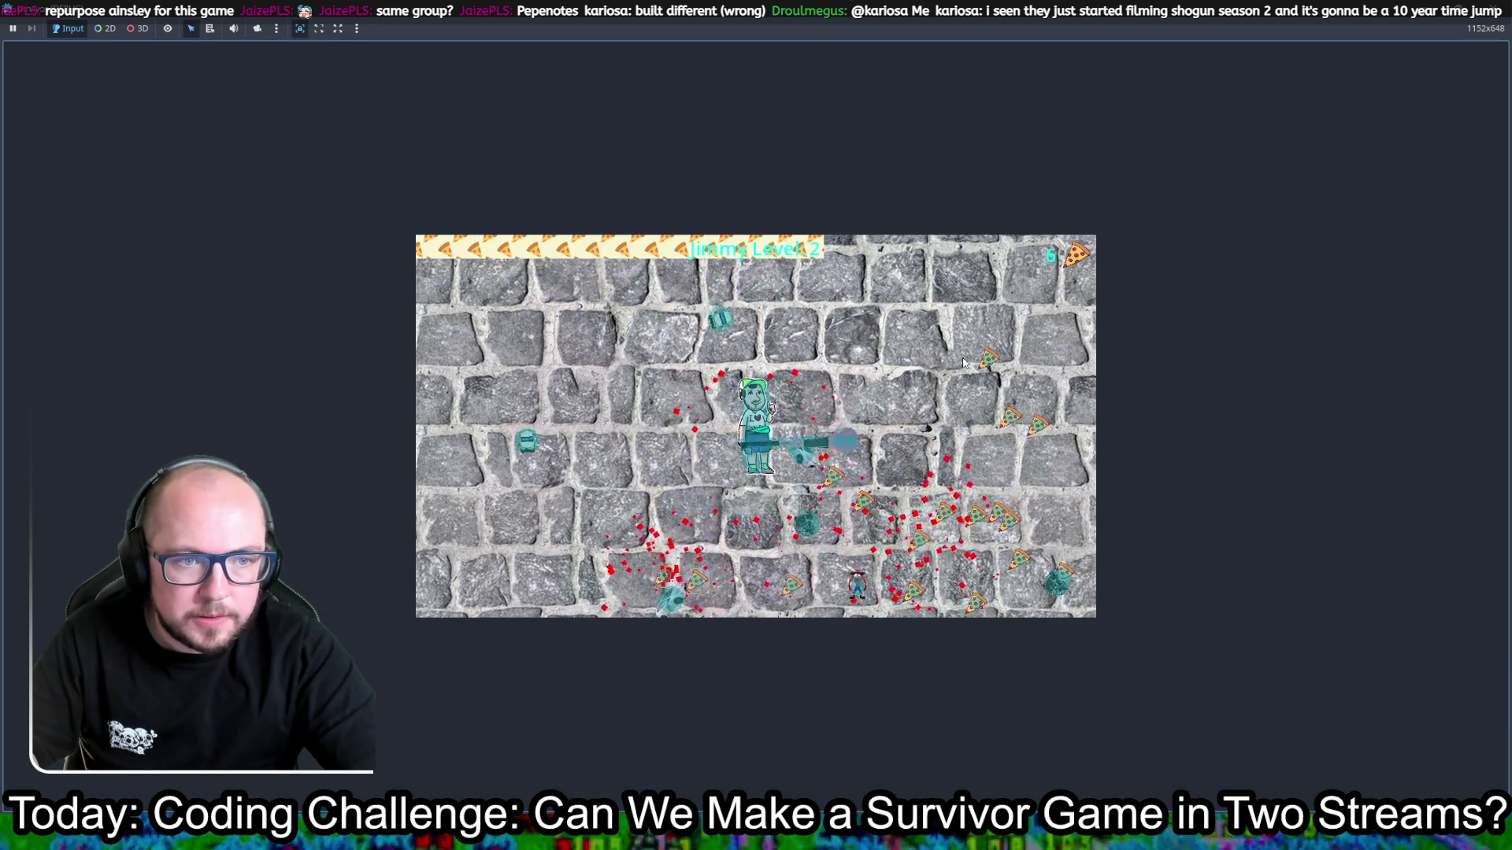
{"action": "key", "text": "s"}
{"action": "key", "text": "a"}
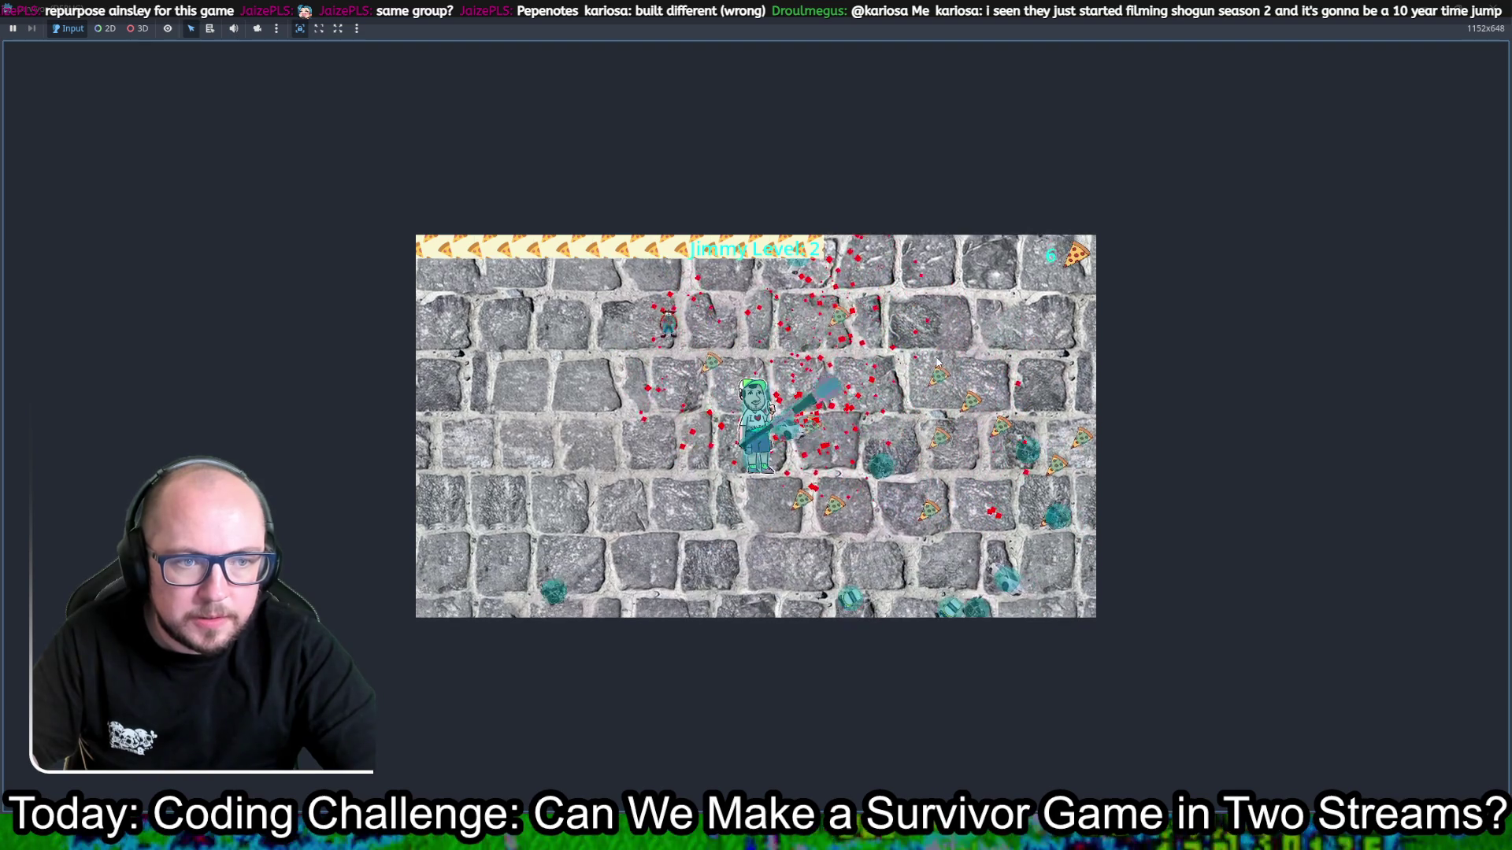
{"action": "key", "text": "F8"}
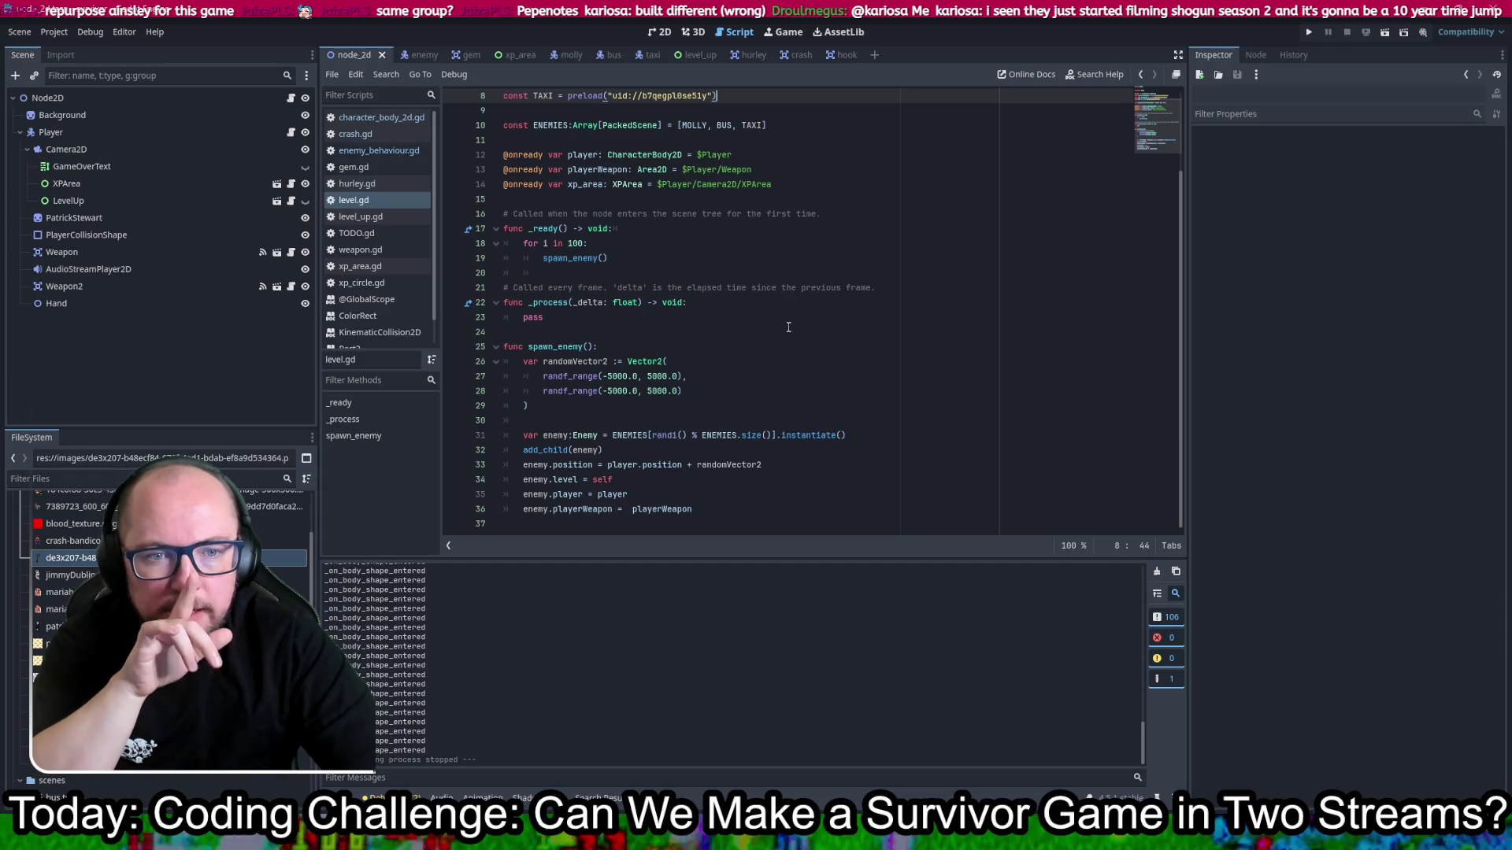
Step: Move add_child(enemy) in spawn_enemy to after the playerWeapon line
{"action": "left_click", "coordinate": [867, 435]}
{"action": "key", "text": "Delete"}
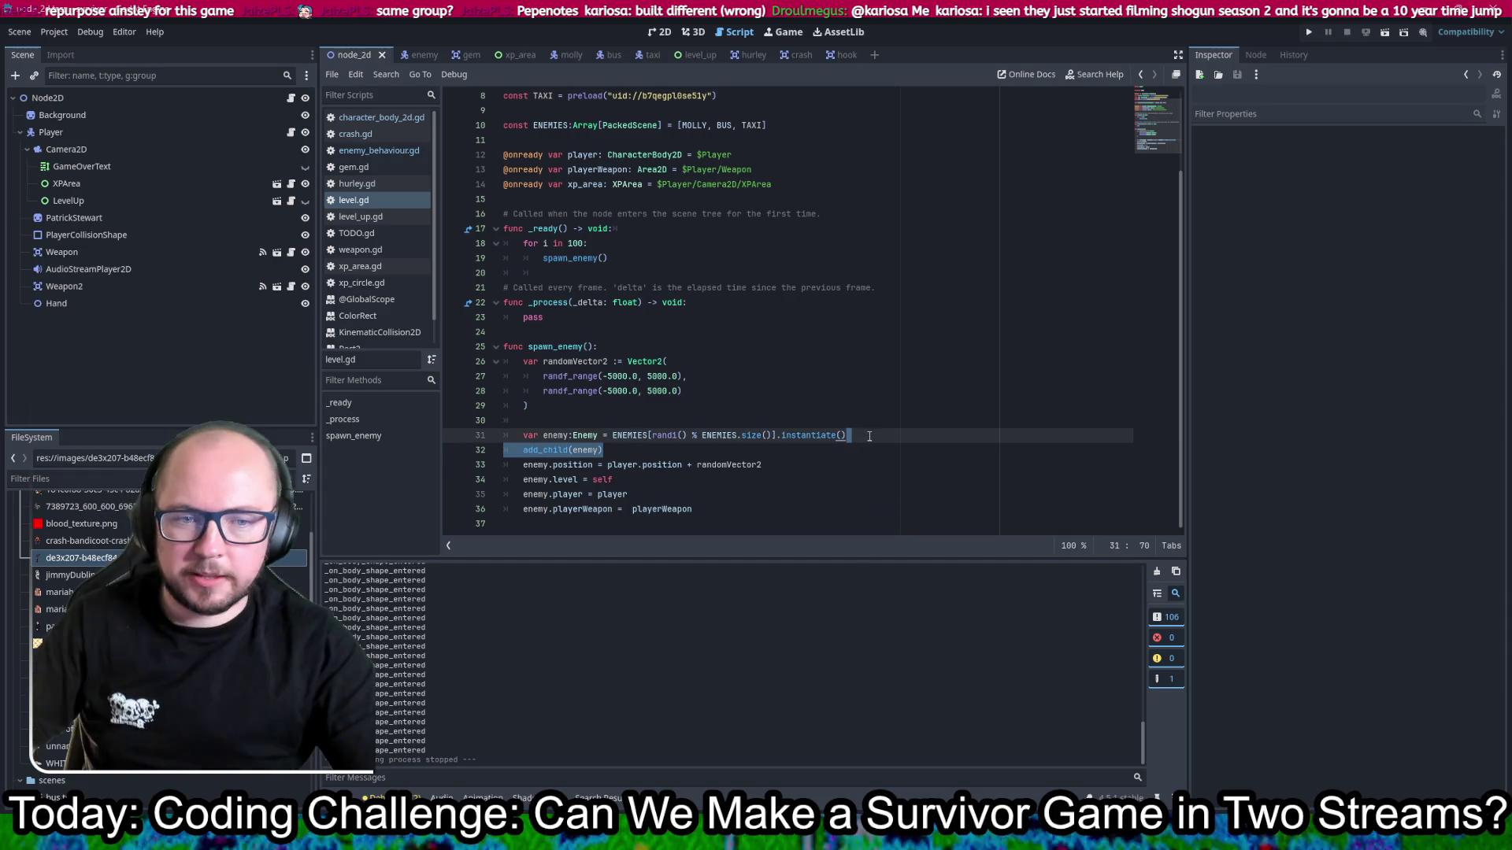
{"action": "left_click", "coordinate": [725, 500]}
{"action": "key", "text": "Return"}
{"action": "type", "text": "add_child(enemy)"}
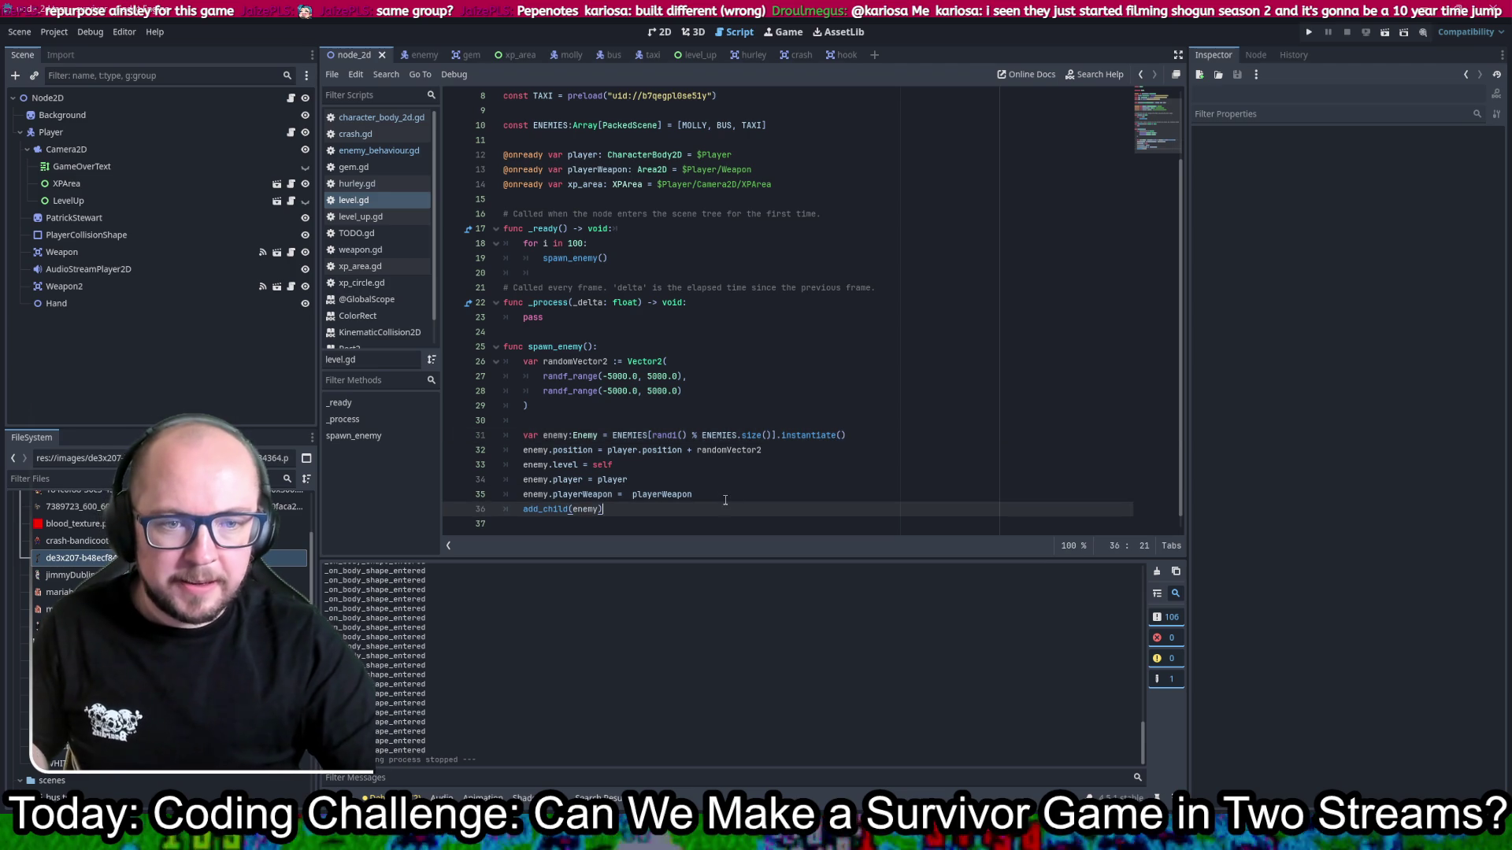
Step: Playtest by walking Jimmy around the level fighting enemies, then stop the game
{"action": "left_click", "coordinate": [1307, 30]}
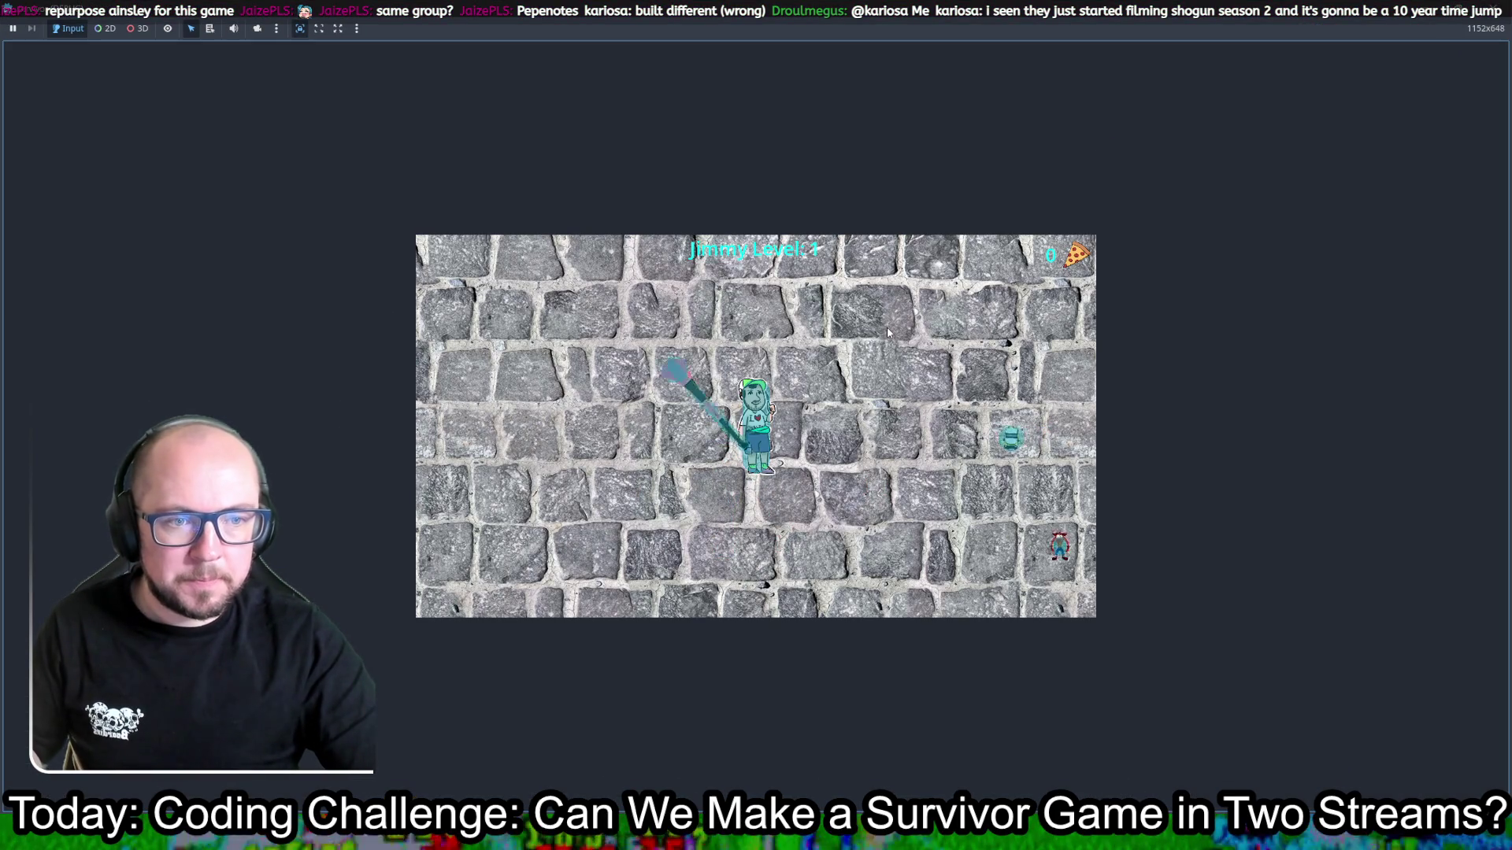
{"action": "key", "text": "Right"}
{"action": "key", "text": "Up"}
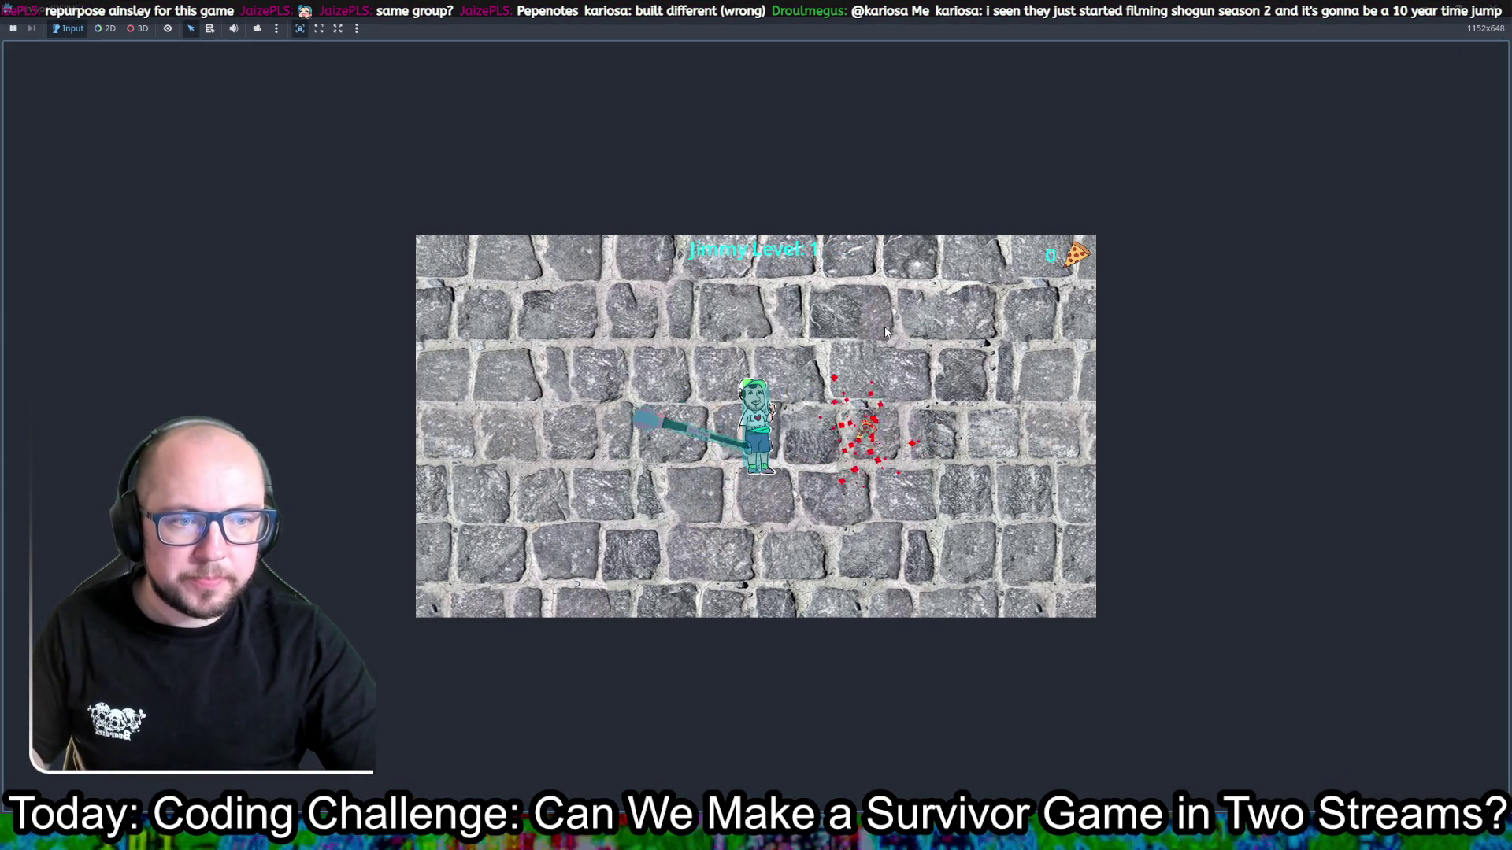
{"action": "key", "text": "Right"}
{"action": "key", "text": "Up"}
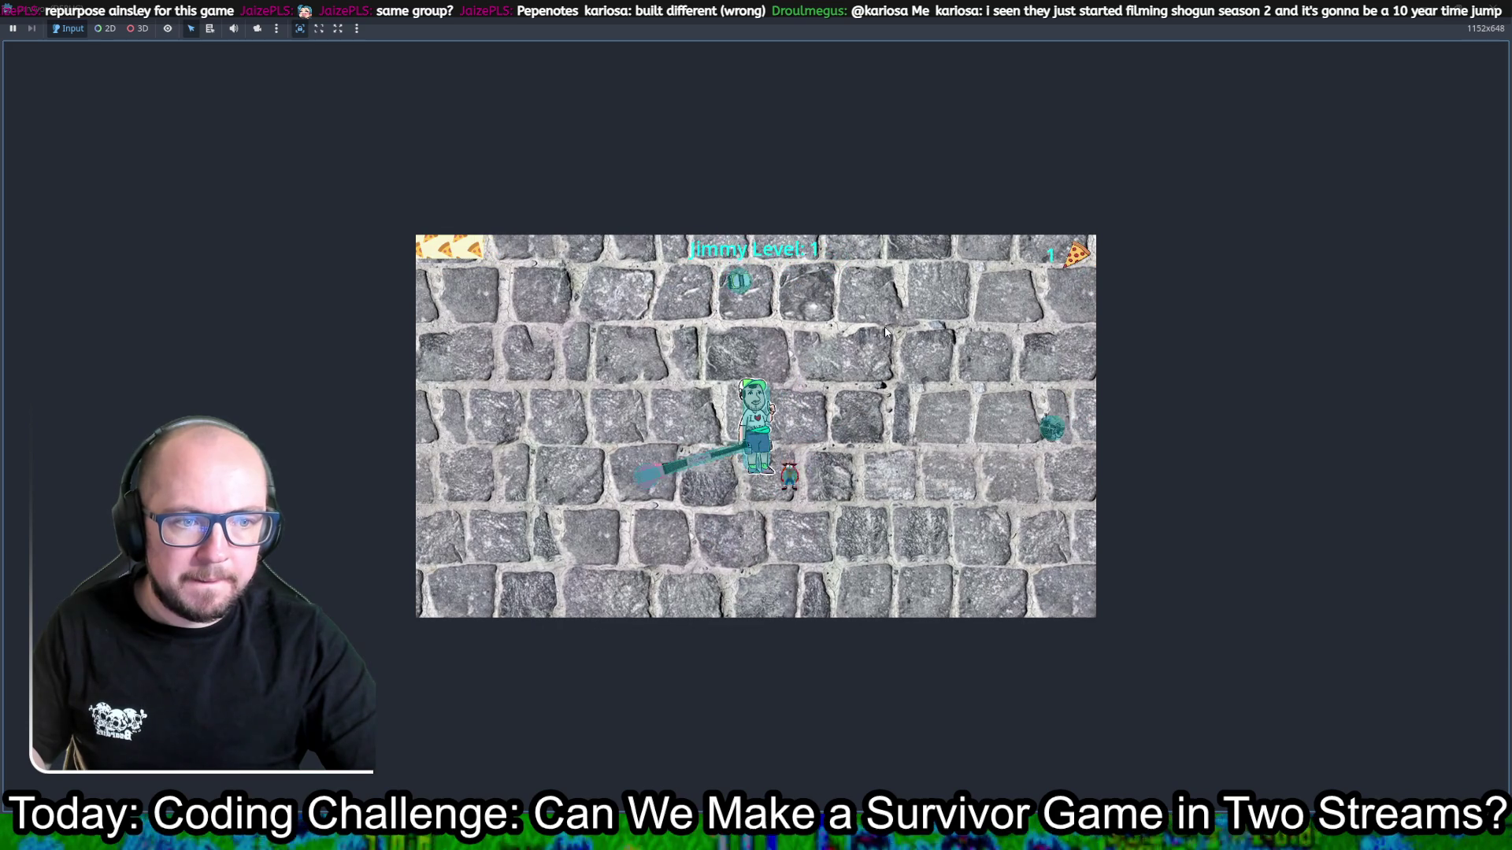
{"action": "key", "text": "Right"}
{"action": "key", "text": "Down"}
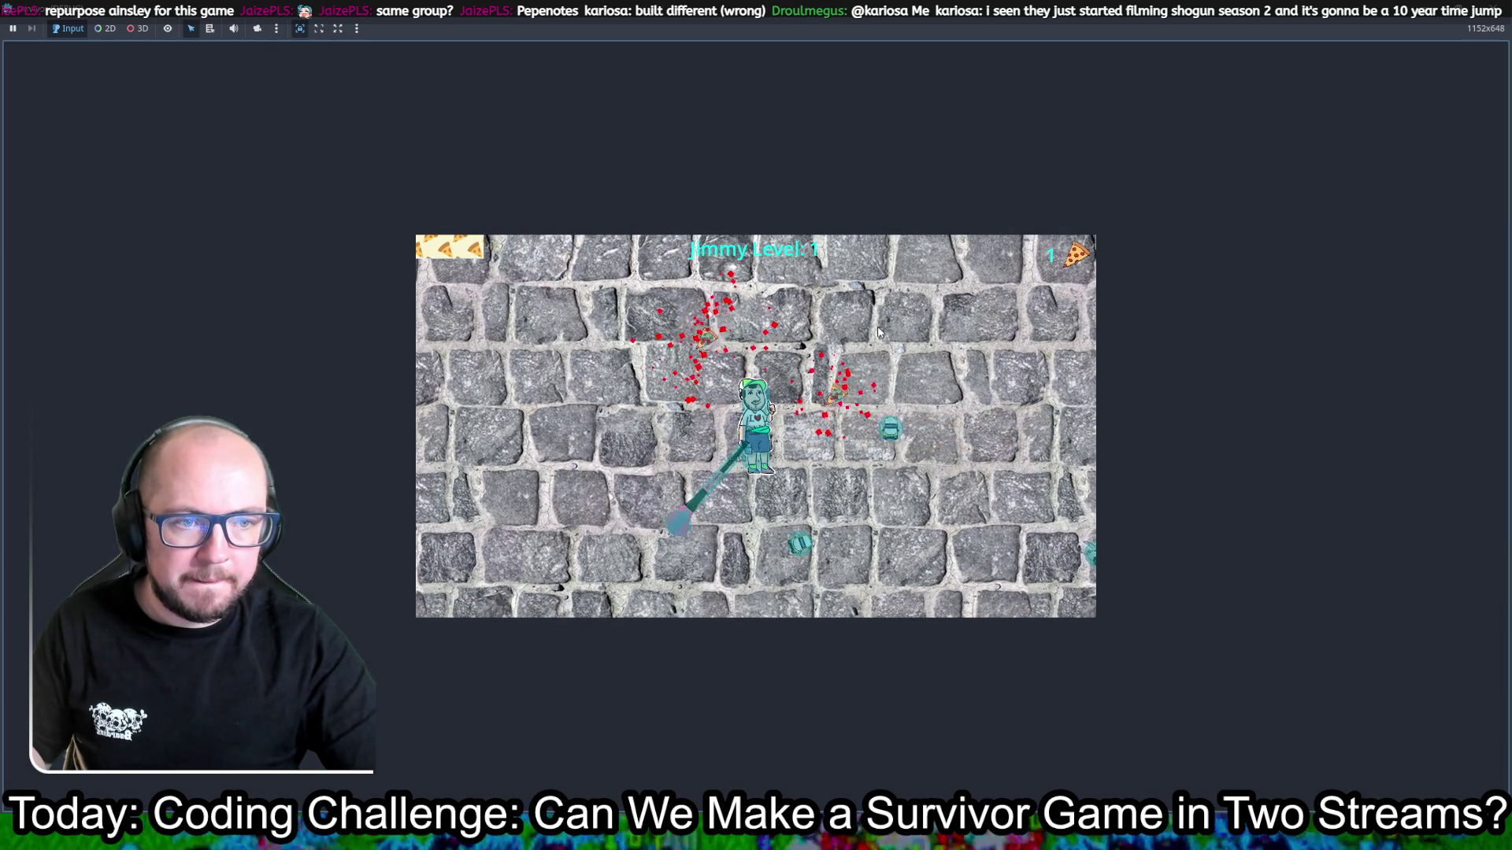
{"action": "key", "text": "Left"}
{"action": "key", "text": "Down"}
{"action": "key", "text": "Left"}
{"action": "key", "text": "Down"}
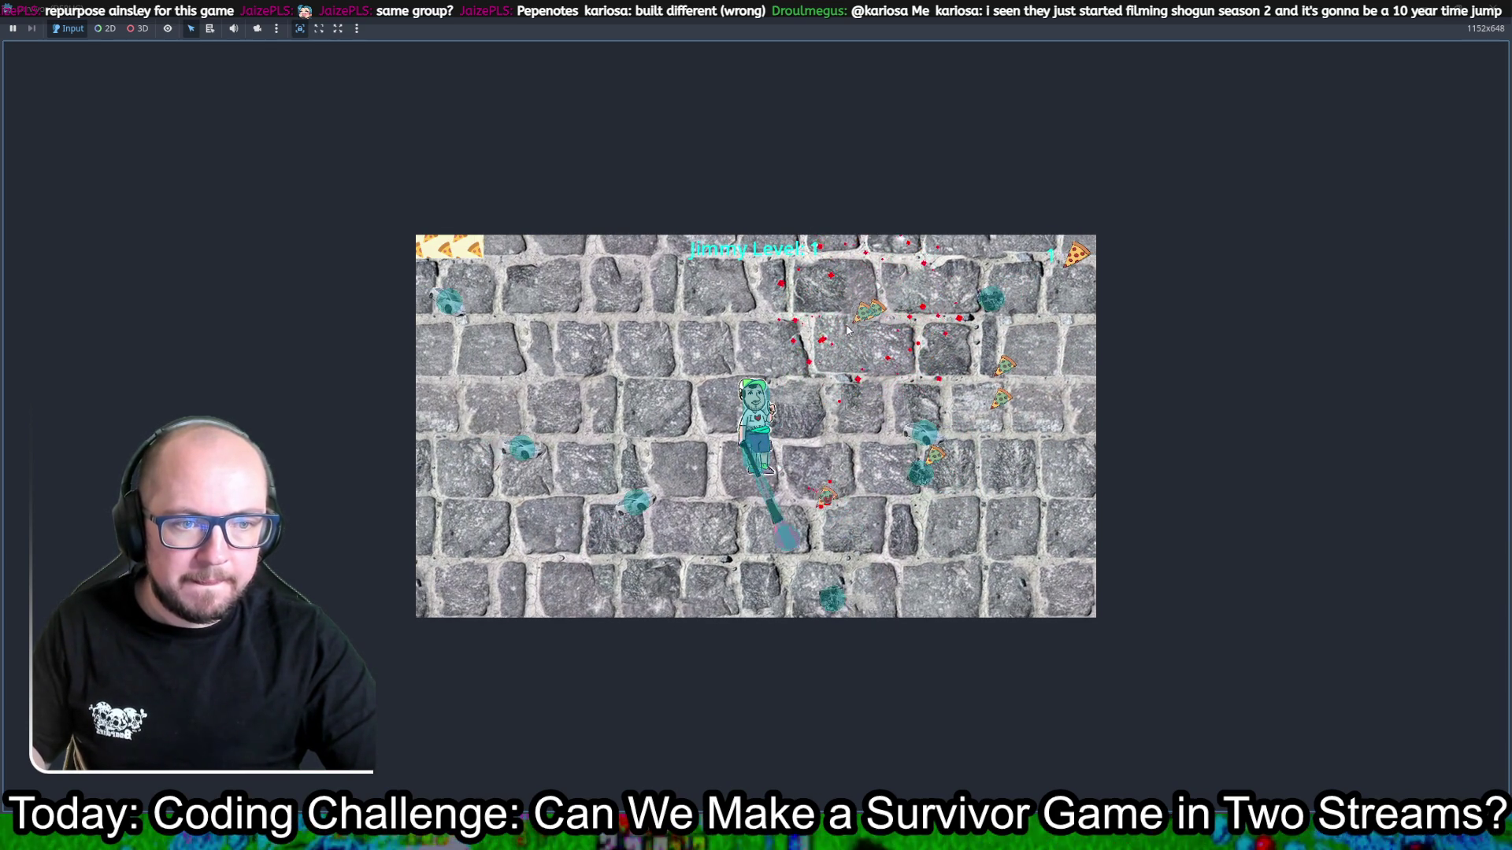
{"action": "key", "text": "Left"}
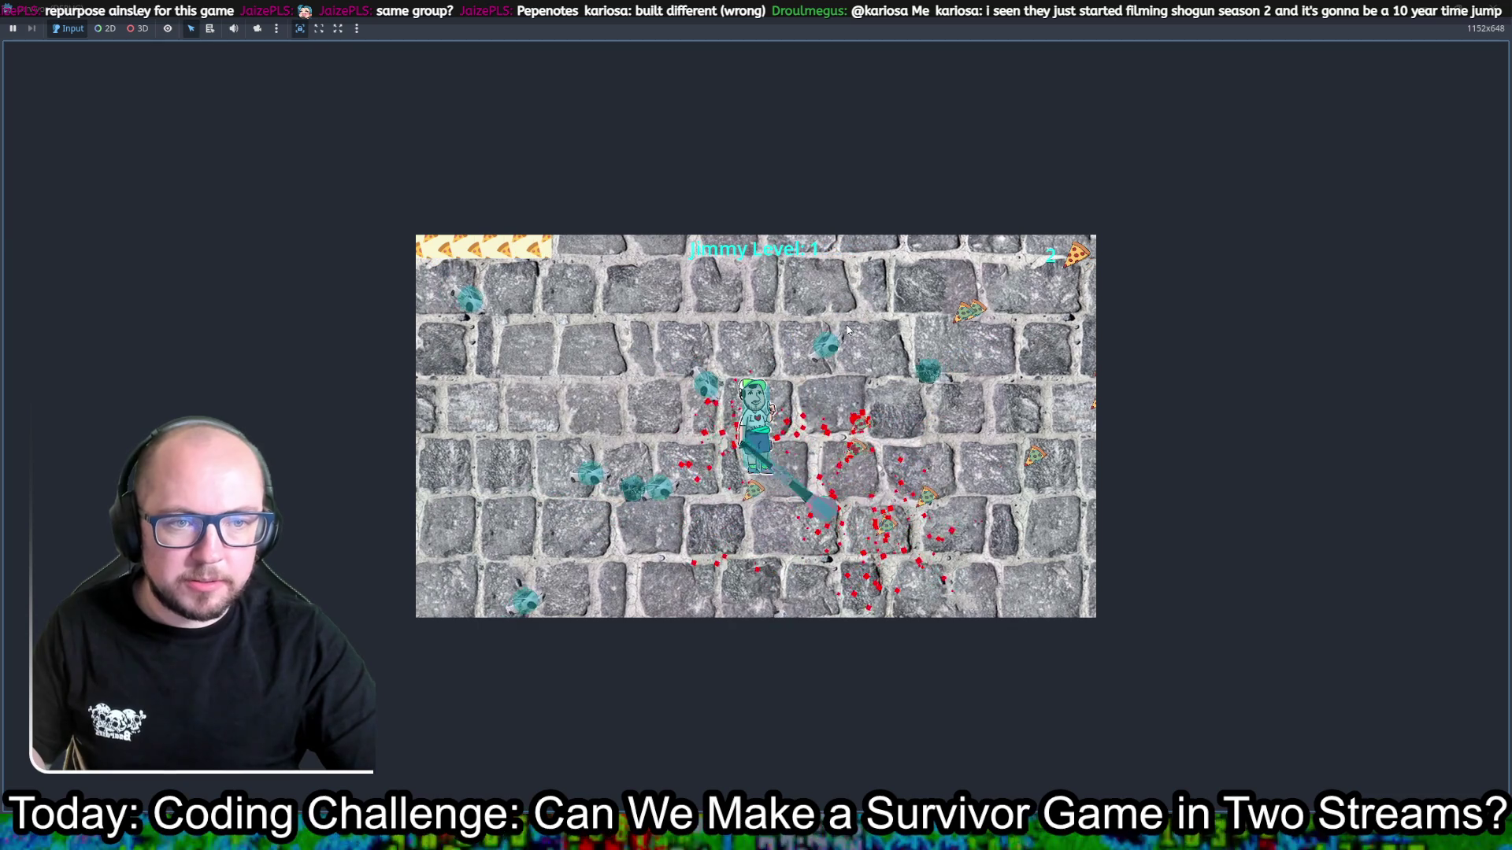
{"action": "key", "text": "F8"}
{"action": "left_click", "coordinate": [654, 346]}
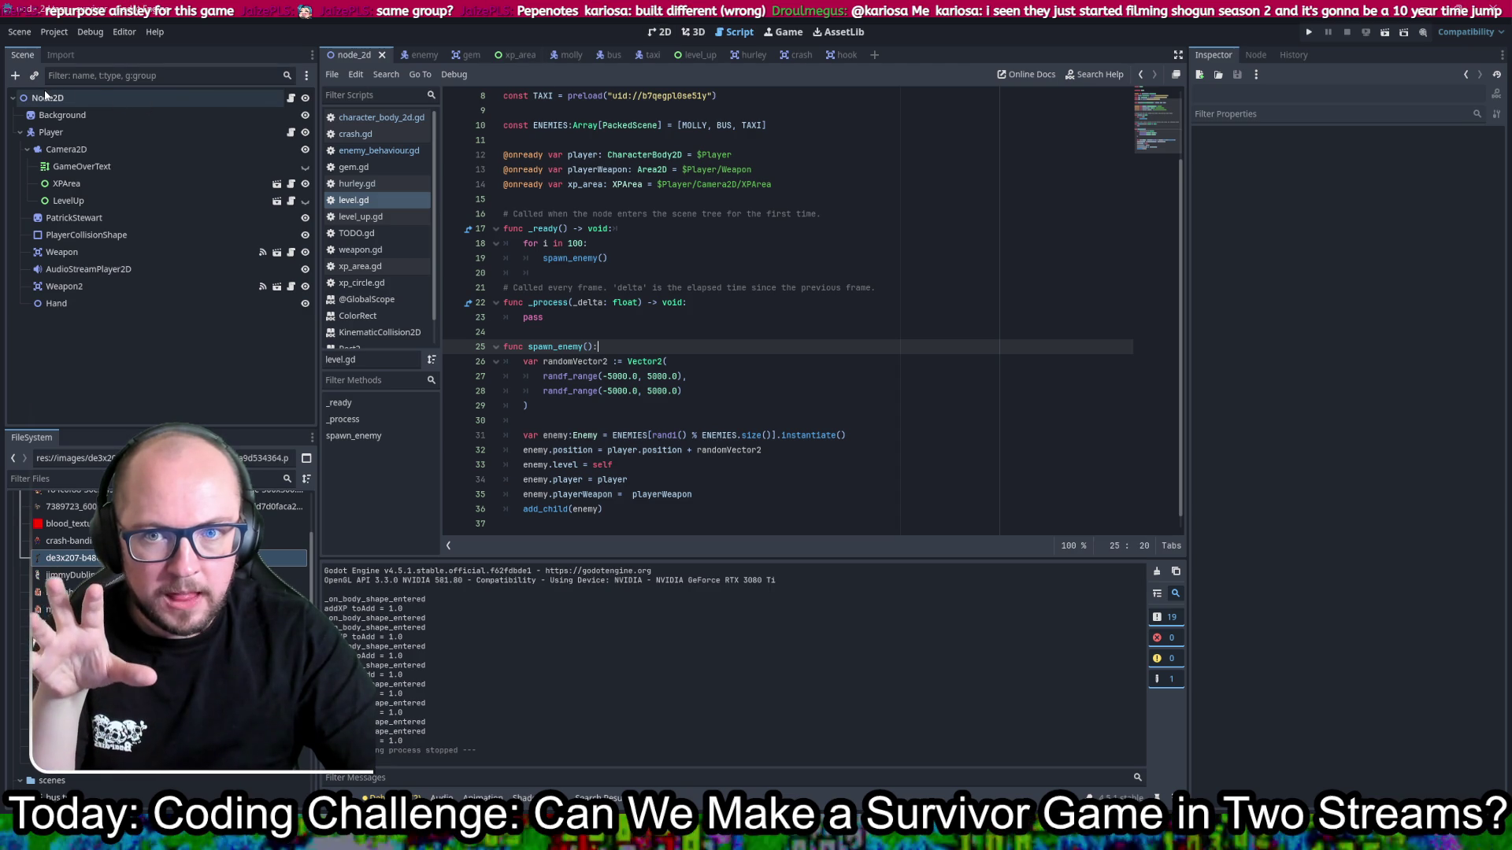
Step: Instance hook.tscn under the Player as Weapon3 and drag it up-left to (-20, 31)
{"action": "right_click", "coordinate": [49, 132]}
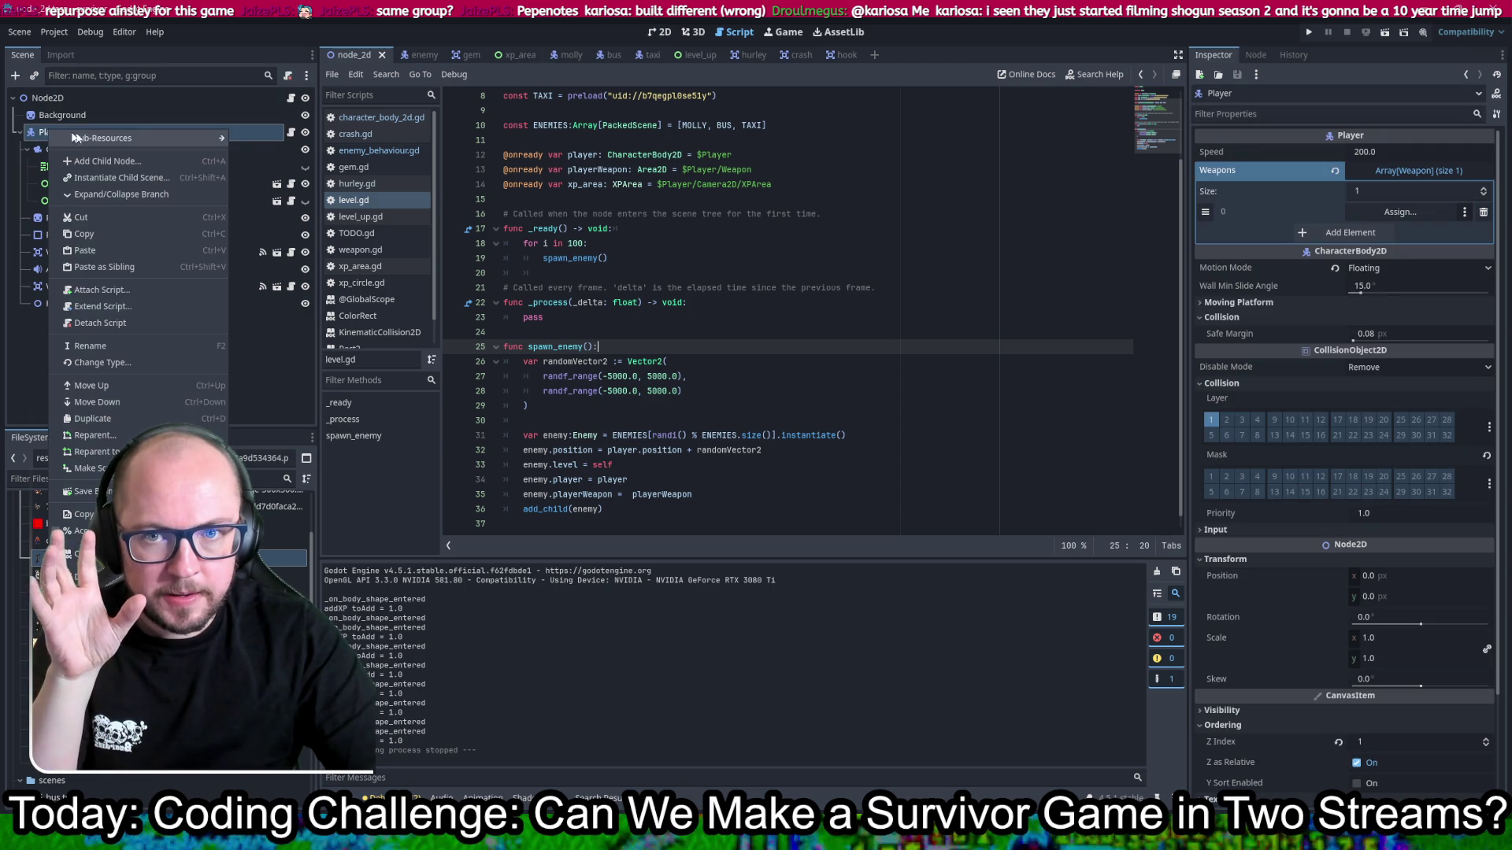
{"action": "left_click", "coordinate": [93, 161]}
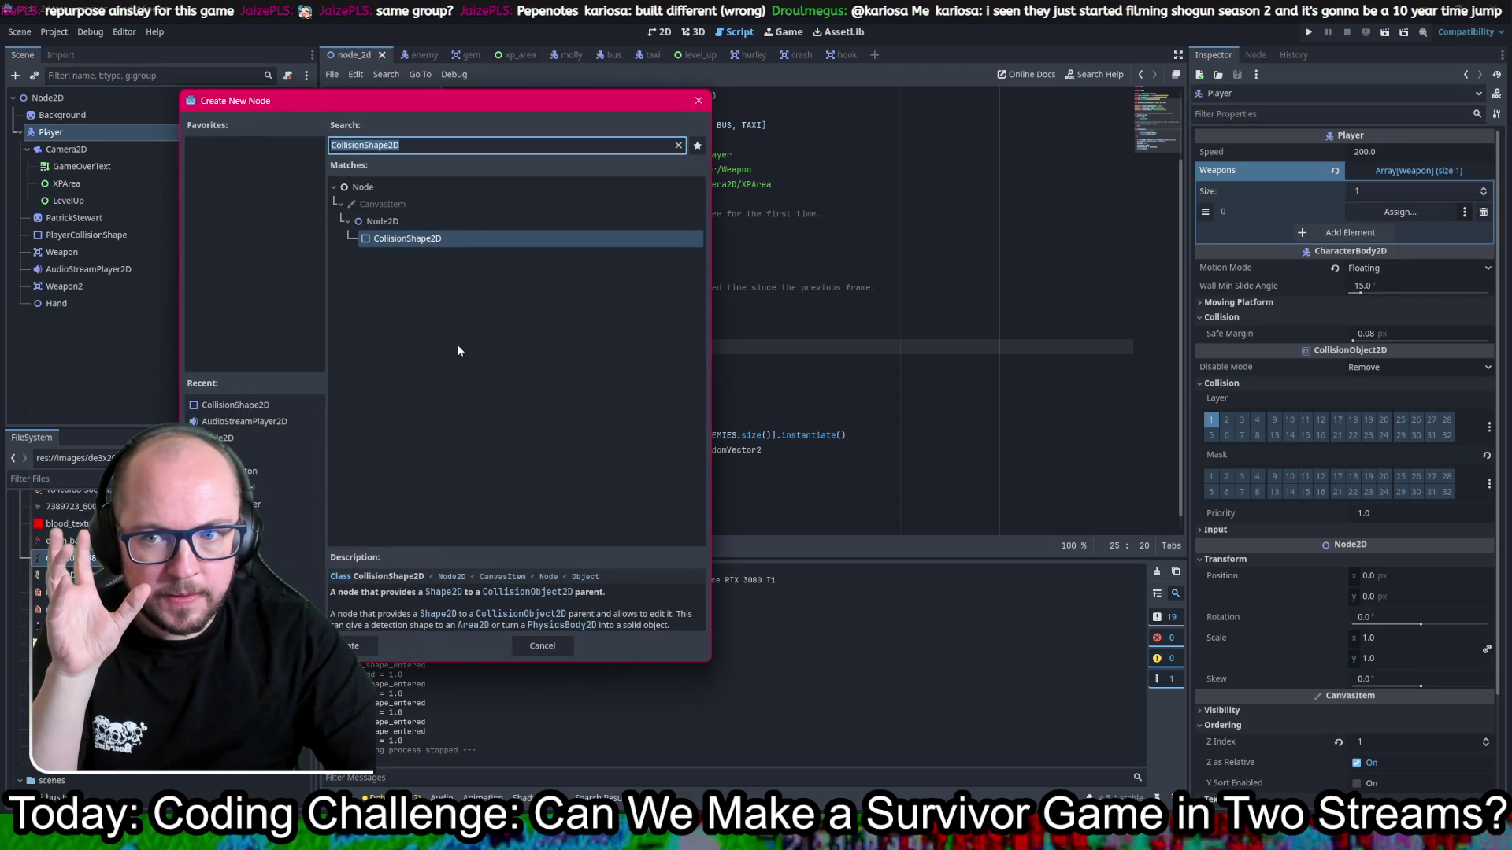
{"action": "left_click", "coordinate": [700, 102]}
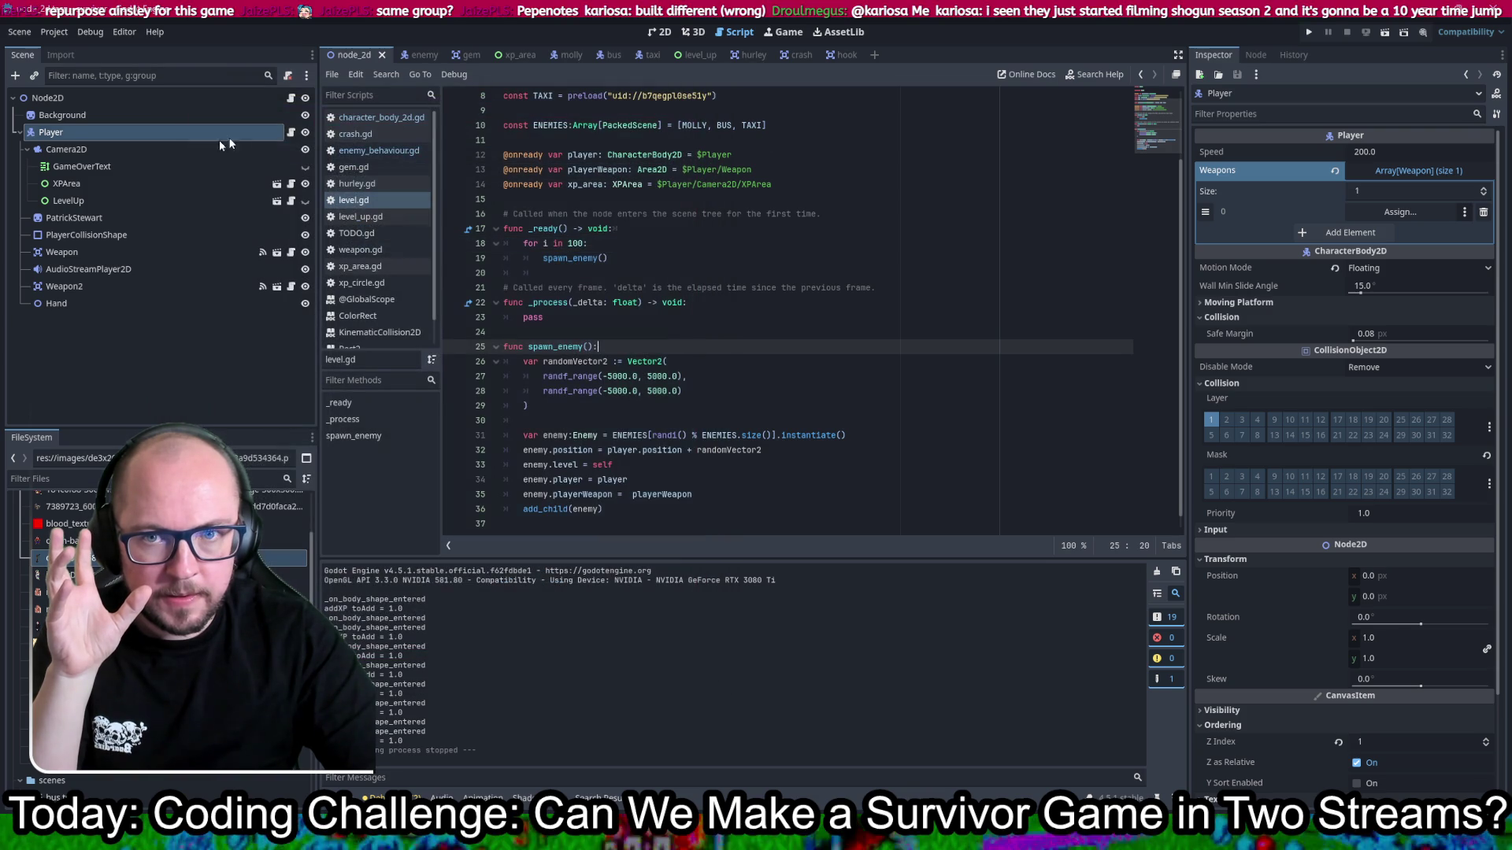
{"action": "right_click", "coordinate": [49, 134]}
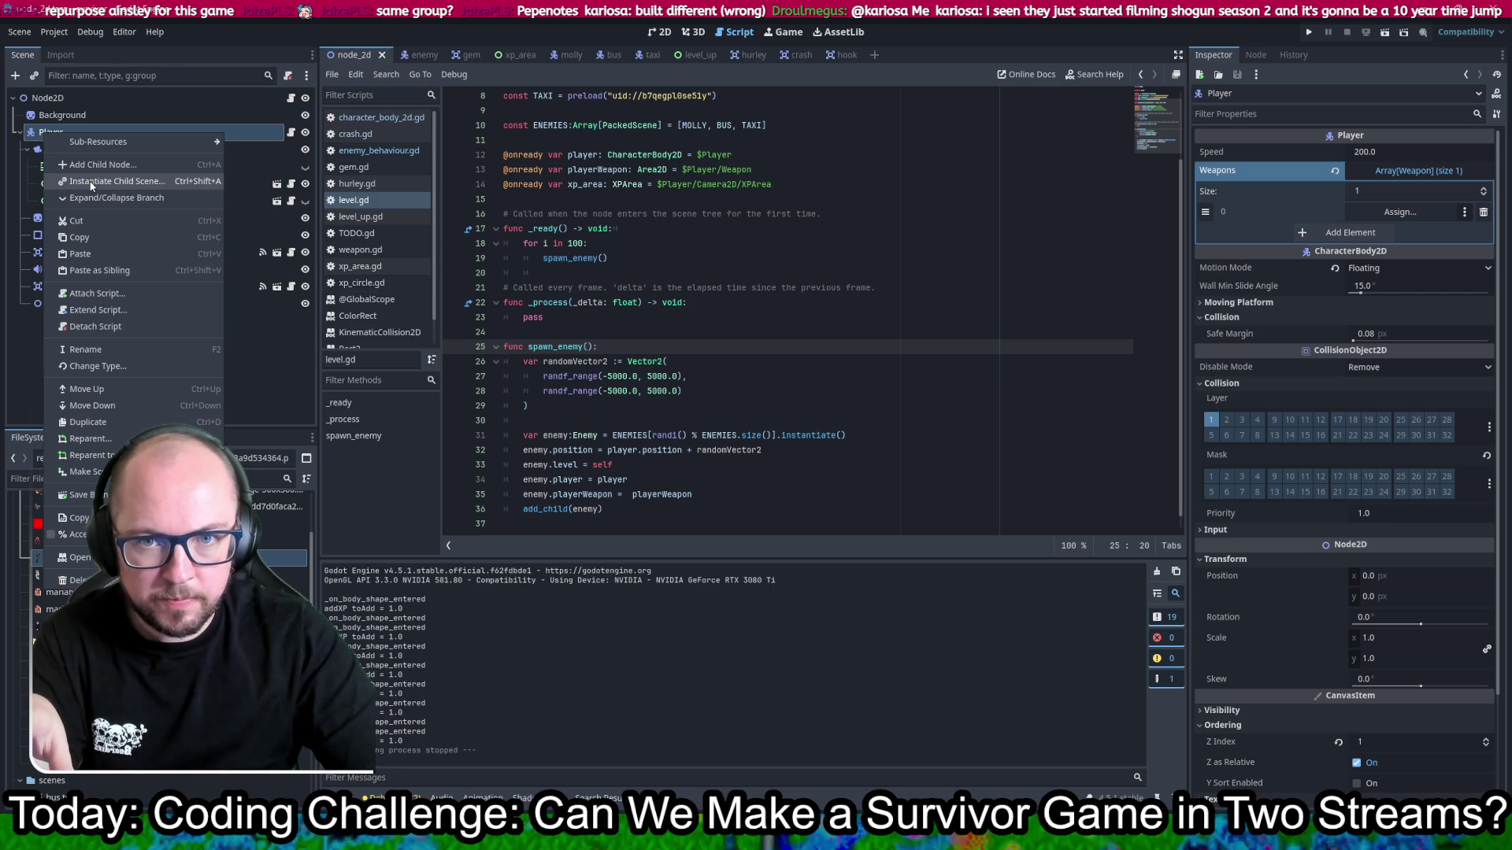
{"action": "left_click", "coordinate": [92, 183]}
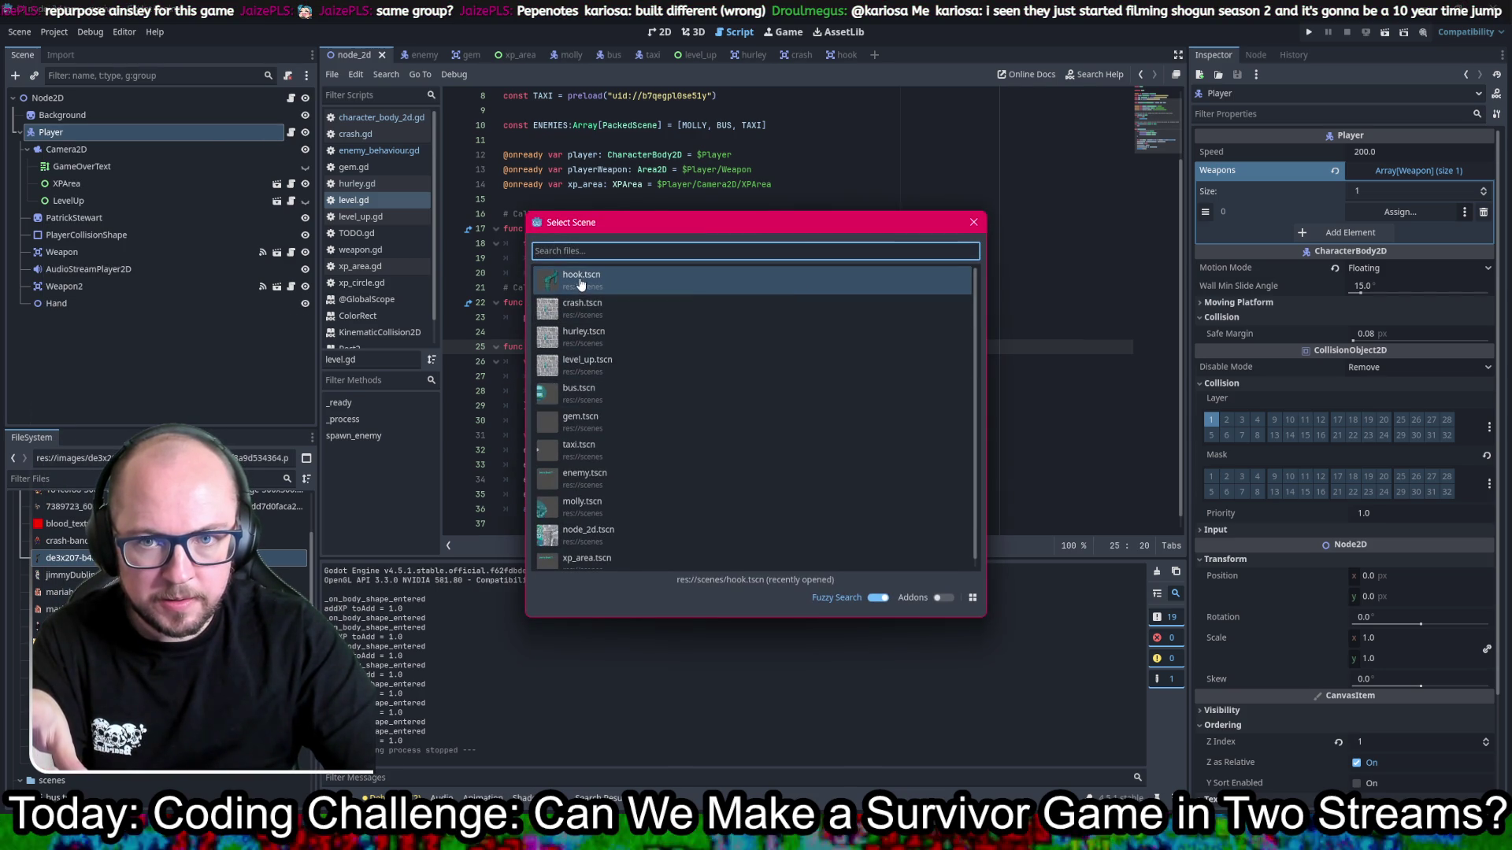
{"action": "double_click", "coordinate": [580, 280]}
{"action": "left_click", "coordinate": [660, 32]}
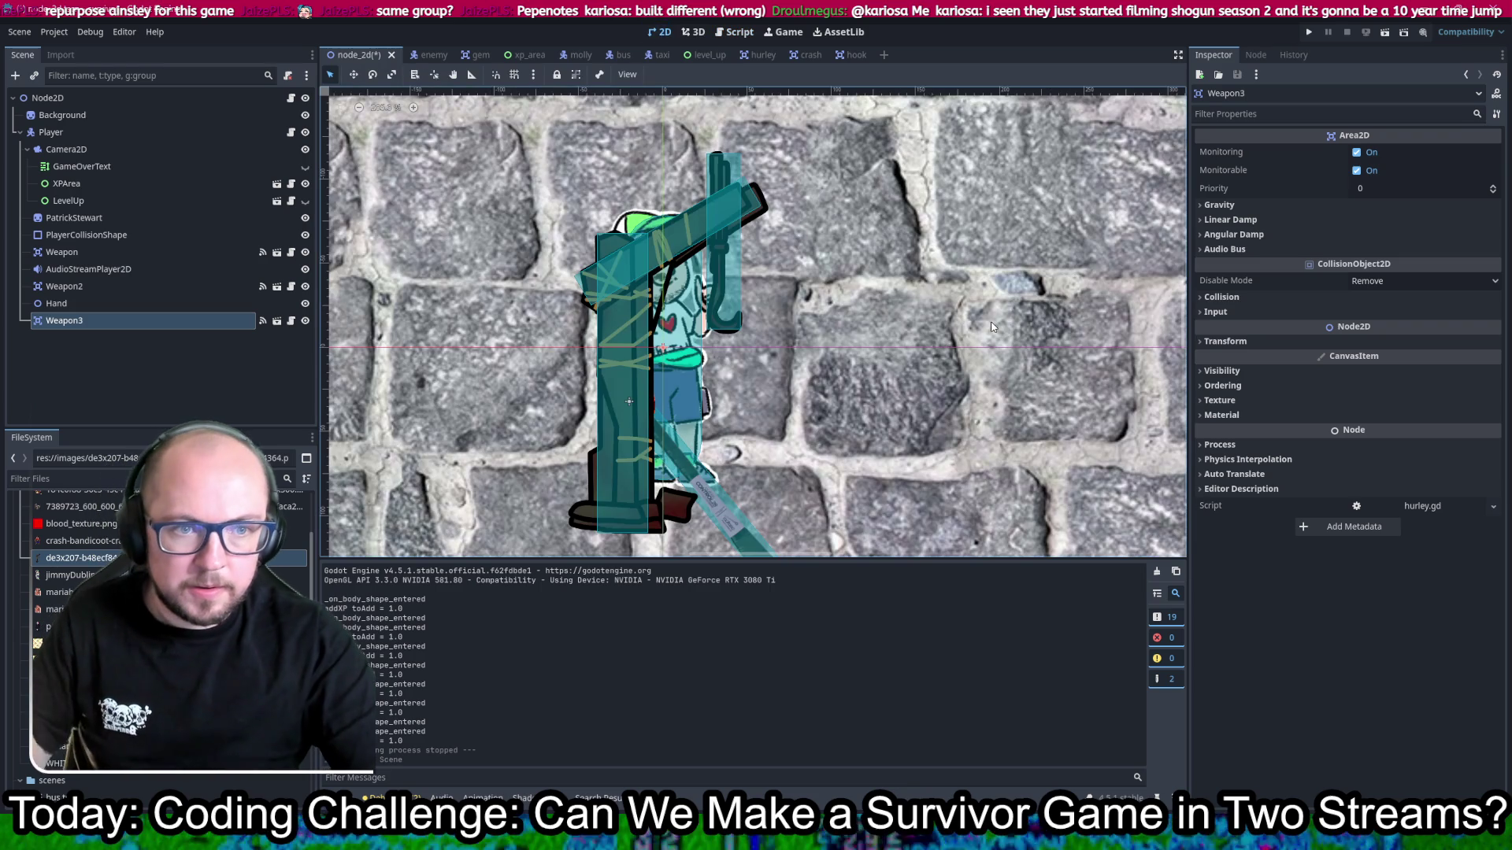
{"action": "mouse_move", "coordinate": [617, 456]}
{"action": "left_mouse_down"}
{"action": "mouse_move", "coordinate": [614, 419]}
{"action": "mouse_move", "coordinate": [562, 477]}
{"action": "mouse_move", "coordinate": [592, 513]}
{"action": "left_mouse_up"}
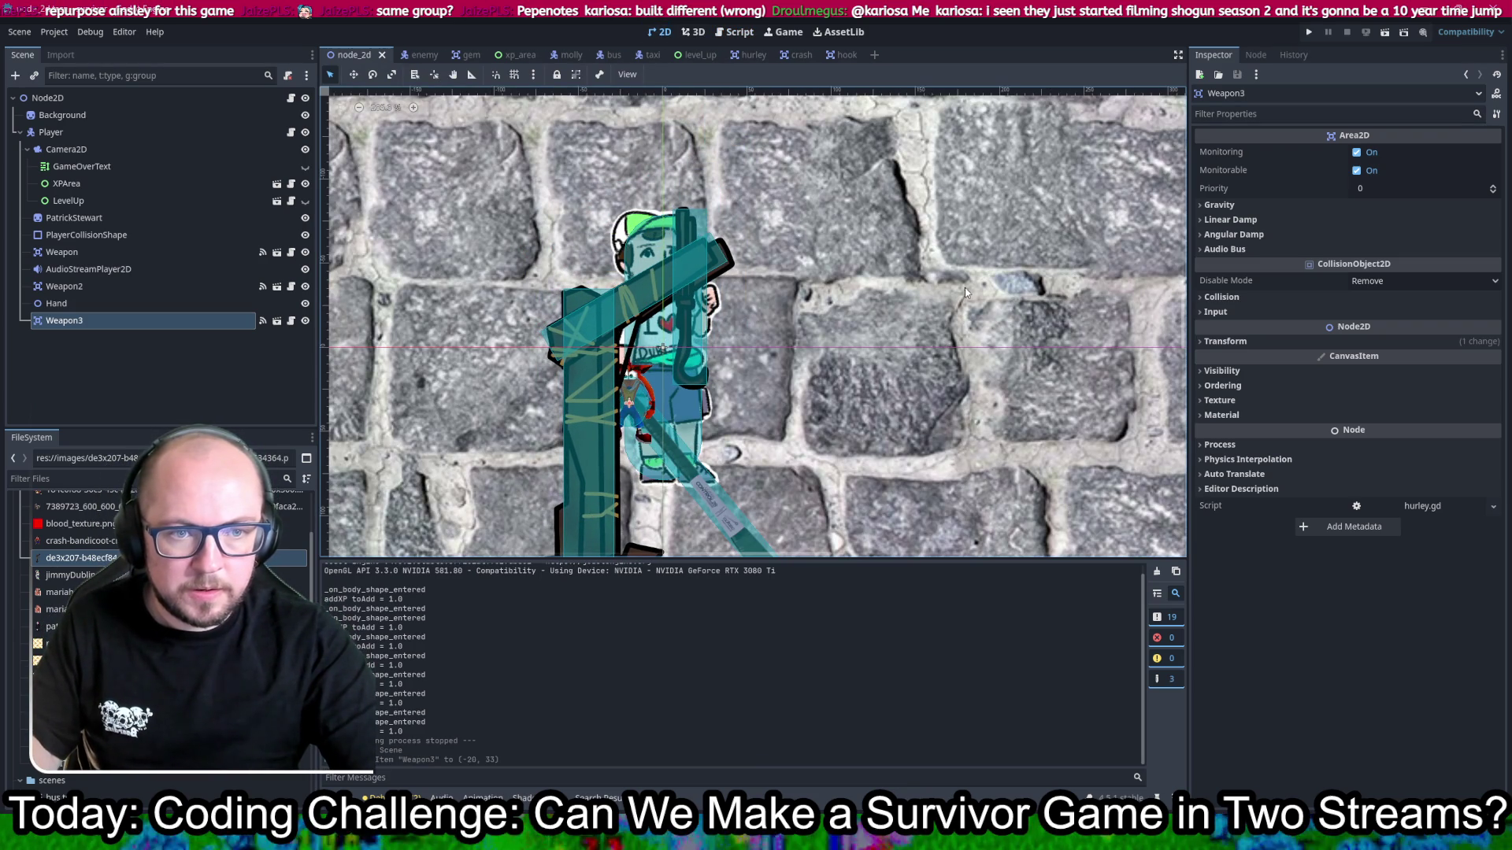
{"action": "left_click", "coordinate": [1305, 32]}
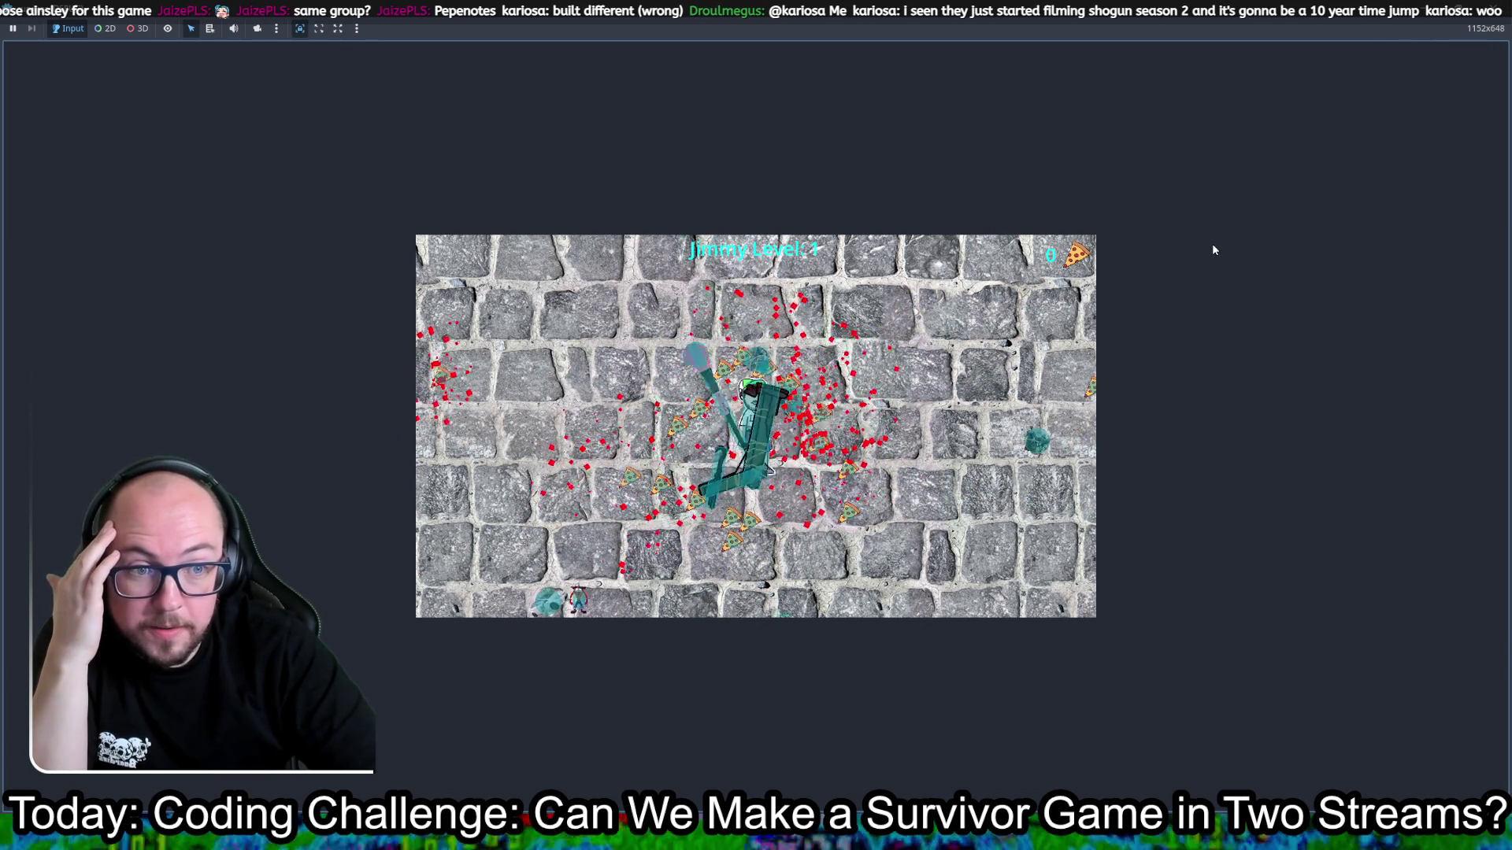
{"action": "left_click", "coordinate": [1495, 7]}
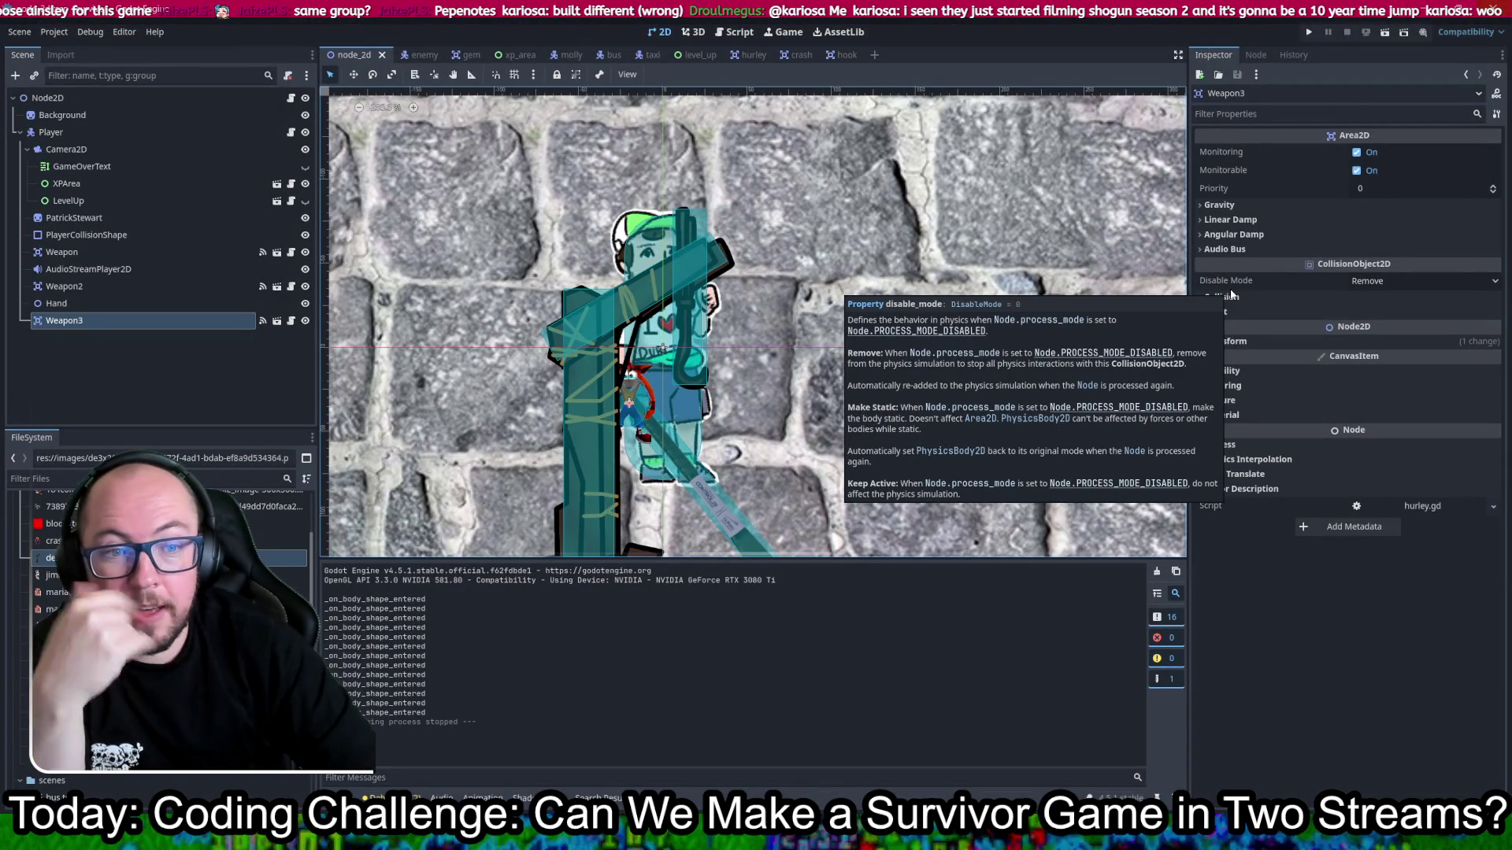
Step: Inspect Weapon2 and undo an accidental move of its sprite
{"action": "left_click", "coordinate": [638, 383]}
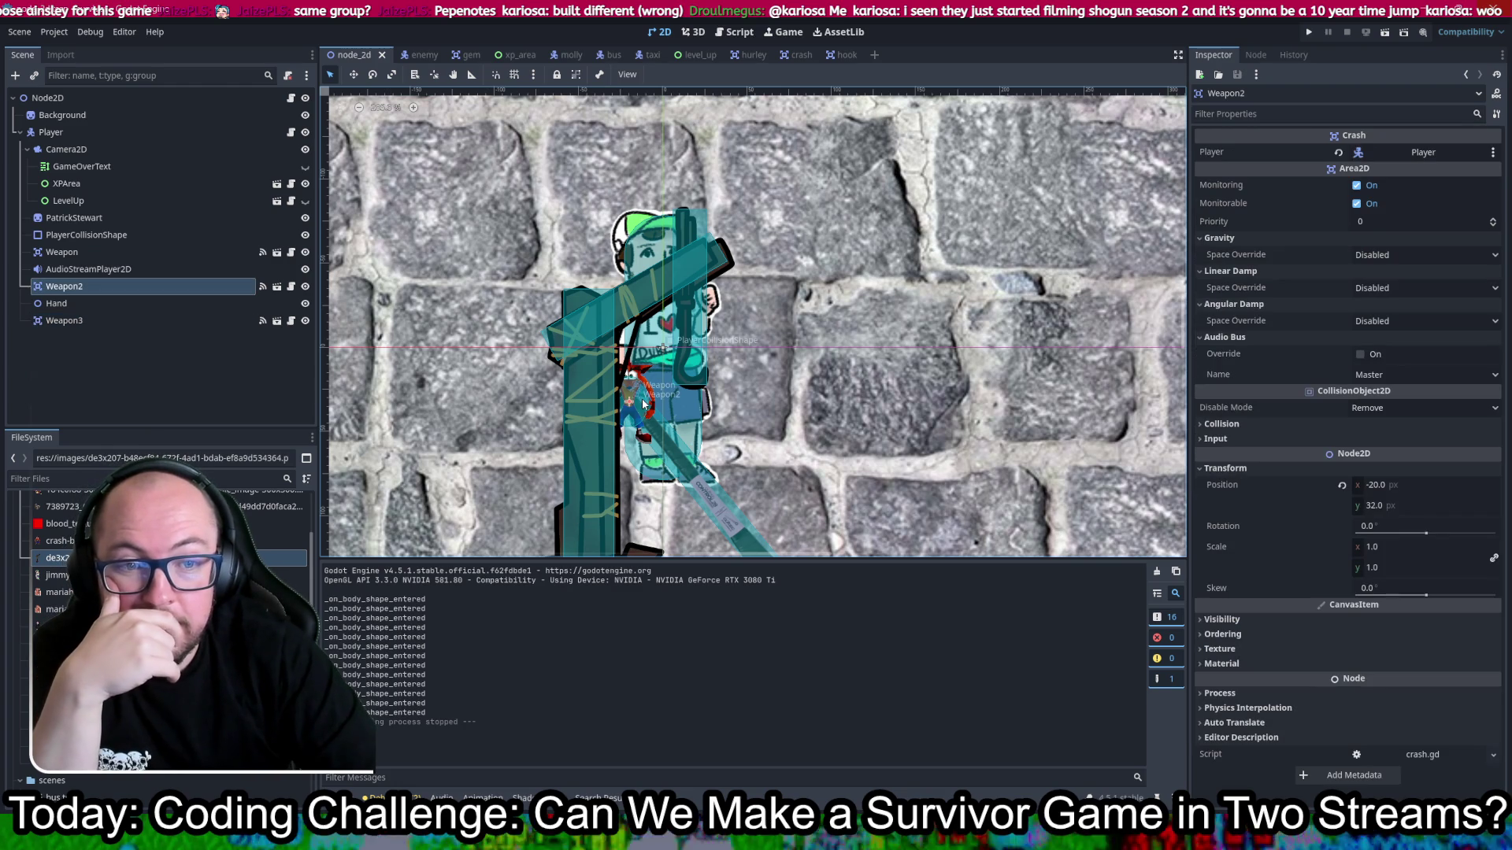
{"action": "left_click_drag", "start_coordinate": [759, 413], "coordinate": [720, 422]}
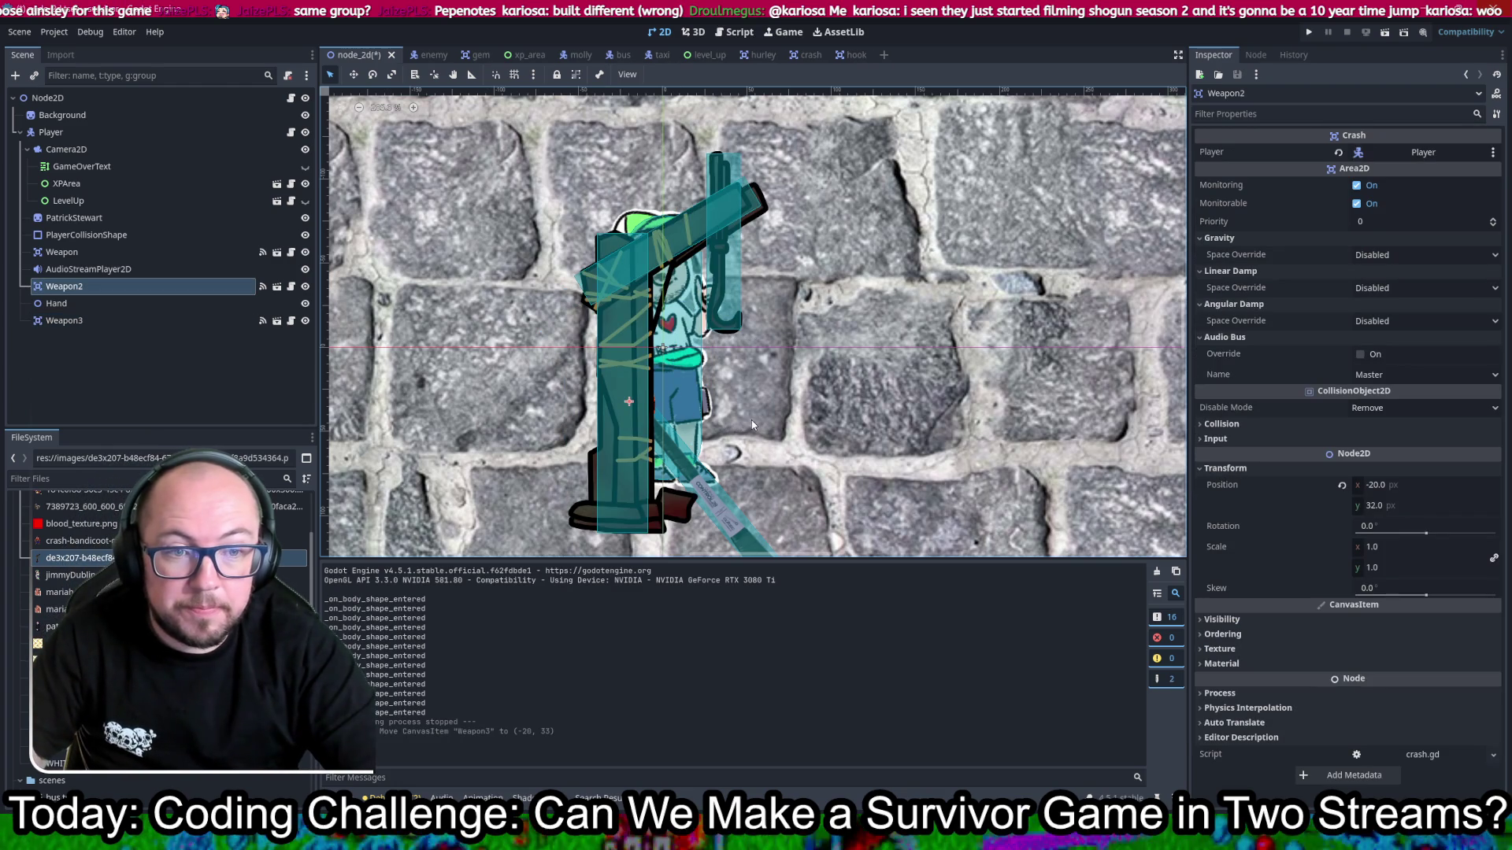
{"action": "key", "text": "ctrl+z"}
Step: Check the Background texture settings, then reparent Weapon3 under Node2D at (225, -30)
{"action": "left_click", "coordinate": [778, 405]}
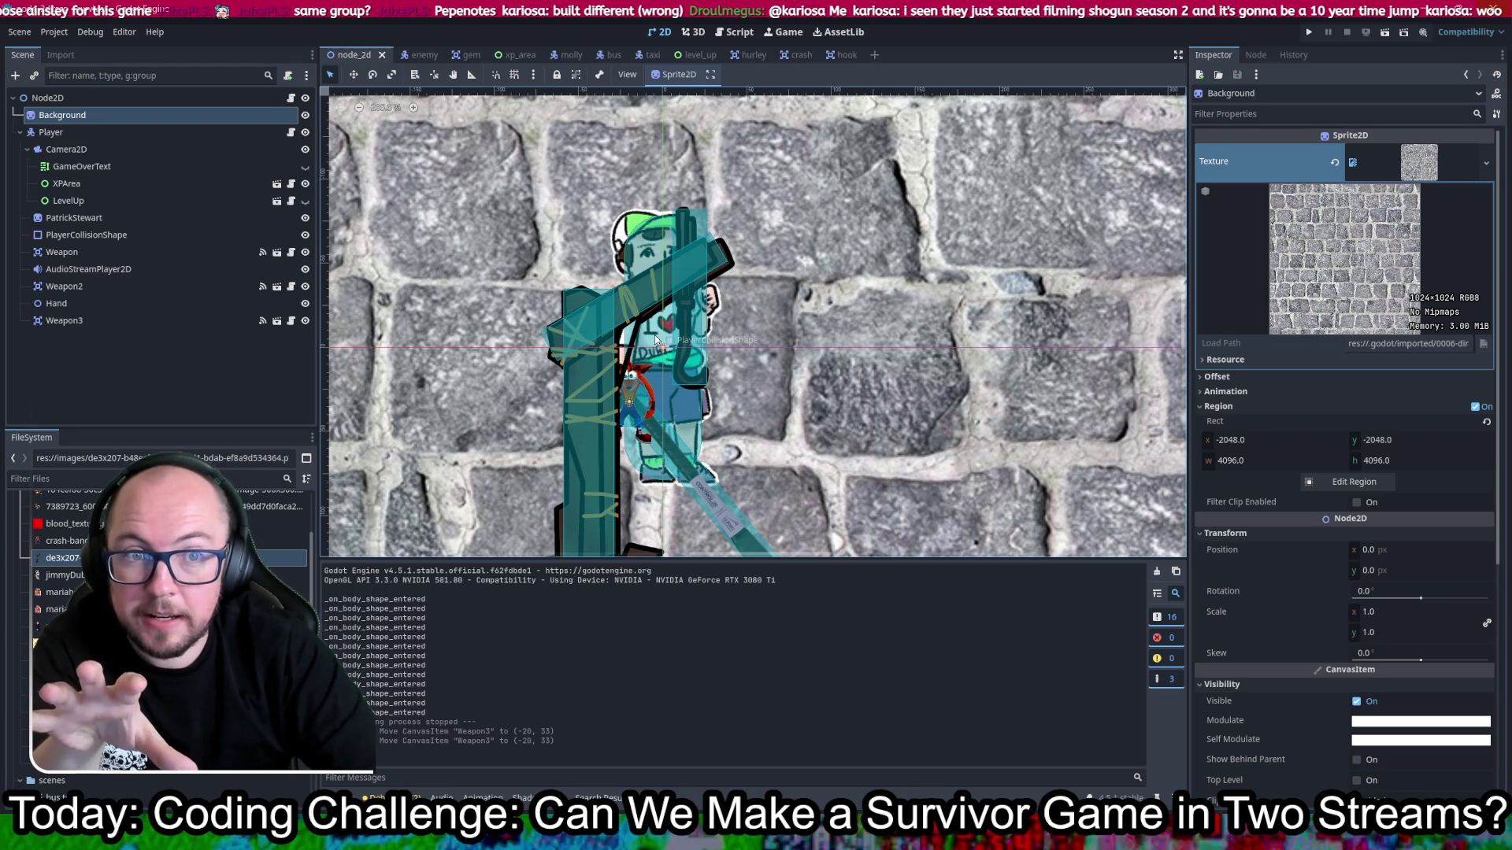
{"action": "scroll", "coordinate": [655, 334], "scroll_direction": "down", "scroll_amount": 6}
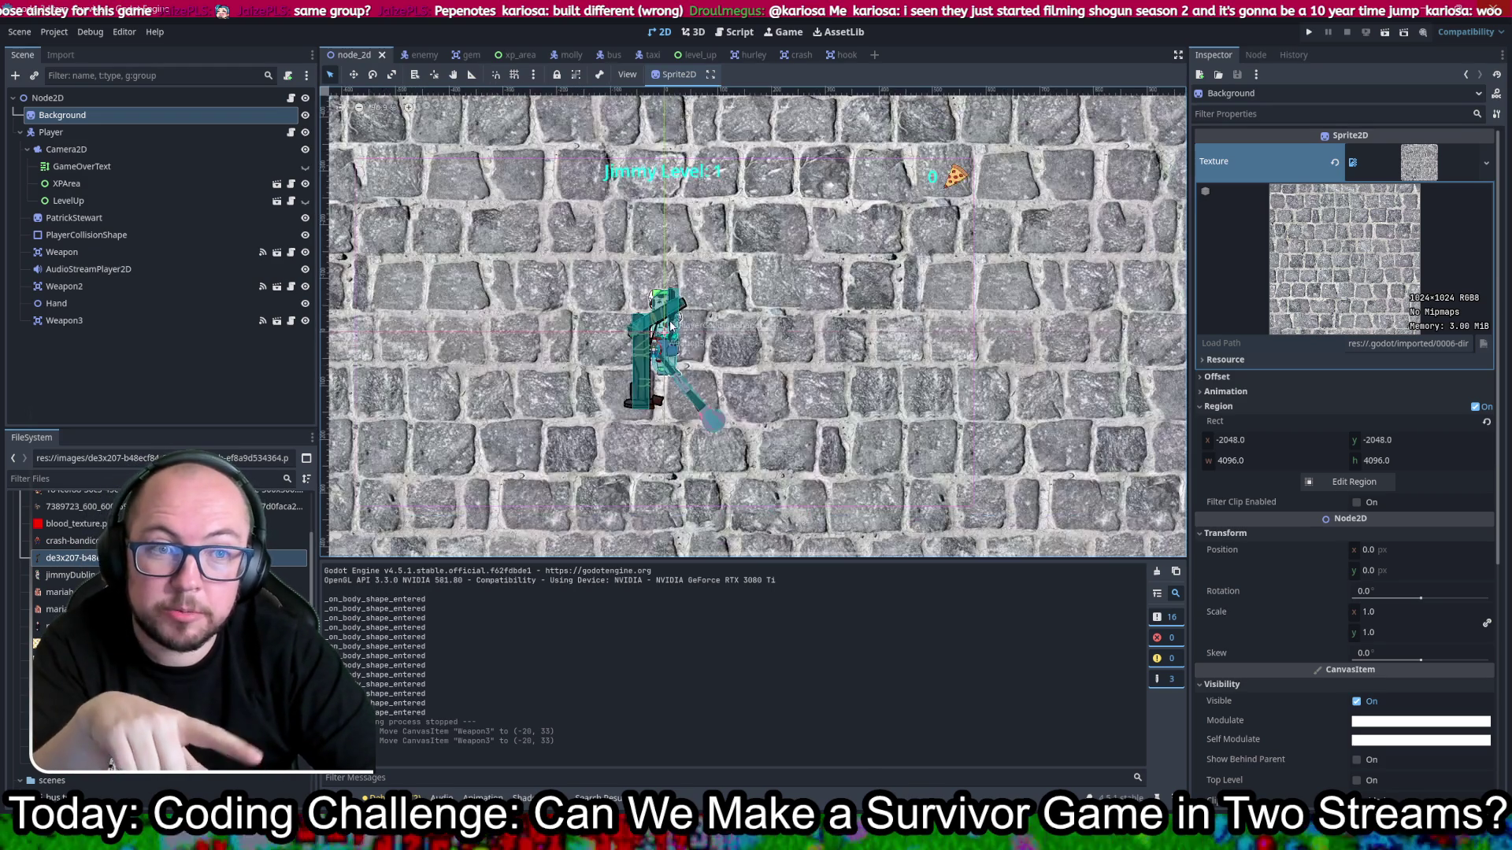
{"action": "scroll", "coordinate": [679, 345], "scroll_direction": "down", "scroll_amount": 2}
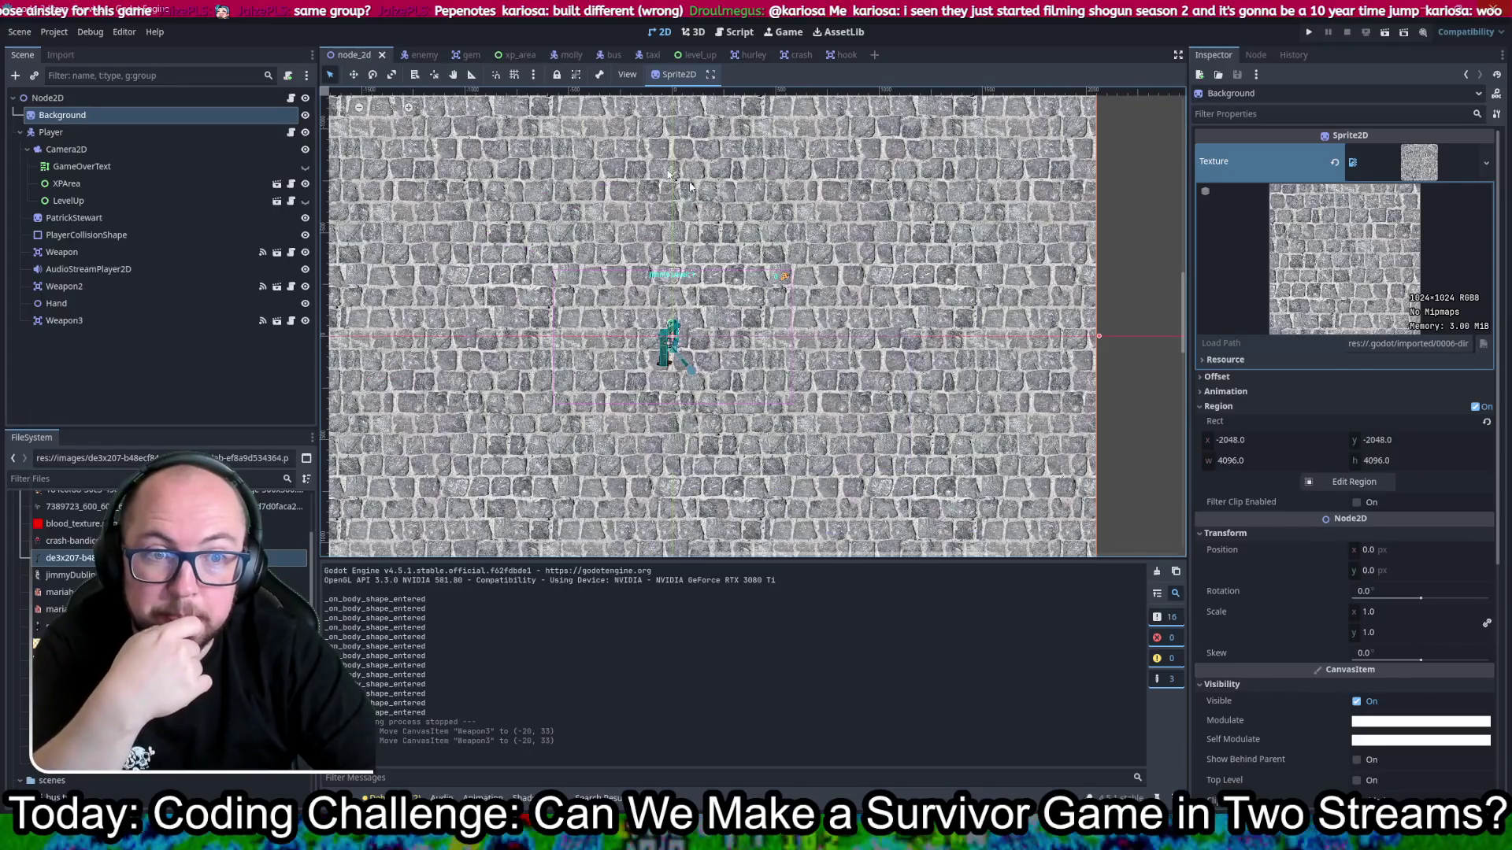
{"action": "scroll", "coordinate": [740, 299], "scroll_direction": "up", "scroll_amount": 7}
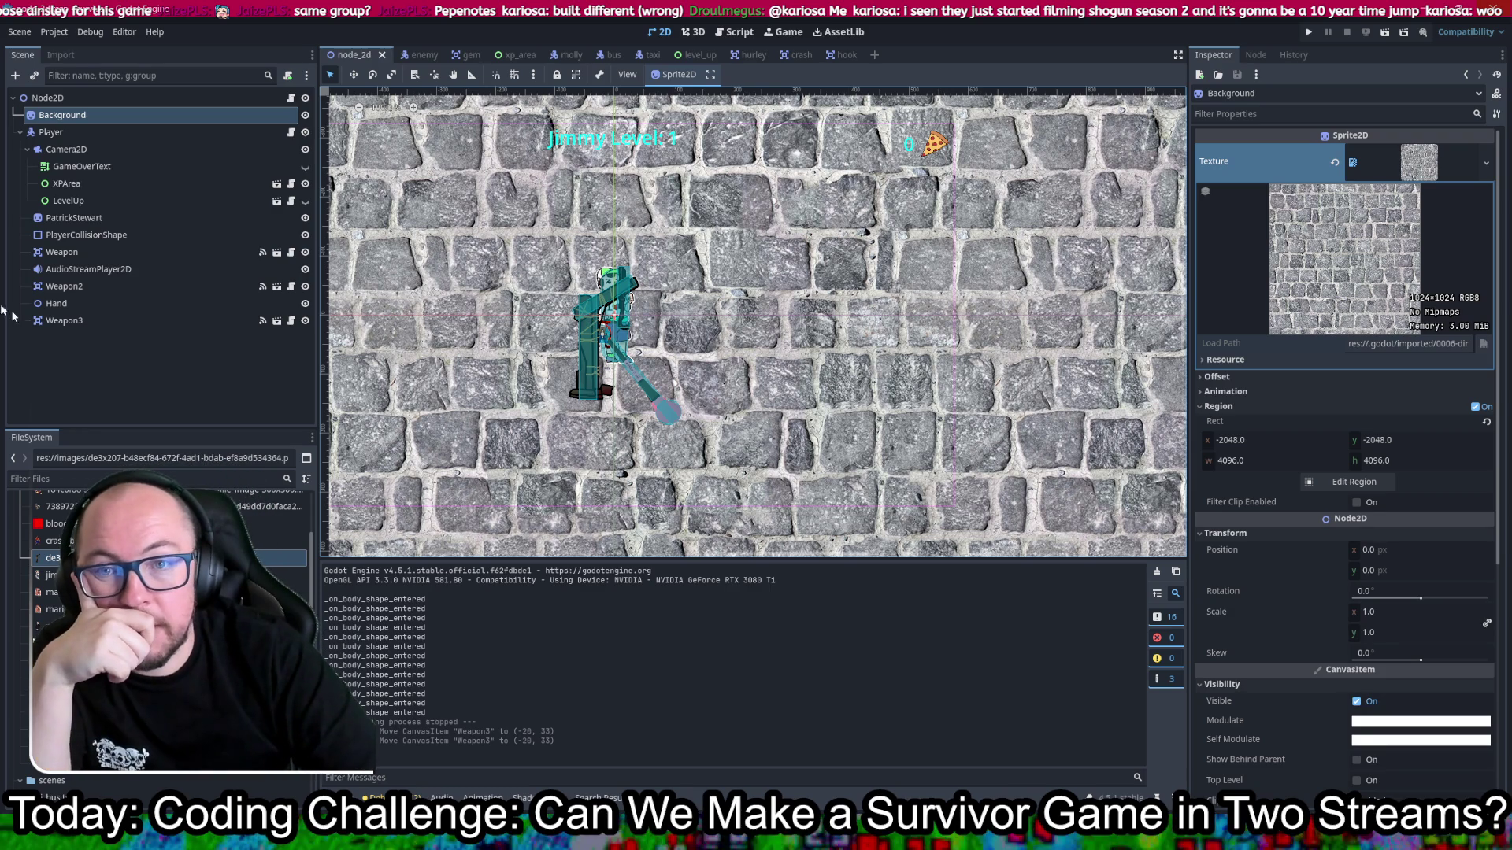
{"action": "left_click_drag", "start_coordinate": [78, 321], "coordinate": [91, 102]}
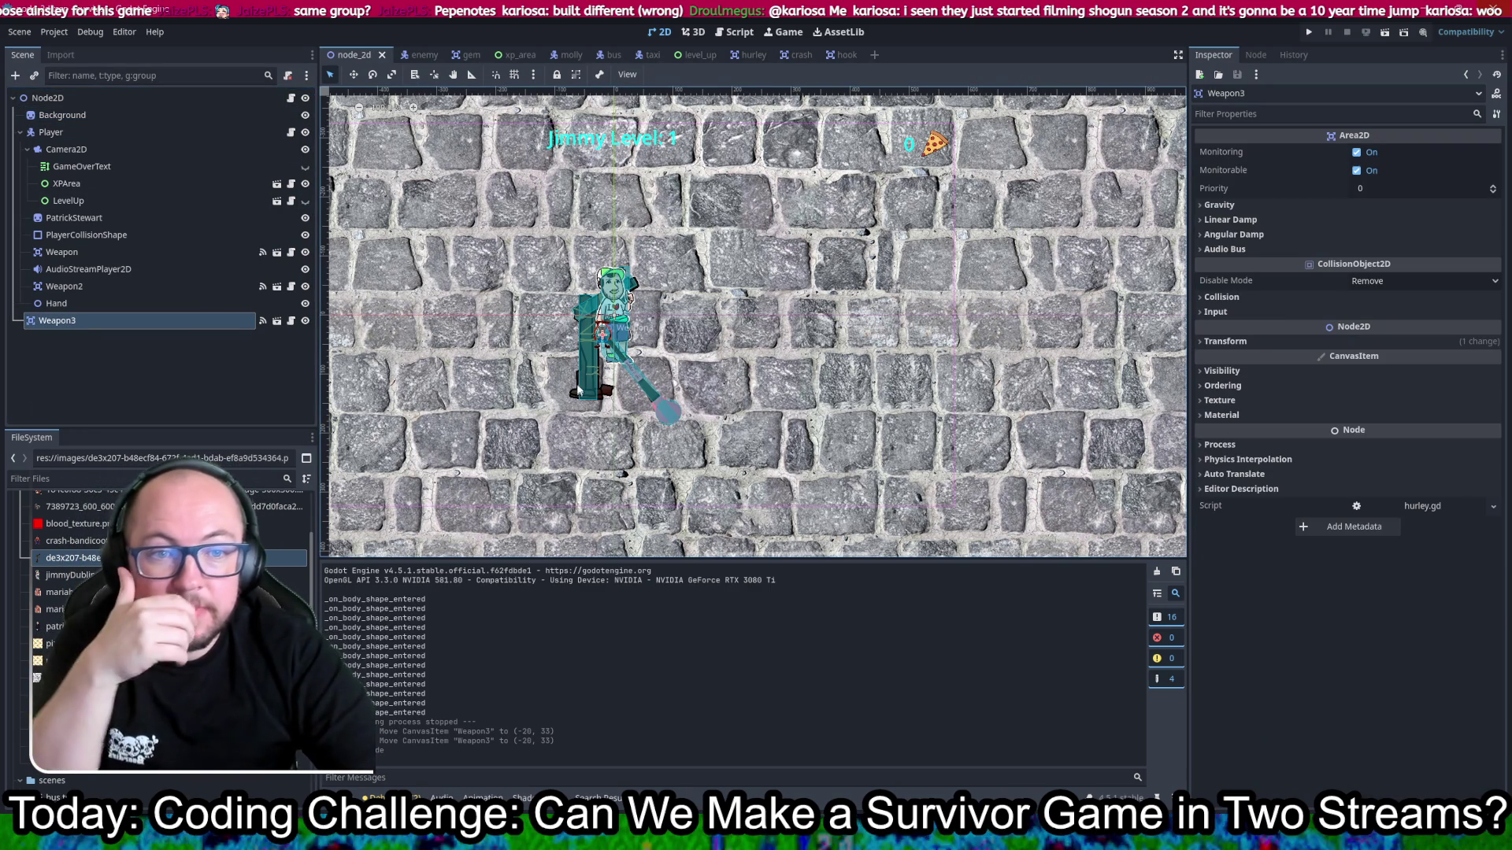
{"action": "left_click_drag", "start_coordinate": [596, 378], "coordinate": [735, 337]}
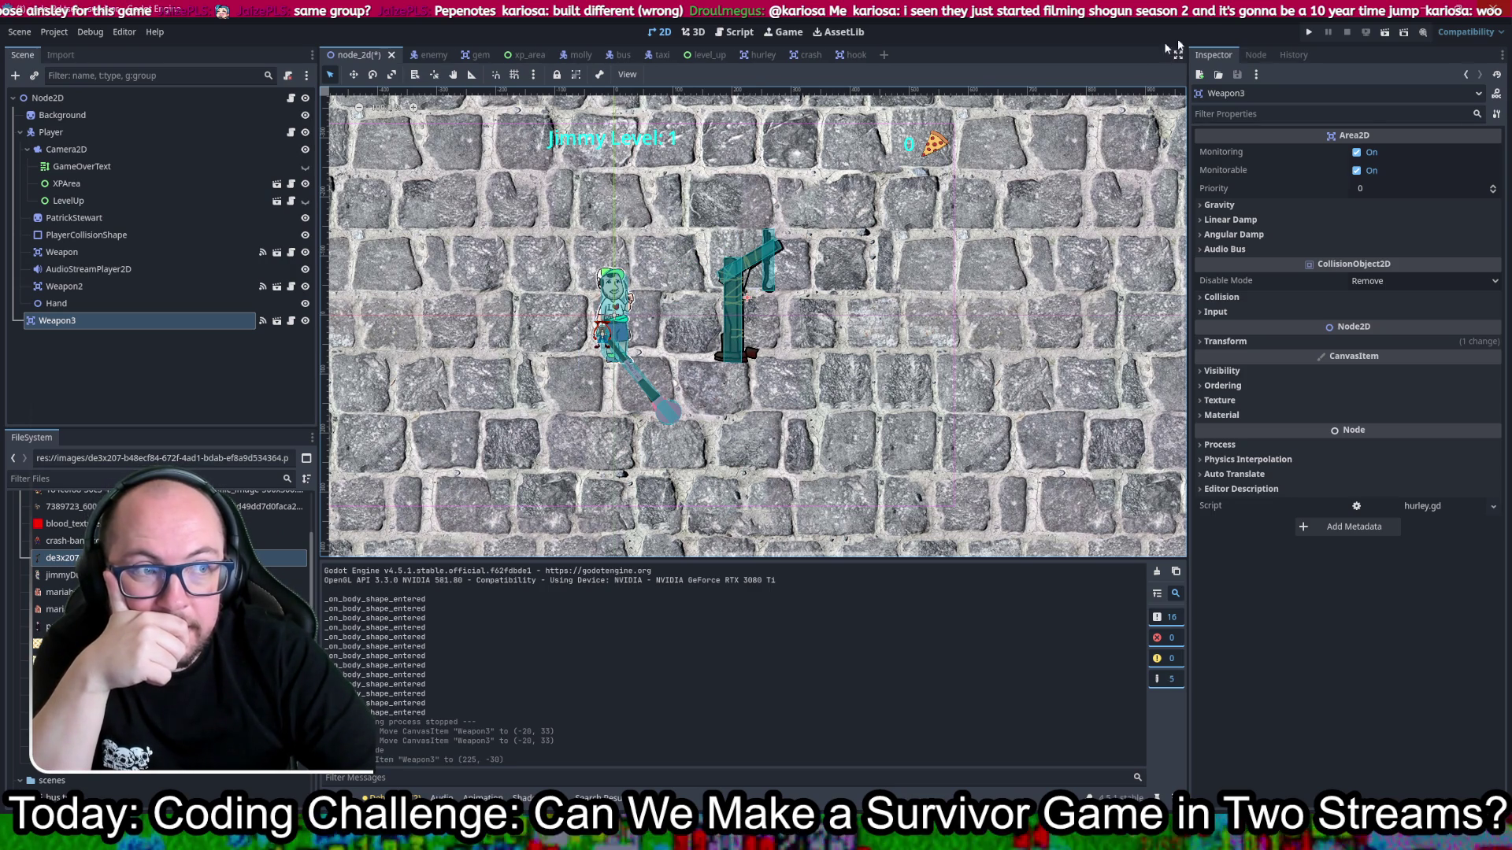
Step: Playtest the game with the hook up-right of the player, then close the game window
{"action": "left_click", "coordinate": [1308, 32]}
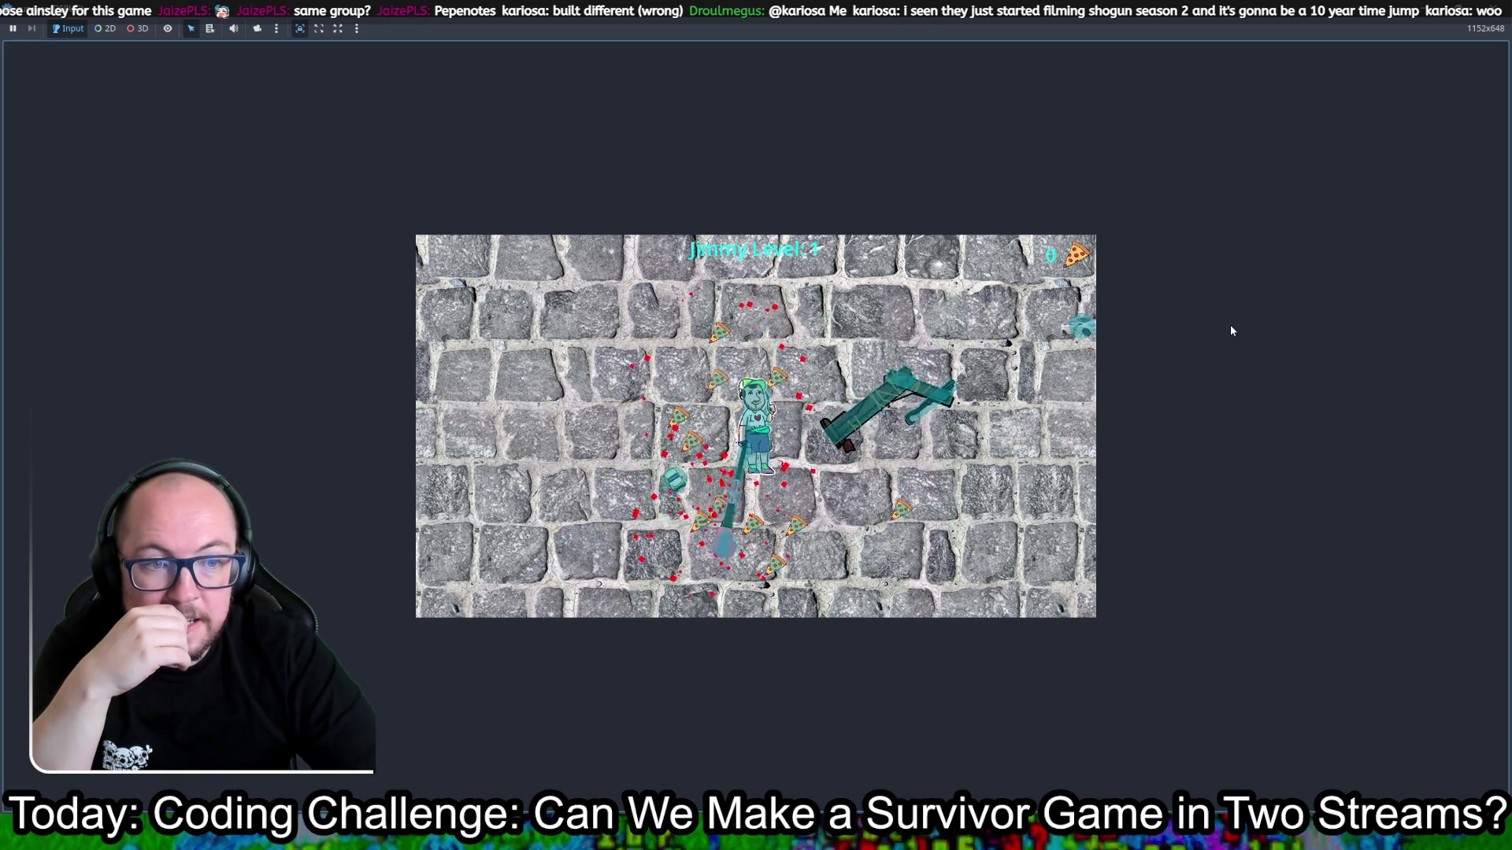
{"action": "left_click", "coordinate": [1496, 7]}
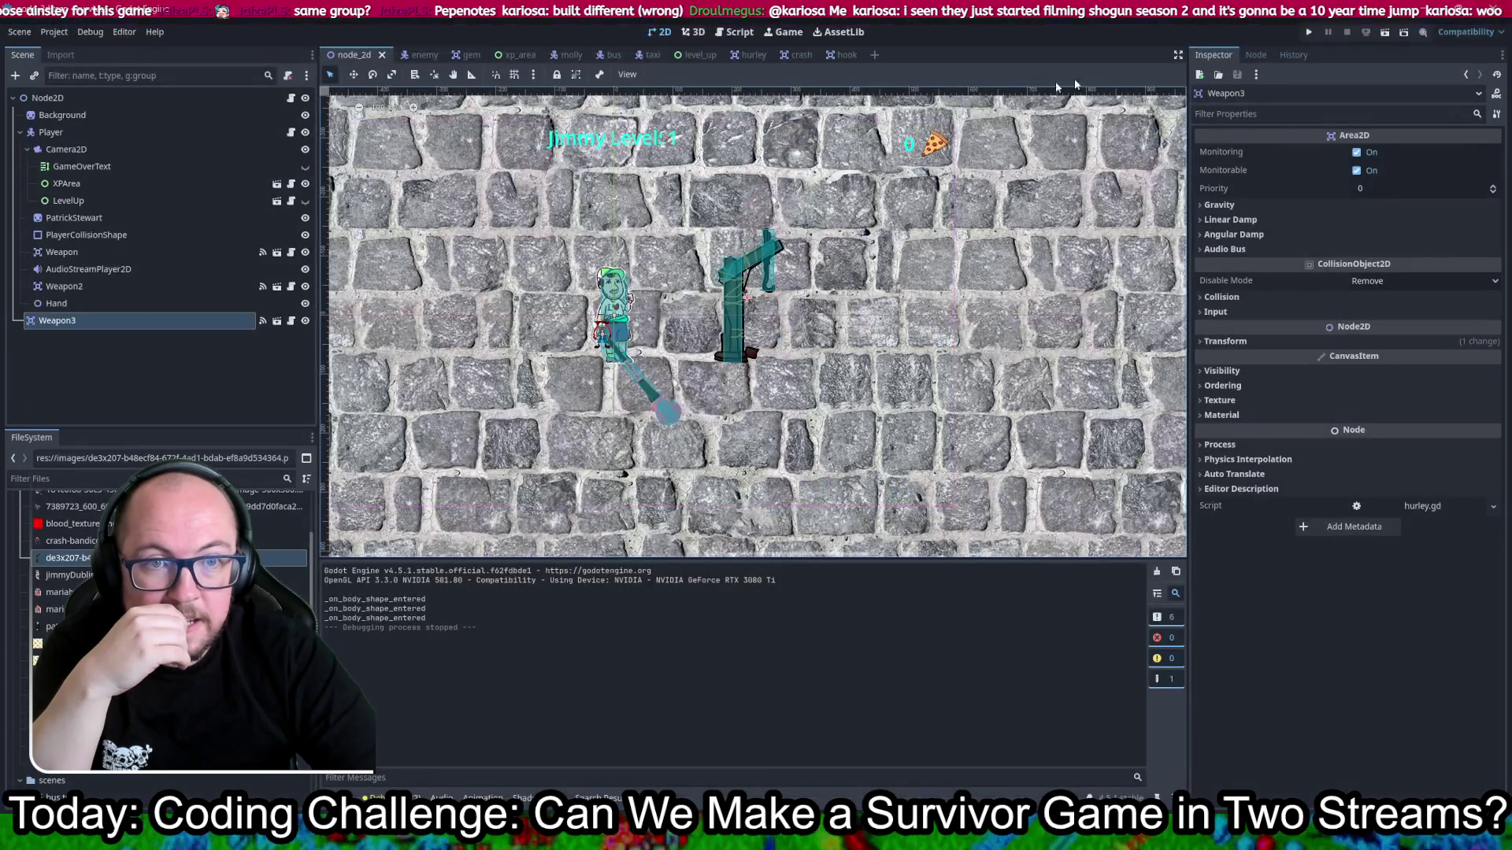
{"action": "left_click", "coordinate": [93, 31]}
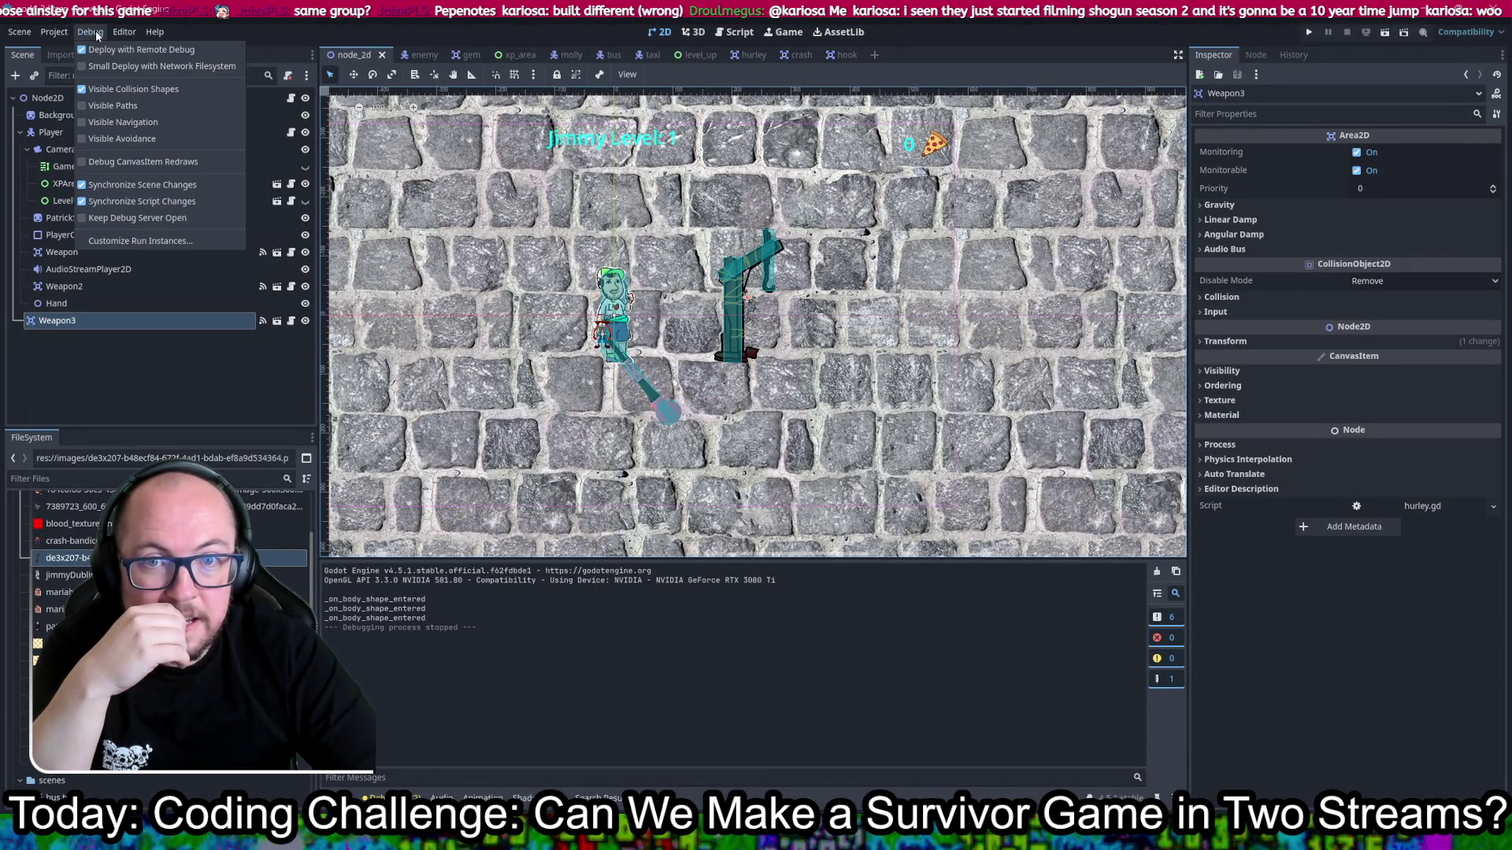
Step: Duplicate hurley.gd in the scripts folder as hook.gd
{"action": "left_click", "coordinate": [390, 5]}
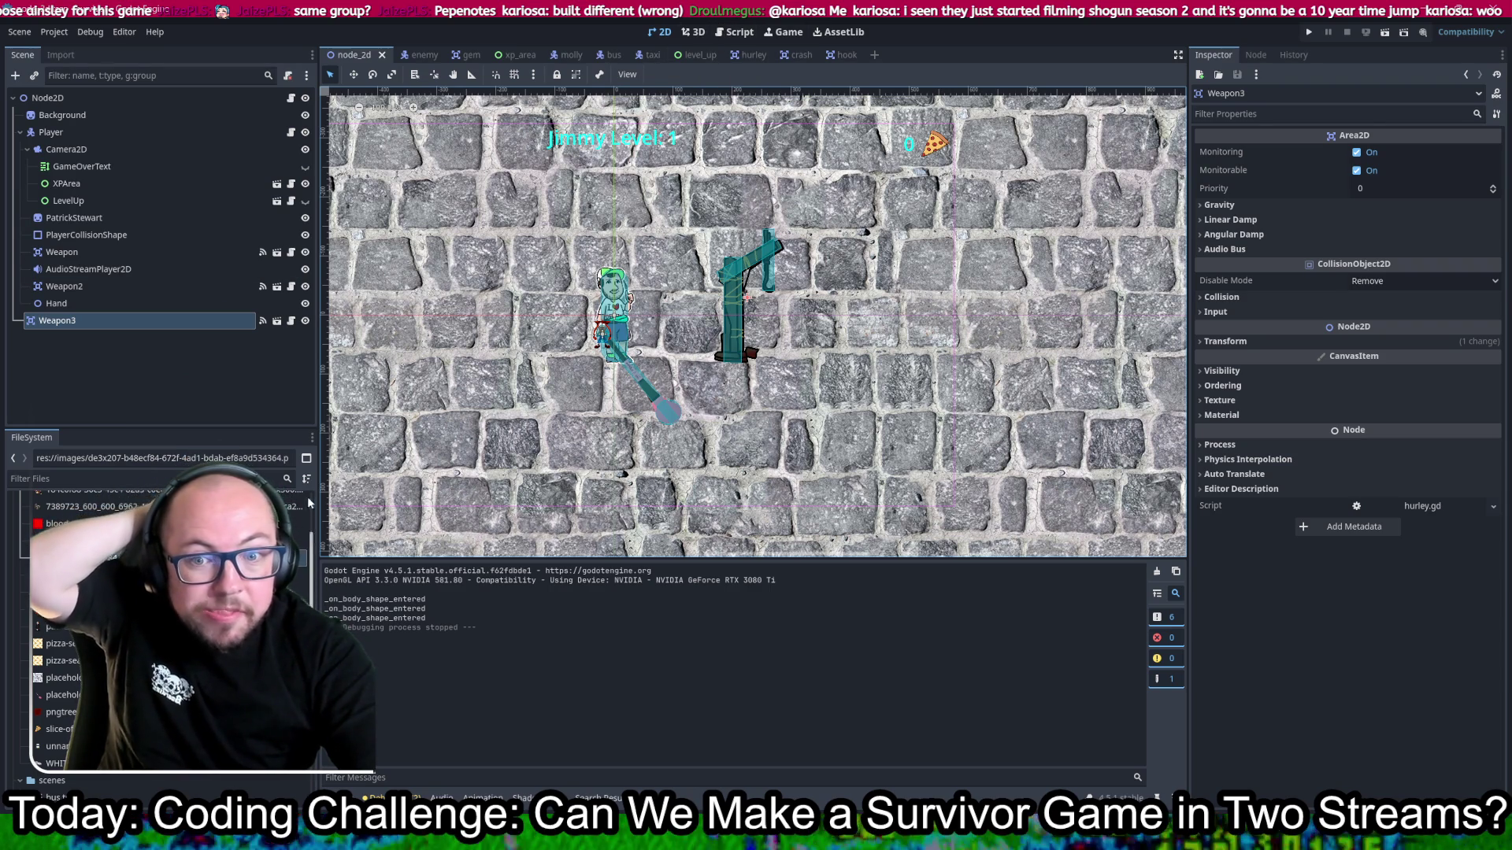
{"action": "scroll", "coordinate": [157, 630], "scroll_direction": "down", "scroll_amount": 5}
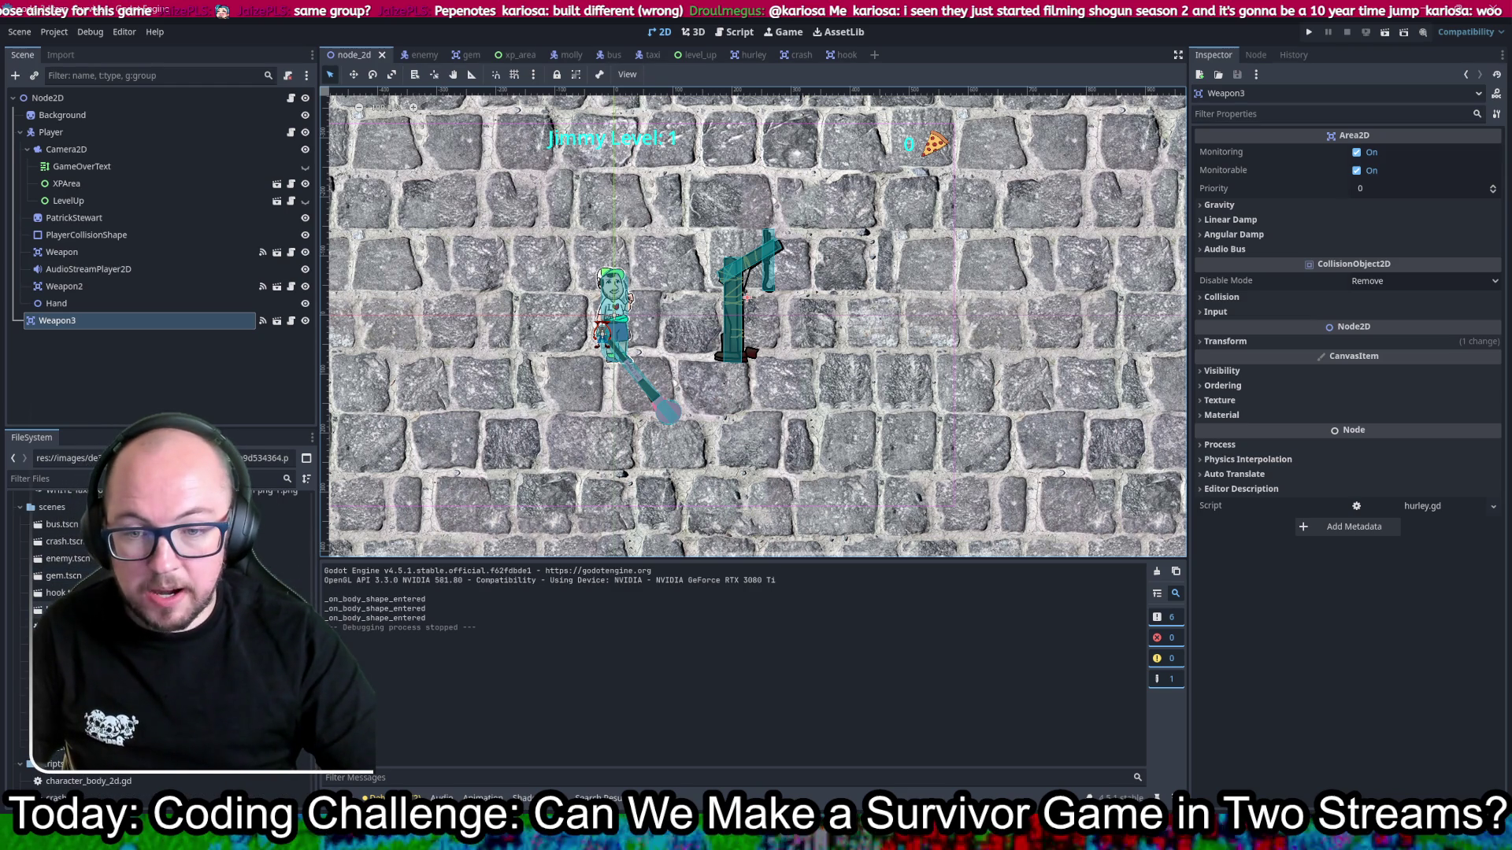
{"action": "scroll", "coordinate": [158, 599], "scroll_direction": "down", "scroll_amount": 5}
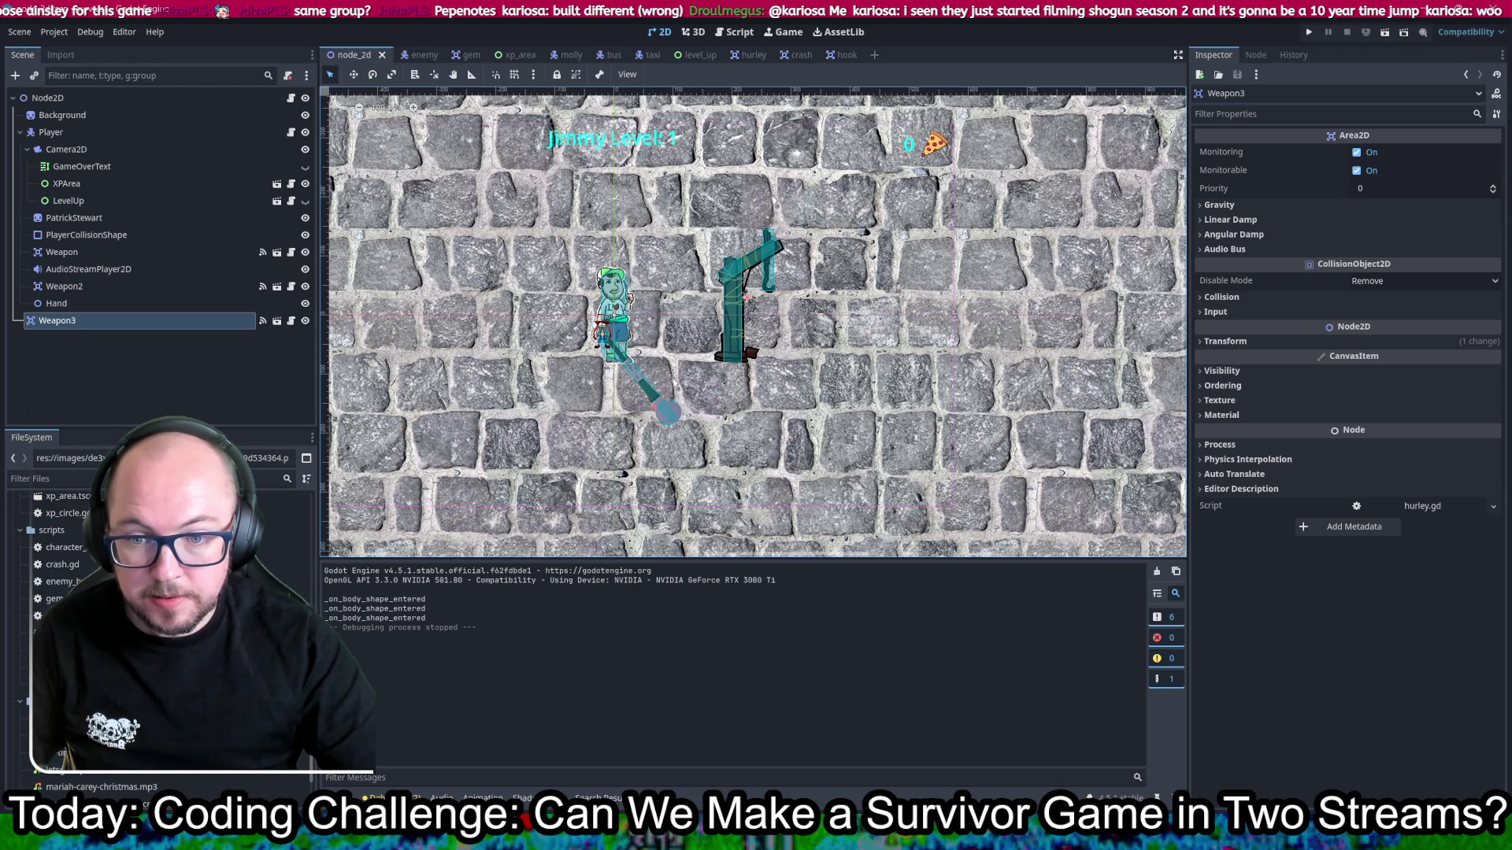
{"action": "right_click", "coordinate": [52, 535]}
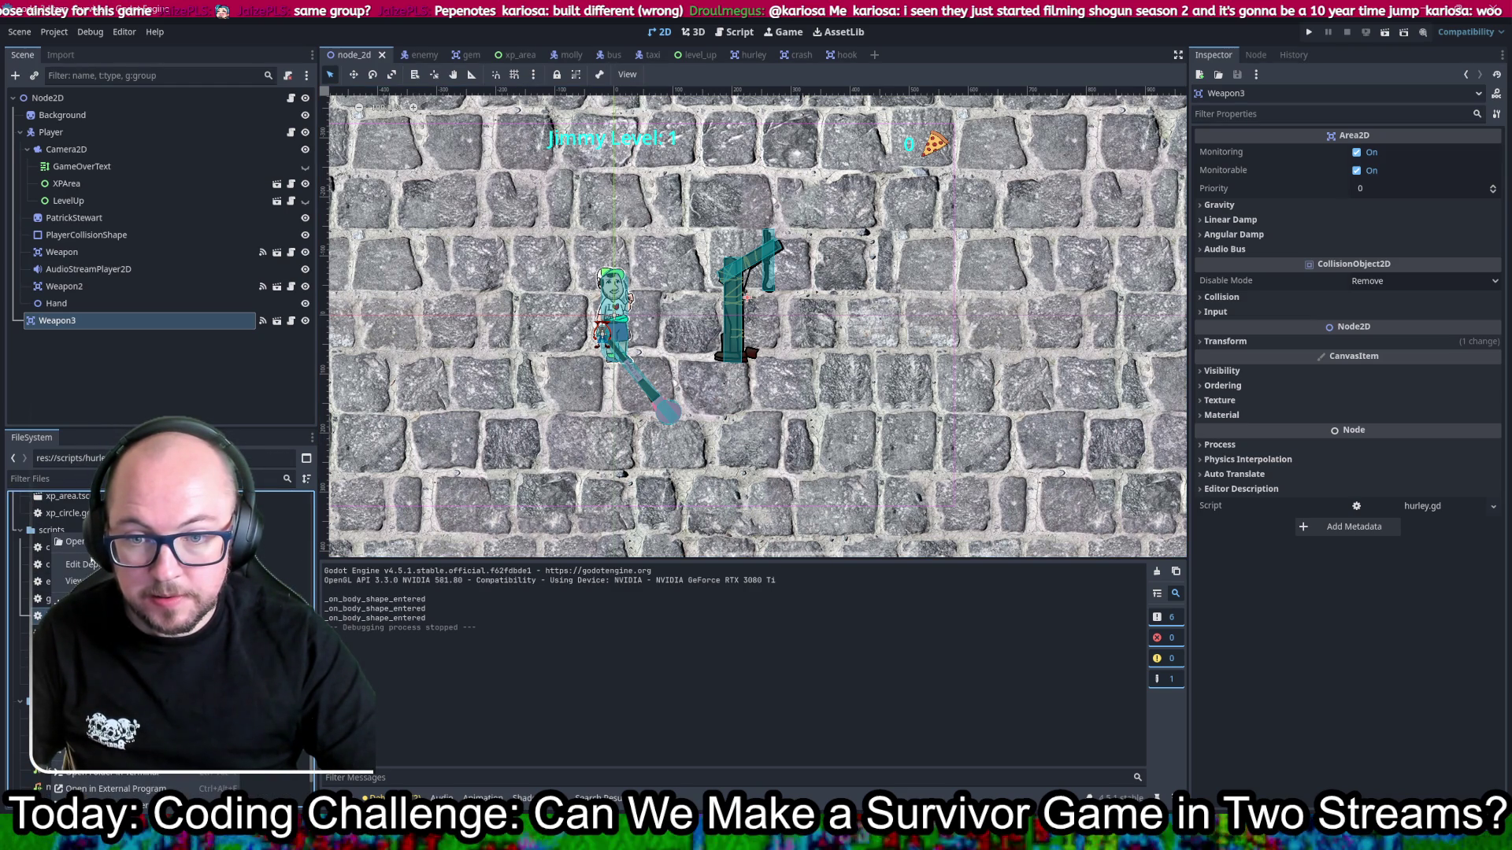
{"action": "left_click", "coordinate": [87, 675]}
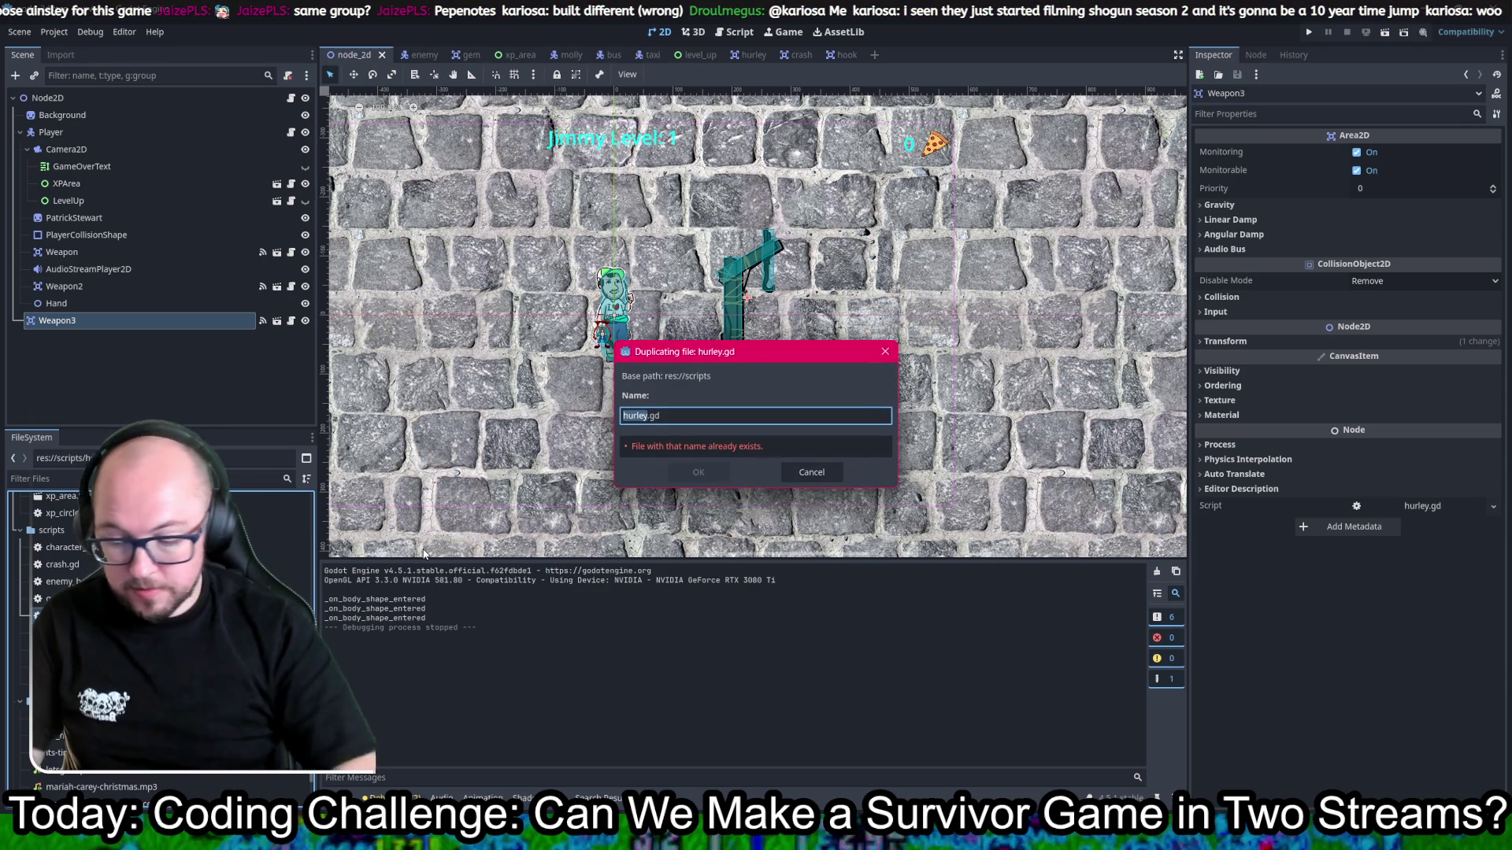
{"action": "type", "text": "ho"}
{"action": "key", "text": "Return"}
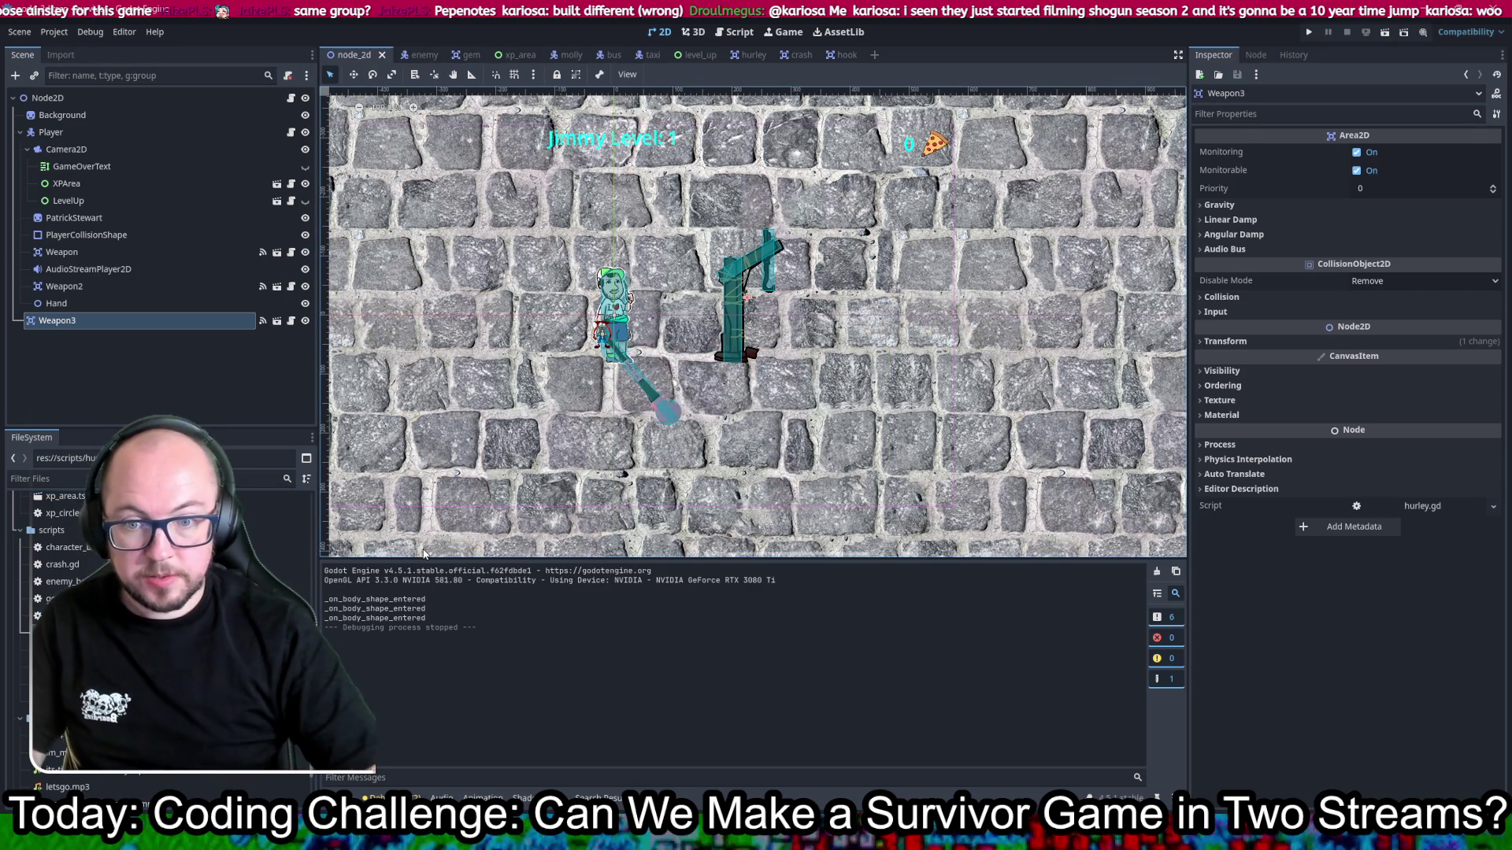
Step: Open hook.gd and replace the rotation += 0.1 line with a partial position.y += line
{"action": "double_click", "coordinate": [48, 616]}
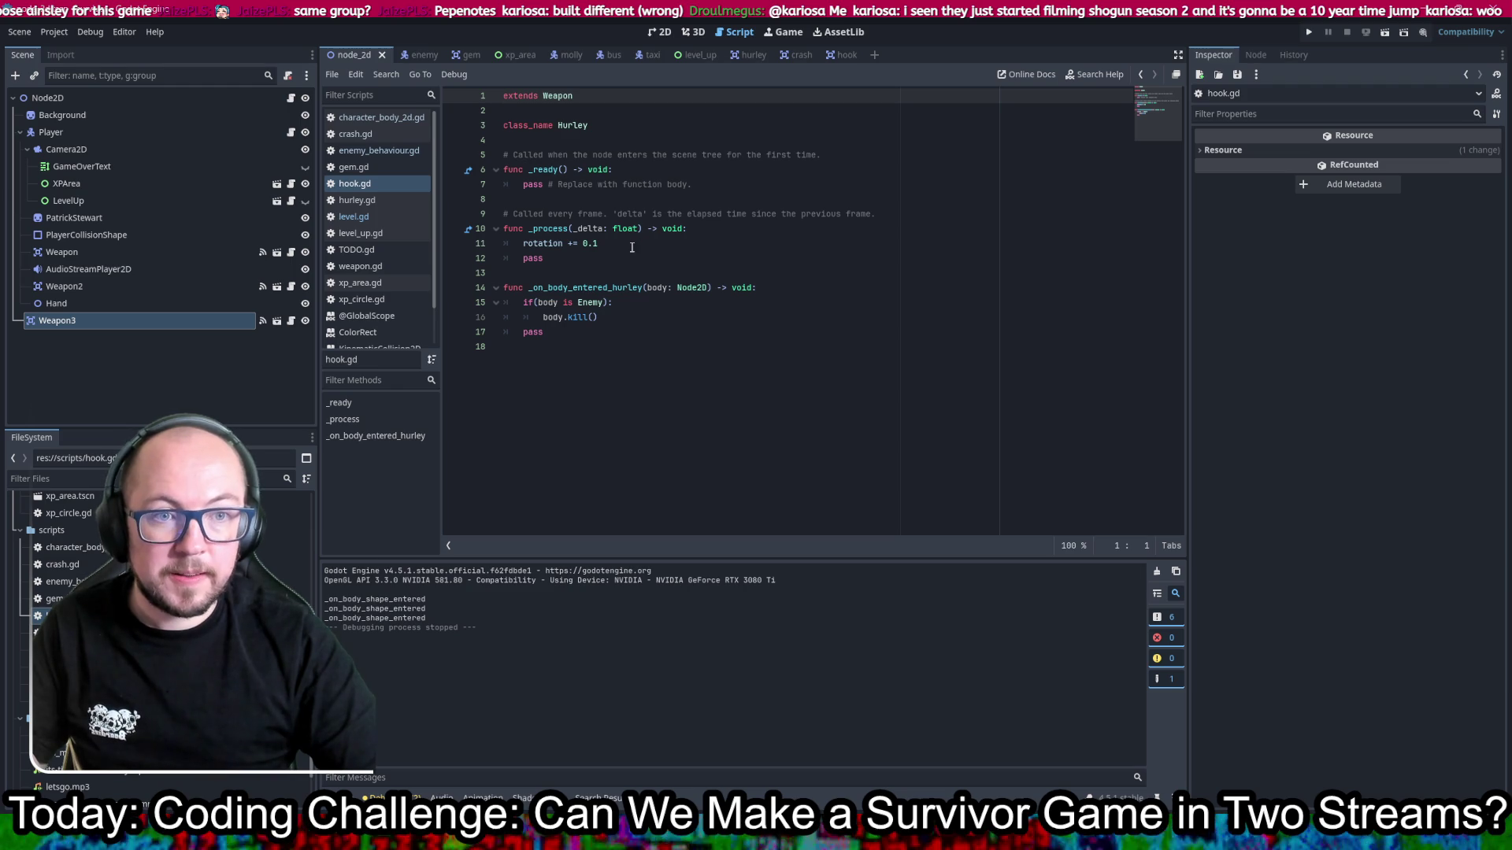
{"action": "left_click_drag", "start_coordinate": [612, 240], "coordinate": [516, 249]}
{"action": "type", "text": "position."}
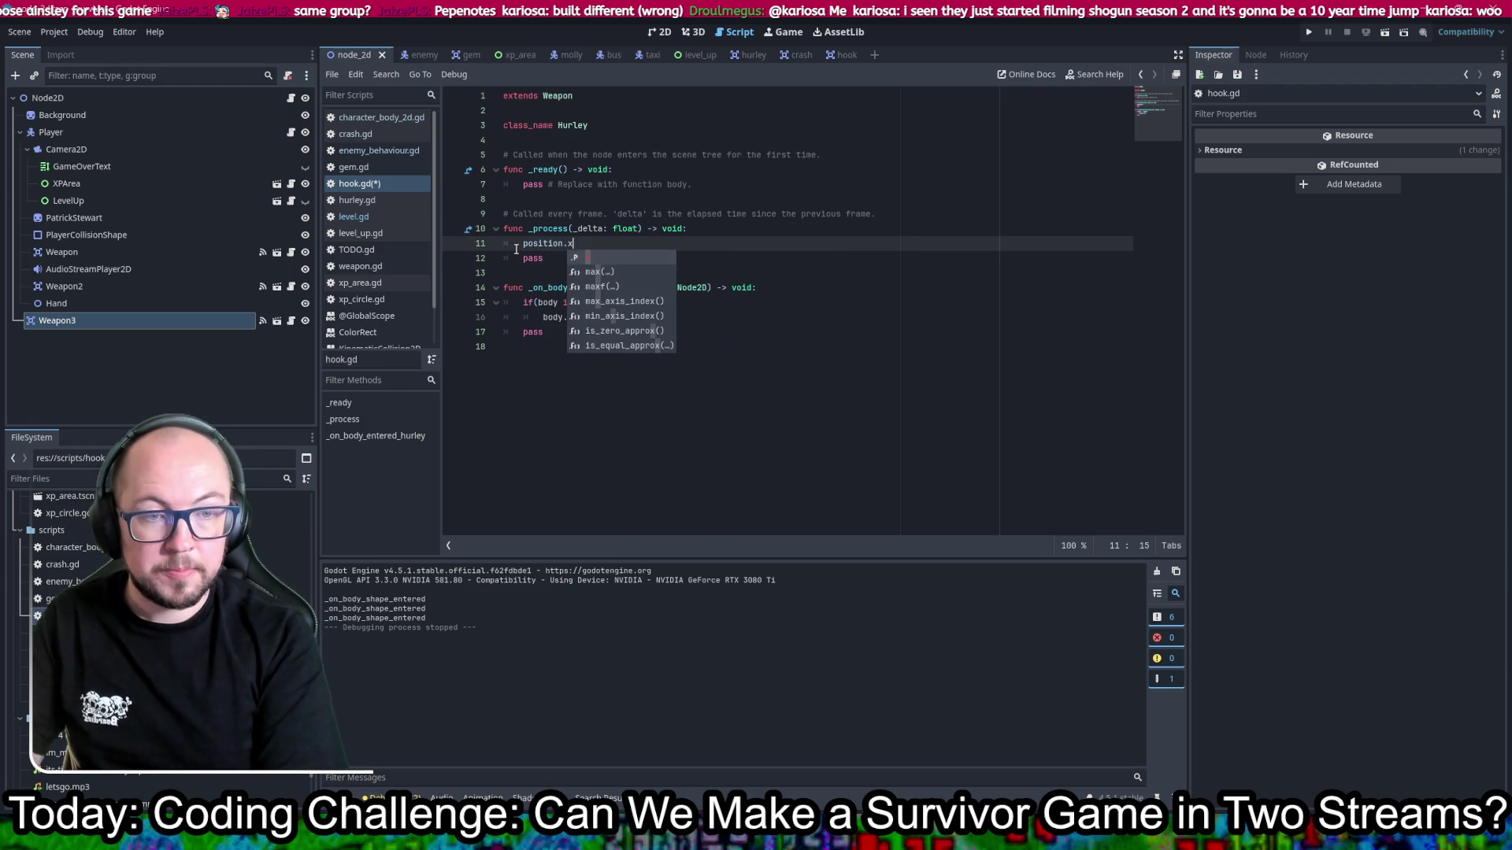
{"action": "type", "text": "y +"}
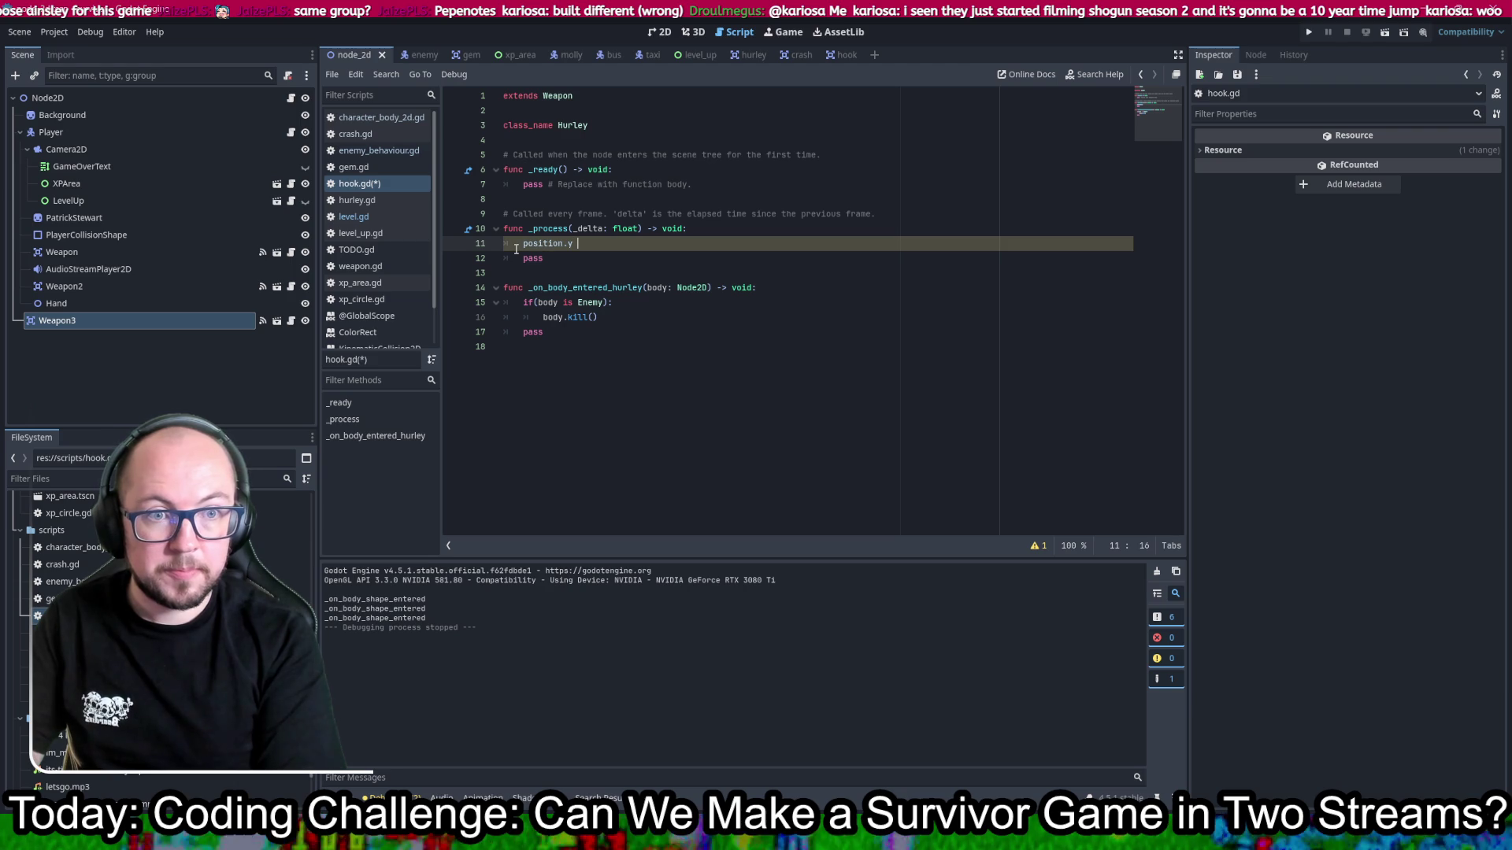
{"action": "type", "text": "="}
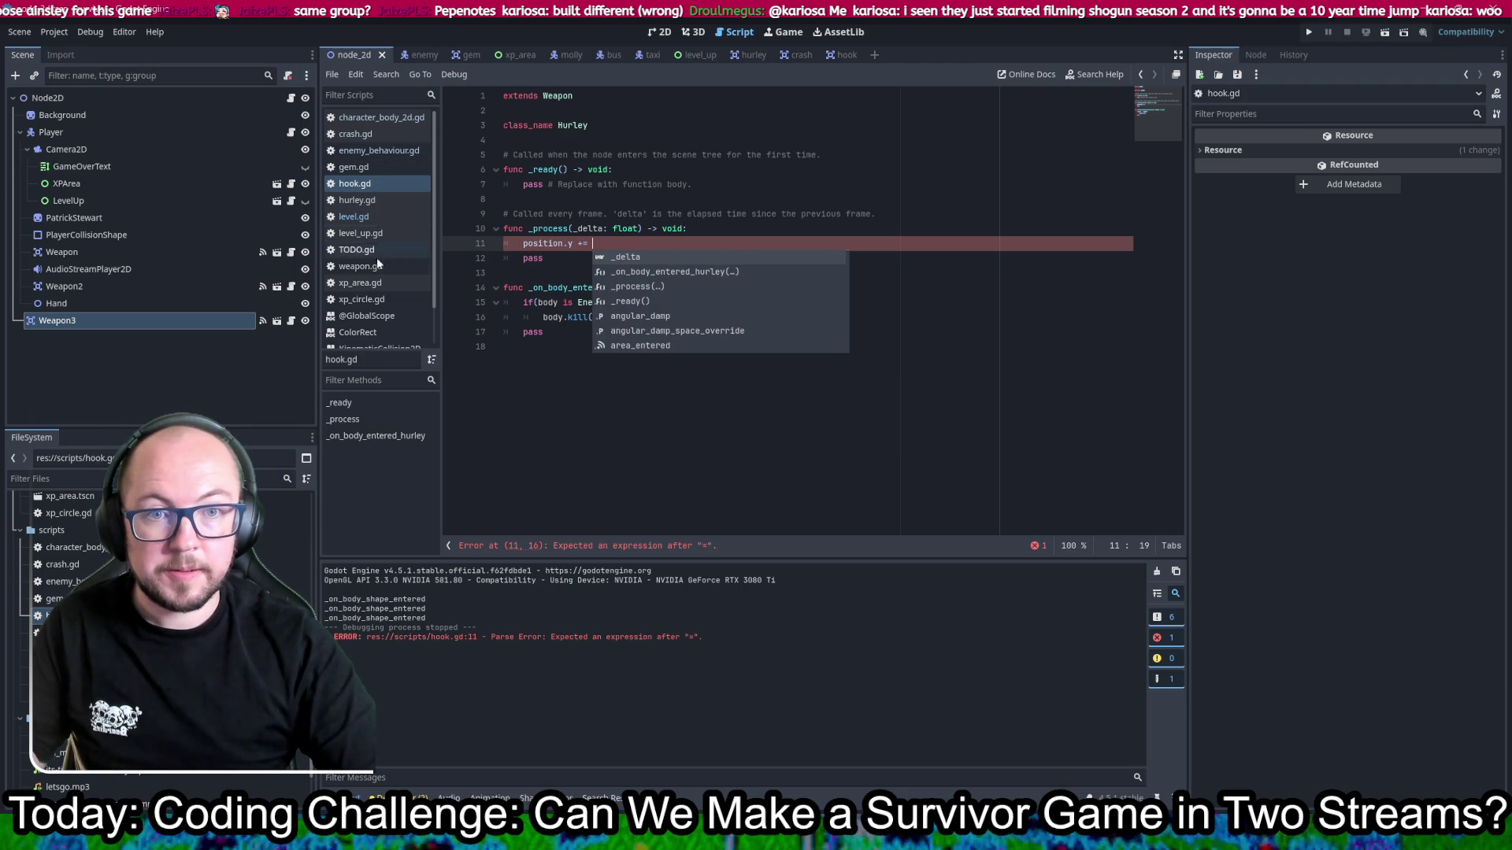
Step: Copy crash.gd's position += velocity*speed*delta line into hook's _process, dropping the partial line, and save
{"action": "left_click", "coordinate": [367, 132]}
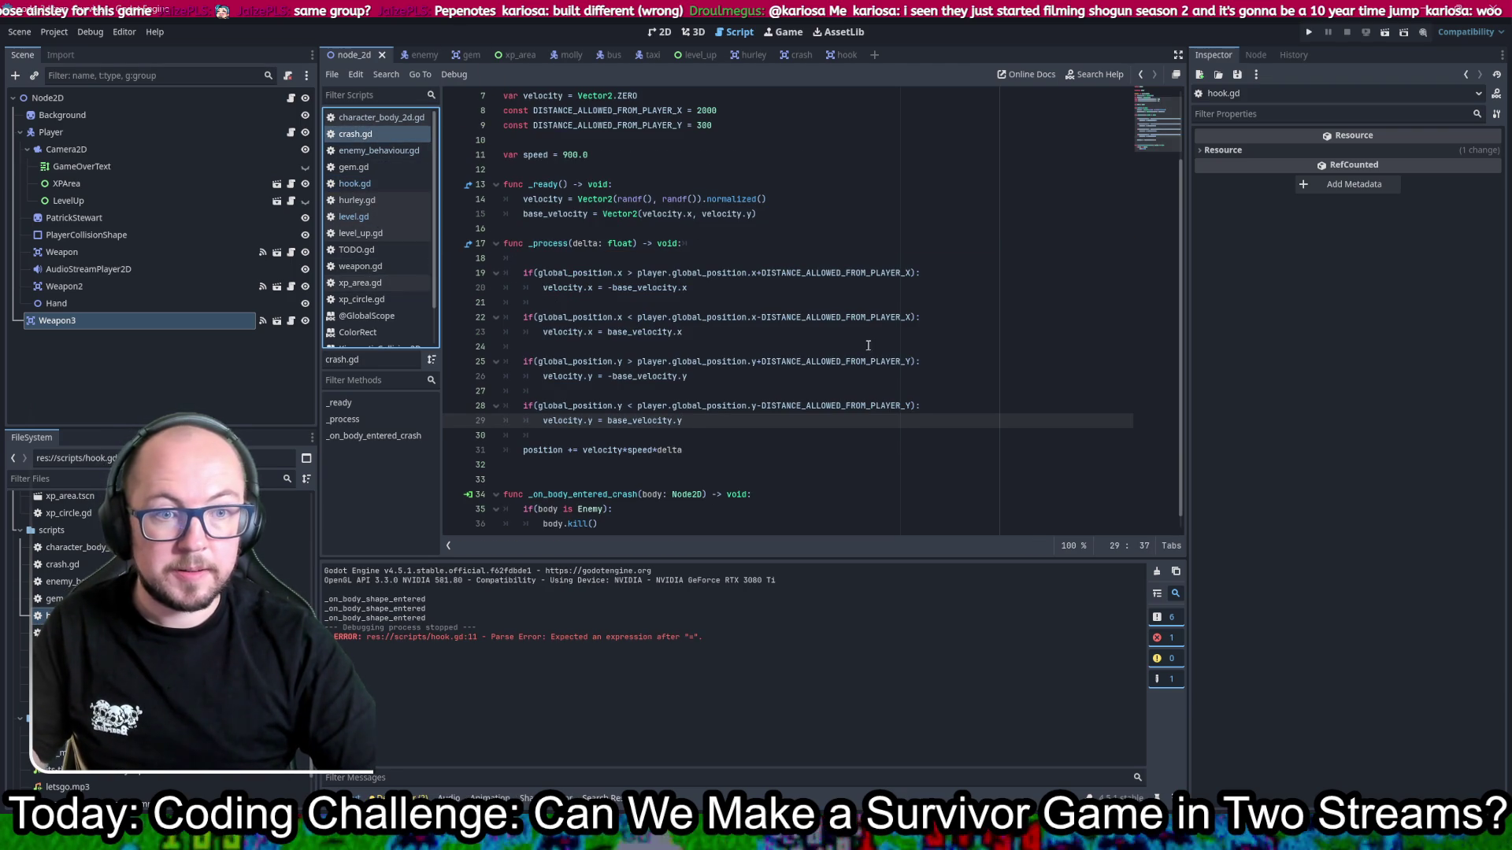
{"action": "left_click_drag", "start_coordinate": [704, 452], "coordinate": [543, 435]}
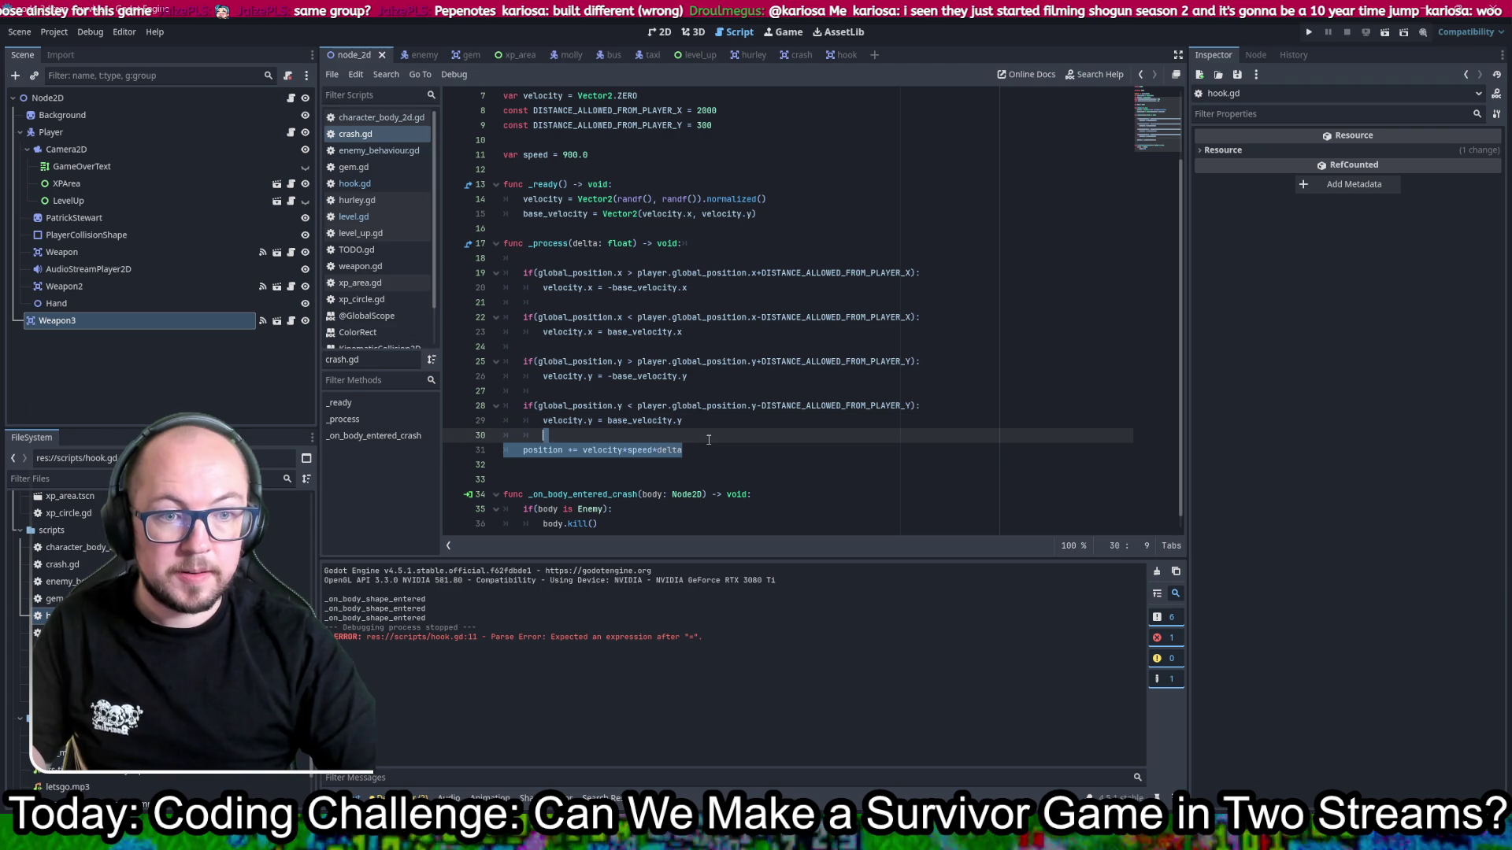
{"action": "key", "text": "ctrl+c"}
{"action": "key", "text": "alt+Left"}
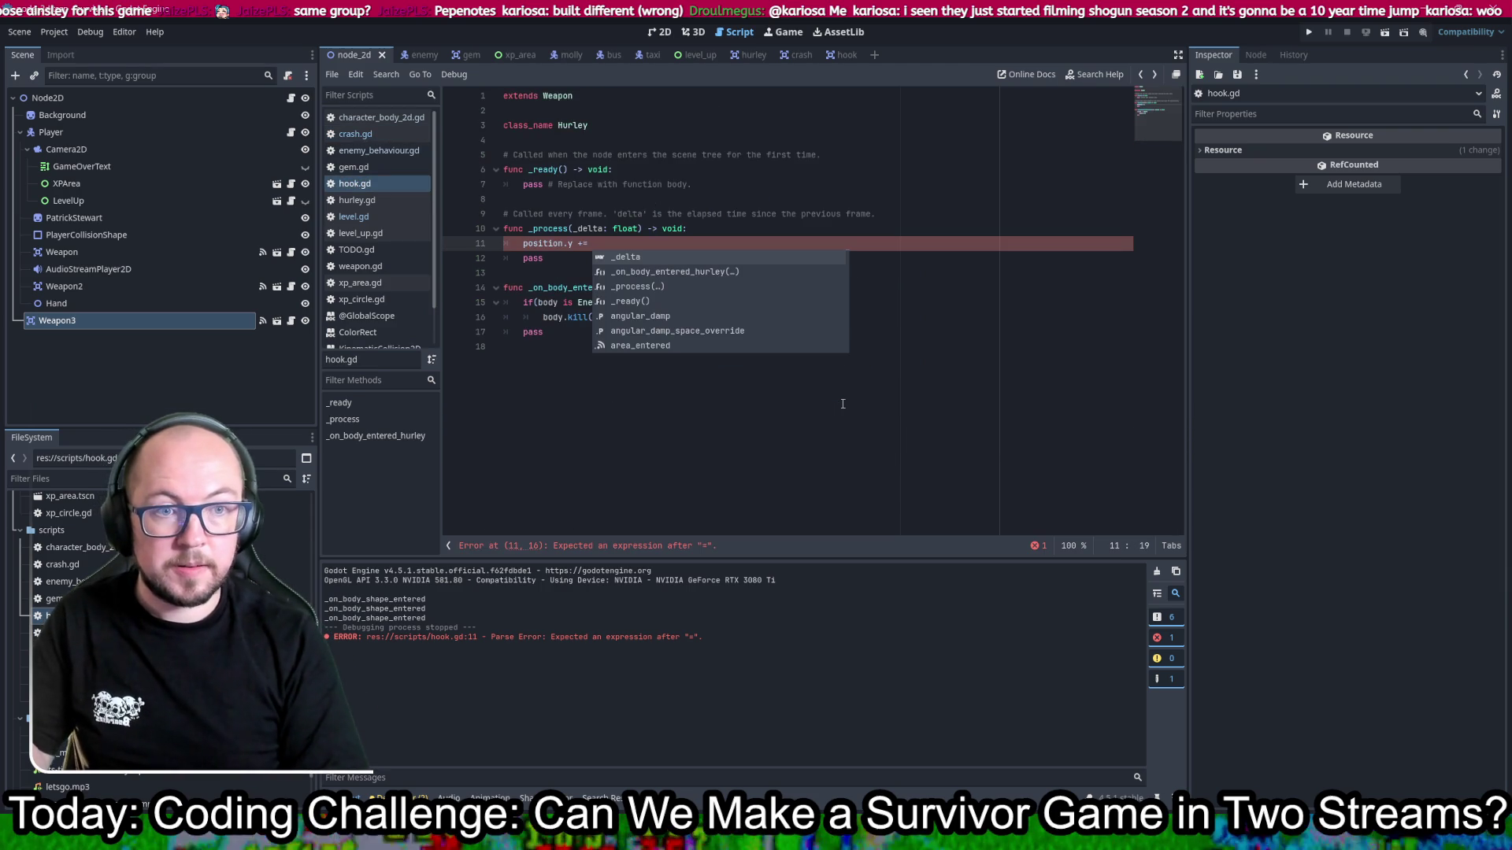
{"action": "key", "text": "ctrl+v"}
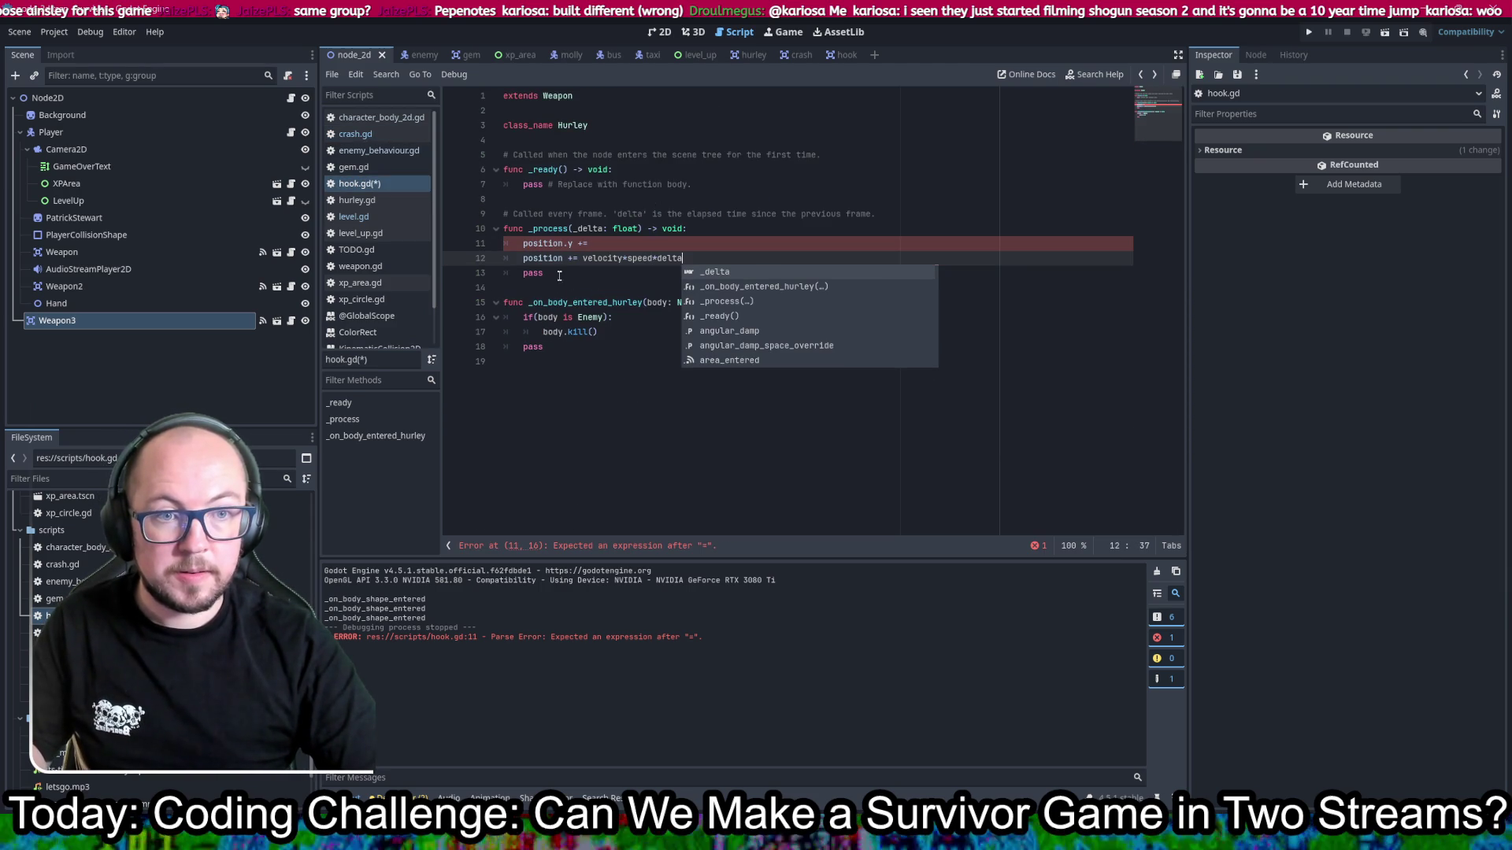
{"action": "left_click", "coordinate": [684, 245]}
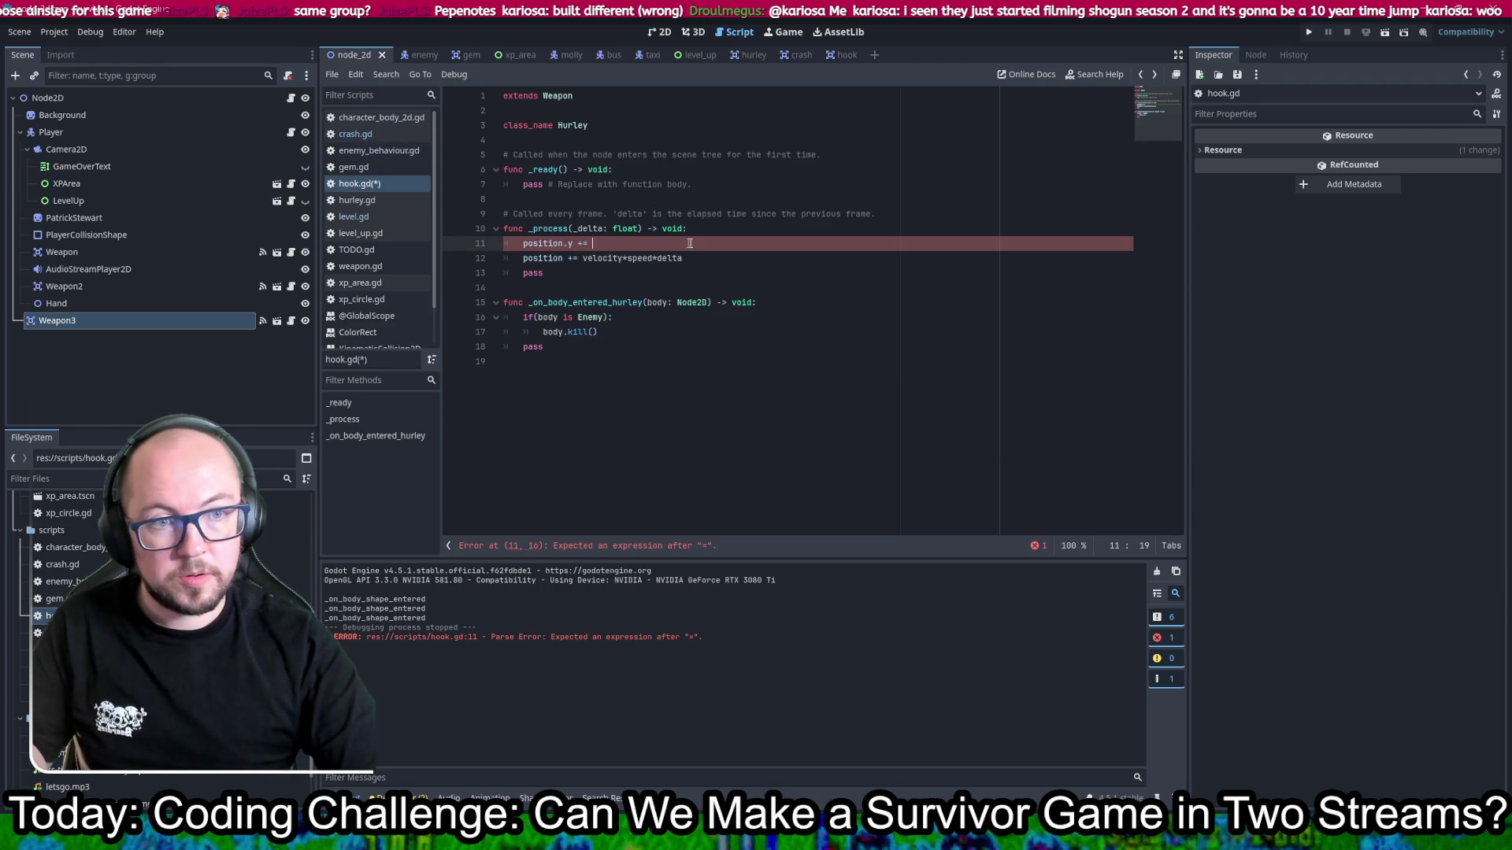
{"action": "key", "text": "BackSpace"}
{"action": "key", "text": "BackSpace"}
{"action": "key", "text": "BackSpace"}
{"action": "key", "text": "ctrl+s"}
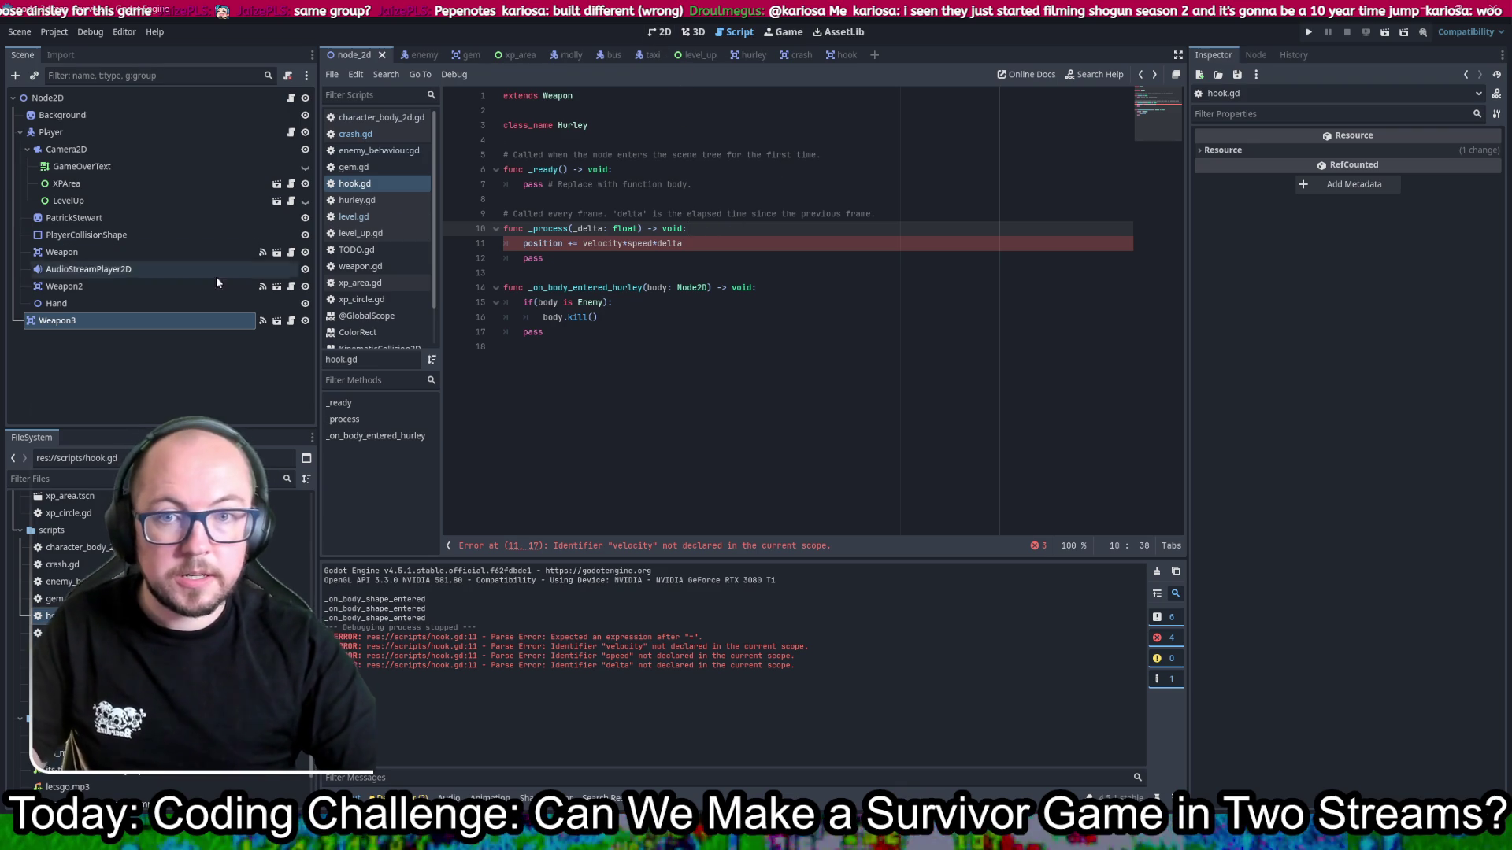
Step: Select crash.gd's variable and constant declarations on lines 5–9
{"action": "left_click", "coordinate": [787, 53]}
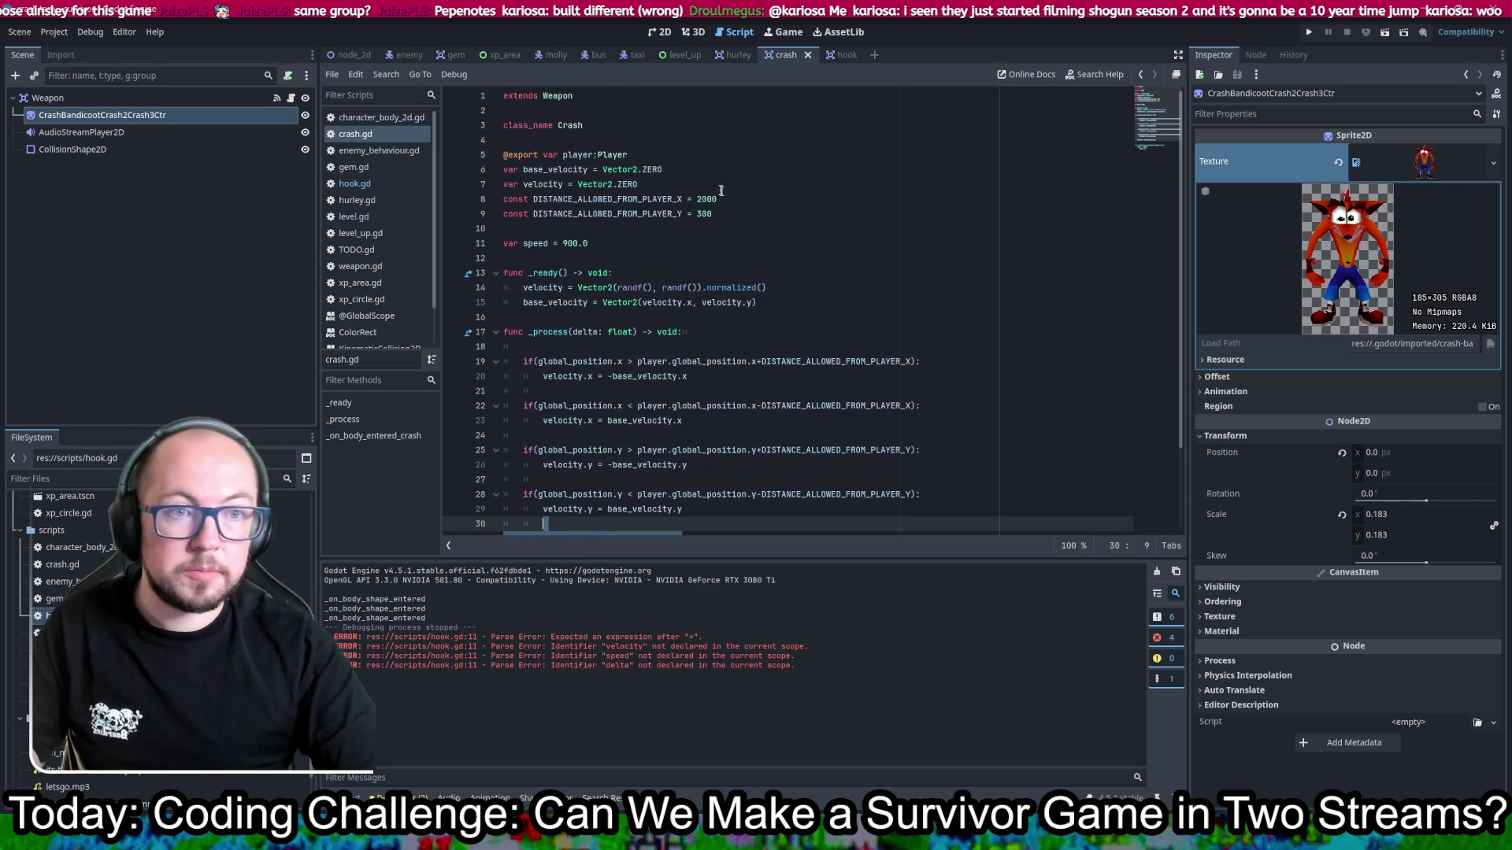
{"action": "mouse_move", "coordinate": [715, 213]}
{"action": "left_mouse_down"}
{"action": "mouse_move", "coordinate": [734, 148]}
{"action": "mouse_move", "coordinate": [765, 155]}
{"action": "left_mouse_up"}
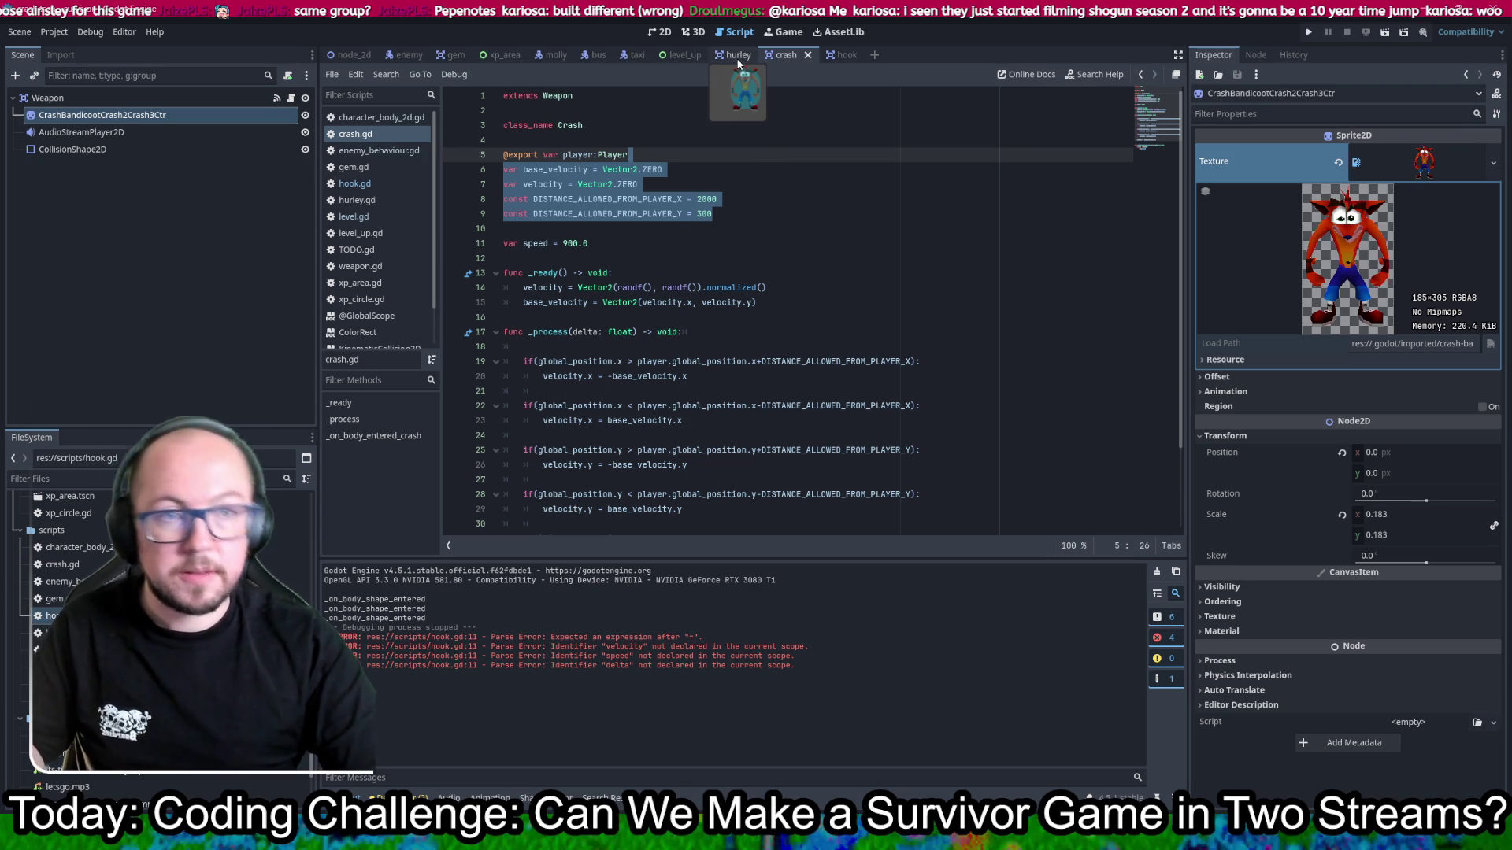
{"action": "left_click", "coordinate": [850, 54]}
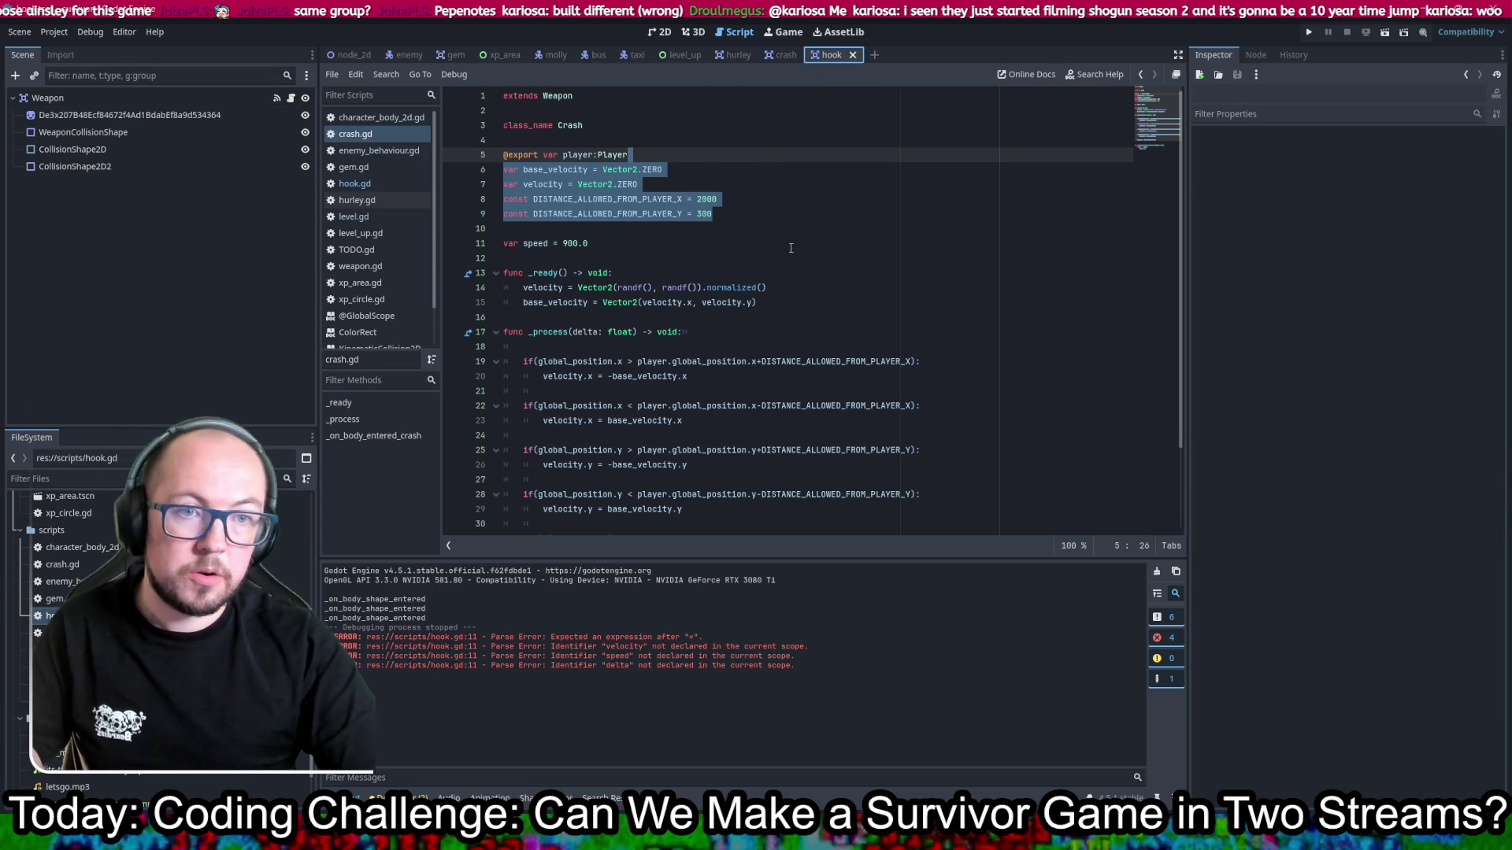
Step: Paste crash.gd's declarations into hook.gd and rename the class to Hook
{"action": "left_click", "coordinate": [375, 187]}
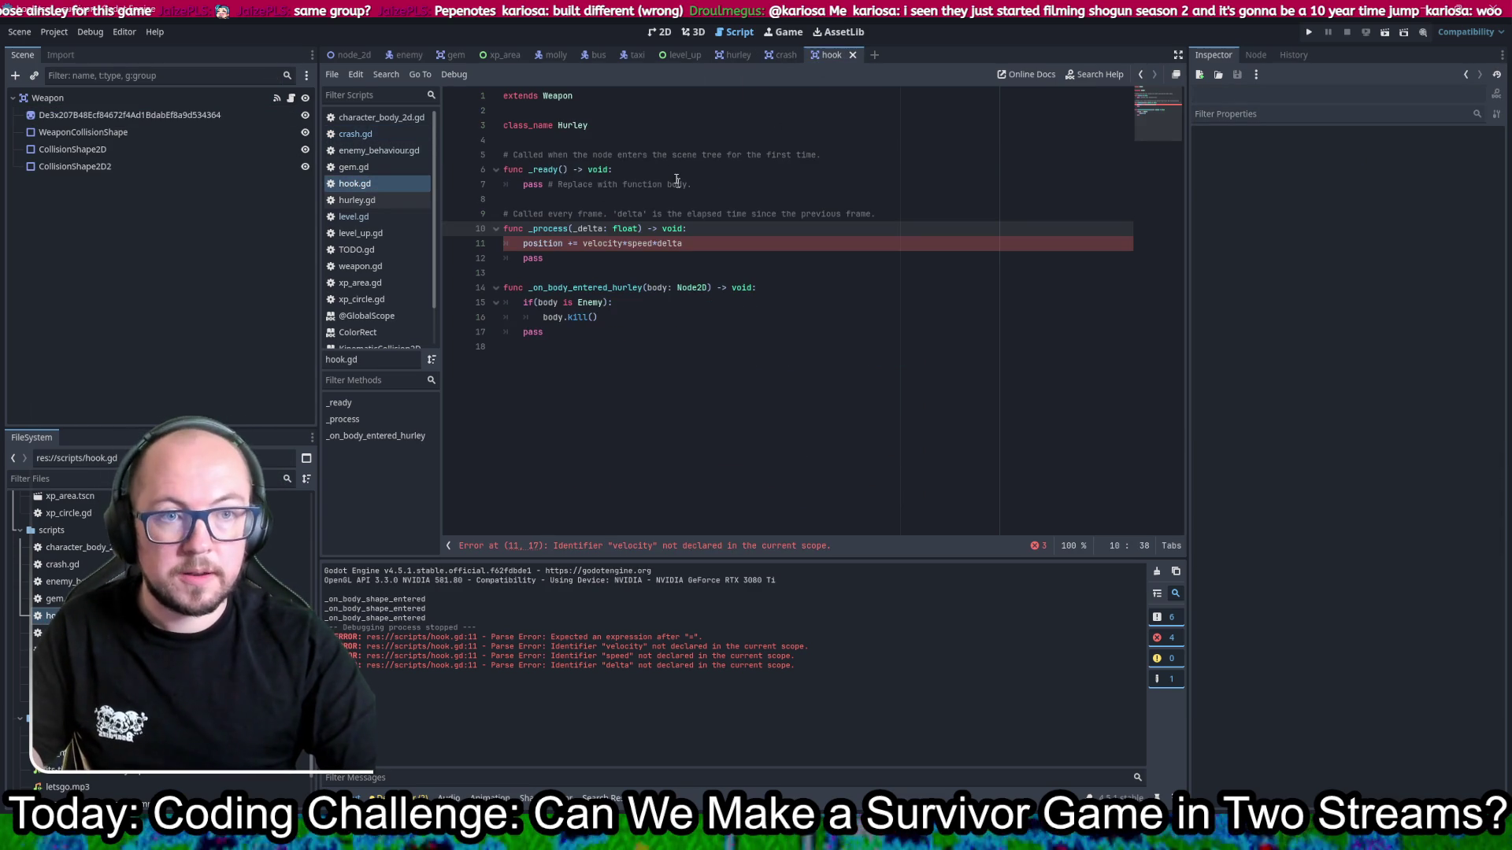
{"action": "left_click", "coordinate": [611, 138]}
{"action": "key", "text": "ctrl+v"}
{"action": "left_click", "coordinate": [610, 138]}
{"action": "double_click", "coordinate": [565, 124]}
{"action": "type", "text": "Hook"}
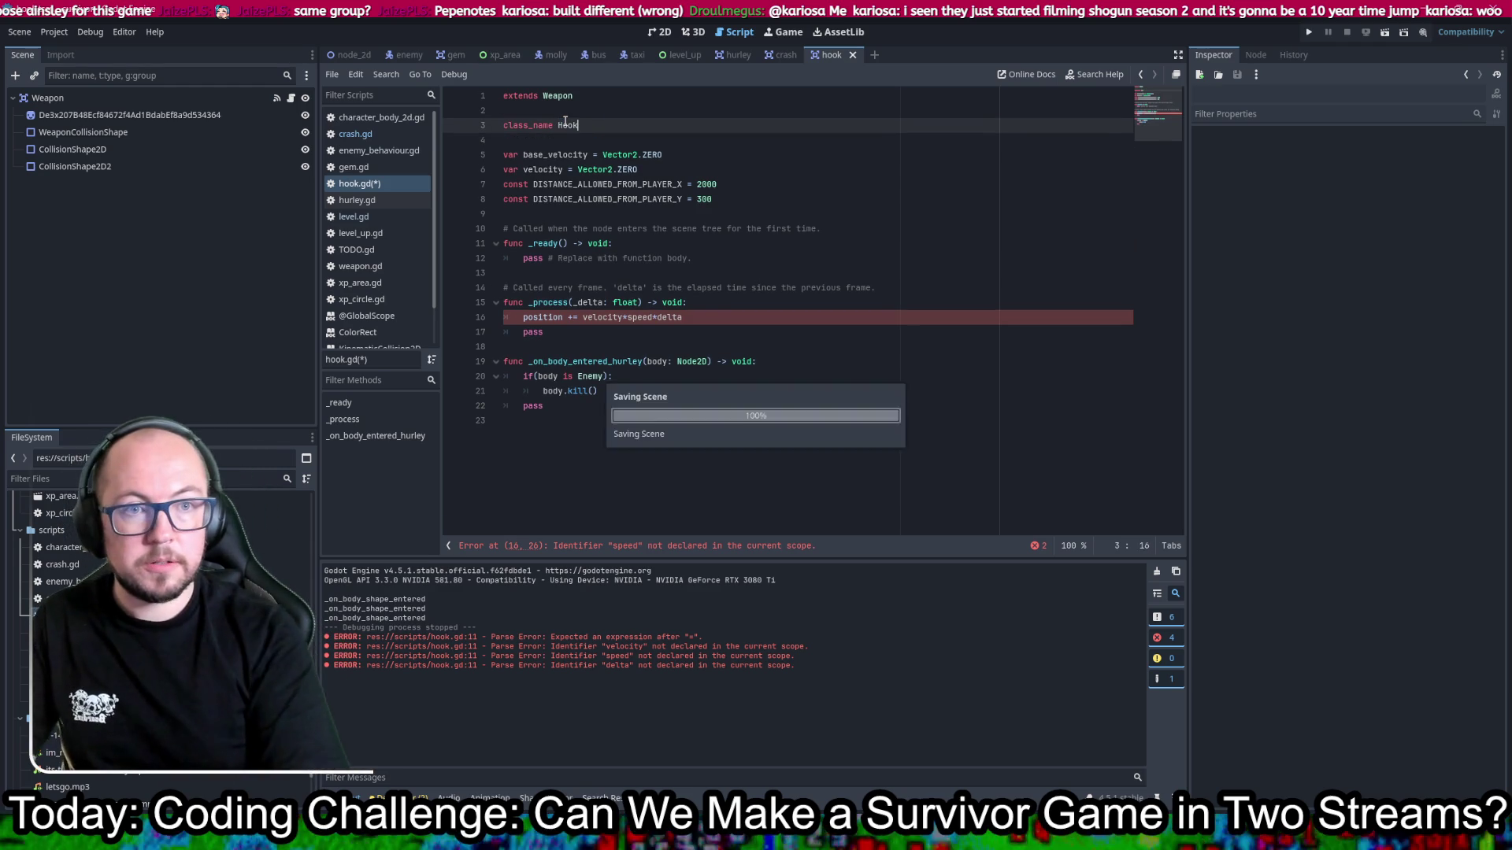
{"action": "key", "text": "ctrl+s"}
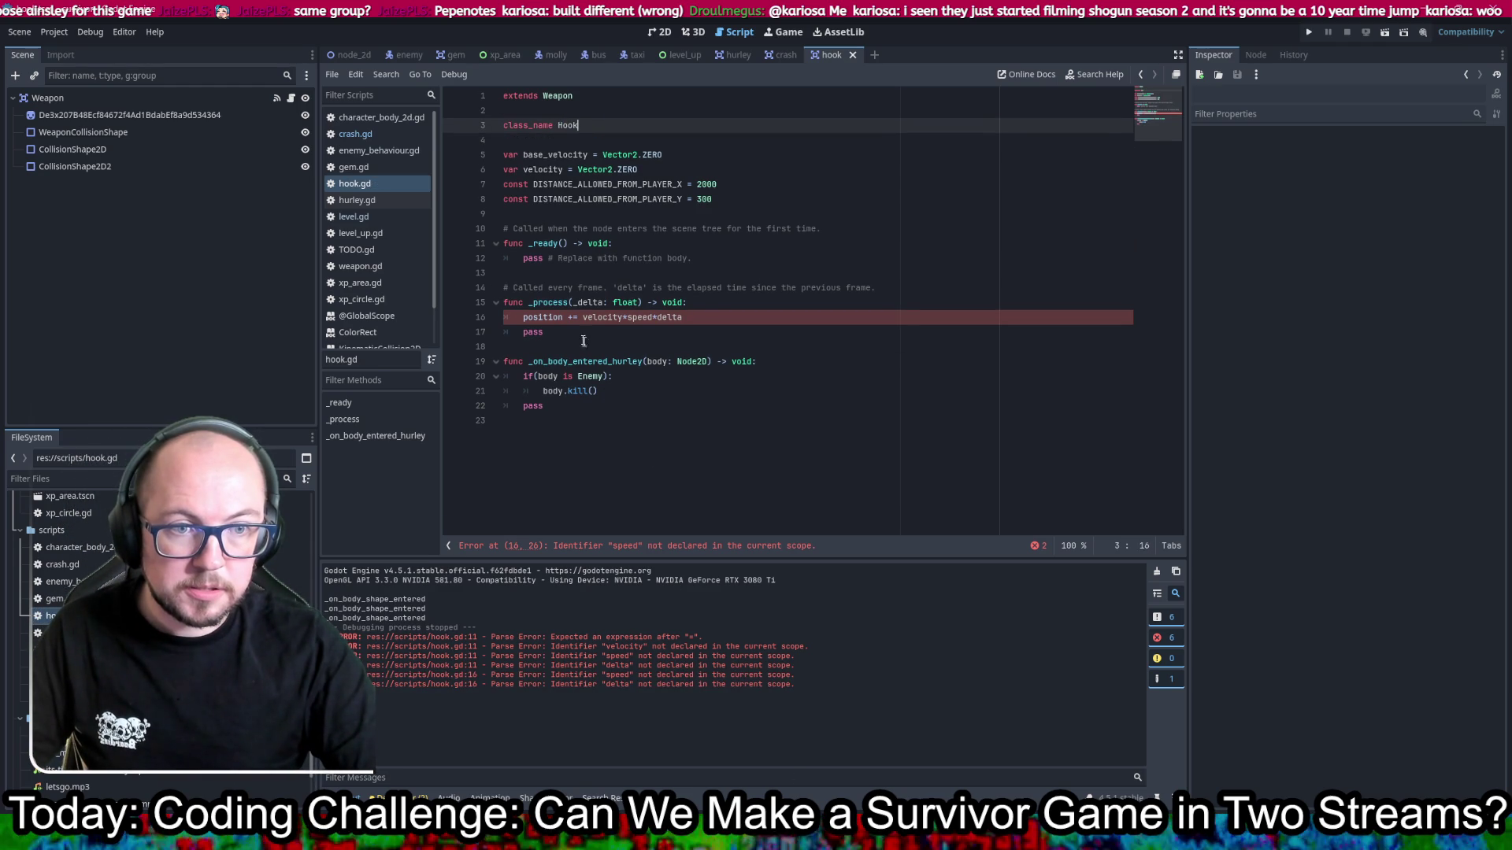
Step: Make delta usable, set velocity to Vector2.DOWN, delete base_velocity, and edit the X distance limit
{"action": "left_click", "coordinate": [578, 302]}
{"action": "key", "text": "BackSpace"}
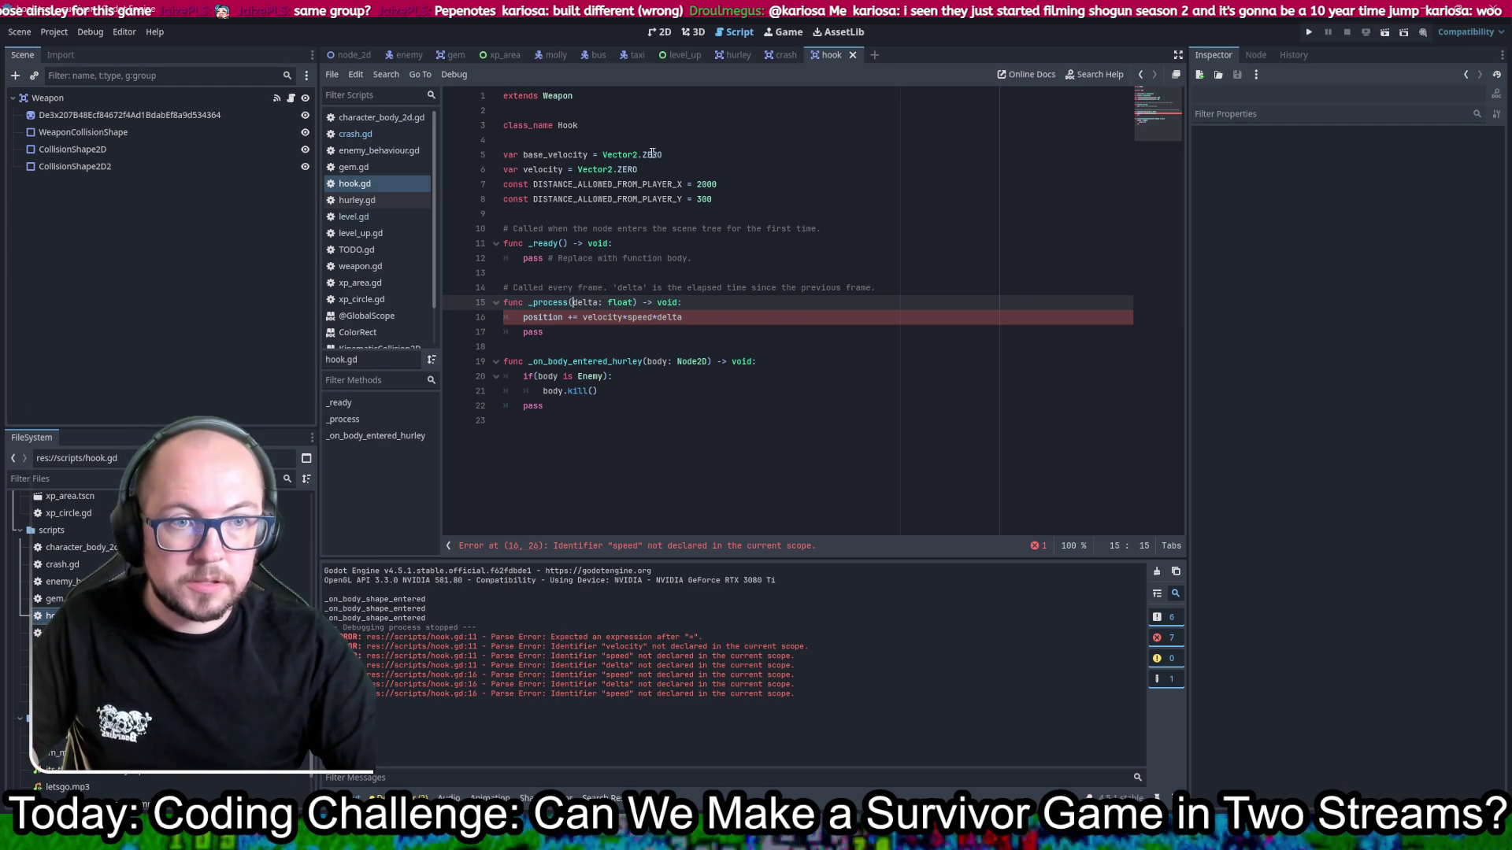
{"action": "left_click_drag", "start_coordinate": [645, 170], "coordinate": [577, 171]}
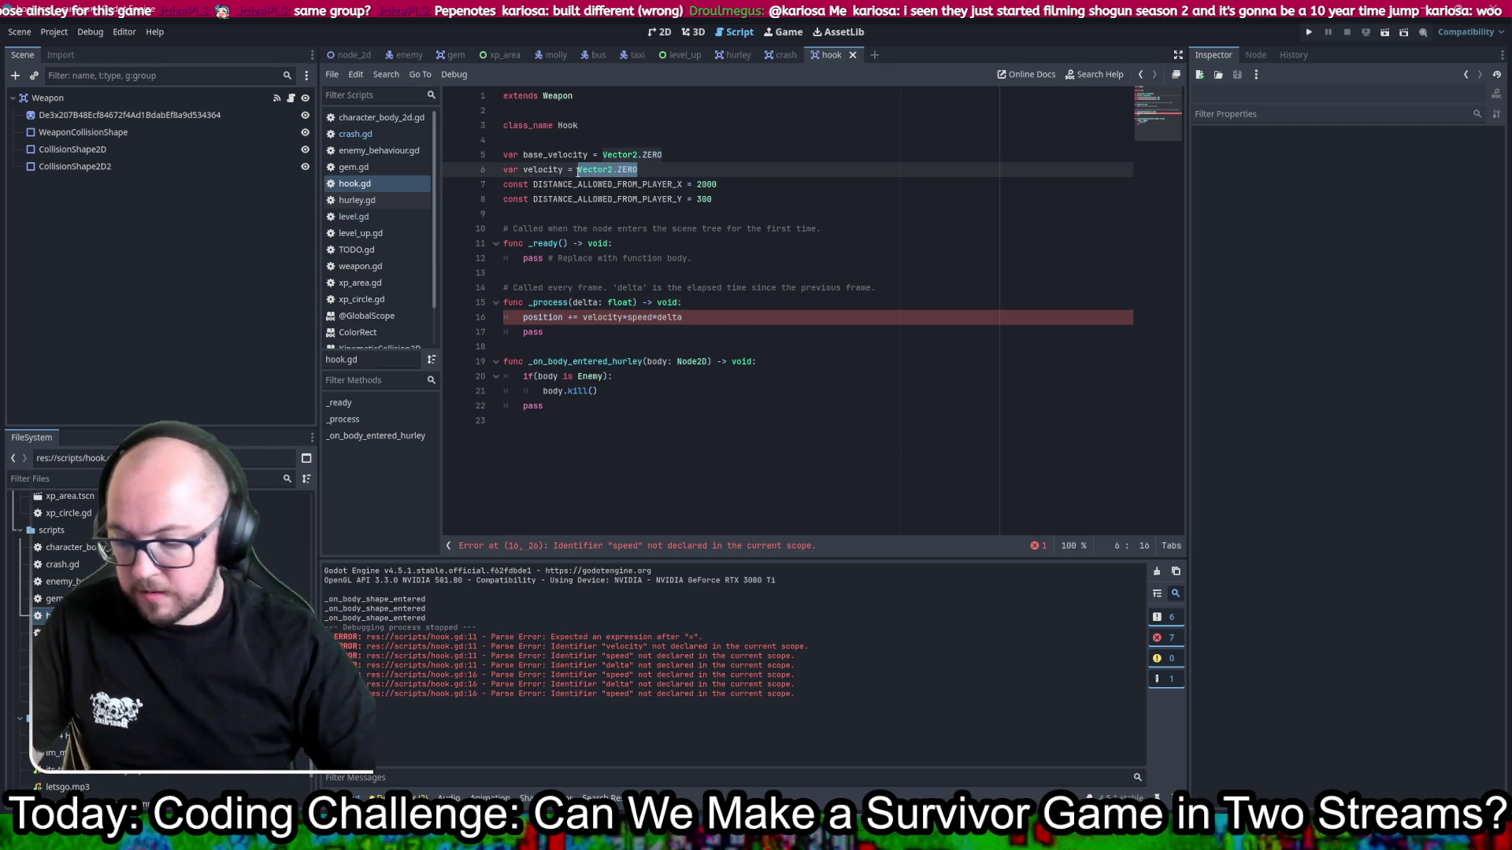
{"action": "type", "text": "Vector2."}
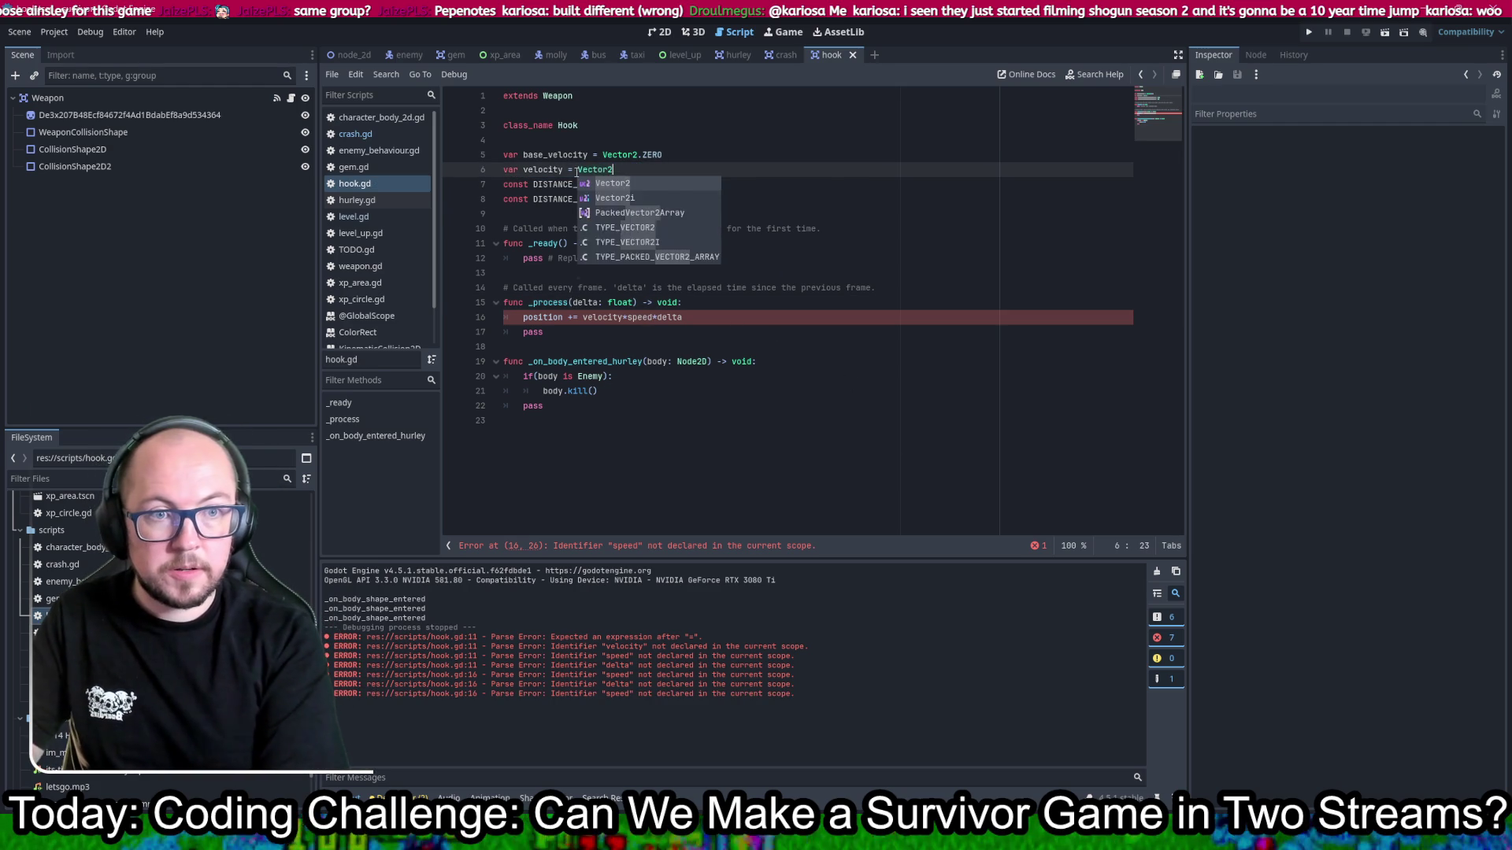
{"action": "key", "text": "Return"}
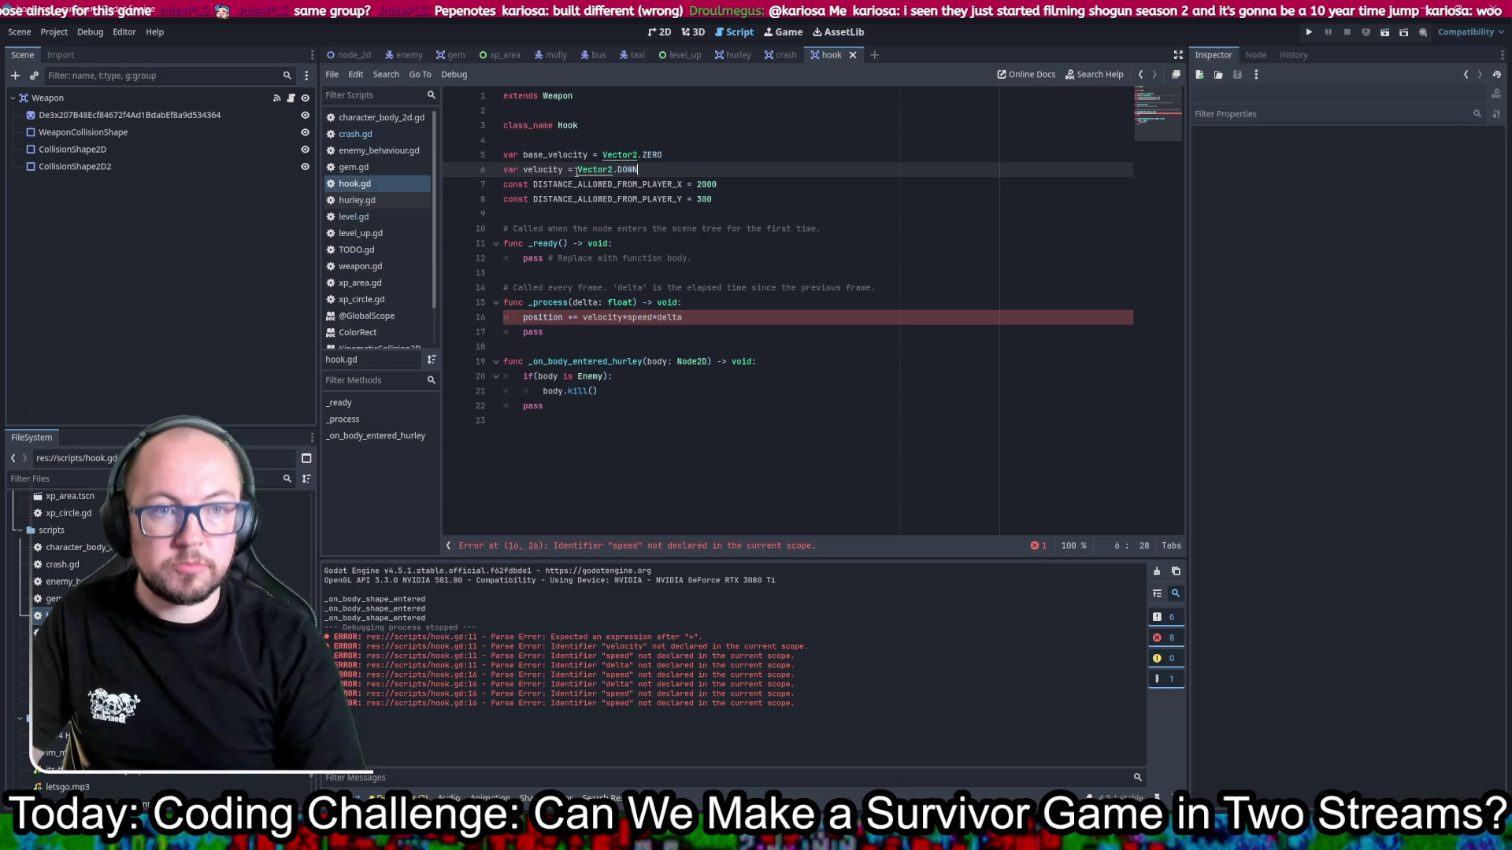
{"action": "left_click_drag", "start_coordinate": [671, 158], "coordinate": [670, 141]}
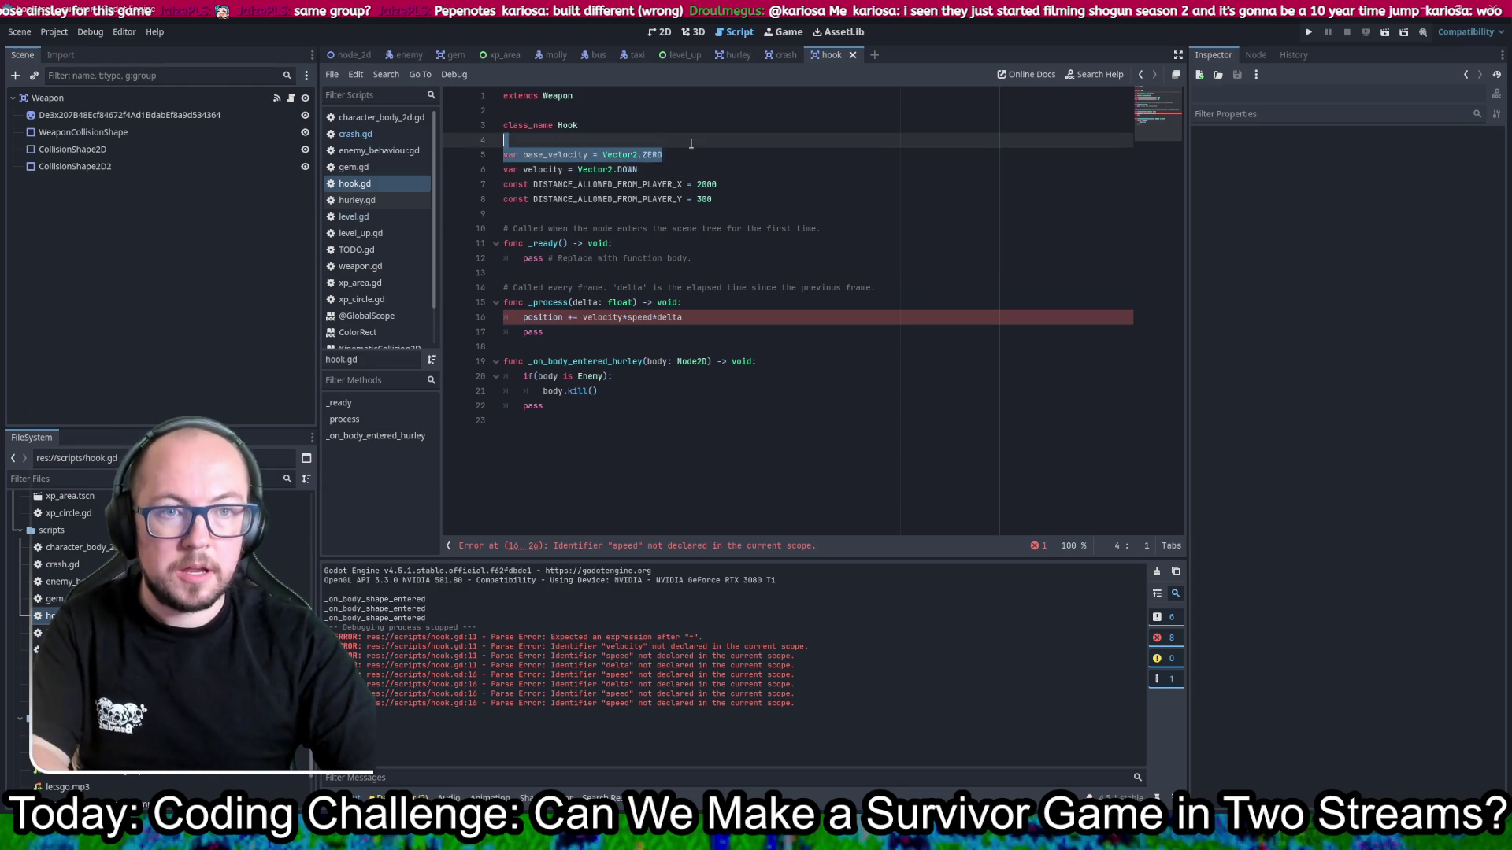
{"action": "key", "text": "BackSpace"}
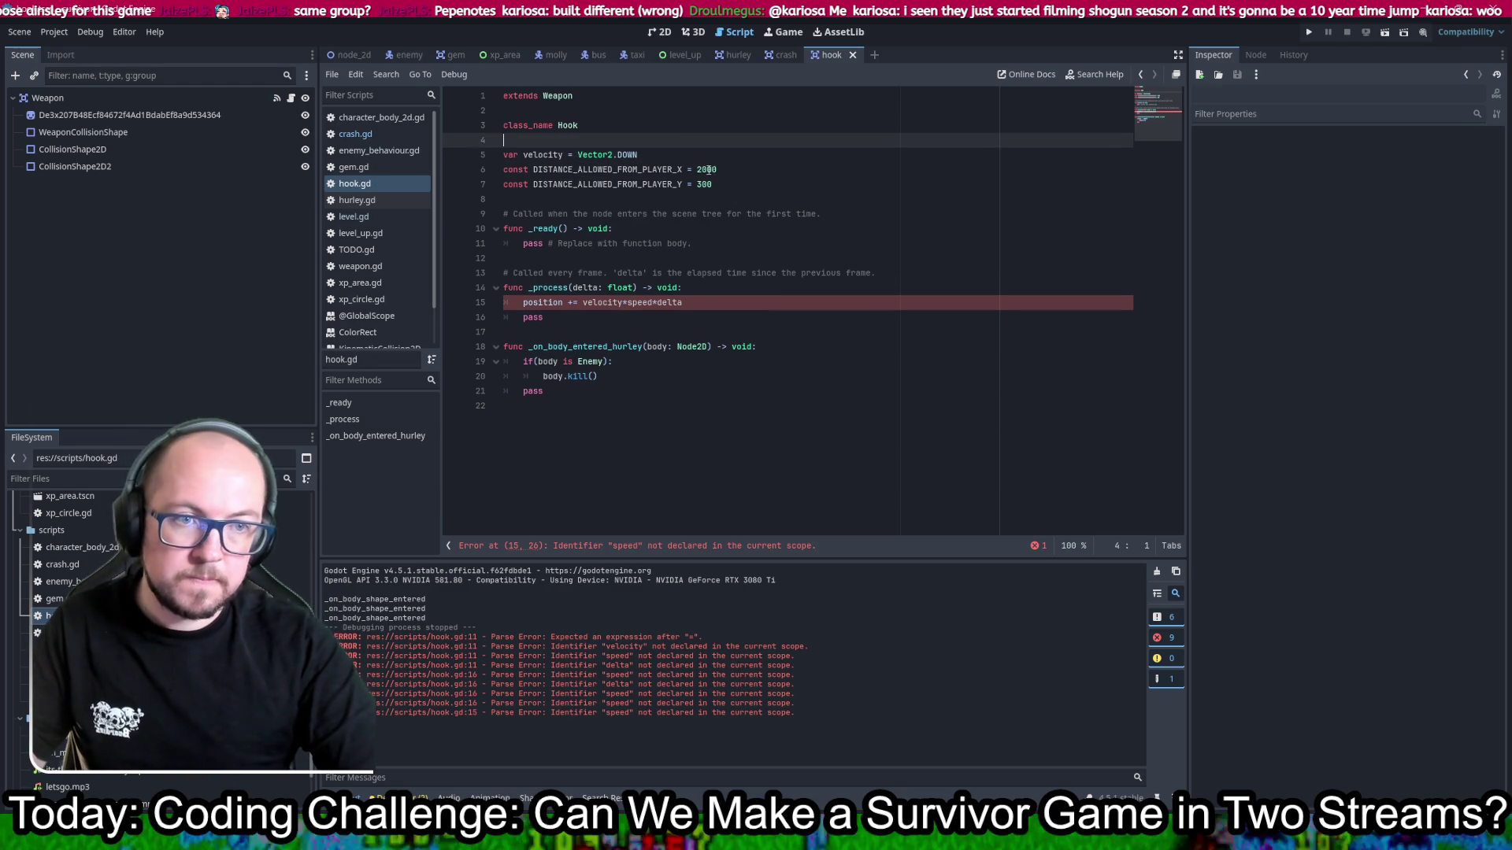
{"action": "left_click_drag", "start_coordinate": [716, 170], "coordinate": [701, 172]}
{"action": "type", "text": "1"}
{"action": "key", "text": "ctrl+s"}
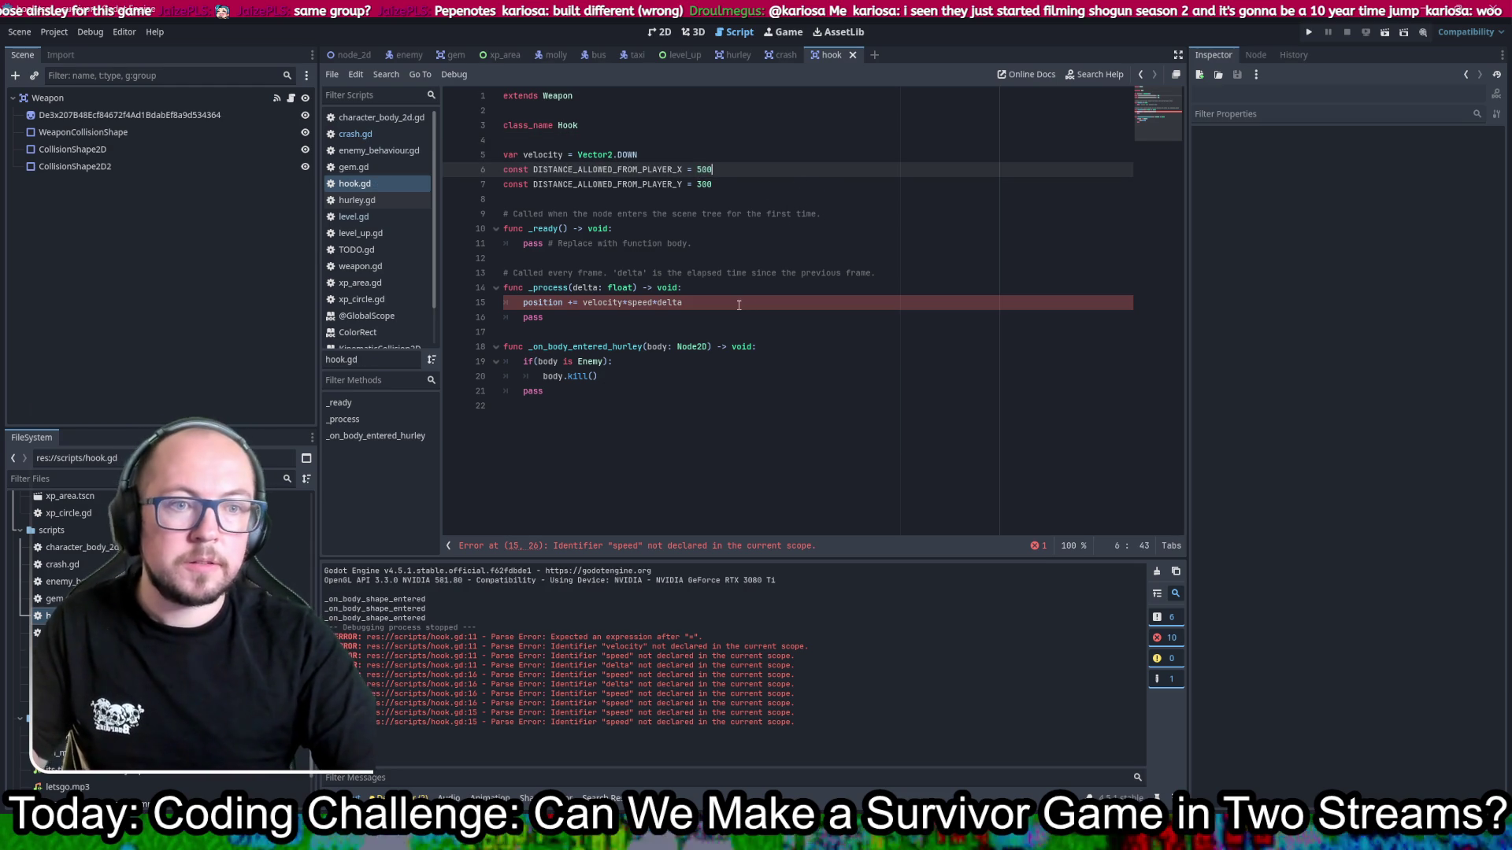
Step: Copy the speed = 900.0 declaration from crash.gd into hook.gd's declarations
{"action": "left_click", "coordinate": [784, 55]}
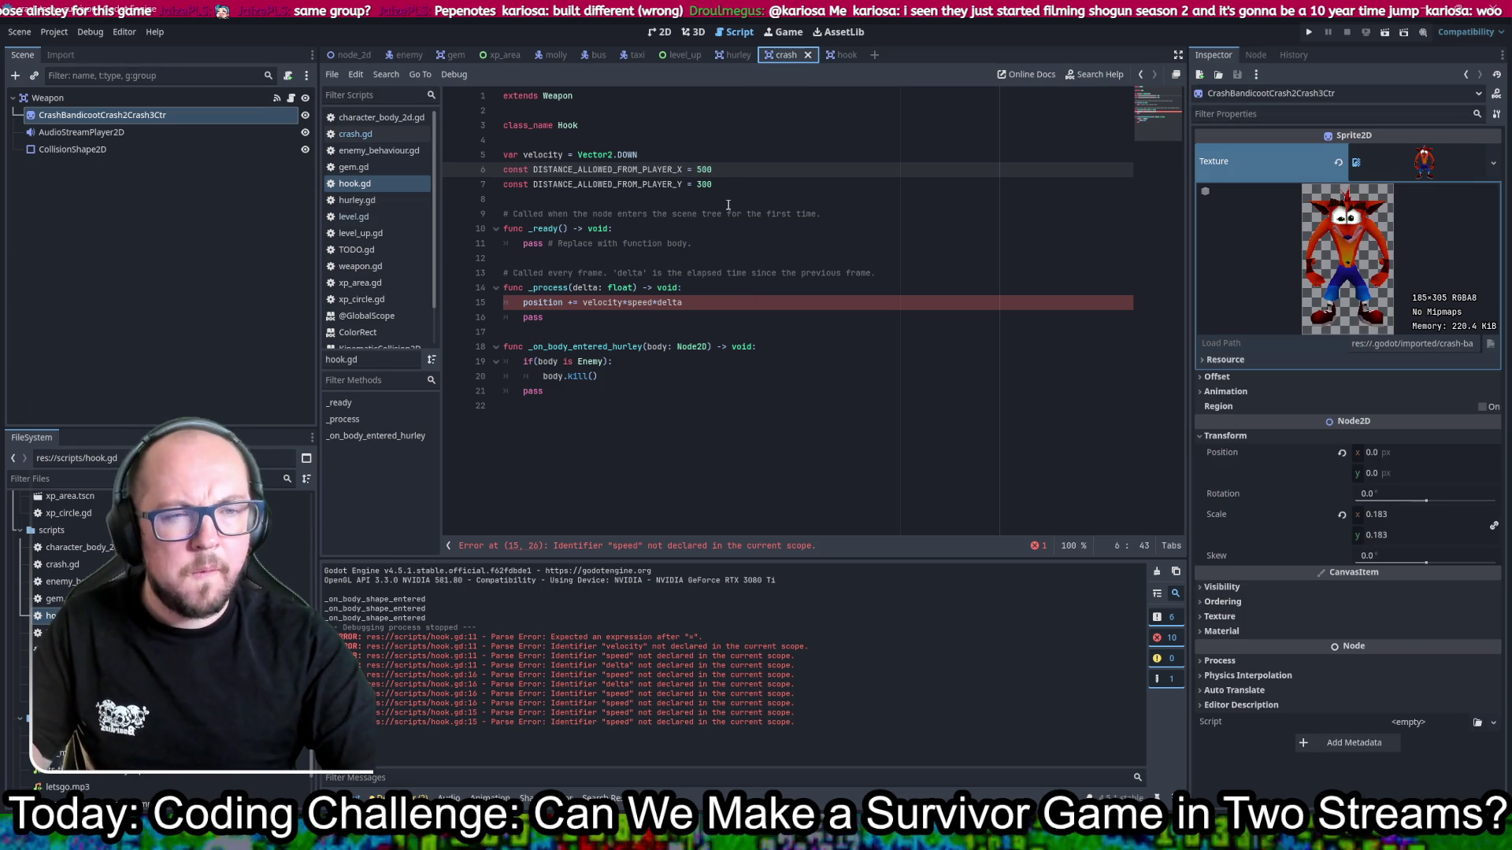
{"action": "left_click", "coordinate": [355, 133]}
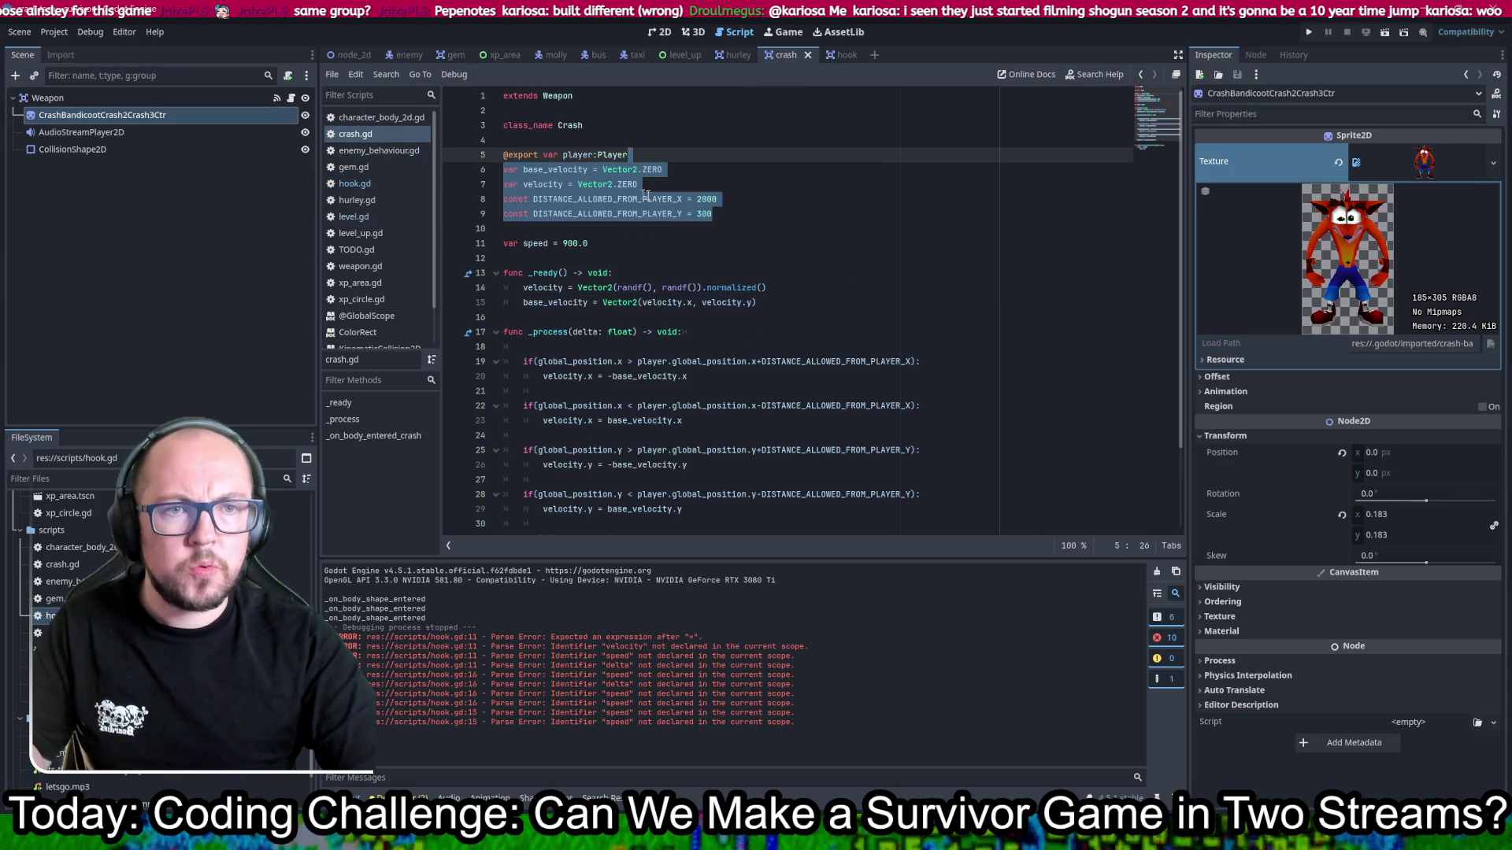
{"action": "left_click_drag", "start_coordinate": [645, 239], "coordinate": [615, 230]}
{"action": "key", "text": "ctrl+c"}
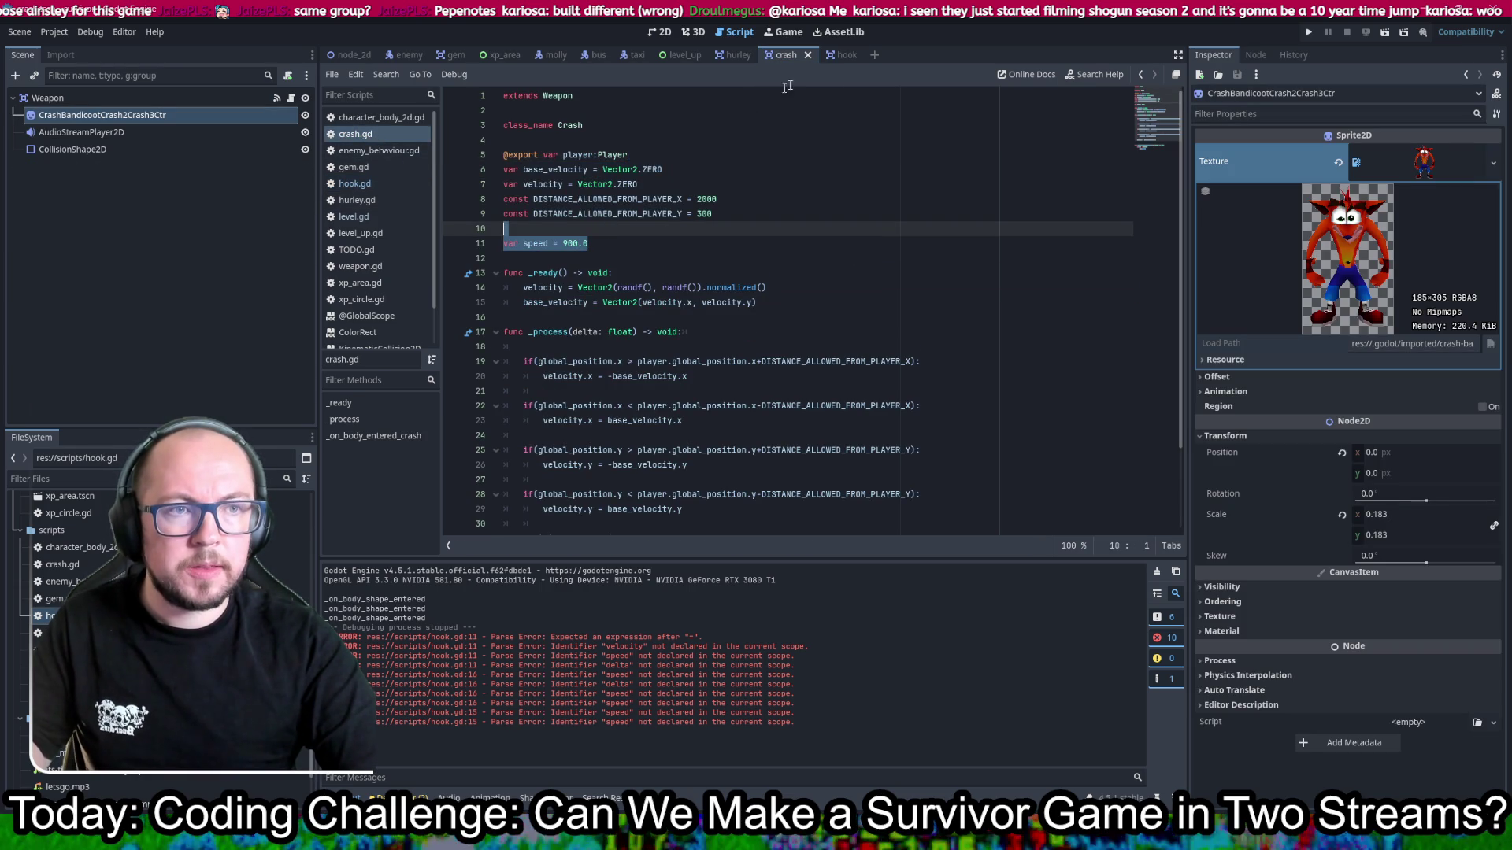
{"action": "left_click", "coordinate": [832, 55]}
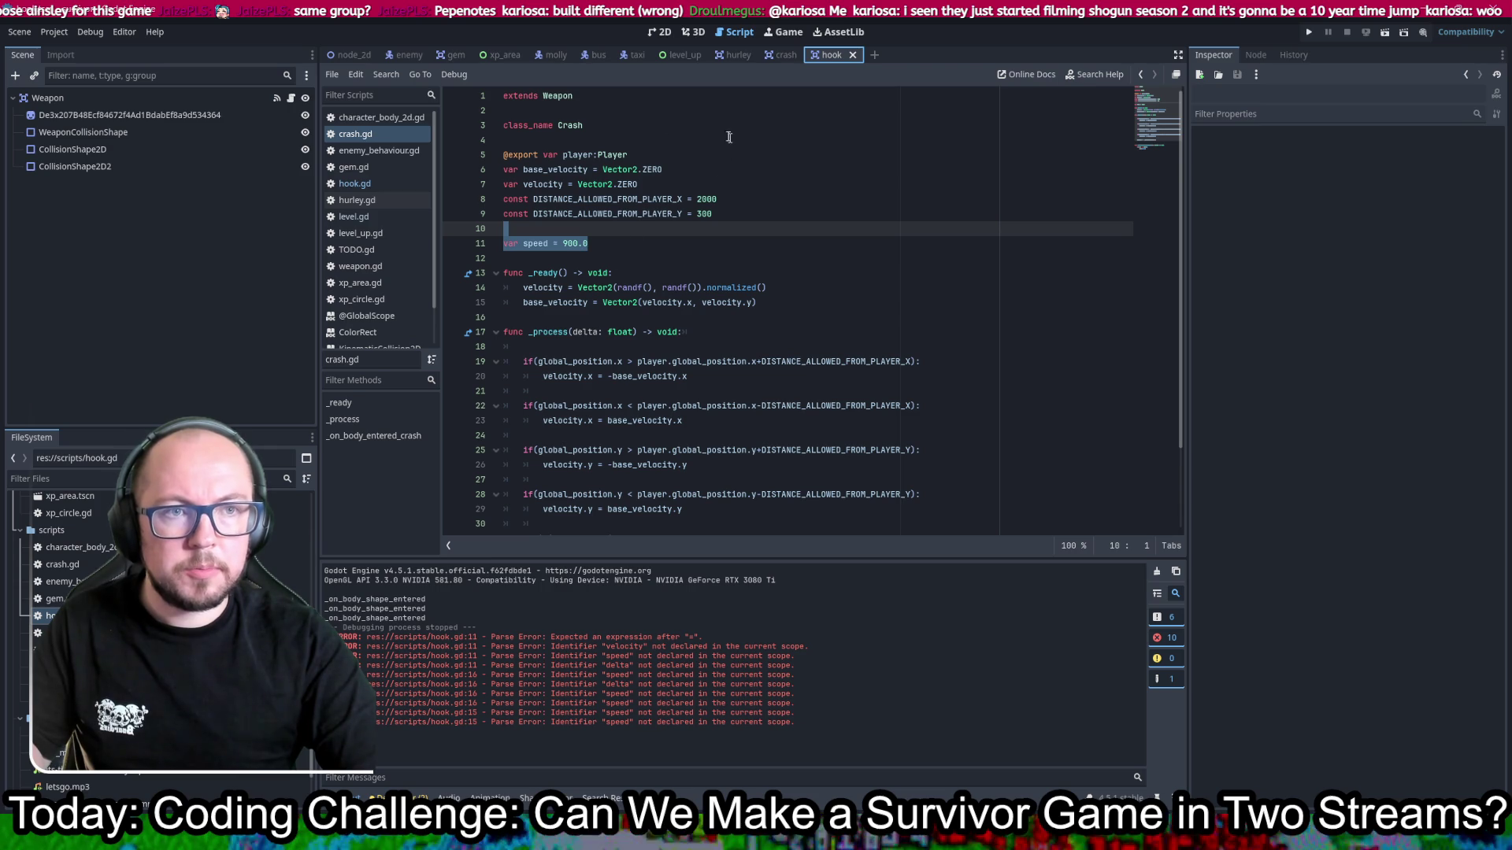
{"action": "left_click", "coordinate": [358, 186]}
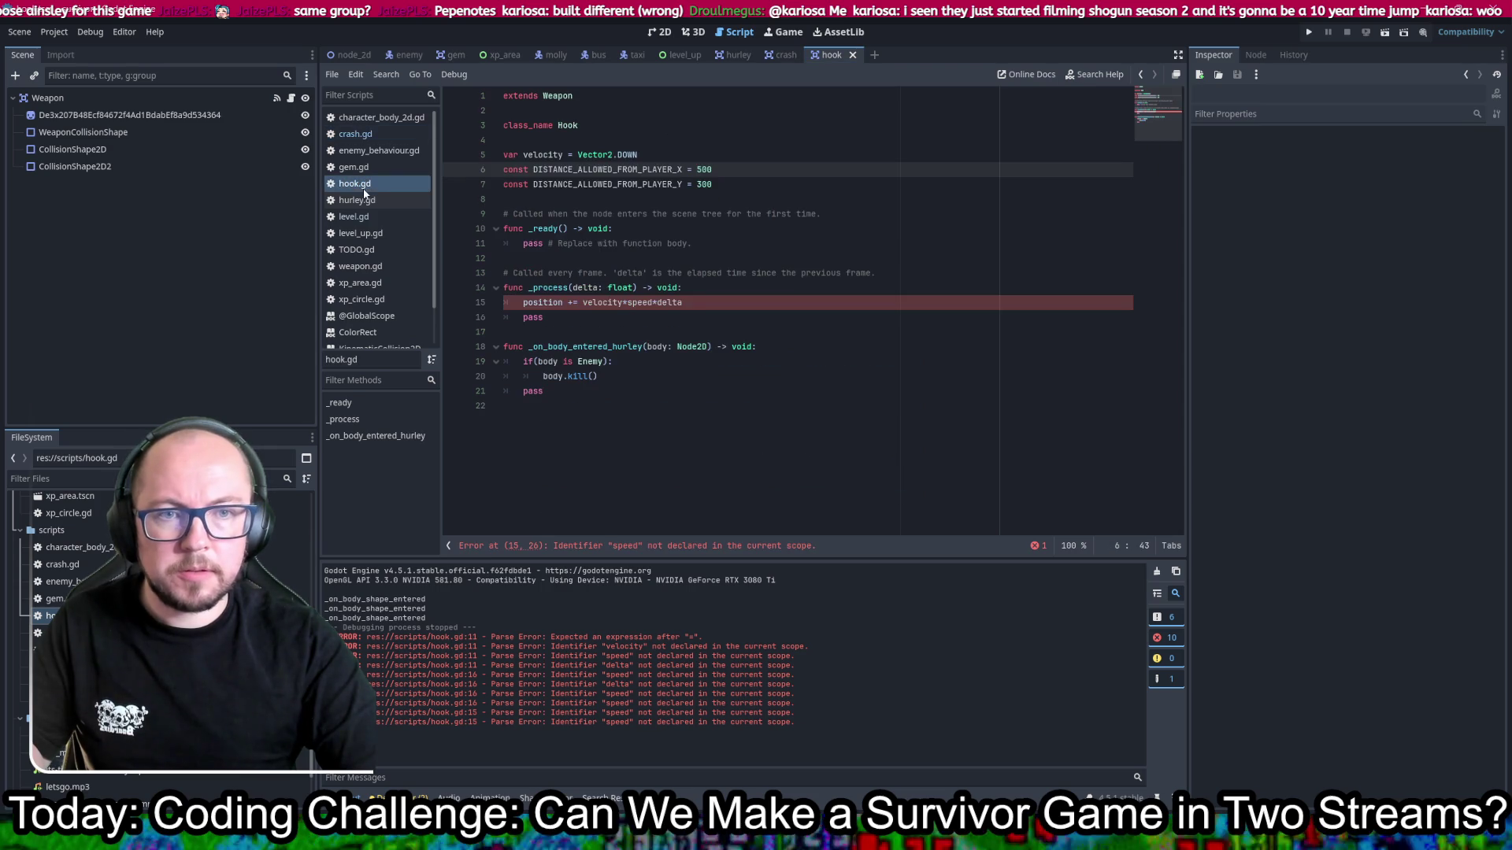
{"action": "left_click", "coordinate": [727, 183]}
{"action": "key", "text": "ctrl+v"}
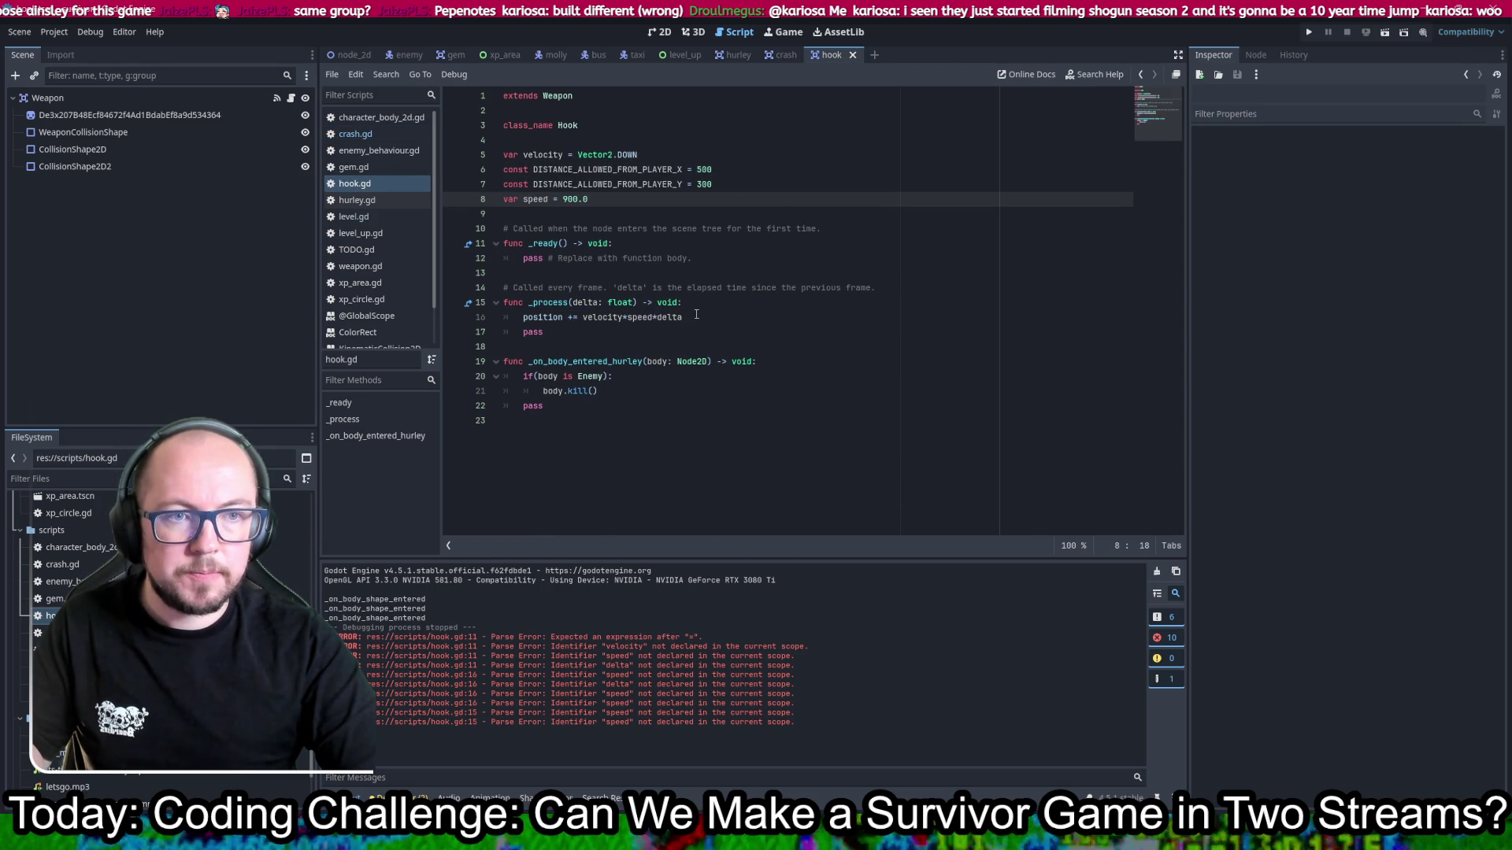
{"action": "left_click", "coordinate": [697, 184]}
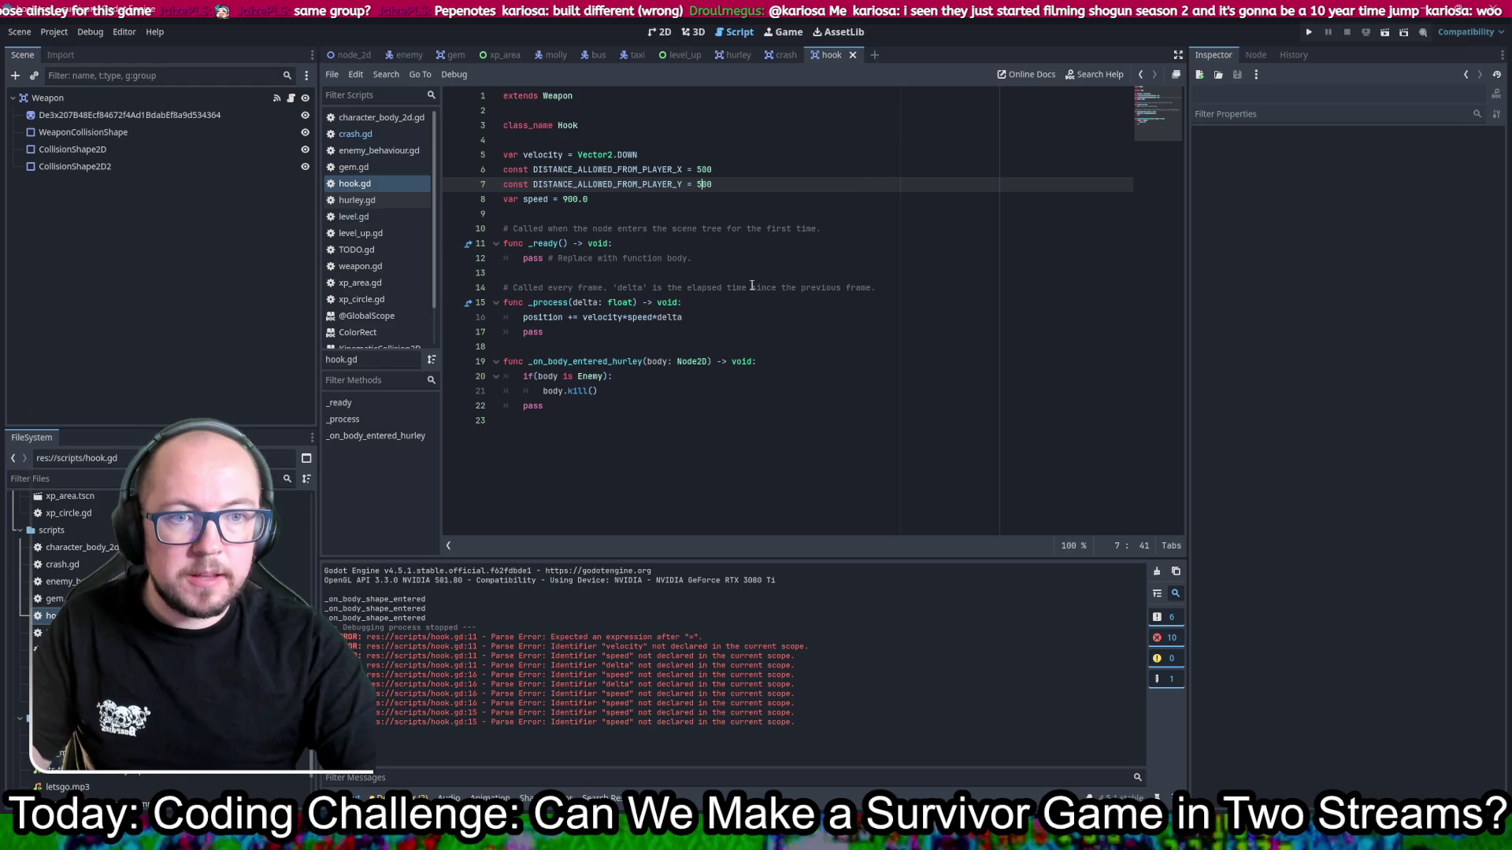
{"action": "left_click", "coordinate": [718, 314]}
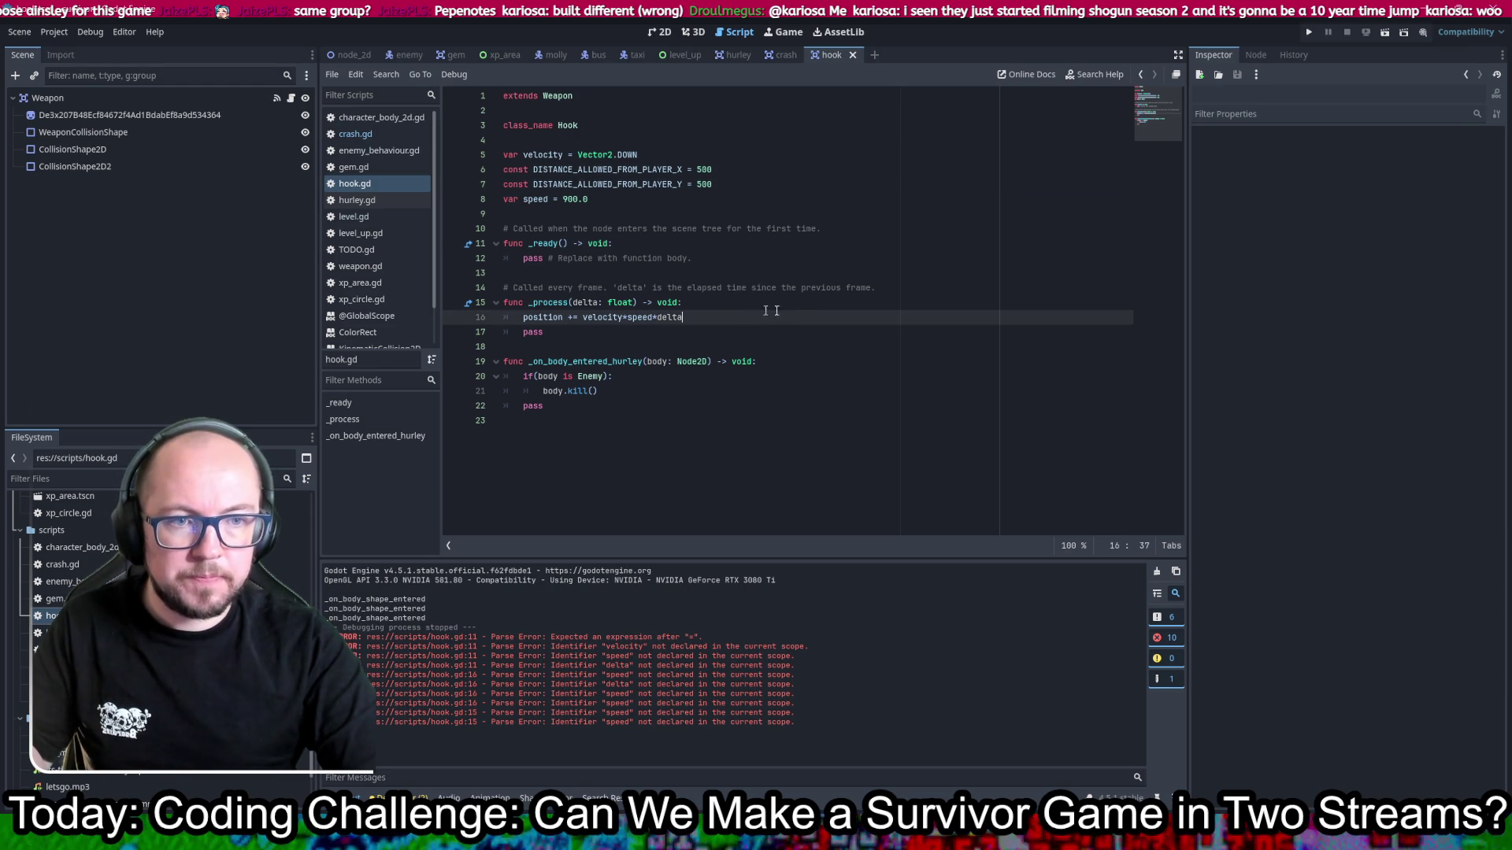
{"action": "key", "text": "Return"}
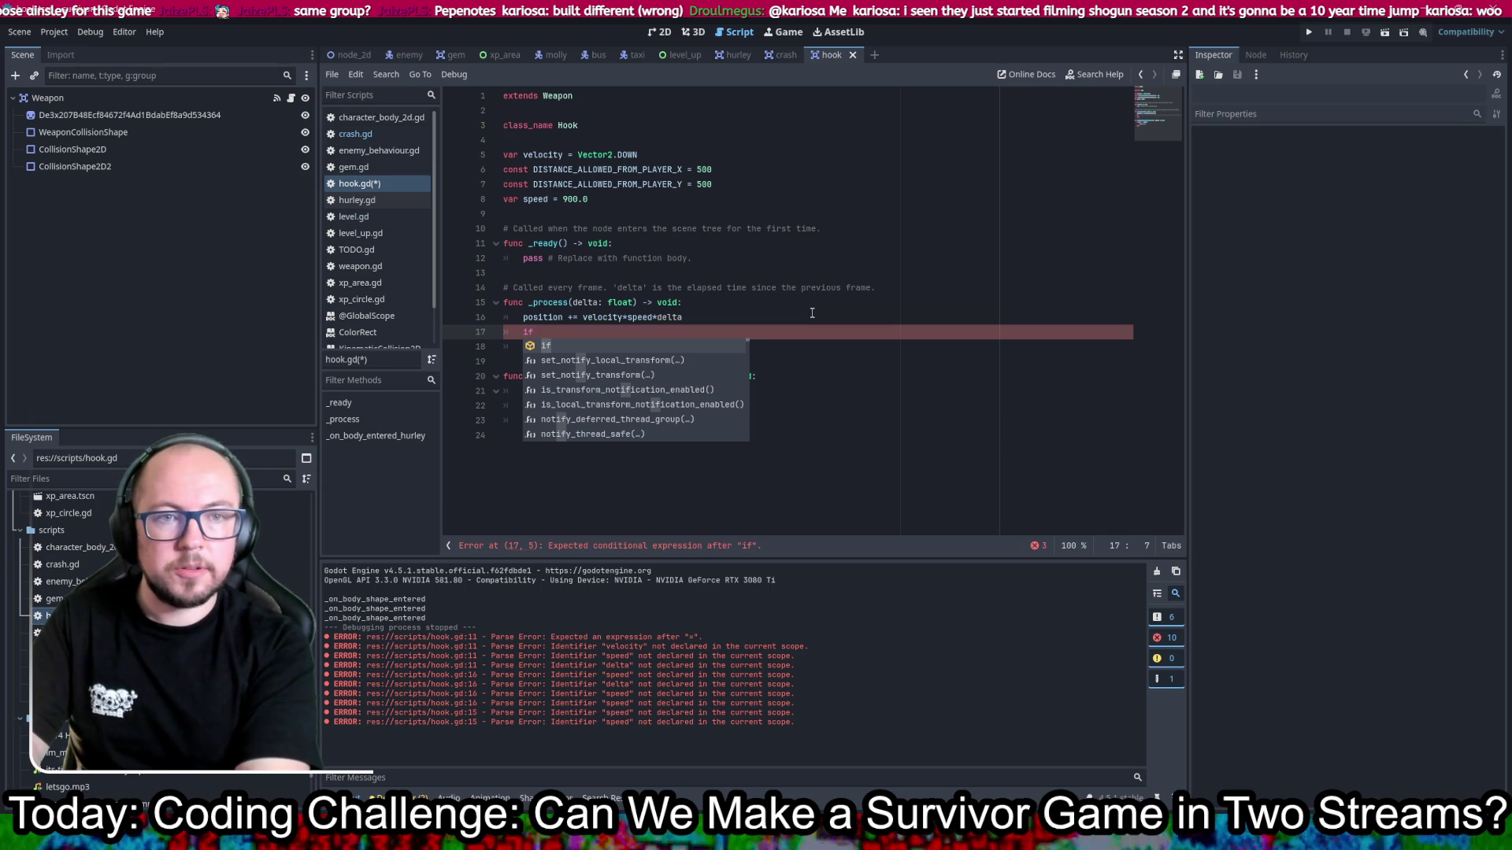
Step: Write an if condition comparing absolut_position with player.position + DISTANCE_ALLOWED_FROM_PLAYER_Y
{"action": "type", "text": "(Di"}
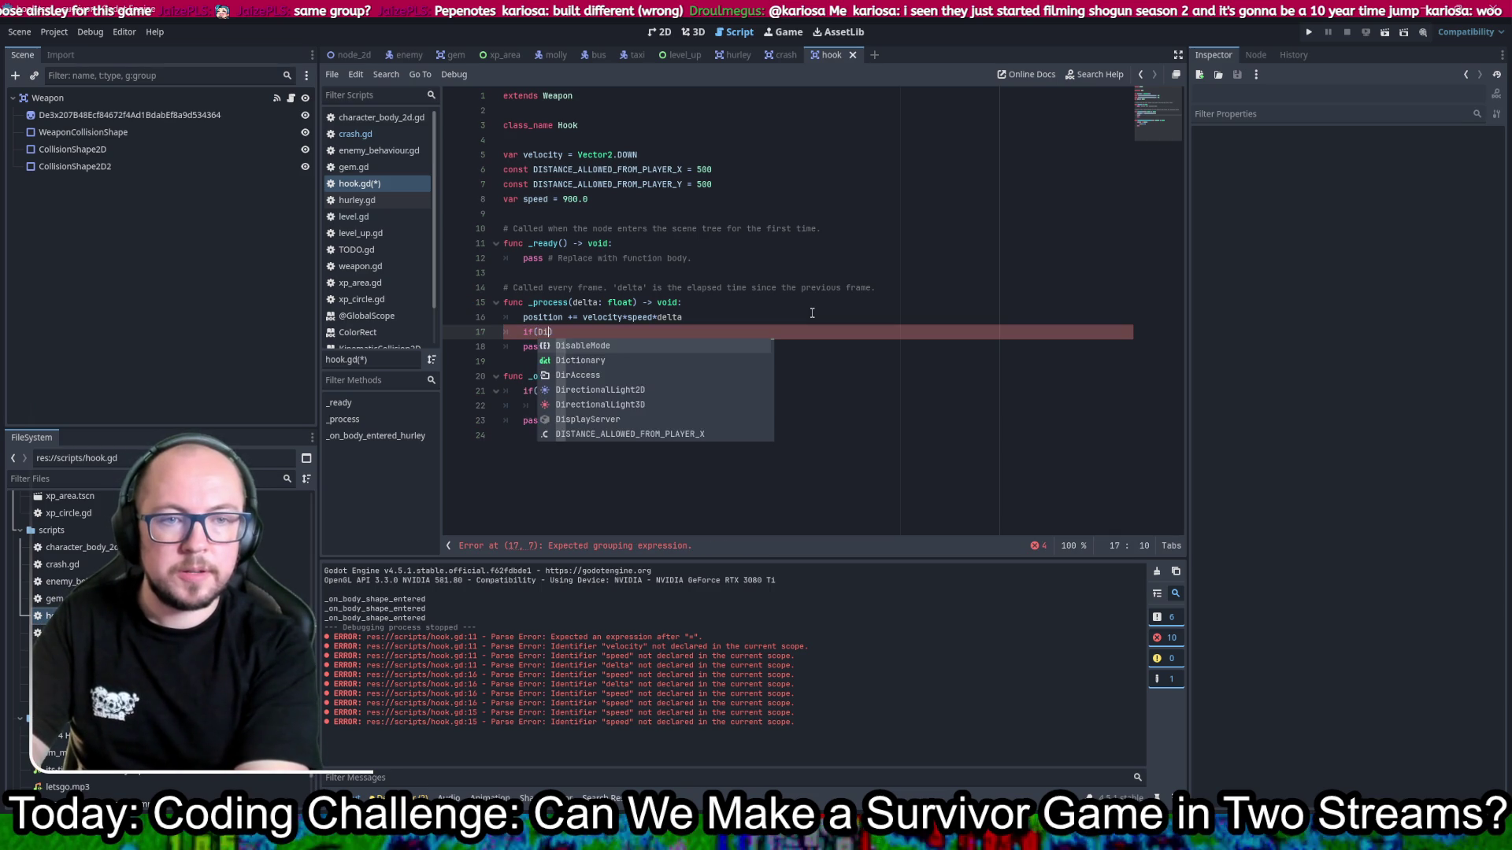
{"action": "key", "text": "BackSpace"}
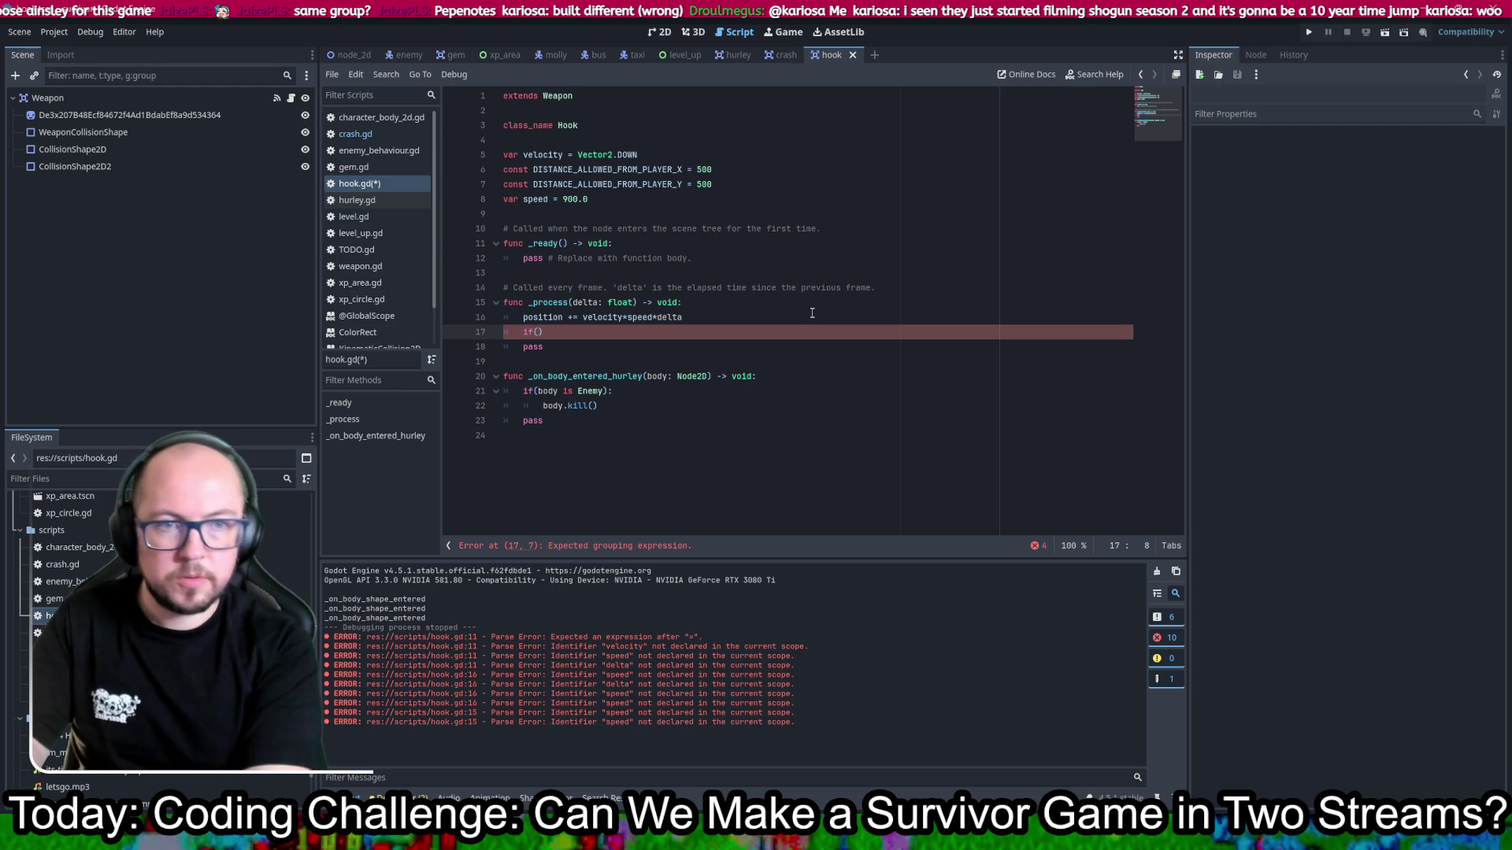
{"action": "type", "text": "po"}
{"action": "key", "text": "BackSpace"}
{"action": "key", "text": "BackSpace"}
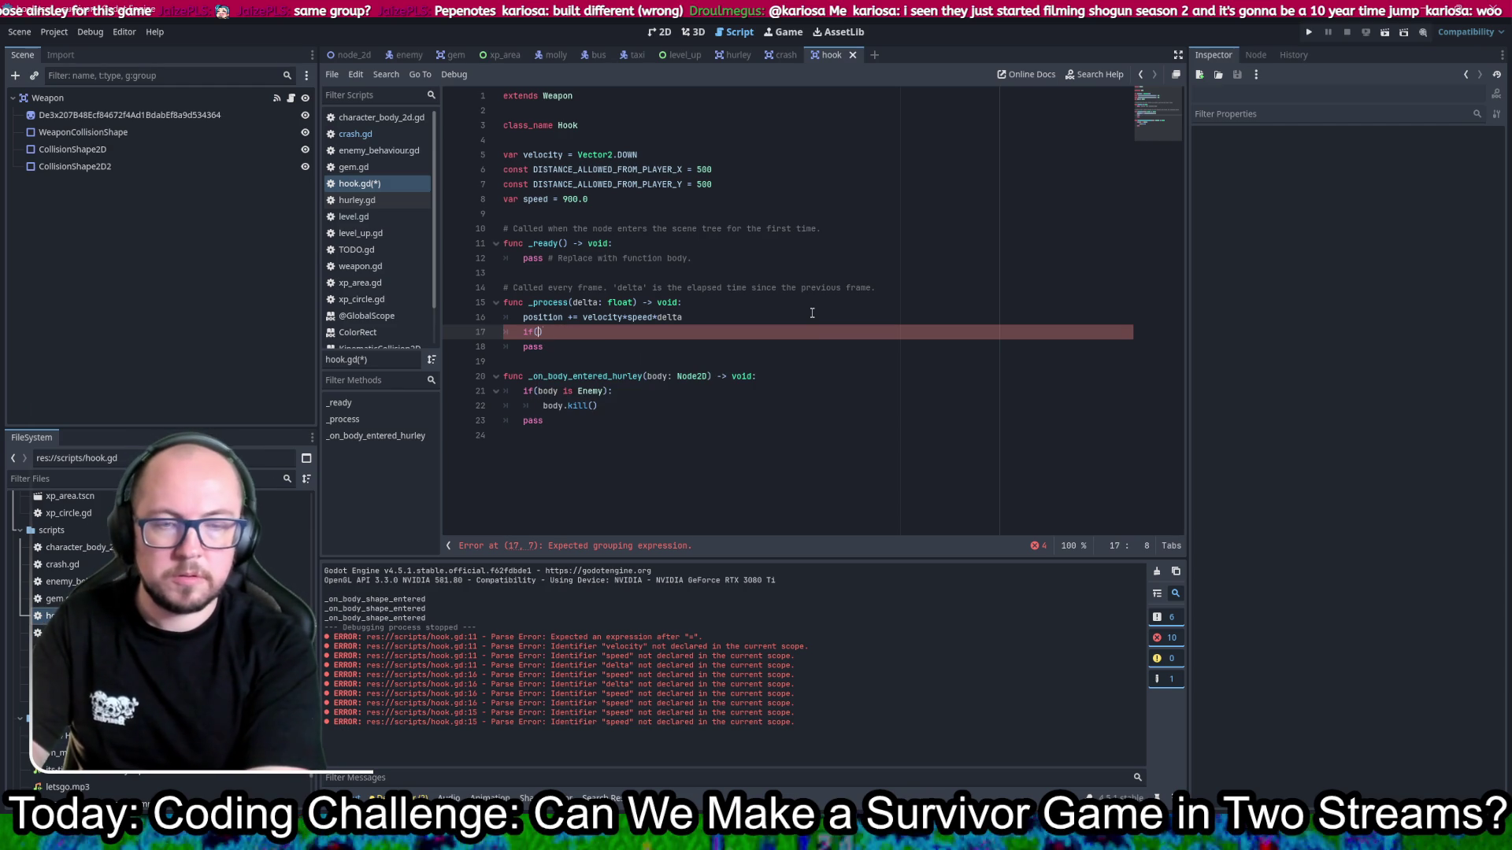
{"action": "type", "text": "absolu"}
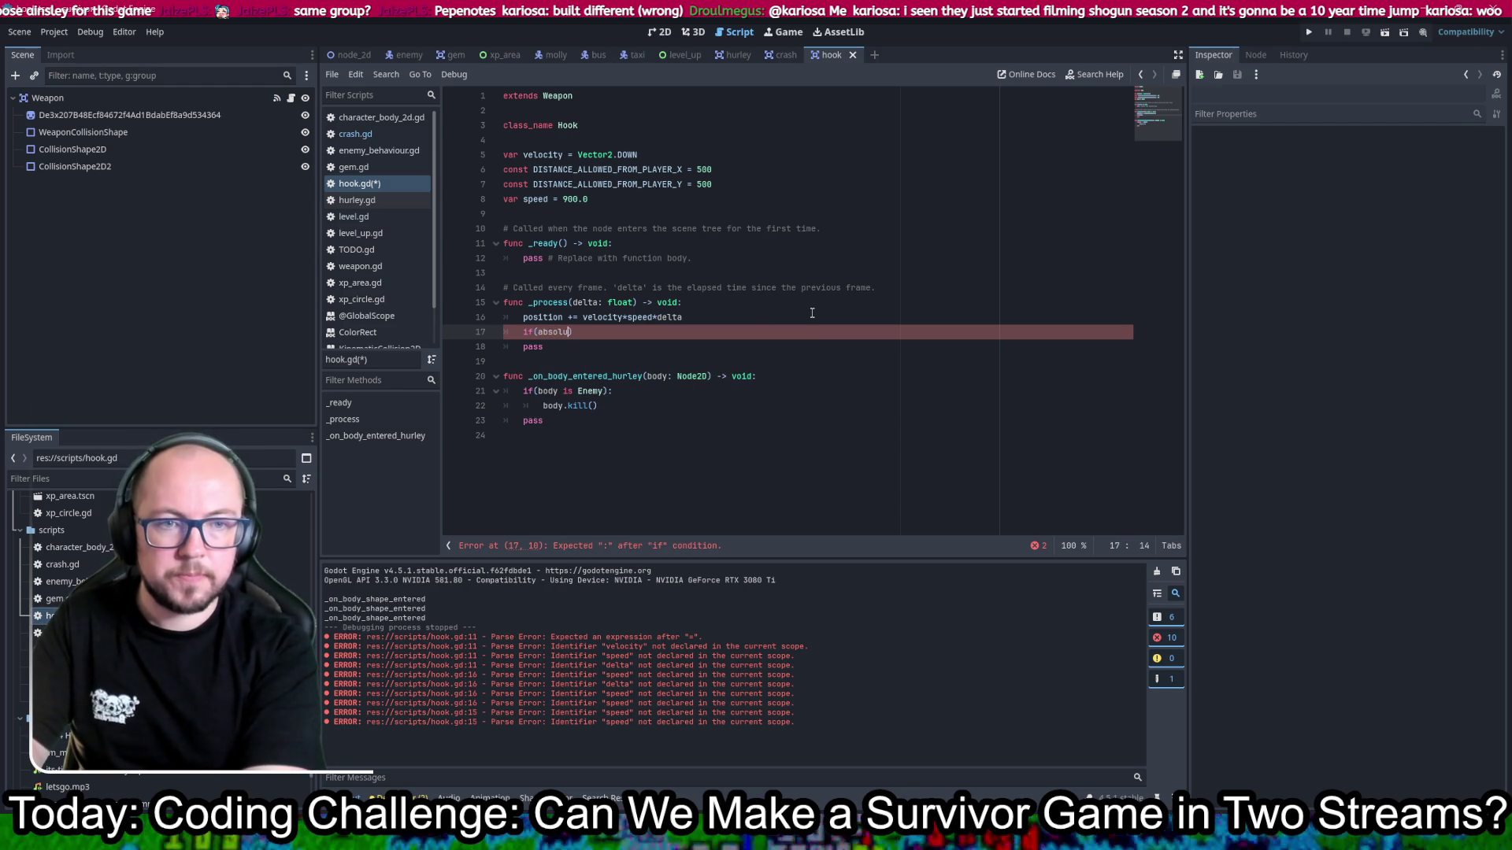
{"action": "type", "text": "t_position > "}
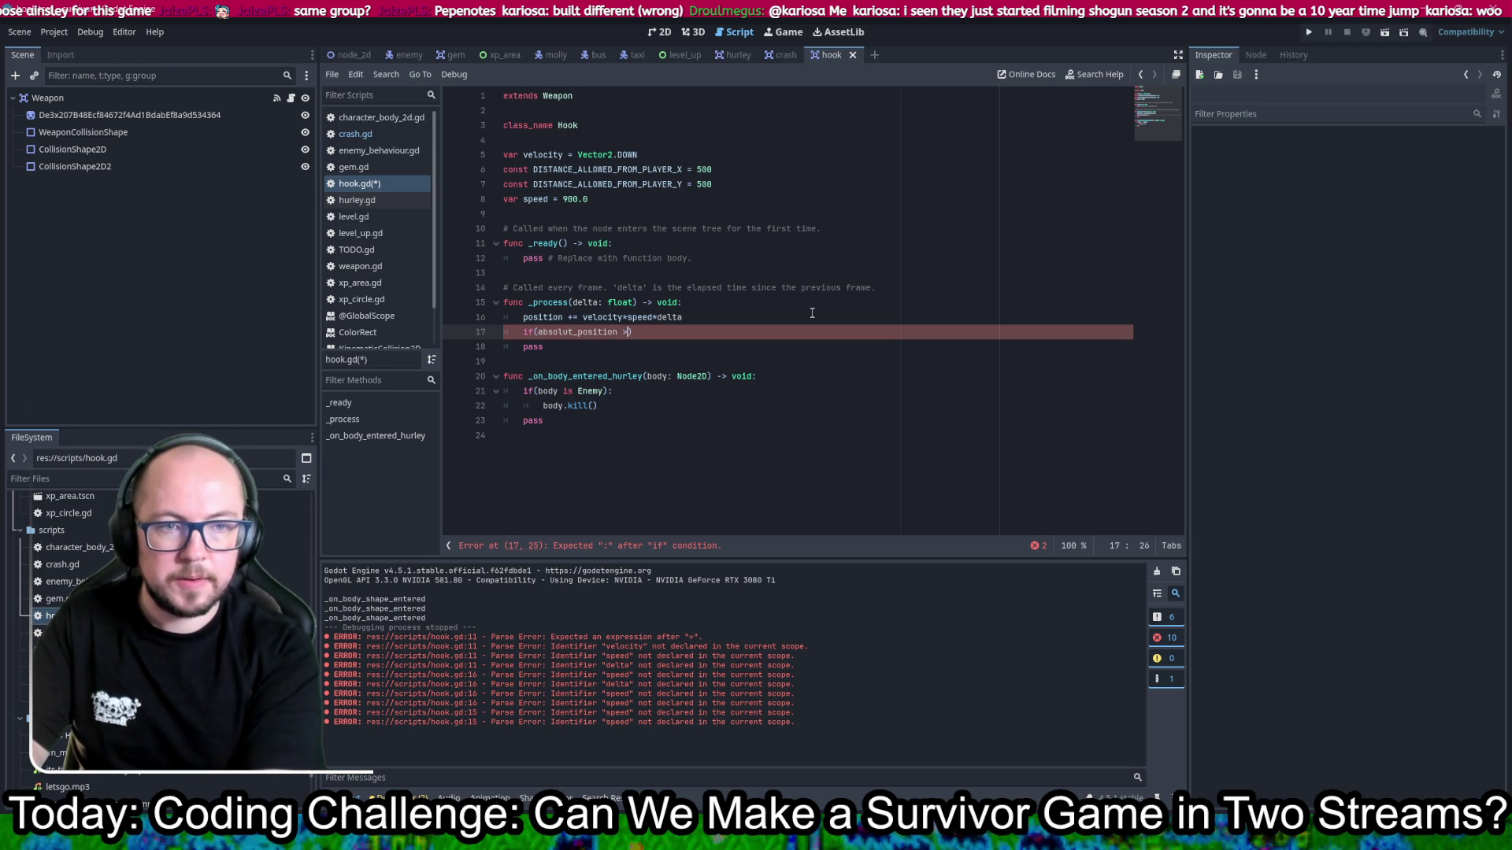
{"action": "type", "text": "player.po"}
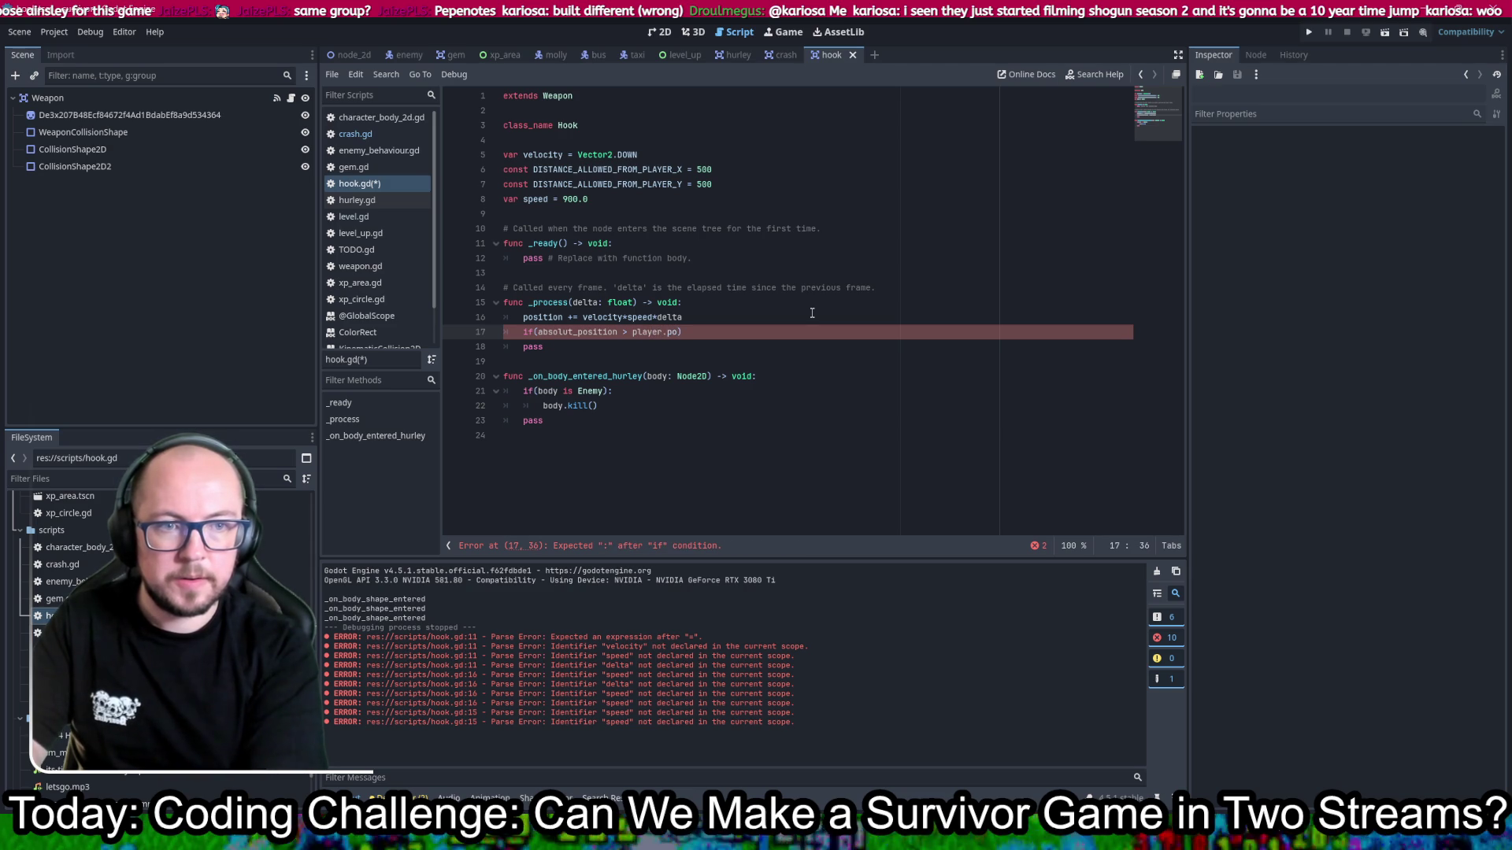
{"action": "type", "text": "sition"}
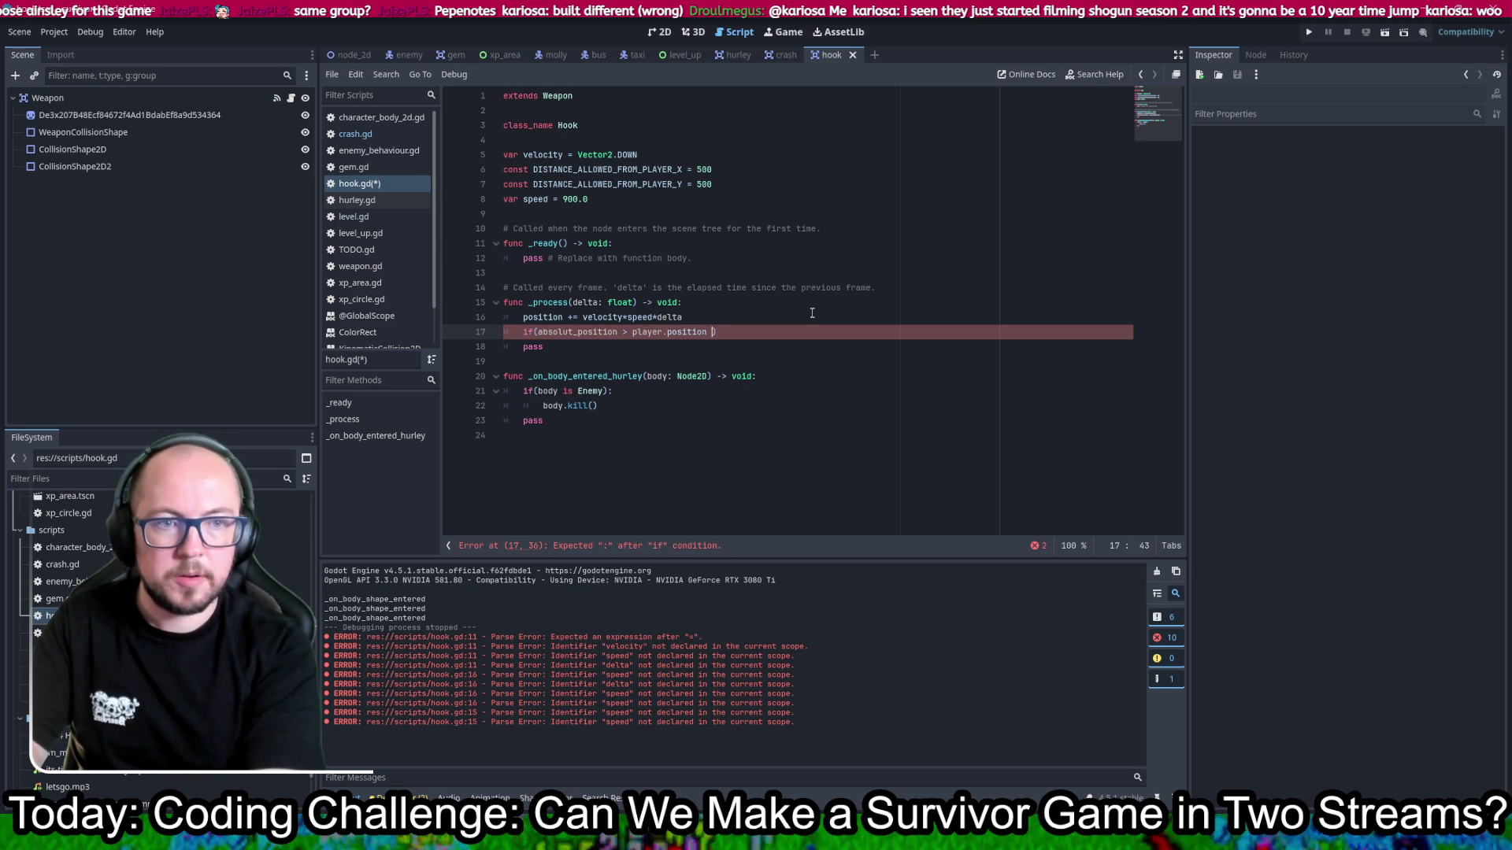
{"action": "type", "text": " + DIS"}
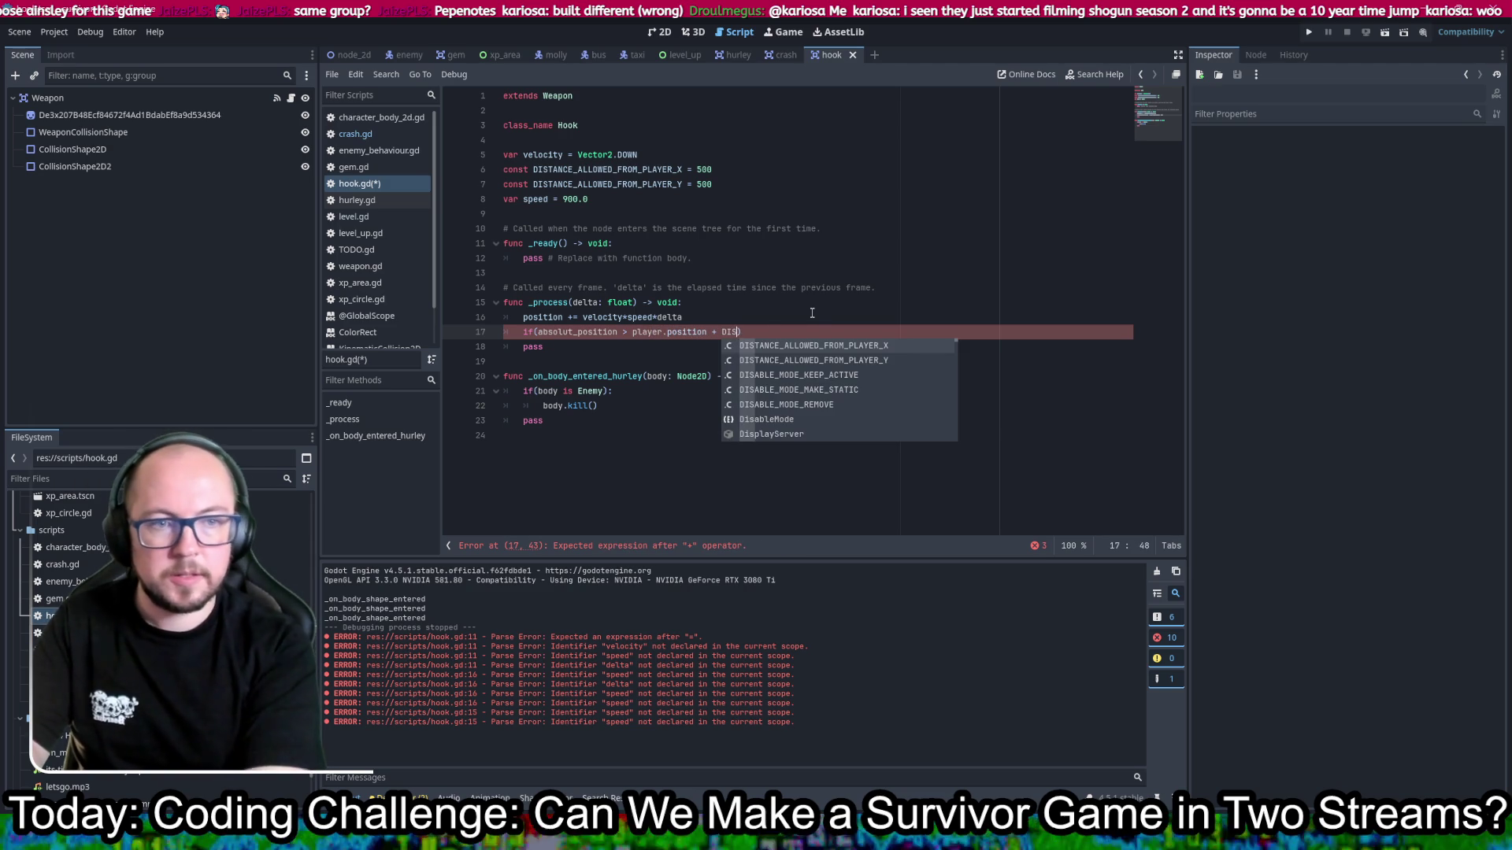
{"action": "key", "text": "Down"}
{"action": "key", "text": "Return"}
{"action": "key", "text": "ctrl+s"}
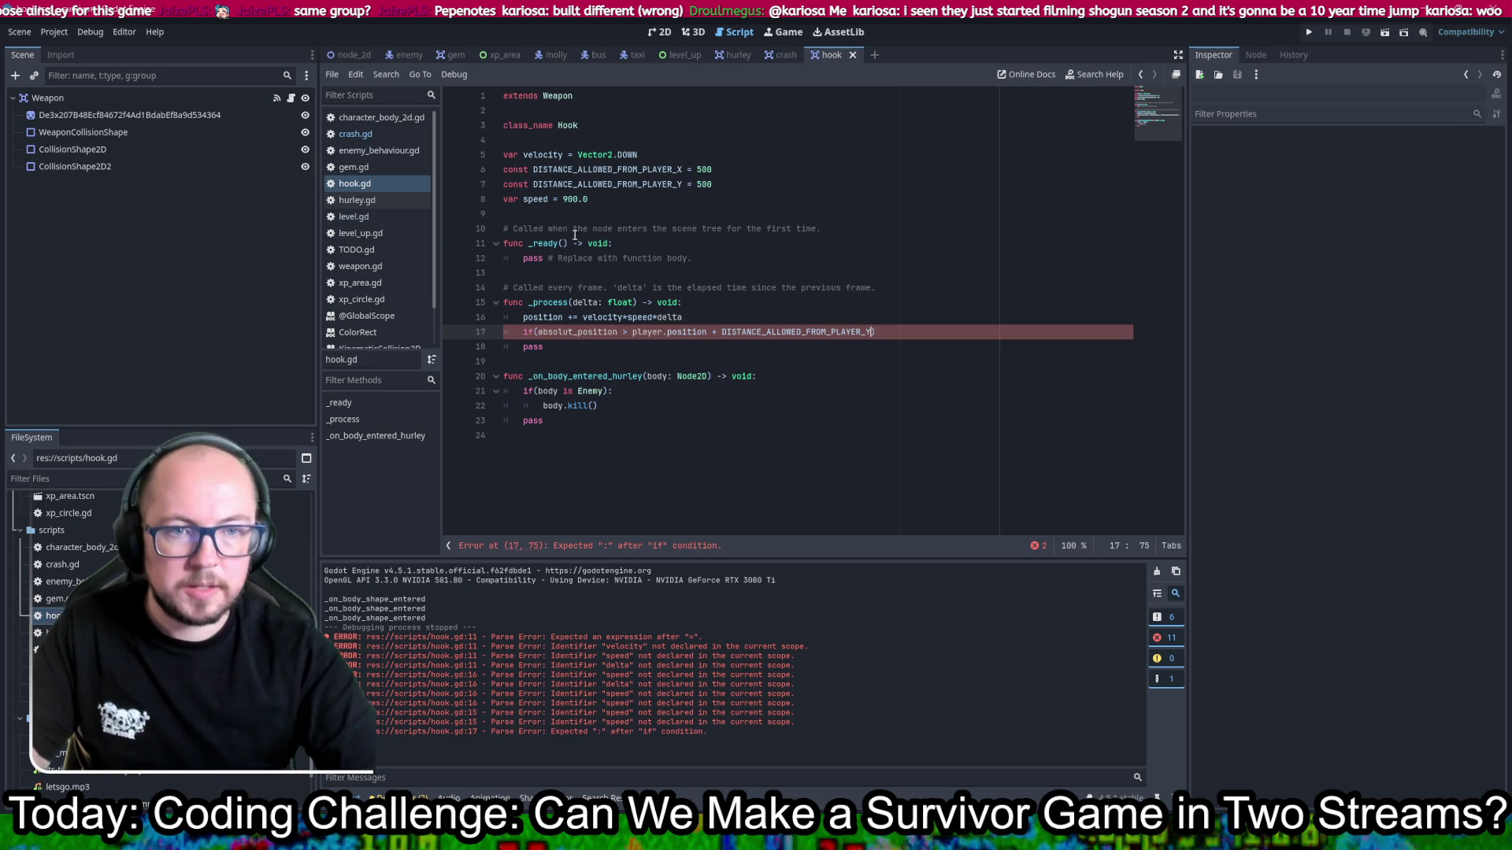
{"action": "key", "text": "Return"}
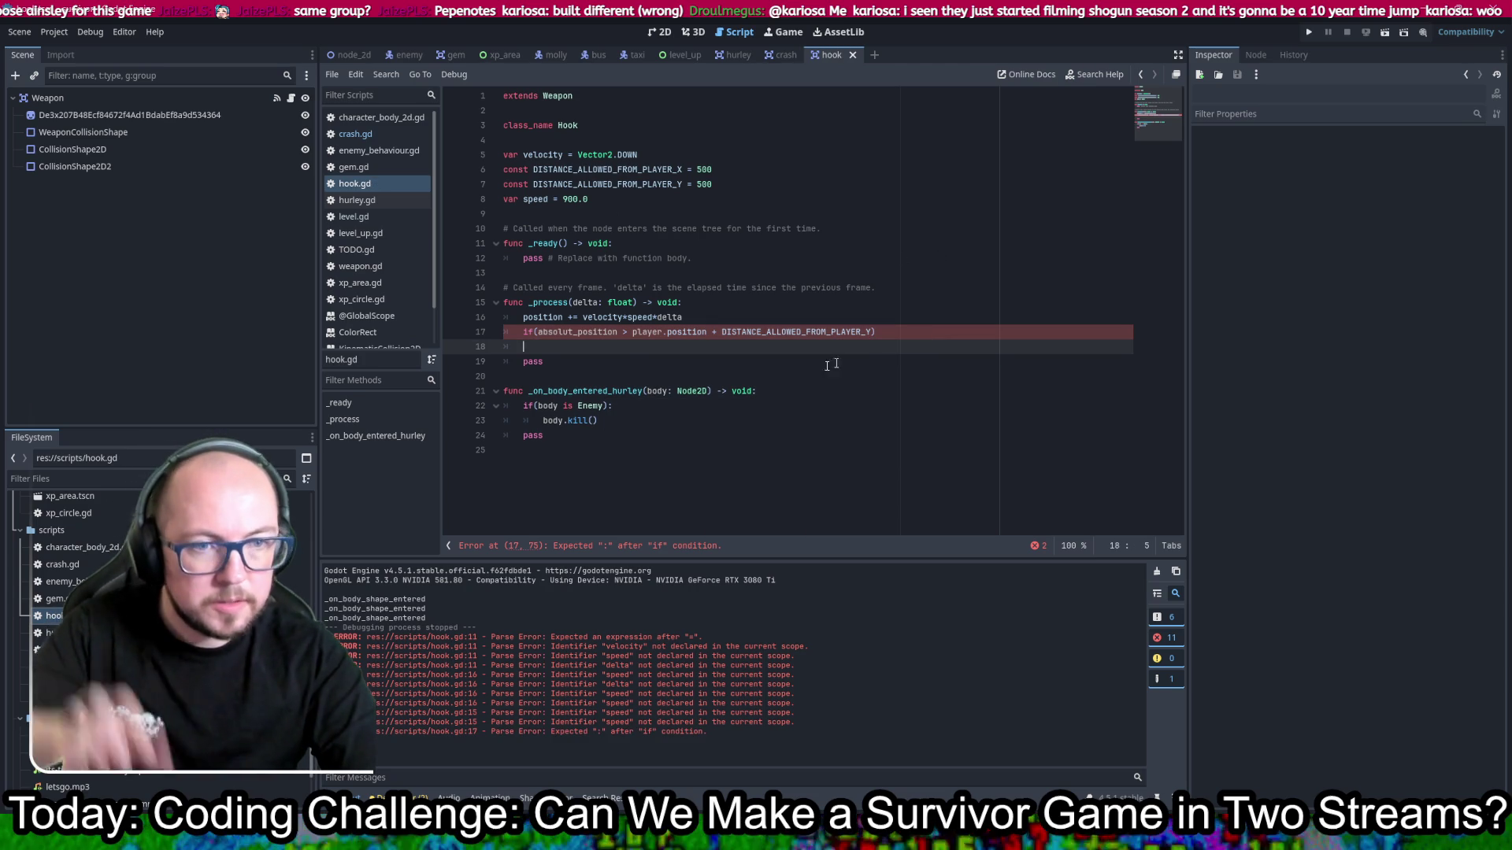
Step: Change the condition's variable to position and indent line 18 into the if block
{"action": "left_click", "coordinate": [572, 332]}
{"action": "type", "text": "e"}
{"action": "key", "text": "ctrl+s"}
{"action": "left_click", "coordinate": [619, 349]}
{"action": "key", "text": "Tab"}
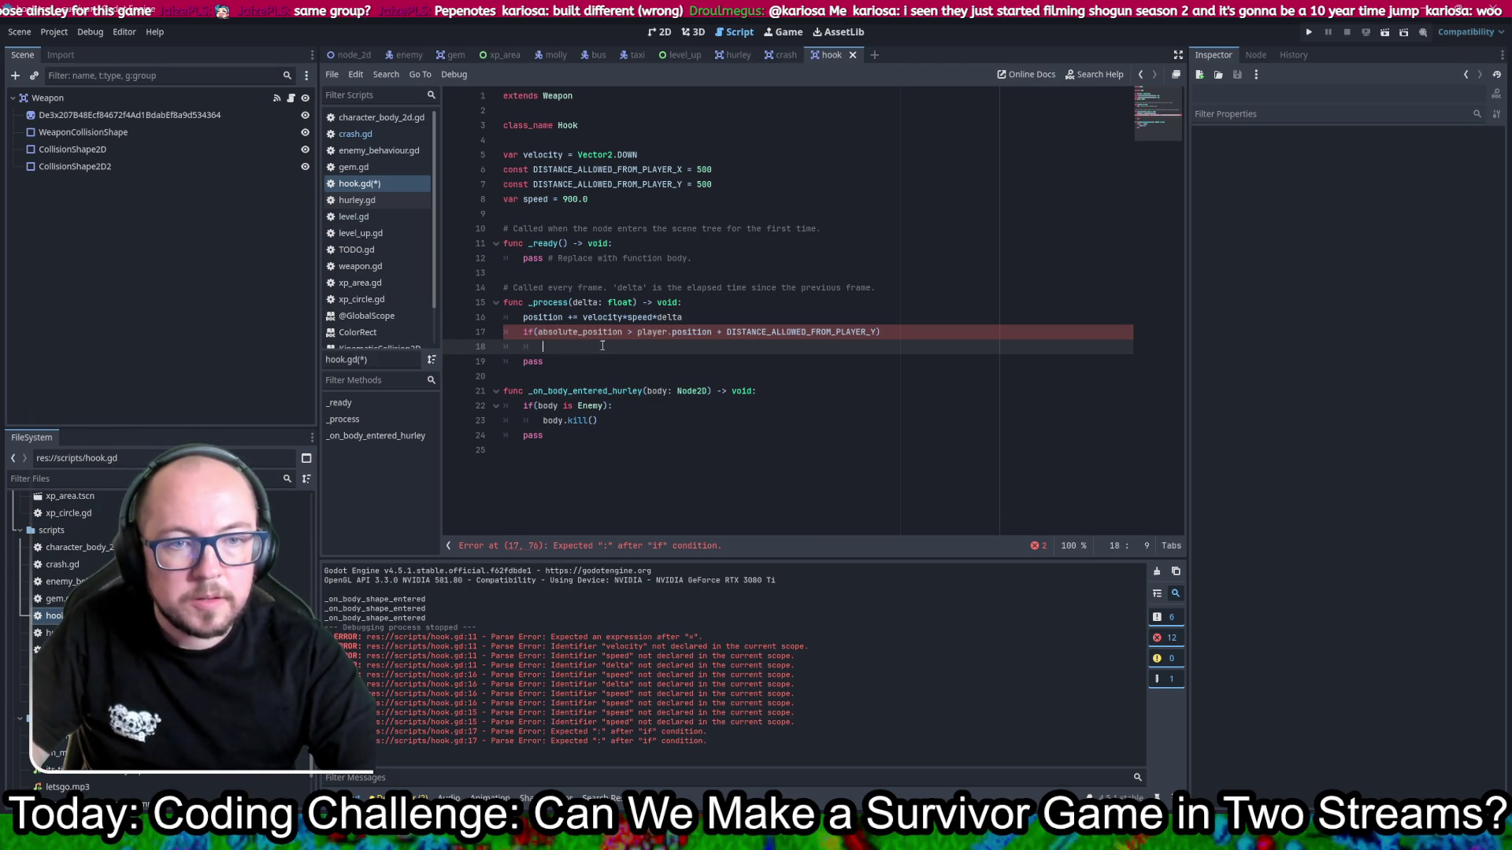
{"action": "key", "text": "ctrl+s"}
{"action": "double_click", "coordinate": [580, 331]}
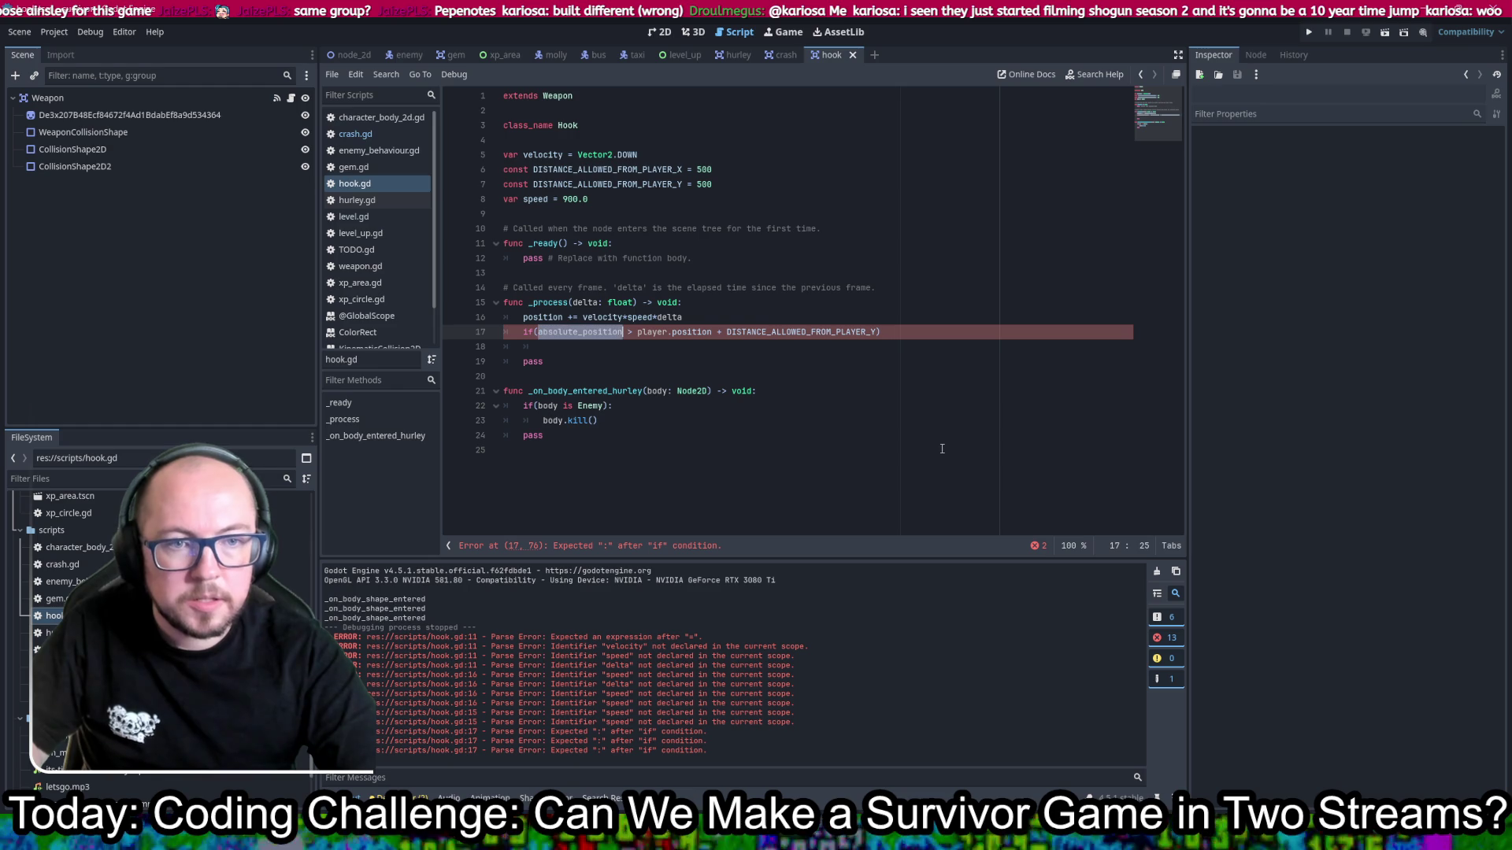
{"action": "type", "text": "position"}
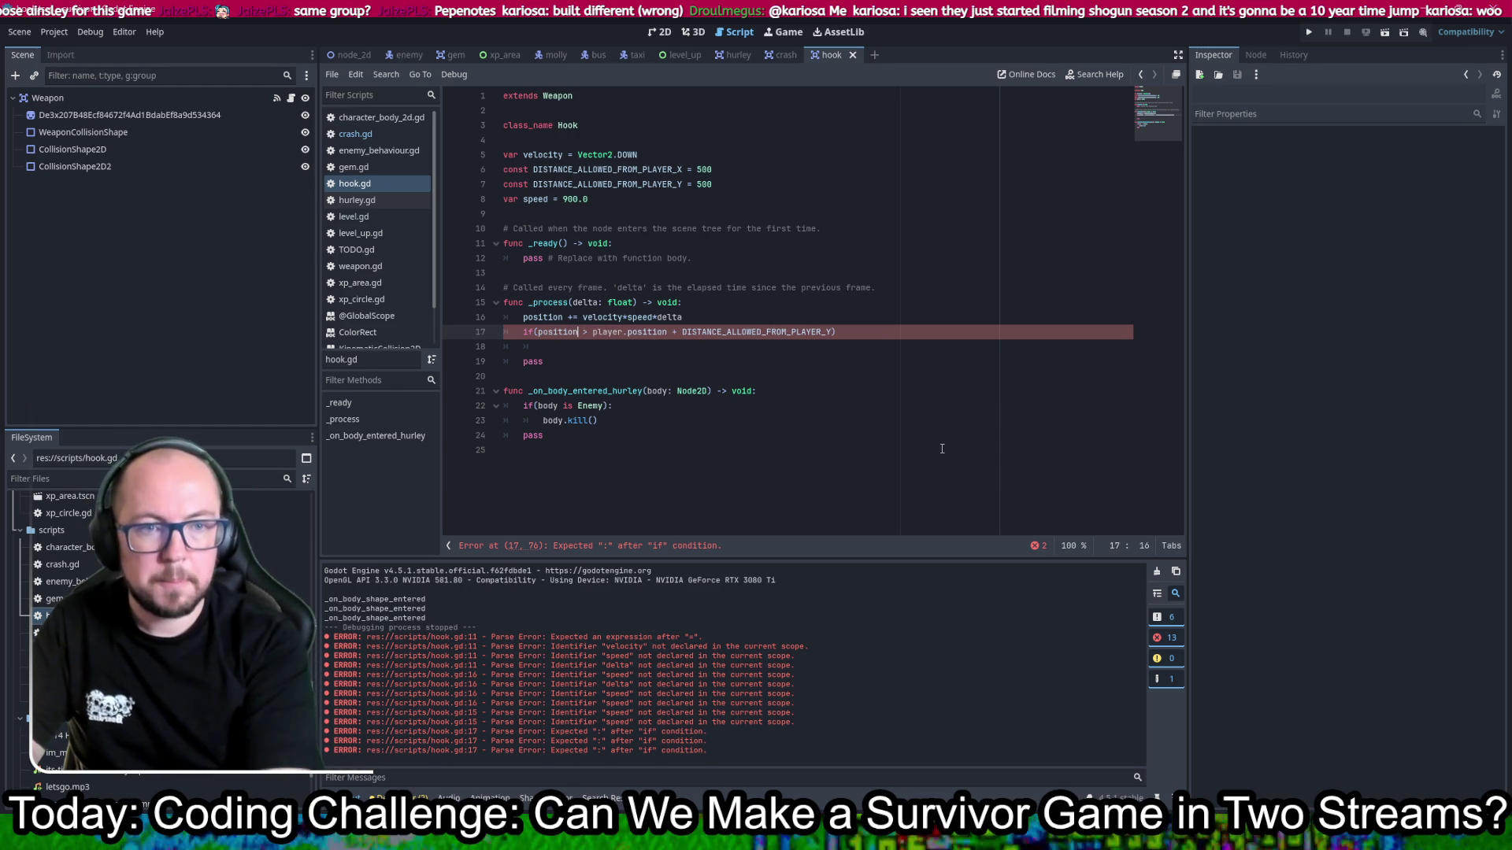
{"action": "key", "text": "Escape"}
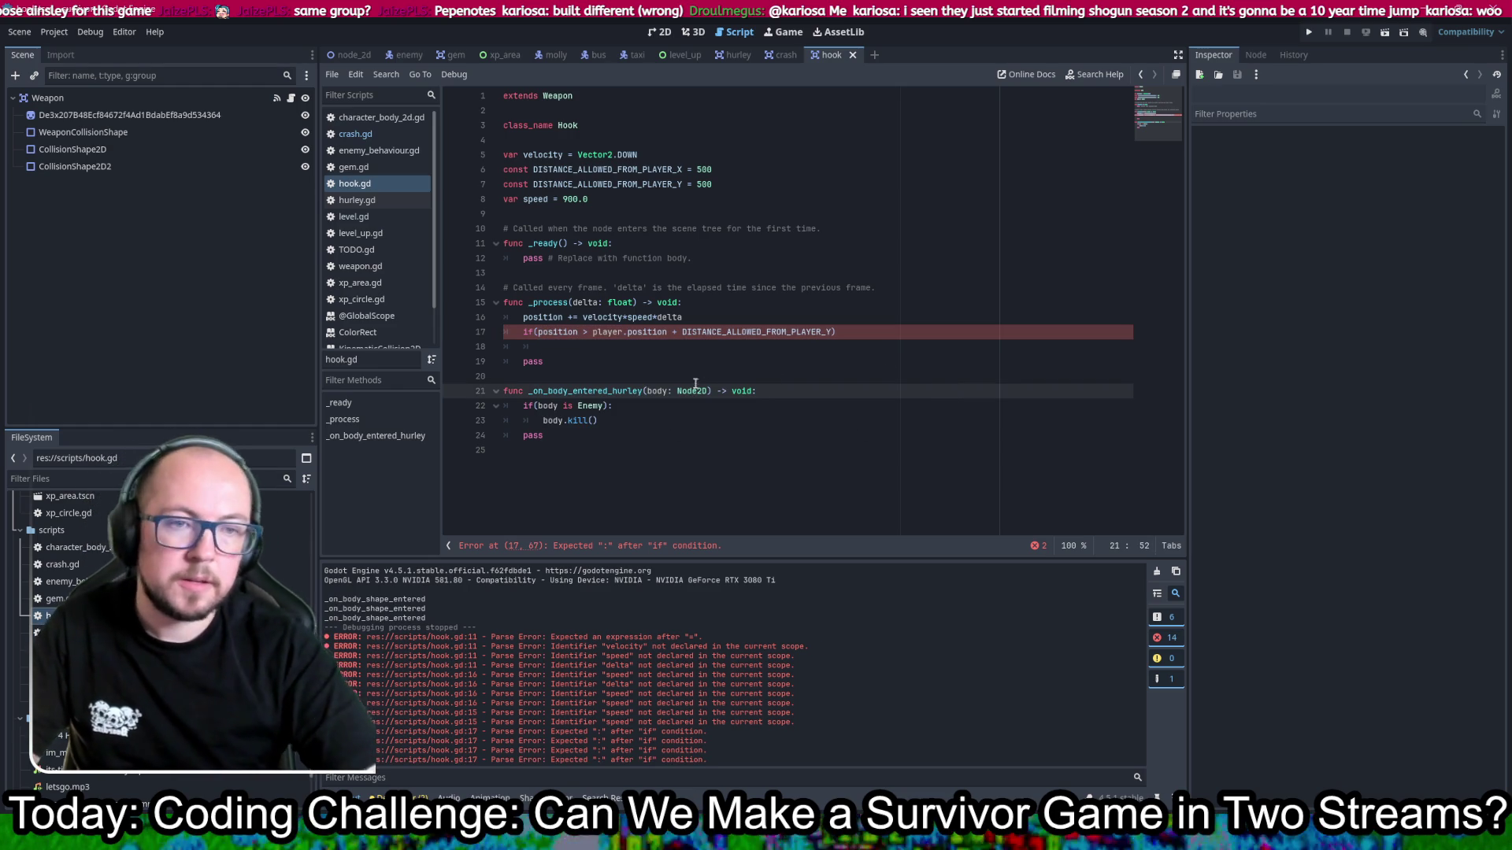
Step: Write the reset line using position and DISTANCE_ALLOWED_FROM_PLAYER_Y on line 18
{"action": "left_click", "coordinate": [712, 352]}
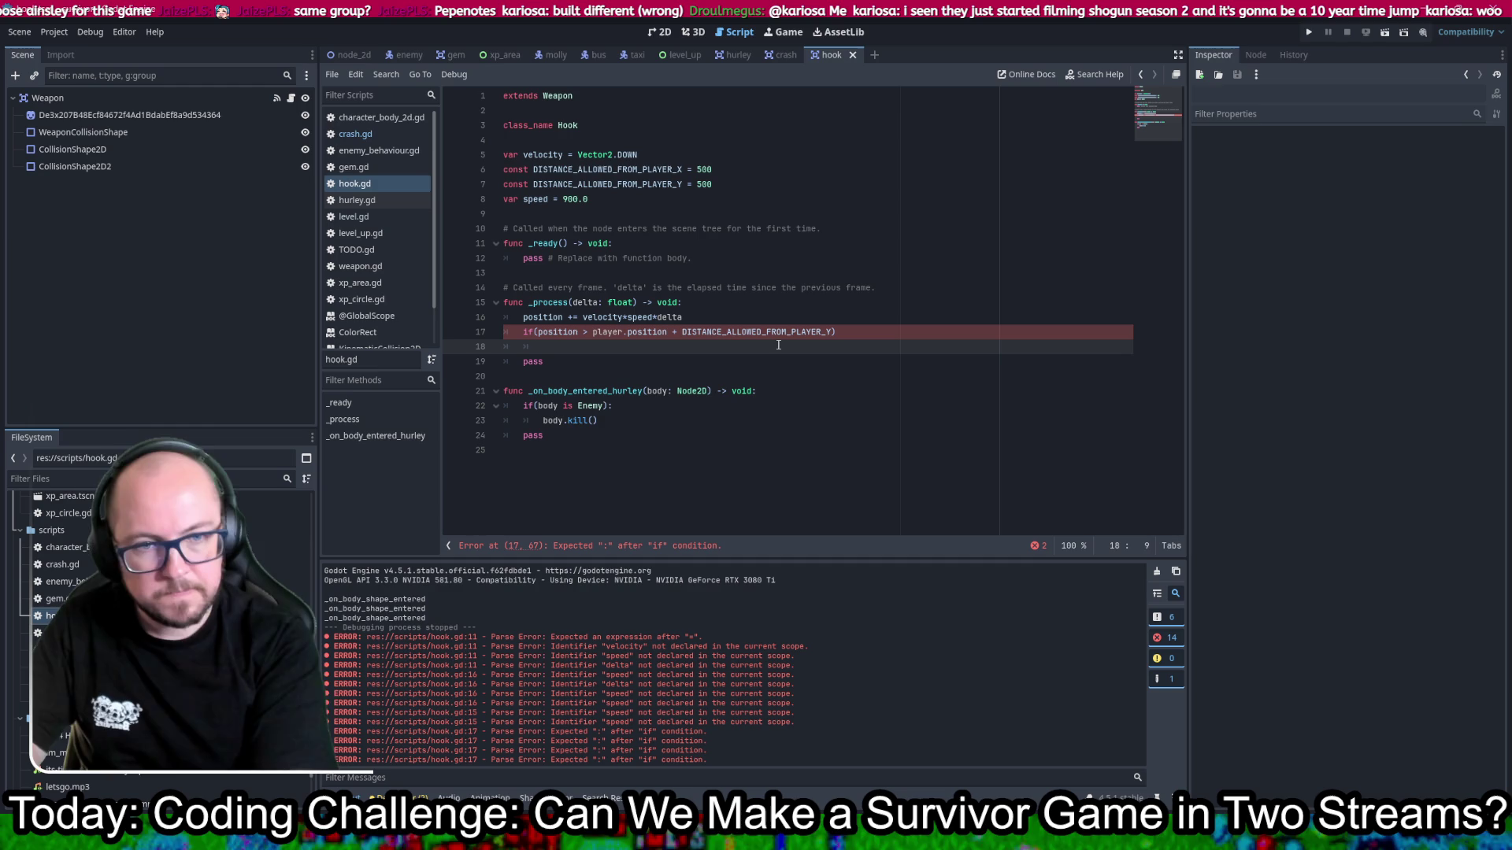
{"action": "type", "text": "osition"}
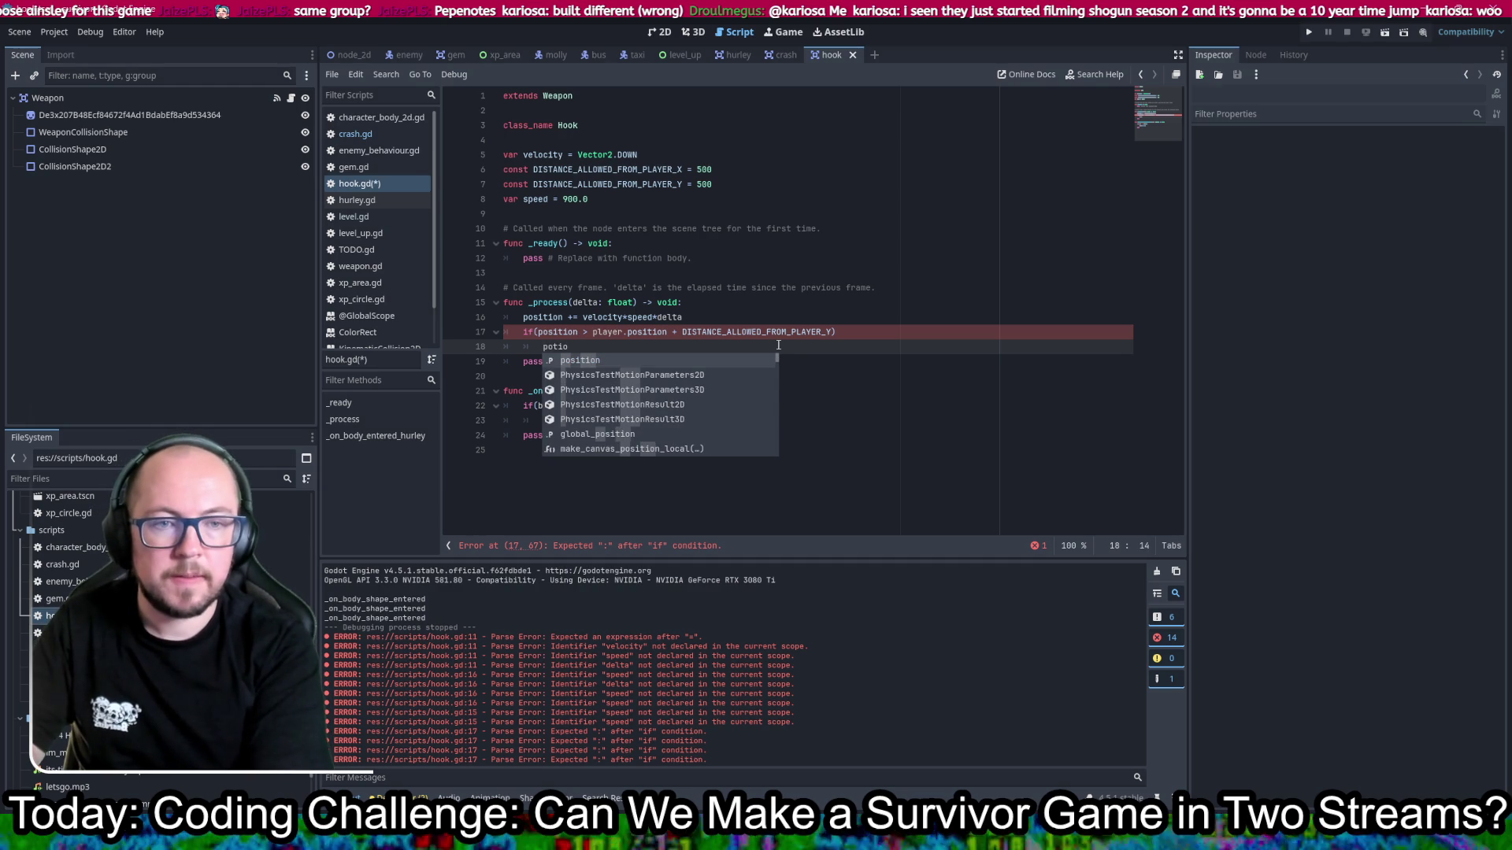
{"action": "key", "text": "Return"}
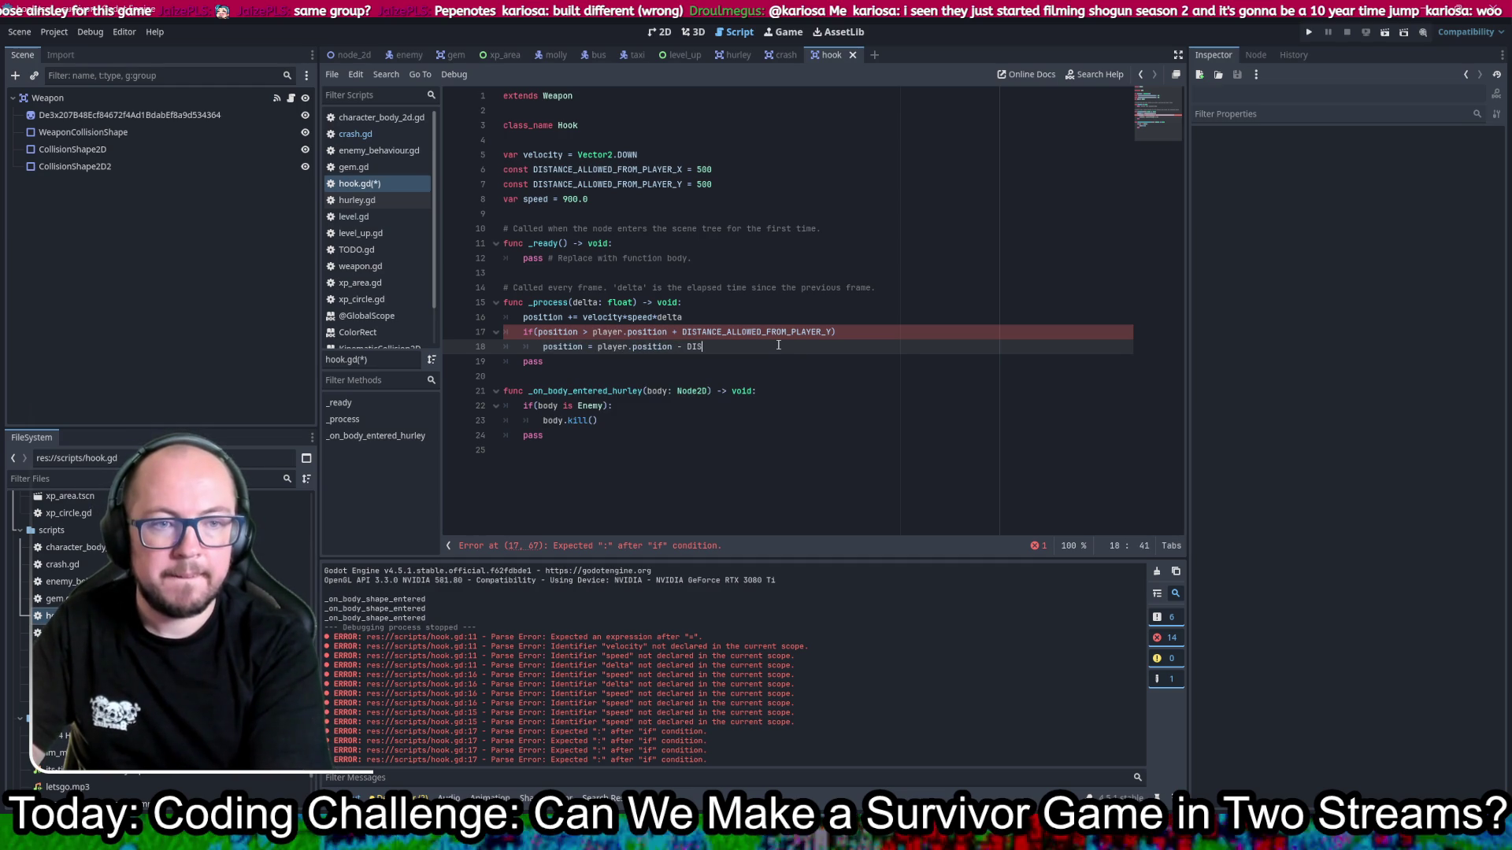
{"action": "type", "text": "T"}
{"action": "key", "text": "Down"}
{"action": "key", "text": "Return"}
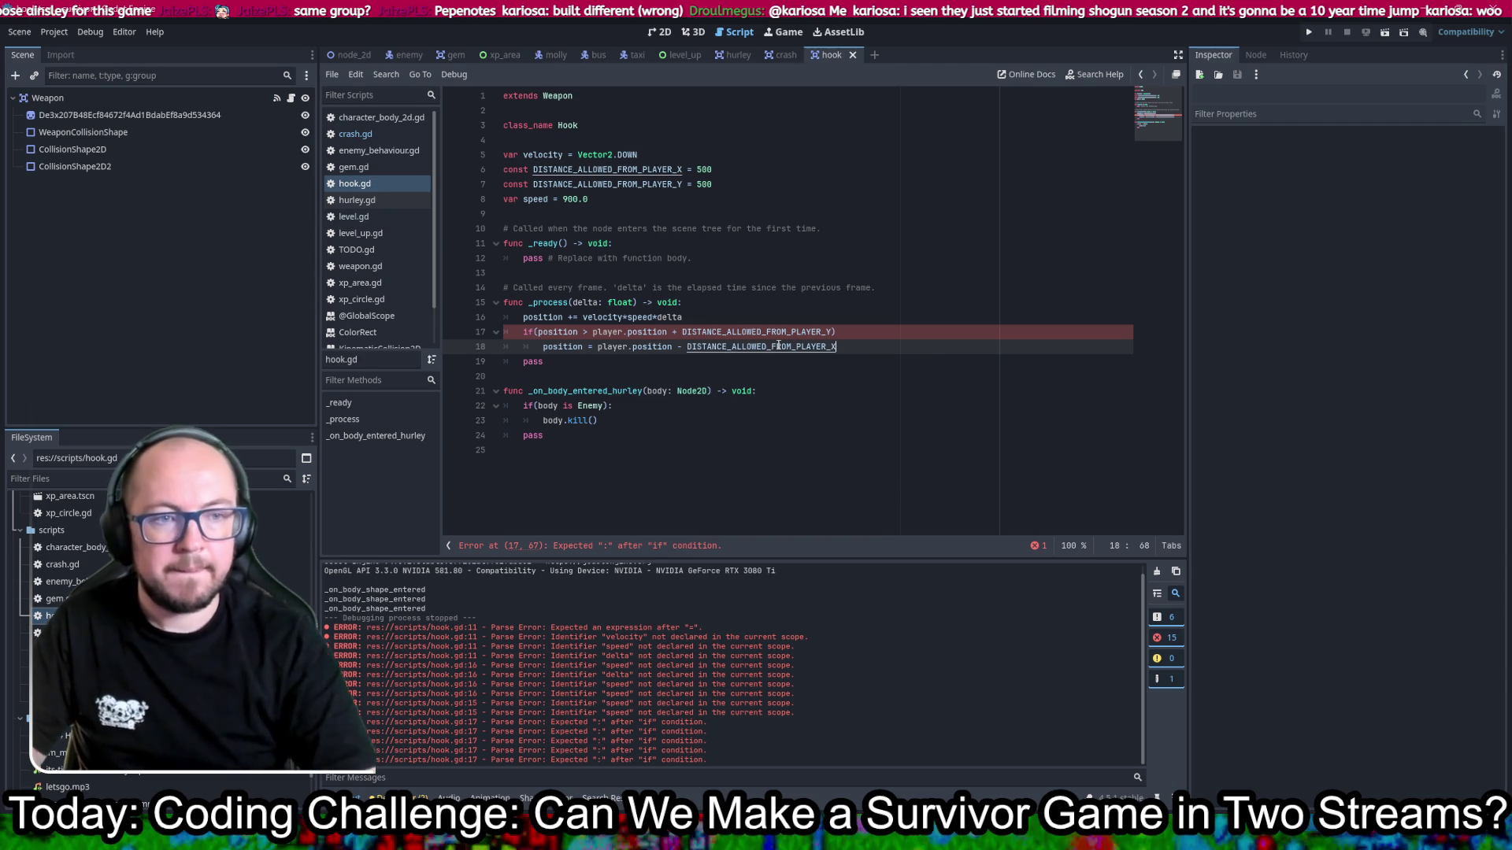
{"action": "key", "text": "ctrl+s"}
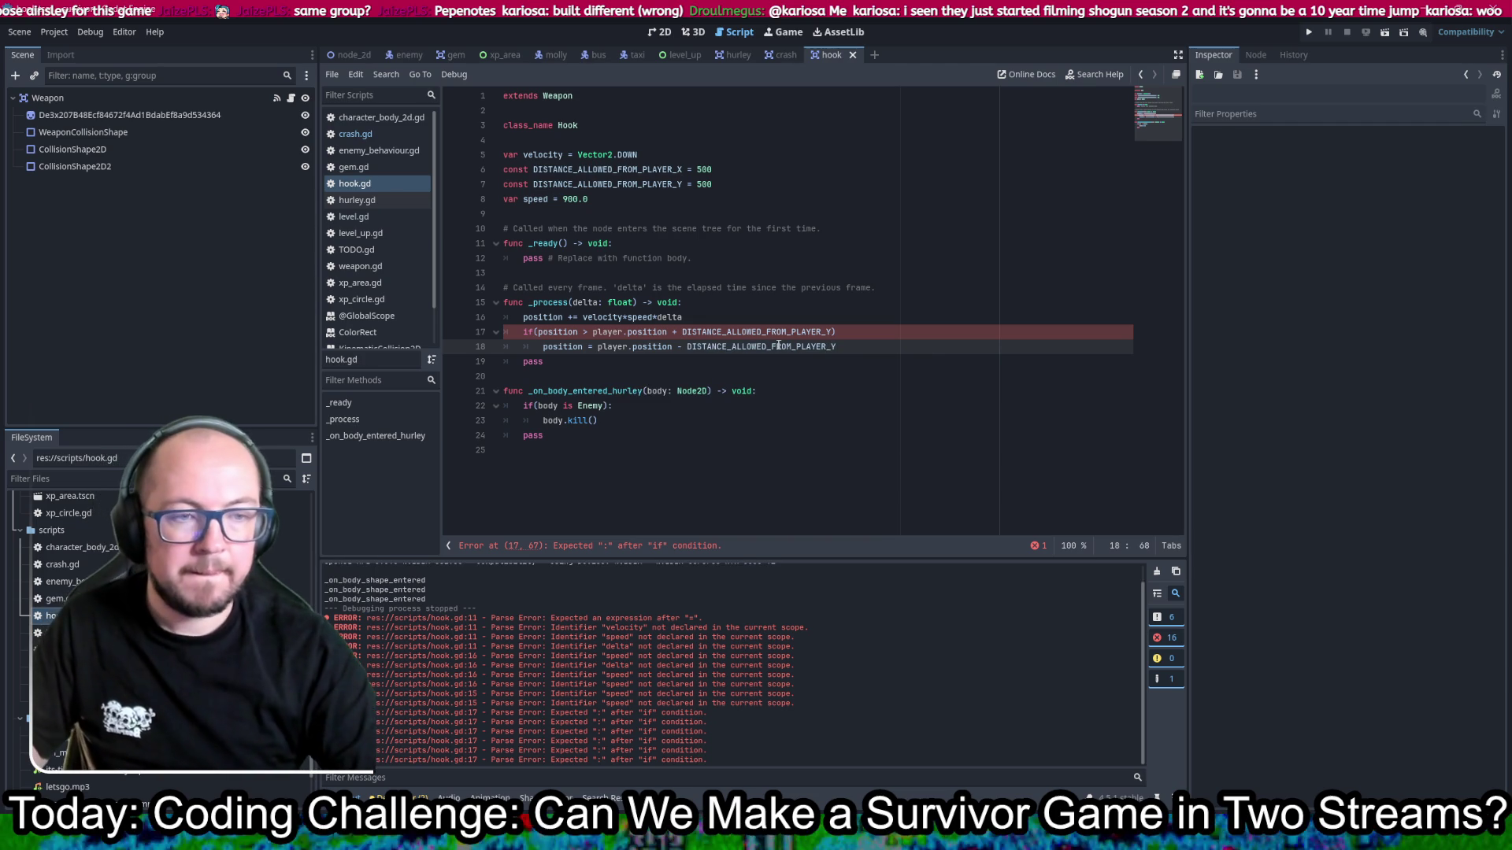
Step: Change the condition to compare position.y and end it with a colon
{"action": "key", "text": "Return"}
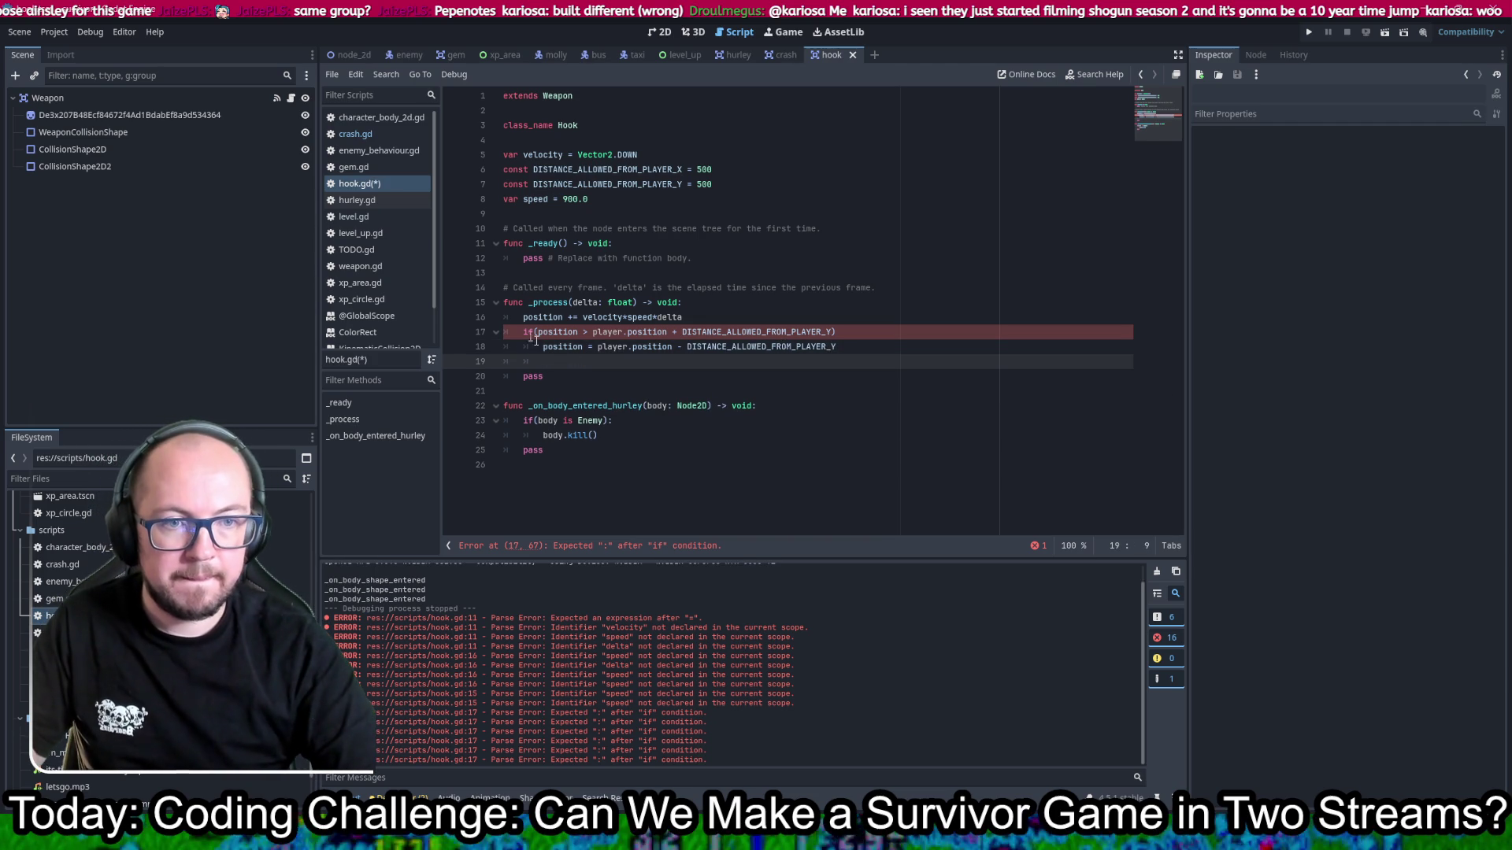
{"action": "left_click", "coordinate": [582, 334]}
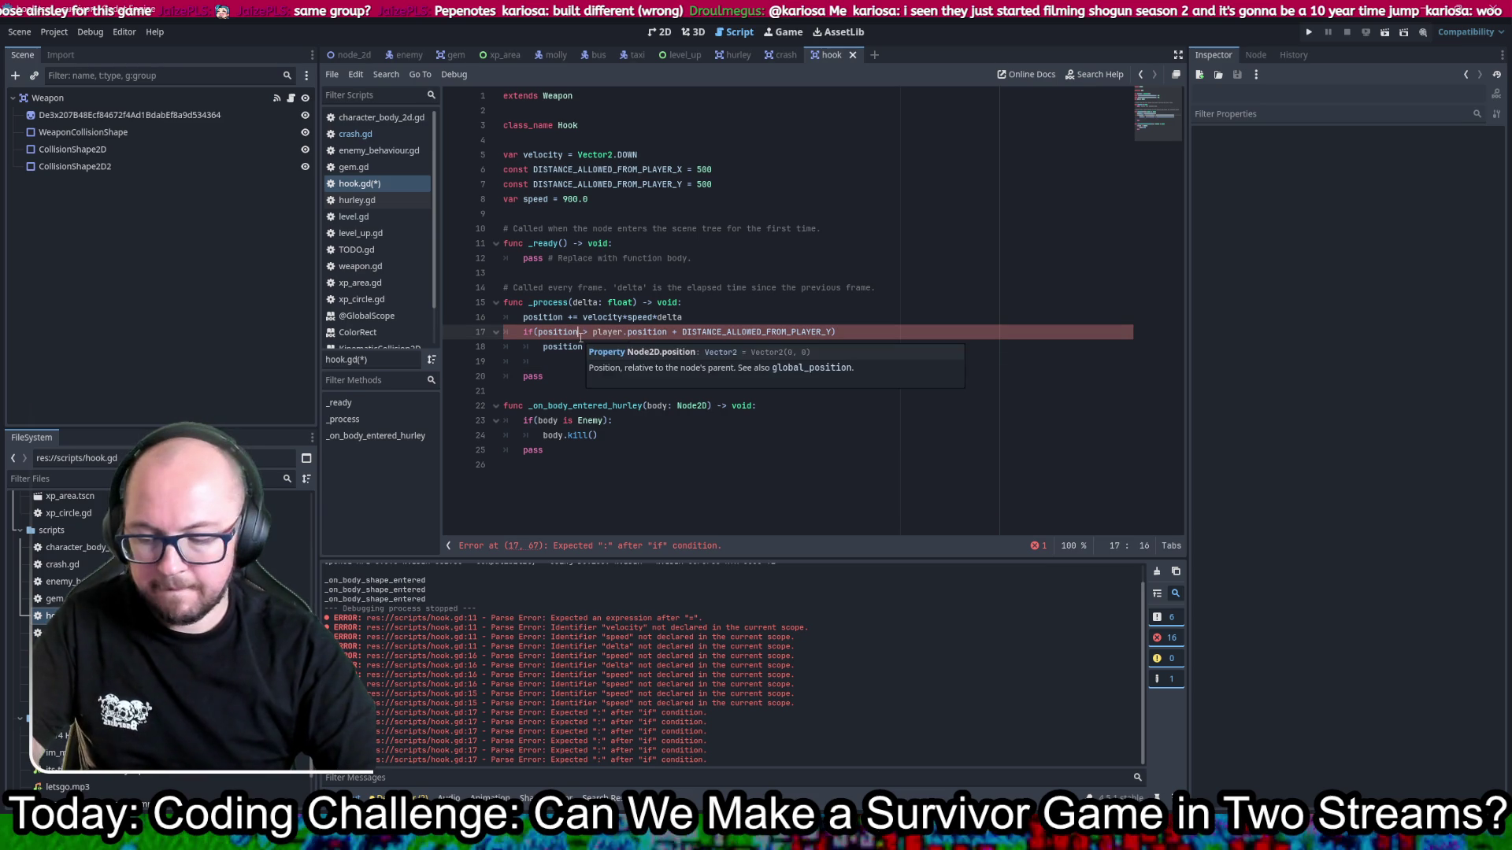
{"action": "type", "text": ".y"}
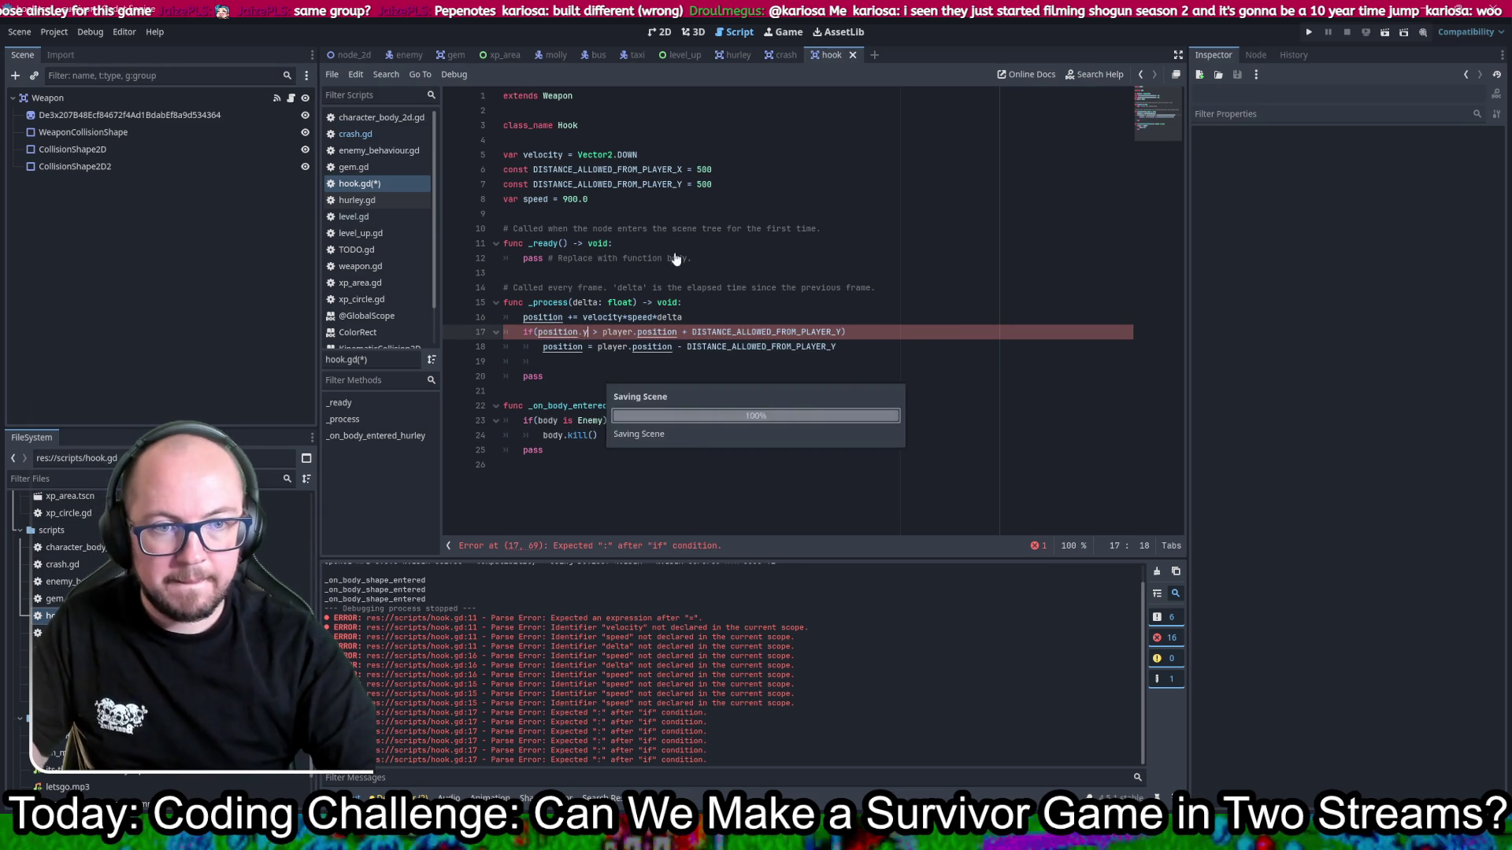
{"action": "key", "text": "ctrl+s"}
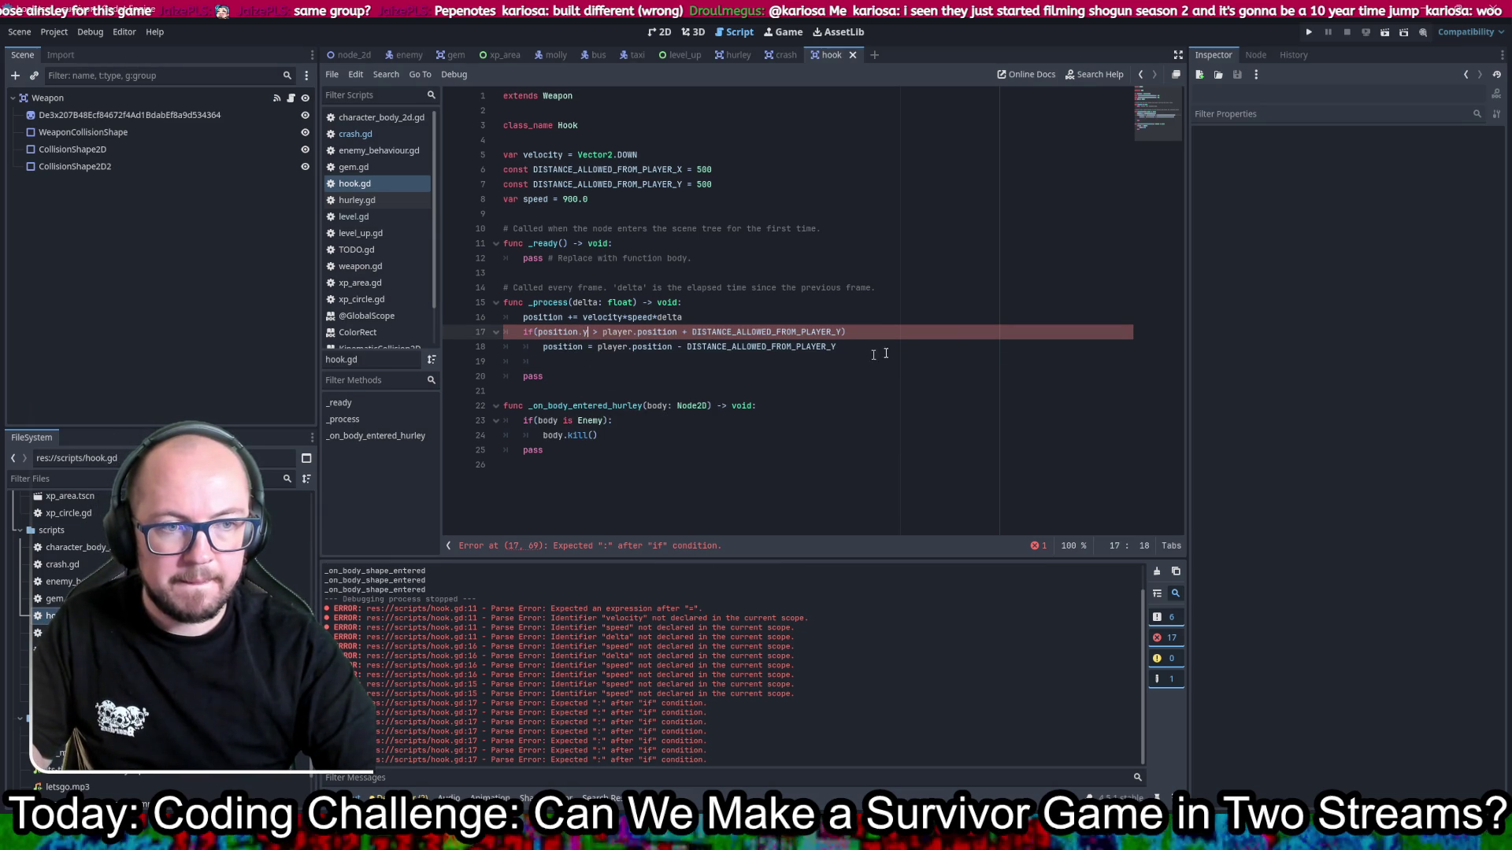
{"action": "type", "text": ":"}
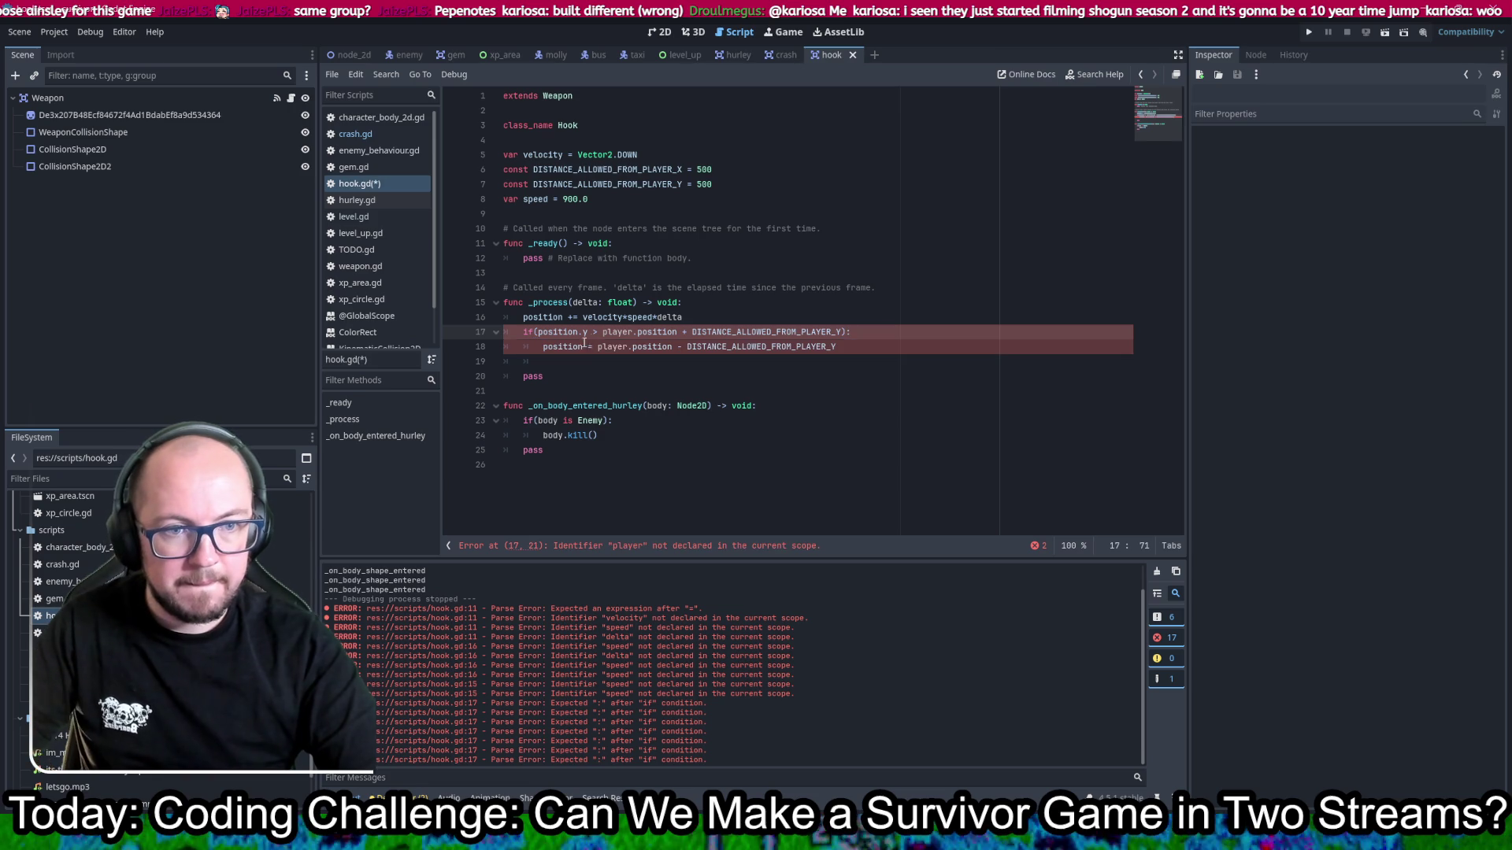
{"action": "left_click", "coordinate": [601, 349]}
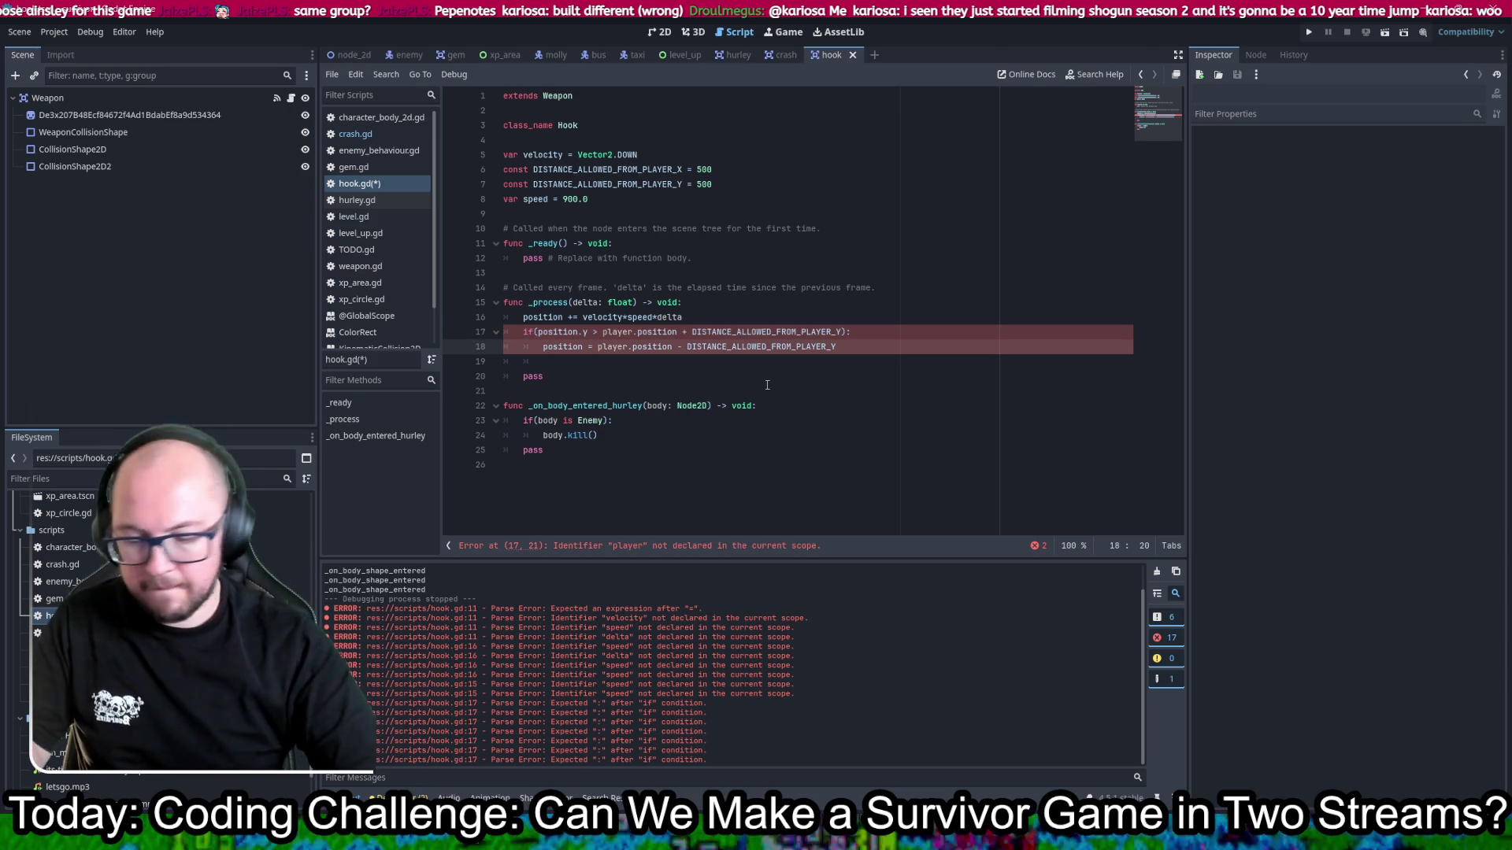
Step: On line 18, start a Vector2 with randf * DISTANCE_ALLOWED_FROM_PLAYER_X + player.position.x
{"action": "type", "text": "V"}
{"action": "key", "text": "Down"}
{"action": "key", "text": "Down"}
{"action": "key", "text": "Down"}
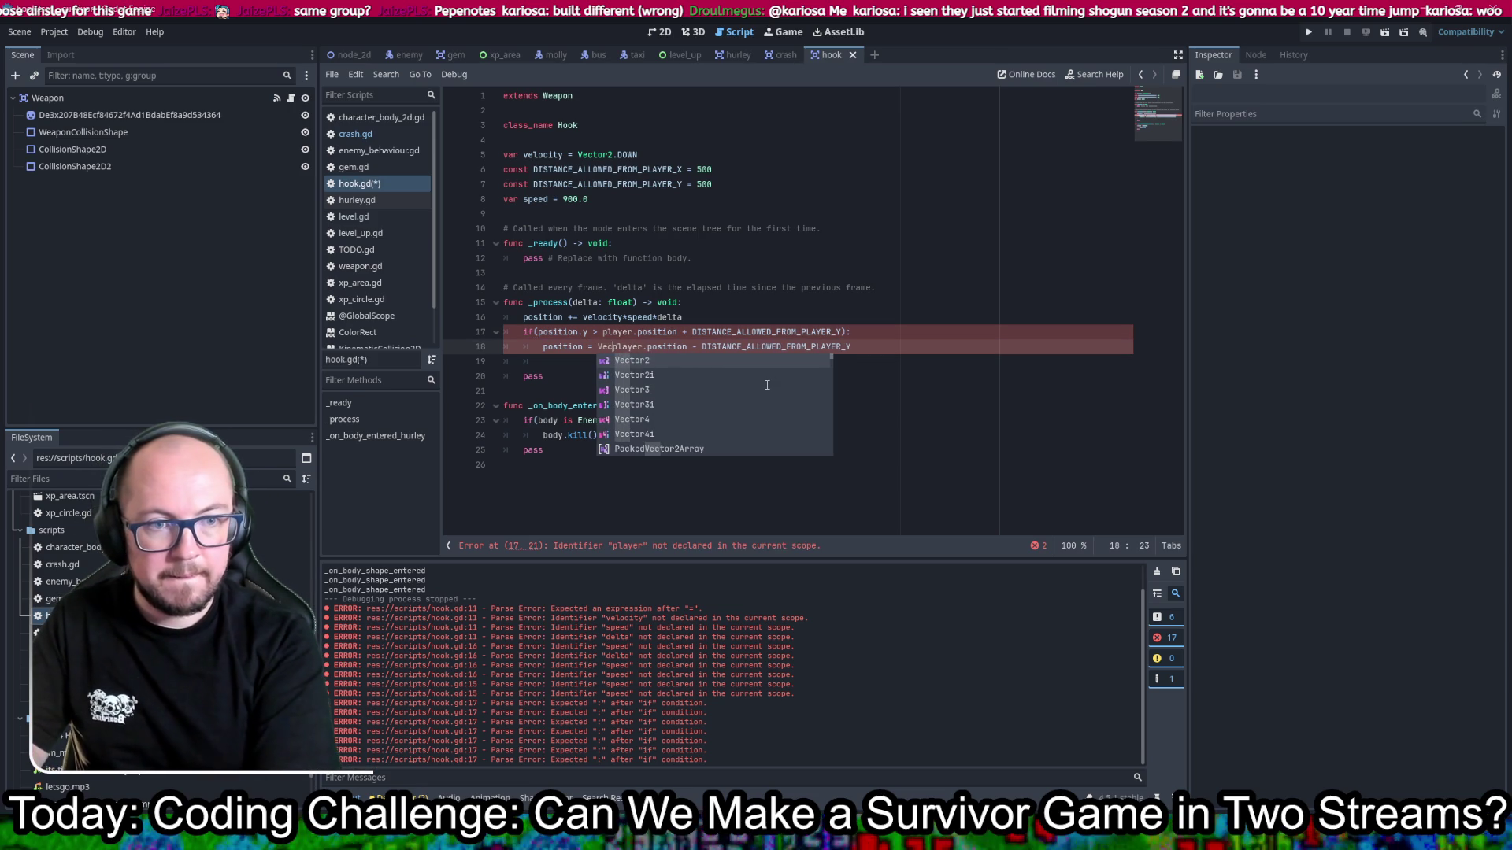
{"action": "key", "text": "Tab"}
{"action": "type", "text": "rand"}
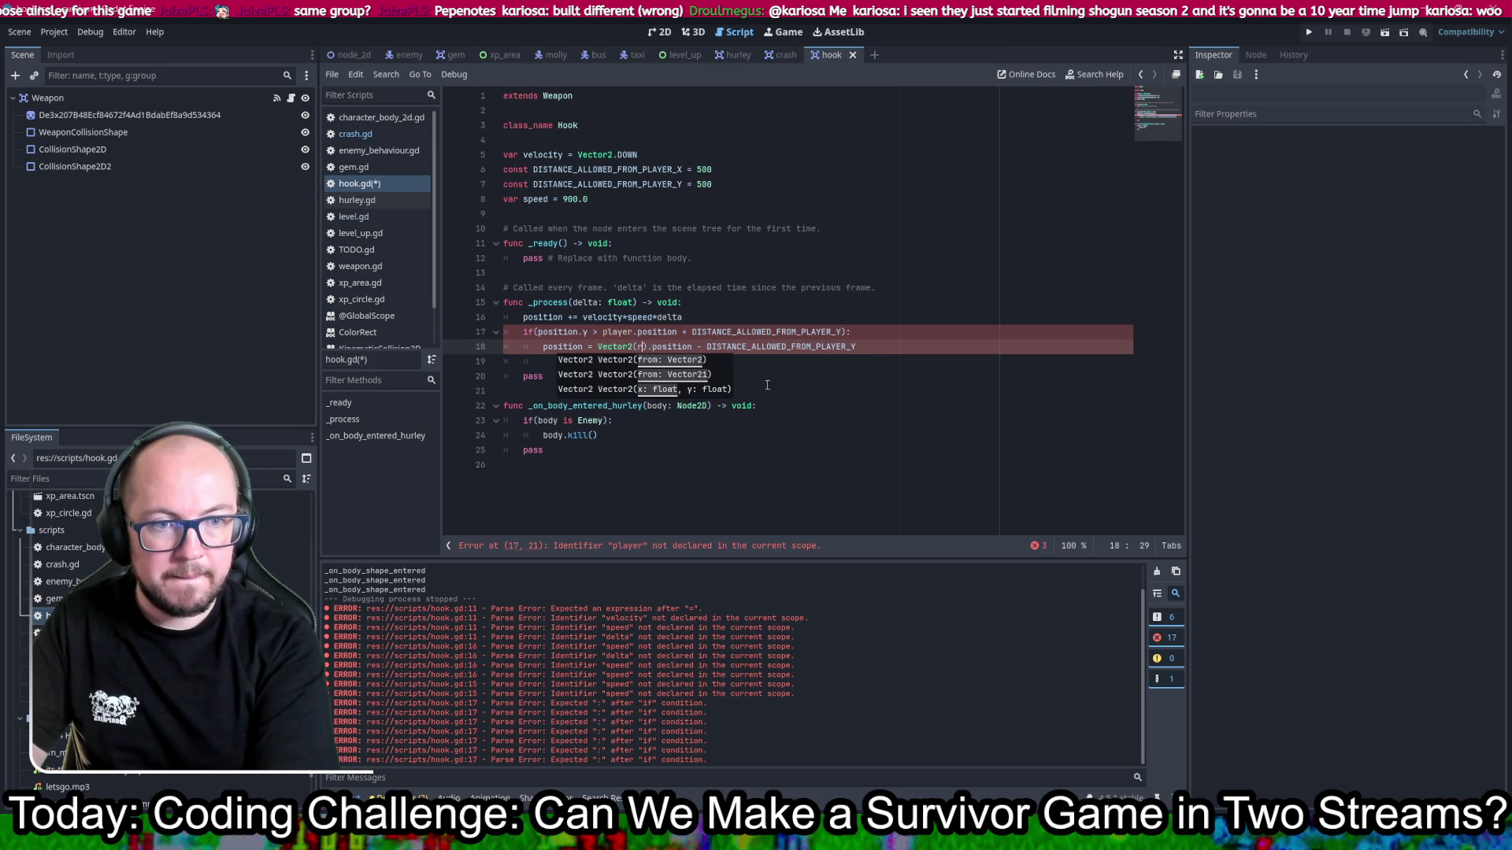
{"action": "type", "text": "f"}
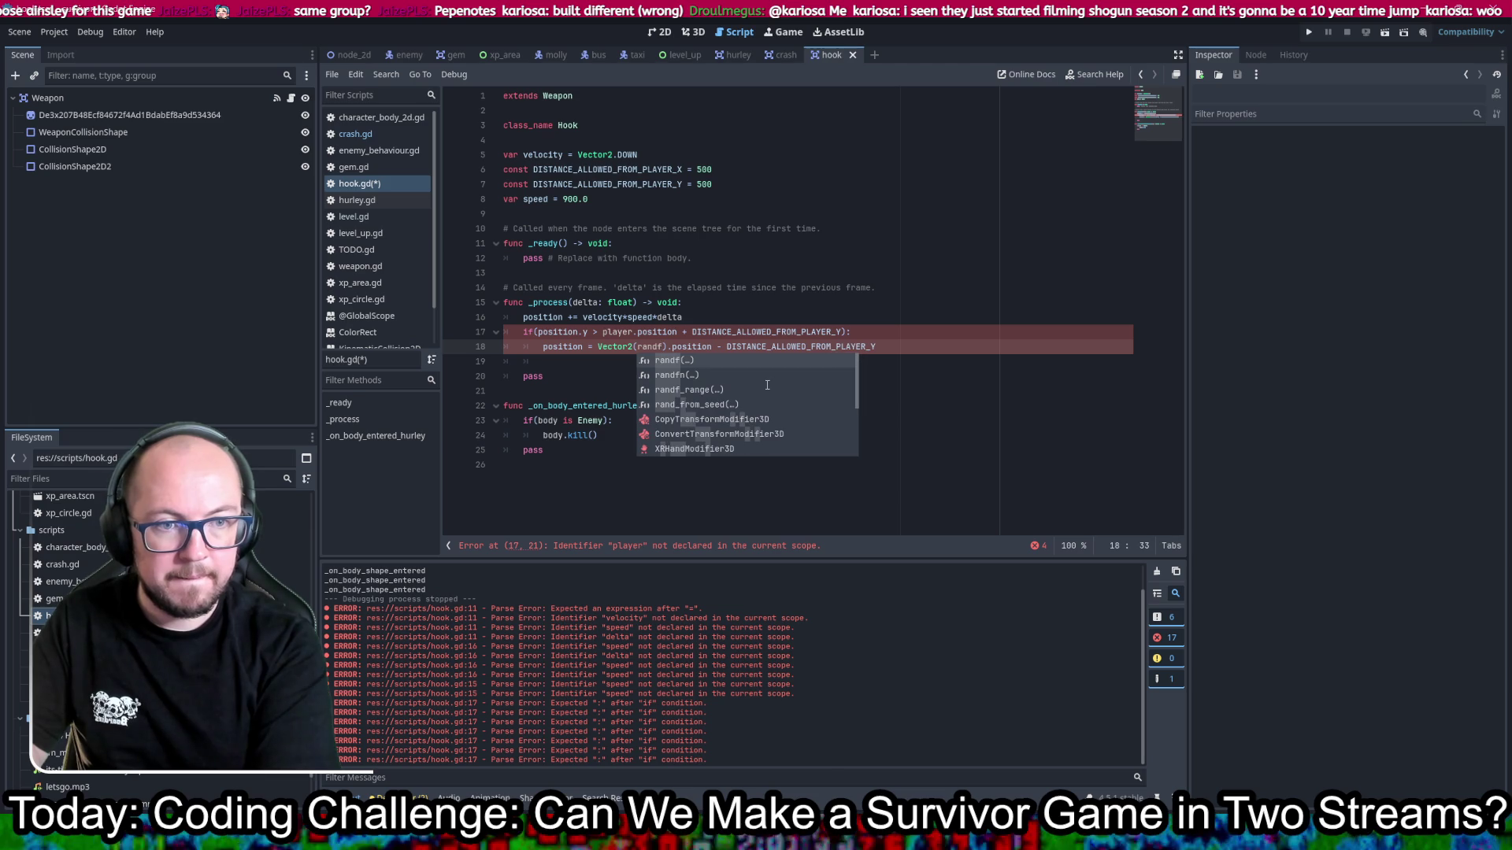
{"action": "type", "text": " * "}
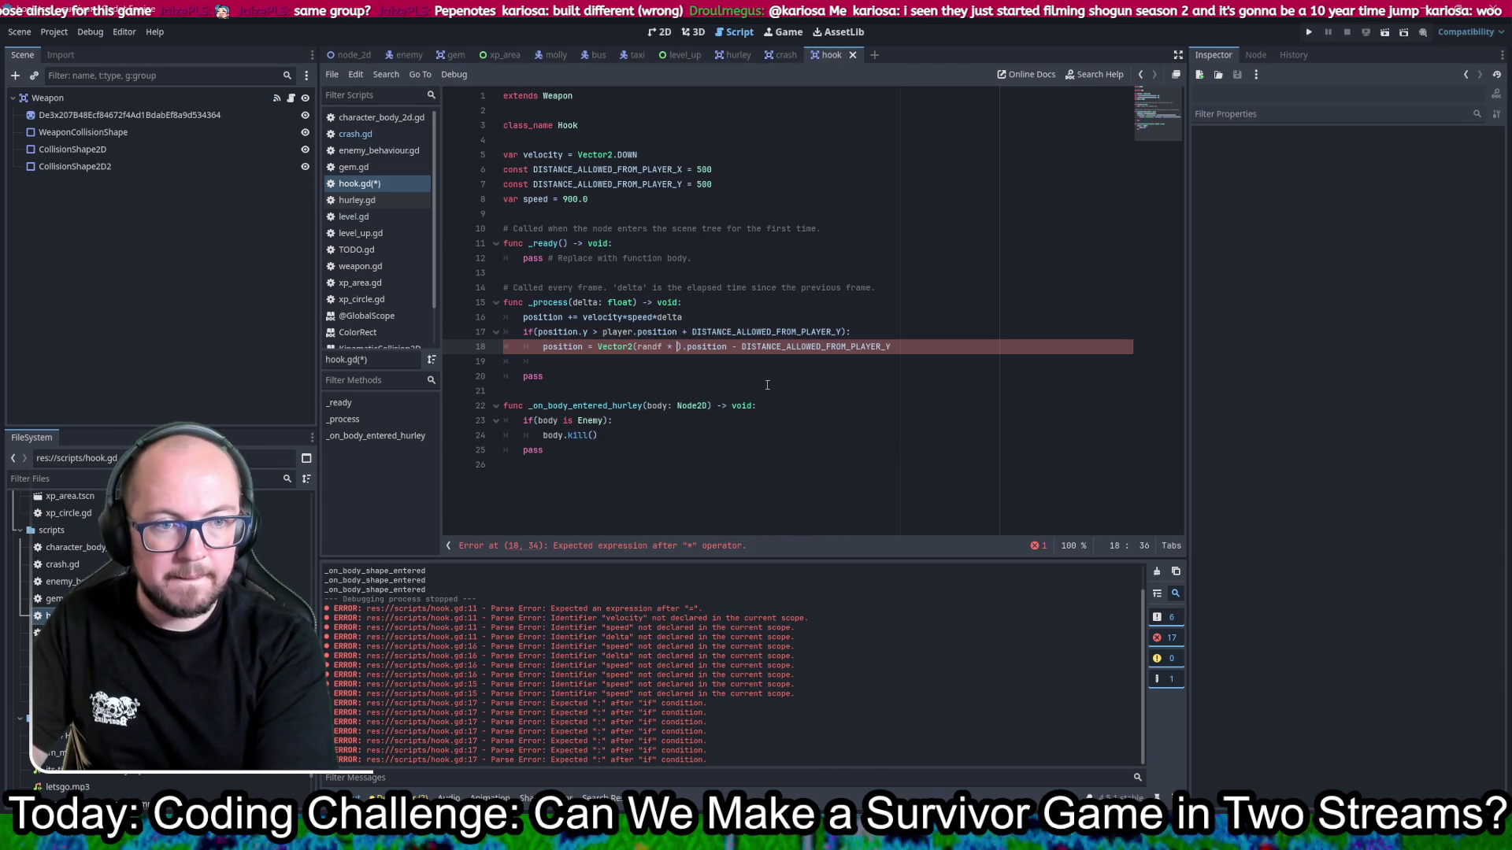
{"action": "type", "text": "DIS"}
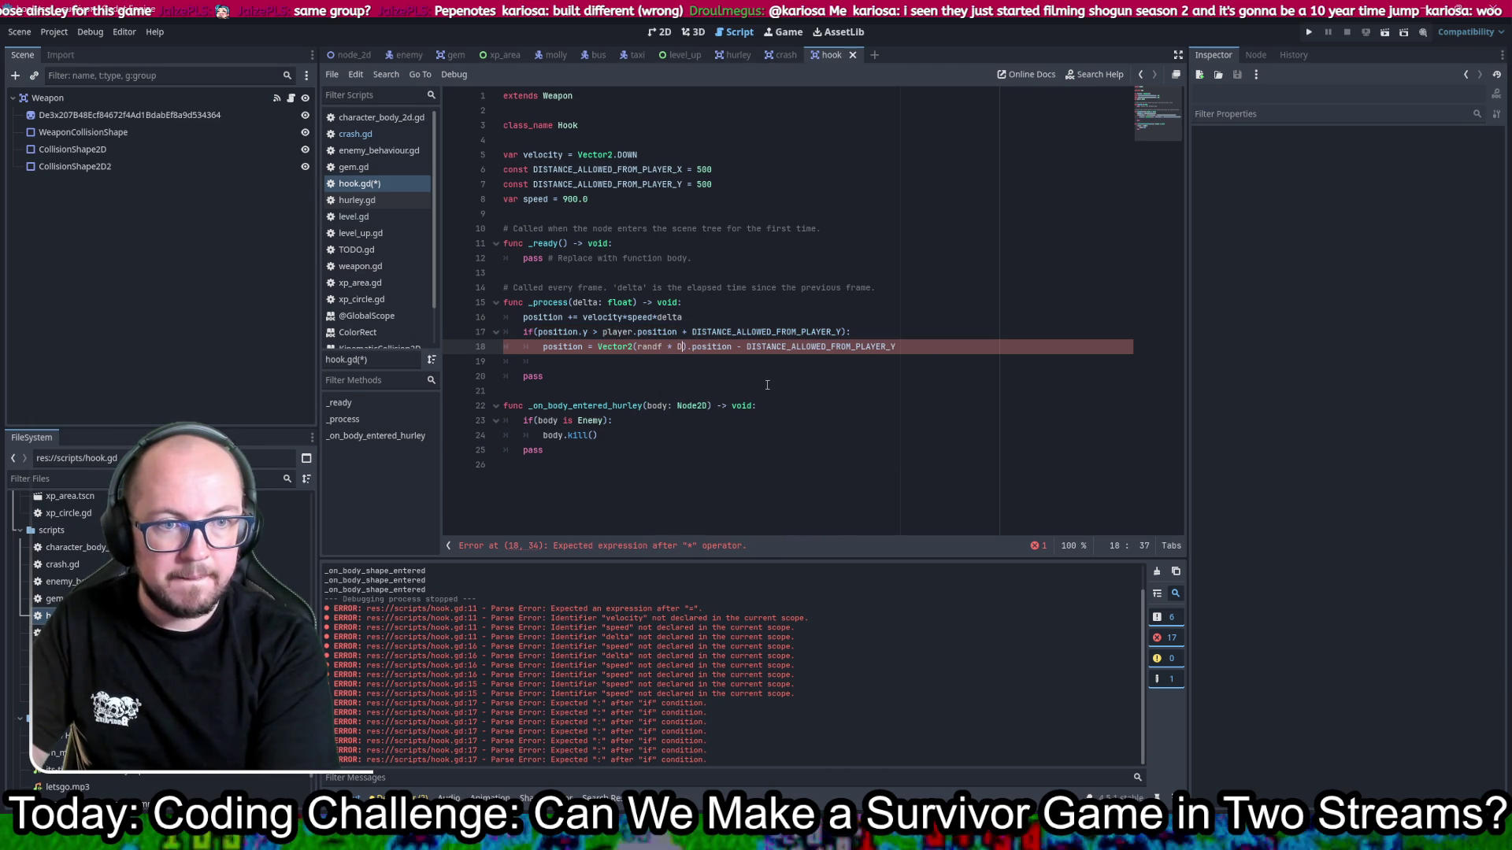
{"action": "key", "text": "Return"}
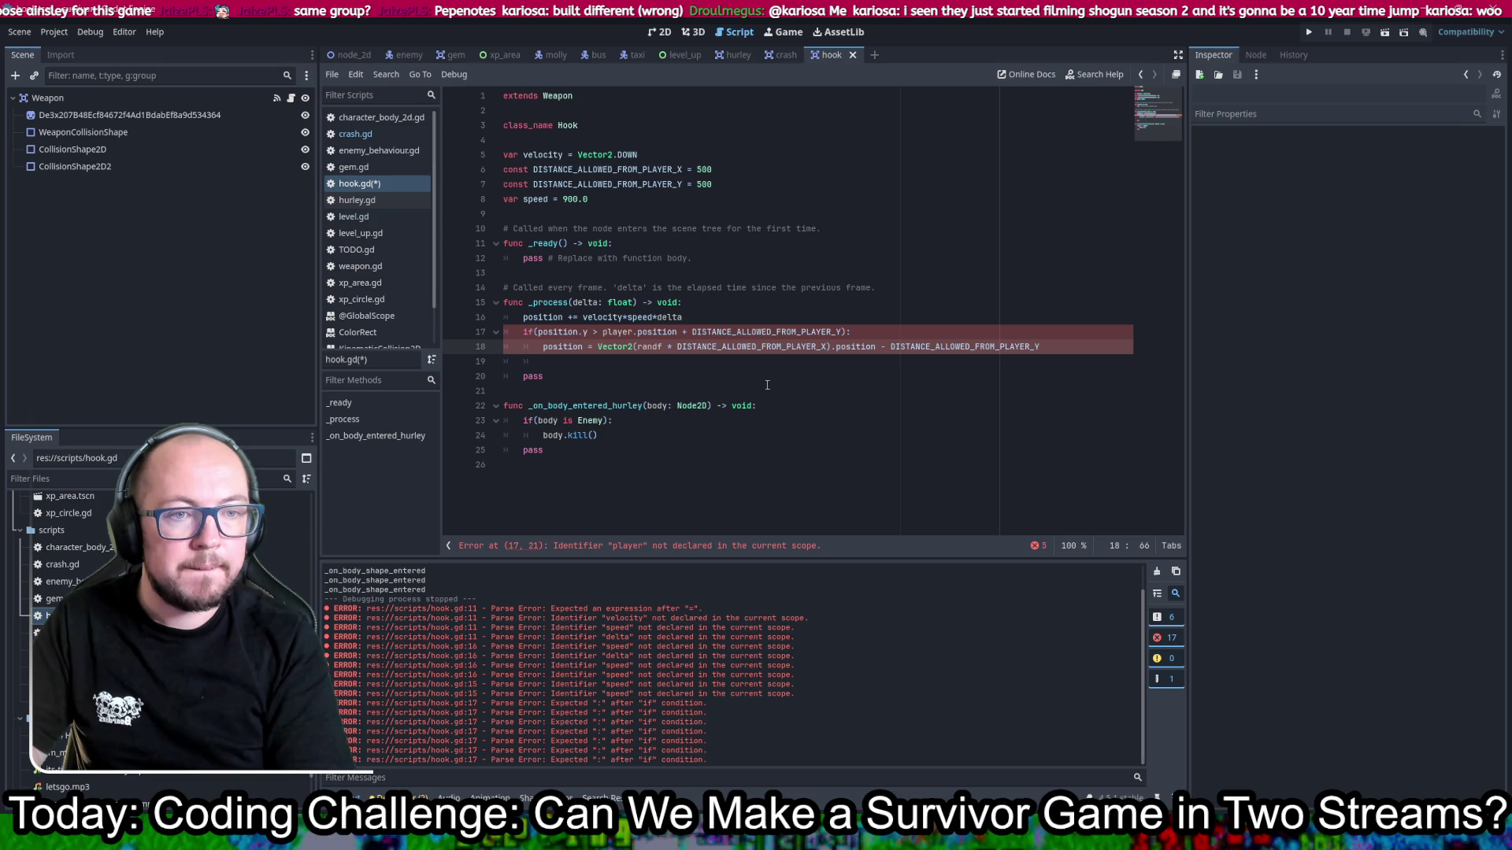
{"action": "key", "text": "Delete"}
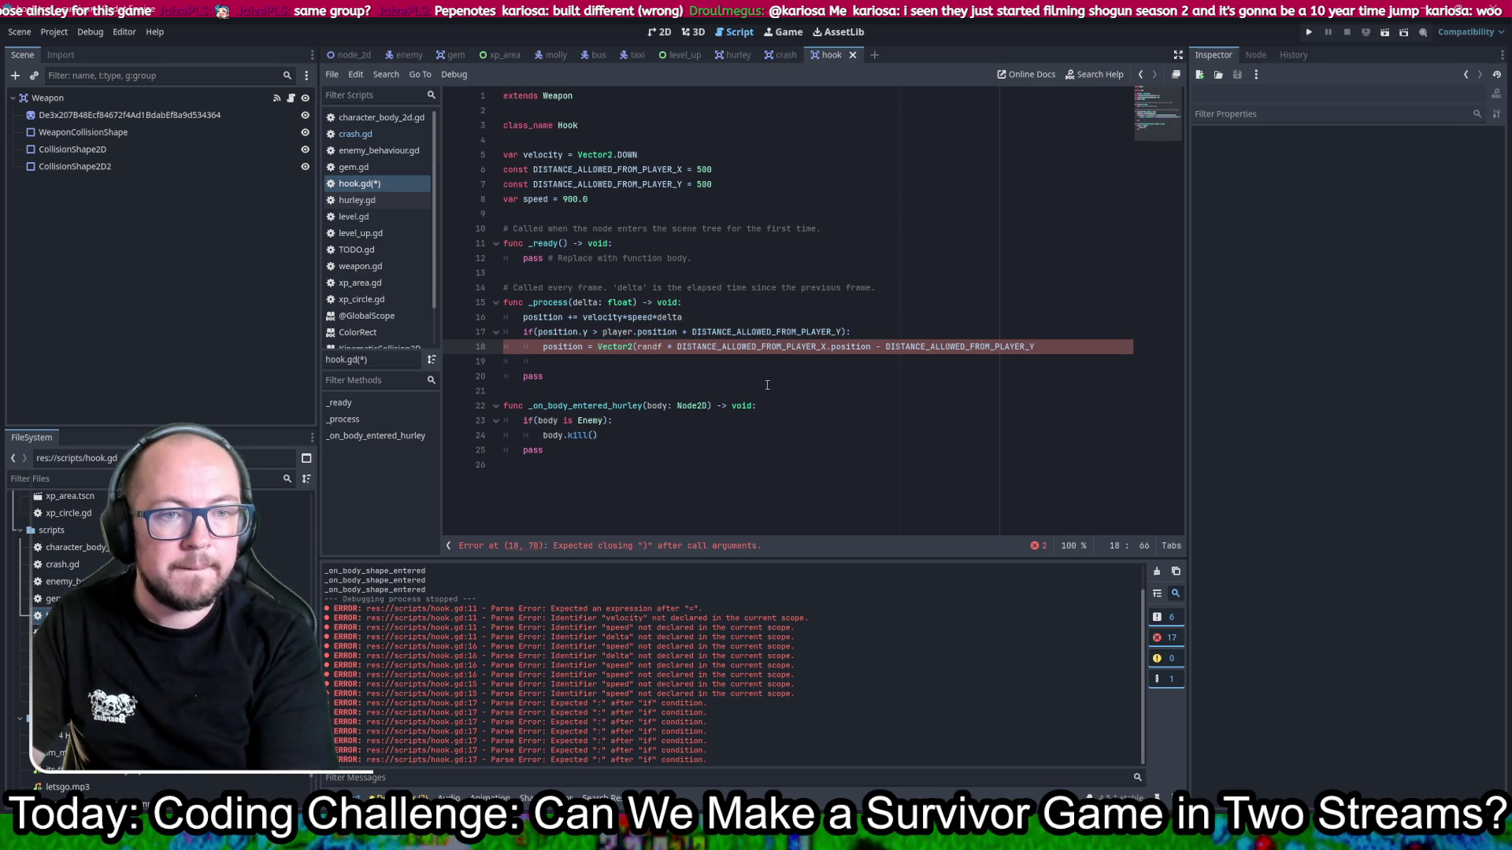
{"action": "type", "text": "+ player"}
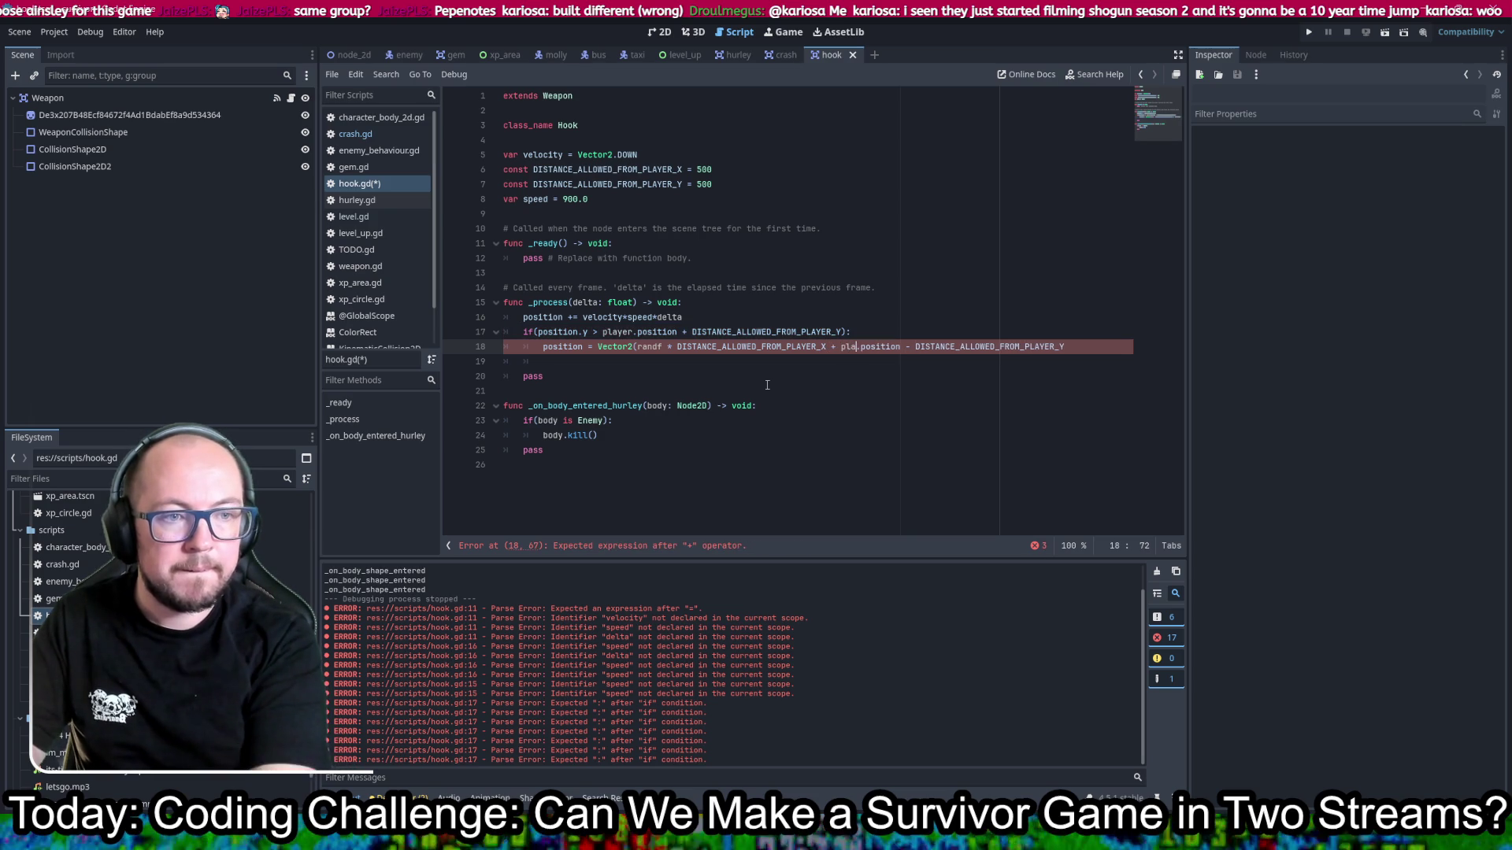
{"action": "type", "text": ".po"}
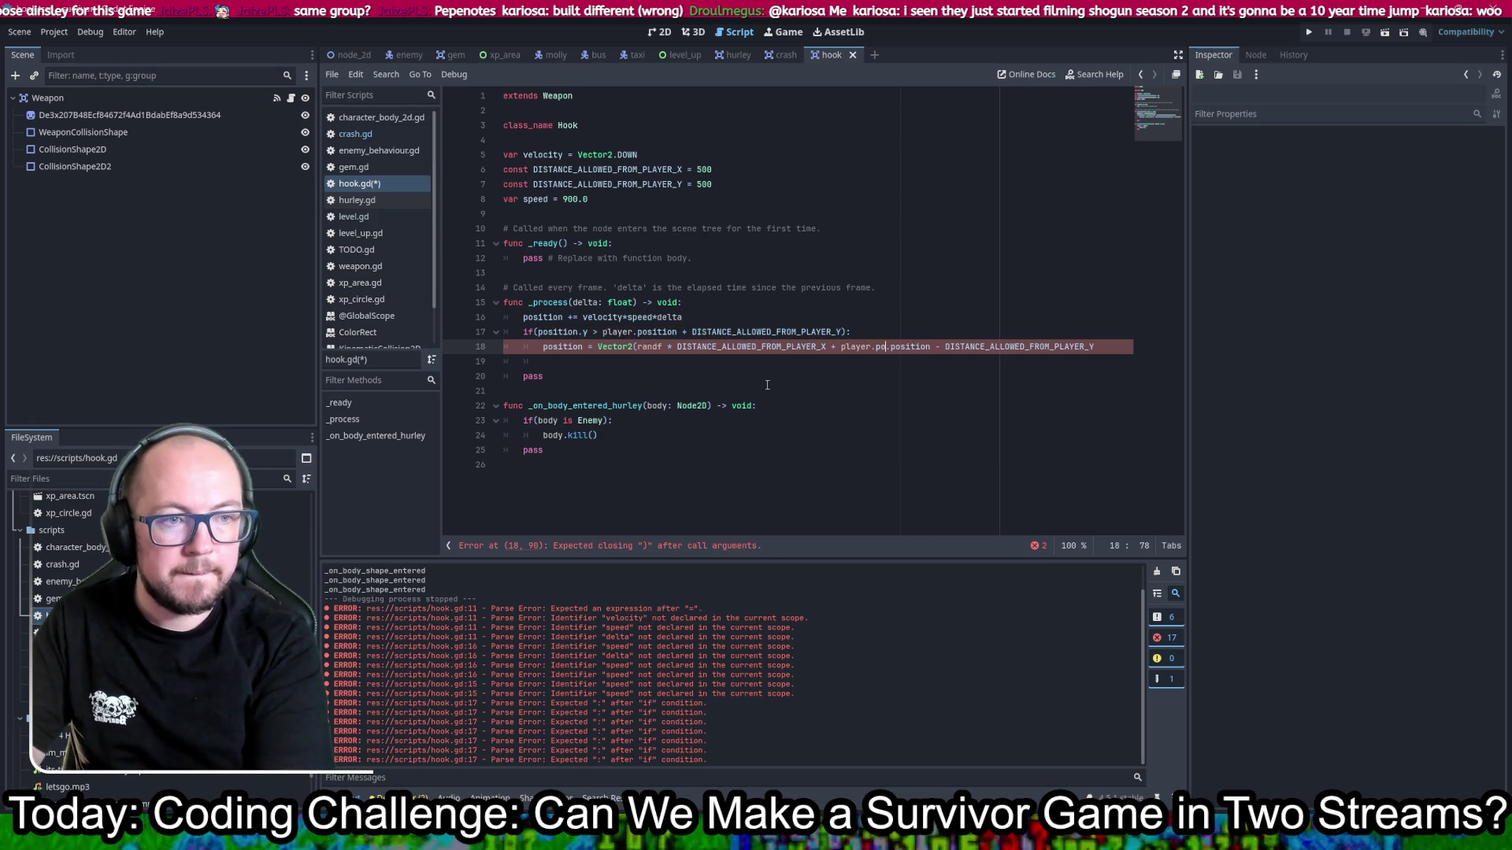
{"action": "key", "text": "BackSpace"}
{"action": "key", "text": "BackSpace"}
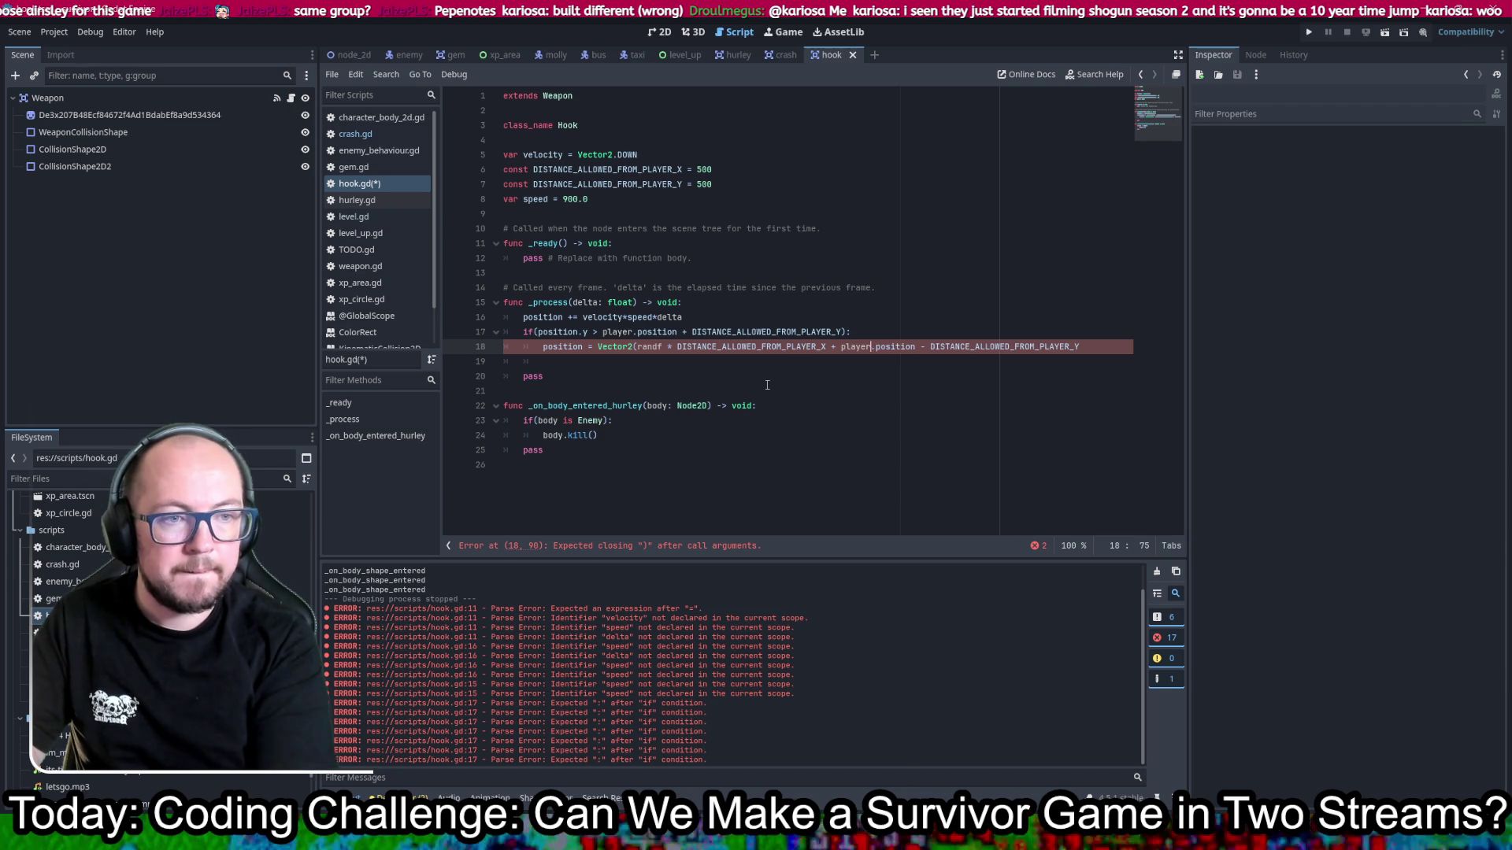
{"action": "type", "text": ".x"}
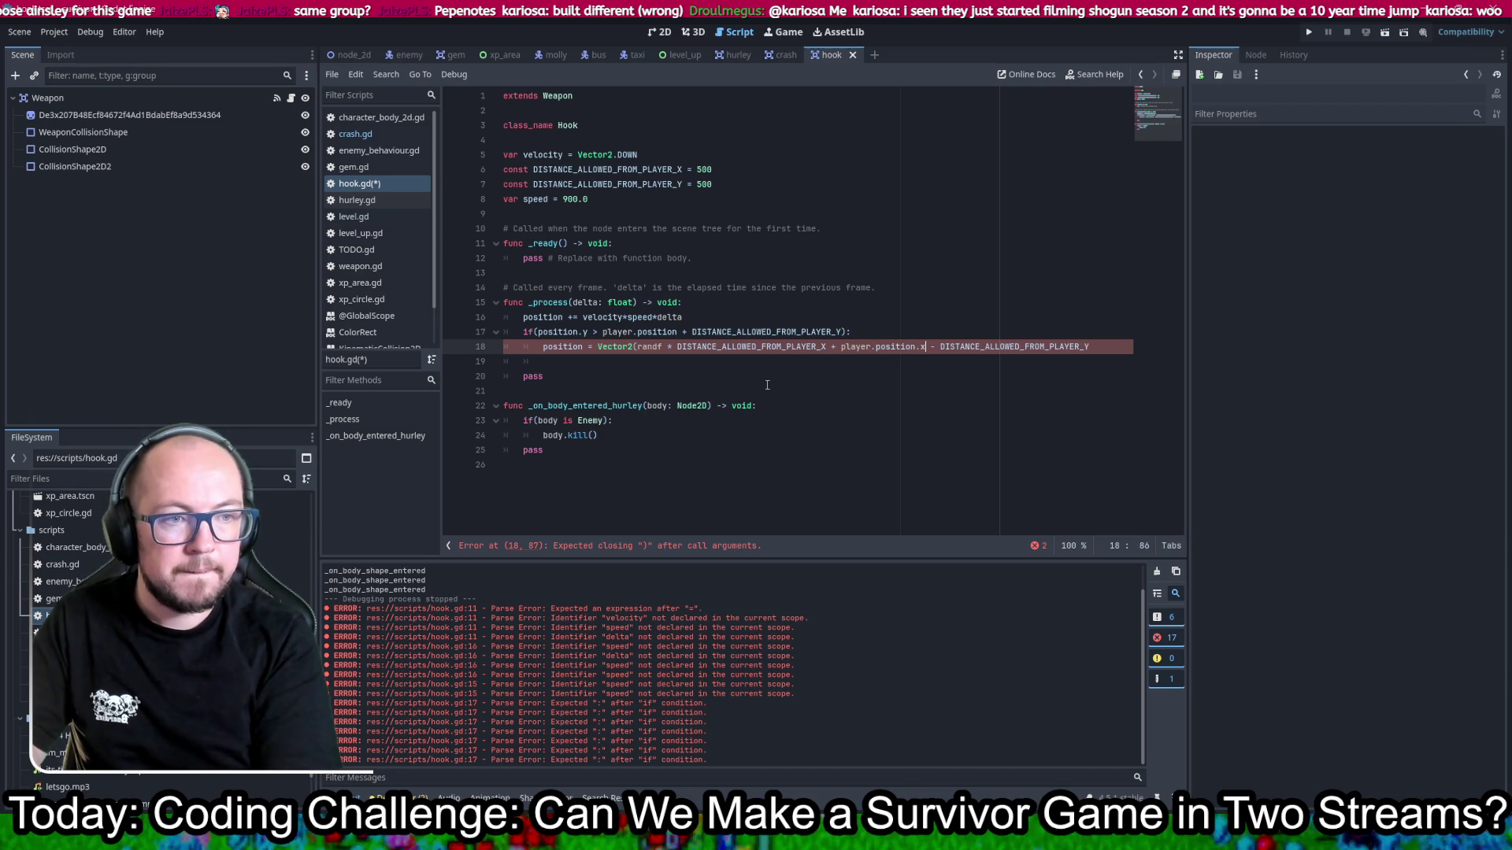
{"action": "key", "text": "ctrl+s"}
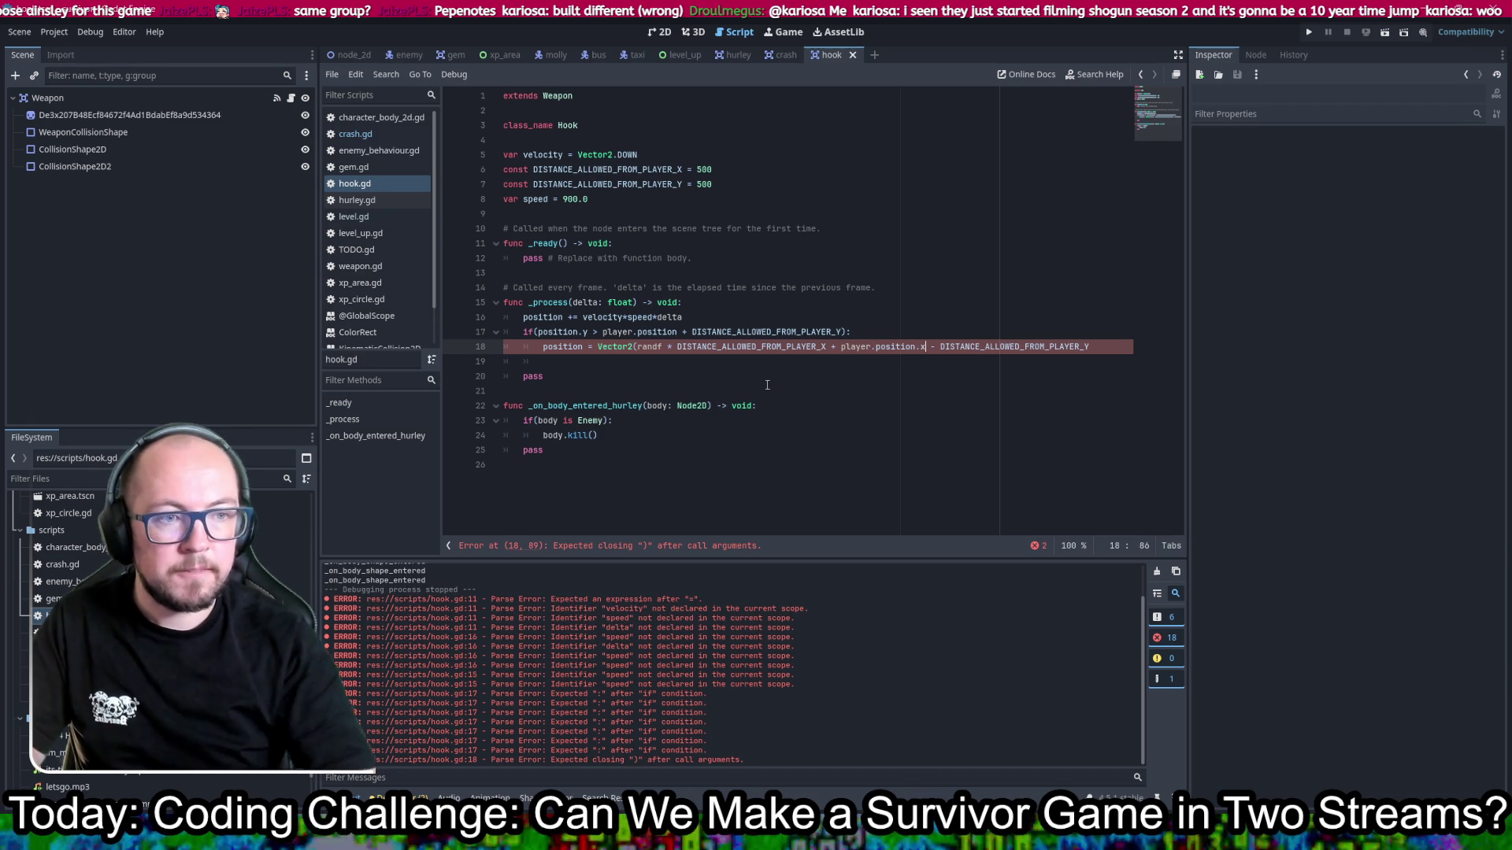
Step: Add player.position.y to the Vector2, compare line 17 against player.position.y, and save
{"action": "left_click", "coordinate": [1108, 349]}
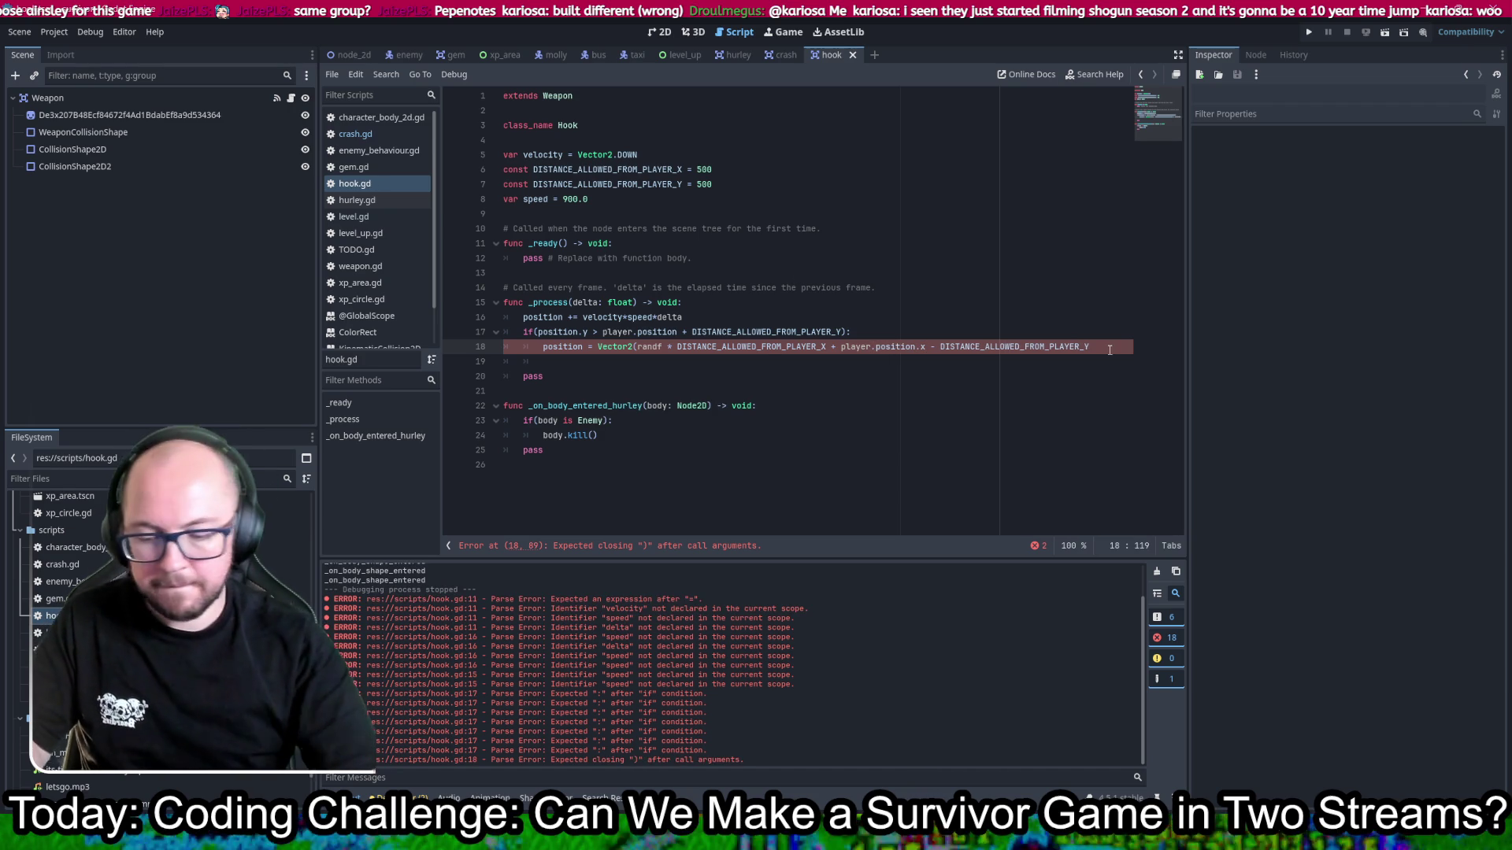
{"action": "type", "text": ")"}
{"action": "key", "text": "ctrl+s"}
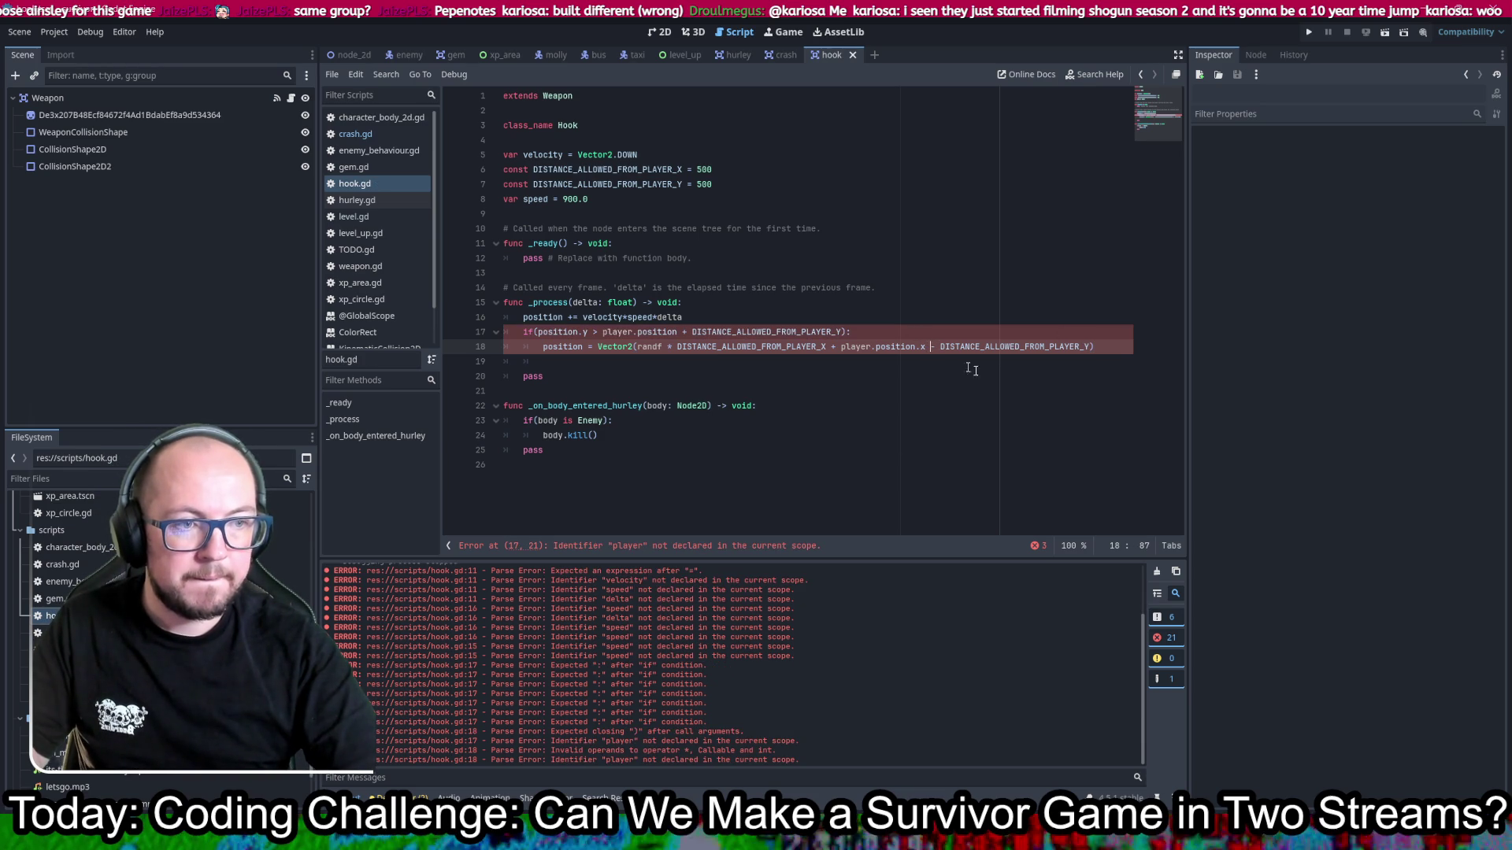
{"action": "type", "text": ", player.position.y"}
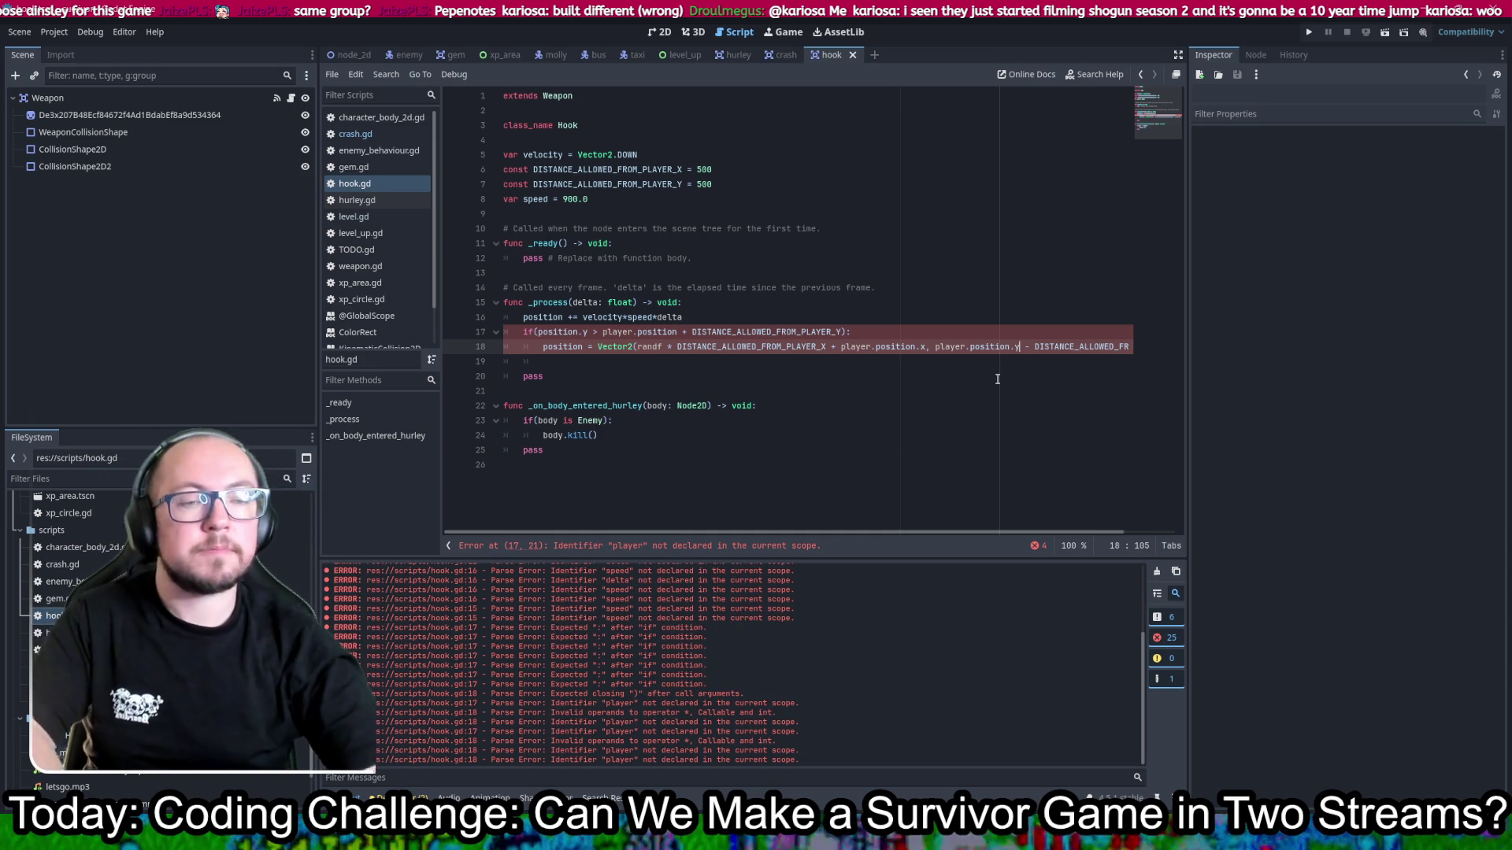
{"action": "left_click", "coordinate": [675, 332]}
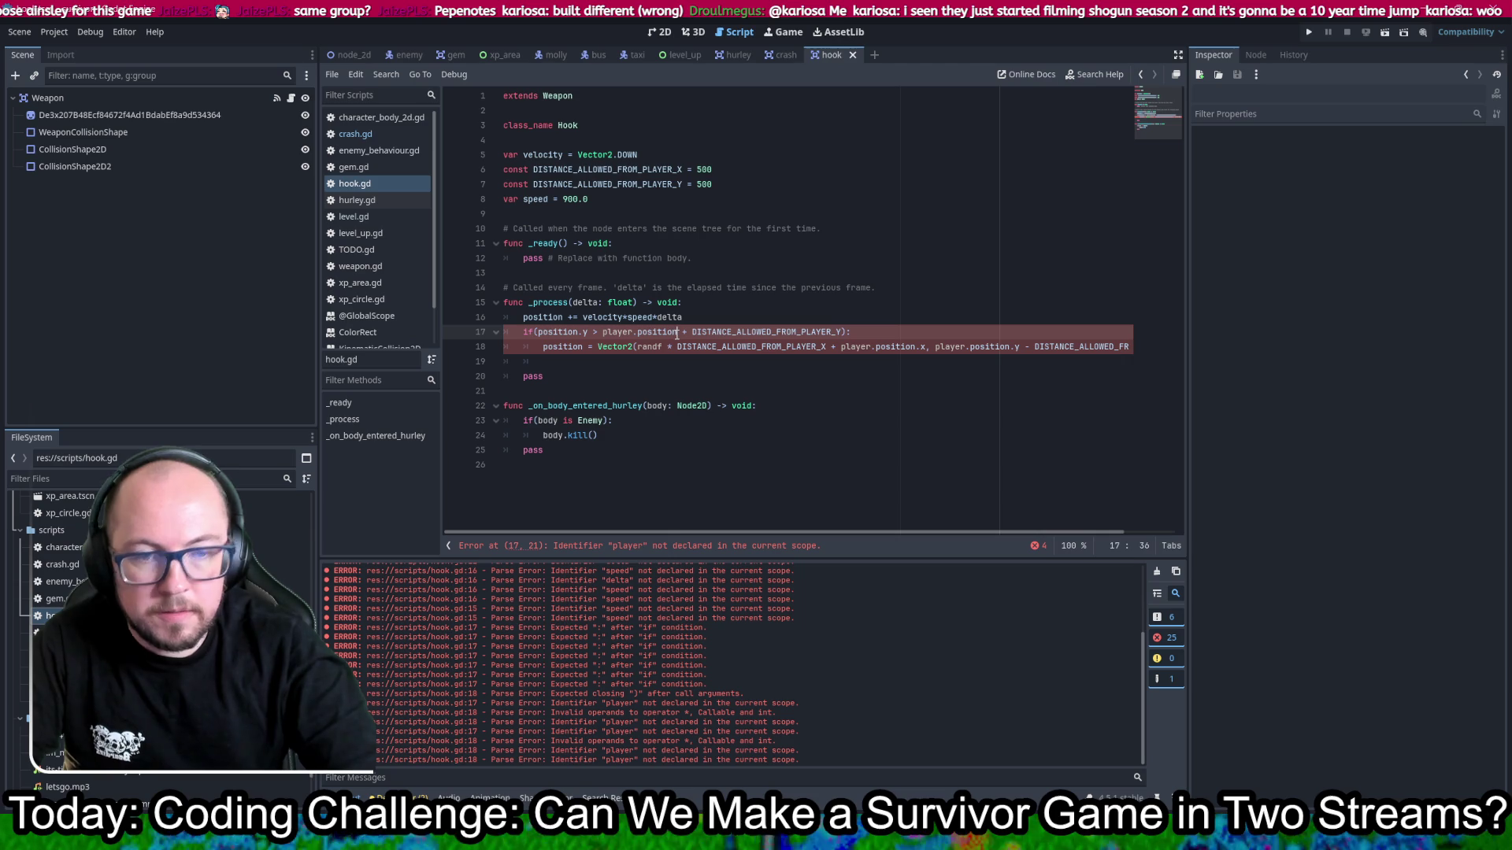
{"action": "type", "text": ".y"}
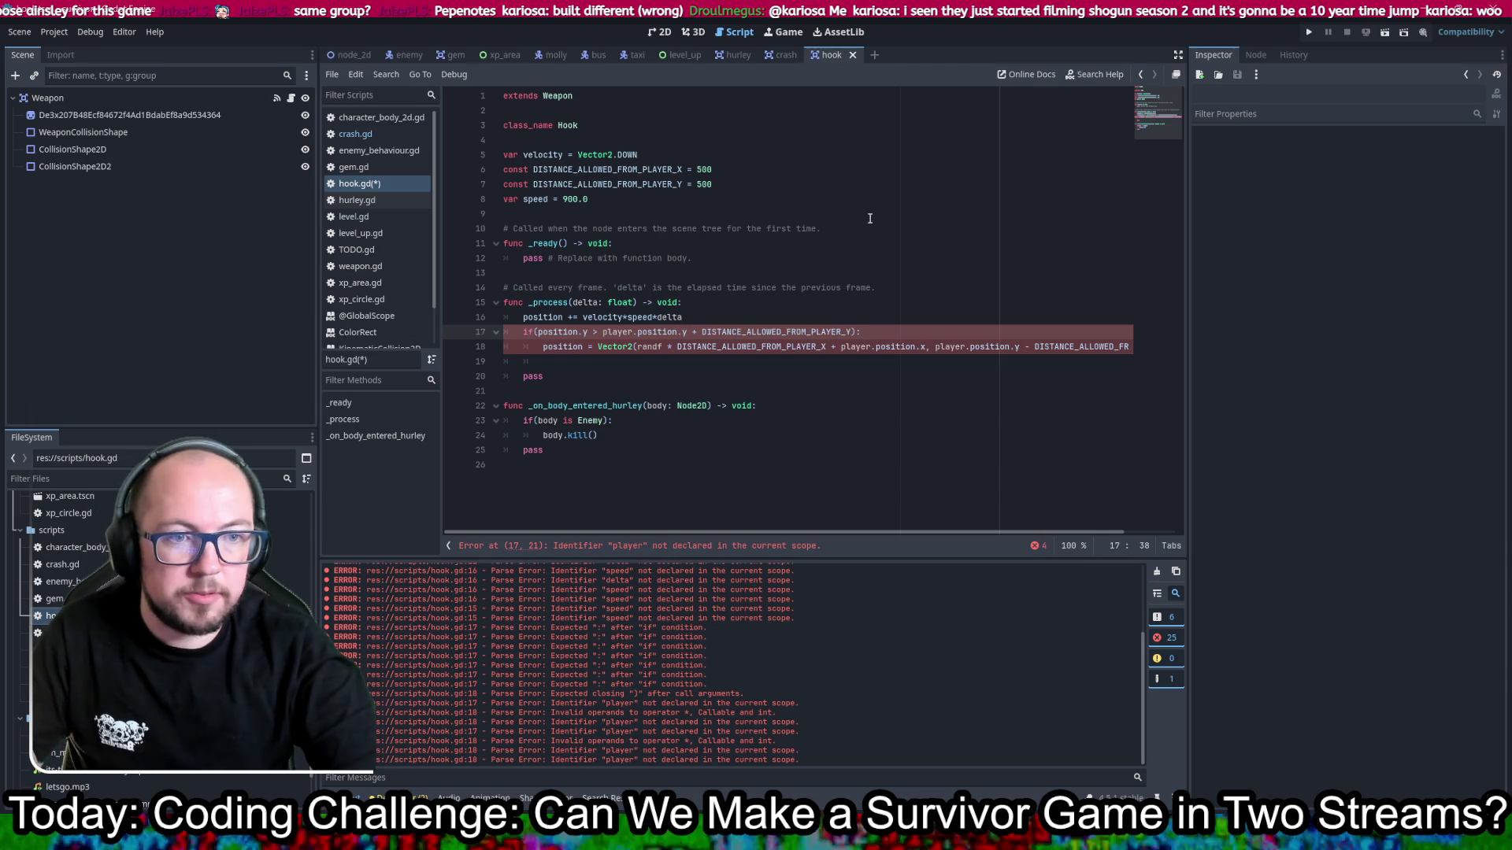
{"action": "key", "text": "ctrl+s"}
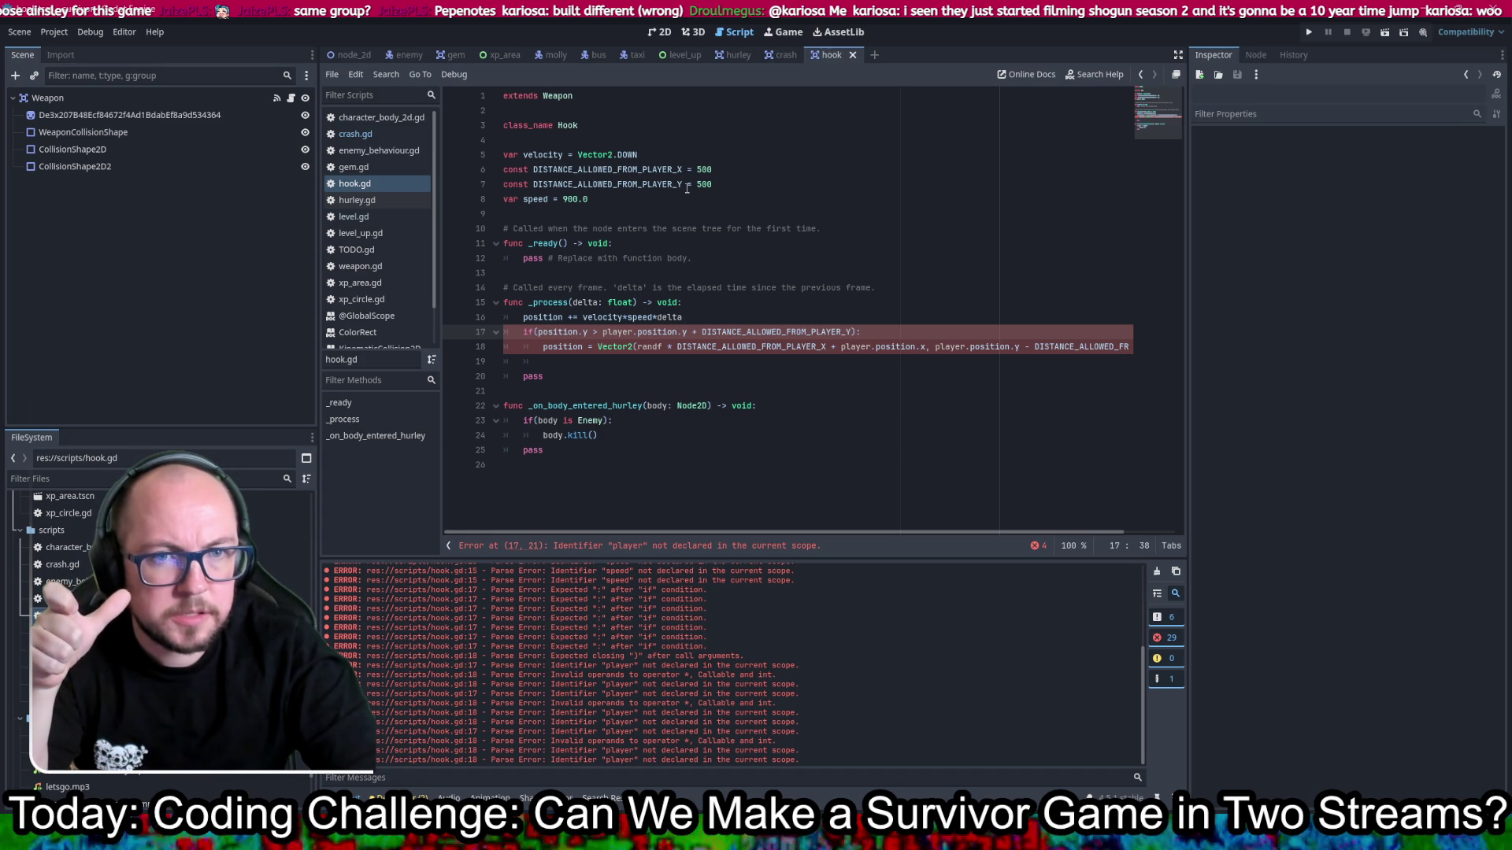
Step: Open weapon.gd from 'extends Weapon', then go to the crash scene
{"action": "left_click", "coordinate": [558, 95], "text": "ctrl"}
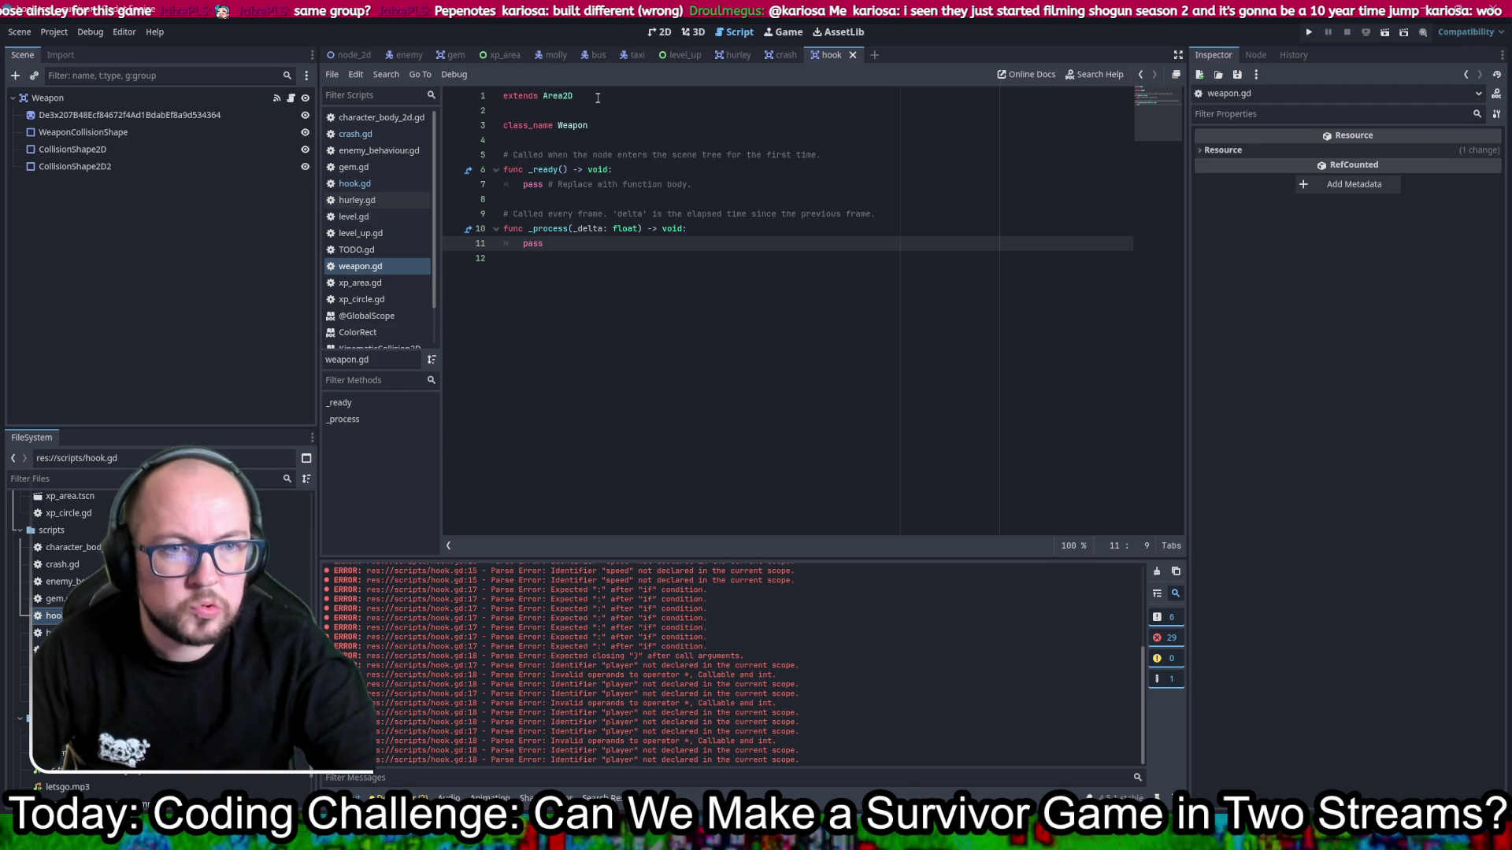
{"action": "left_click", "coordinate": [770, 57]}
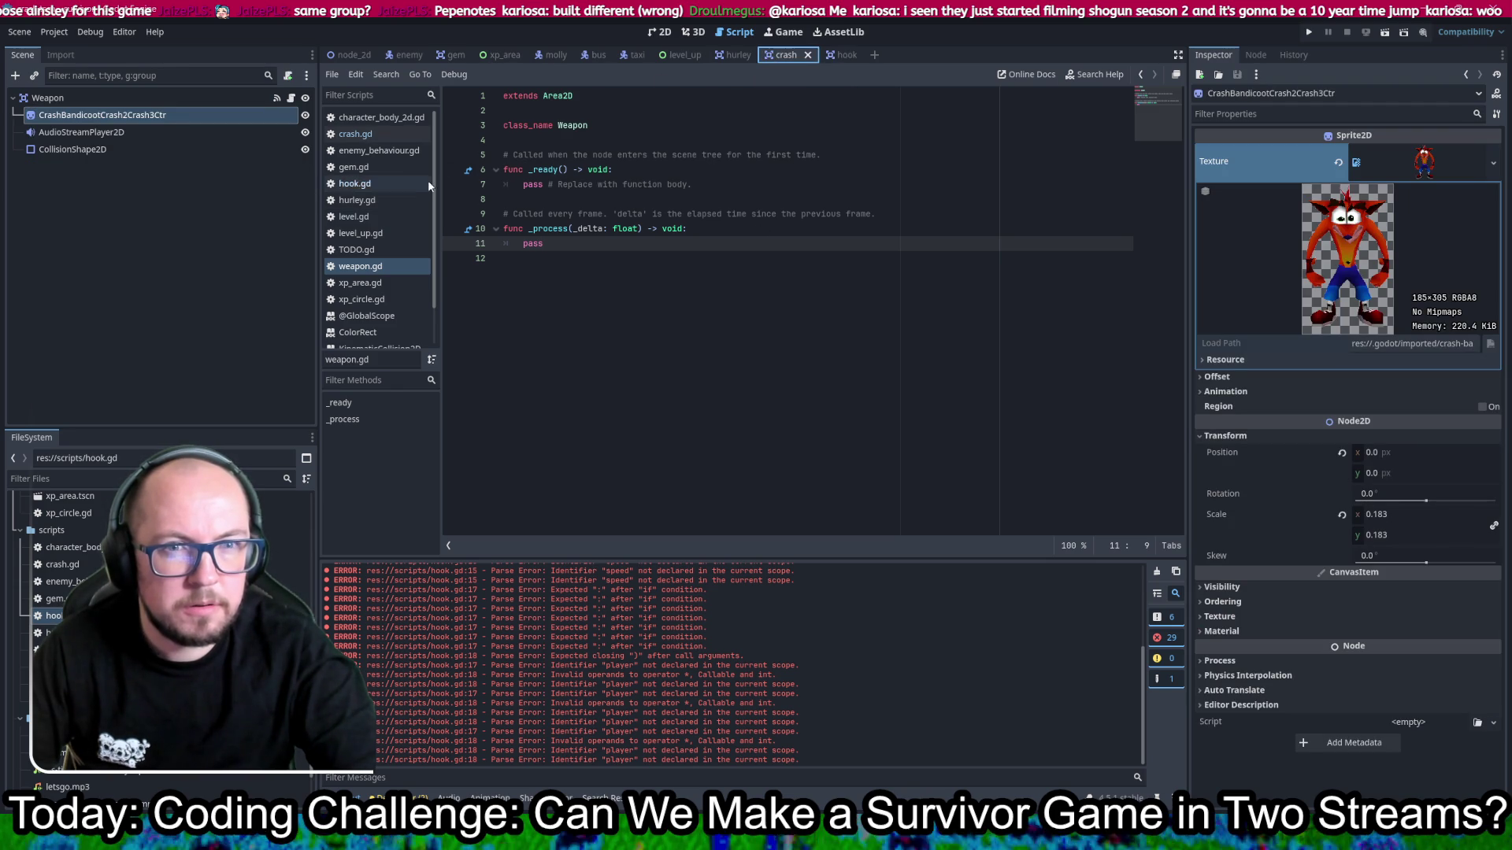
{"action": "left_click", "coordinate": [383, 135]}
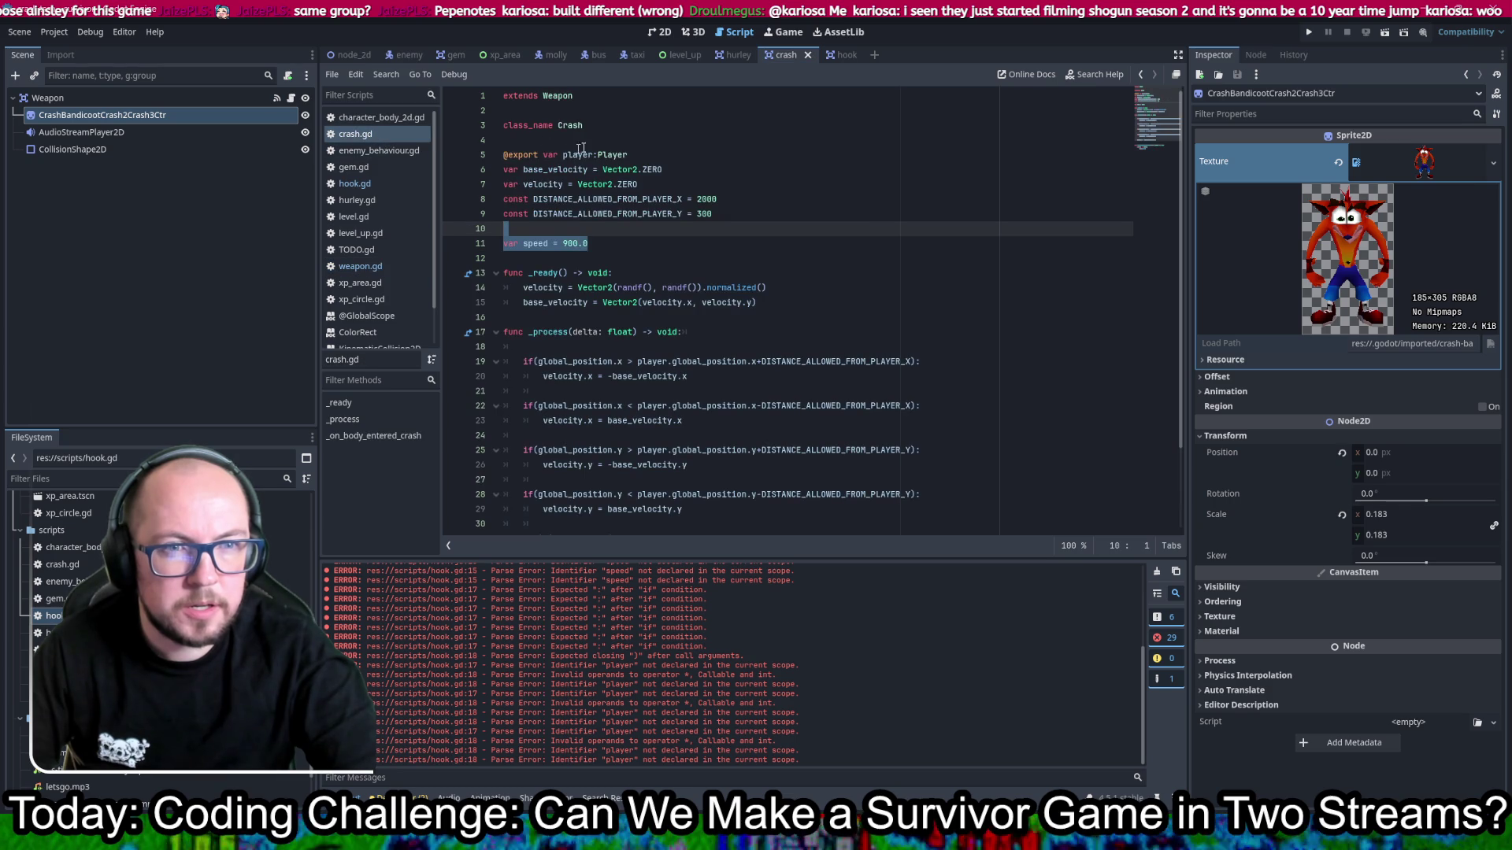
{"action": "left_click_drag", "start_coordinate": [665, 155], "coordinate": [671, 141]}
{"action": "left_click", "coordinate": [733, 56]}
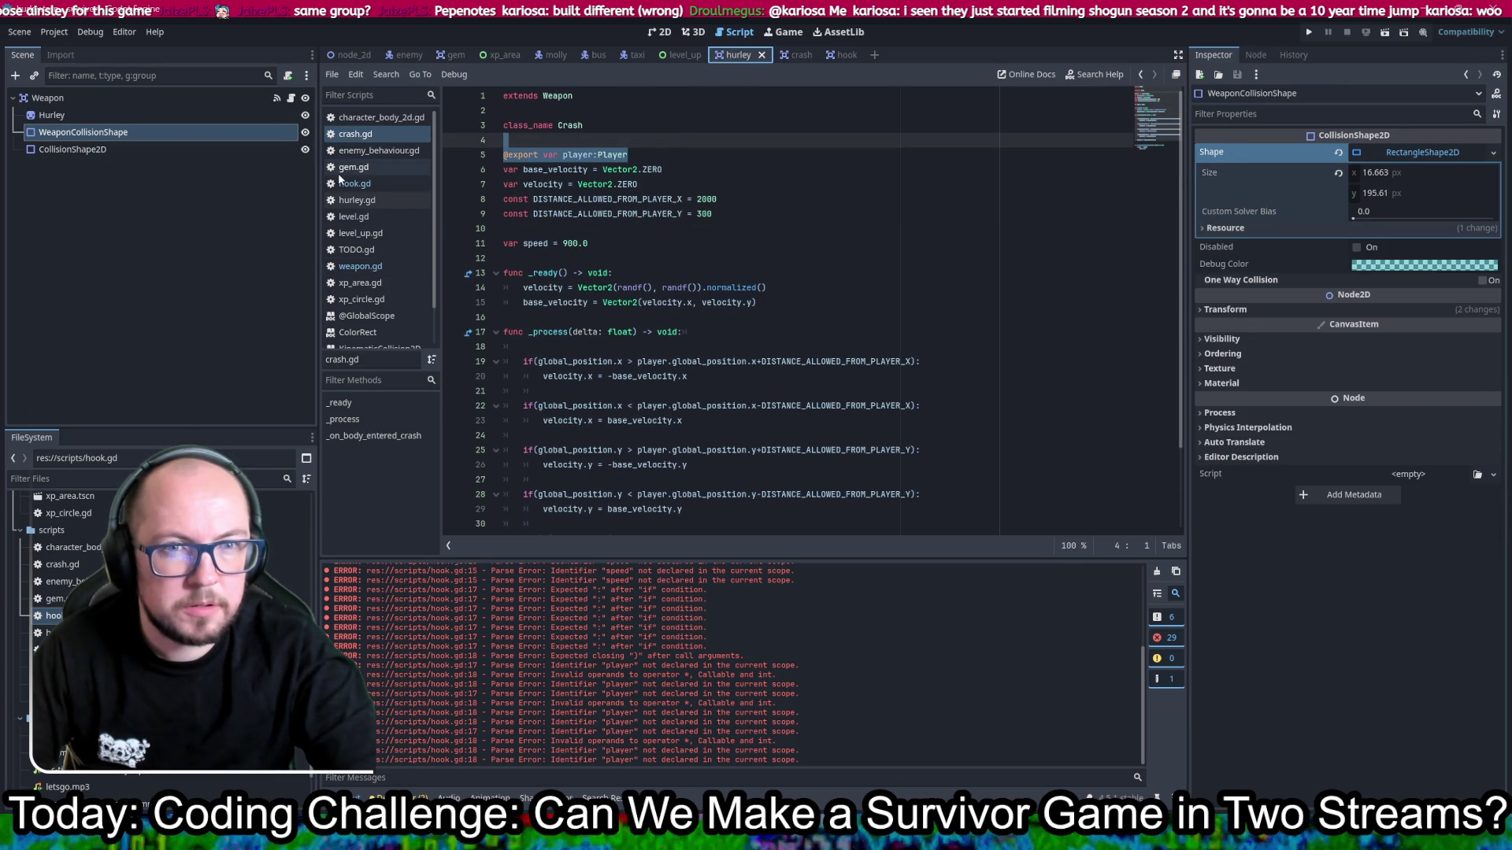
{"action": "left_click", "coordinate": [354, 184]}
{"action": "left_click", "coordinate": [602, 127]}
{"action": "left_click", "coordinate": [631, 136]}
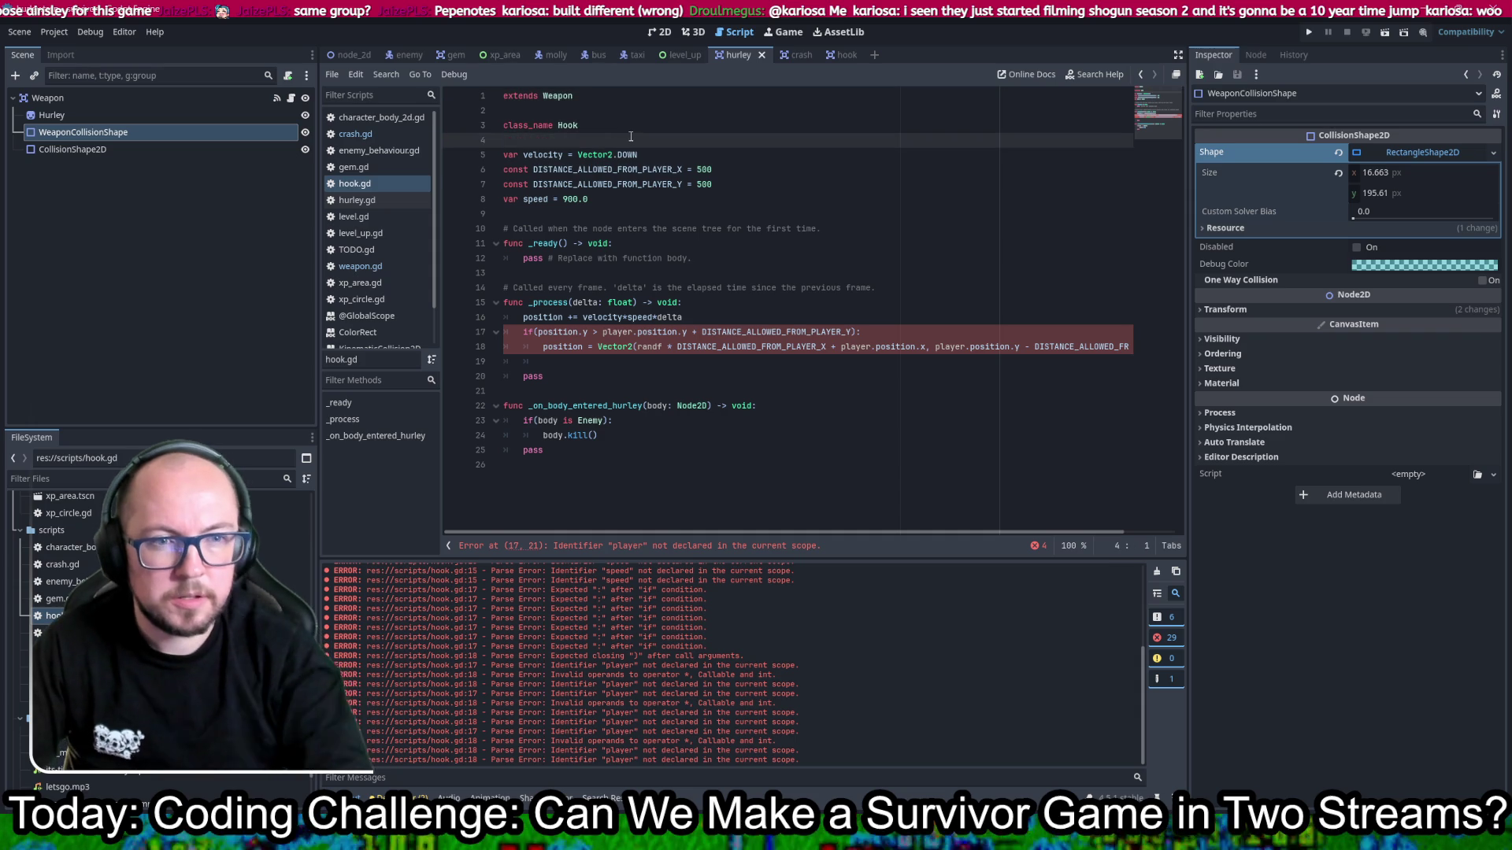
{"action": "key", "text": "Return"}
{"action": "key", "text": "Return"}
{"action": "type", "text": "@export var player:Player"}
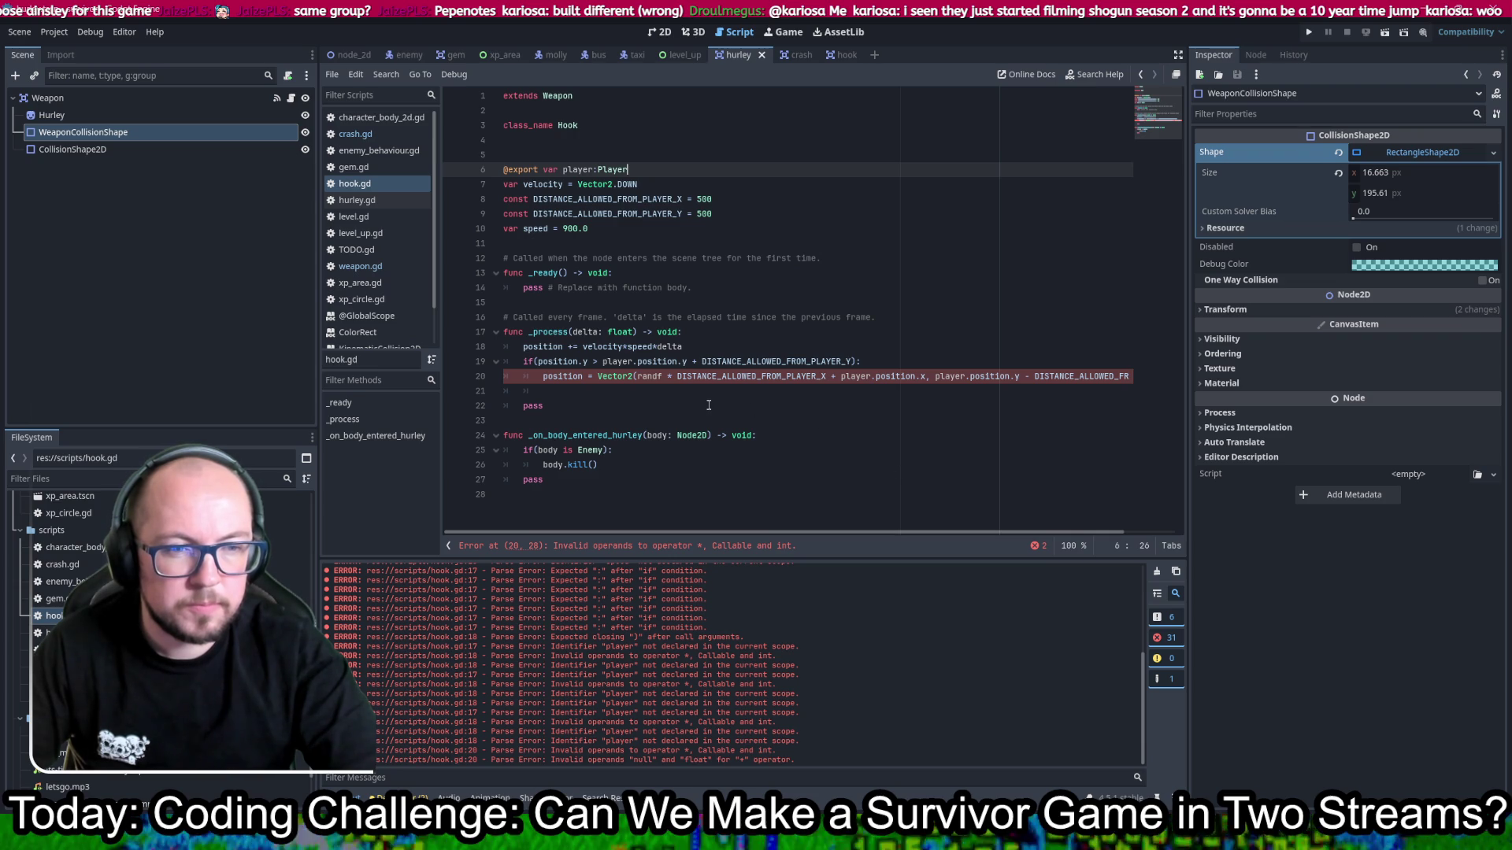
Step: Change randf to randf() in the respawn line and save hook.gd
{"action": "left_click", "coordinate": [660, 376]}
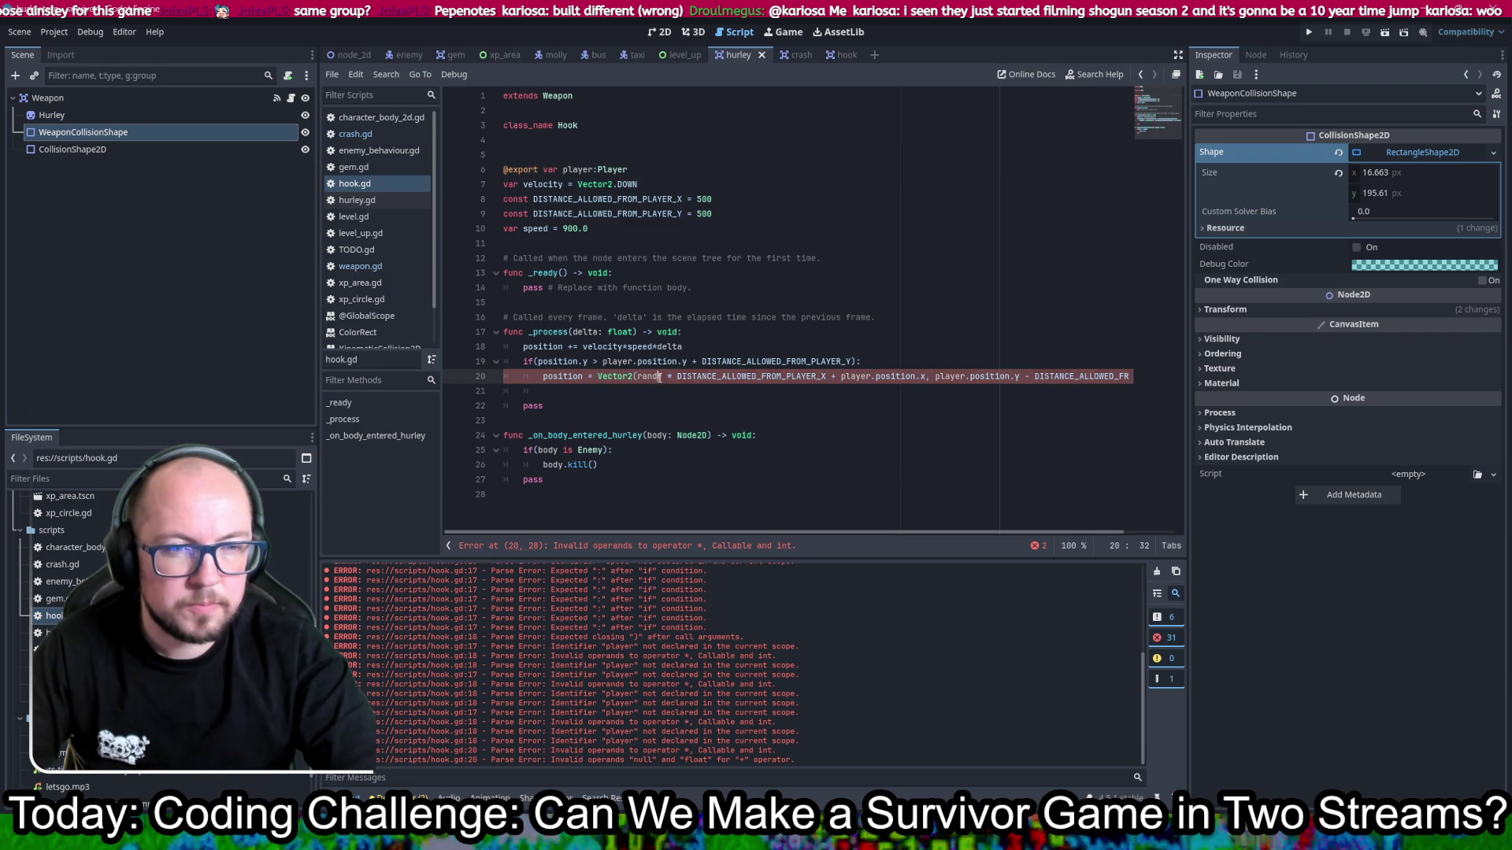
{"action": "type", "text": "()"}
{"action": "key", "text": "ctrl+s"}
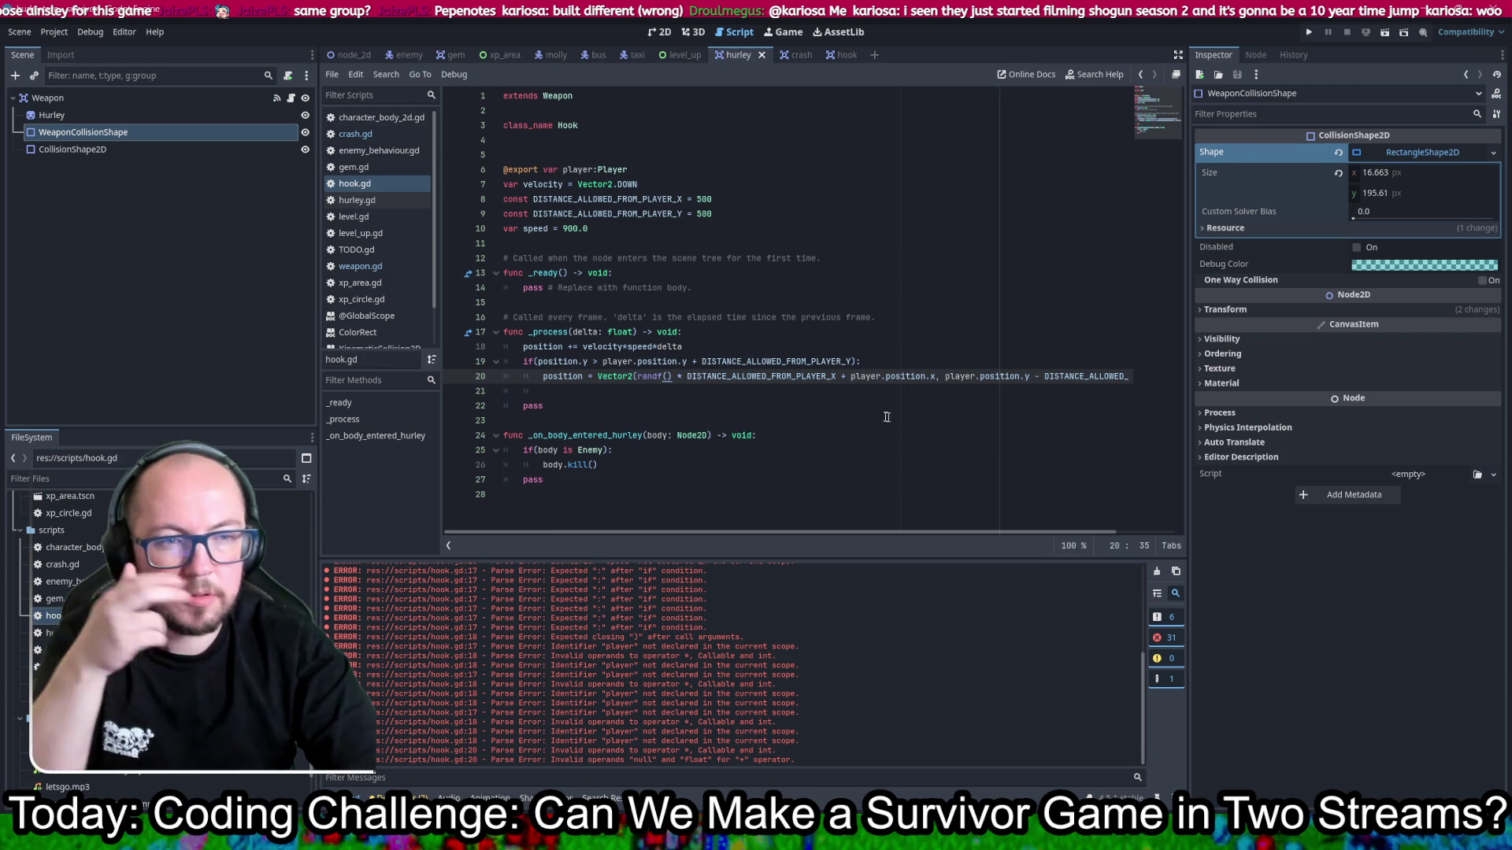
{"action": "left_click", "coordinate": [869, 363]}
Step: Declare a new 'var distance_from_player_x =' line inside the if block
{"action": "key", "text": "Return"}
{"action": "type", "text": "var distance_"}
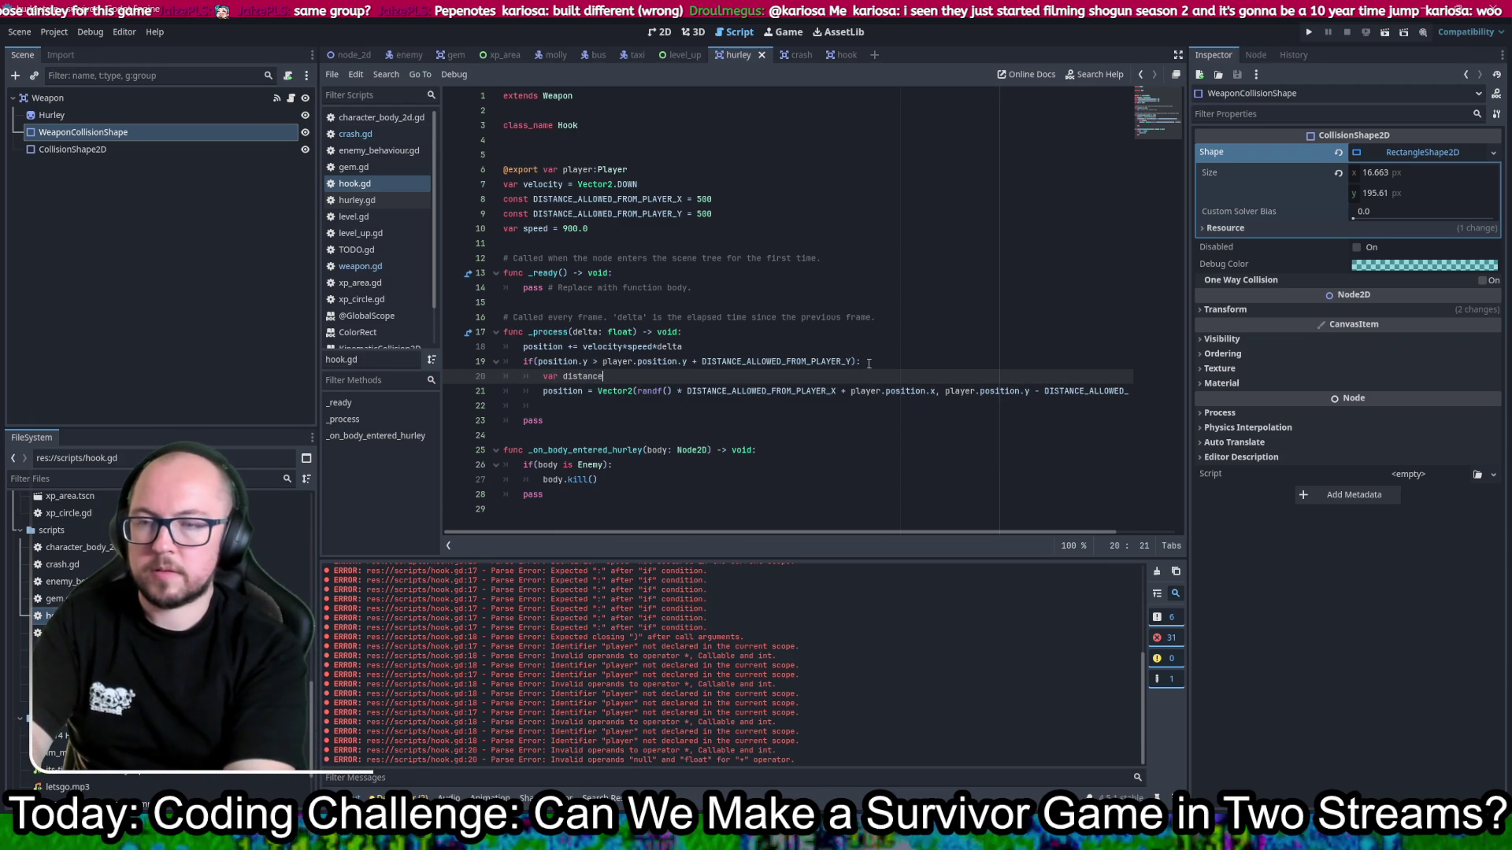
{"action": "type", "text": "from_player_"}
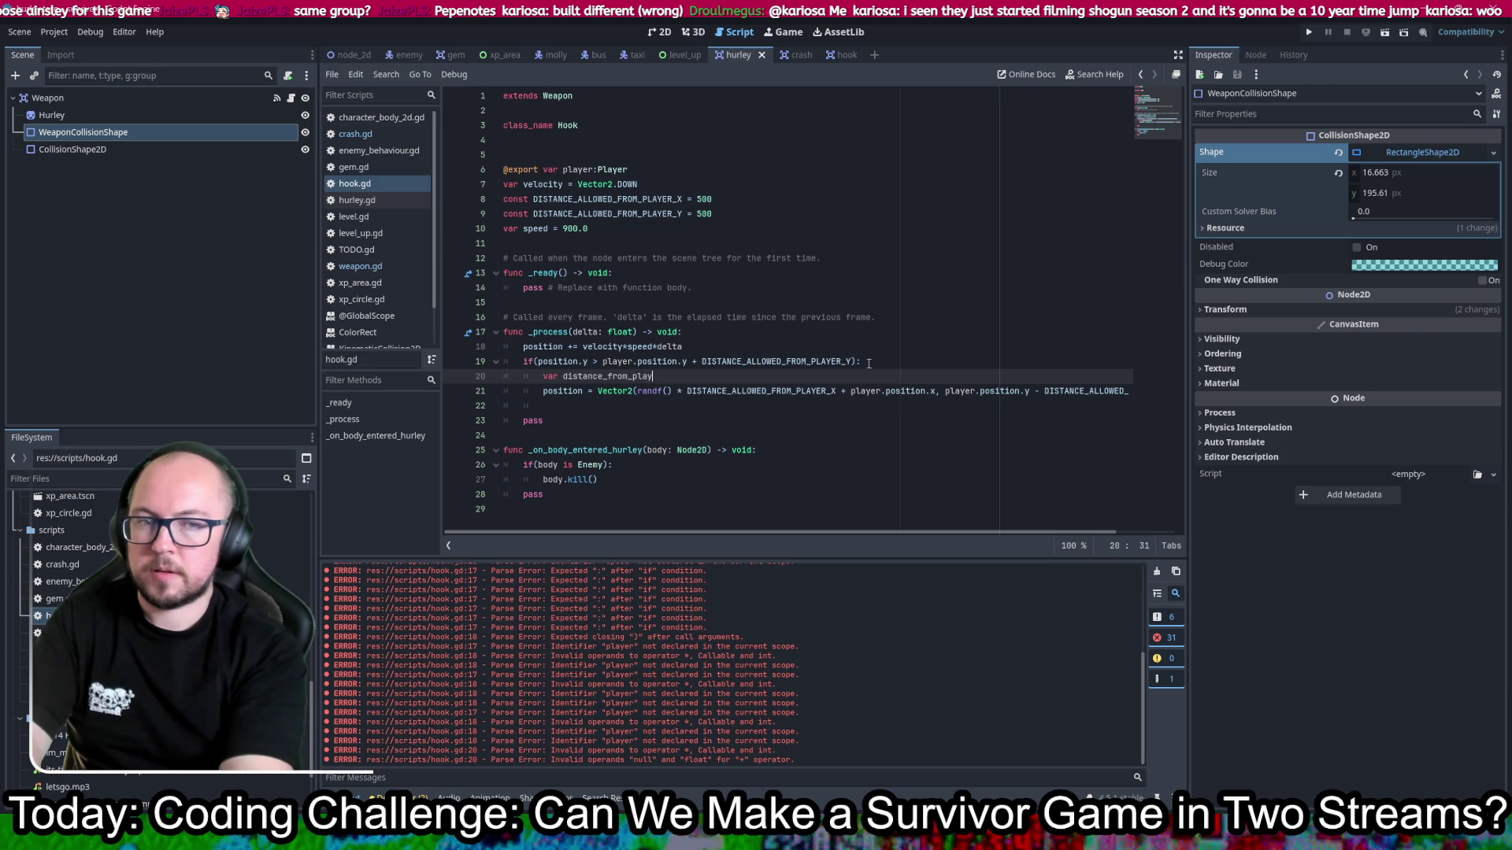
{"action": "type", "text": "x ="}
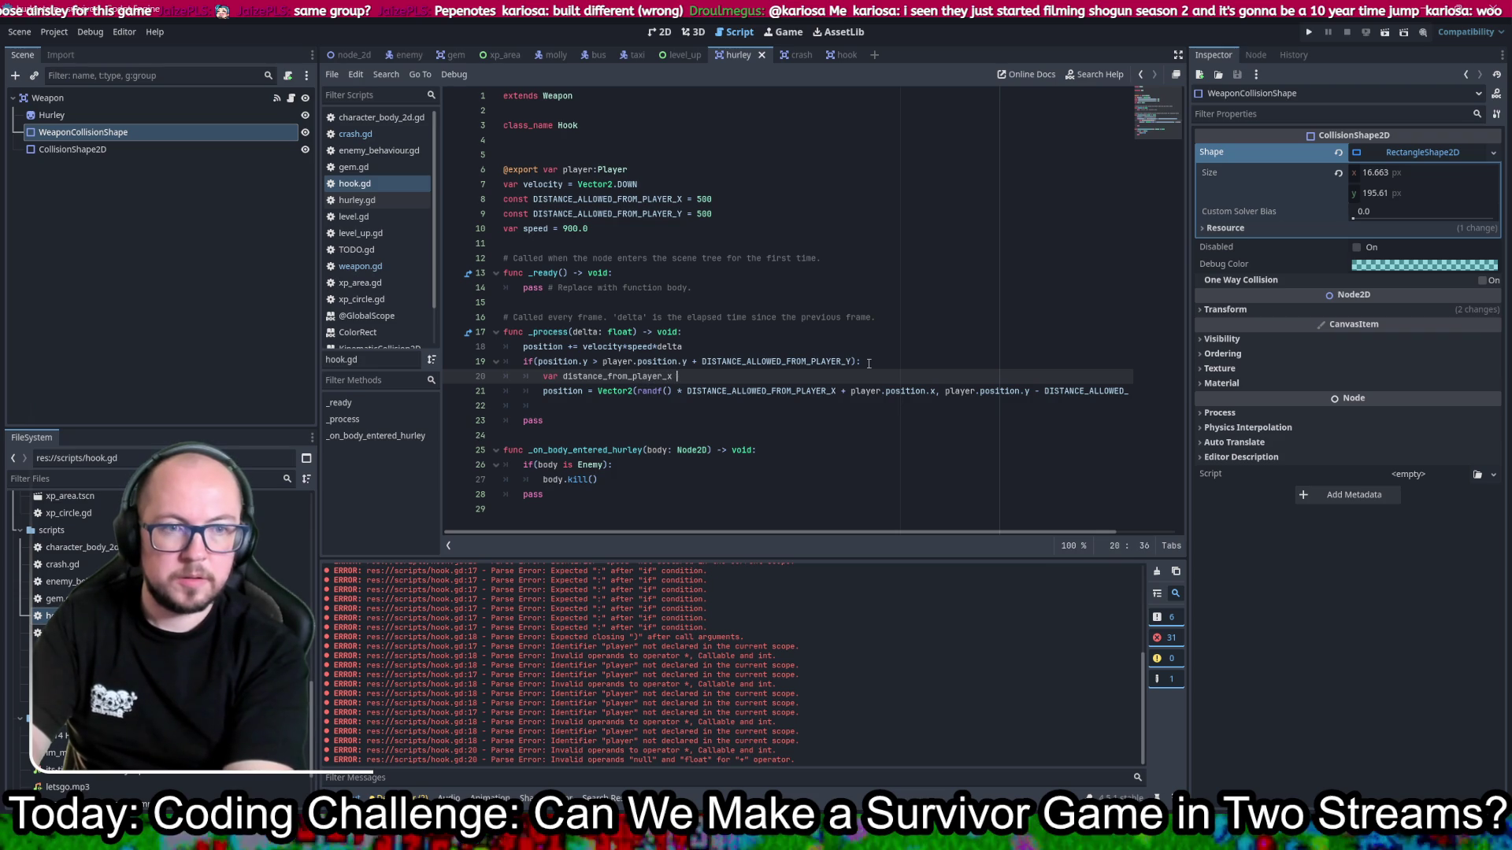
{"action": "key", "text": "ctrl+s"}
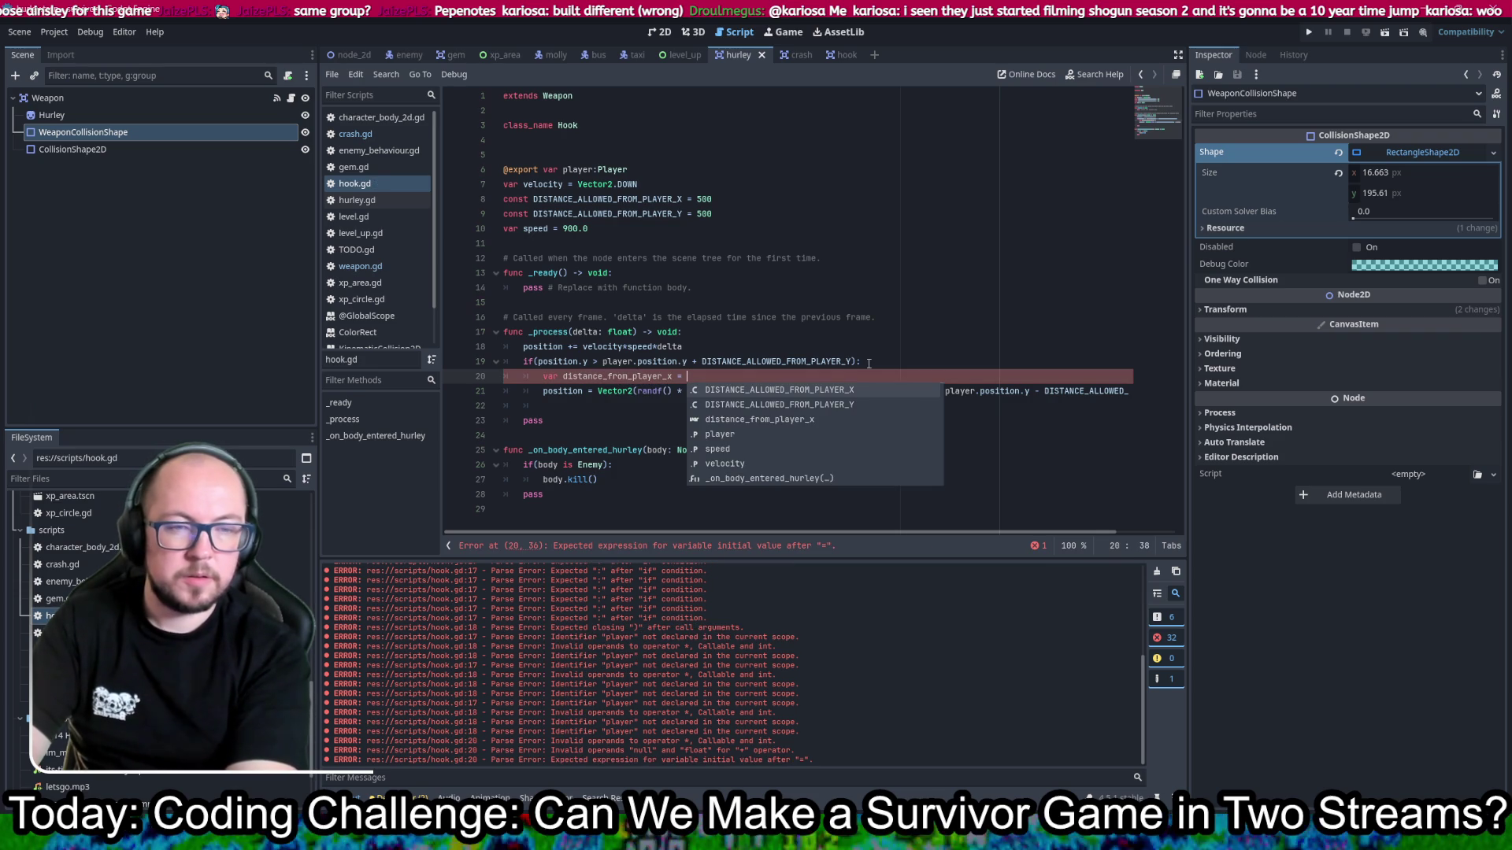
{"action": "key", "text": "Escape"}
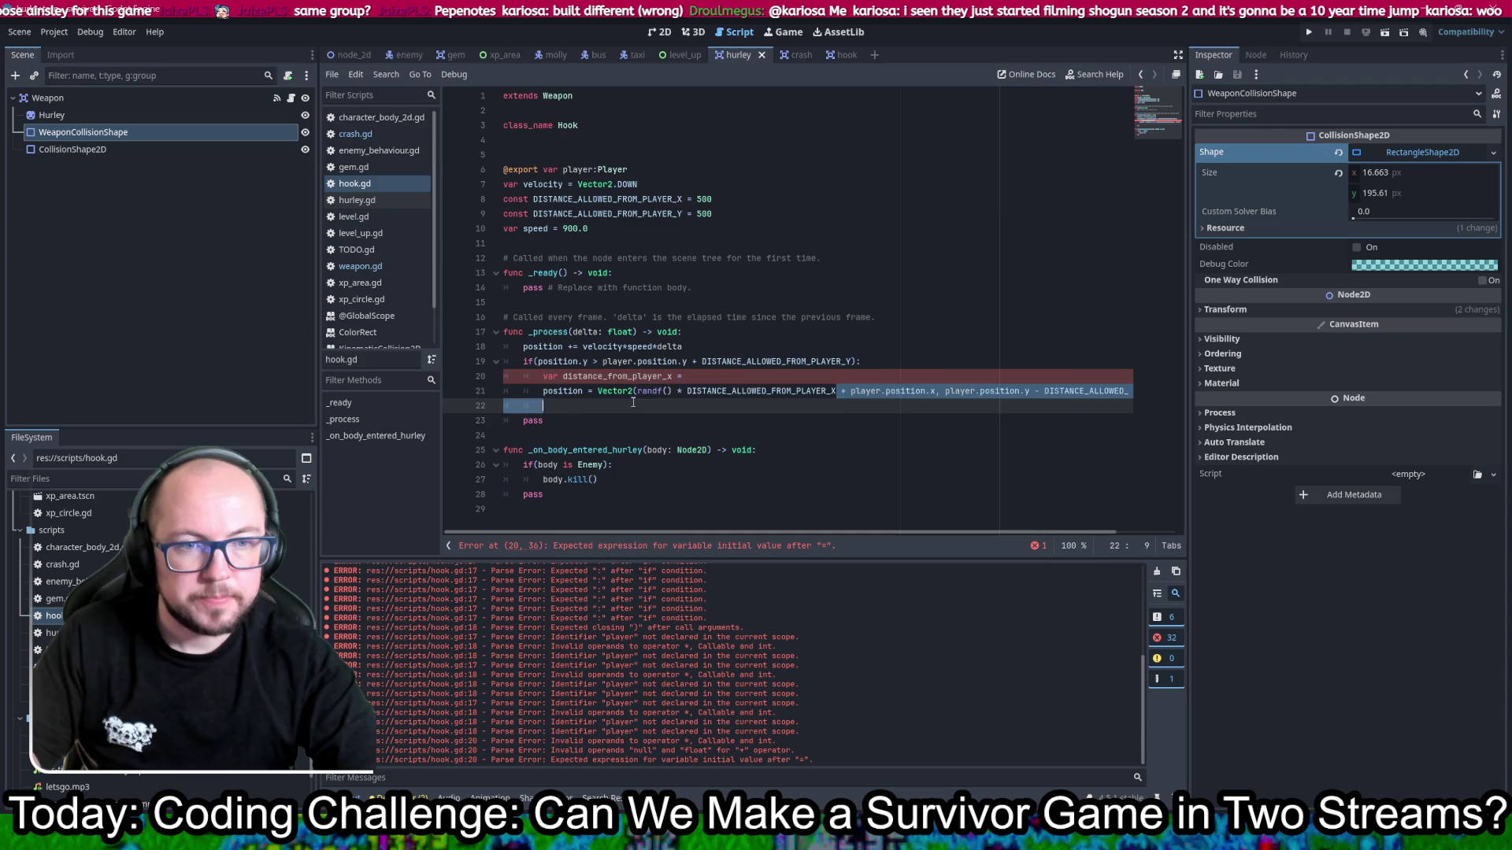
Step: Assign it randf(-1.0, 1.0) * DISTANCE_ALLOWED_FROM_PLAYER_X, copied from the respawn line, and save
{"action": "left_click_drag", "start_coordinate": [835, 392], "coordinate": [637, 395]}
{"action": "key", "text": "ctrl+c"}
{"action": "left_click", "coordinate": [719, 377]}
{"action": "key", "text": "ctrl+v"}
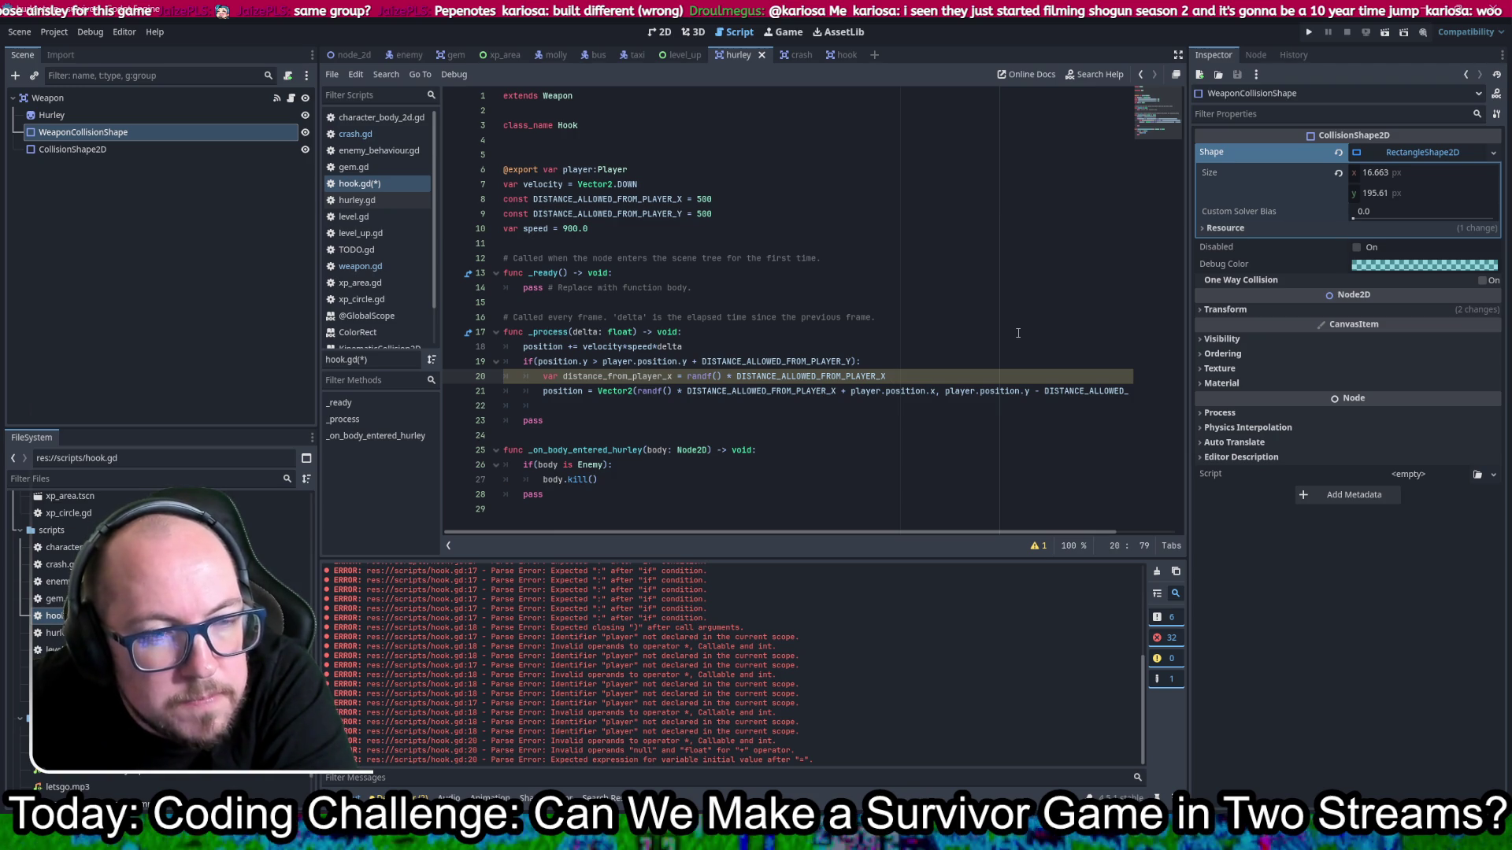
{"action": "left_click", "coordinate": [716, 377]}
{"action": "type", "text": "-1.0, 1.0"}
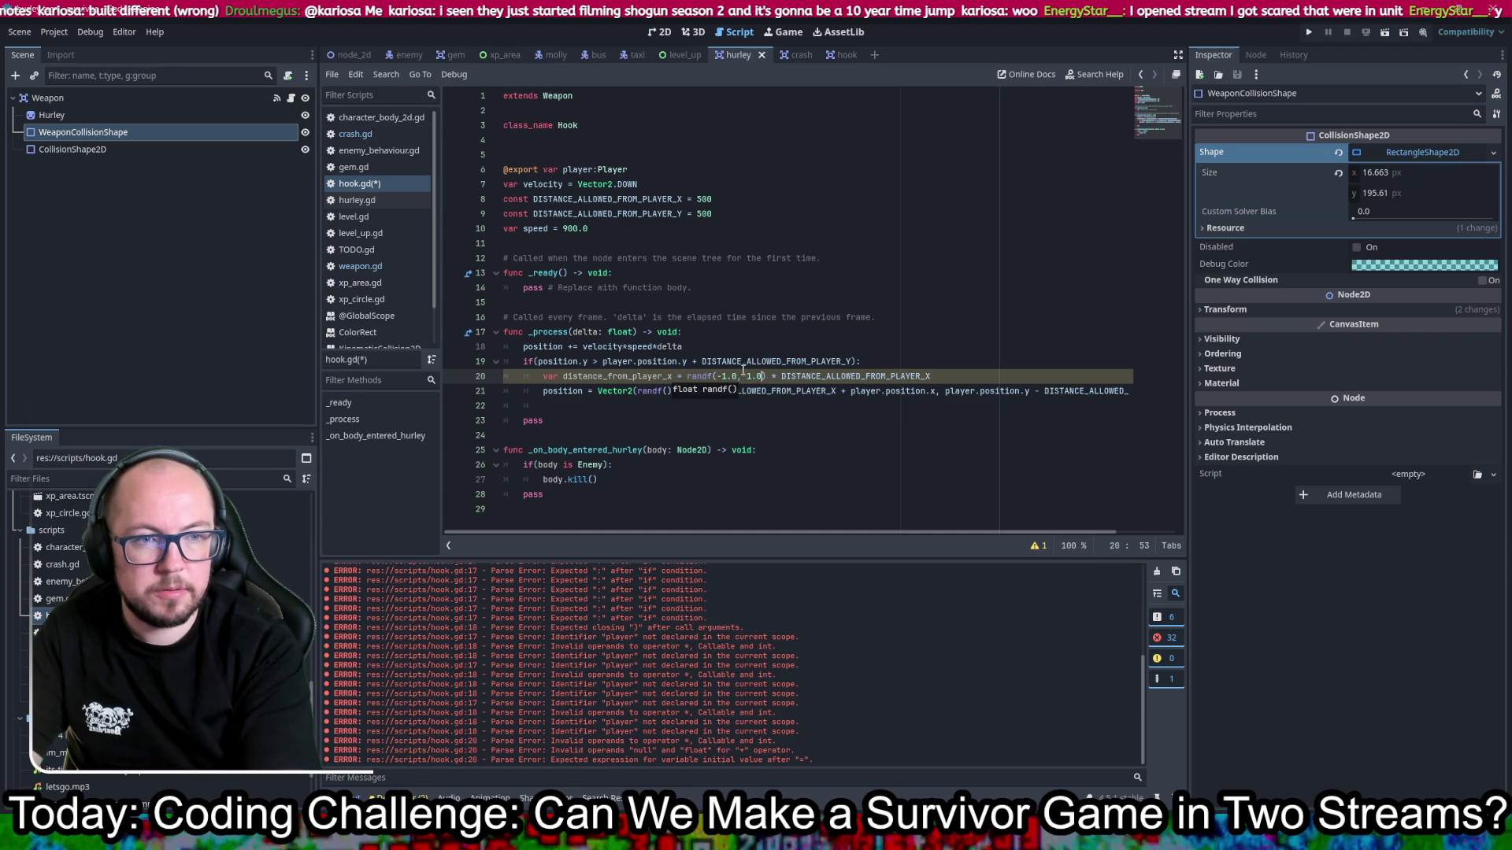
{"action": "key", "text": "ctrl+s"}
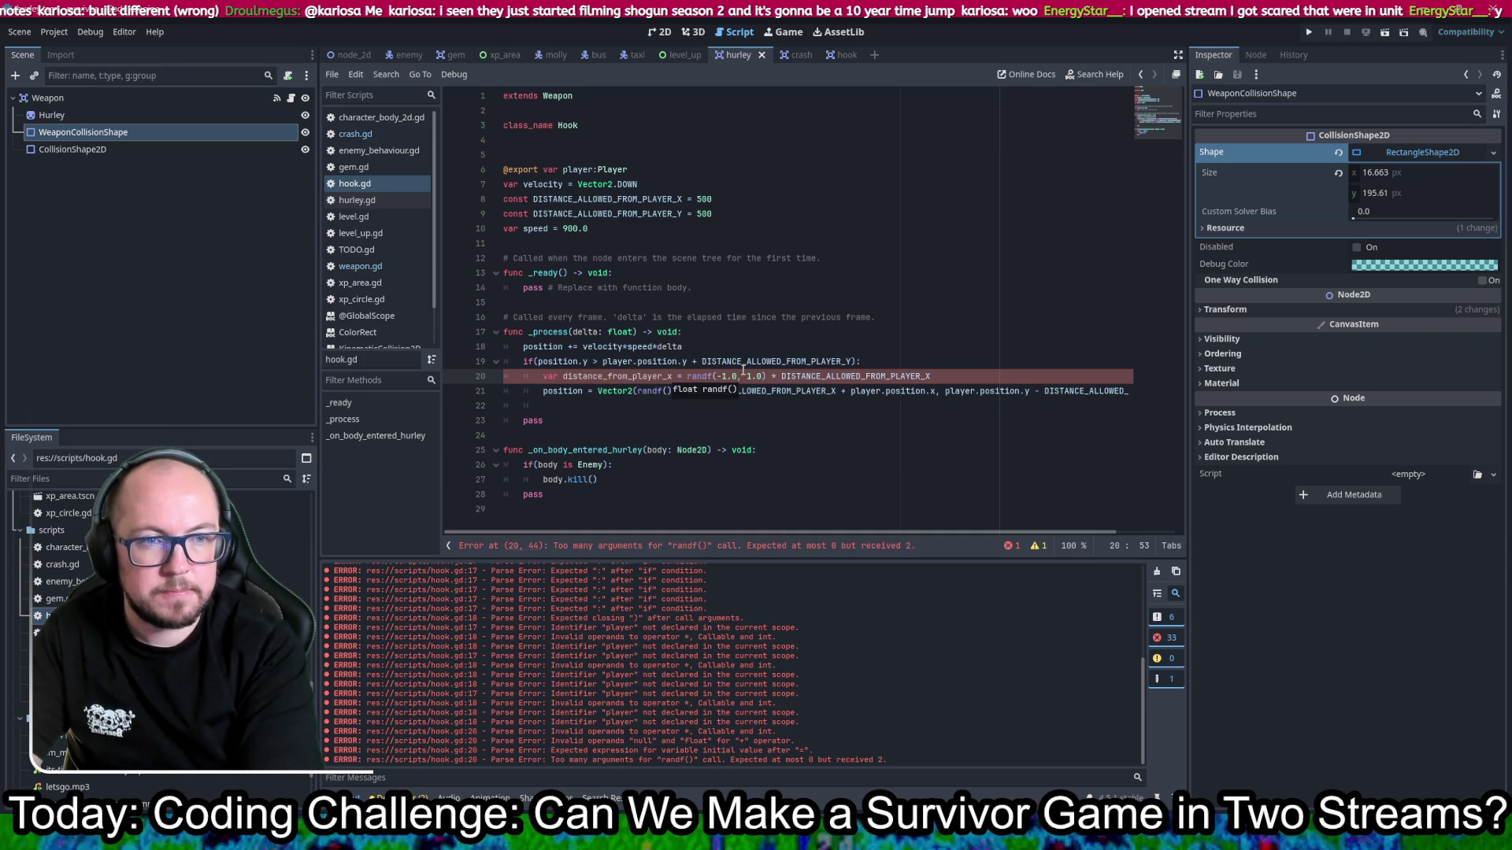
{"action": "left_click", "coordinate": [692, 378]}
Step: Replace randf with randf_range, as found in the docs, for distance_from_player_x
{"action": "left_click", "coordinate": [693, 378], "text": "ctrl"}
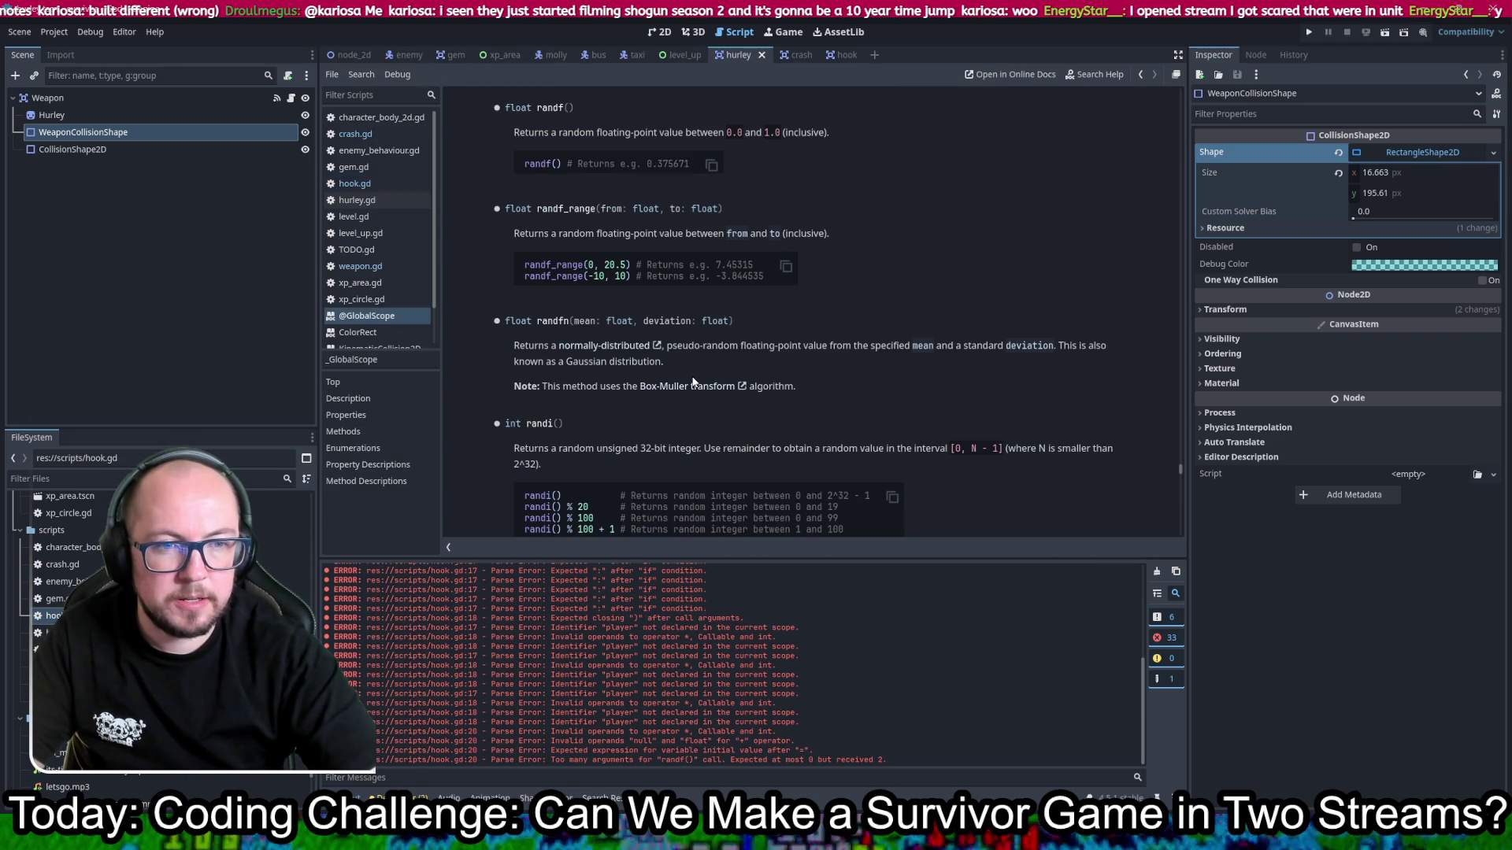
{"action": "double_click", "coordinate": [565, 208]}
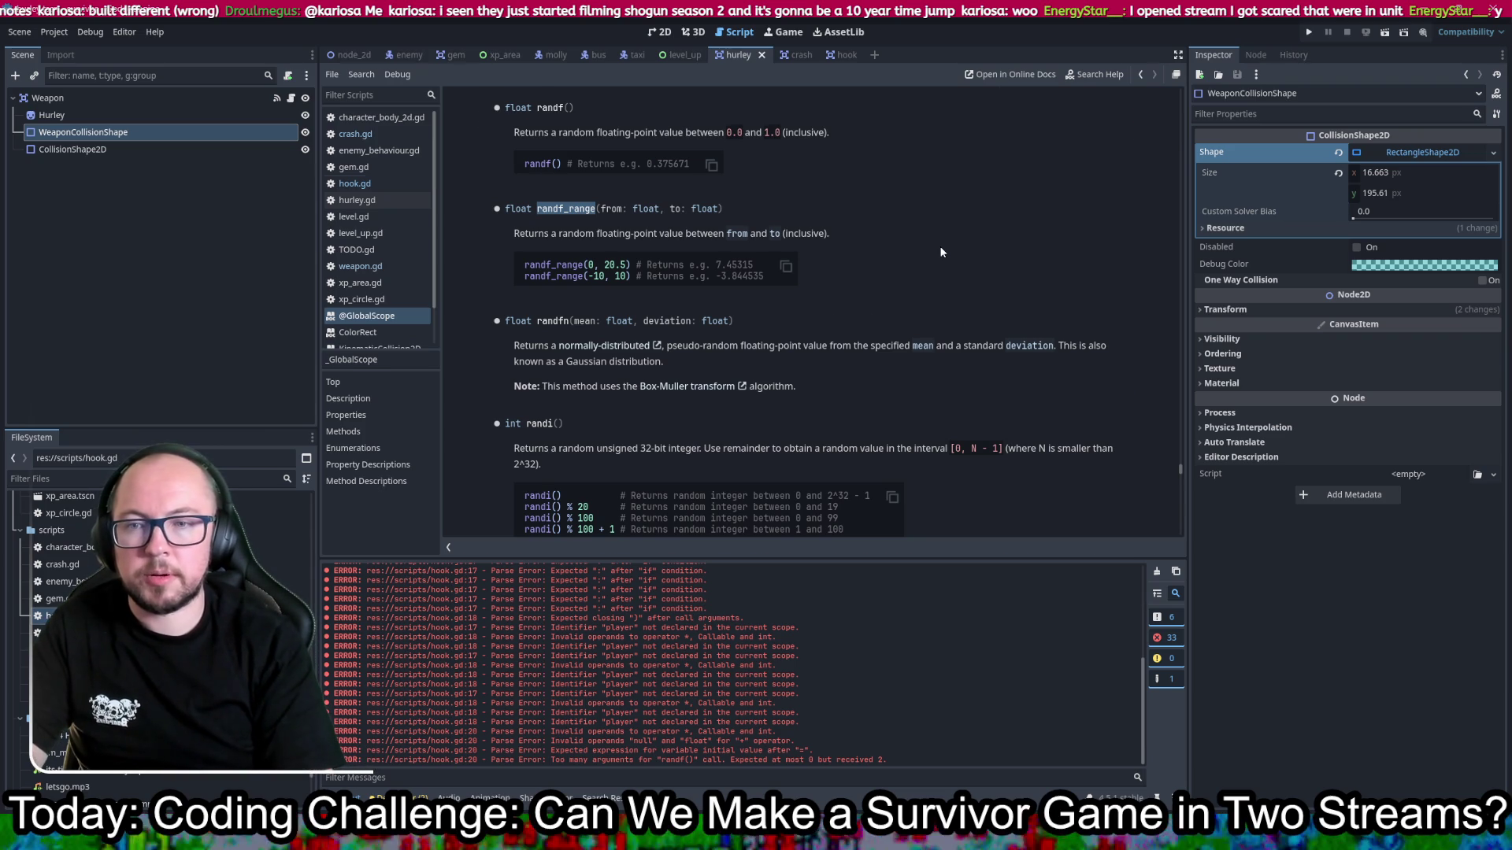
{"action": "key", "text": "alt+Left"}
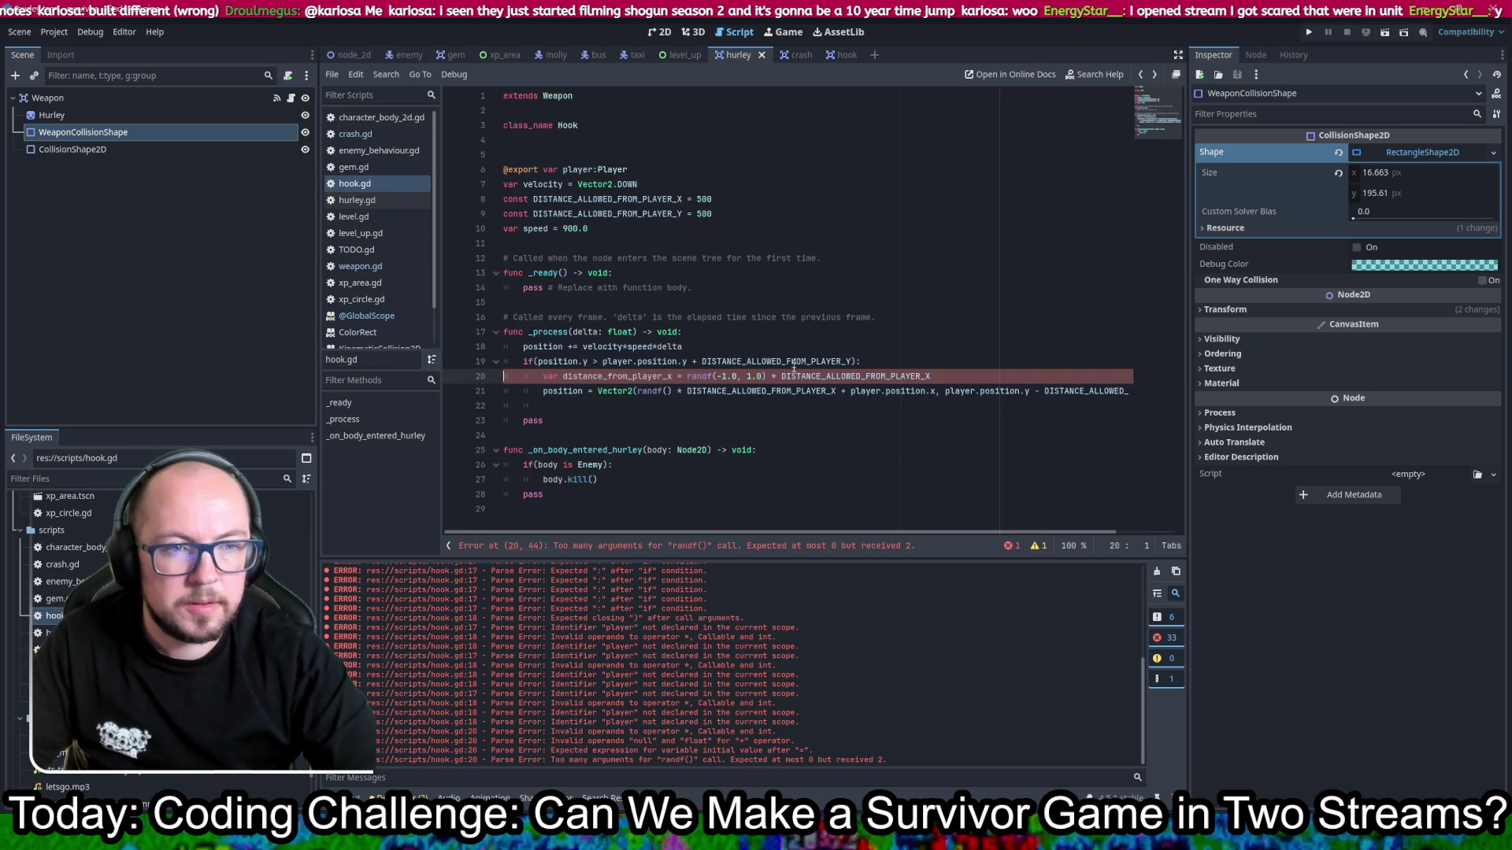
{"action": "type", "text": "_range"}
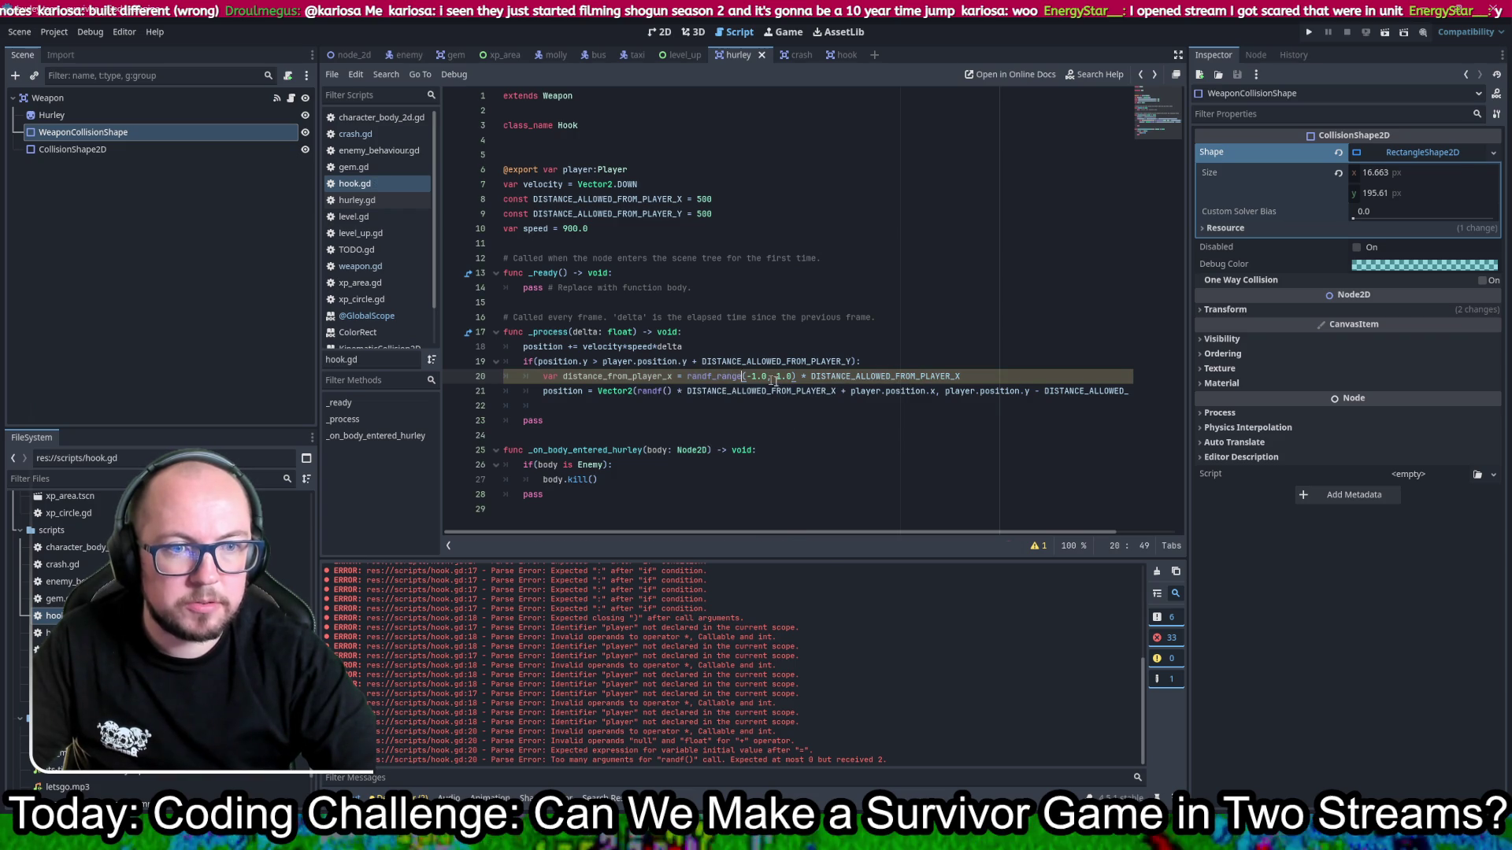
Step: Swap the respawn Vector2's random x expression for distance_from_player_x
{"action": "left_click", "coordinate": [603, 361]}
{"action": "left_click", "coordinate": [627, 377]}
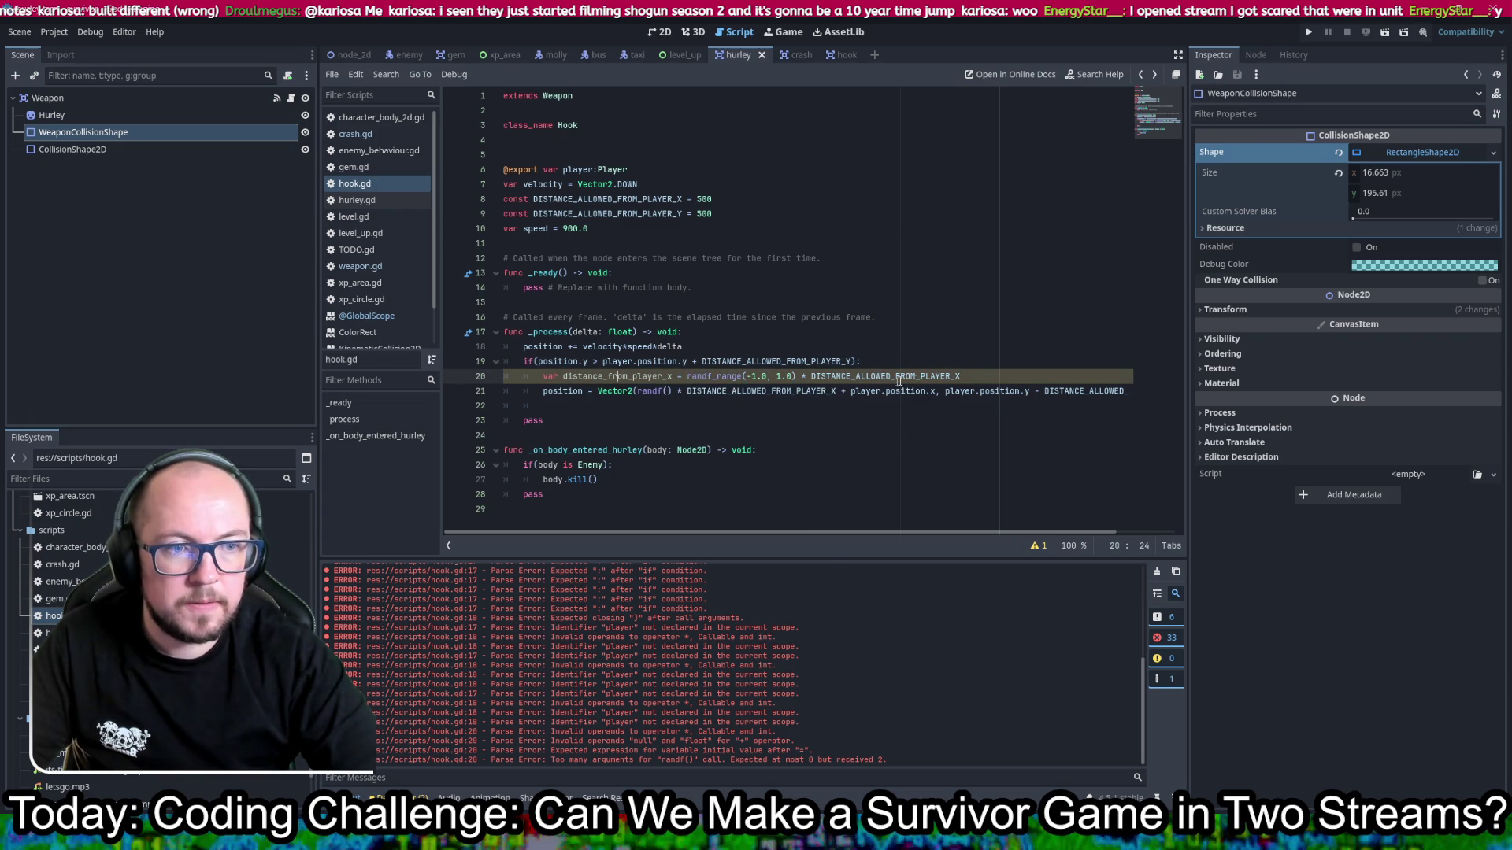
{"action": "double_click", "coordinate": [605, 377]}
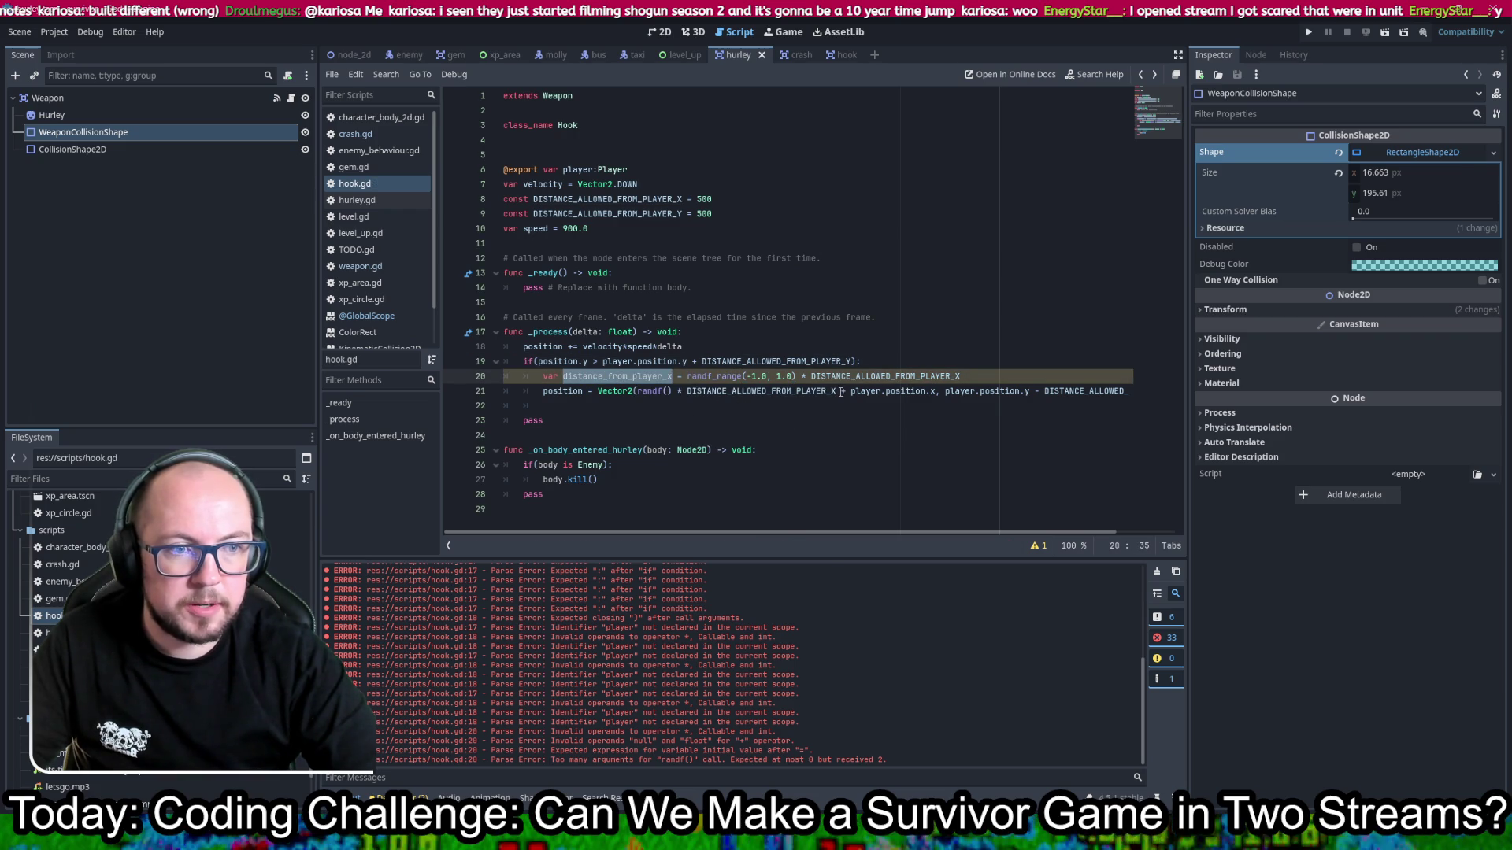
{"action": "left_click_drag", "start_coordinate": [836, 392], "coordinate": [638, 391]}
{"action": "type", "text": "dis"}
{"action": "key", "text": "Return"}
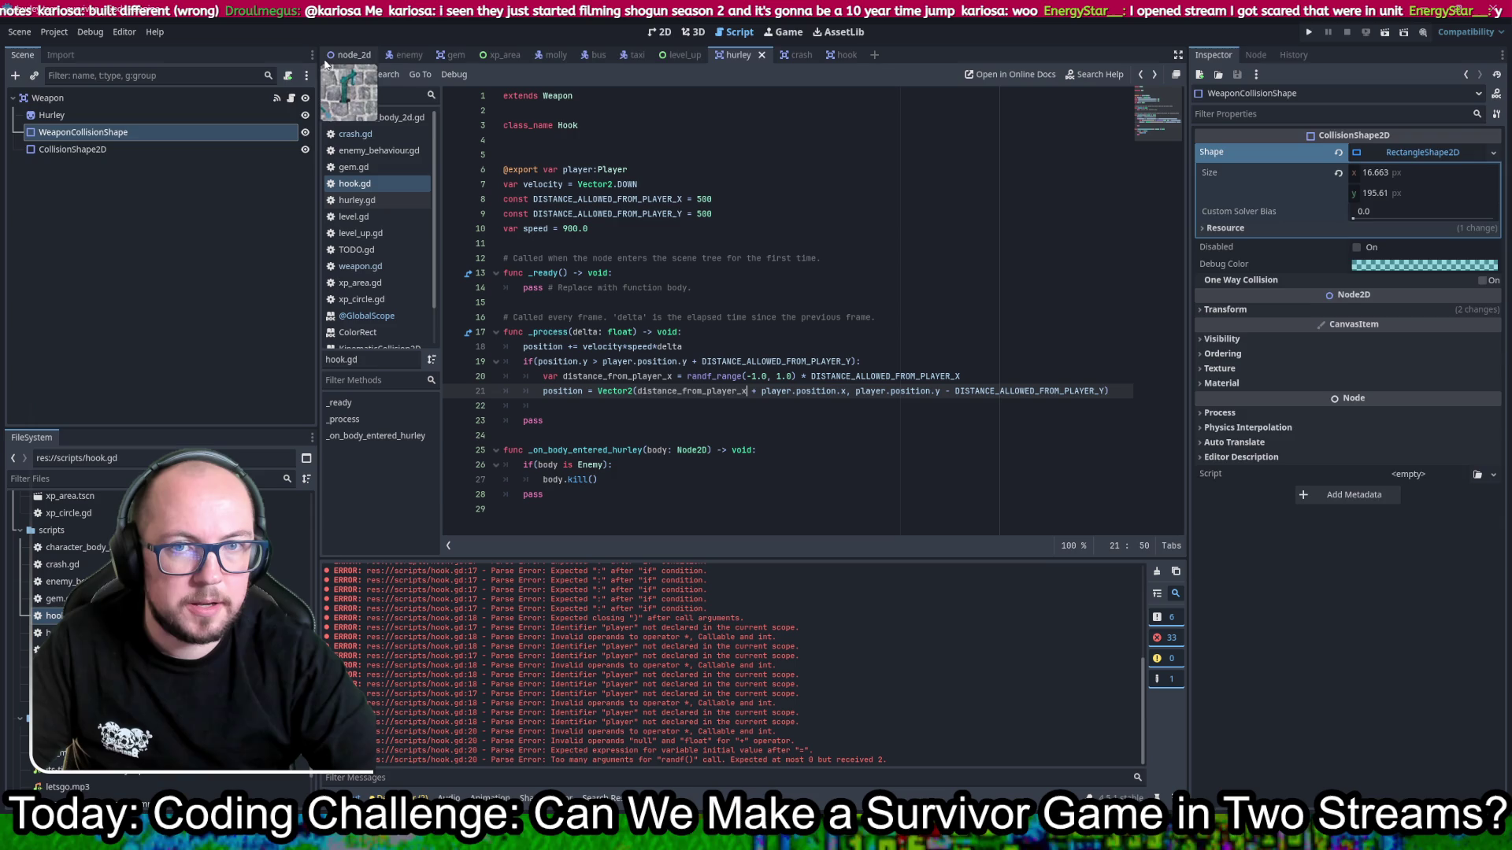
Step: Attach hook.gd to Weapon3 in the node_2d scene via Quick Load
{"action": "left_click", "coordinate": [349, 55]}
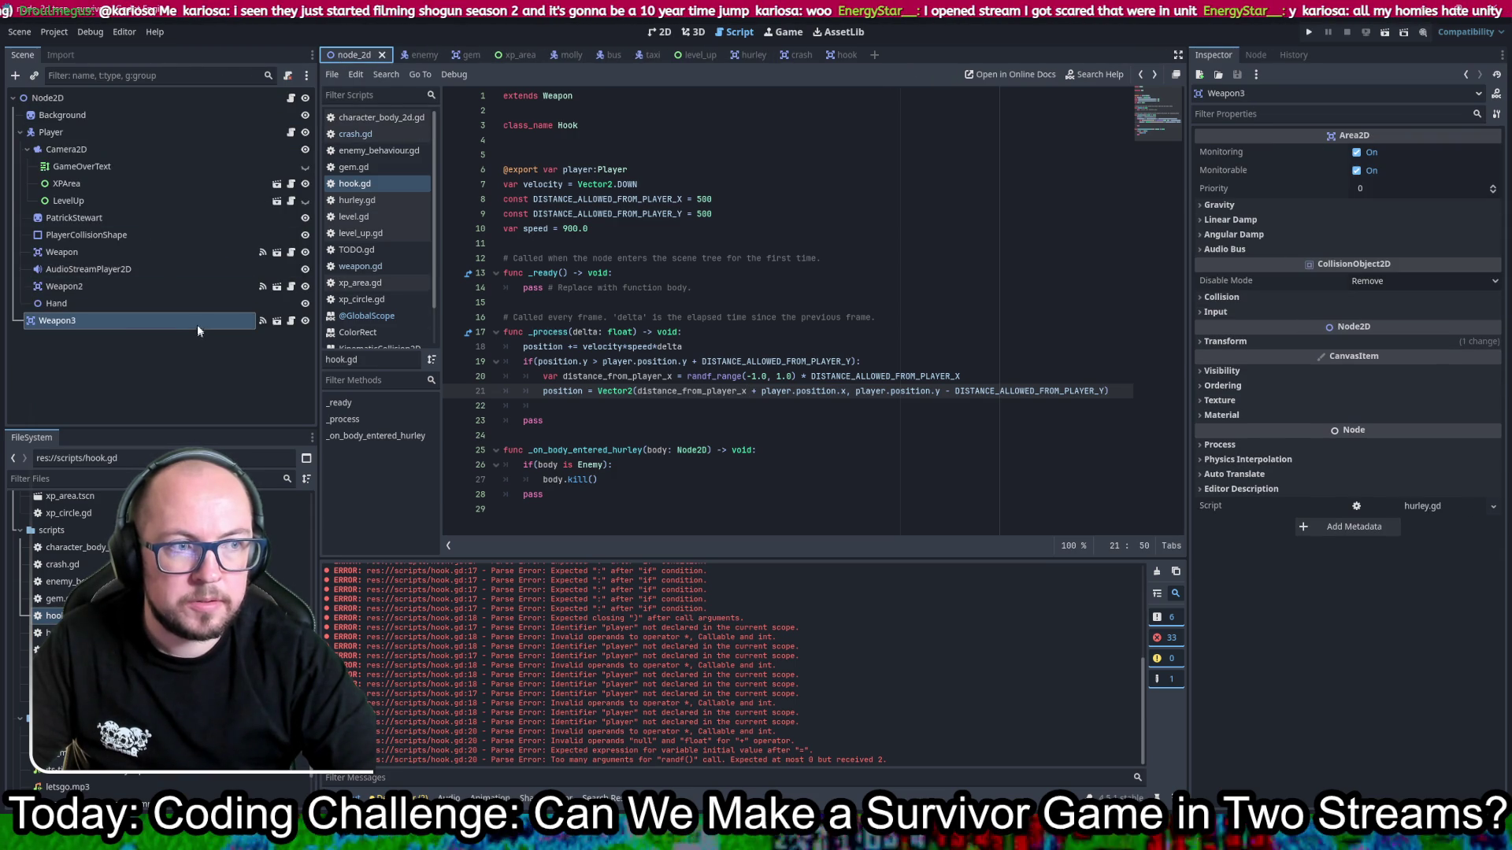
{"action": "left_click", "coordinate": [175, 303]}
{"action": "left_click", "coordinate": [60, 322]}
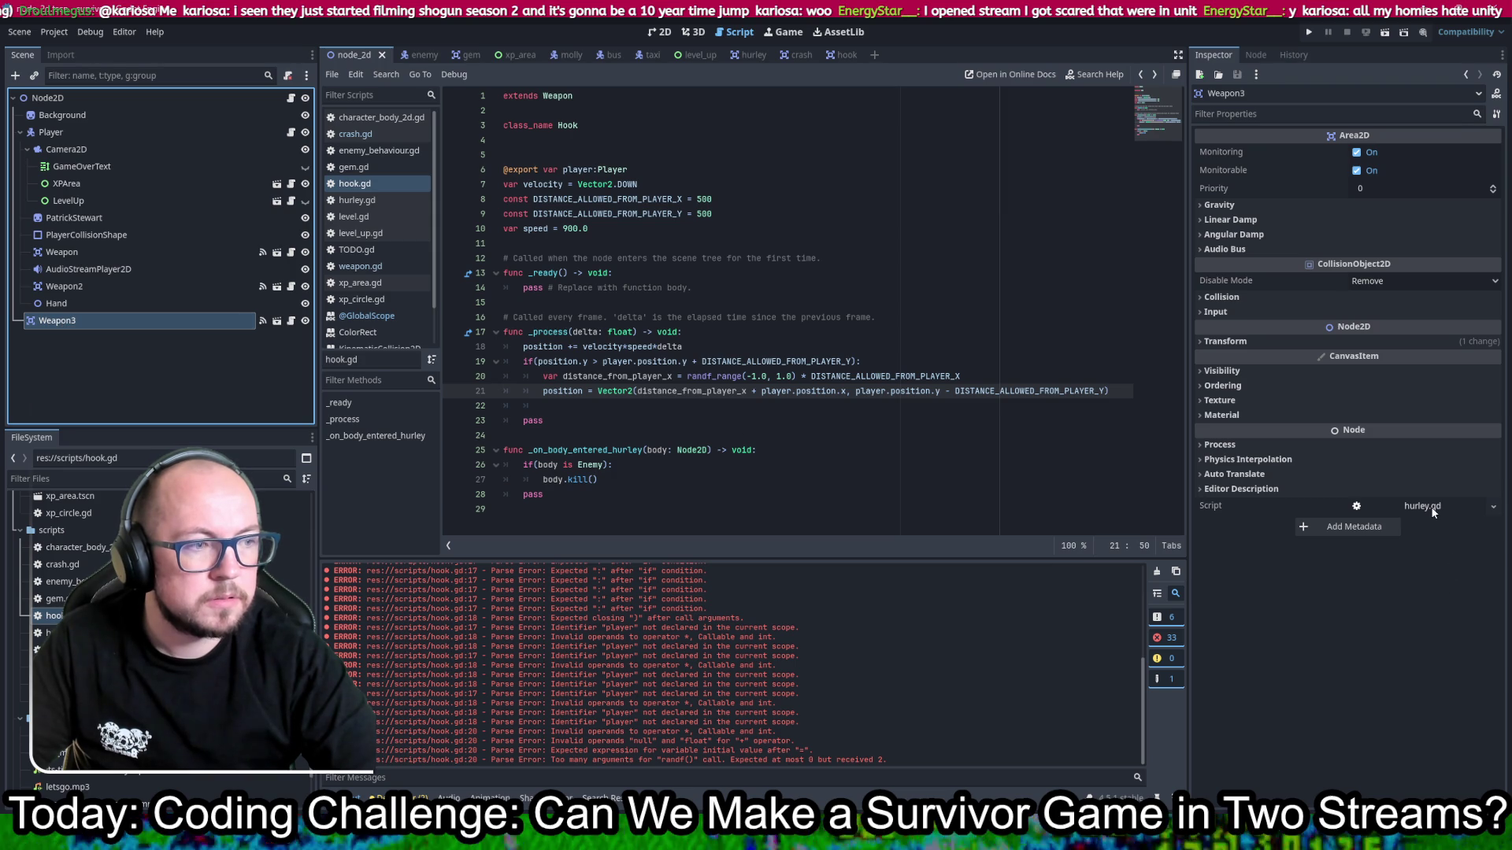
{"action": "left_click", "coordinate": [1491, 508]}
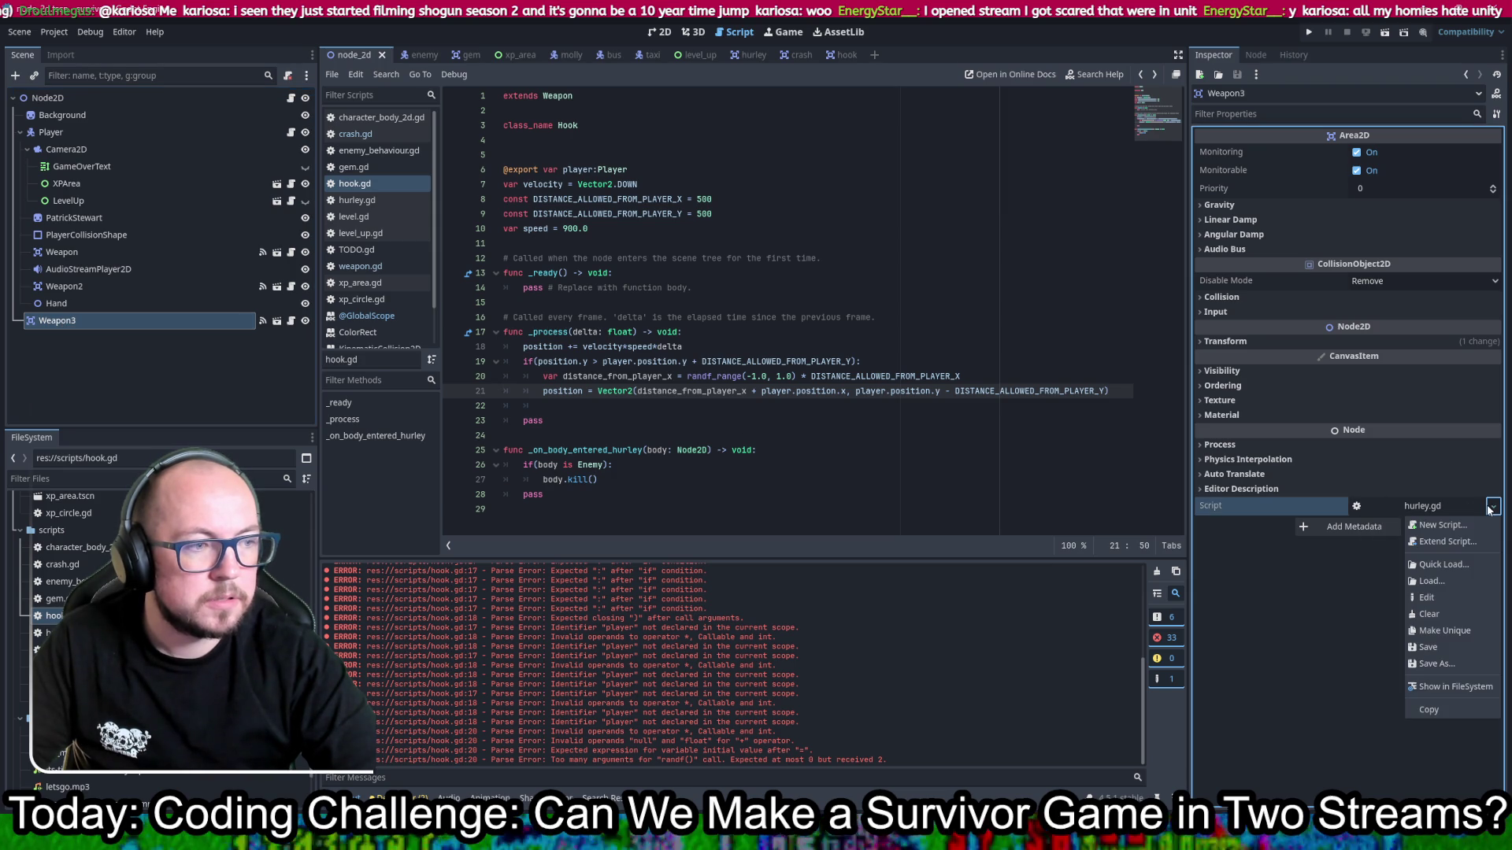
{"action": "left_click", "coordinate": [1457, 565]}
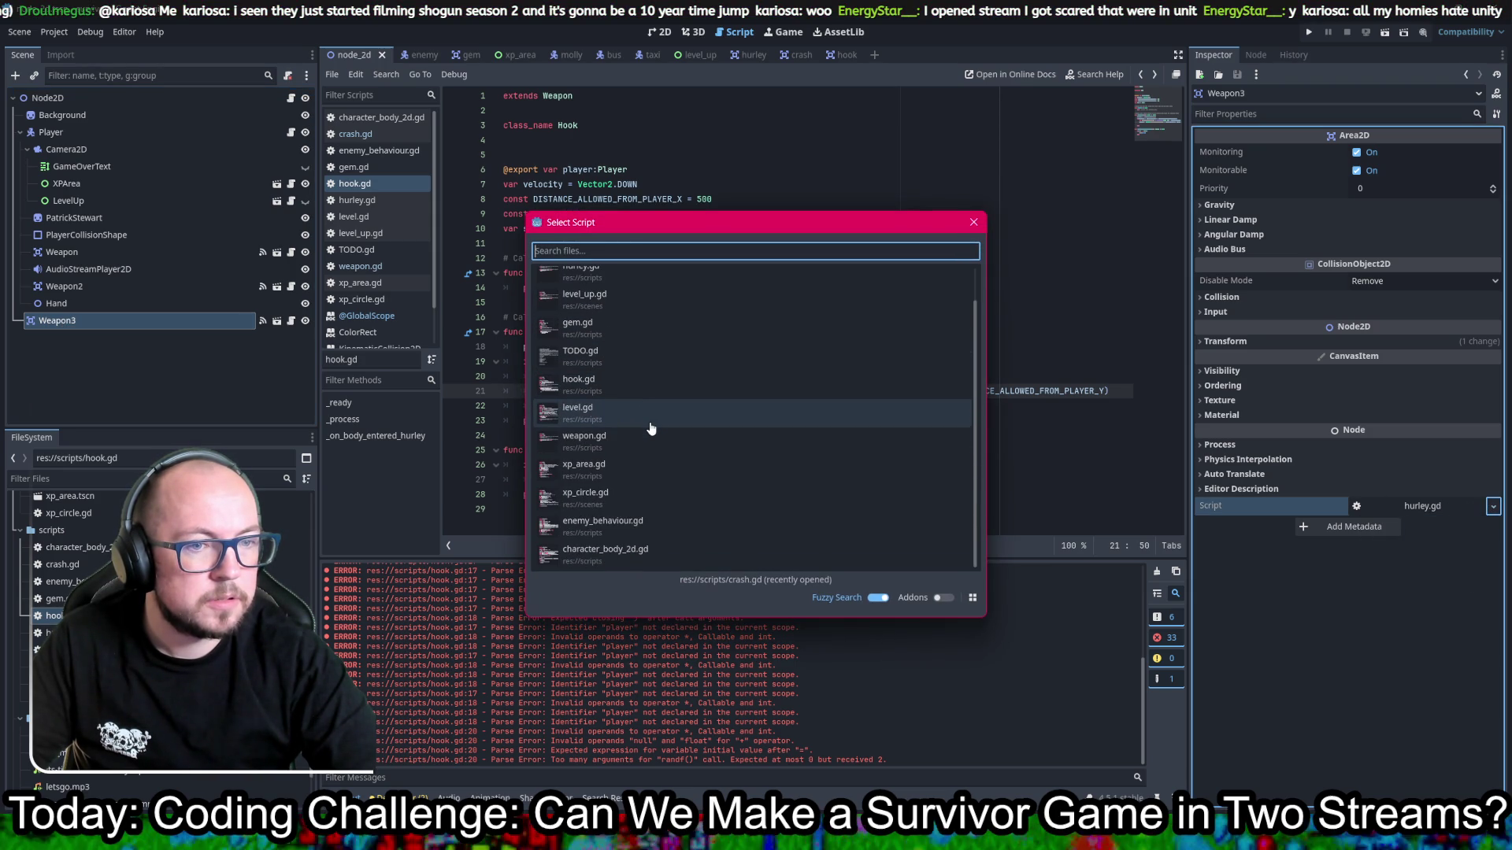
{"action": "type", "text": "hoo"}
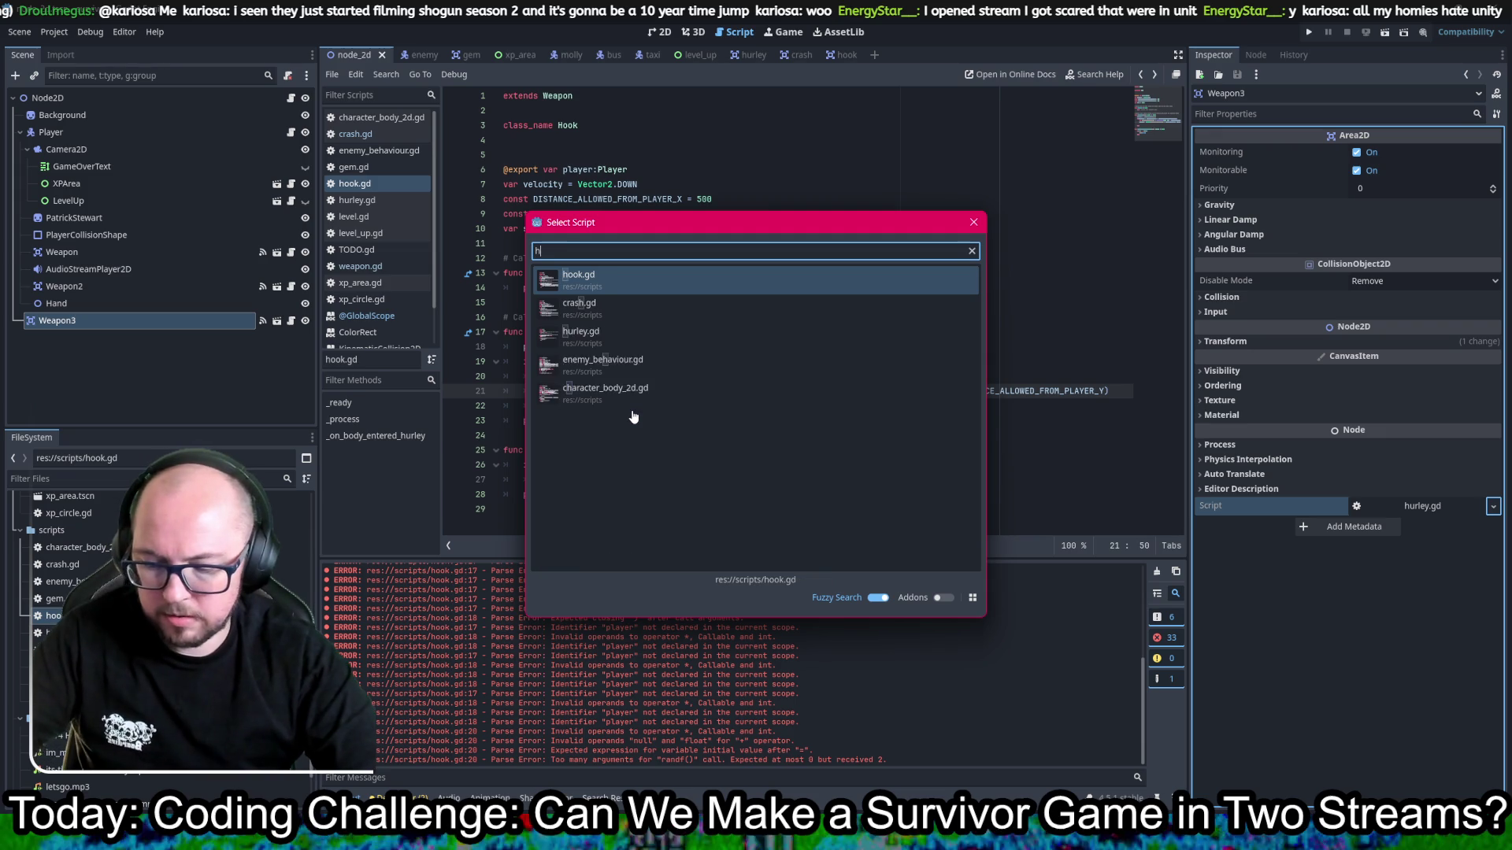
{"action": "left_click", "coordinate": [577, 281]}
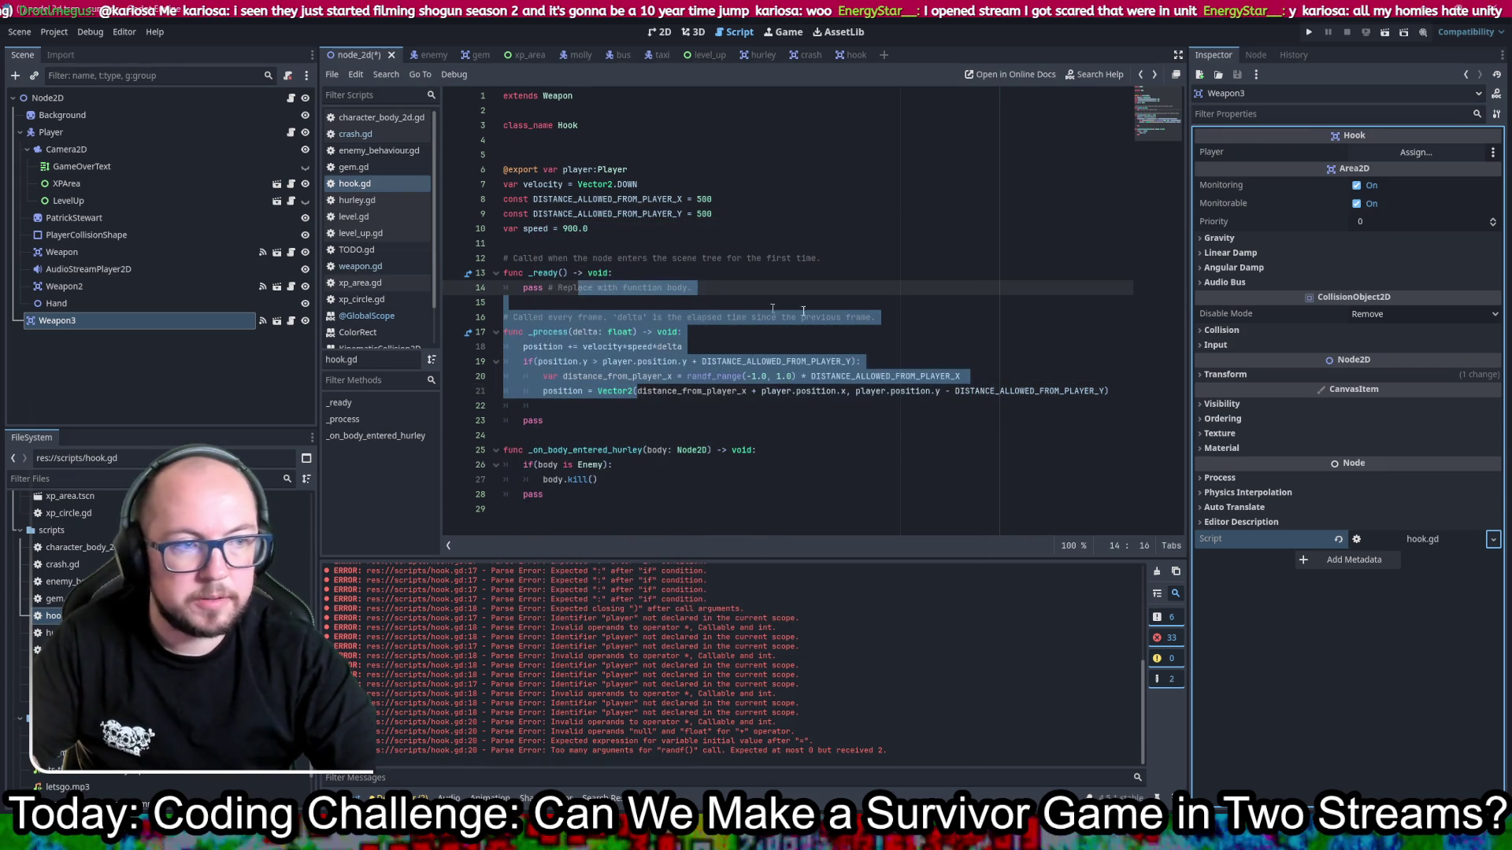
{"action": "left_click", "coordinate": [1023, 286]}
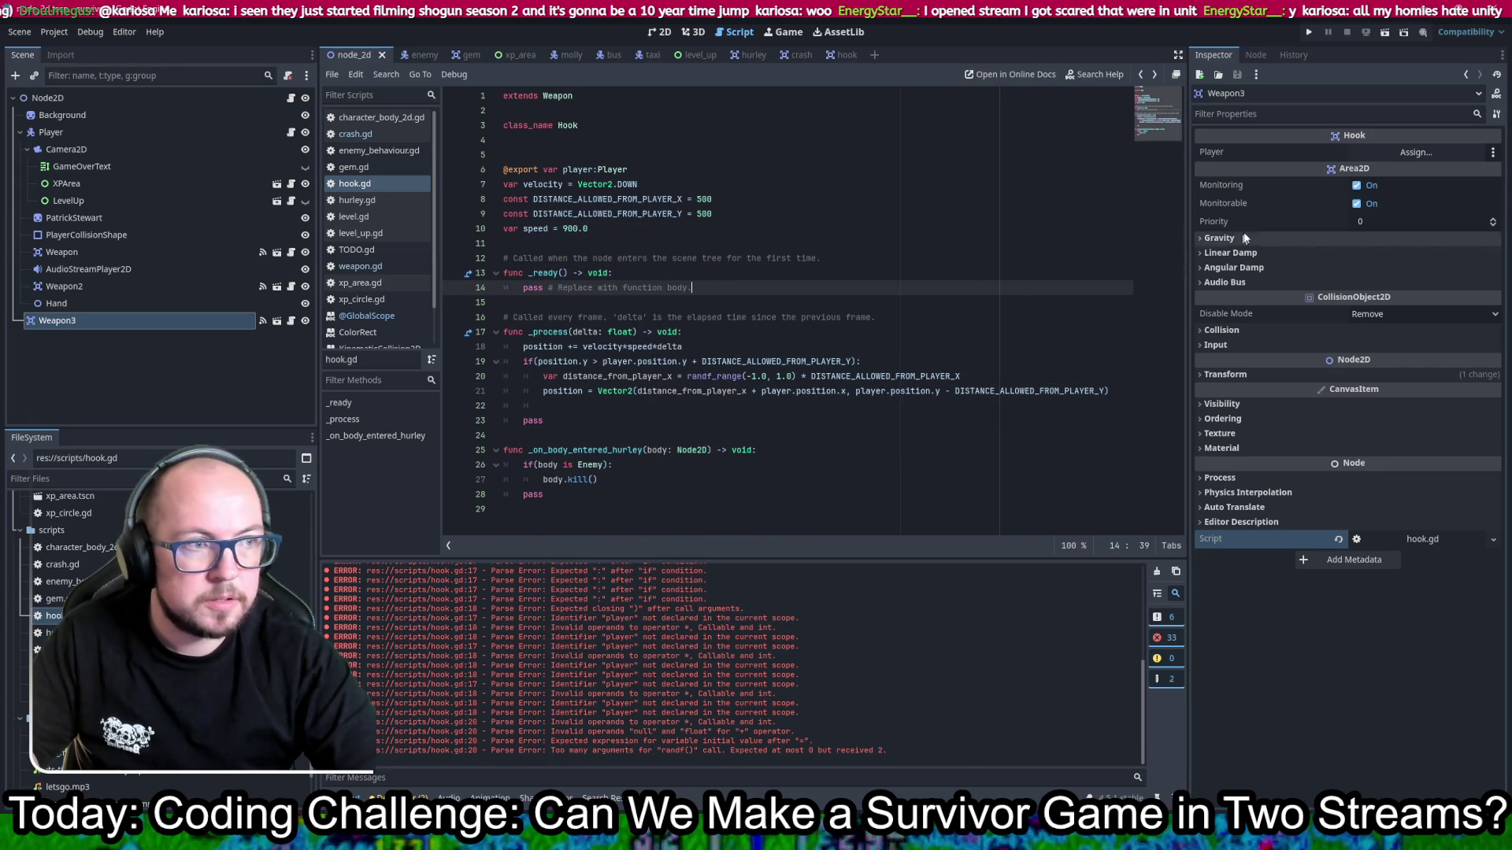
Step: Assign the Player node to Weapon3's Player property and save the scene
{"action": "mouse_move", "coordinate": [89, 138]}
{"action": "left_mouse_down"}
{"action": "mouse_move", "coordinate": [919, 191]}
{"action": "mouse_move", "coordinate": [1417, 152]}
{"action": "left_mouse_up"}
{"action": "key", "text": "ctrl+s"}
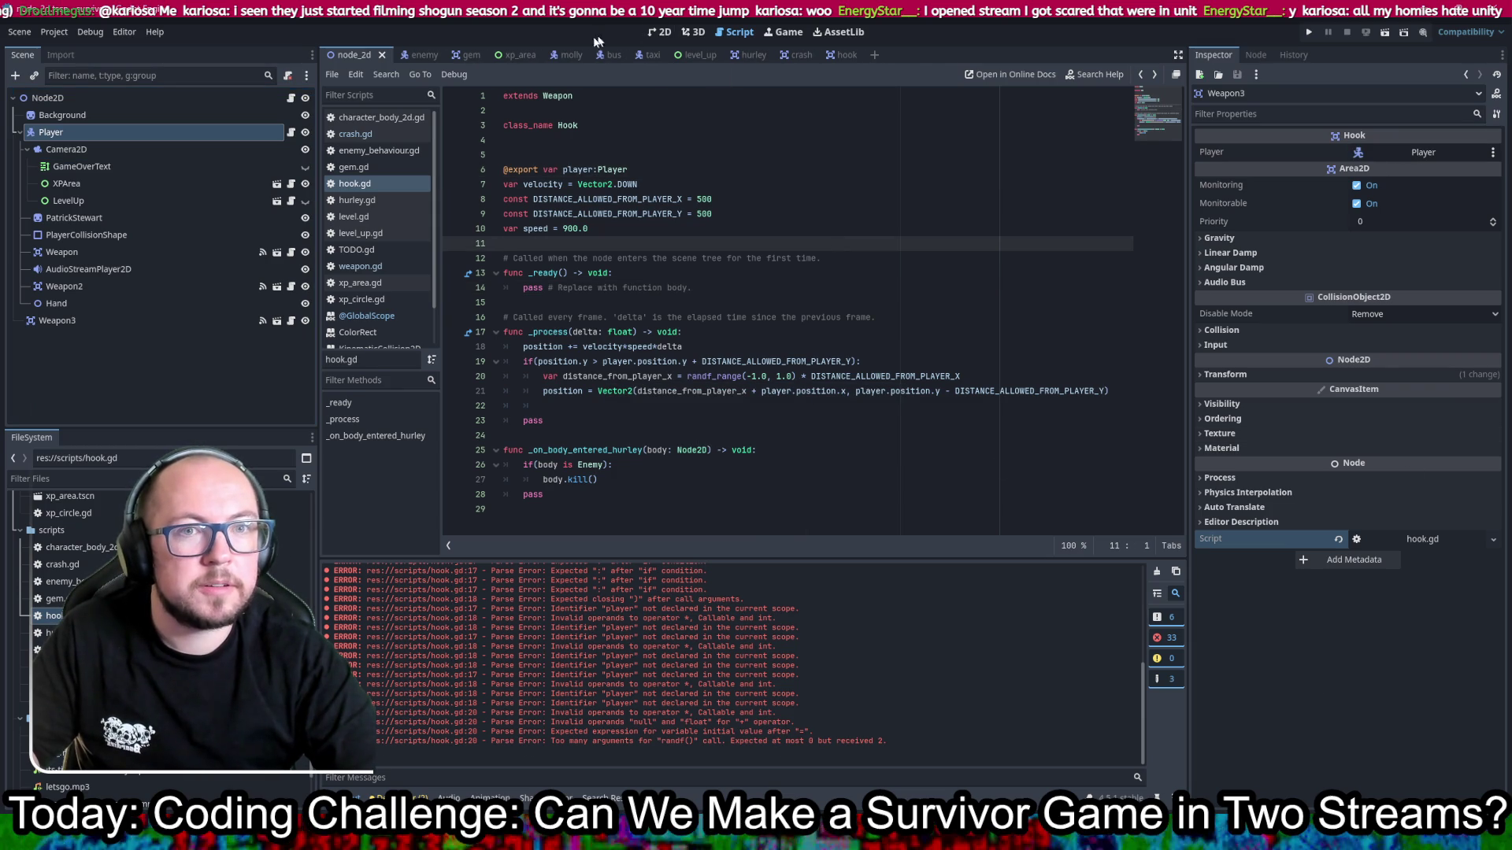
{"action": "left_click", "coordinate": [659, 33]}
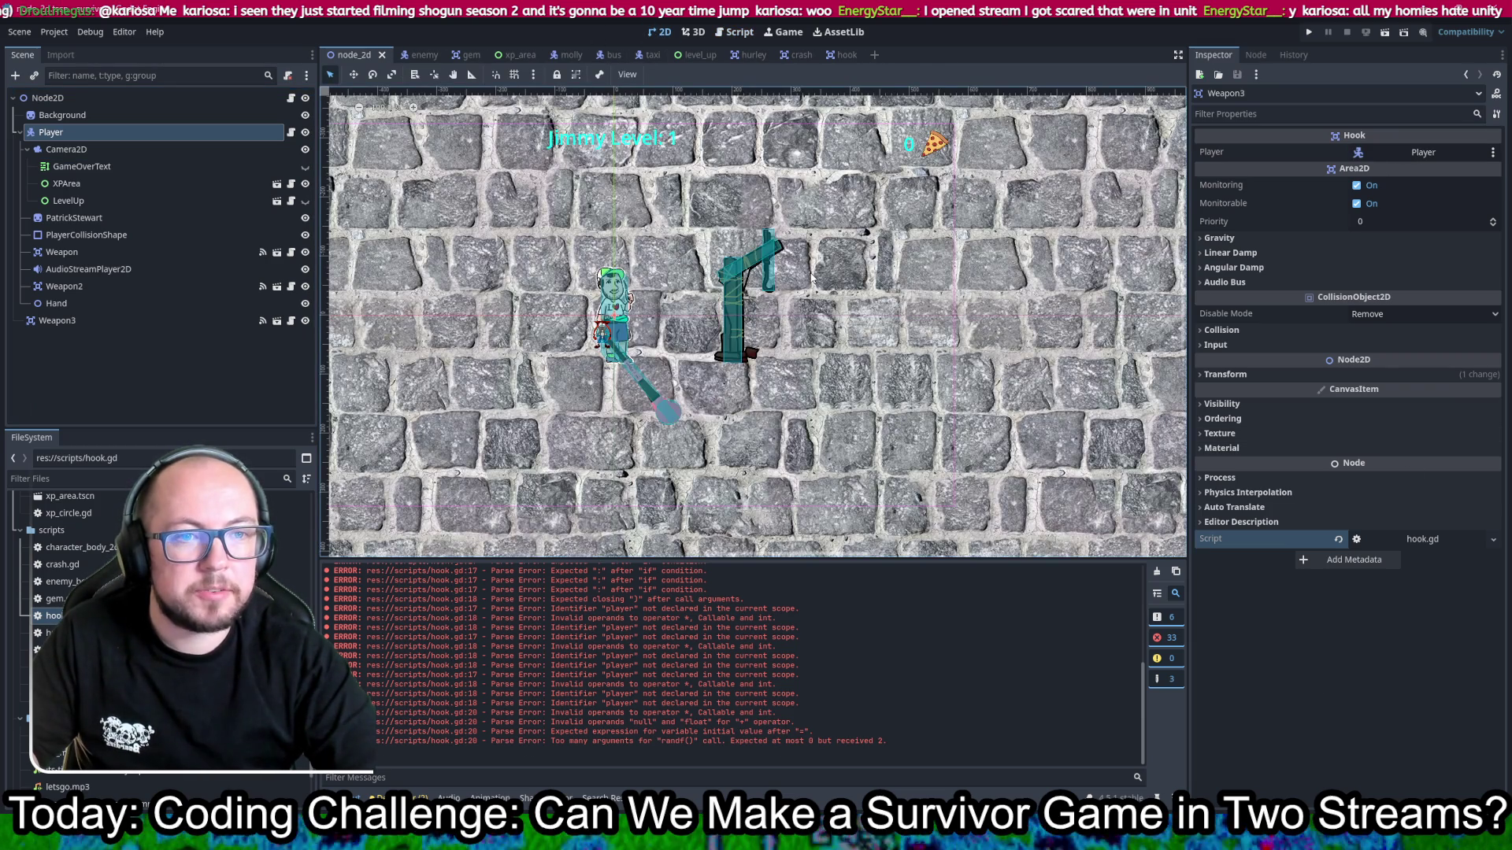
Step: Move the hook weapon above the player in the 2D view and save
{"action": "scroll", "coordinate": [813, 279], "scroll_direction": "down", "scroll_amount": 3}
{"action": "scroll", "coordinate": [804, 277], "scroll_direction": "down", "scroll_amount": 2}
{"action": "mouse_move", "coordinate": [771, 293]}
{"action": "left_mouse_down"}
{"action": "mouse_move", "coordinate": [796, 297]}
{"action": "mouse_move", "coordinate": [623, 311]}
{"action": "mouse_move", "coordinate": [537, 280]}
{"action": "mouse_move", "coordinate": [532, 108]}
{"action": "left_mouse_up"}
{"action": "key", "text": "ctrl+s"}
{"action": "key", "text": "ctrl+s"}
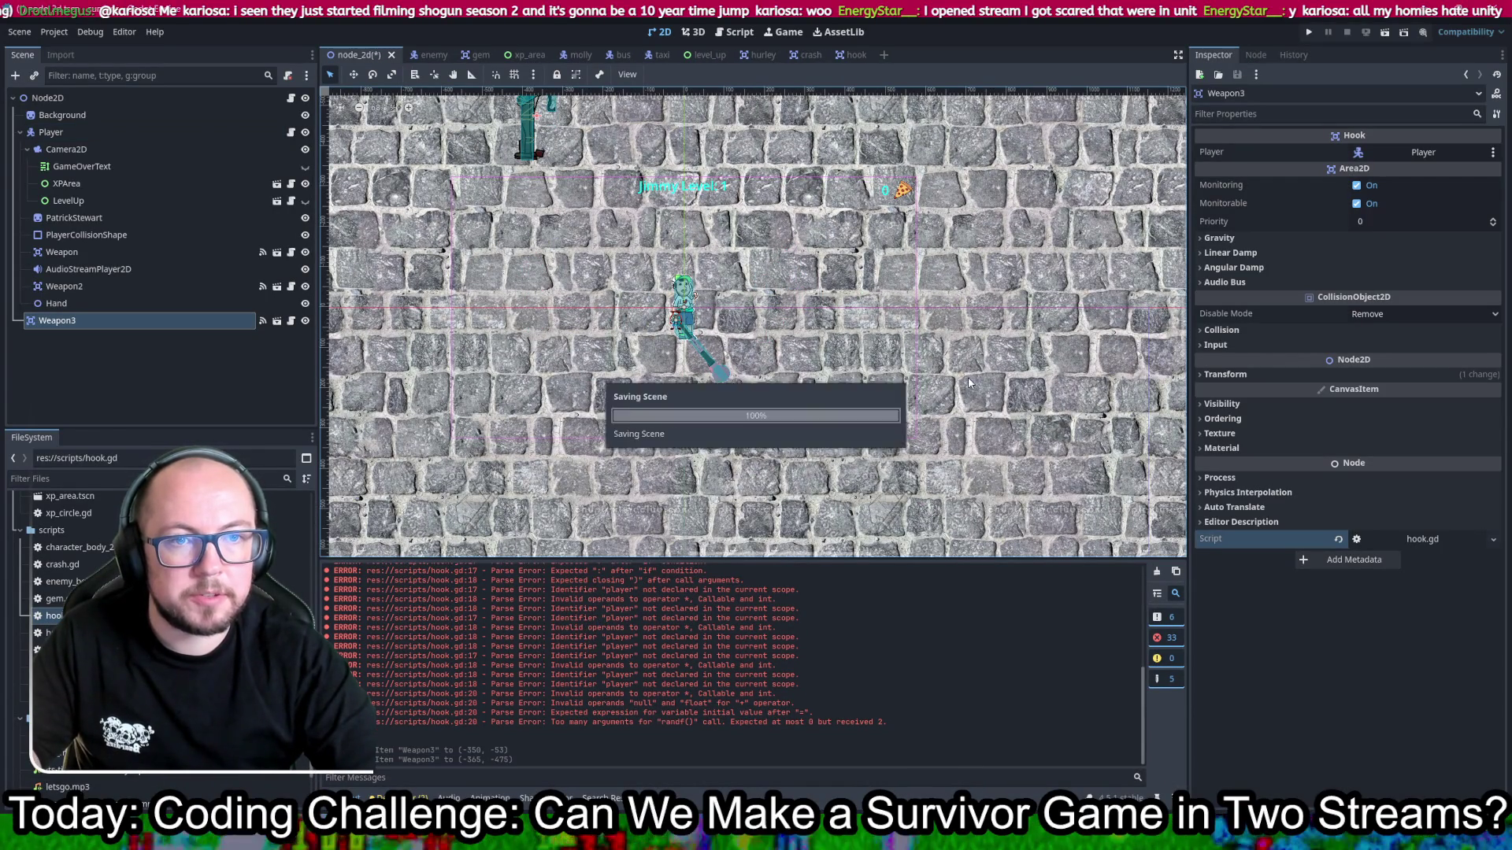
Step: Playtest the game, picking the plunger and another level-up upgrade, then stop it
{"action": "left_click", "coordinate": [1311, 33]}
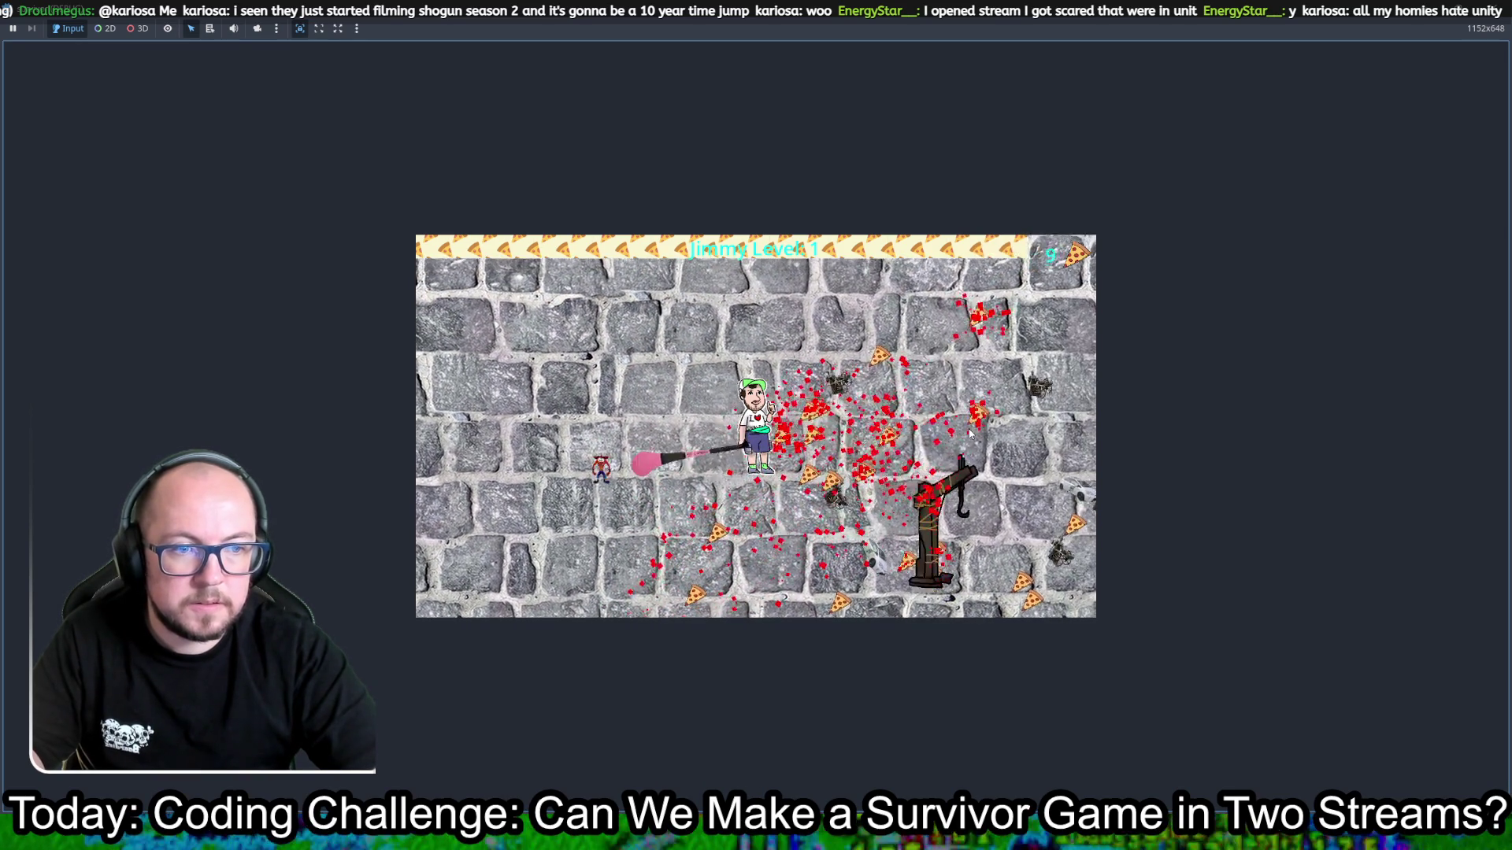
{"action": "left_click", "coordinate": [622, 449]}
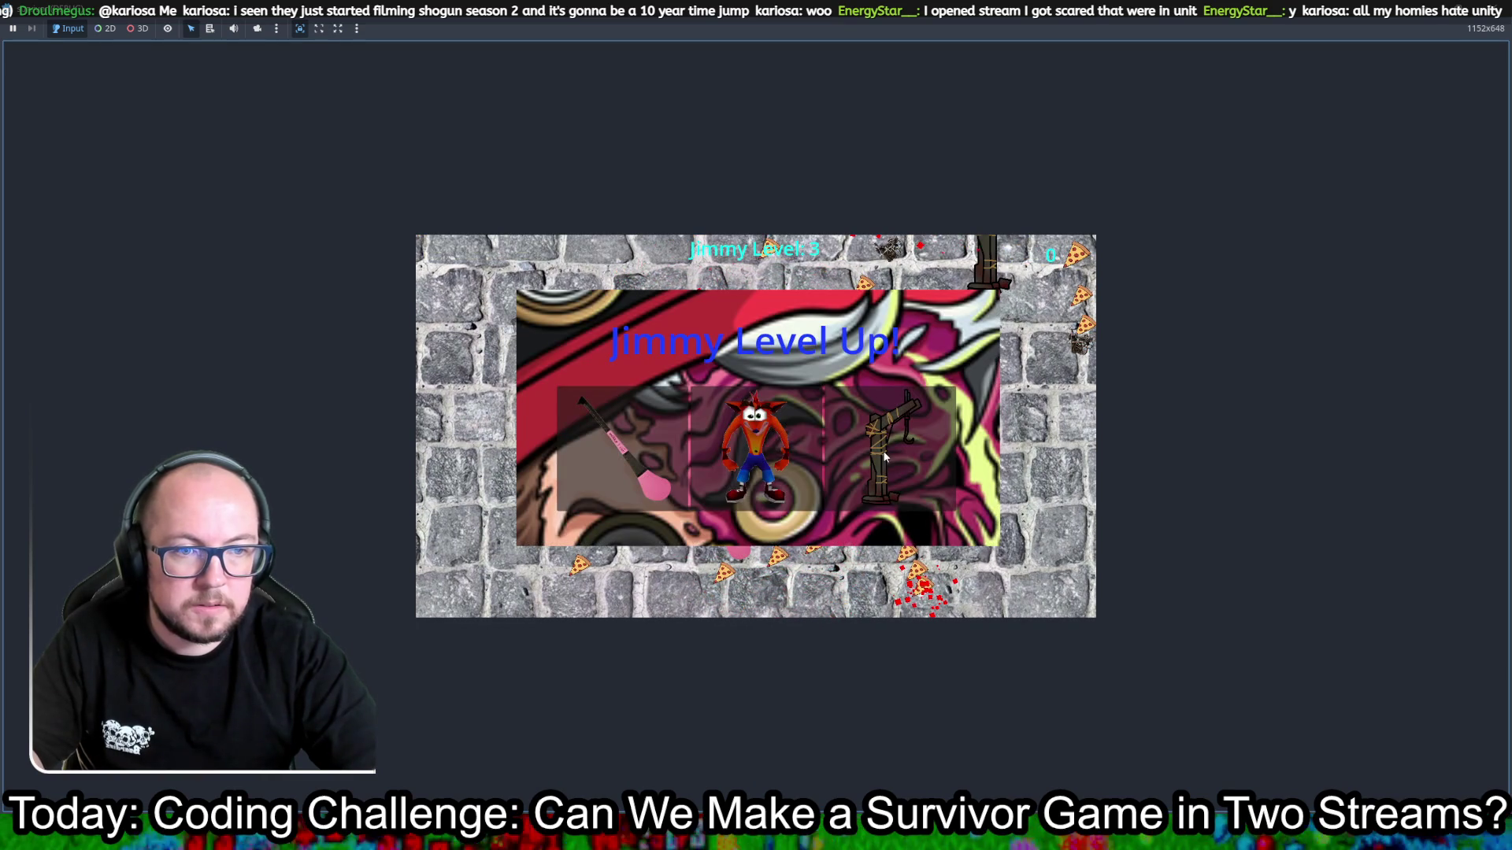
{"action": "left_click", "coordinate": [888, 542]}
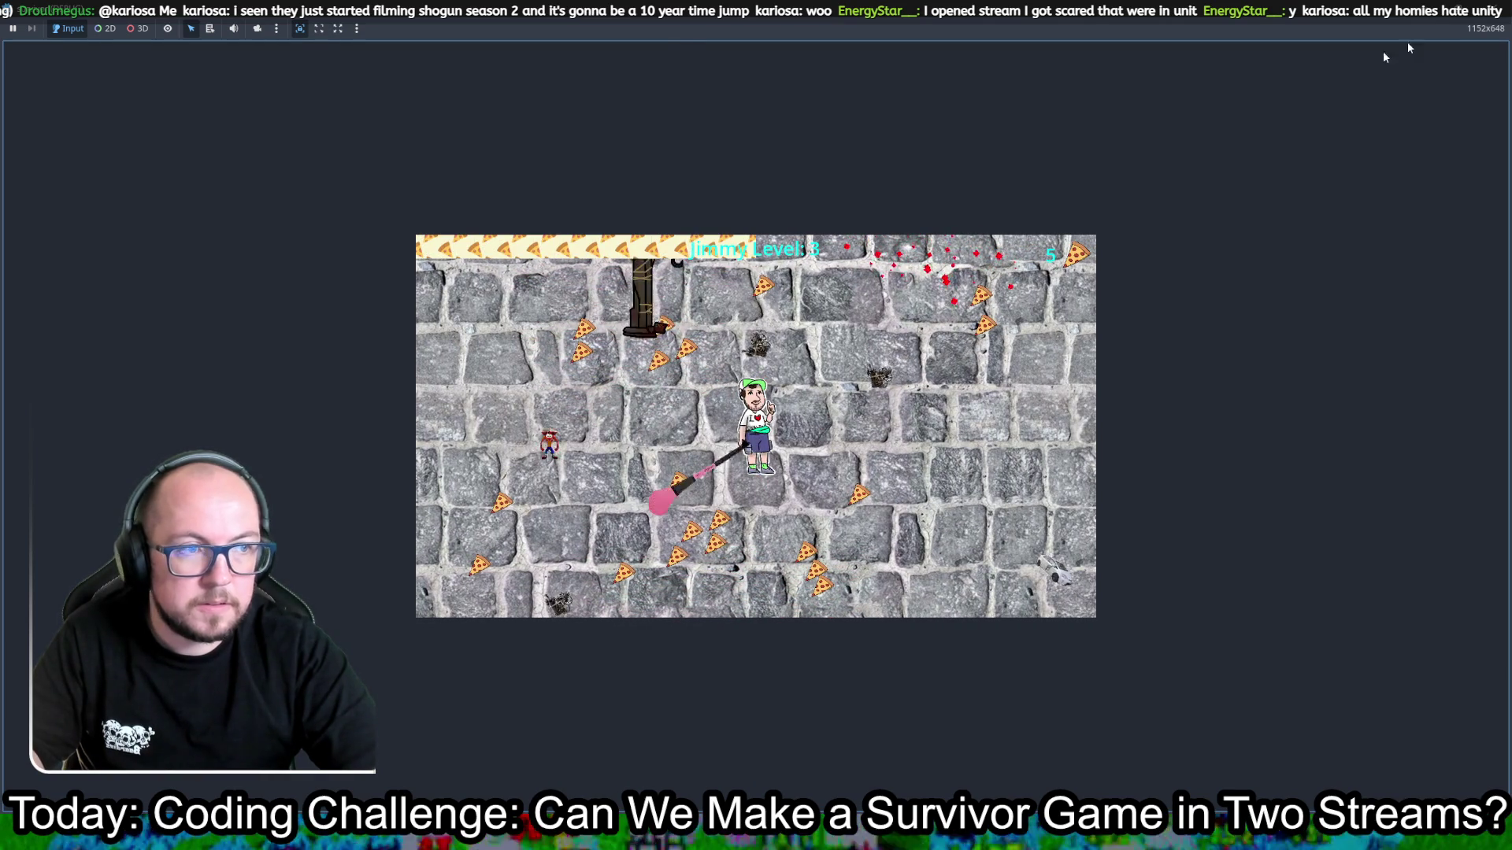
{"action": "key", "text": "F8"}
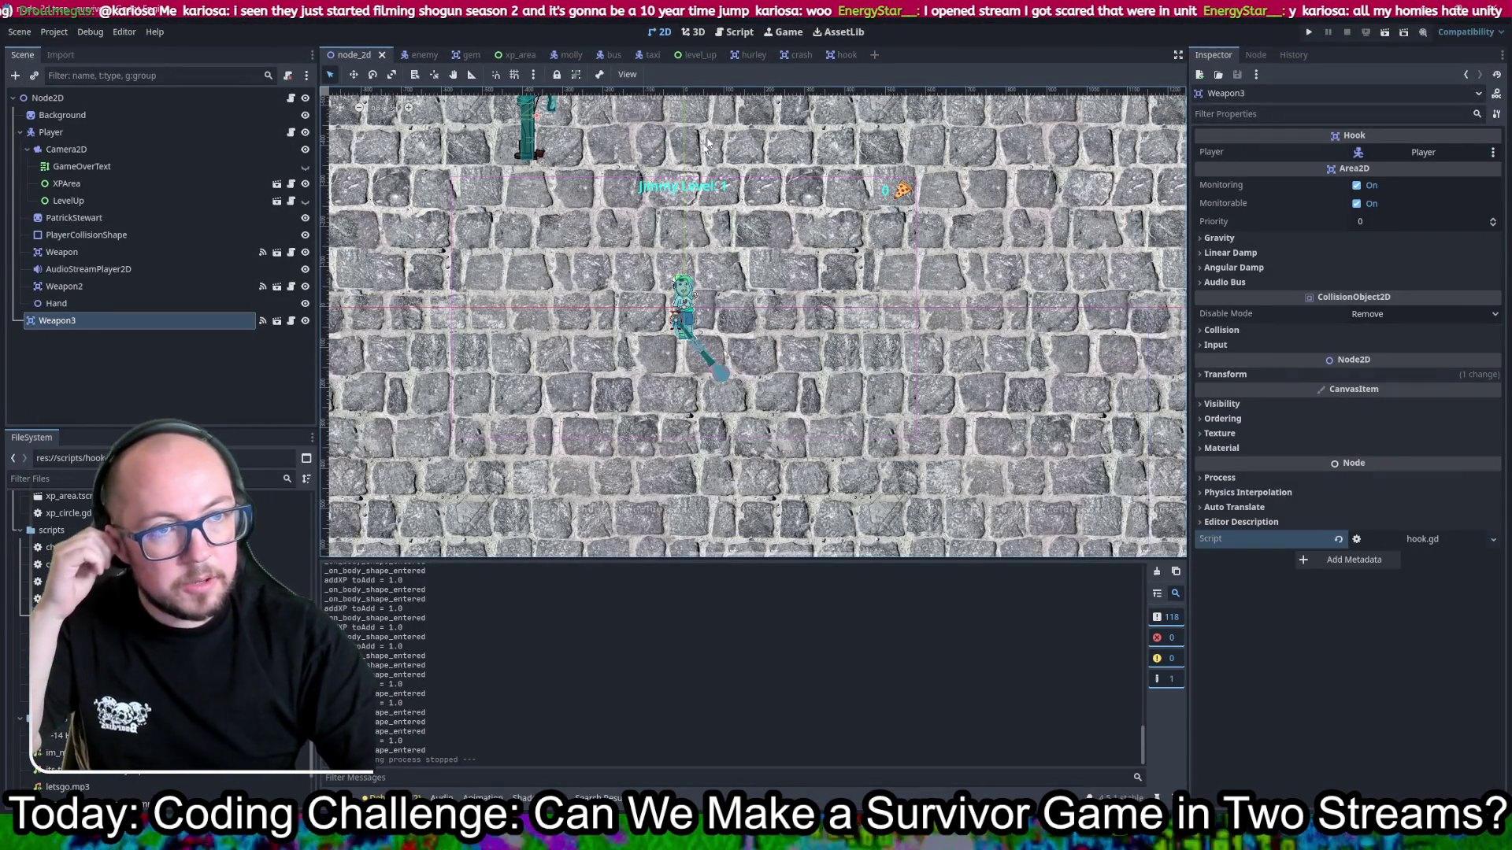
Step: In hook.gd, set speed to 2000.0 and DISTANCE_ALLOWED_FROM_PLAYER_Y to 1500, then save
{"action": "left_click", "coordinate": [745, 32]}
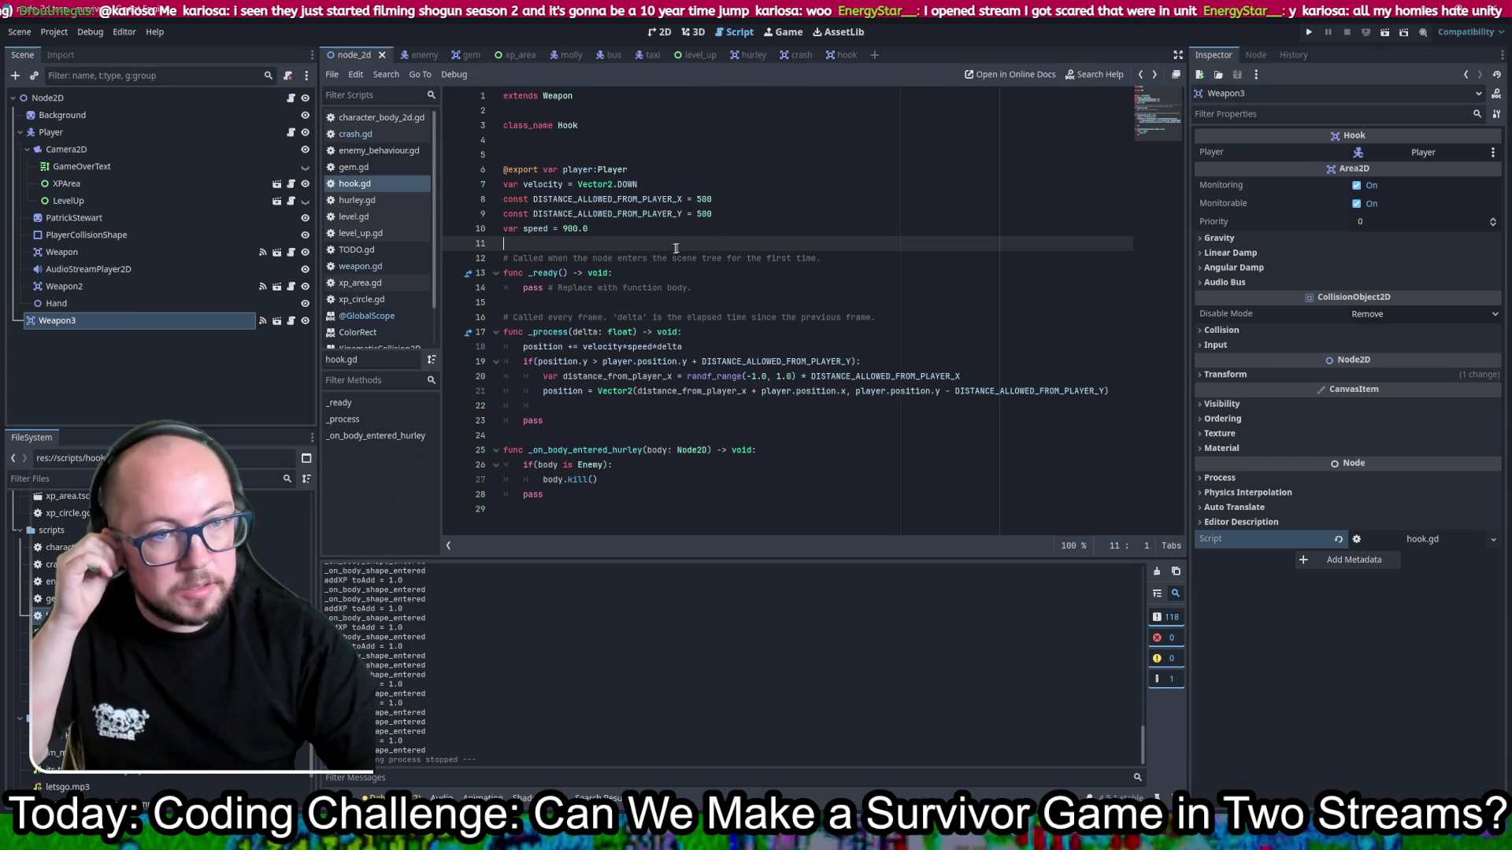
{"action": "left_click", "coordinate": [562, 228]}
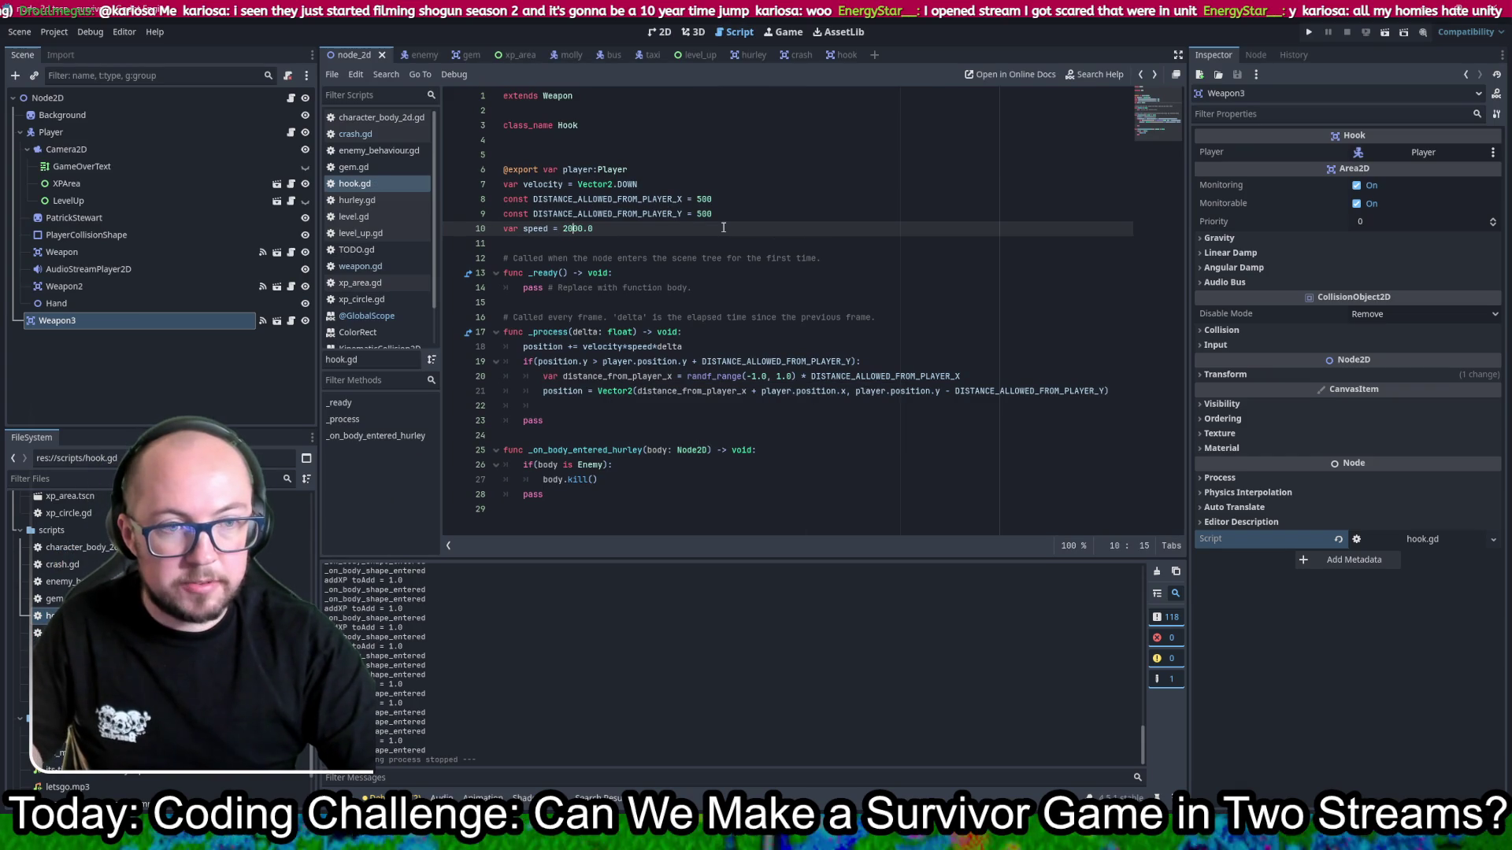
{"action": "double_click", "coordinate": [703, 214]}
{"action": "type", "text": "12500"}
{"action": "key", "text": "ctrl+s"}
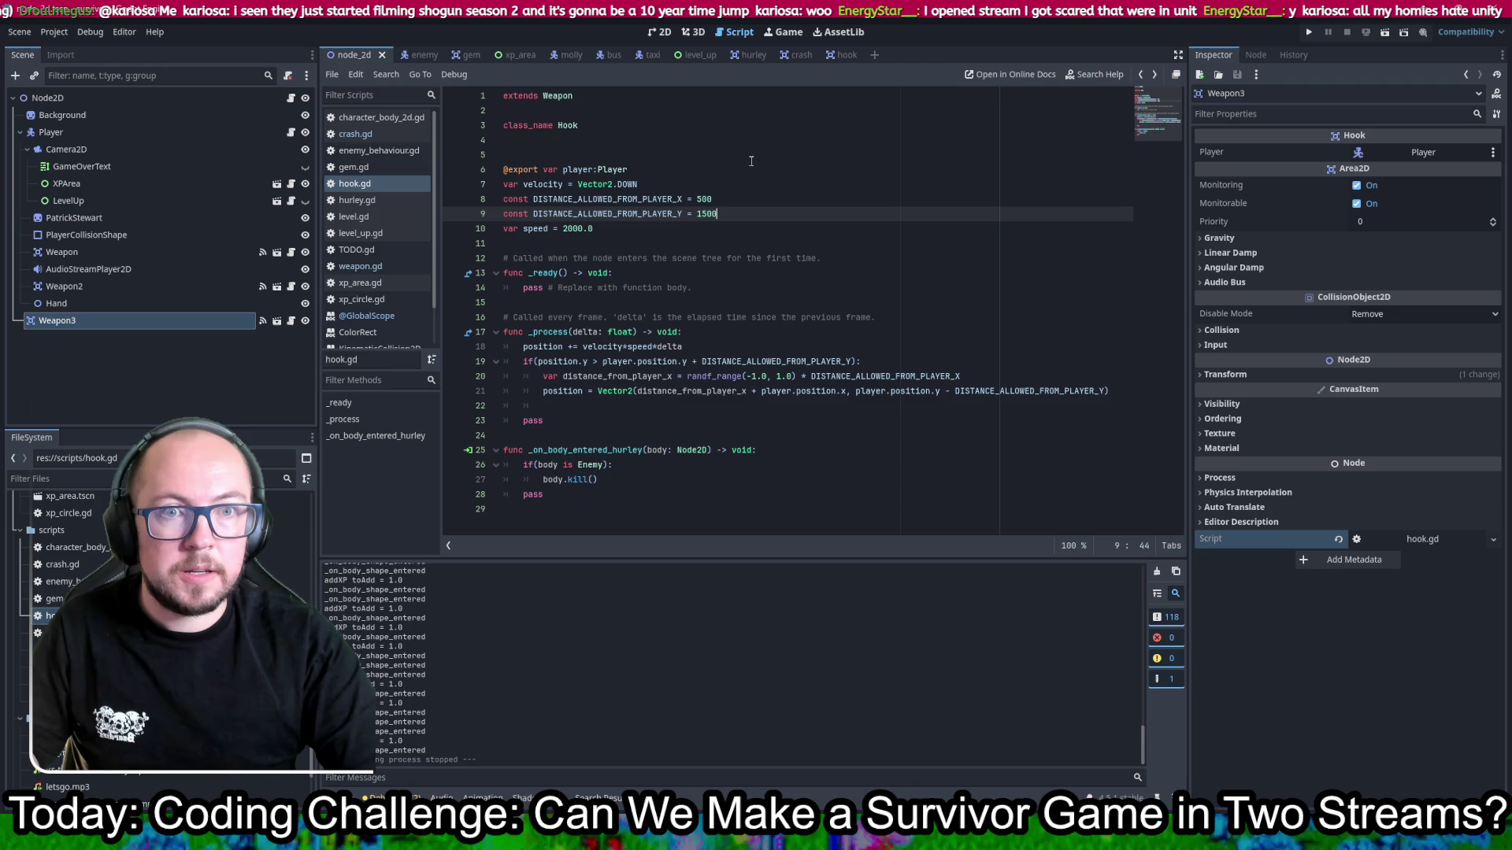
{"action": "key", "text": "ctrl+s"}
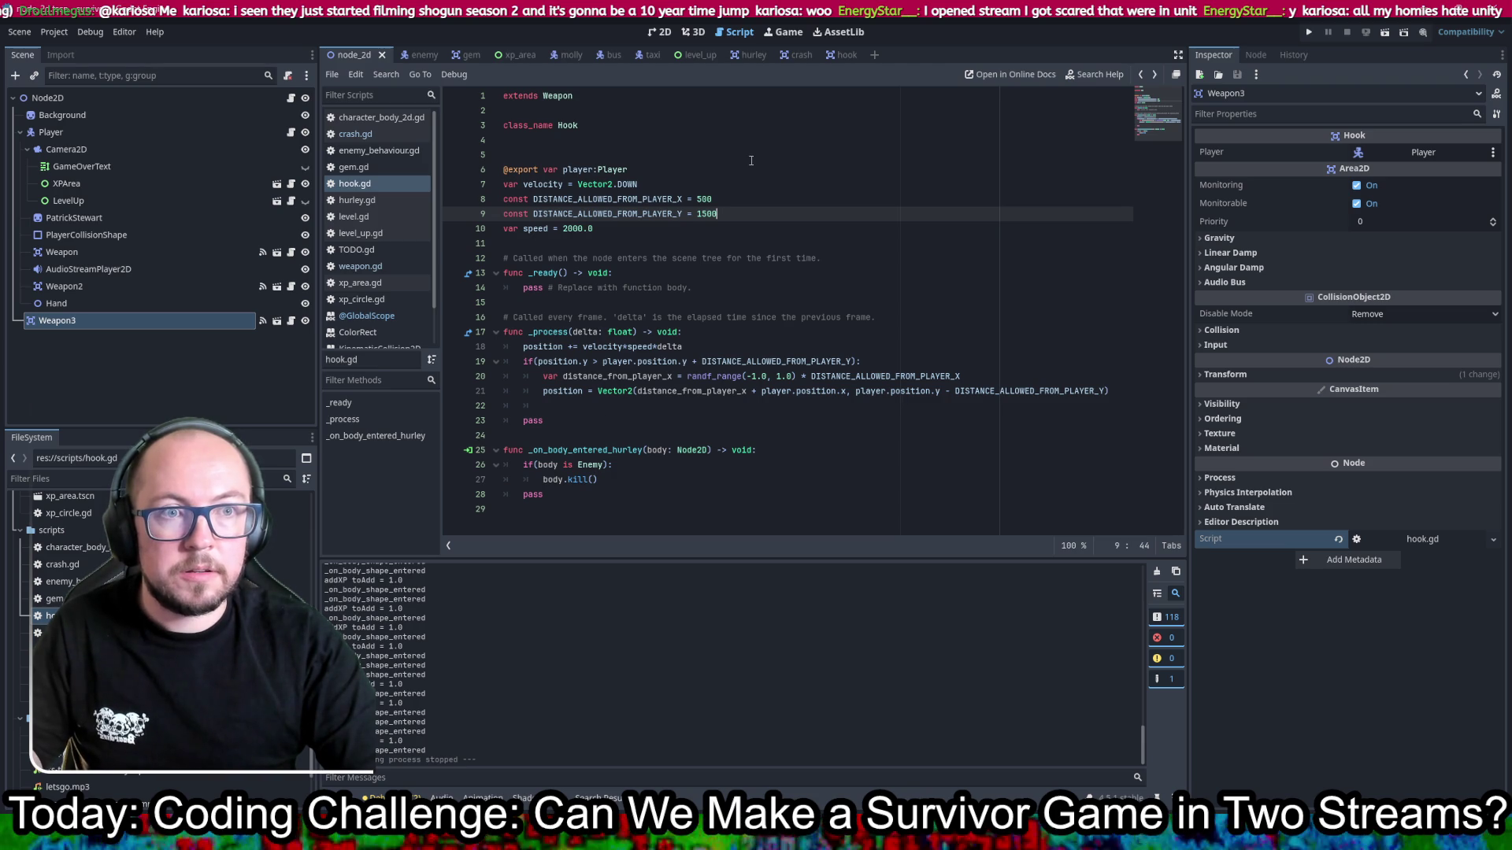
{"action": "left_click", "coordinate": [660, 32]}
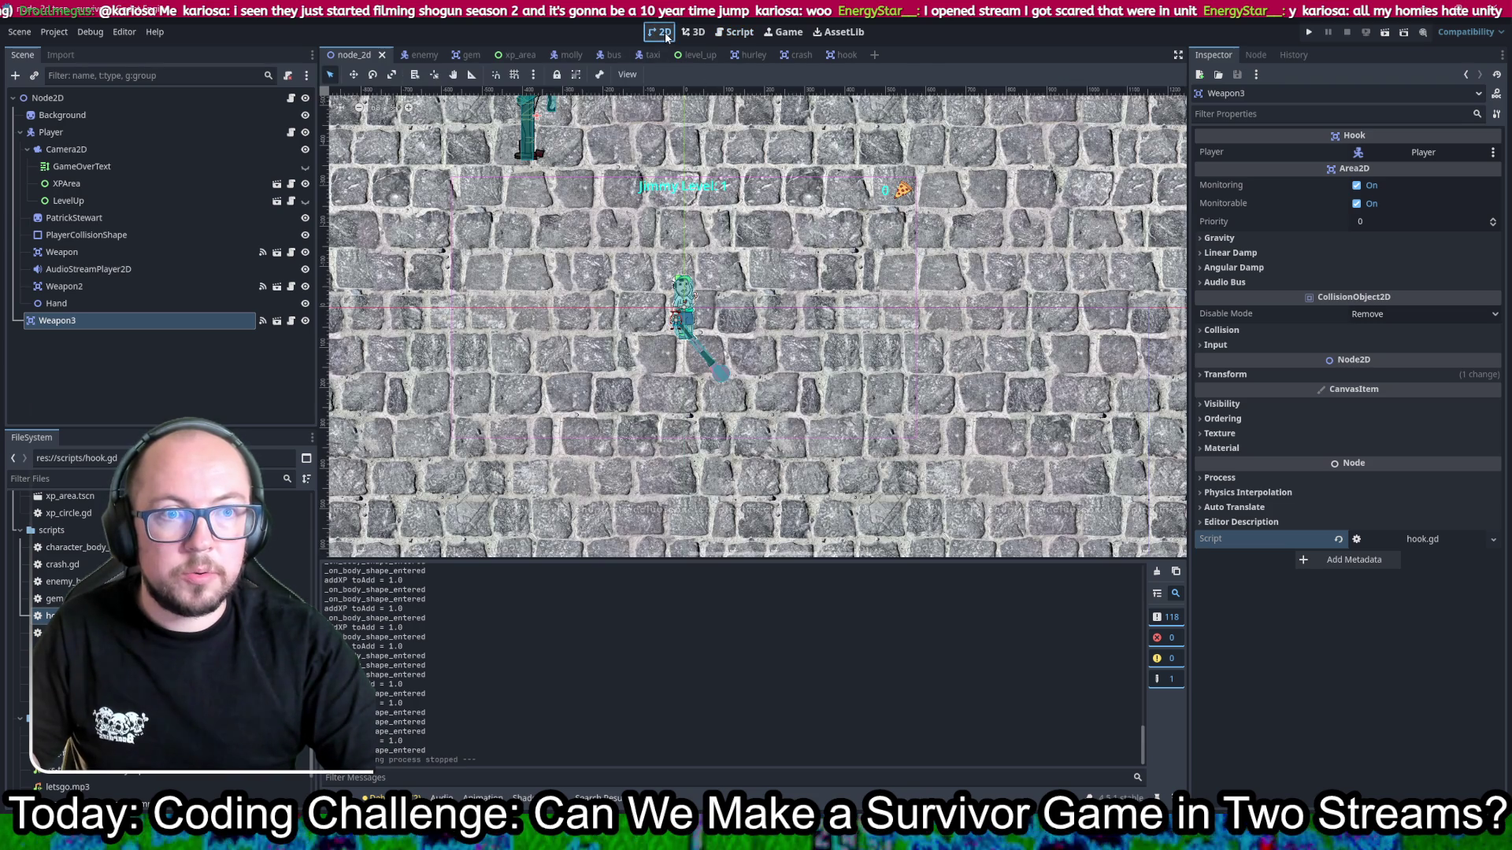
Step: Show the level_up scene with its plunger, Crash and hook upgrade buttons, and save it
{"action": "left_click", "coordinate": [676, 56]}
{"action": "scroll", "coordinate": [754, 276], "scroll_direction": "down", "scroll_amount": 10}
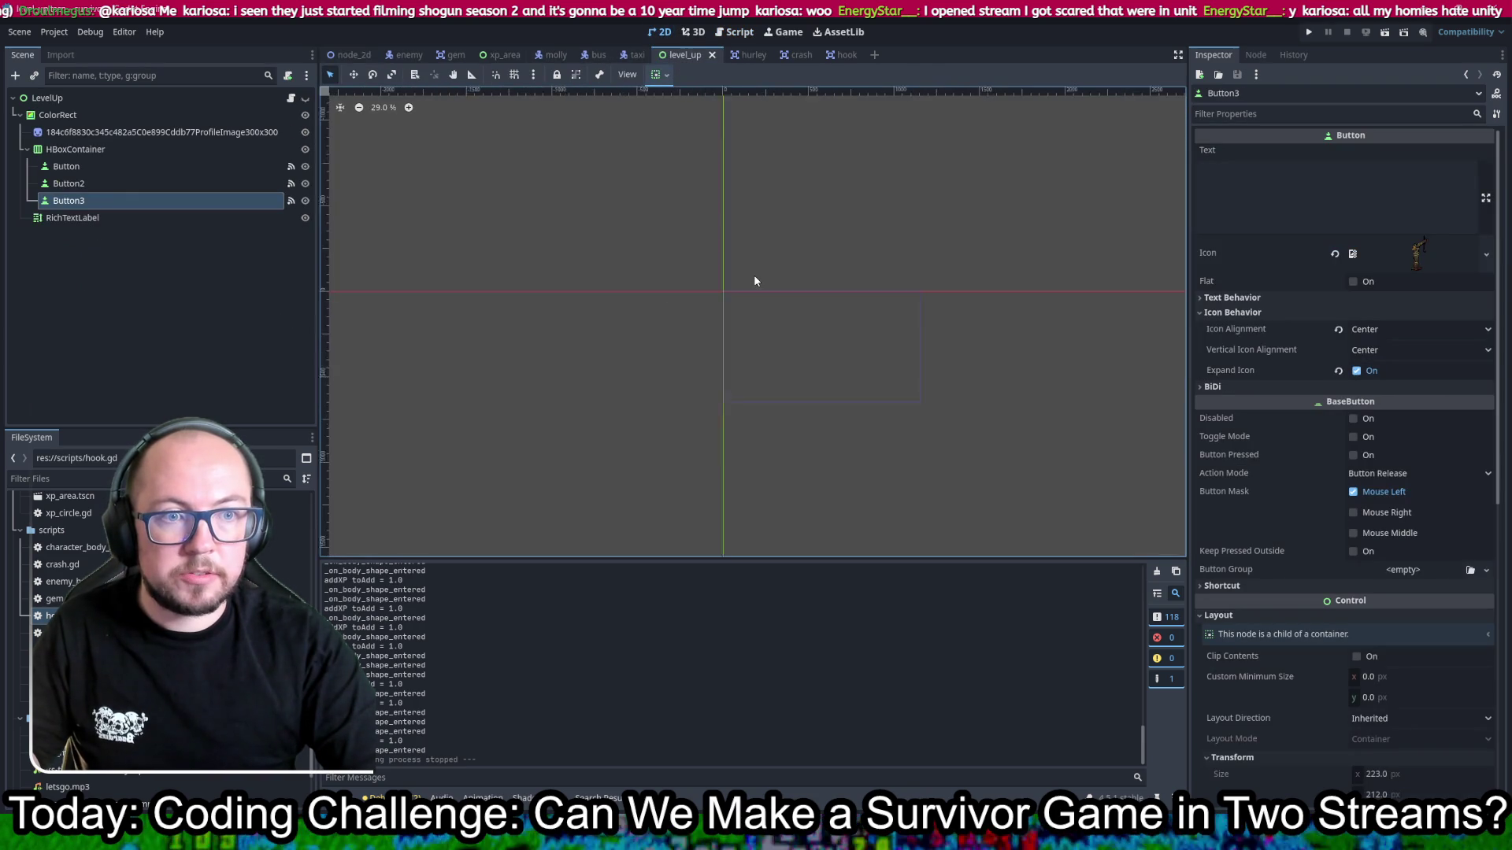
{"action": "left_click", "coordinate": [304, 98]}
{"action": "scroll", "coordinate": [760, 285], "scroll_direction": "up", "scroll_amount": 12}
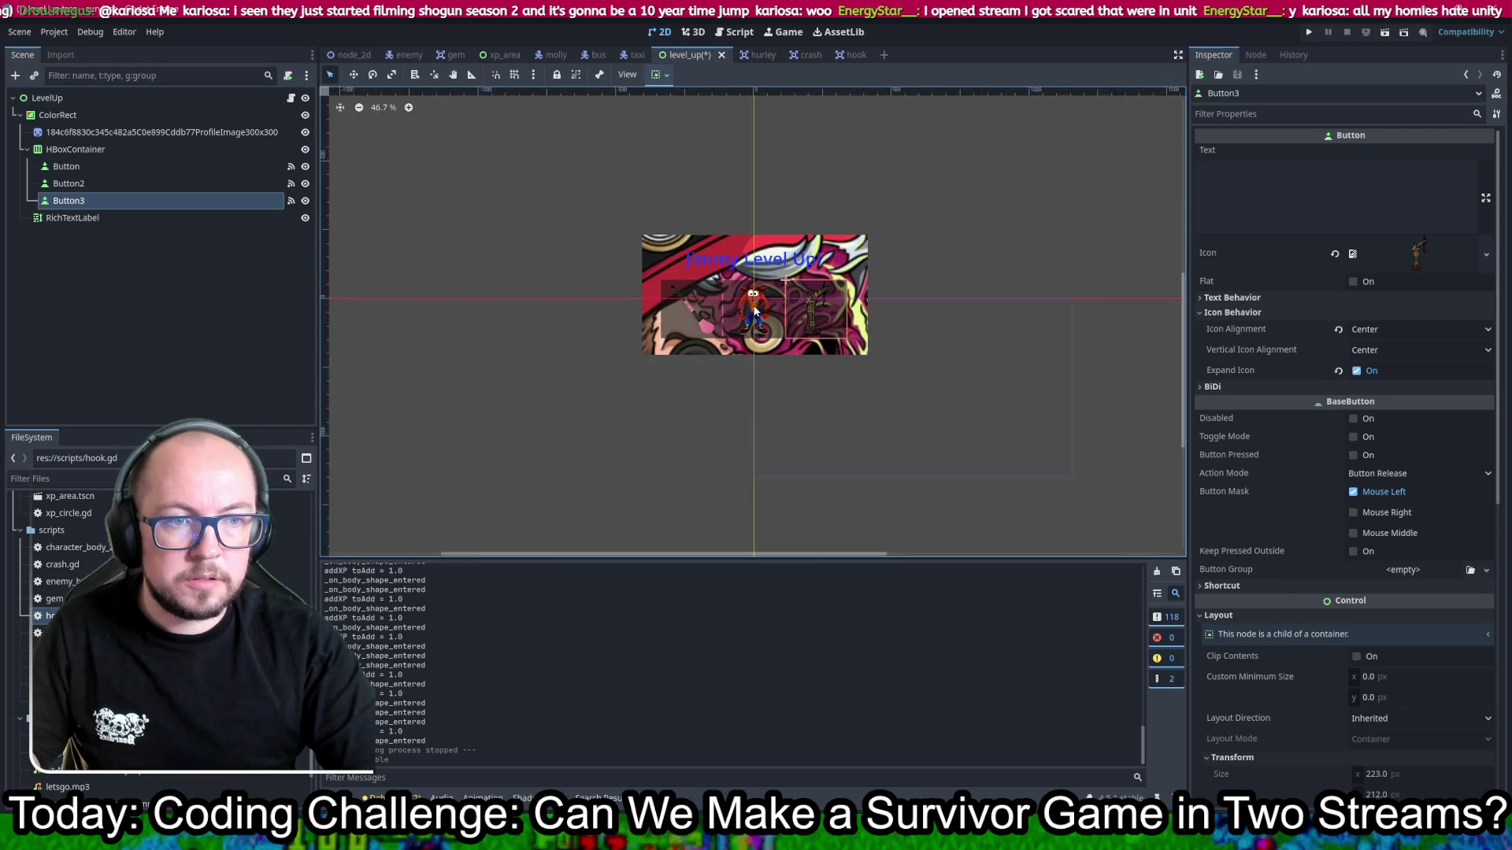
{"action": "key", "text": "ctrl+s"}
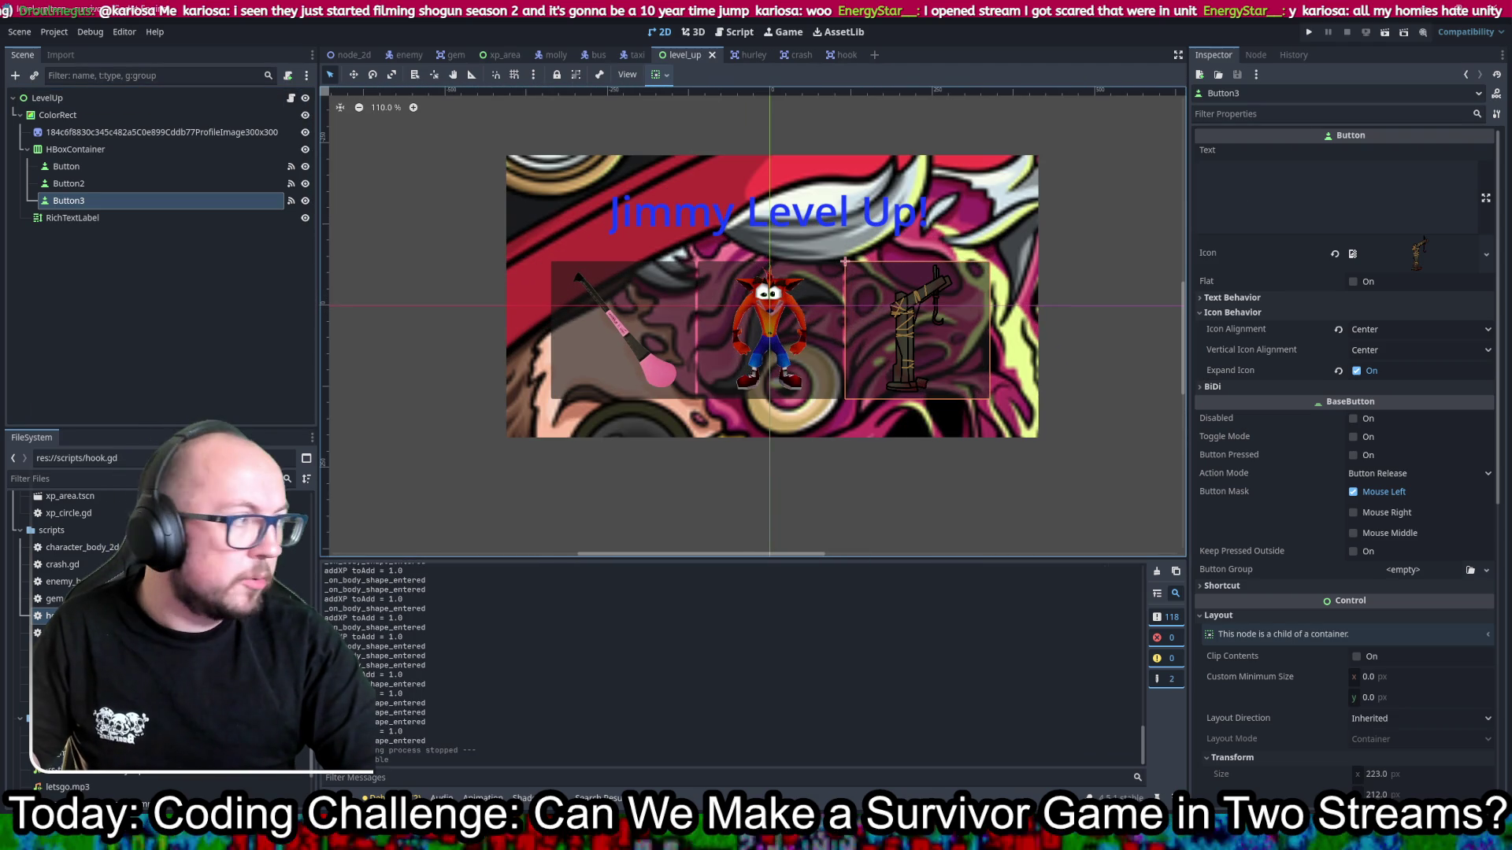
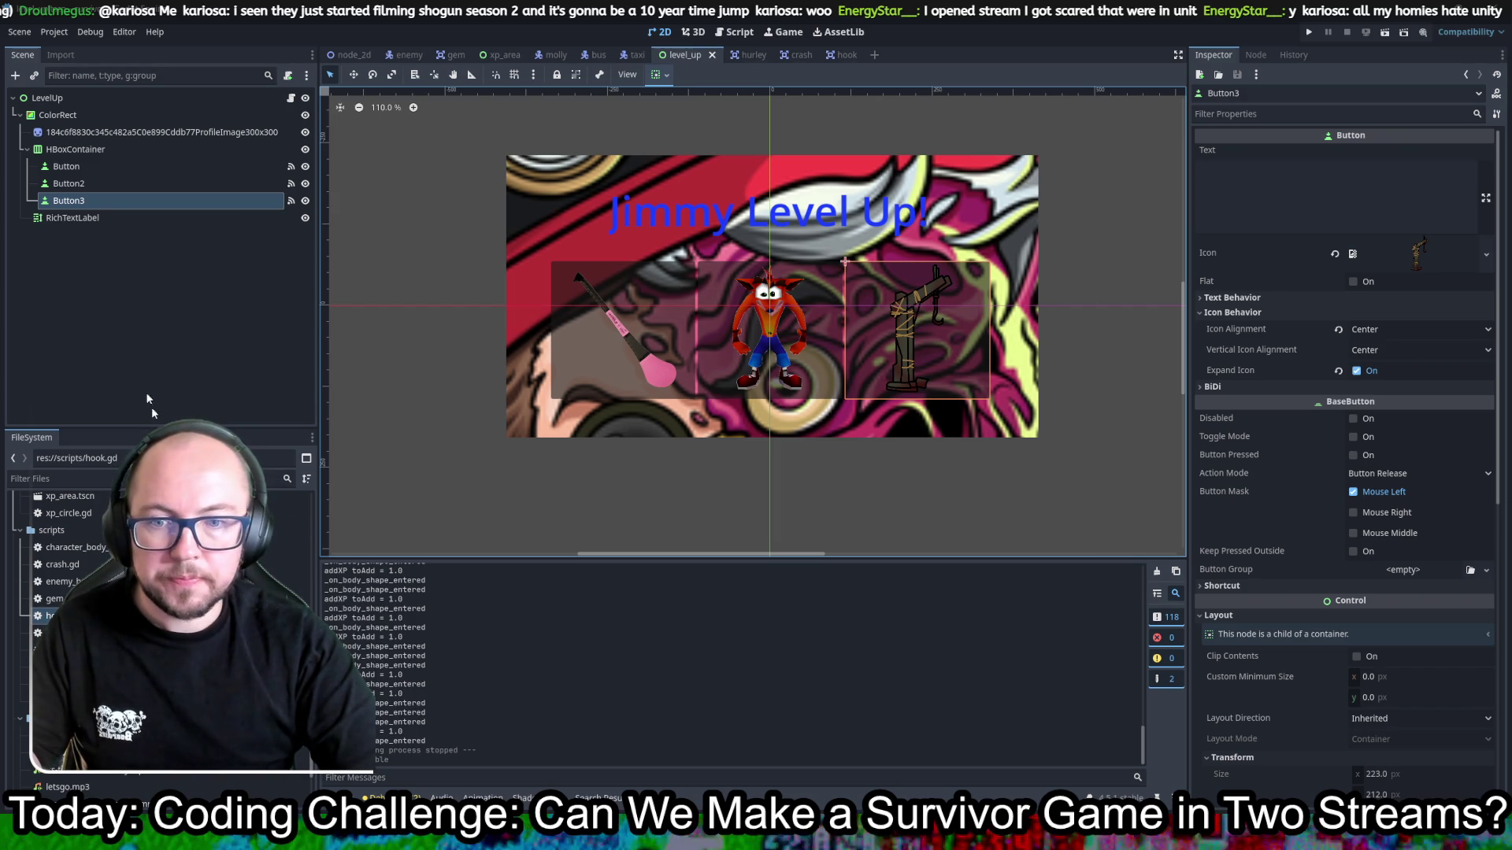
Step: Try dropping the green arrow image into the scene and onto the Button icon, undoing both
{"action": "scroll", "coordinate": [79, 554], "scroll_direction": "up", "scroll_amount": 5}
{"action": "scroll", "coordinate": [157, 630], "scroll_direction": "up", "scroll_amount": 10}
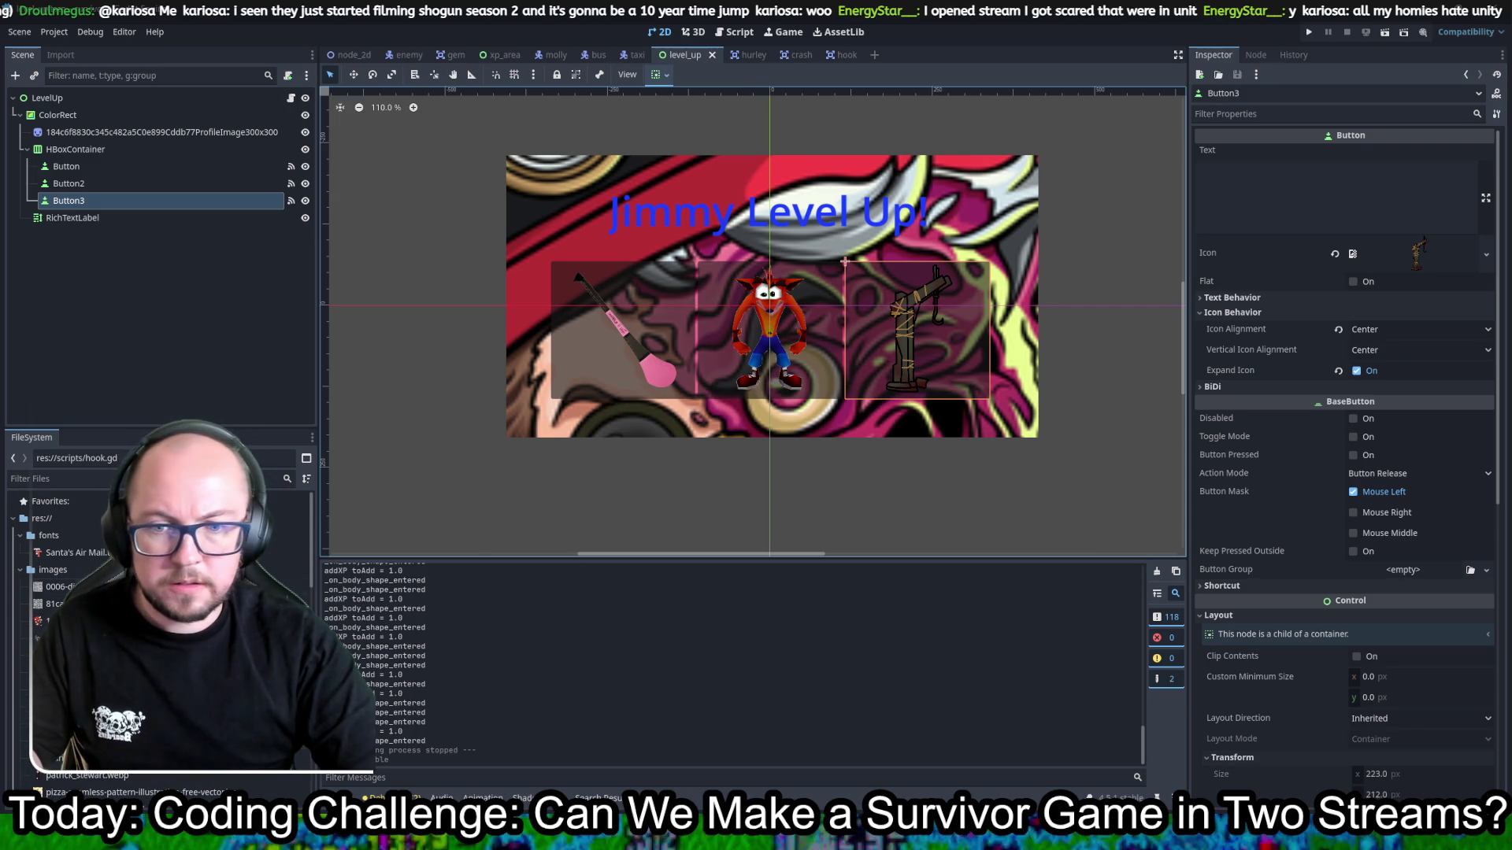
{"action": "left_click_drag", "start_coordinate": [71, 656], "coordinate": [660, 281]}
{"action": "key", "text": "ctrl+z"}
{"action": "mouse_move", "coordinate": [71, 656]}
{"action": "left_mouse_down"}
{"action": "mouse_move", "coordinate": [92, 550]}
{"action": "mouse_move", "coordinate": [91, 145]}
{"action": "mouse_move", "coordinate": [91, 166]}
{"action": "left_mouse_up"}
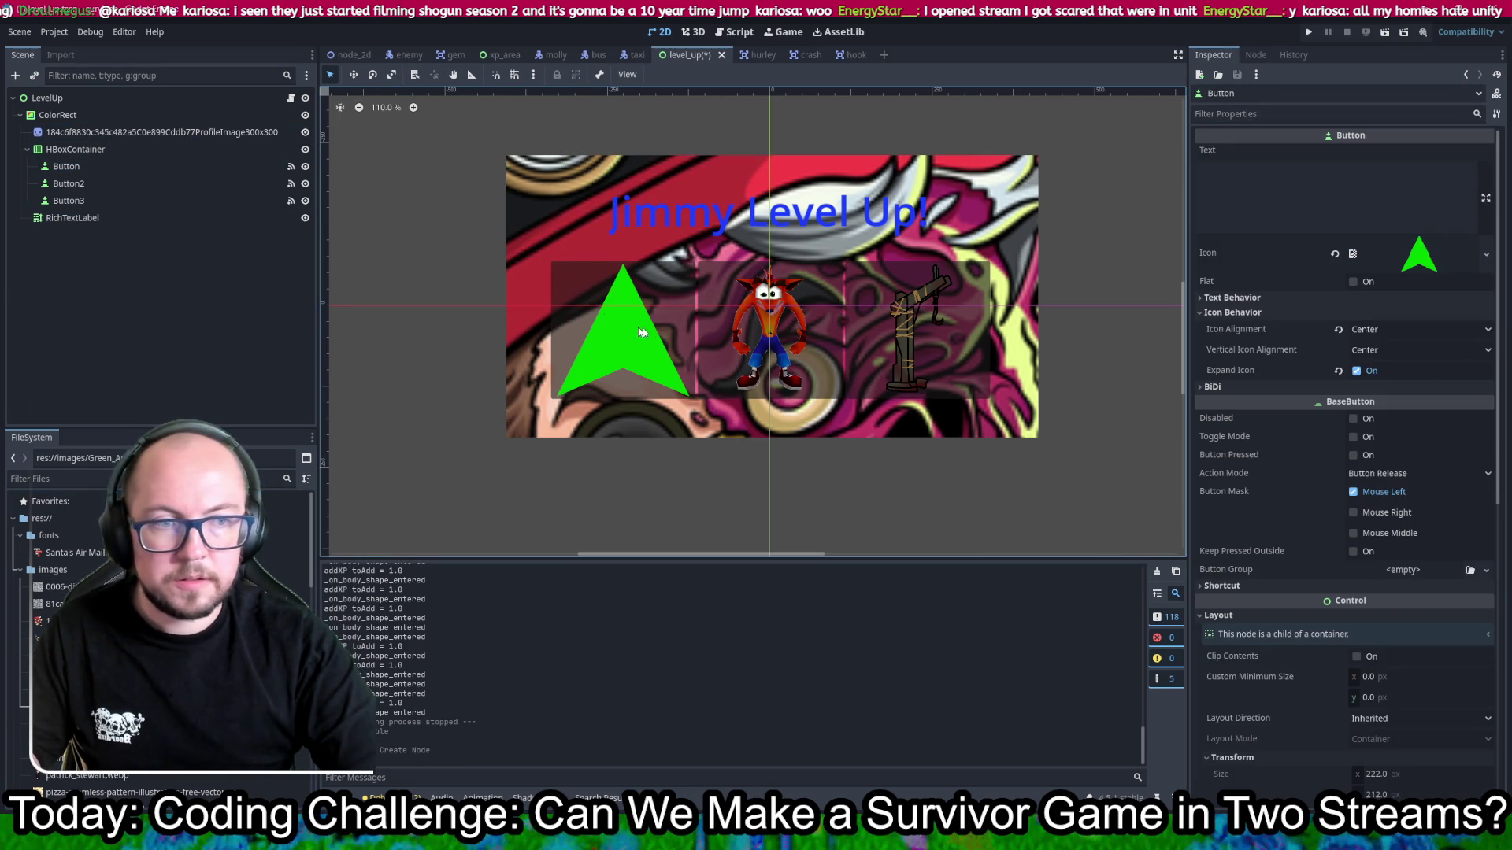
{"action": "key", "text": "ctrl+z"}
Step: Add a TextureRect child under the first Button textured with Green_Arrow_Up_Darker.svg.png
{"action": "right_click", "coordinate": [62, 167]}
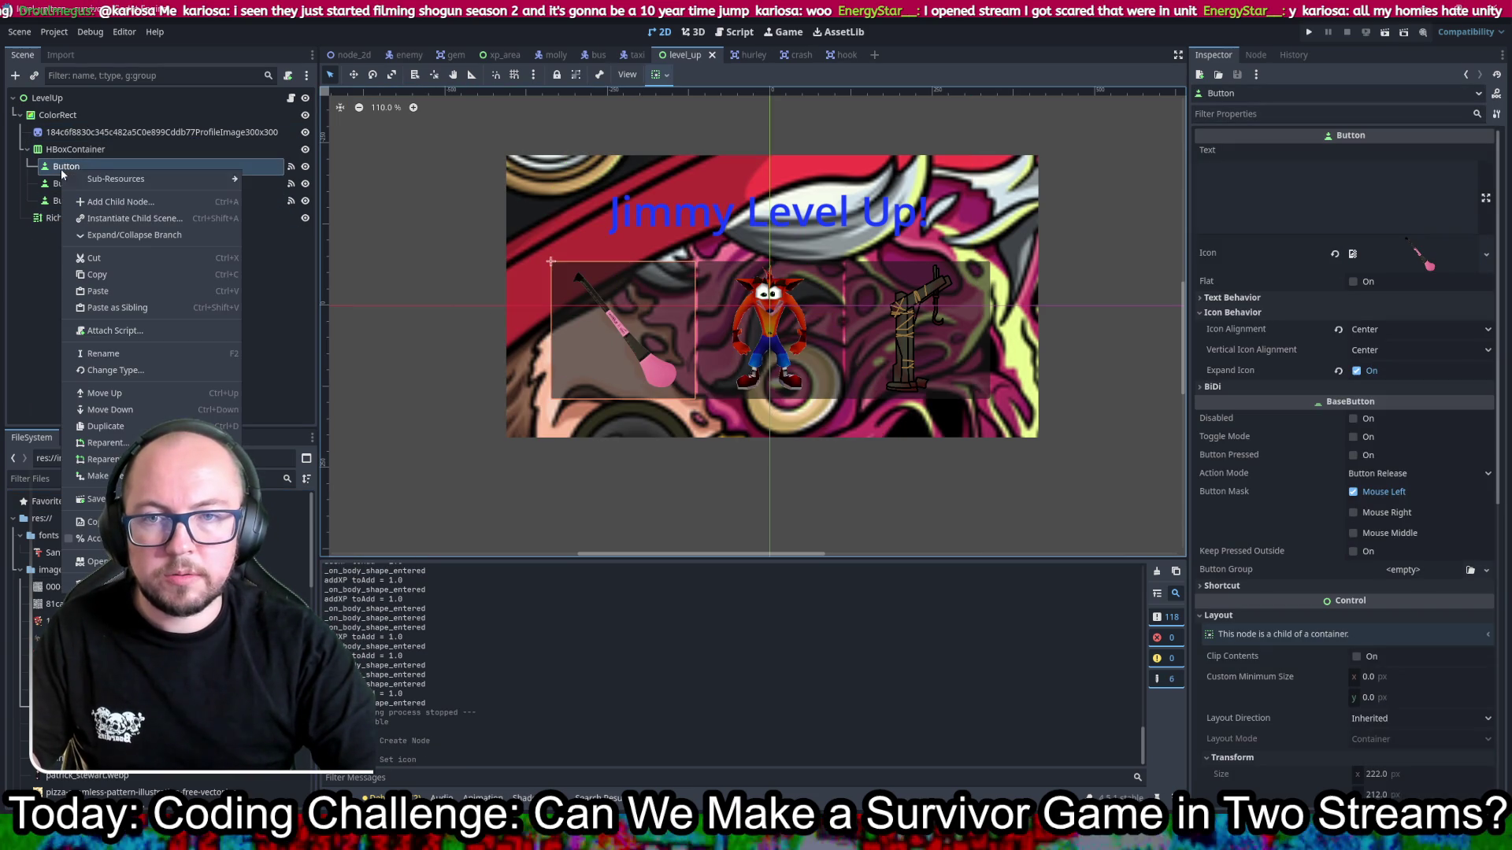
{"action": "left_click", "coordinate": [101, 202]}
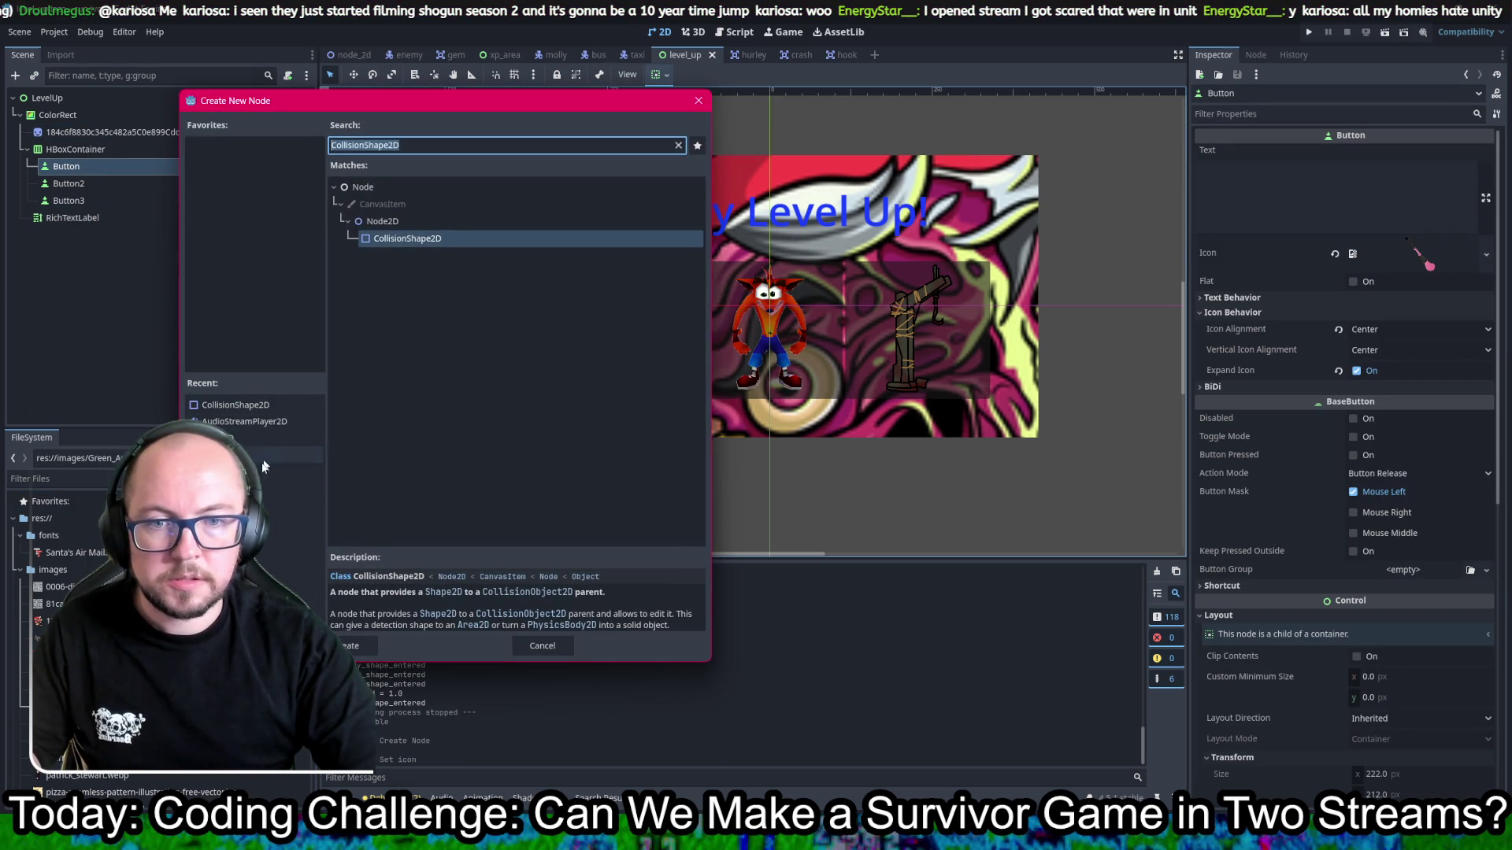
{"action": "type", "text": "TextureButton"}
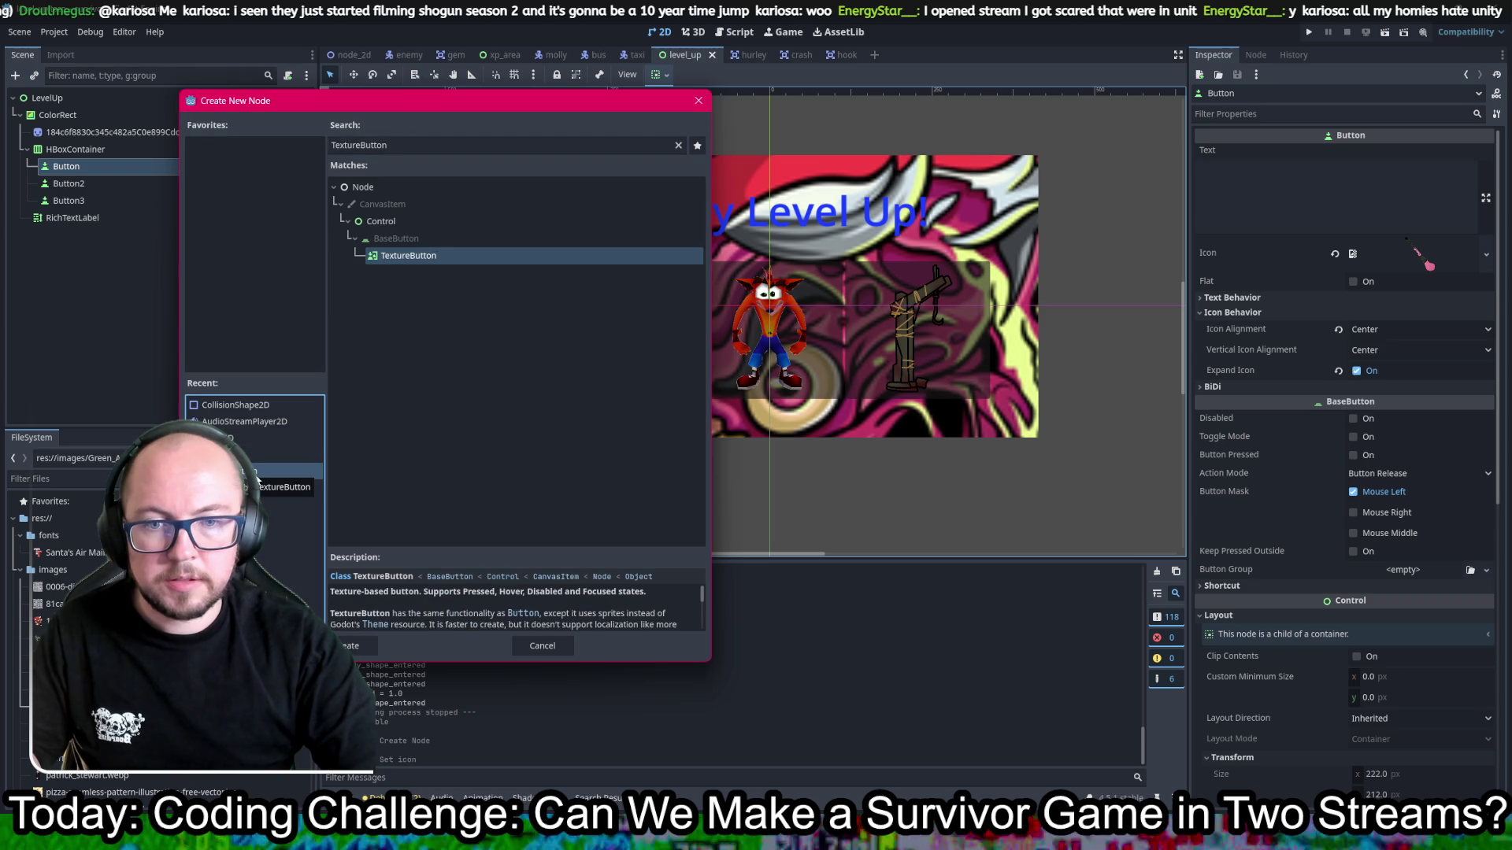
{"action": "key", "text": "BackSpace"}
{"action": "key", "text": "BackSpace"}
{"action": "key", "text": "BackSpace"}
{"action": "type", "text": "Rect"}
{"action": "key", "text": "Return"}
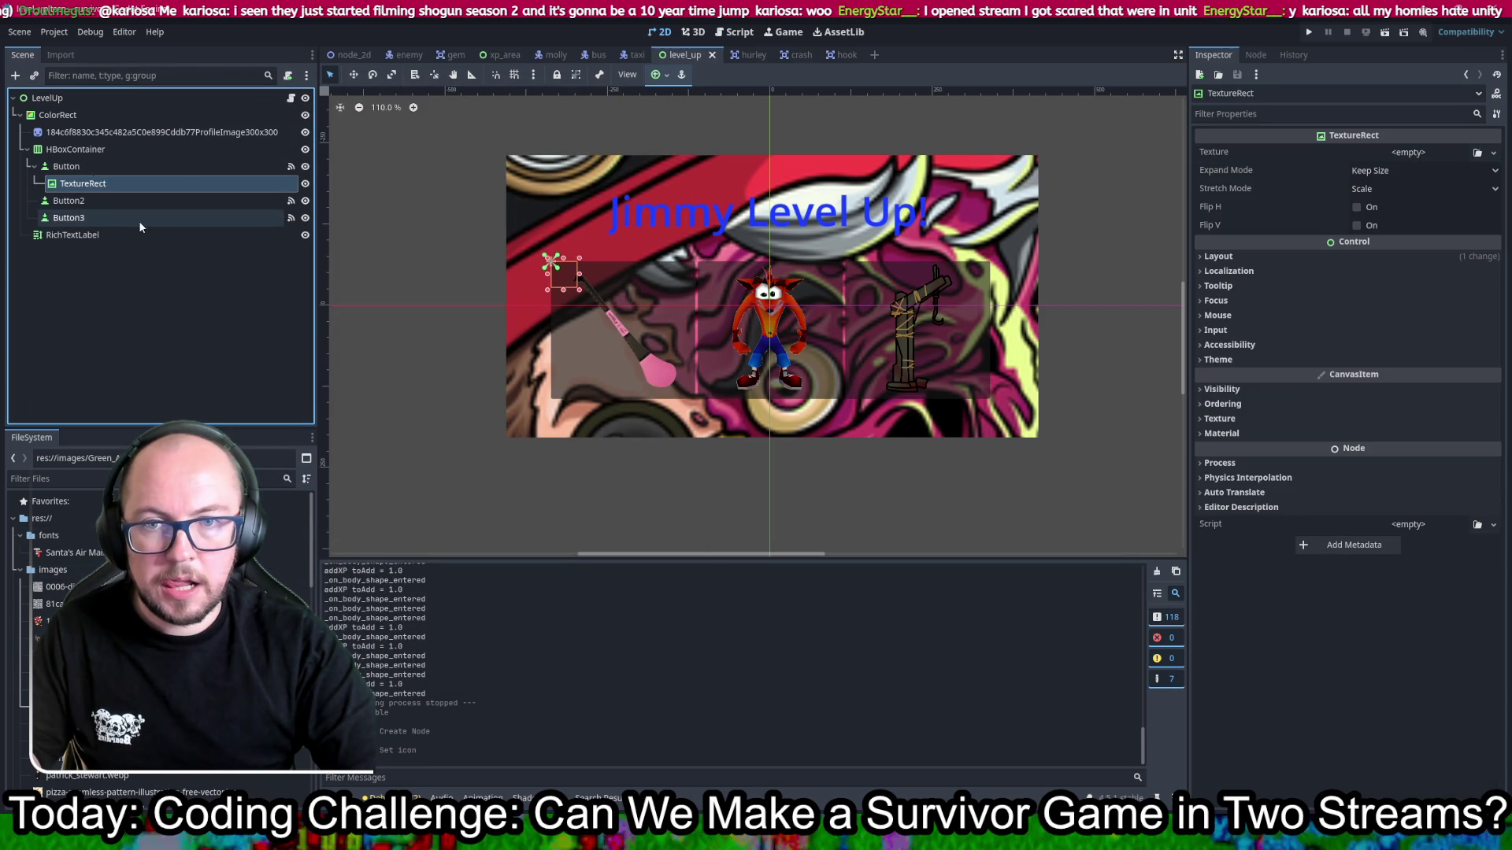
{"action": "mouse_move", "coordinate": [165, 599]}
{"action": "left_mouse_down"}
{"action": "mouse_move", "coordinate": [118, 551]}
{"action": "mouse_move", "coordinate": [87, 197]}
{"action": "mouse_move", "coordinate": [1408, 153]}
{"action": "left_mouse_up"}
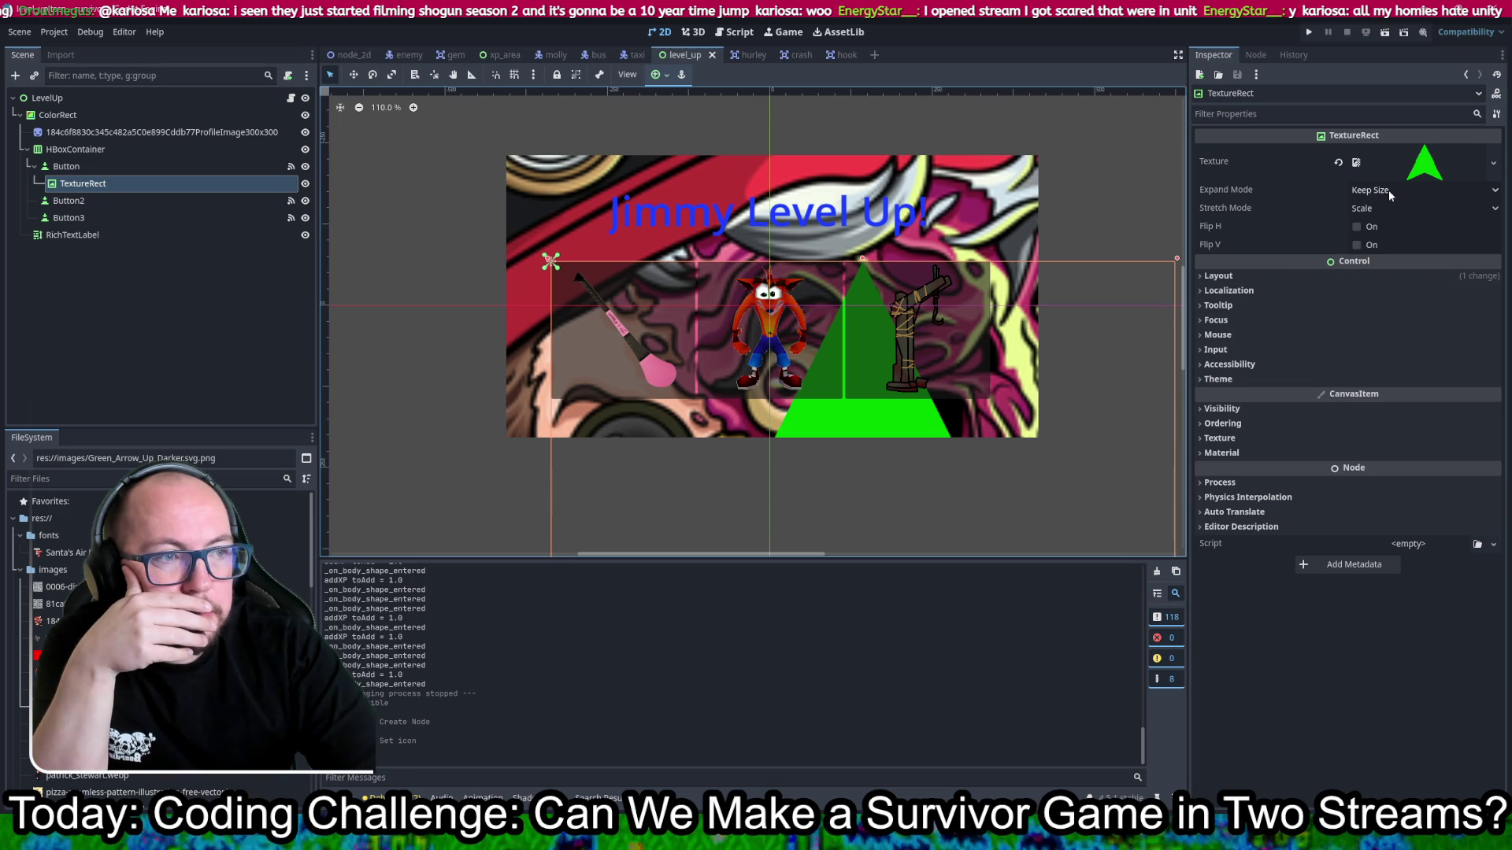
{"action": "left_click", "coordinate": [1260, 277]}
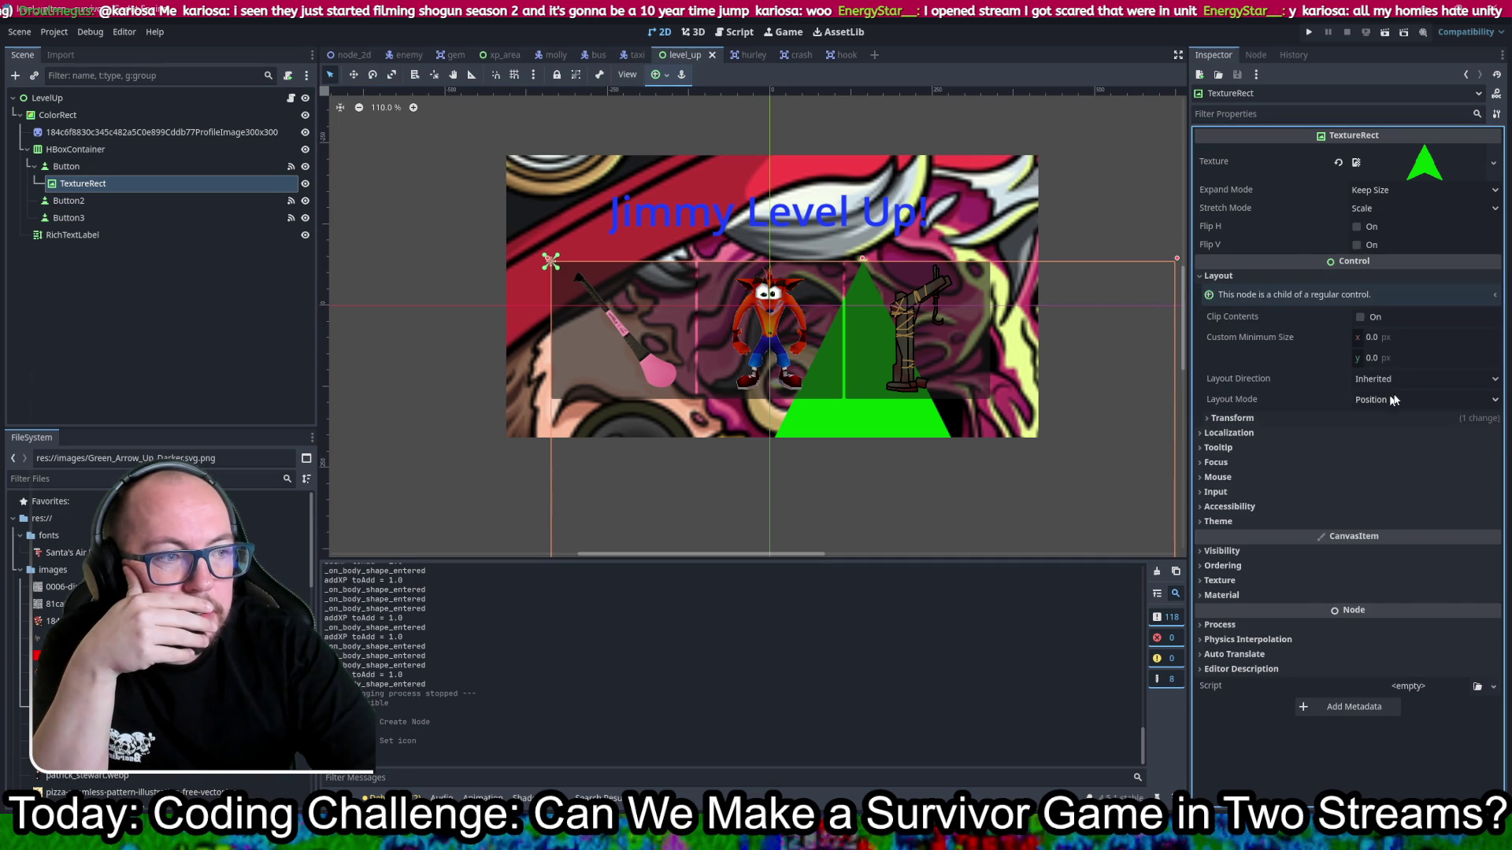
Step: Set the arrow's Layout Mode to Anchors with the Top Right anchor preset
{"action": "left_click", "coordinate": [1397, 400]}
{"action": "left_click", "coordinate": [1386, 435]}
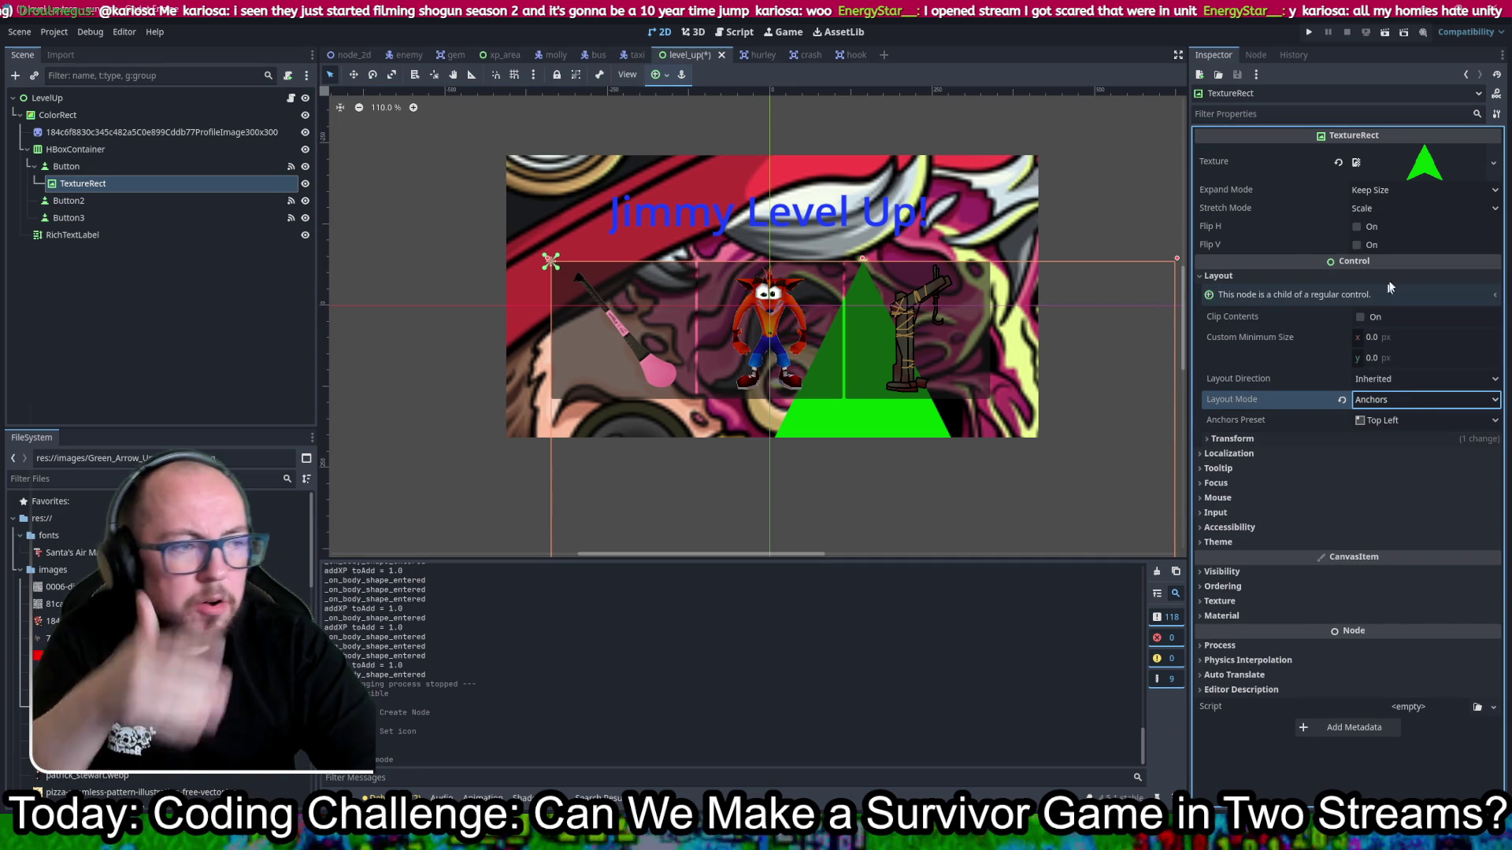
{"action": "left_click", "coordinate": [1429, 420]}
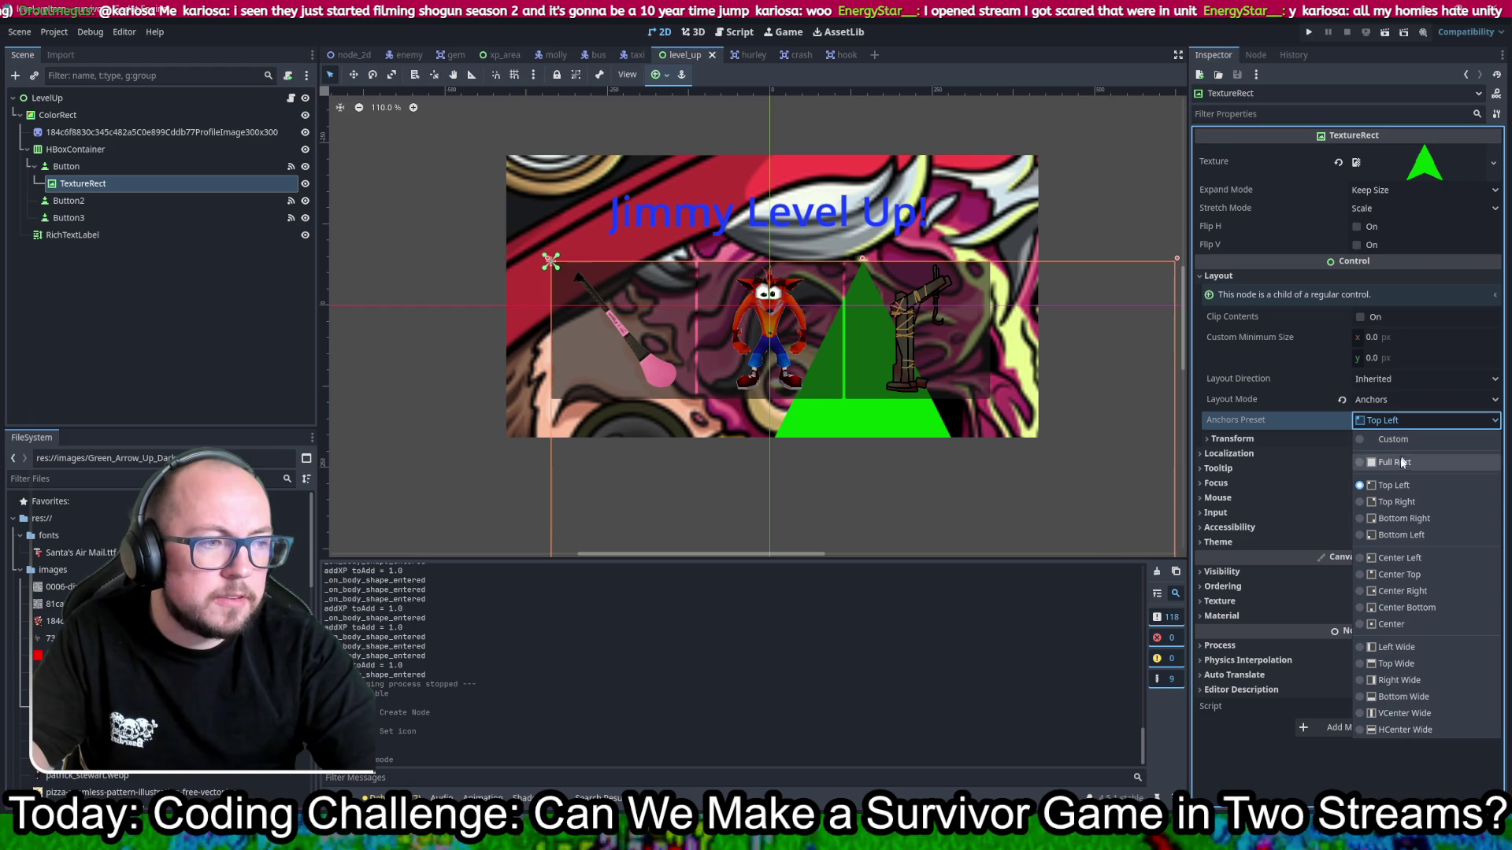
{"action": "left_click", "coordinate": [1398, 501]}
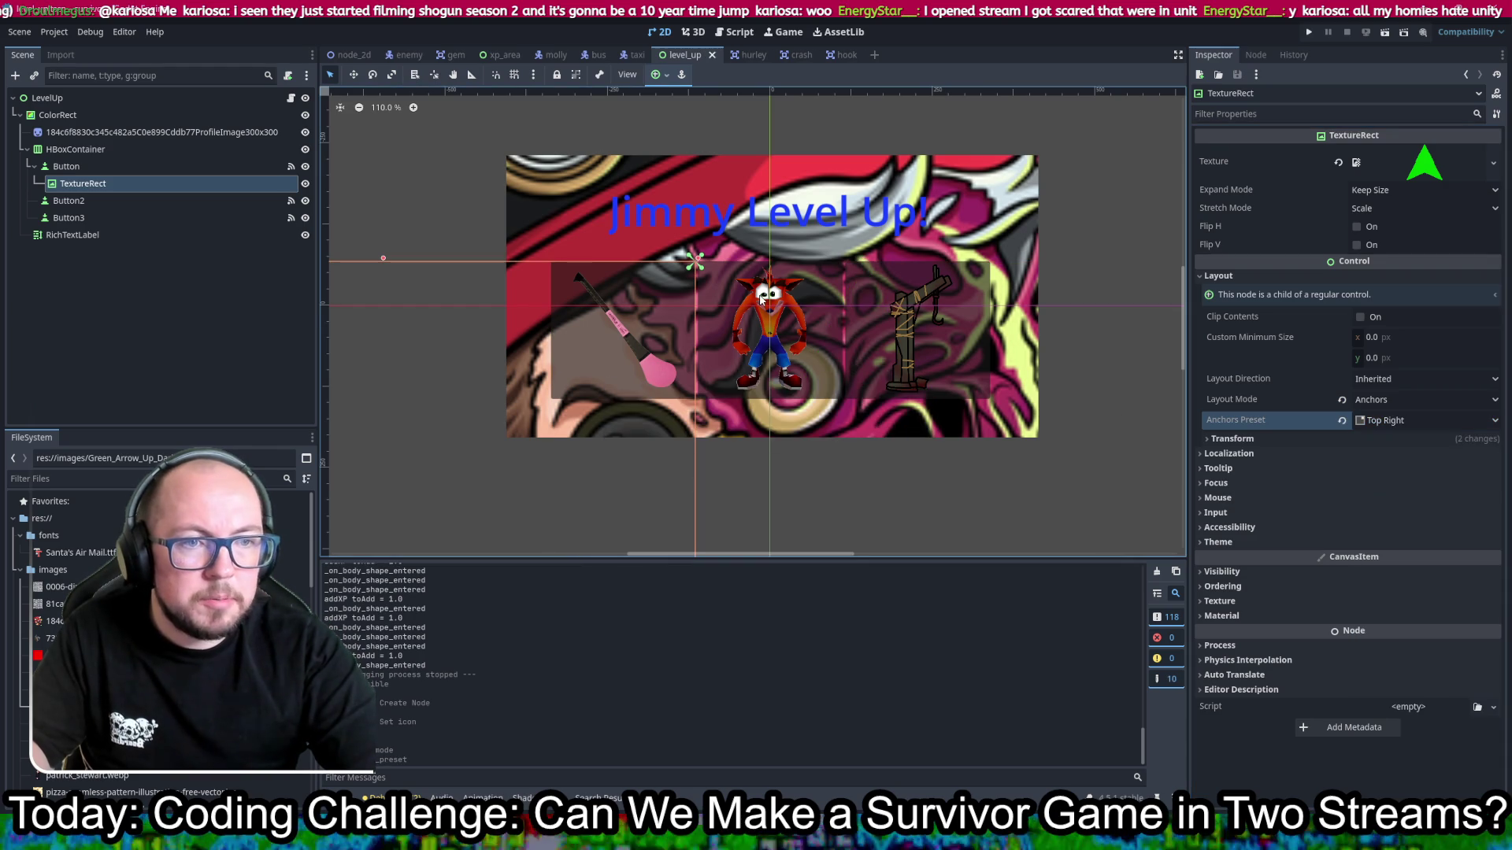
Step: Set Expand Mode to Ignore Size and shrink the arrow into the button's top-right corner
{"action": "scroll", "coordinate": [761, 300], "scroll_direction": "down", "scroll_amount": 2}
{"action": "scroll", "coordinate": [761, 300], "scroll_direction": "down", "scroll_amount": 10}
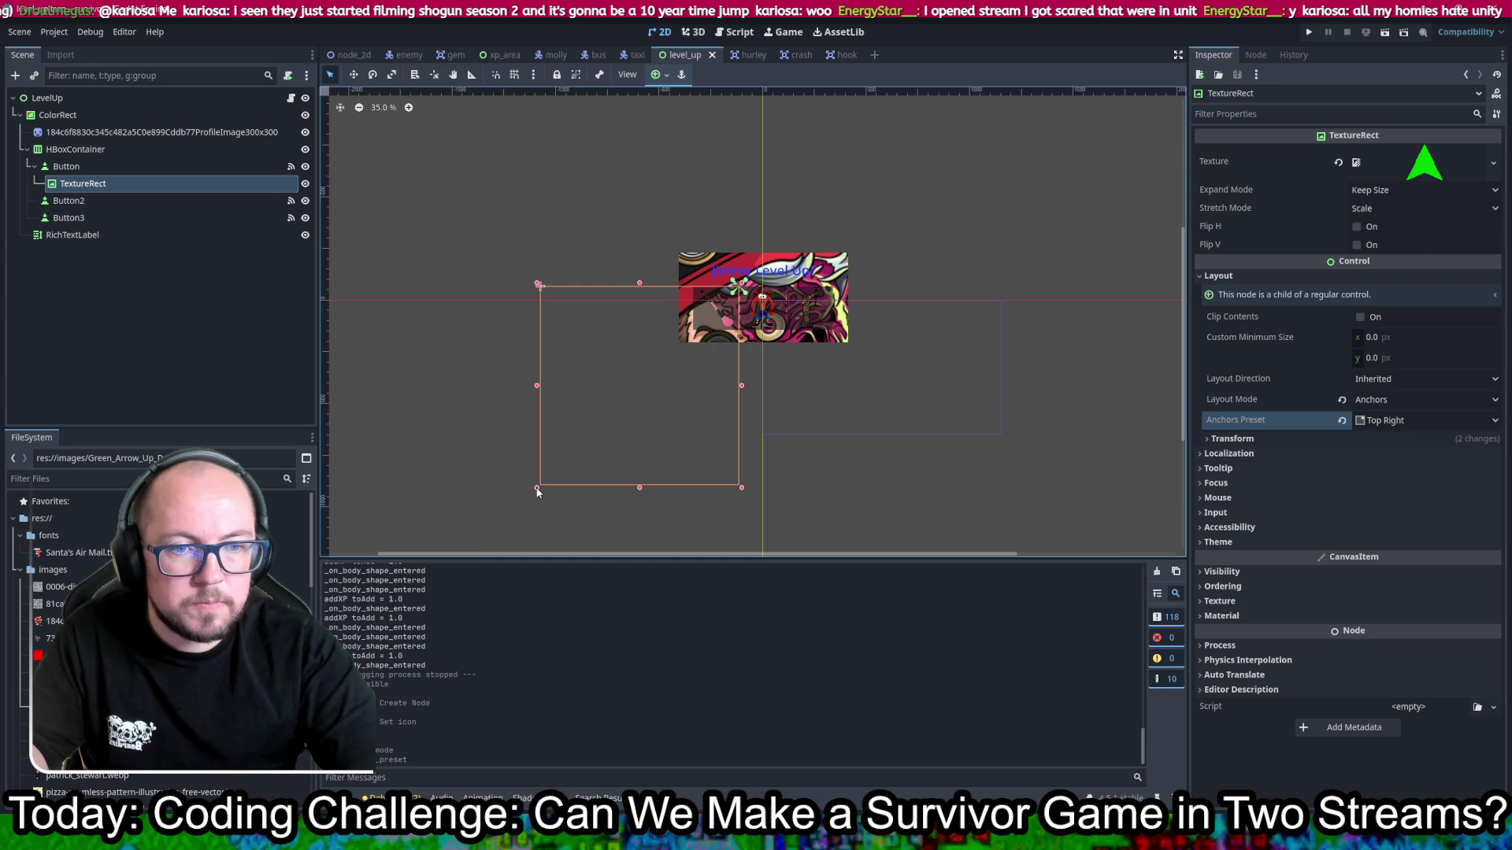
{"action": "left_click", "coordinate": [1394, 190]}
{"action": "left_click", "coordinate": [1385, 226]}
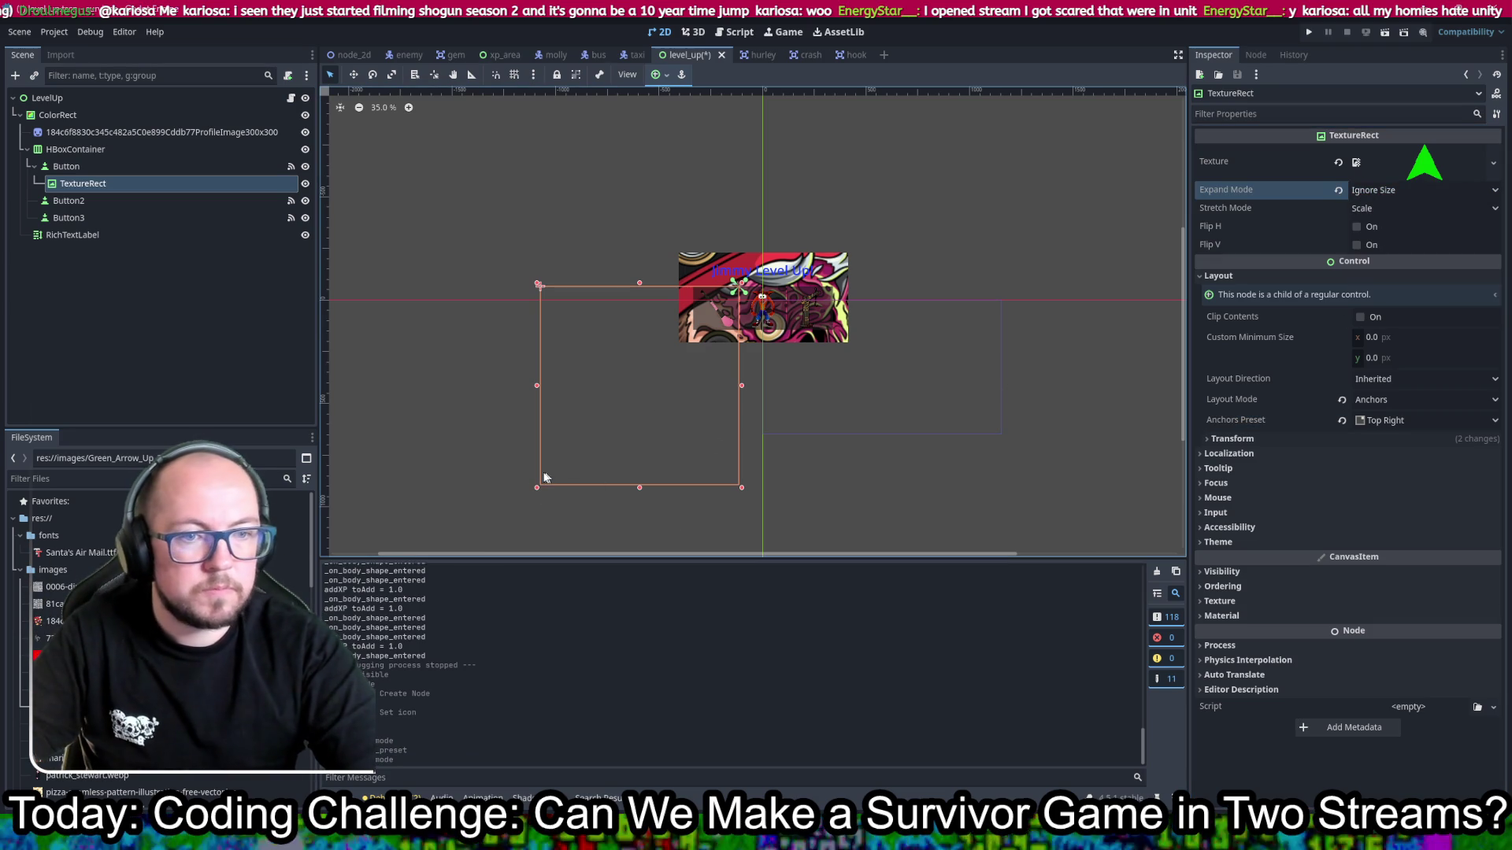
{"action": "mouse_move", "coordinate": [537, 487]}
{"action": "left_mouse_down"}
{"action": "mouse_move", "coordinate": [605, 455]}
{"action": "mouse_move", "coordinate": [712, 328]}
{"action": "left_mouse_up"}
{"action": "scroll", "coordinate": [712, 328], "scroll_direction": "up", "scroll_amount": 8}
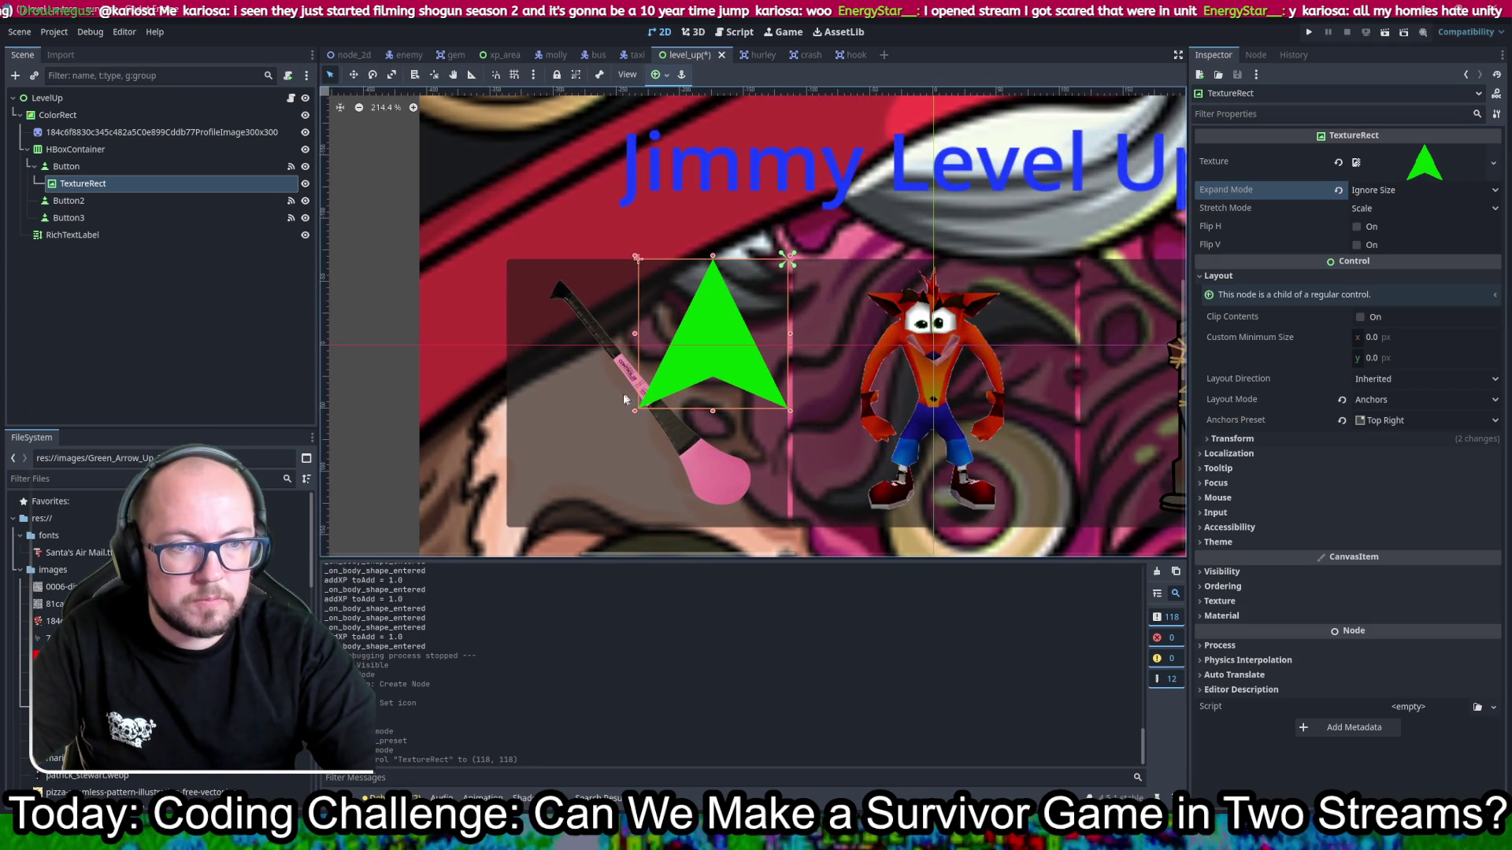
{"action": "left_click_drag", "start_coordinate": [636, 415], "coordinate": [741, 316]}
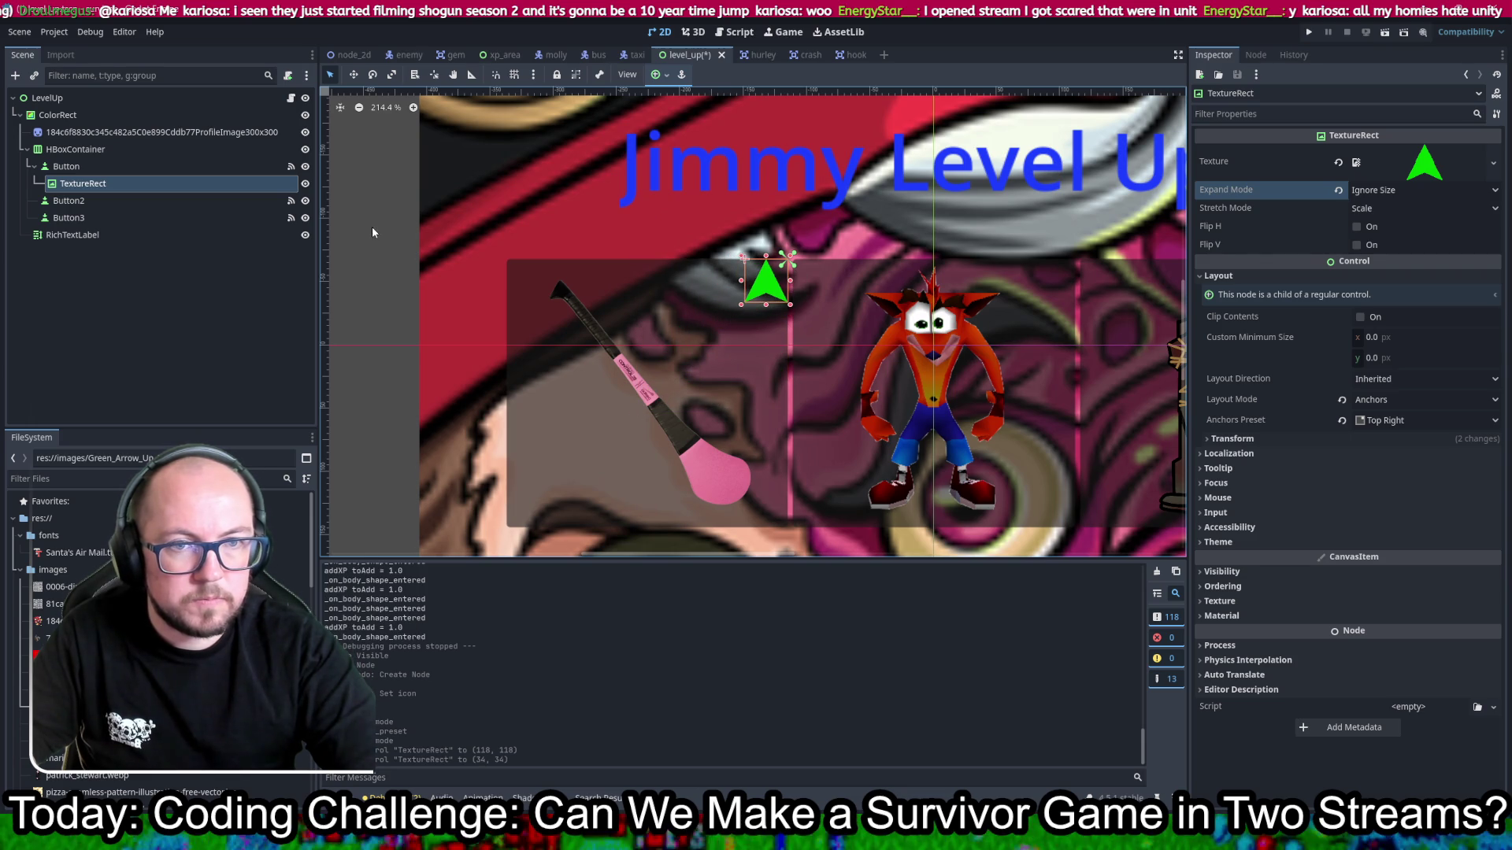
Step: Copy the arrow TextureRect under Button2 and Button3, saving the level-up scene
{"action": "left_click", "coordinate": [474, 225]}
{"action": "key", "text": "ctrl+s"}
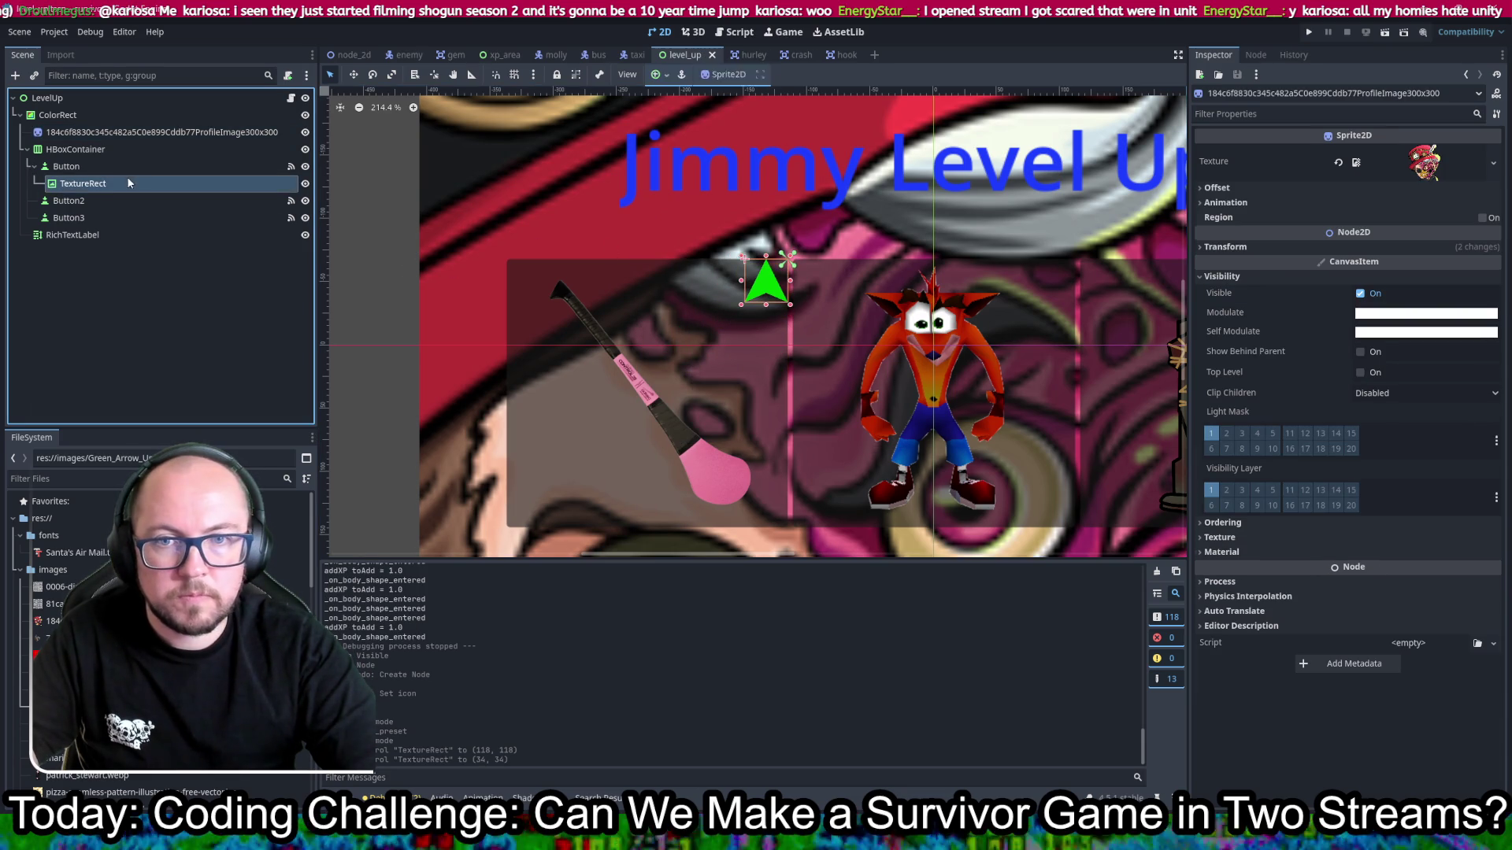
{"action": "left_click", "coordinate": [130, 182]}
{"action": "key", "text": "ctrl+c"}
{"action": "left_click", "coordinate": [68, 200]}
{"action": "key", "text": "ctrl+v"}
{"action": "left_click", "coordinate": [118, 235]}
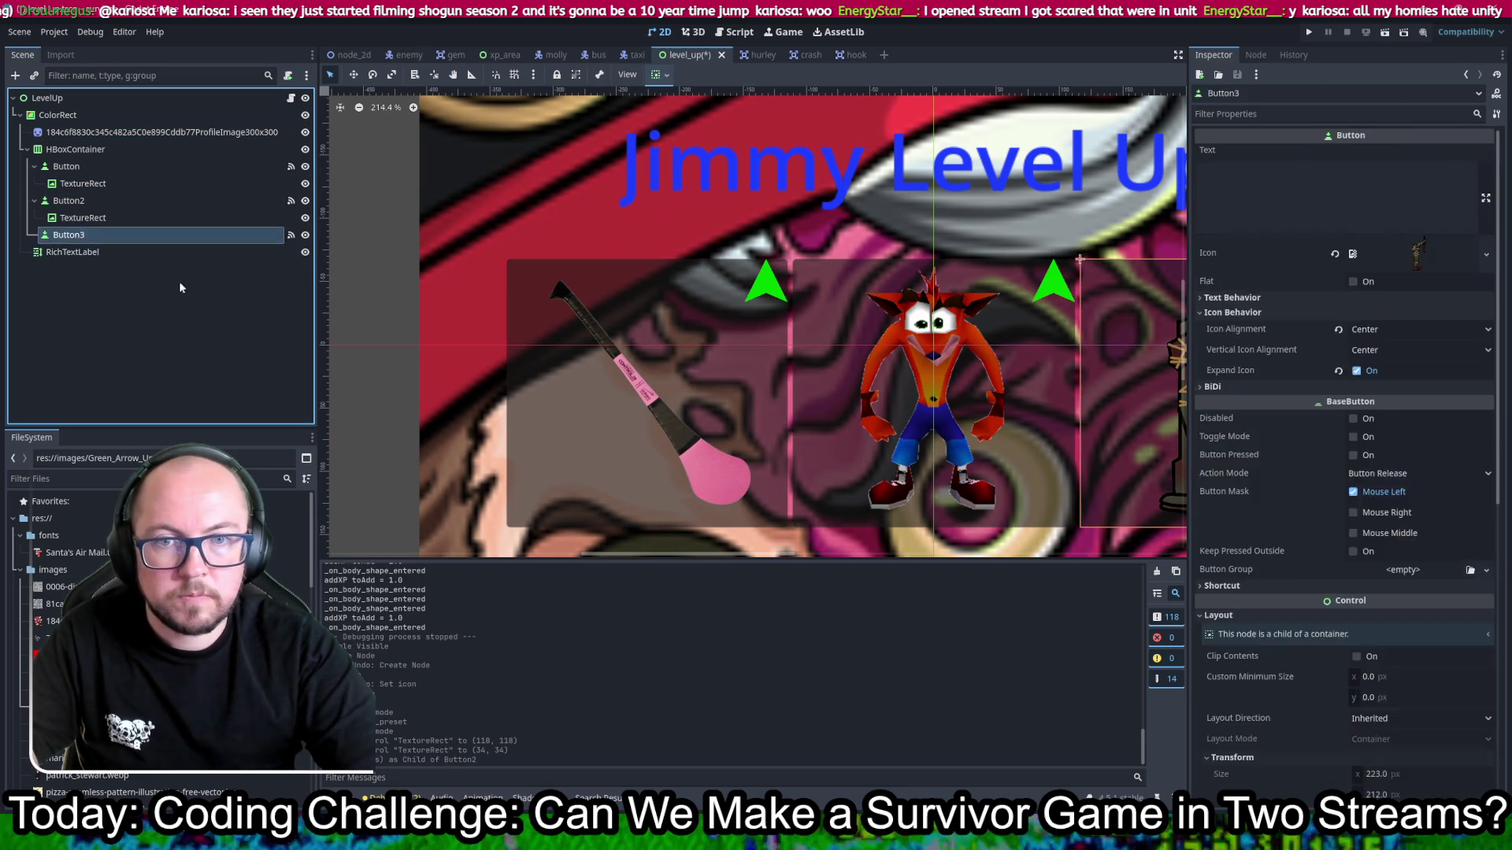
{"action": "key", "text": "ctrl+v"}
{"action": "scroll", "coordinate": [847, 315], "scroll_direction": "down", "scroll_amount": 3}
{"action": "key", "text": "ctrl+s"}
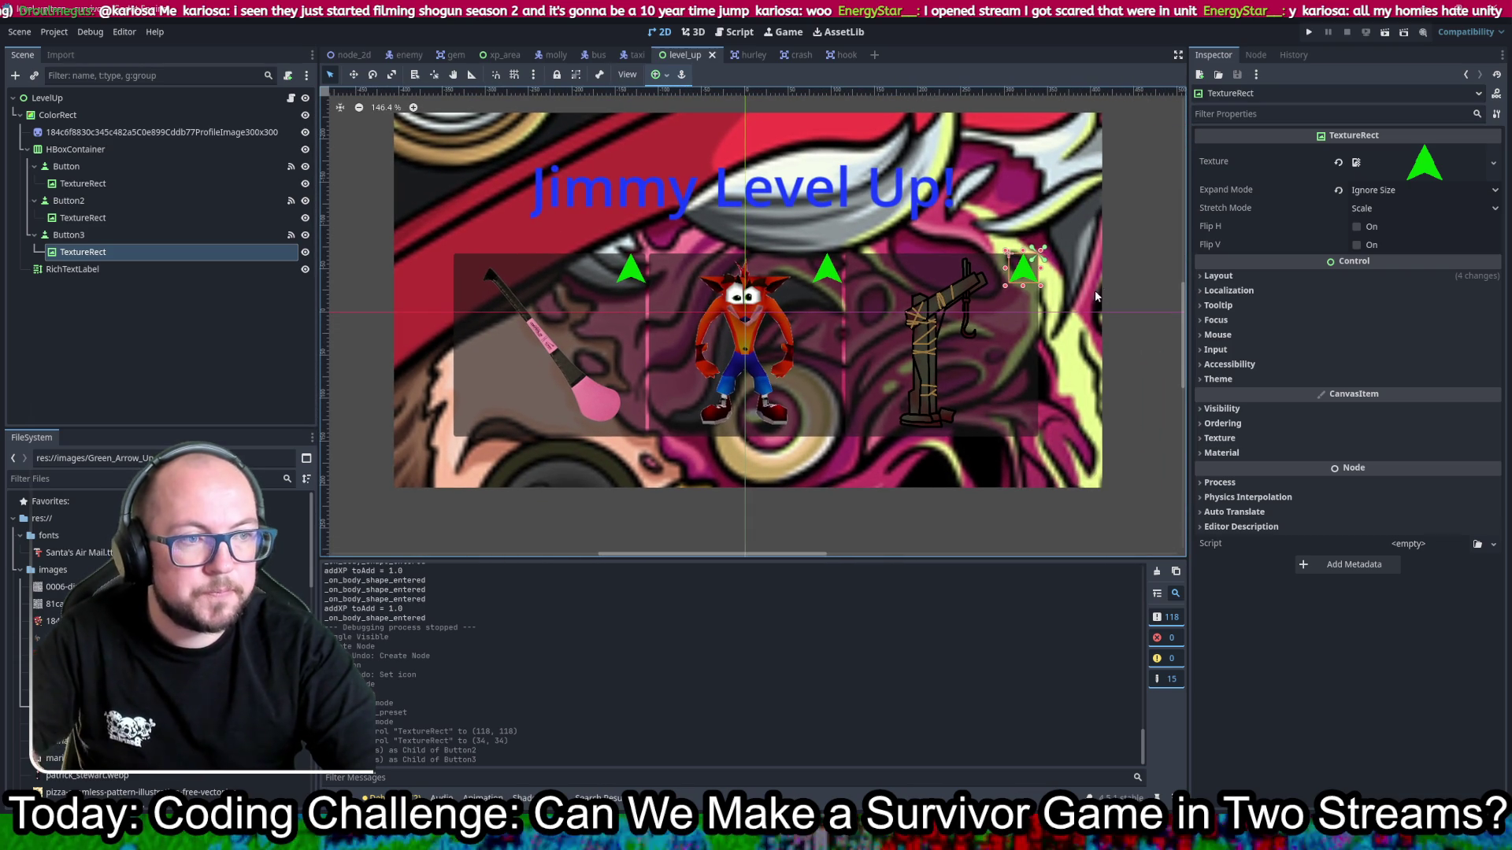
Step: Move the third arrow slightly left to position (178, 11) within its button
{"action": "left_click", "coordinate": [1252, 279]}
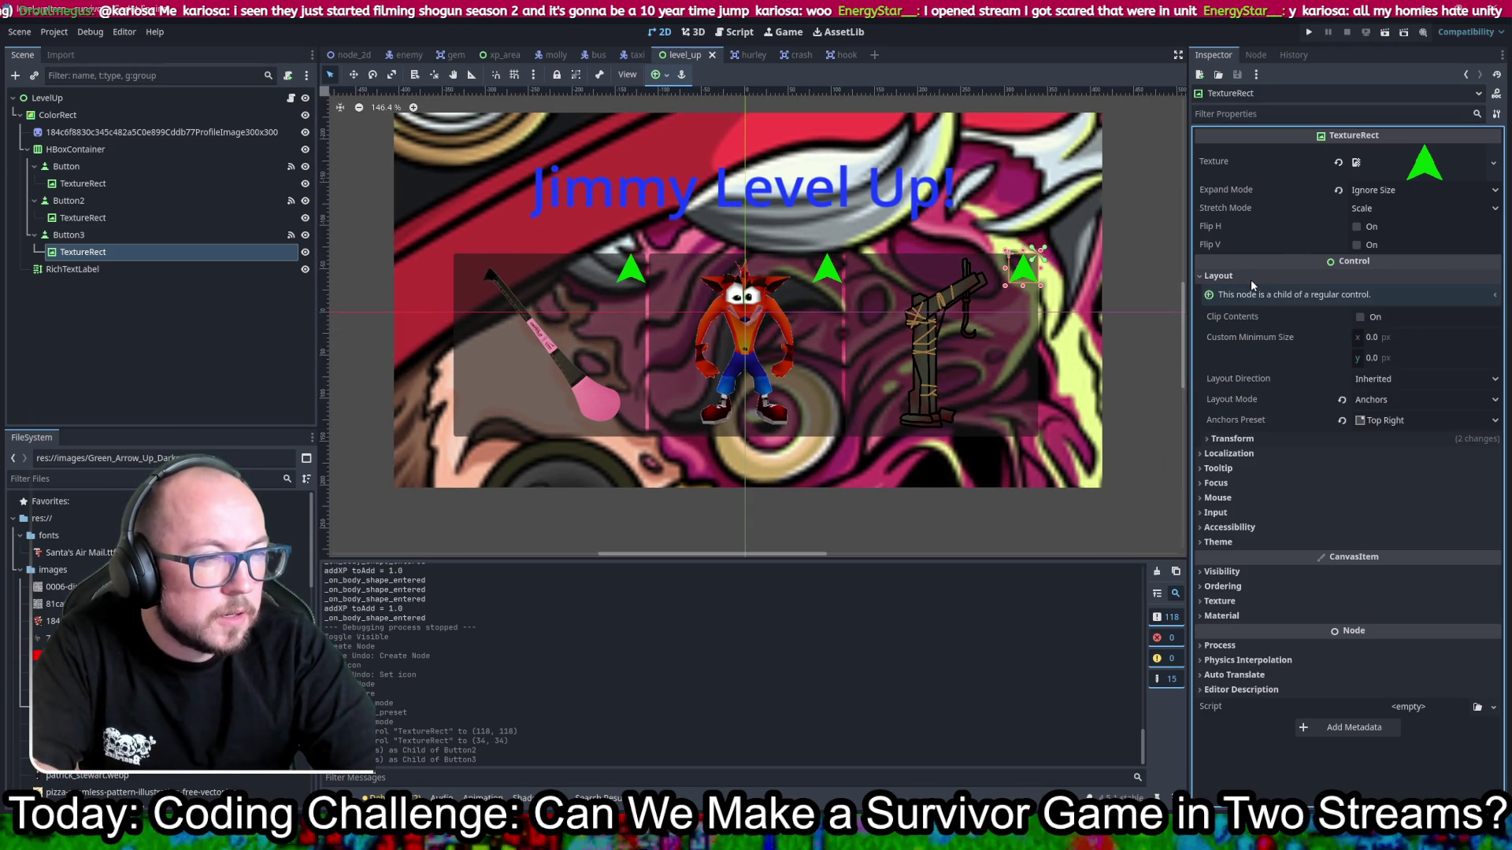
{"action": "left_click", "coordinate": [1269, 440]}
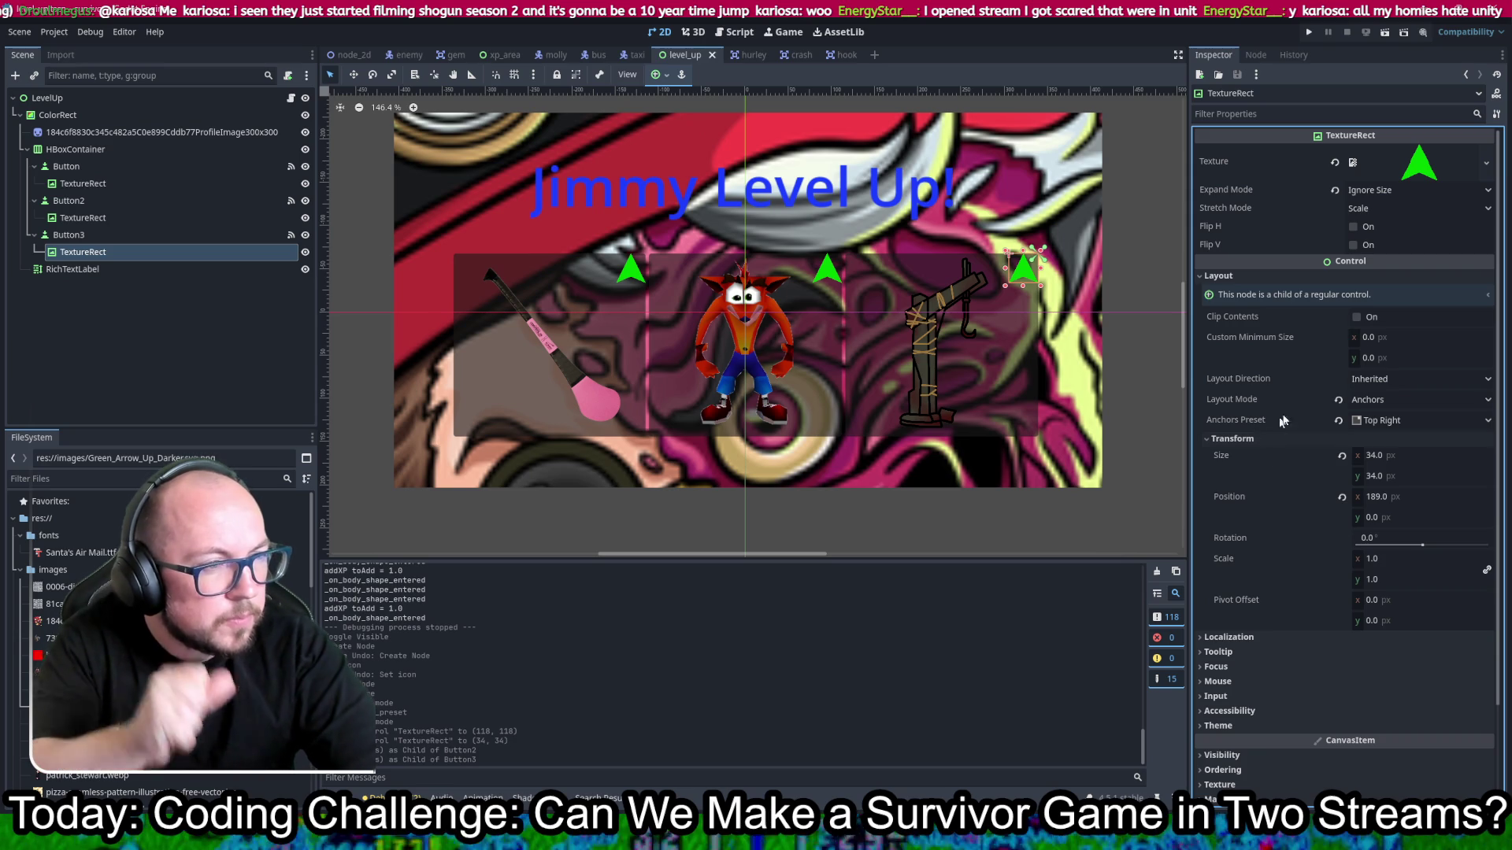
{"action": "scroll", "coordinate": [1307, 367], "scroll_direction": "down", "scroll_amount": 3}
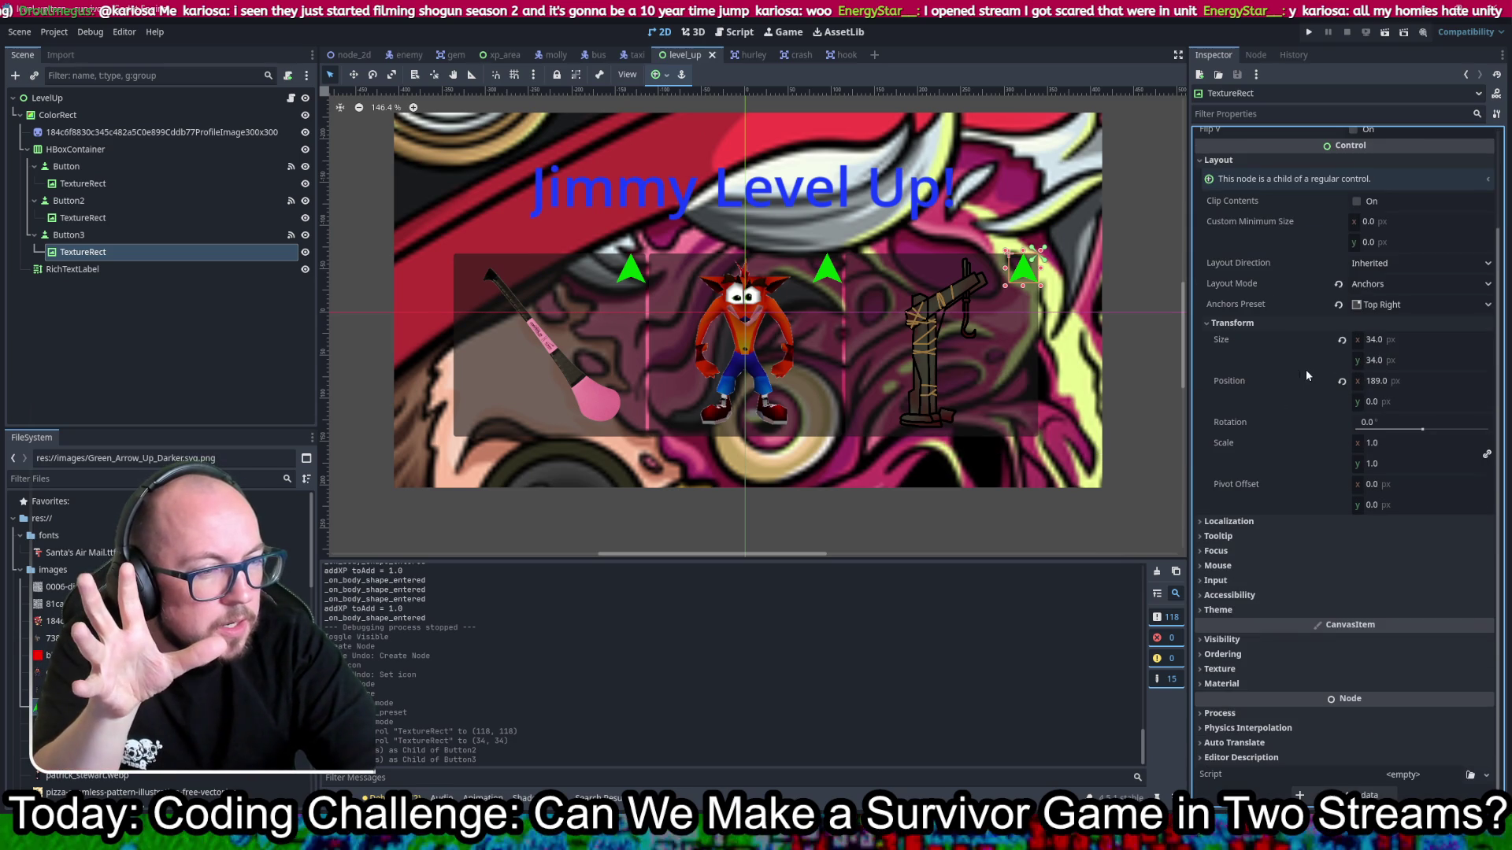
{"action": "scroll", "coordinate": [1287, 545], "scroll_direction": "up", "scroll_amount": 3}
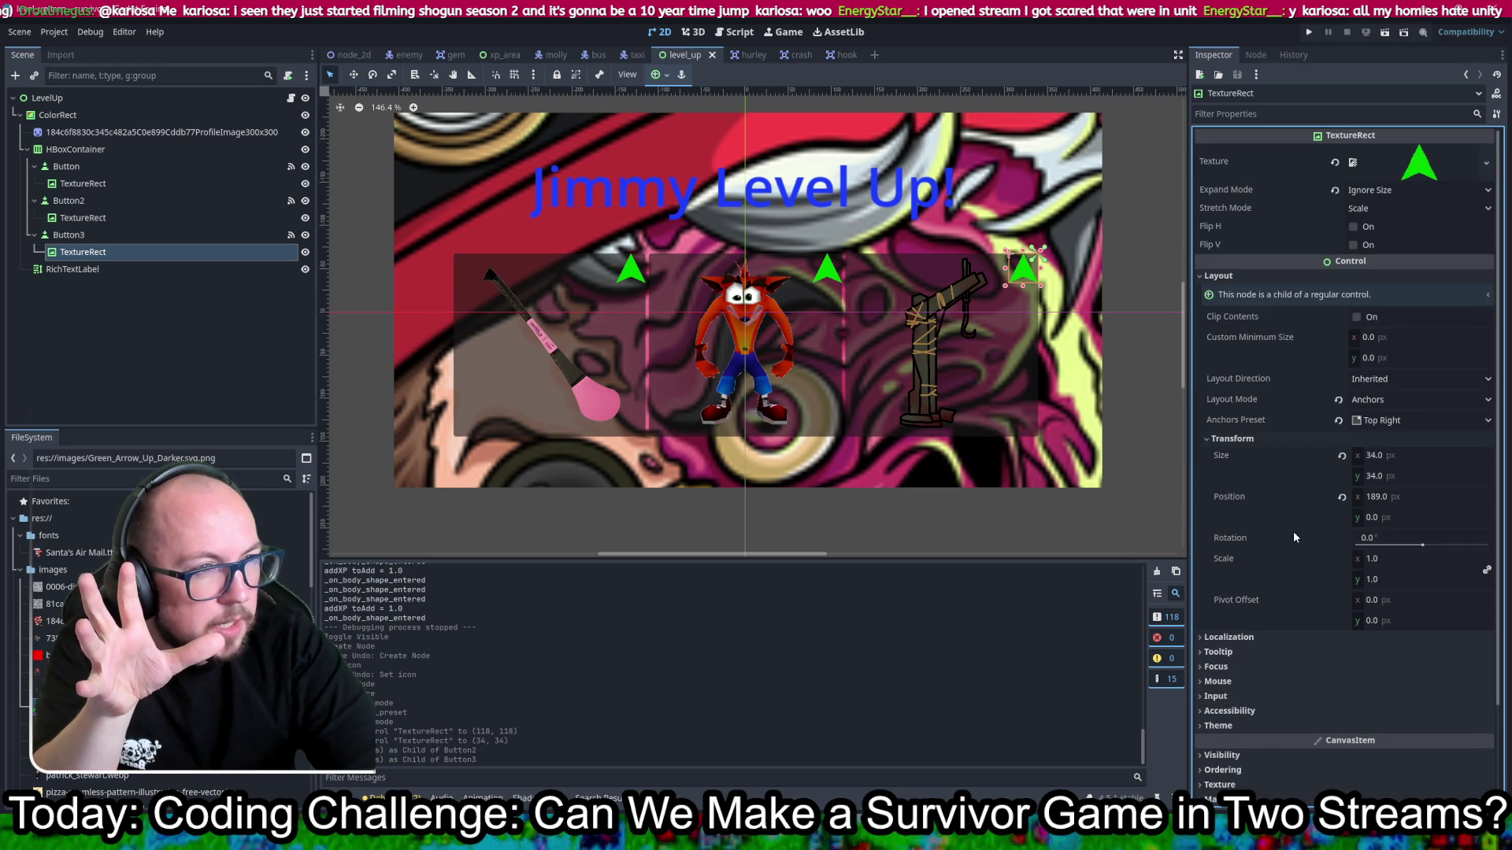
{"action": "scroll", "coordinate": [1194, 420], "scroll_direction": "down", "scroll_amount": 3}
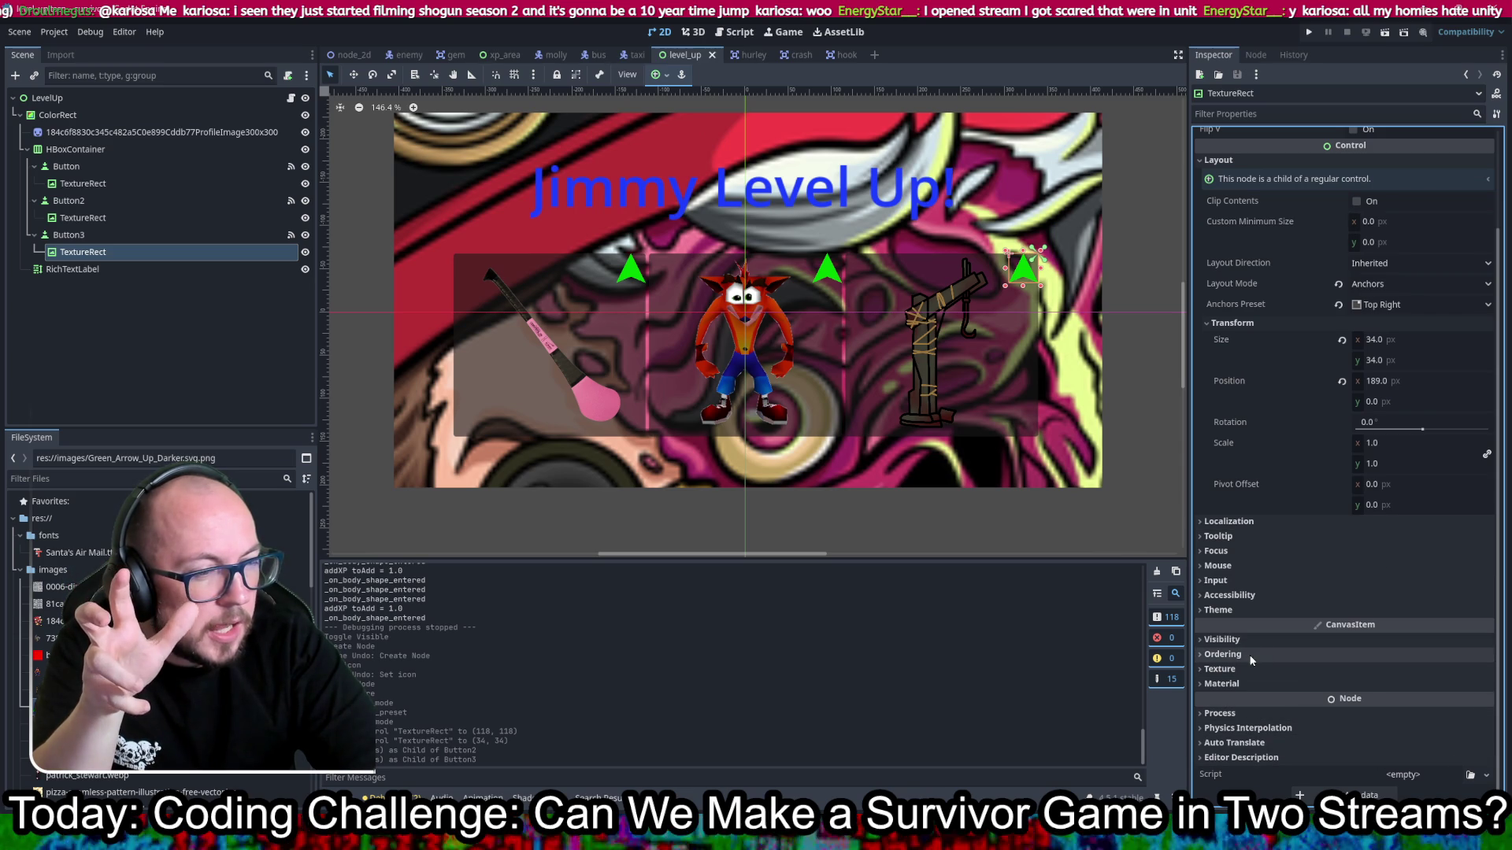
{"action": "scroll", "coordinate": [1298, 513], "scroll_direction": "up", "scroll_amount": 3}
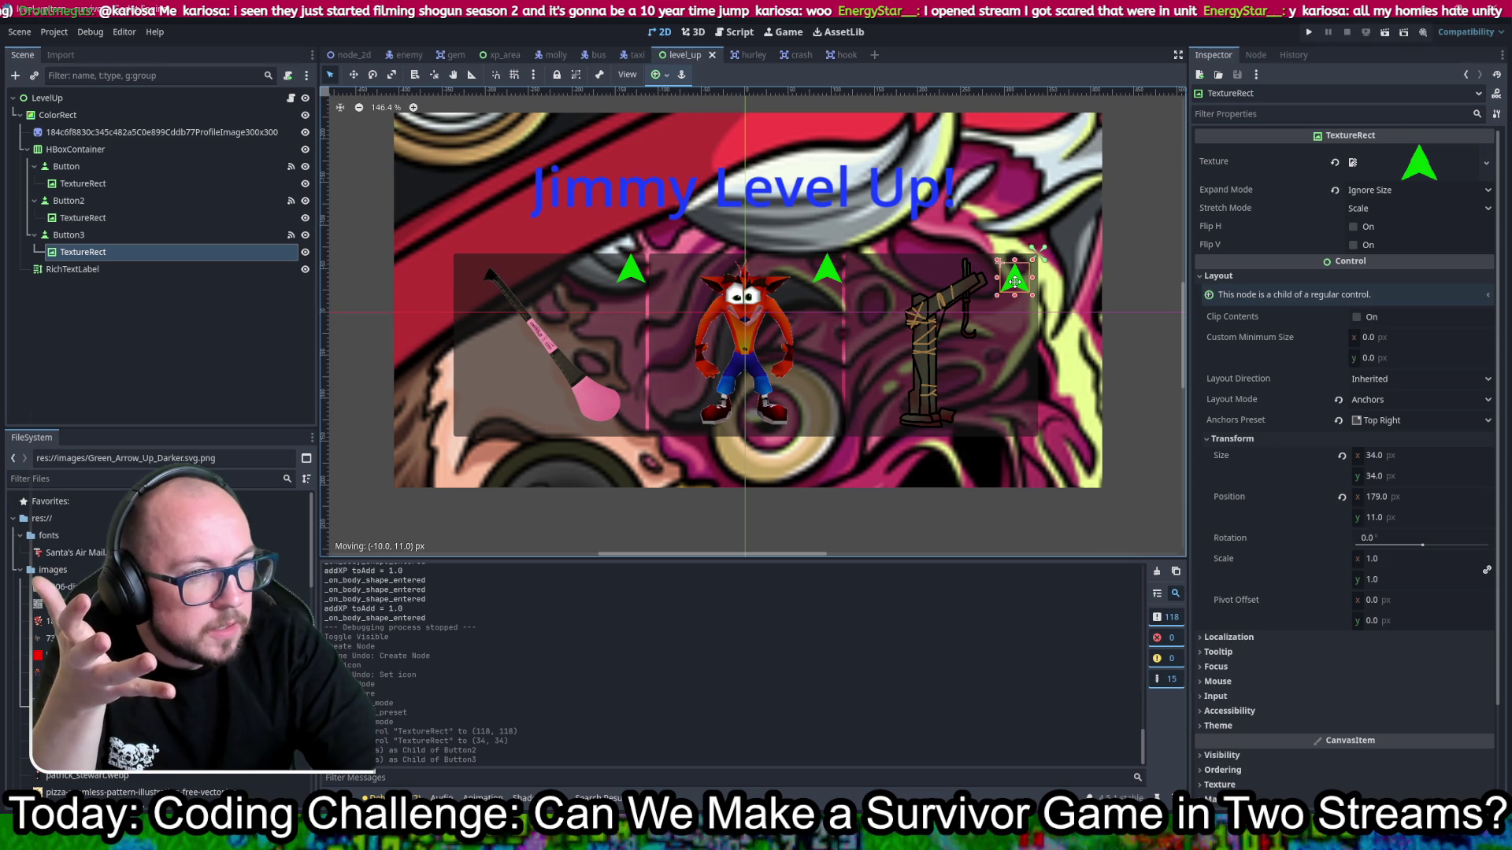
{"action": "left_click_drag", "start_coordinate": [1014, 281], "coordinate": [1015, 282]}
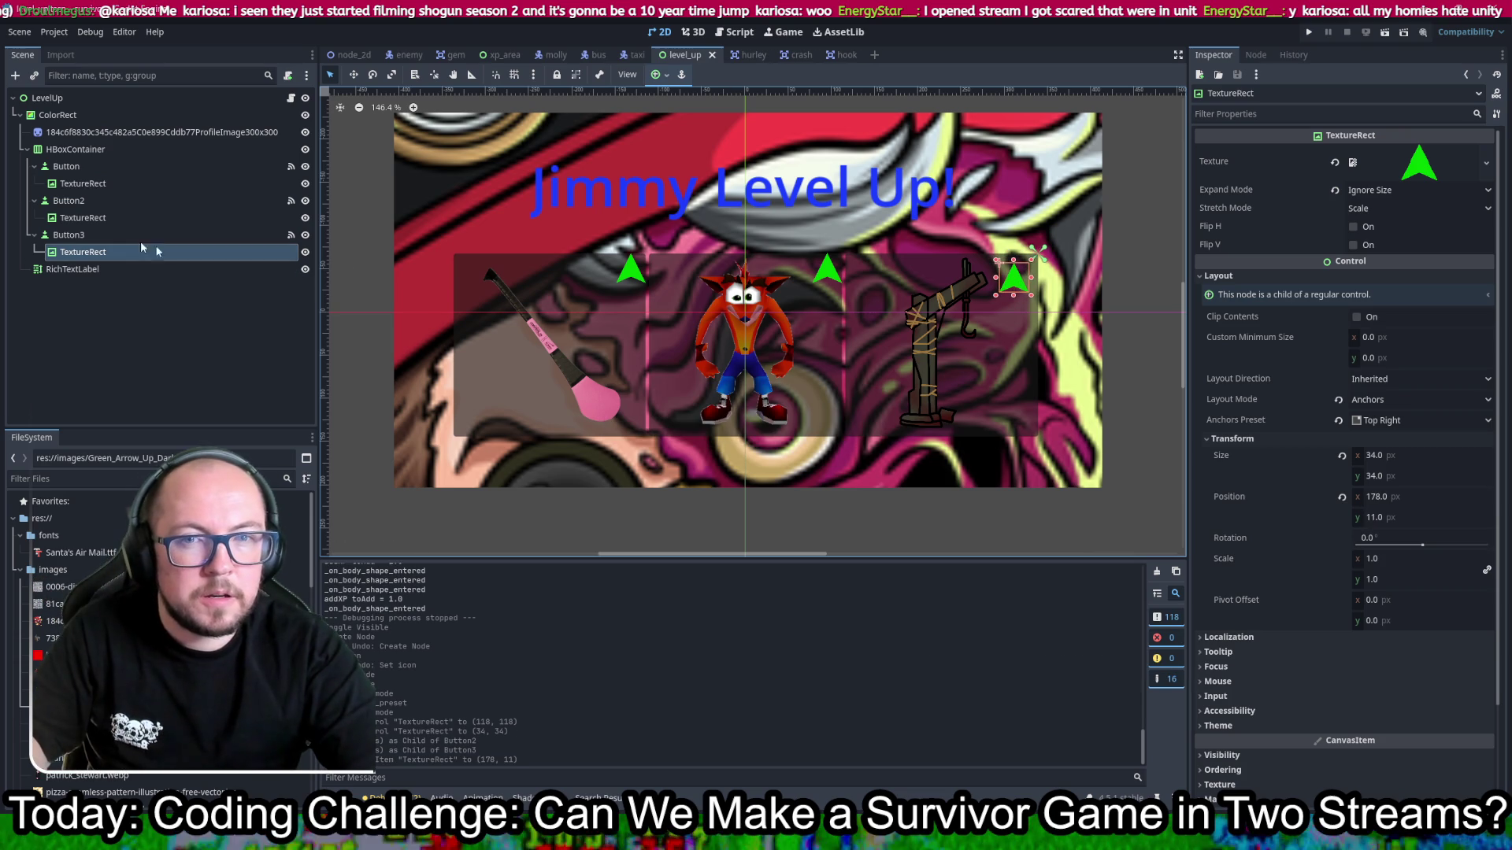
Step: Delete the stray middle and left green arrows
{"action": "left_click", "coordinate": [815, 281]}
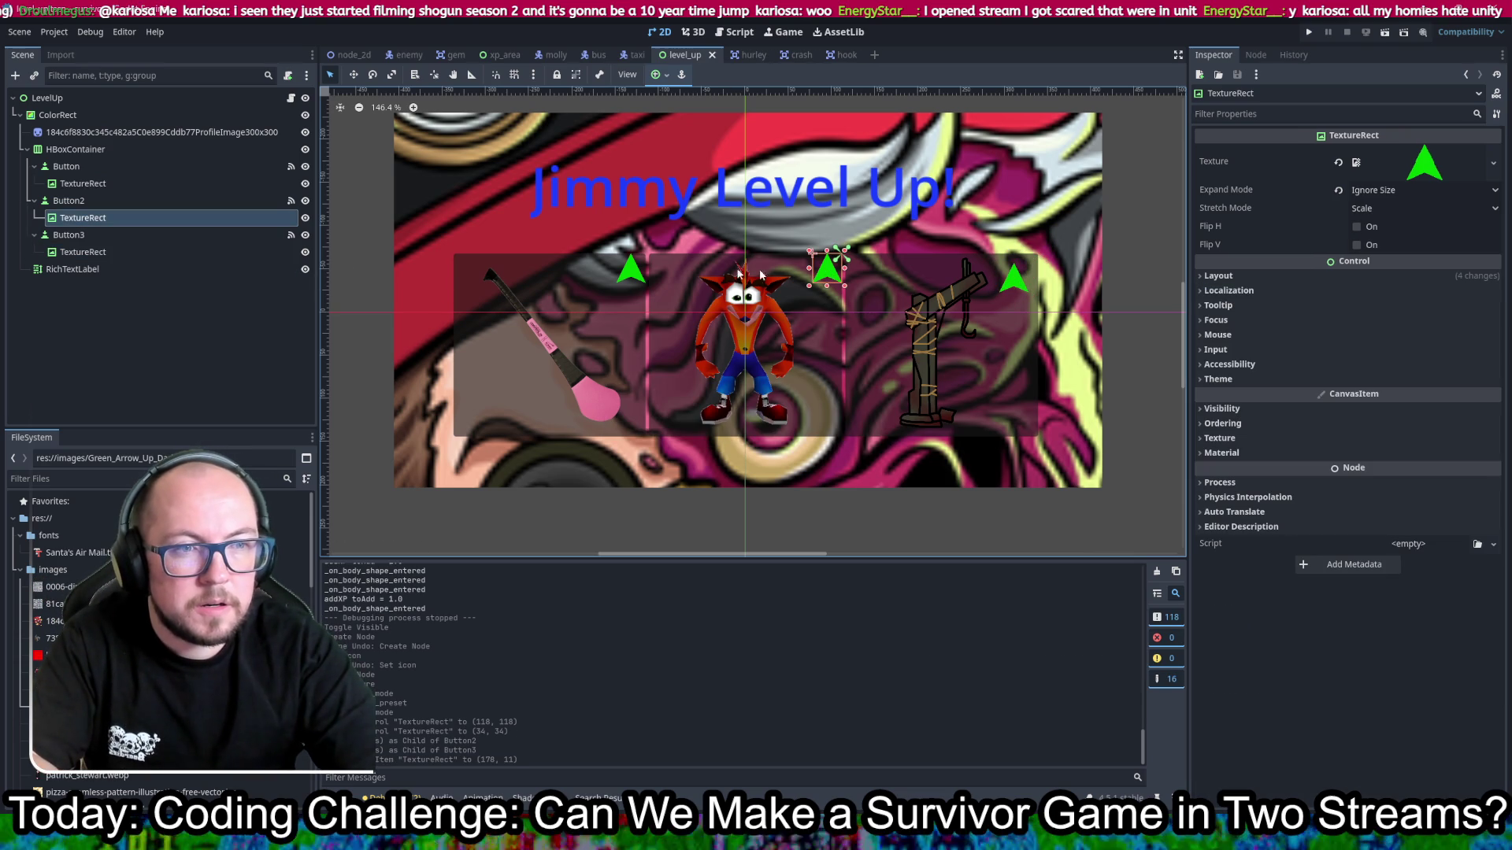
{"action": "key", "text": "Delete"}
{"action": "key", "text": "Return"}
{"action": "left_click", "coordinate": [630, 281]}
{"action": "key", "text": "Delete"}
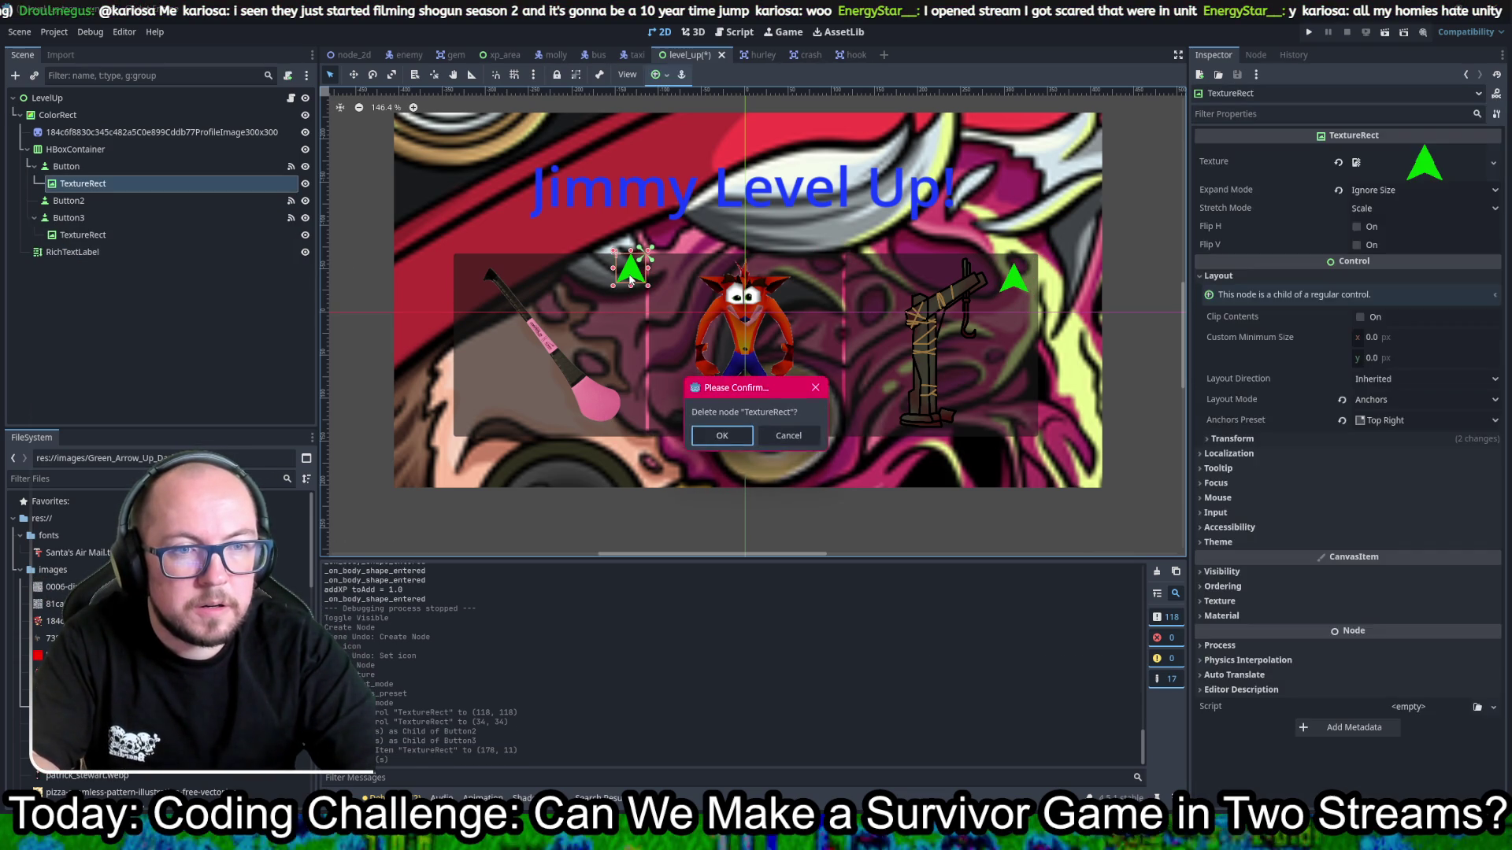
{"action": "key", "text": "Return"}
Step: Copy Button3's arrow TextureRect and paste it under Button2 and Button
{"action": "left_click", "coordinate": [95, 220]}
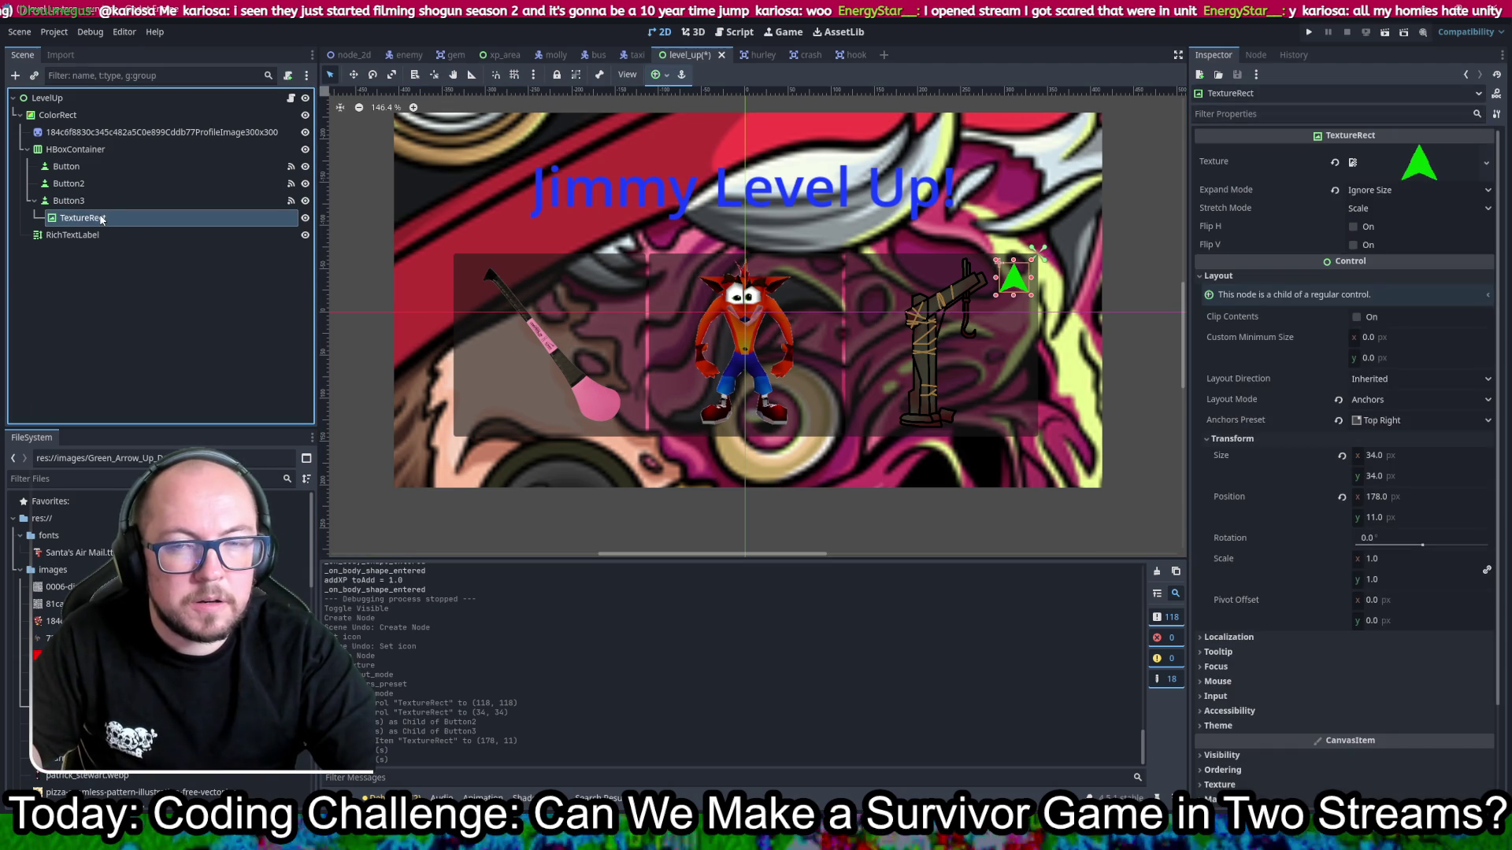
{"action": "key", "text": "ctrl+c"}
{"action": "left_click", "coordinate": [89, 183]}
{"action": "key", "text": "ctrl+v"}
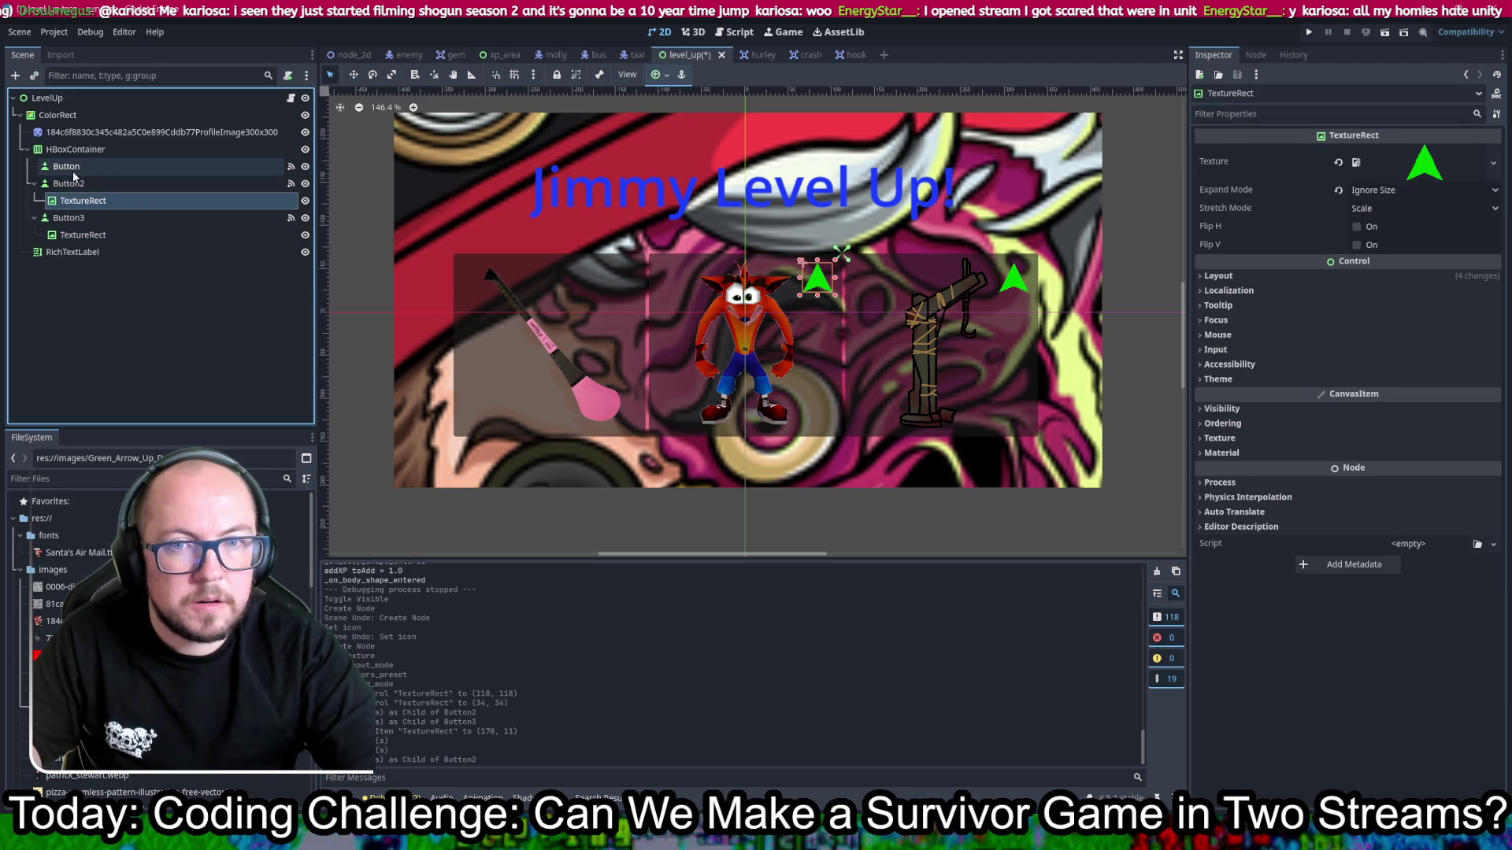
{"action": "left_click", "coordinate": [69, 166]}
{"action": "key", "text": "ctrl+v"}
{"action": "key", "text": "Up"}
{"action": "key", "text": "Up"}
{"action": "key", "text": "Up"}
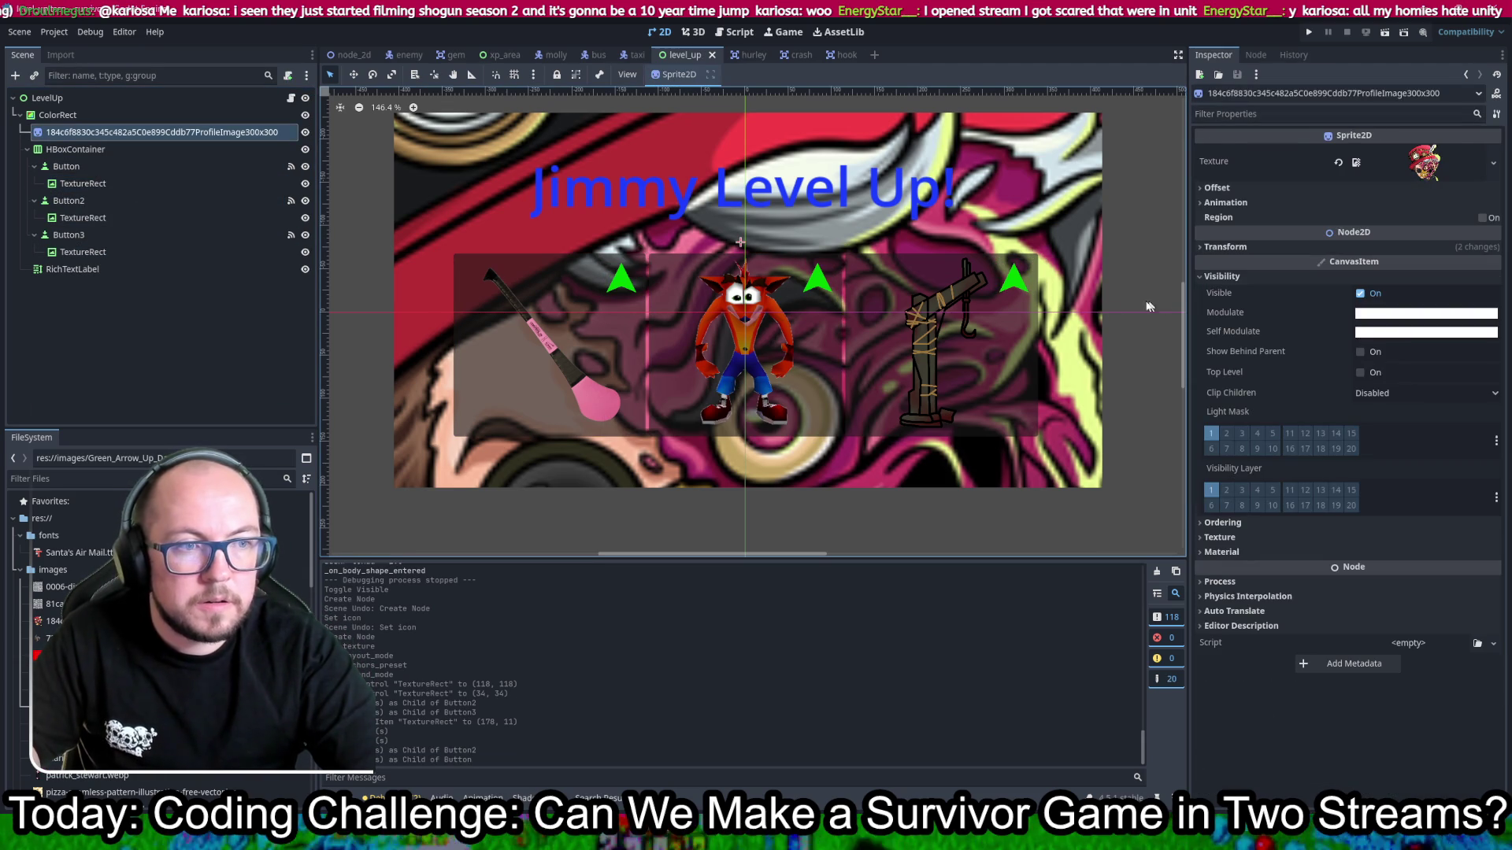
{"action": "scroll", "coordinate": [1080, 309], "scroll_direction": "down", "scroll_amount": 5}
{"action": "scroll", "coordinate": [1081, 309], "scroll_direction": "up", "scroll_amount": 2}
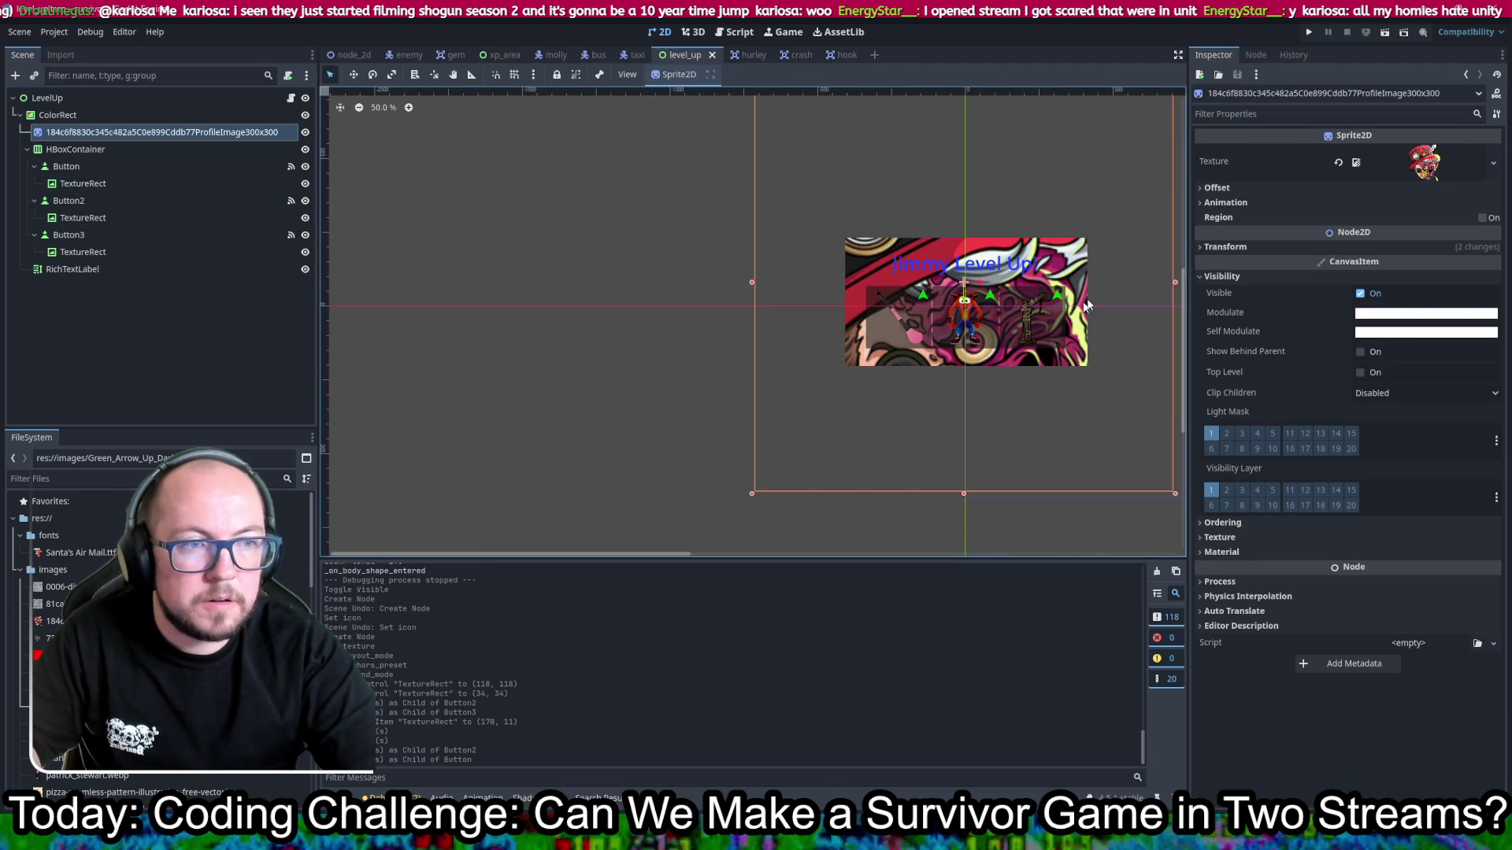
{"action": "left_click", "coordinate": [1311, 31]}
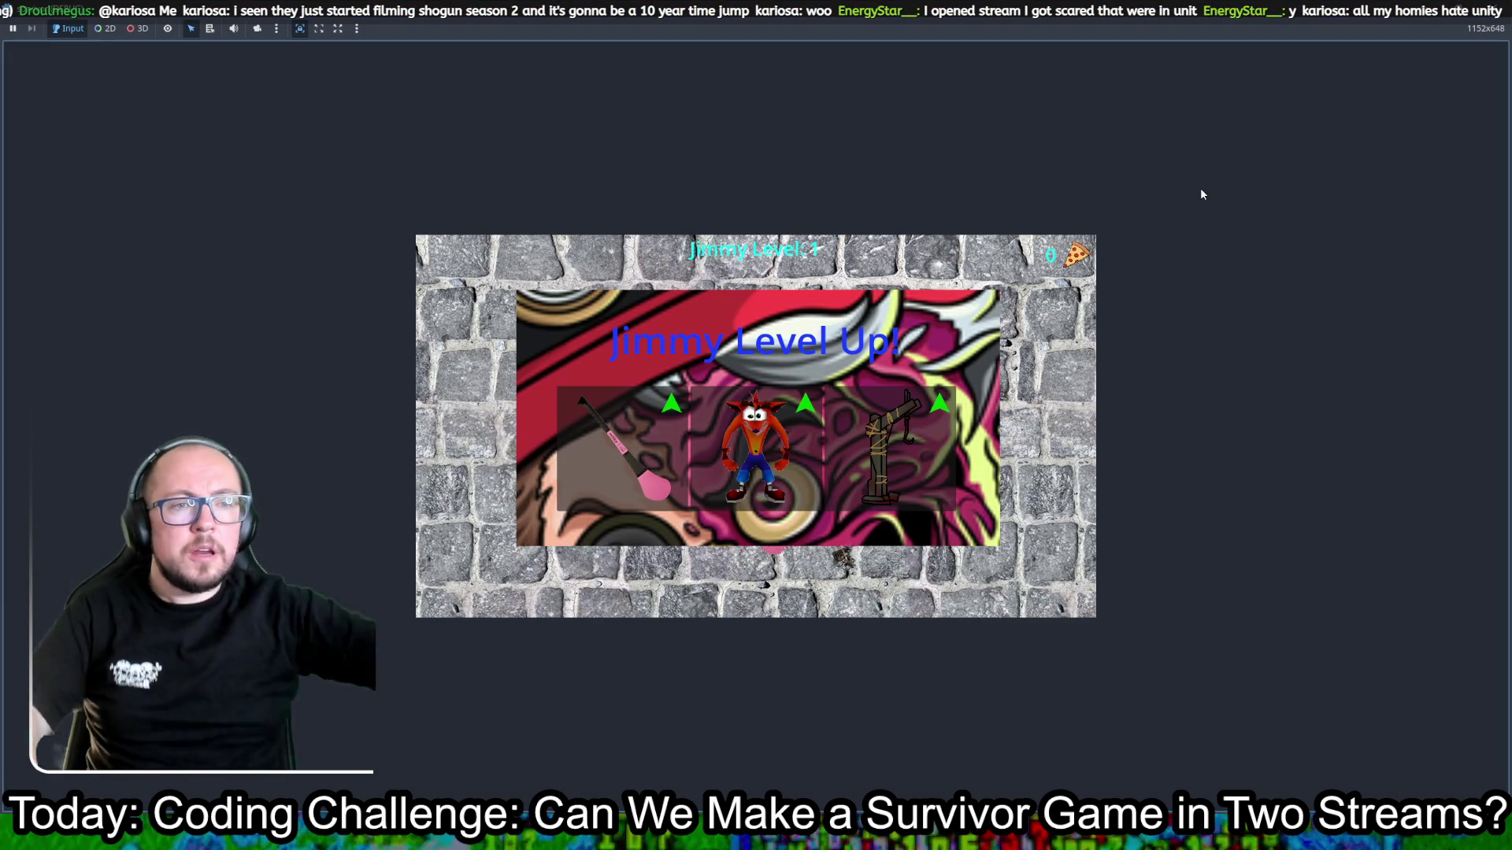
Step: Close the game, hide the LevelUp screen, and save and relaunch with F5
{"action": "left_click", "coordinate": [1505, 6]}
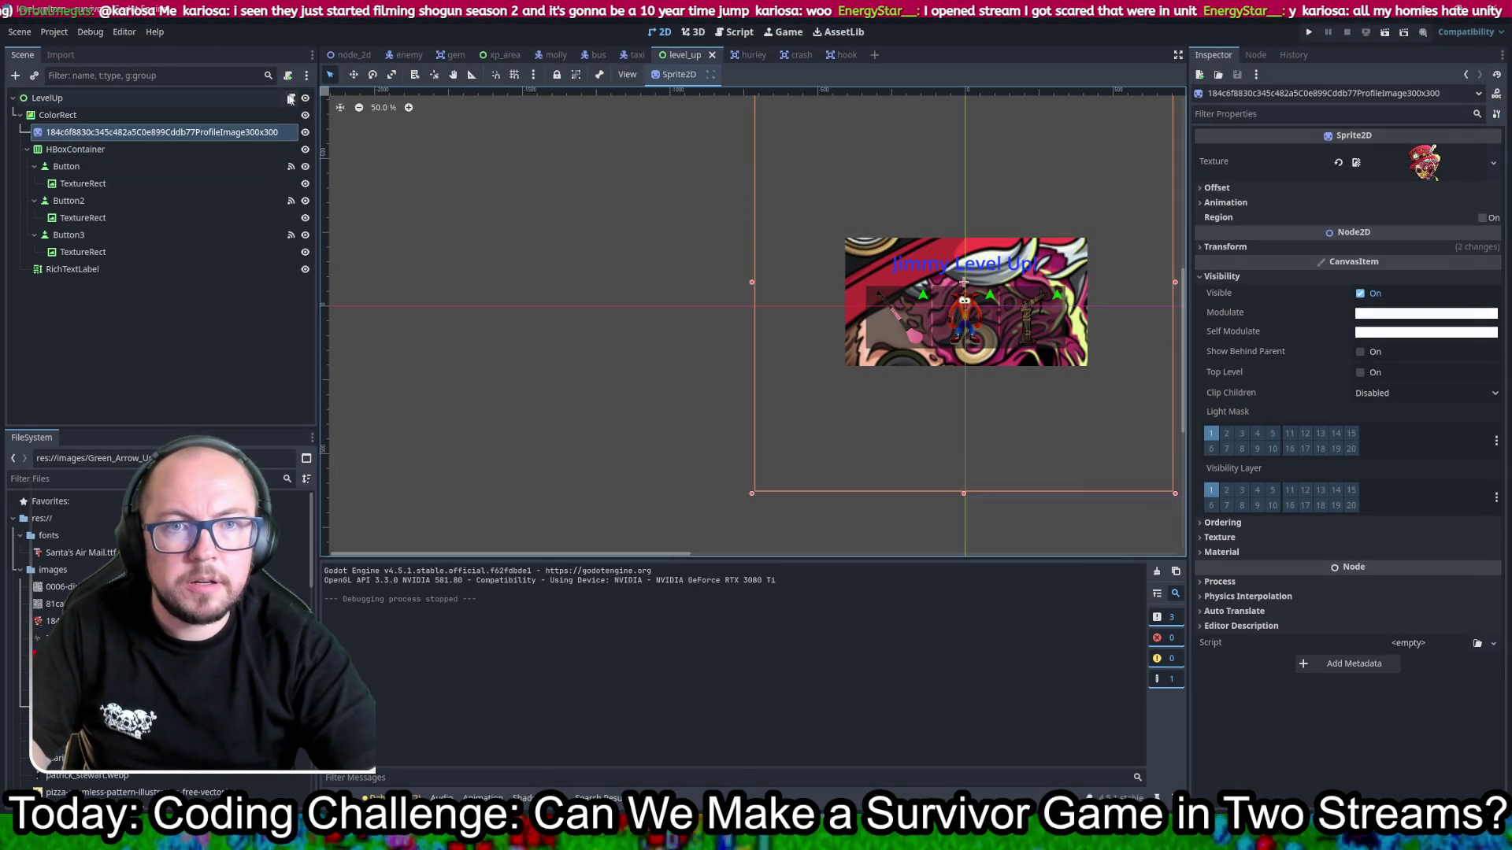
{"action": "left_click", "coordinate": [306, 97]}
{"action": "key", "text": "F5"}
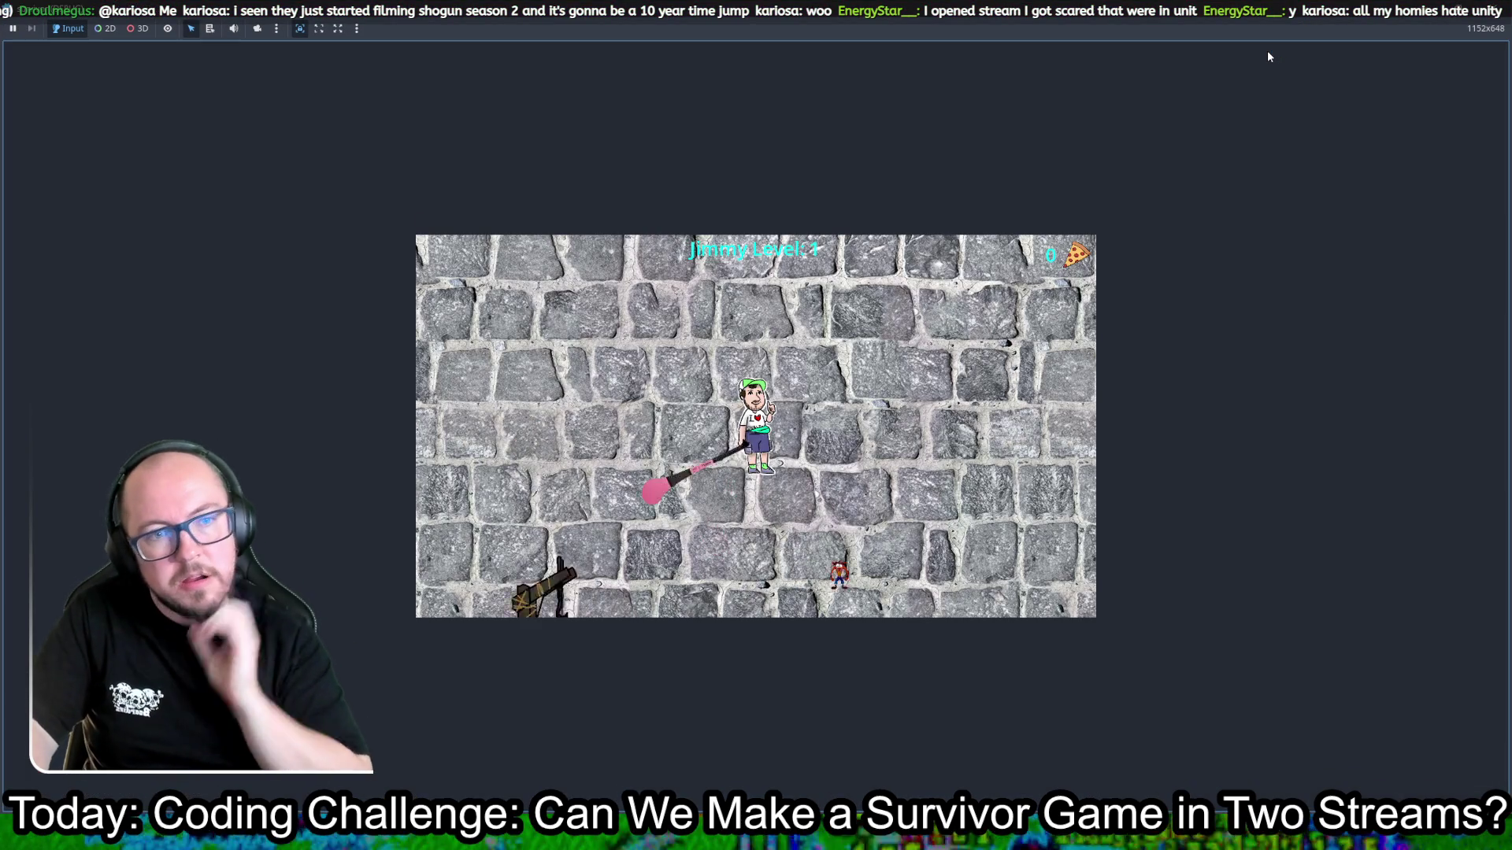
Step: Playtest by moving the player around the arena, then stop the game with F8
{"action": "key", "text": "a"}
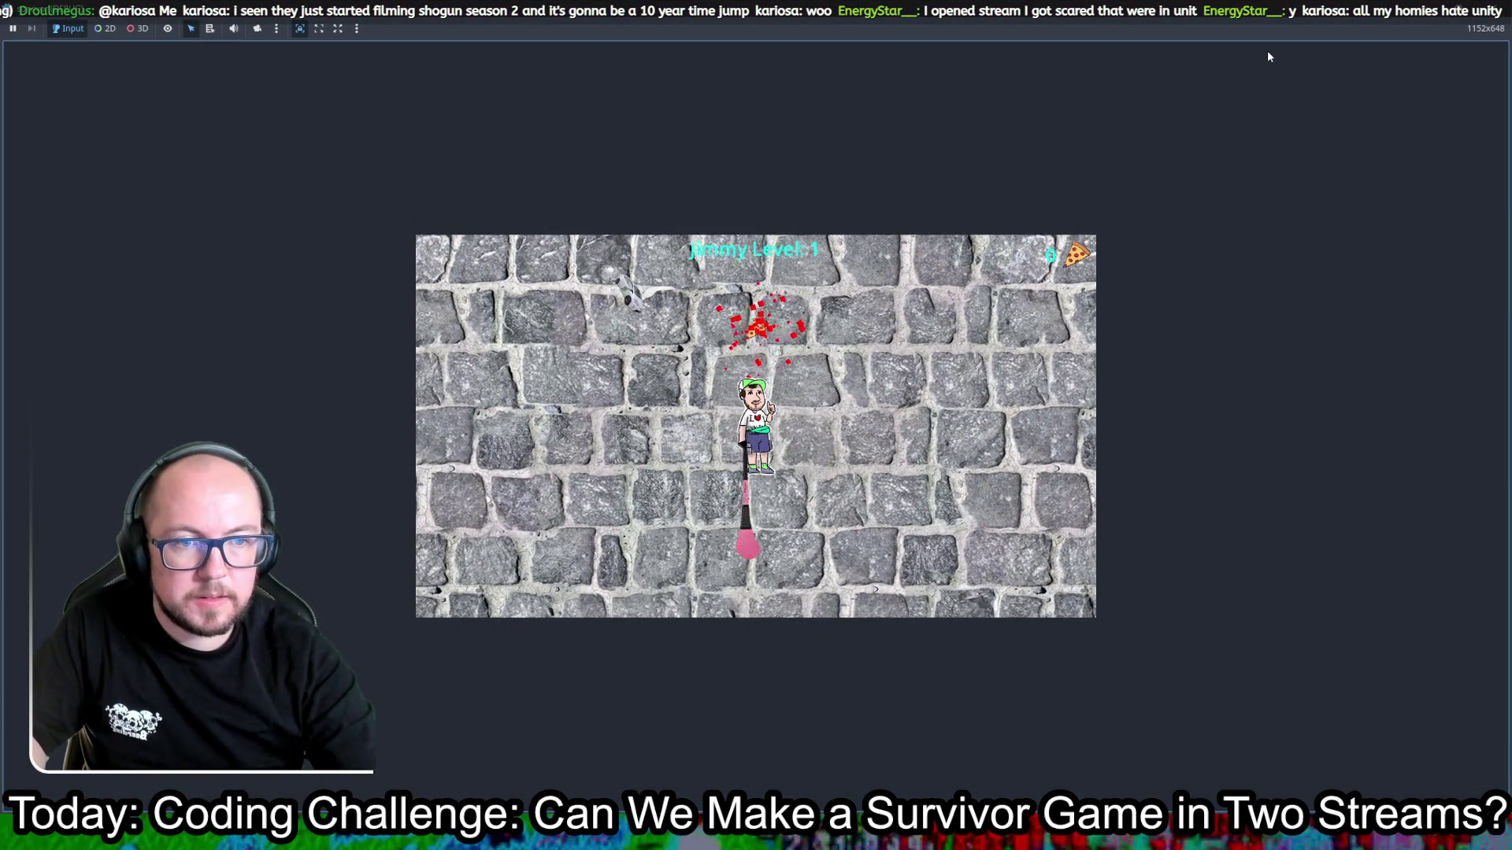
{"action": "key", "text": "a"}
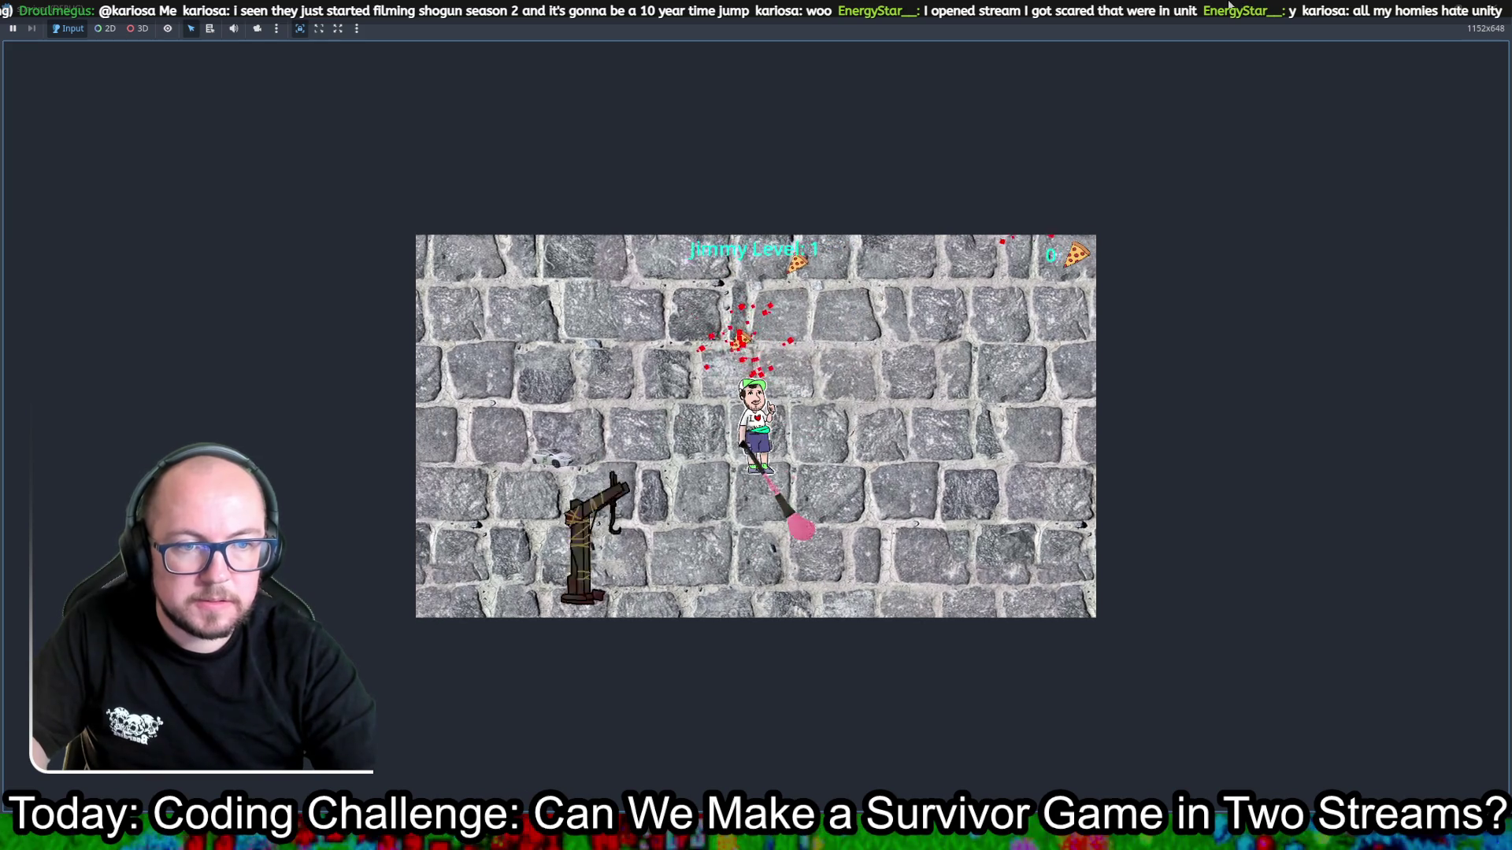
{"action": "key", "text": "w"}
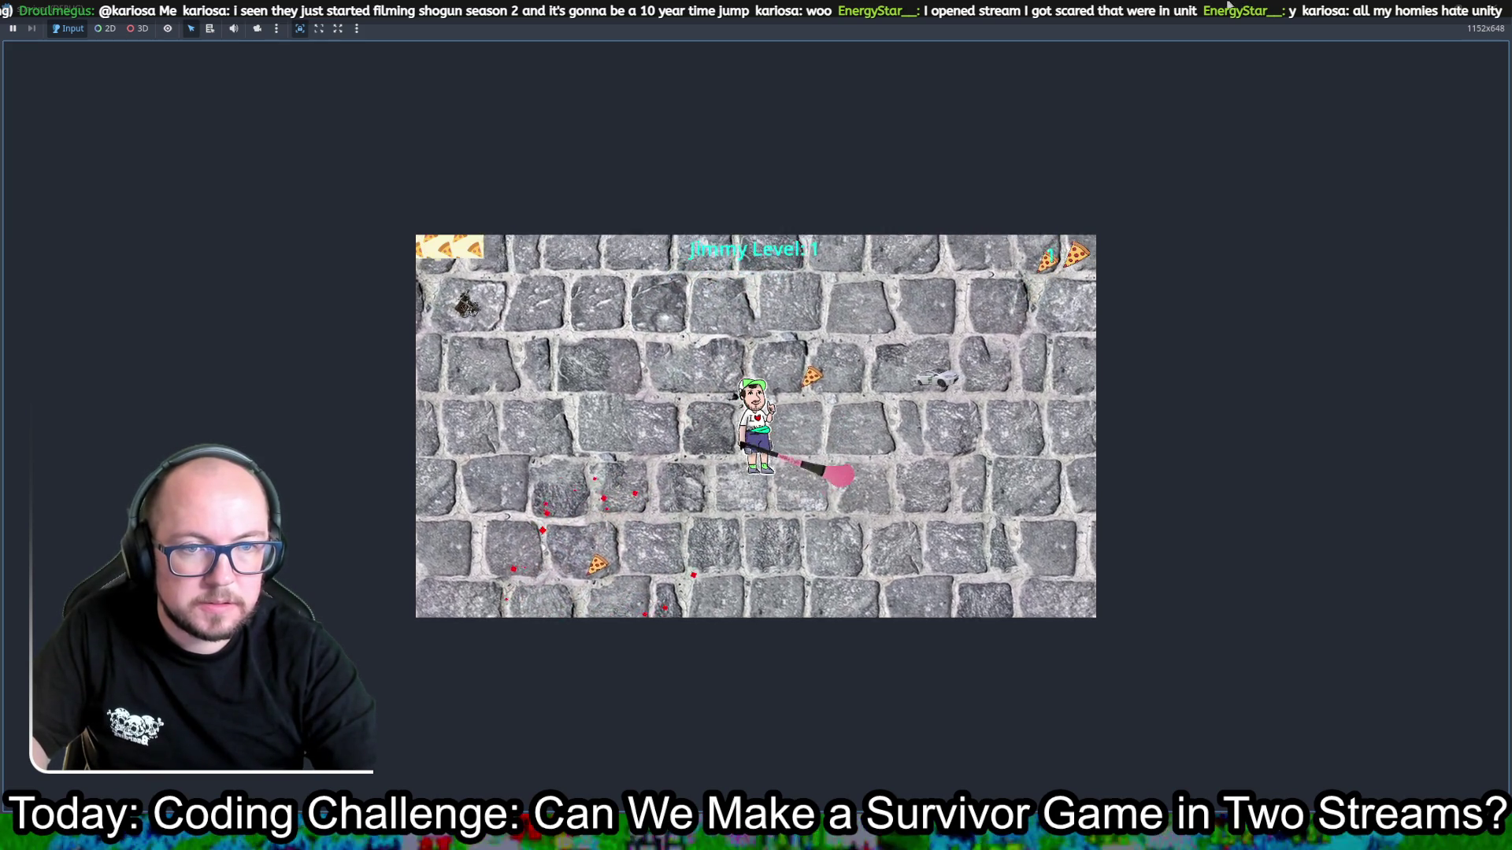
{"action": "key", "text": "s"}
{"action": "key", "text": "a"}
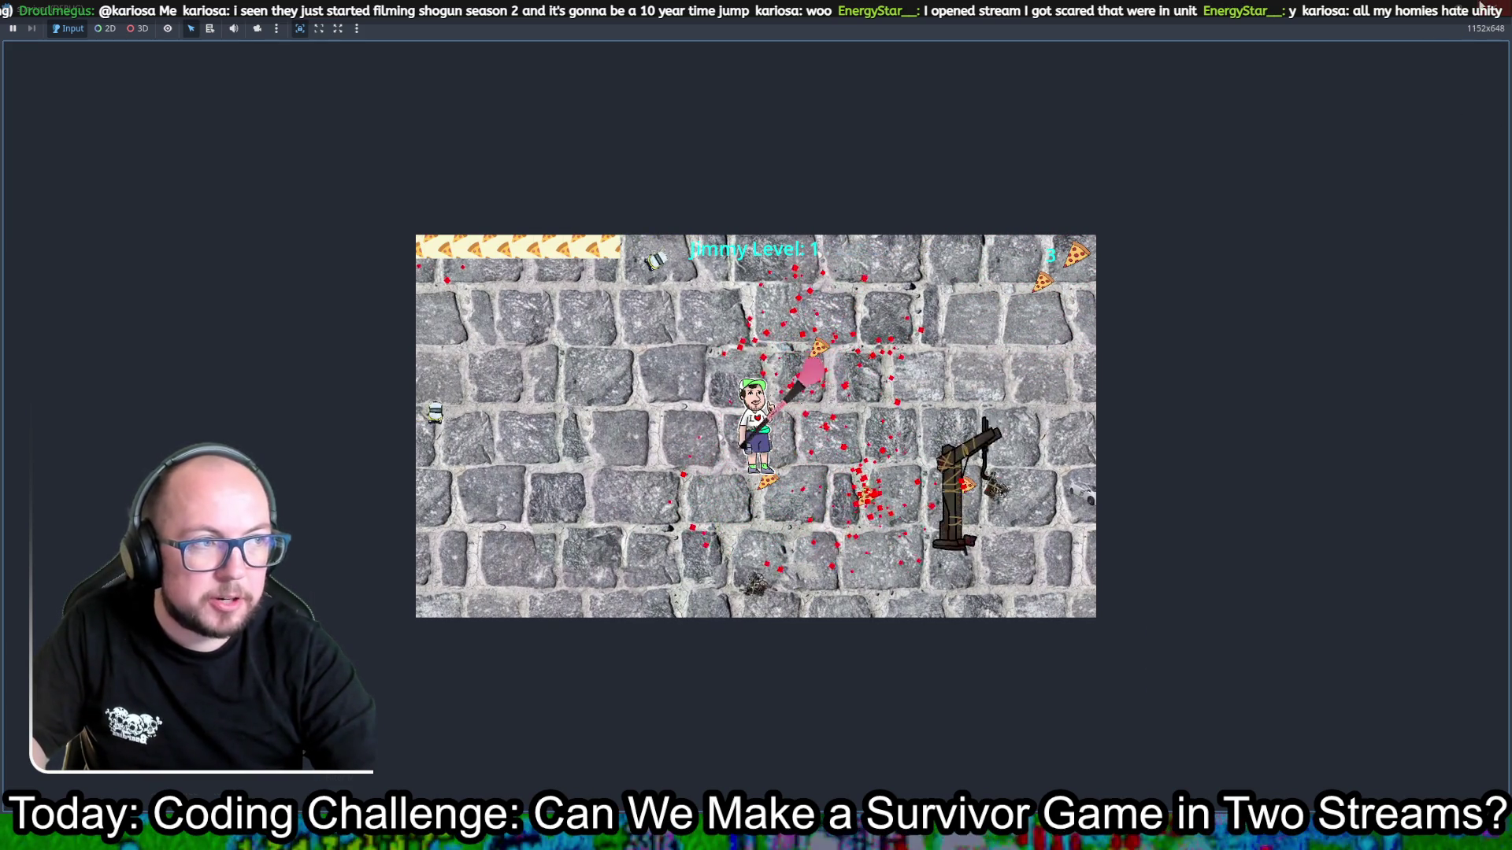
{"action": "key", "text": "F8"}
{"action": "left_click", "coordinate": [784, 57]}
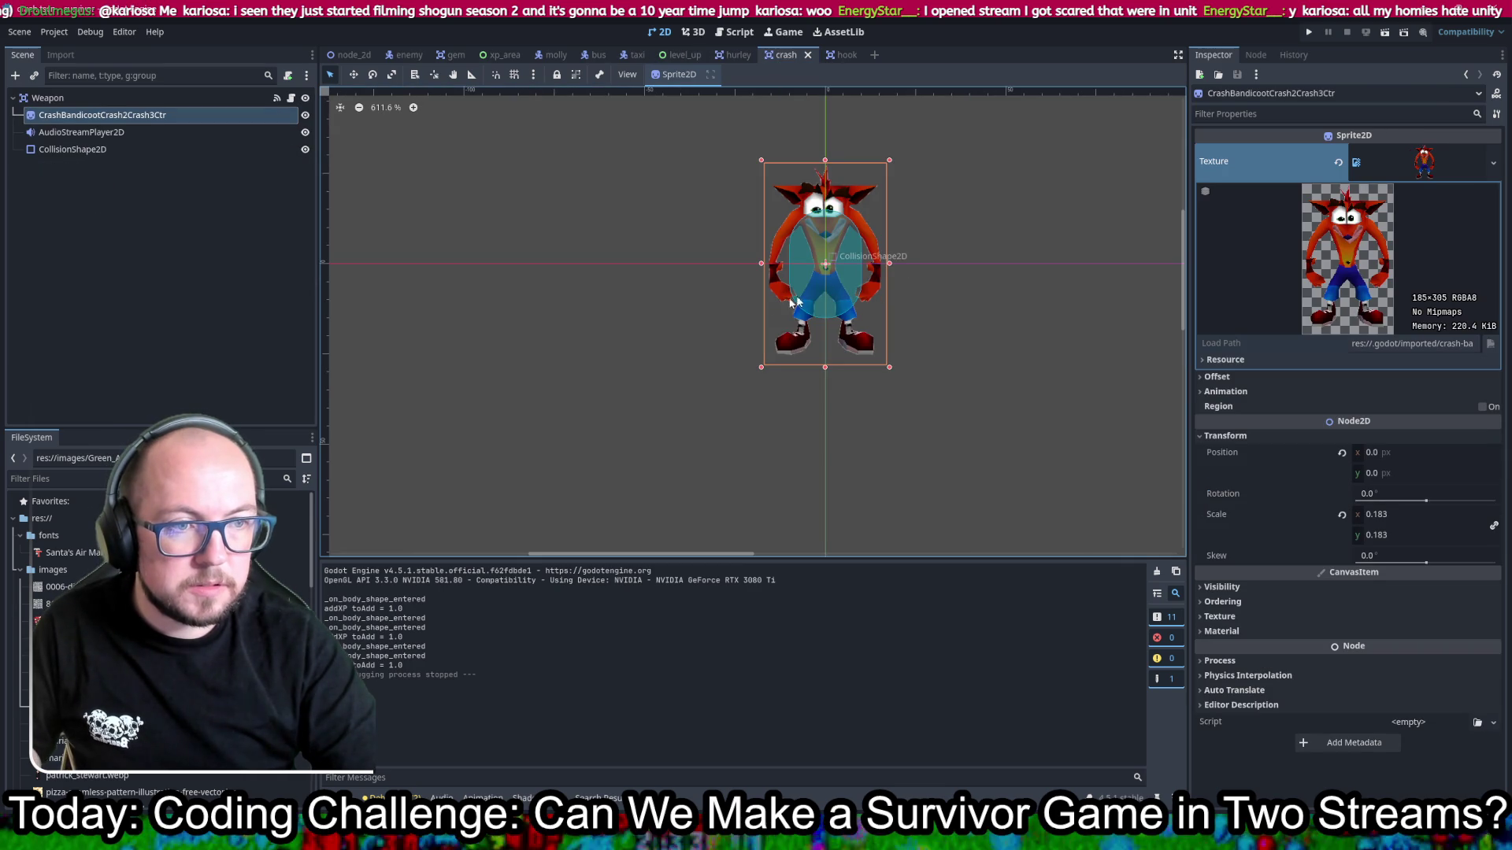
Step: Scale the Crash sprite to 0.25 and fit its capsule collision to radius 18.57, height 62.13
{"action": "left_click_drag", "start_coordinate": [761, 370], "coordinate": [713, 445]}
{"action": "left_click_drag", "start_coordinate": [805, 367], "coordinate": [815, 293]}
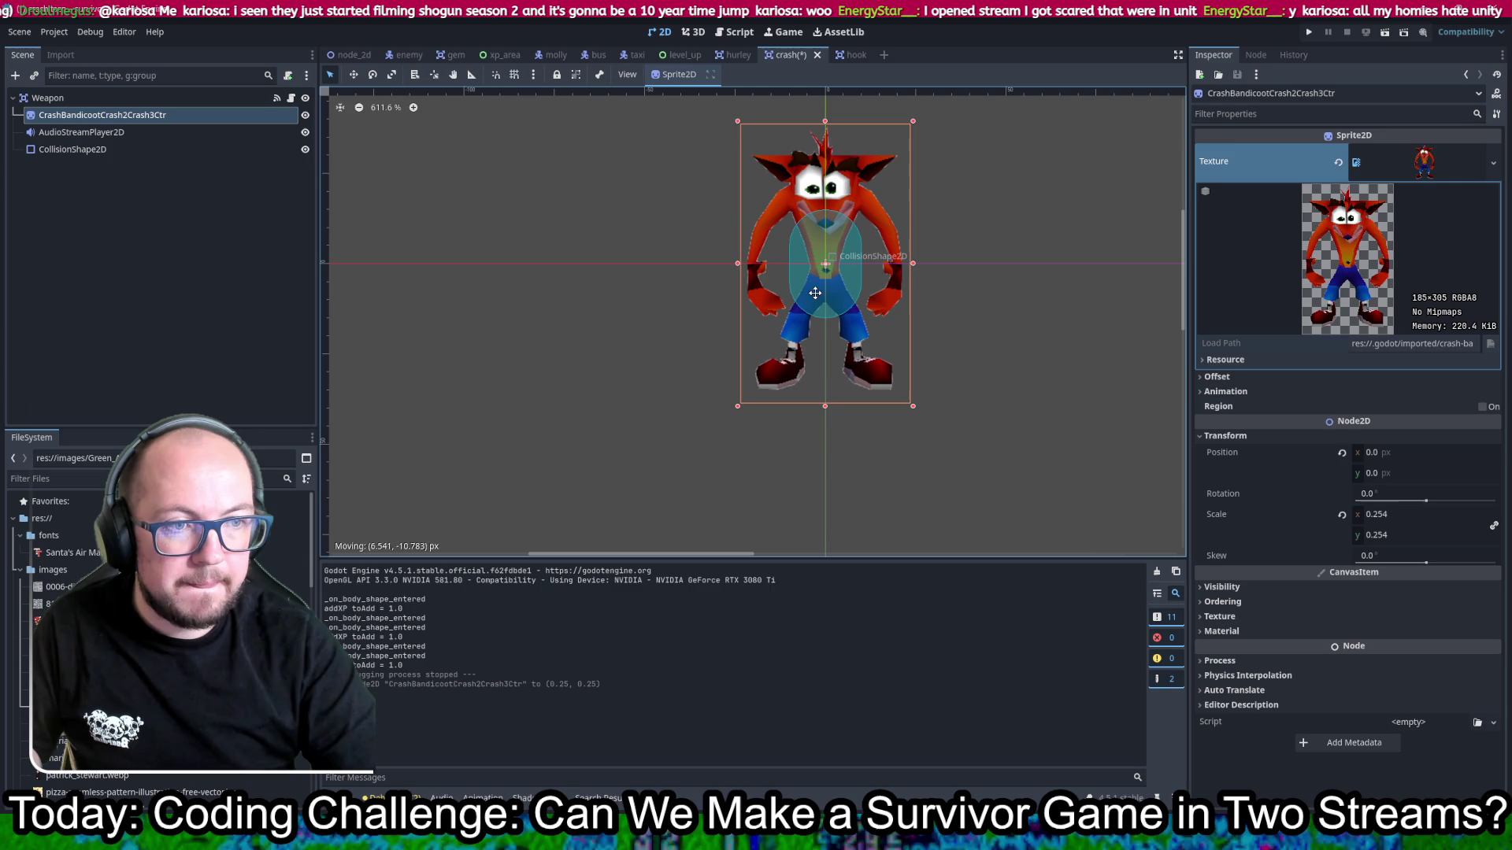
{"action": "left_click", "coordinate": [803, 300]}
{"action": "key", "text": "ctrl+s"}
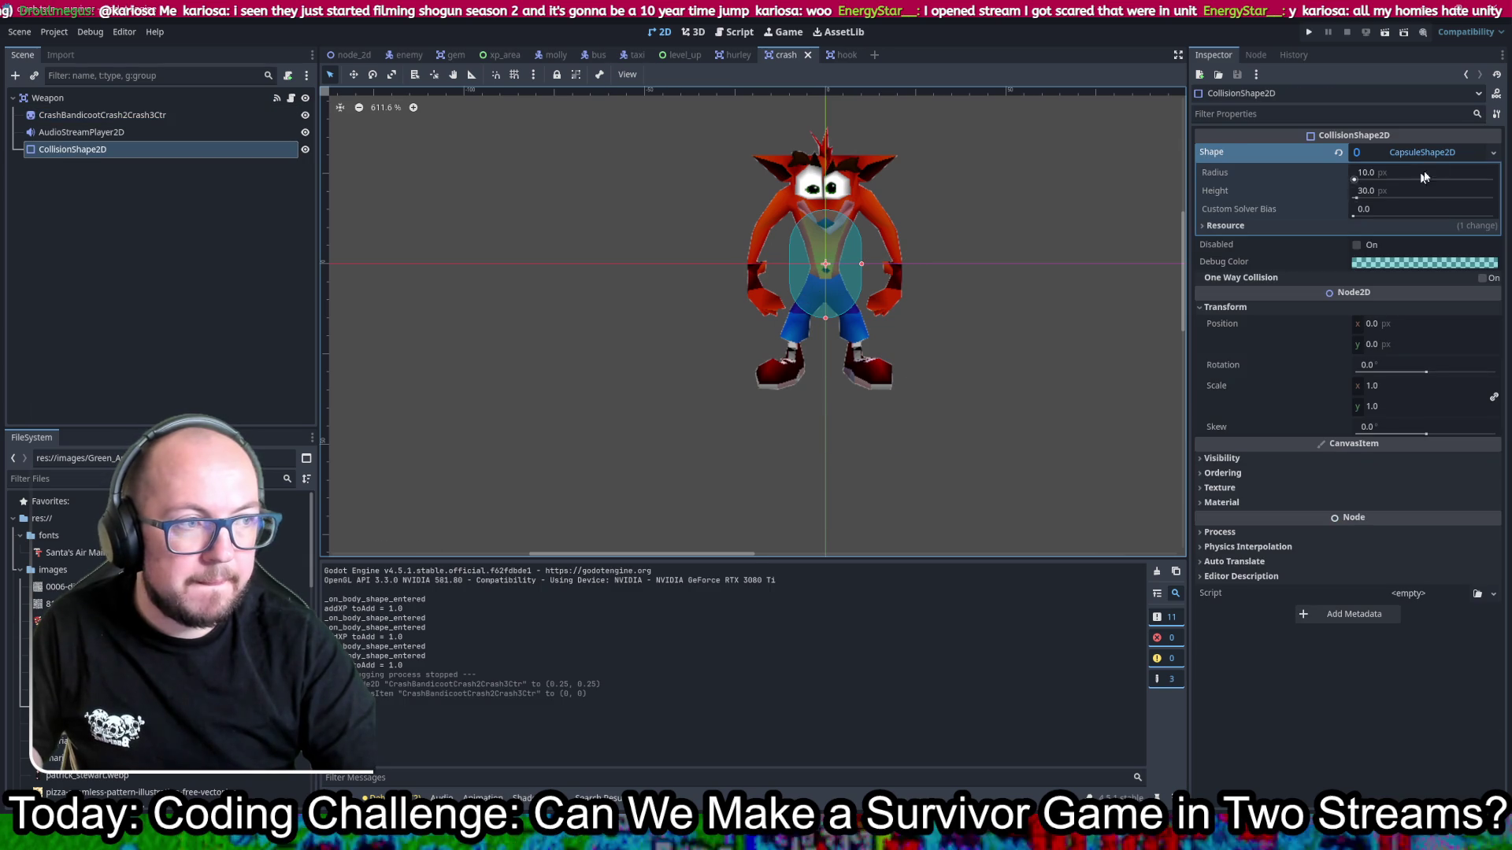
{"action": "left_click_drag", "start_coordinate": [1353, 180], "coordinate": [1356, 180]}
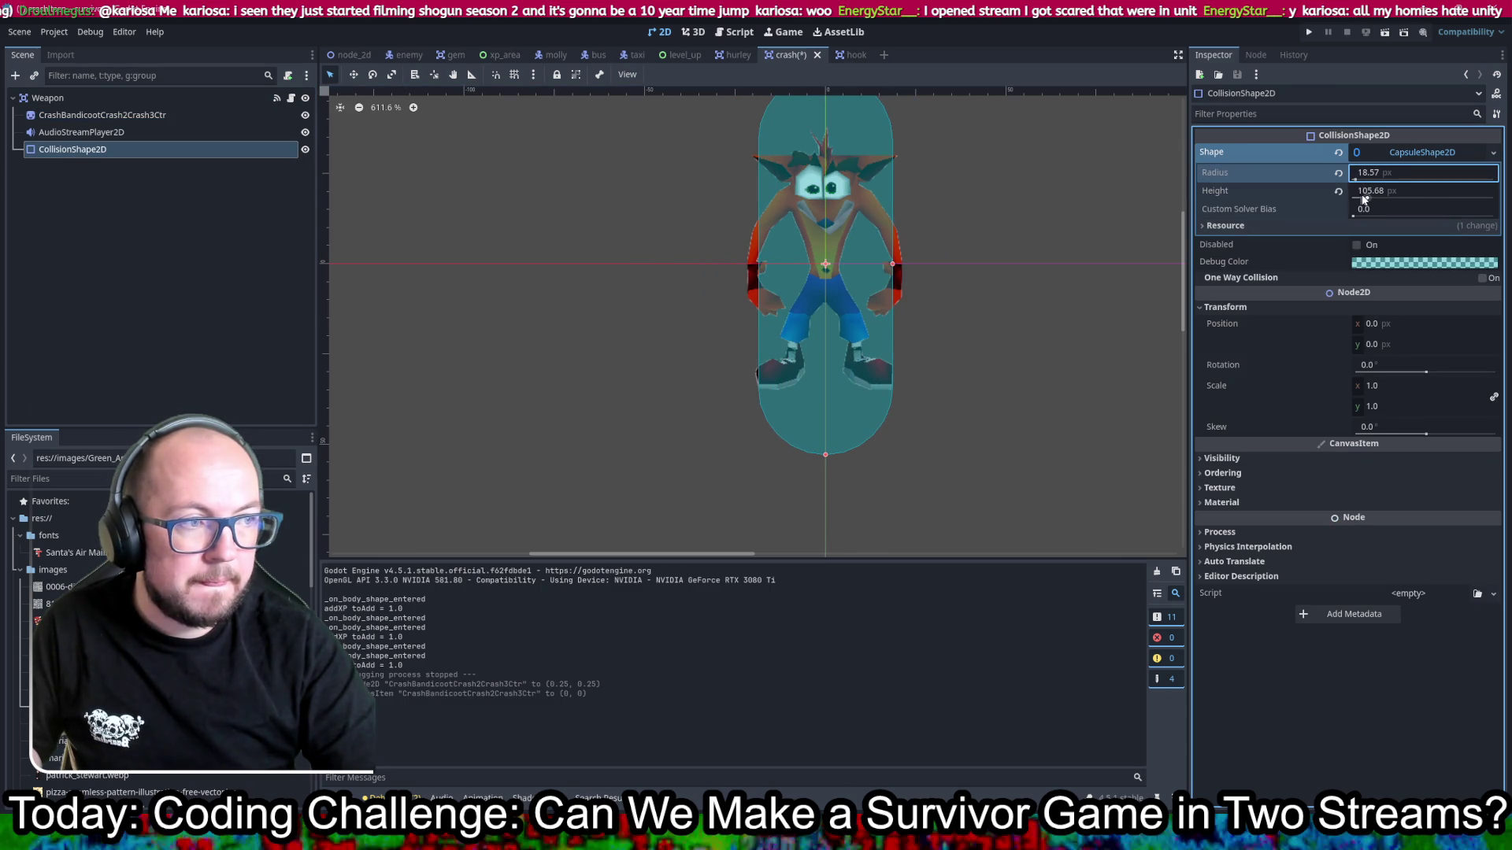
{"action": "left_click", "coordinate": [1365, 197]}
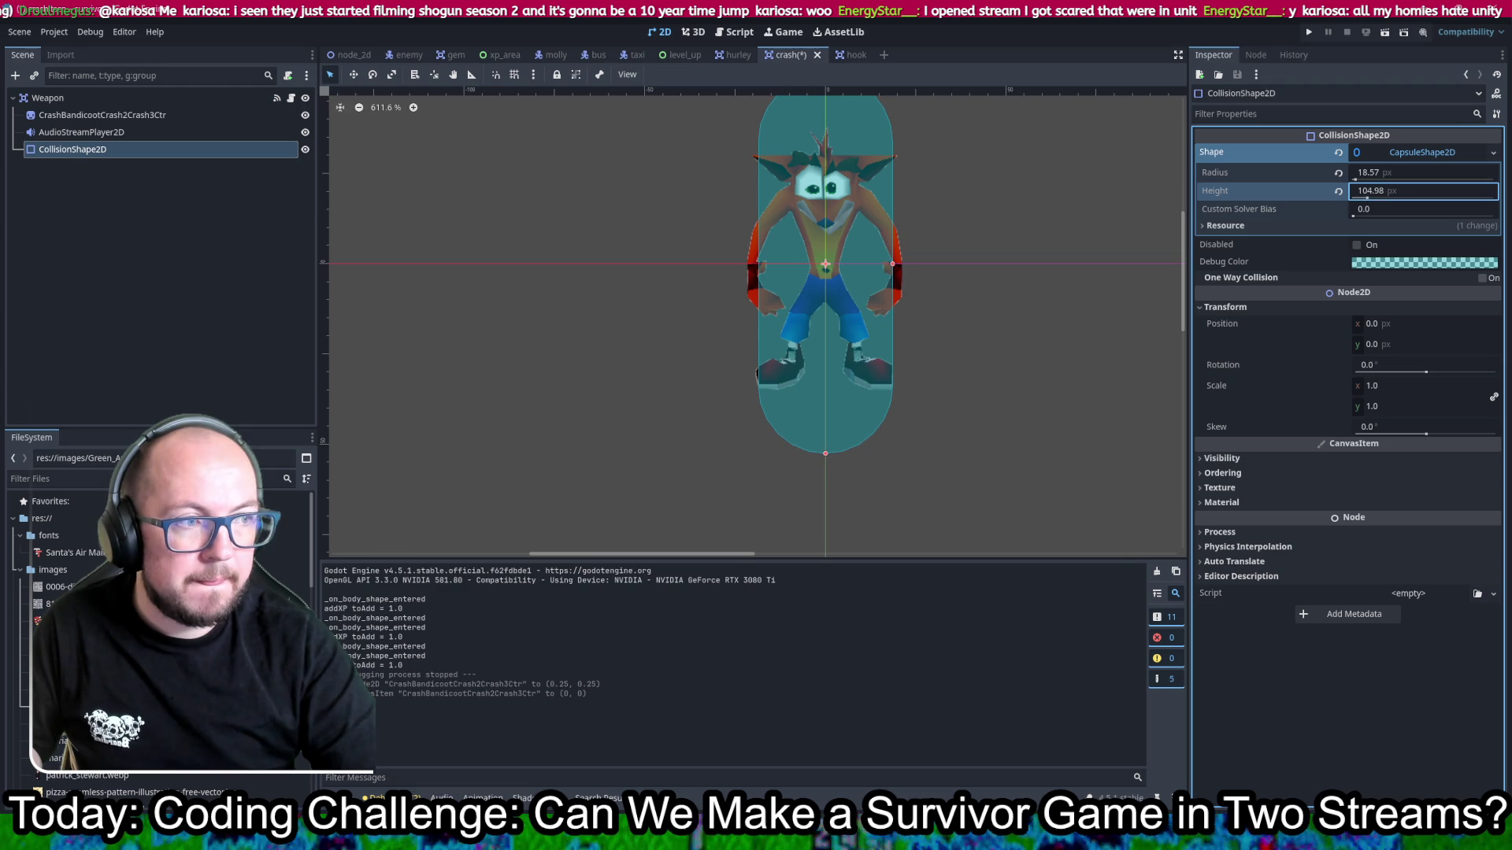
{"action": "left_click_drag", "start_coordinate": [1365, 190], "coordinate": [1365, 190]}
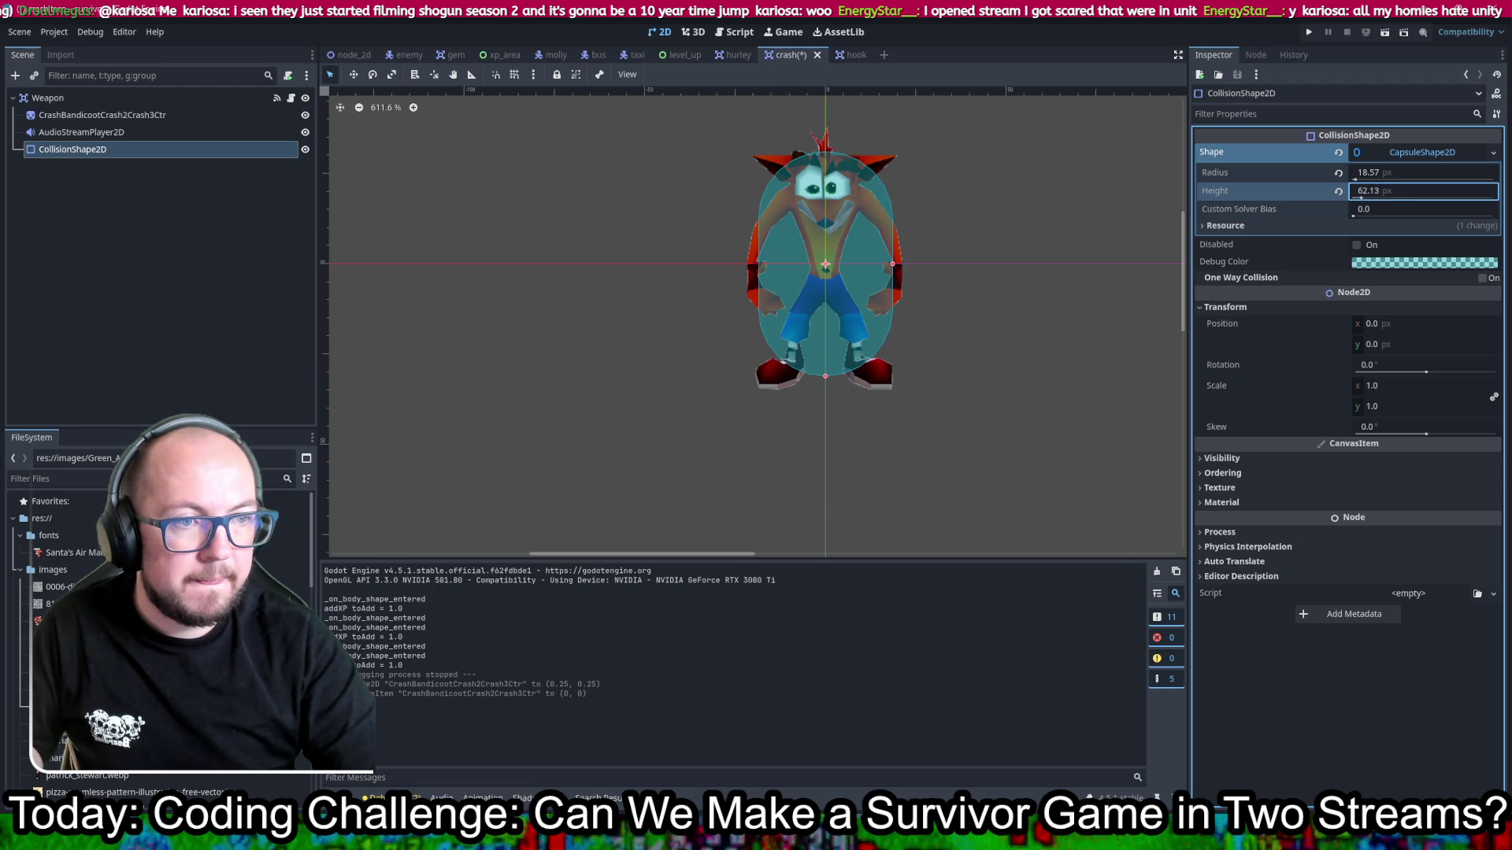
{"action": "left_click", "coordinate": [1308, 33]}
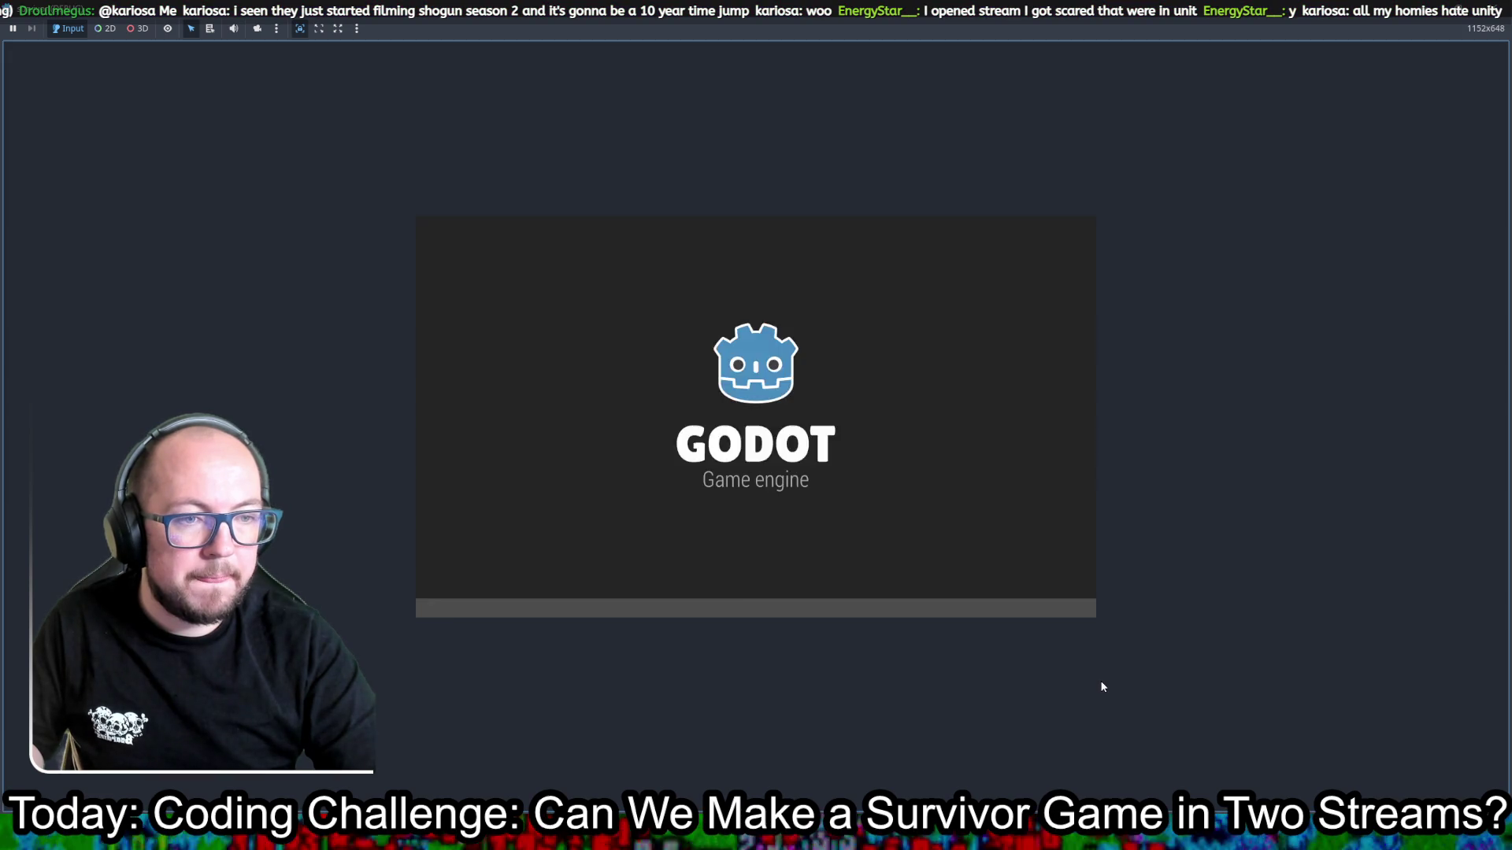
Step: Walk the player right killing enlarged Crash enemies until 5 pizzas, then stop with F8
{"action": "key", "text": "Right"}
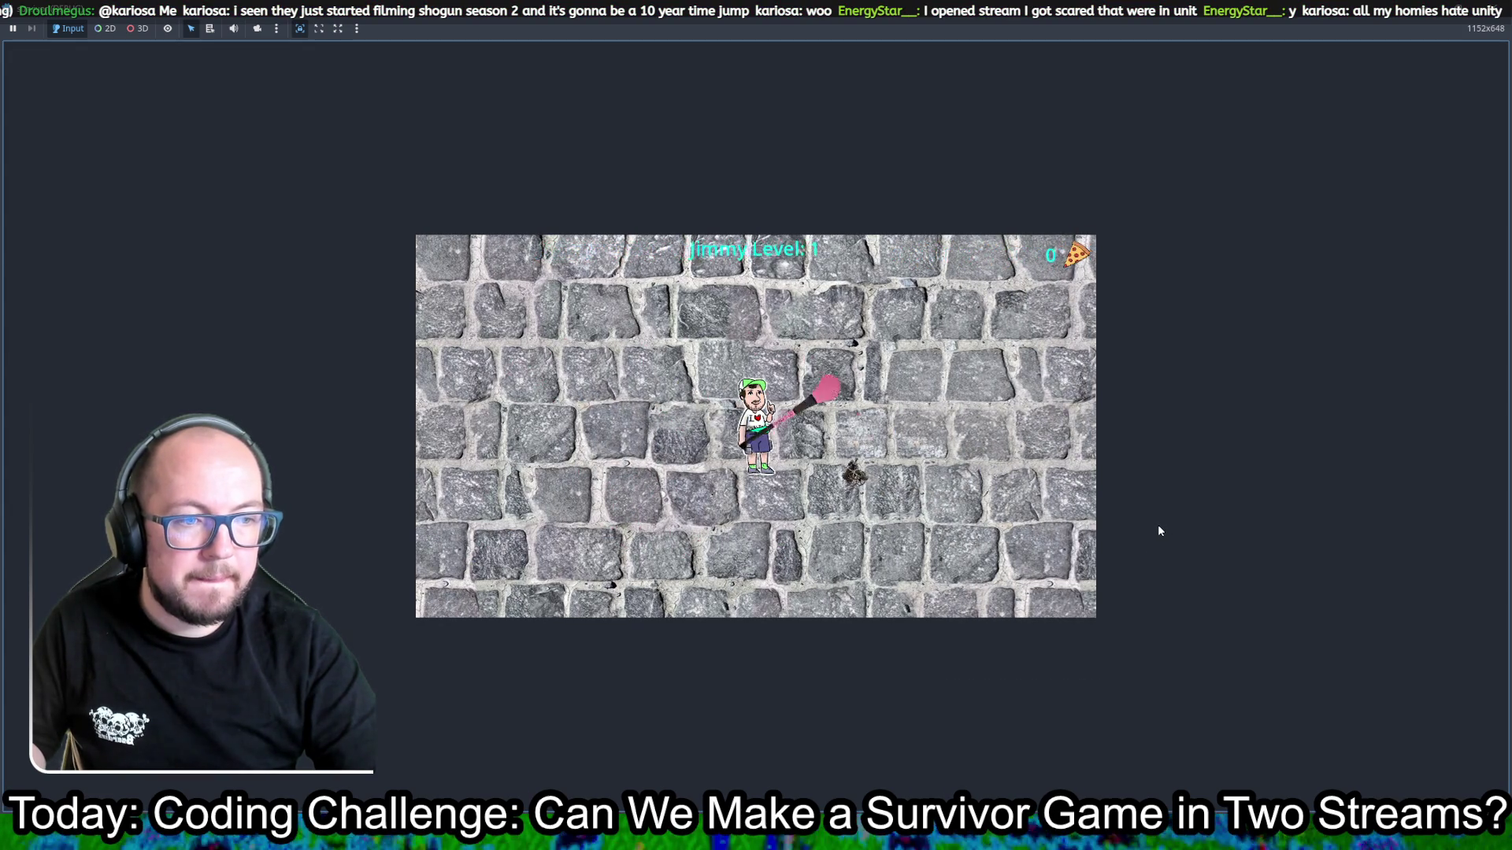
{"action": "key", "text": "Right"}
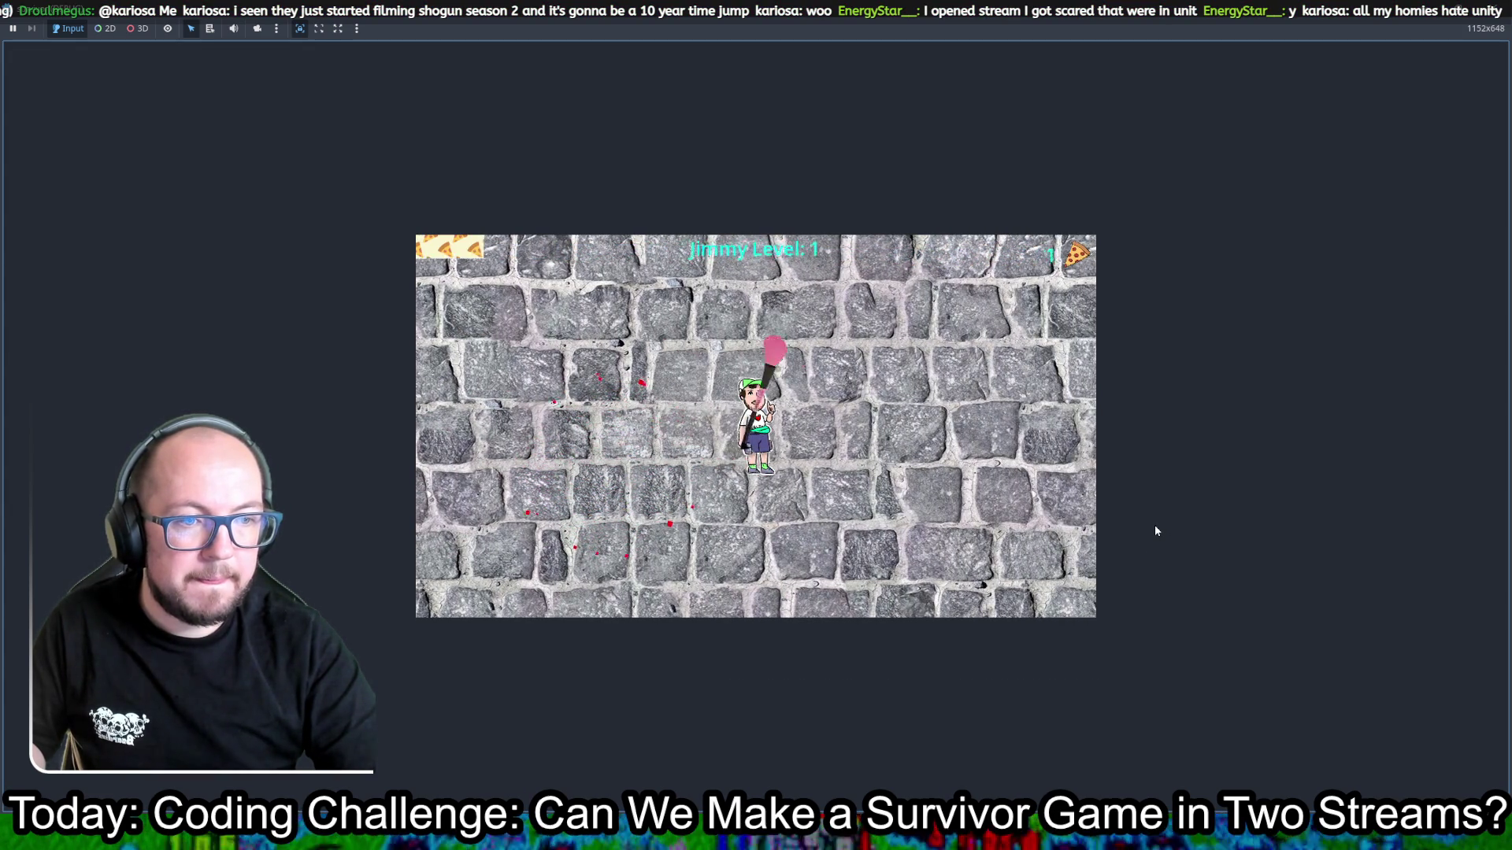
{"action": "key", "text": "Right"}
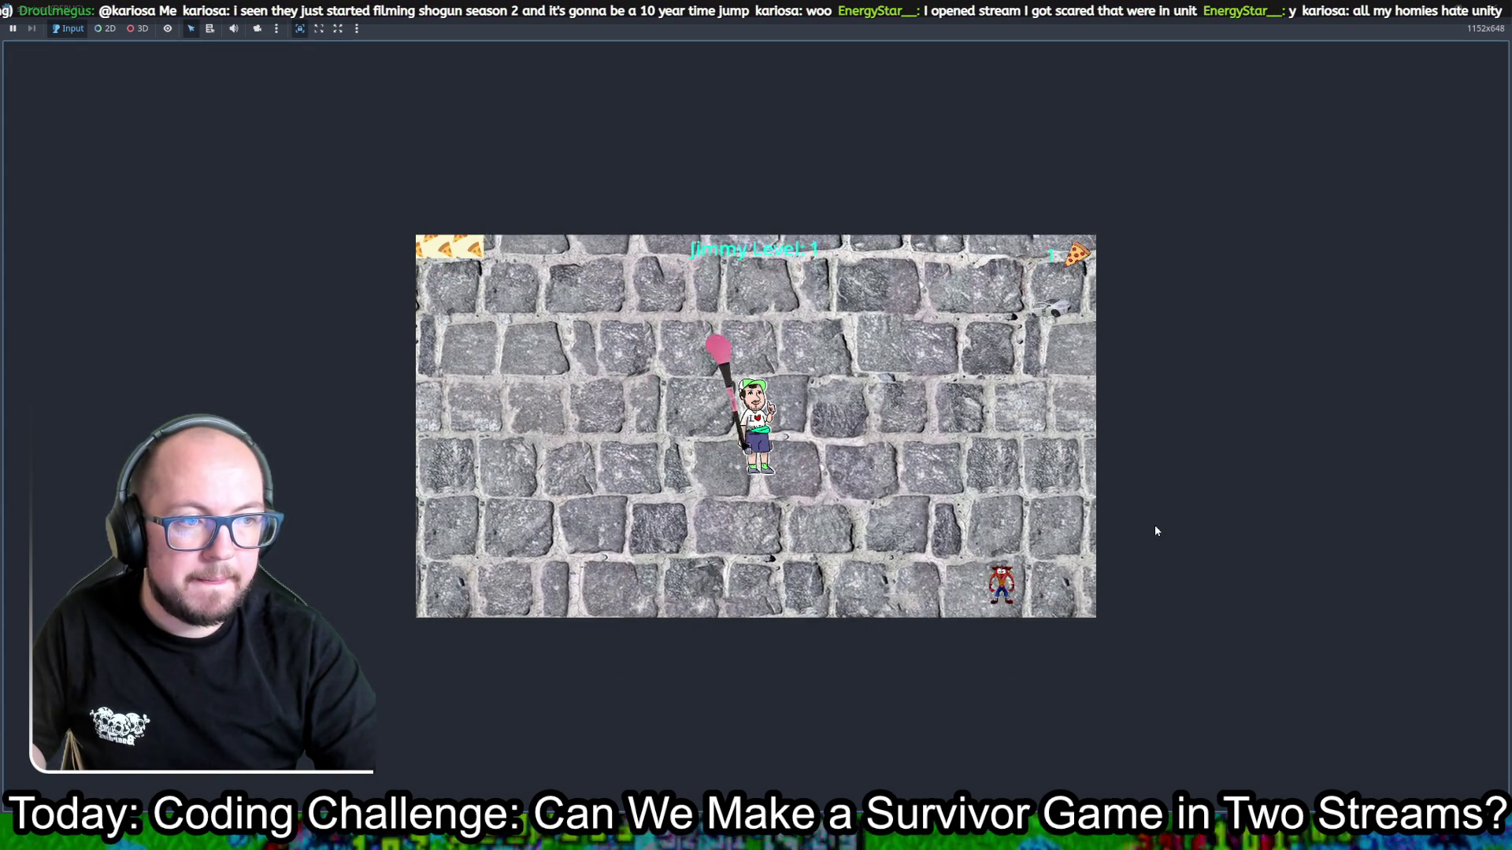
{"action": "key", "text": "Right"}
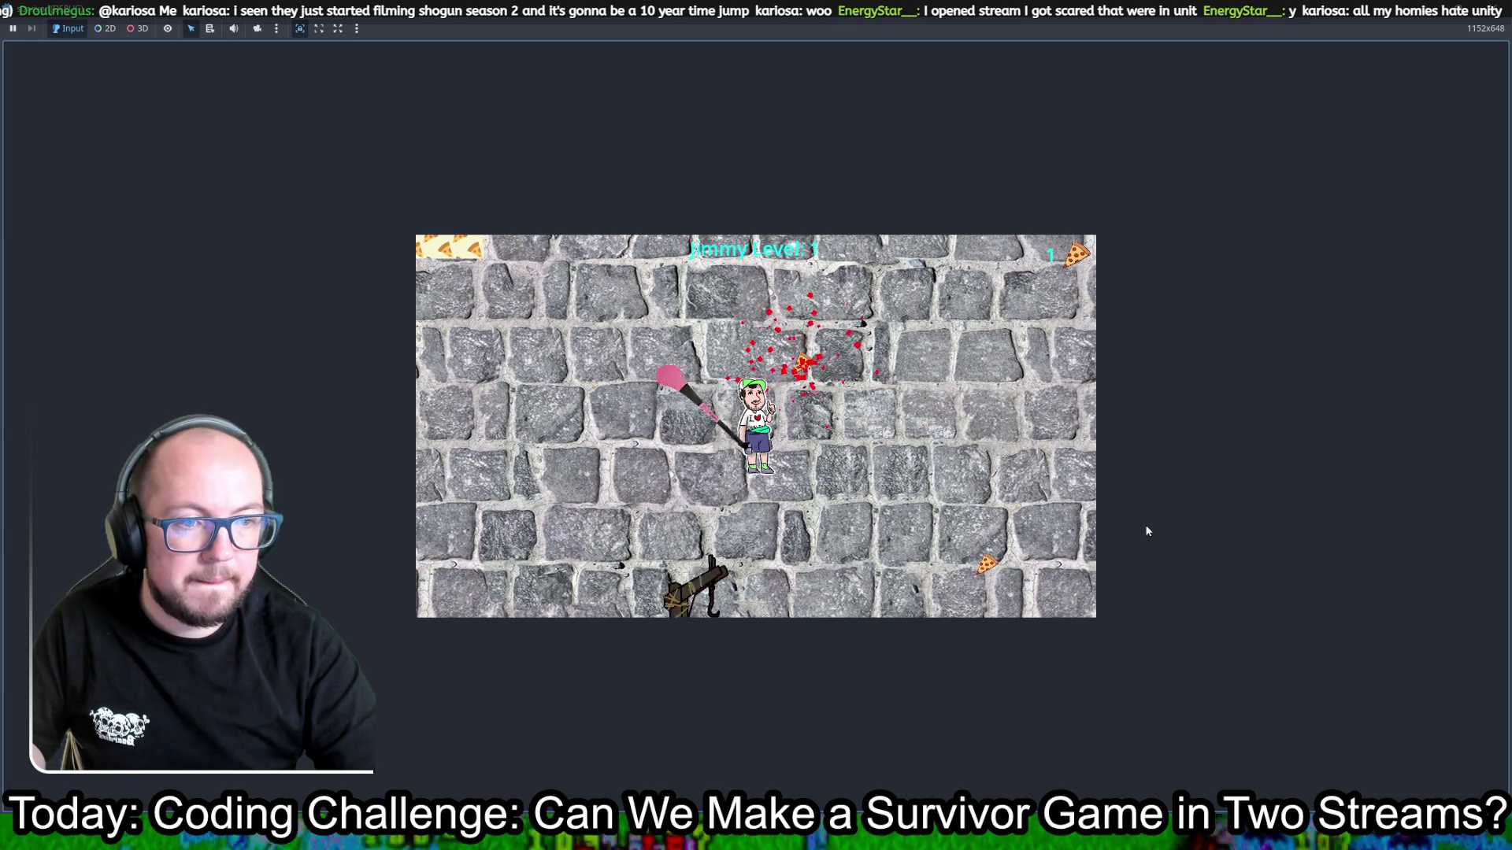
{"action": "key", "text": "Right"}
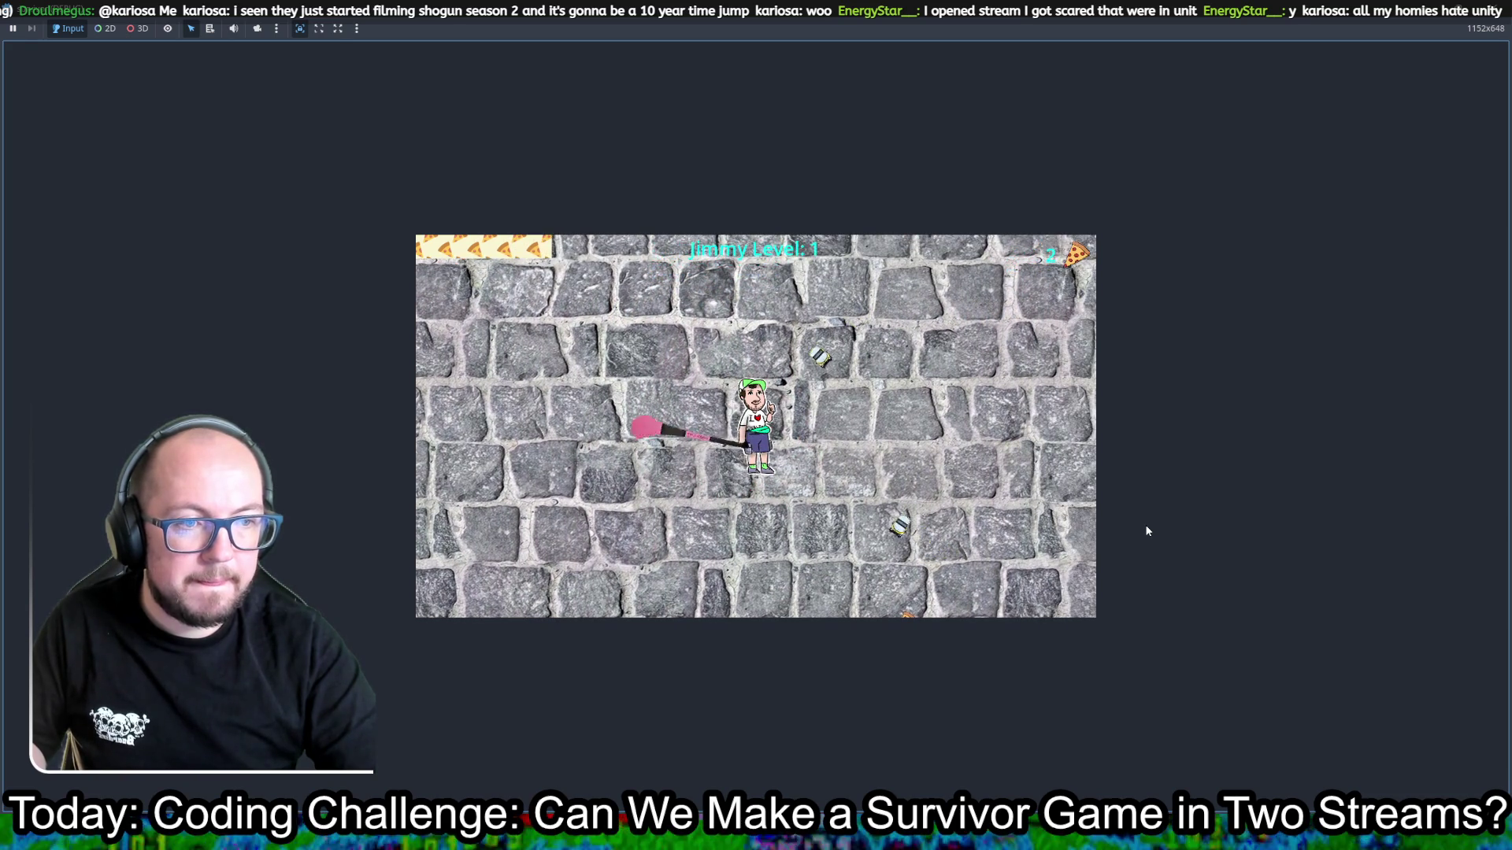
{"action": "key", "text": "Right"}
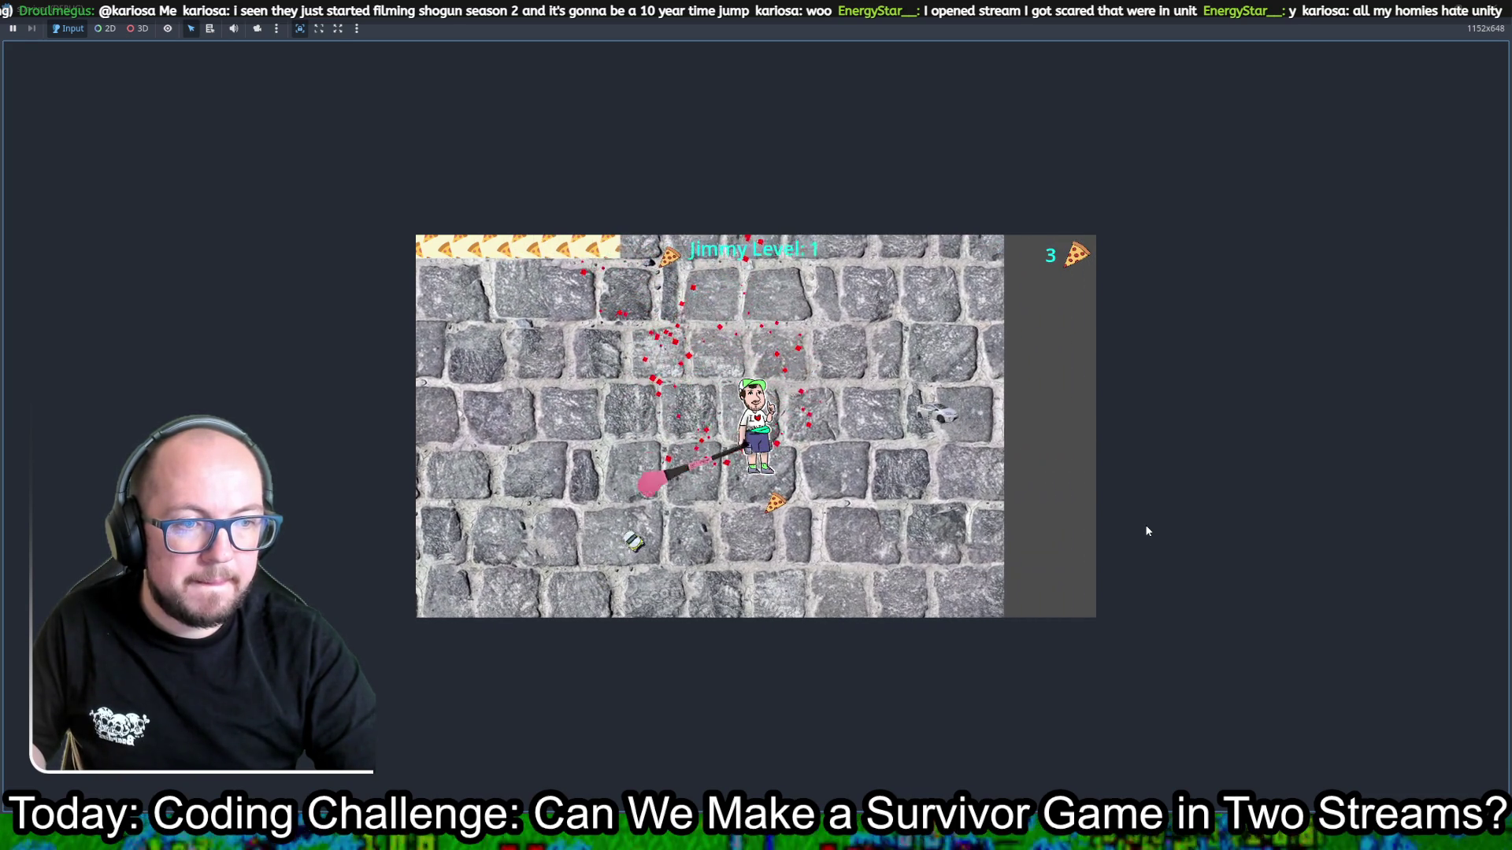
{"action": "key", "text": "Right"}
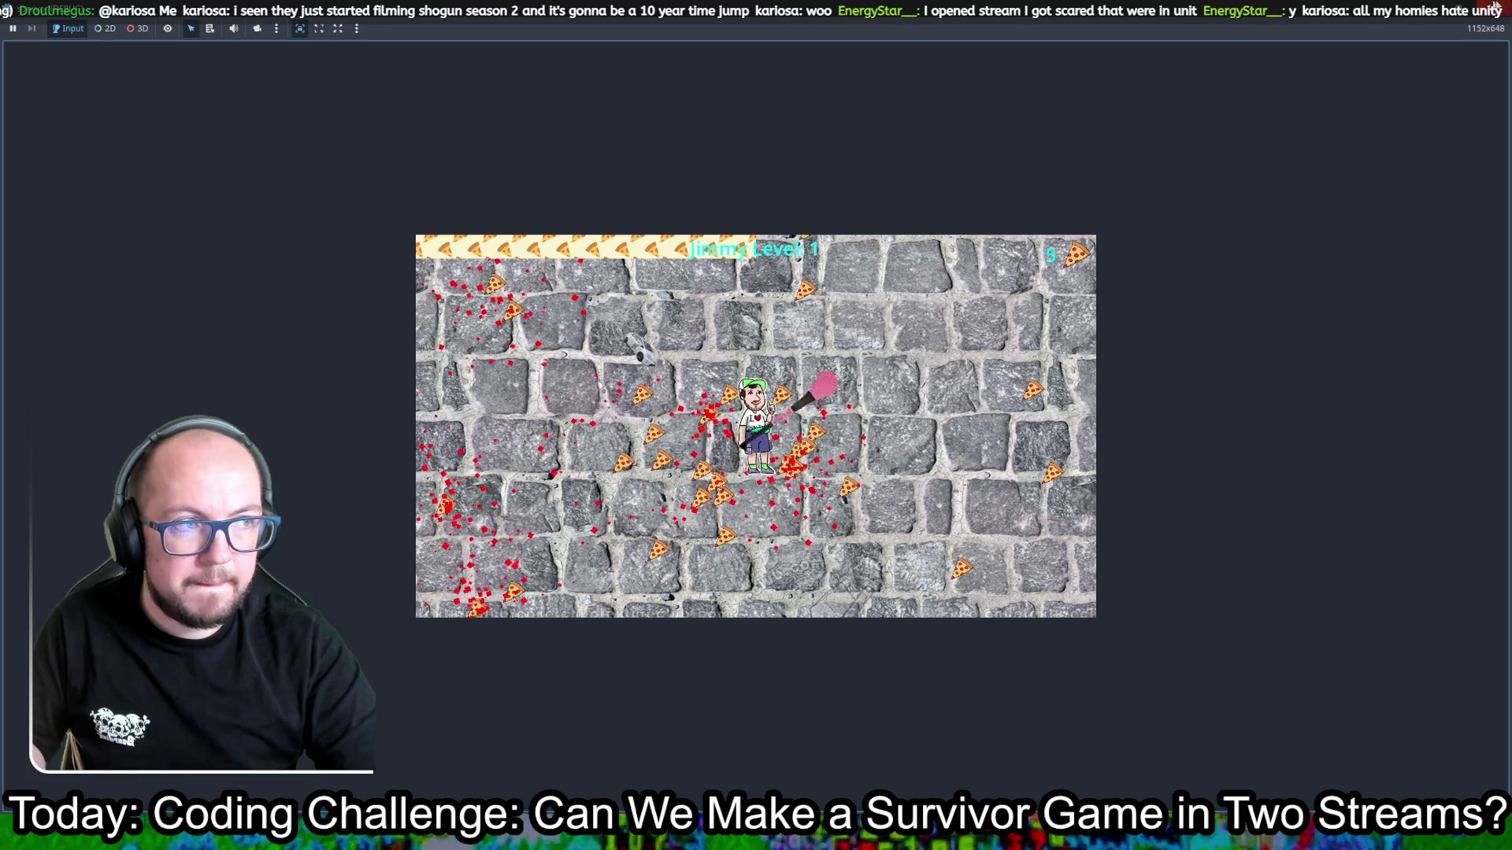
{"action": "key", "text": "F8"}
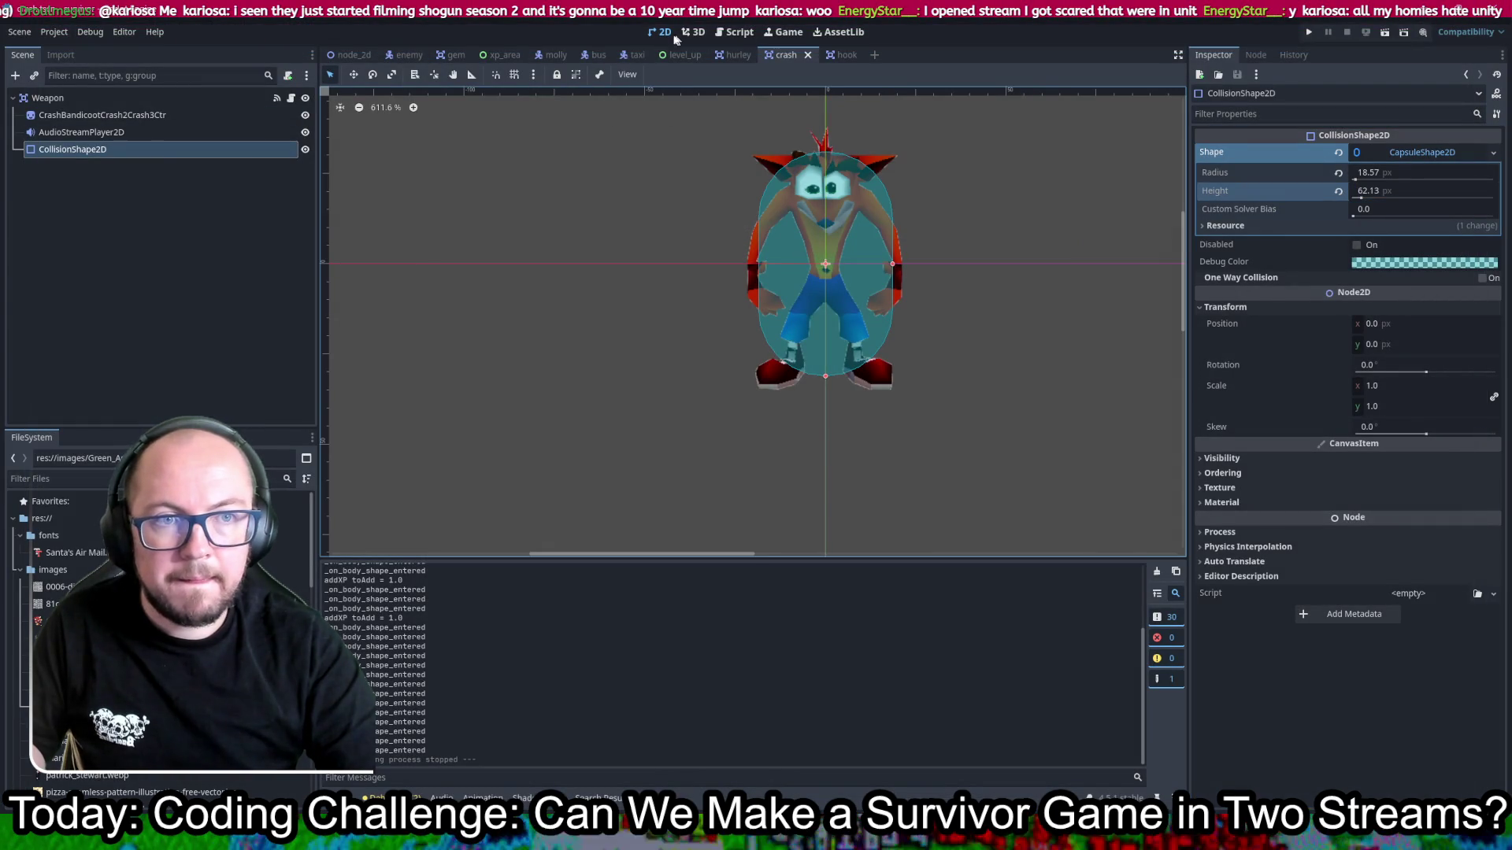
Step: Set the Weapon3 hook's Z Index to 1 in node_2d, save, and start a new test run
{"action": "left_click", "coordinate": [350, 55]}
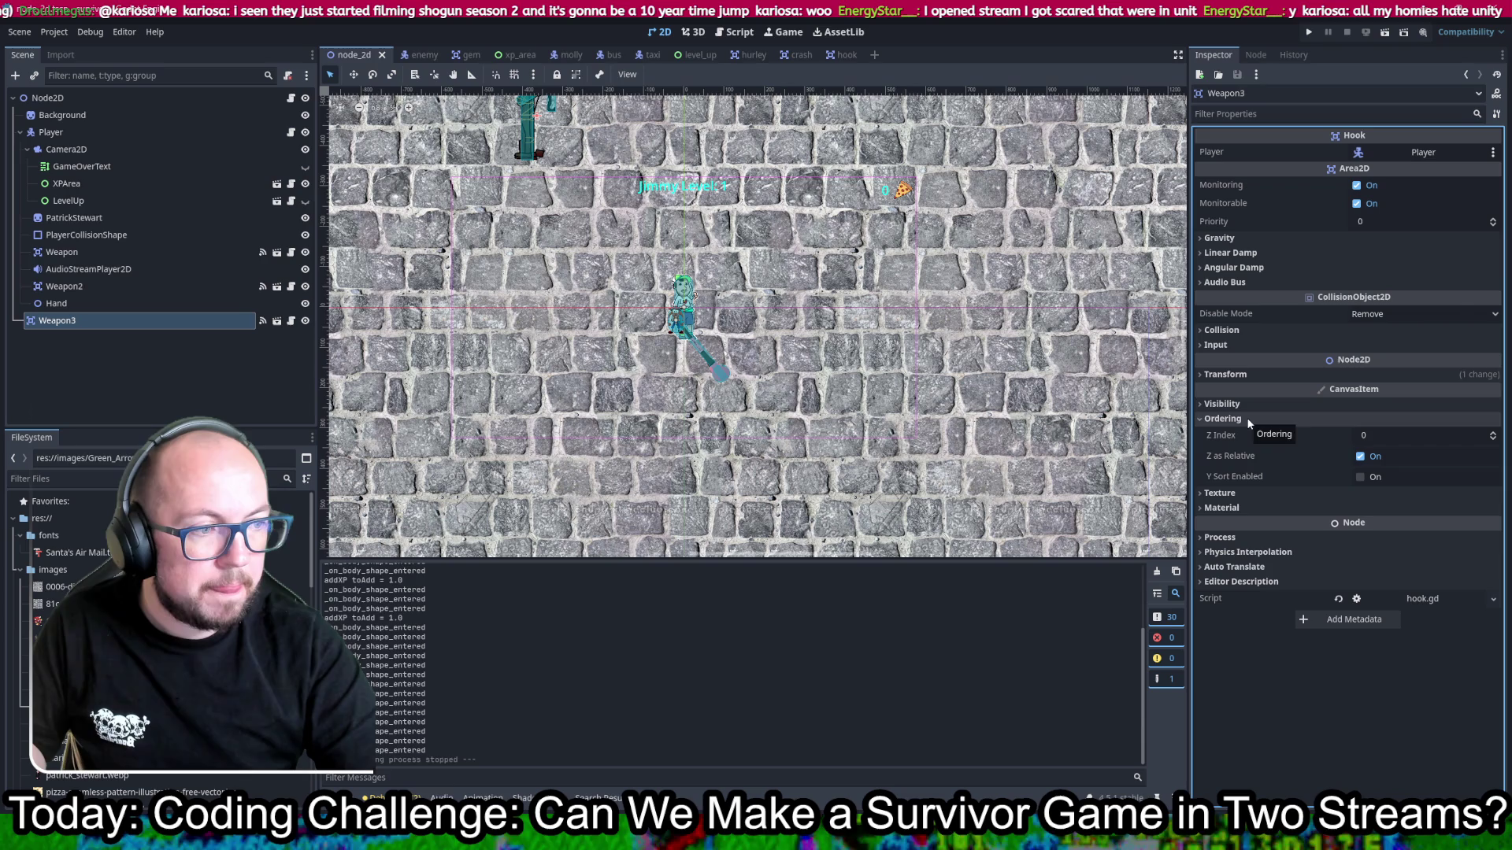
{"action": "left_click", "coordinate": [51, 132]}
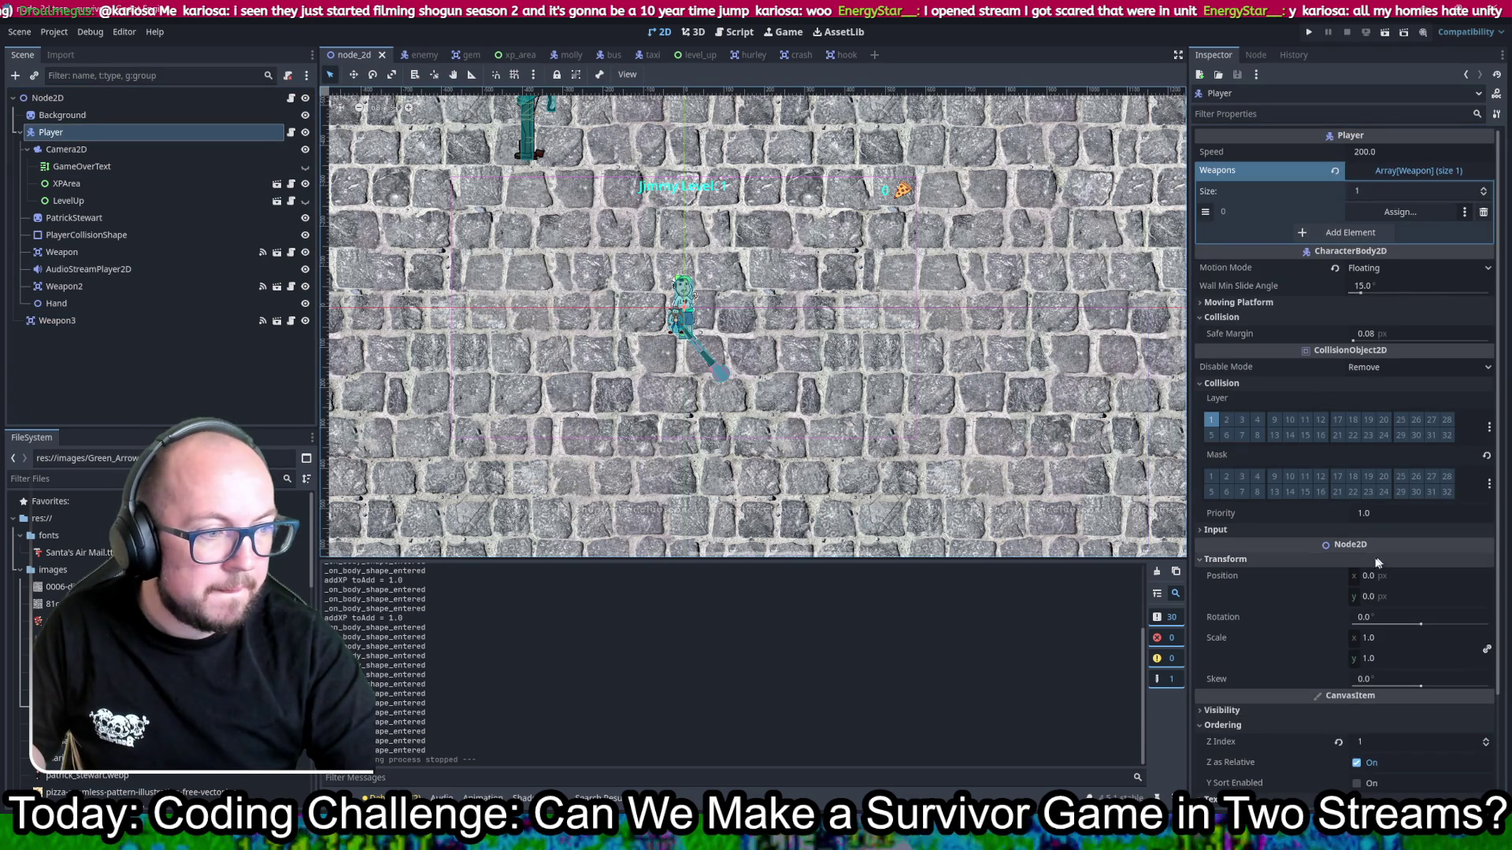
{"action": "scroll", "coordinate": [1390, 545], "scroll_direction": "down", "scroll_amount": 4}
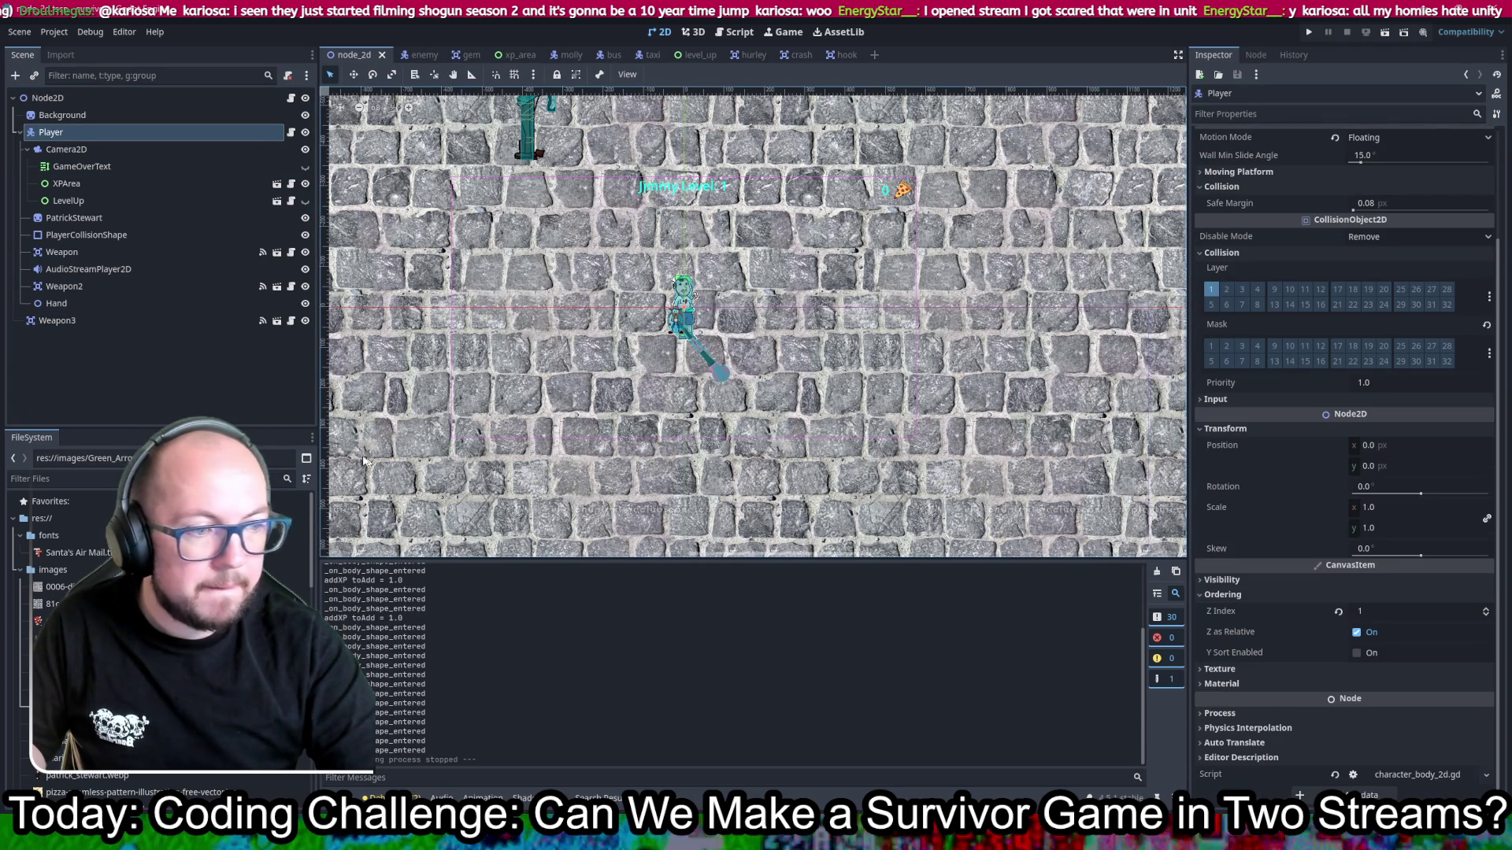
{"action": "left_click", "coordinate": [49, 322]}
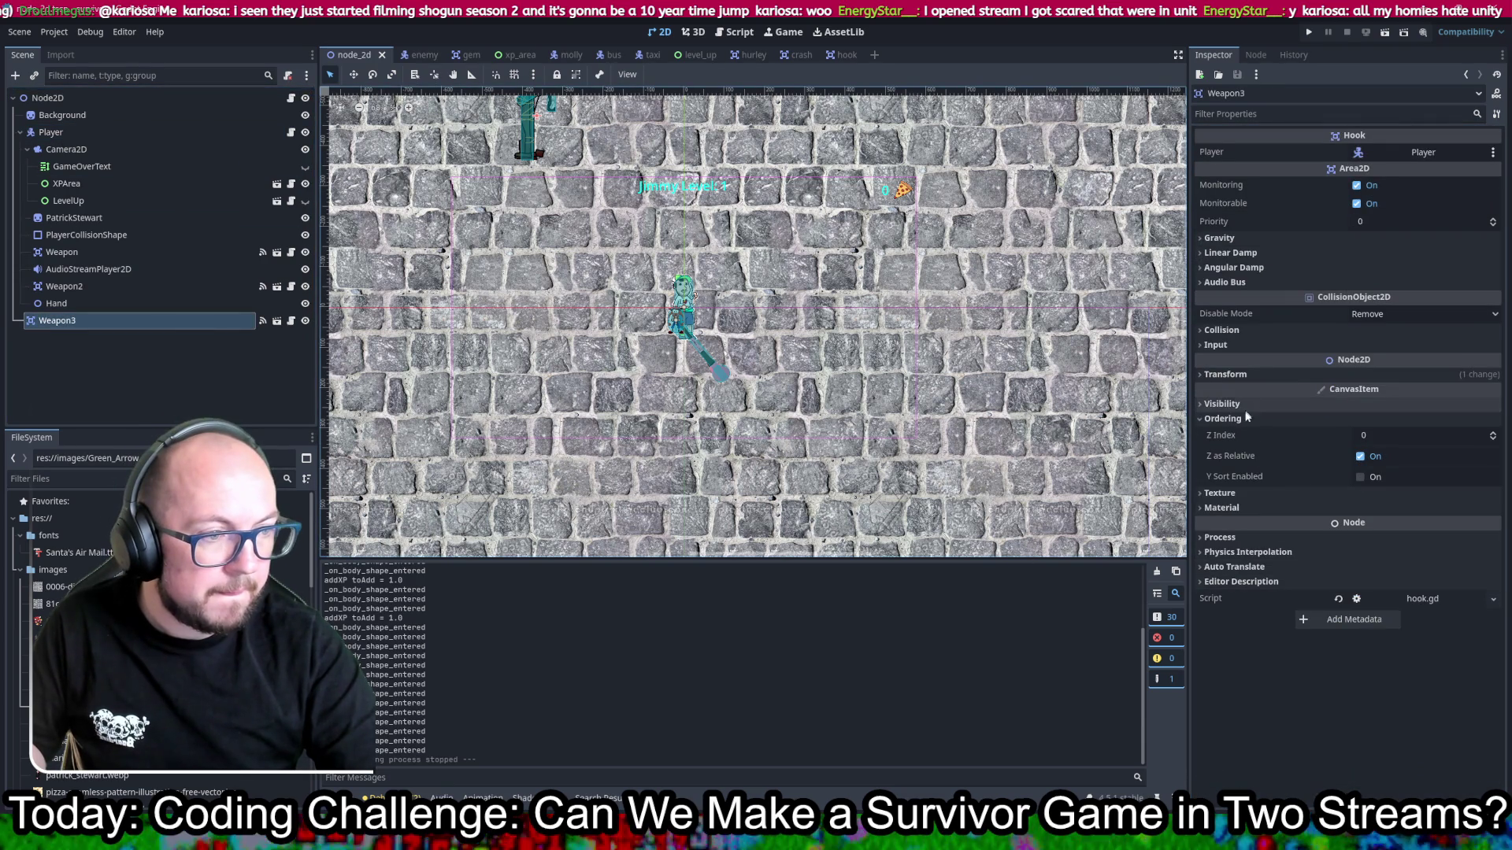
{"action": "left_click", "coordinate": [1422, 433]}
{"action": "type", "text": "1"}
{"action": "key", "text": "ctrl+s"}
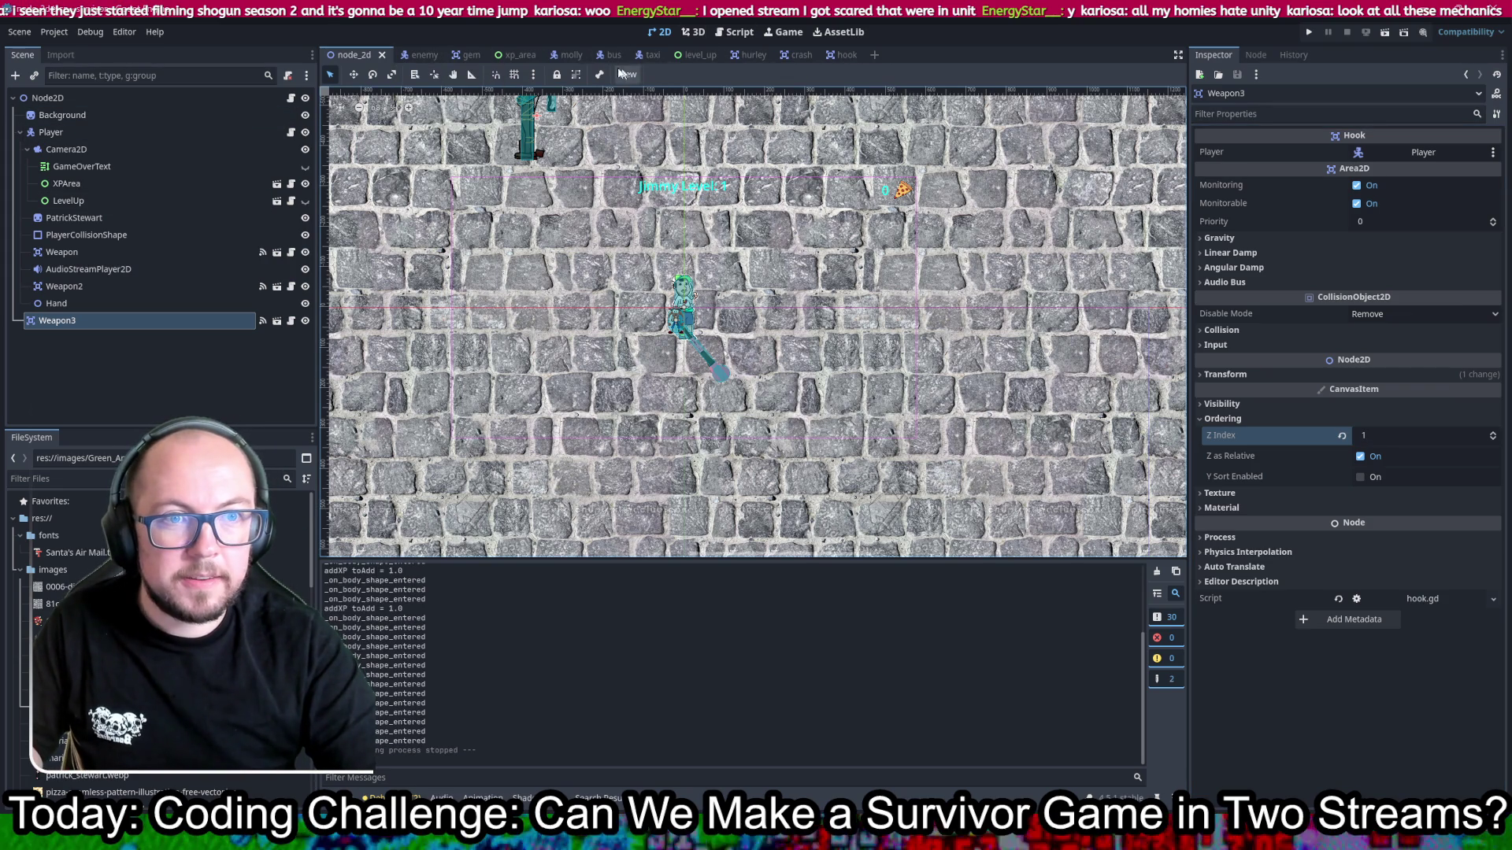
{"action": "left_click", "coordinate": [681, 56]}
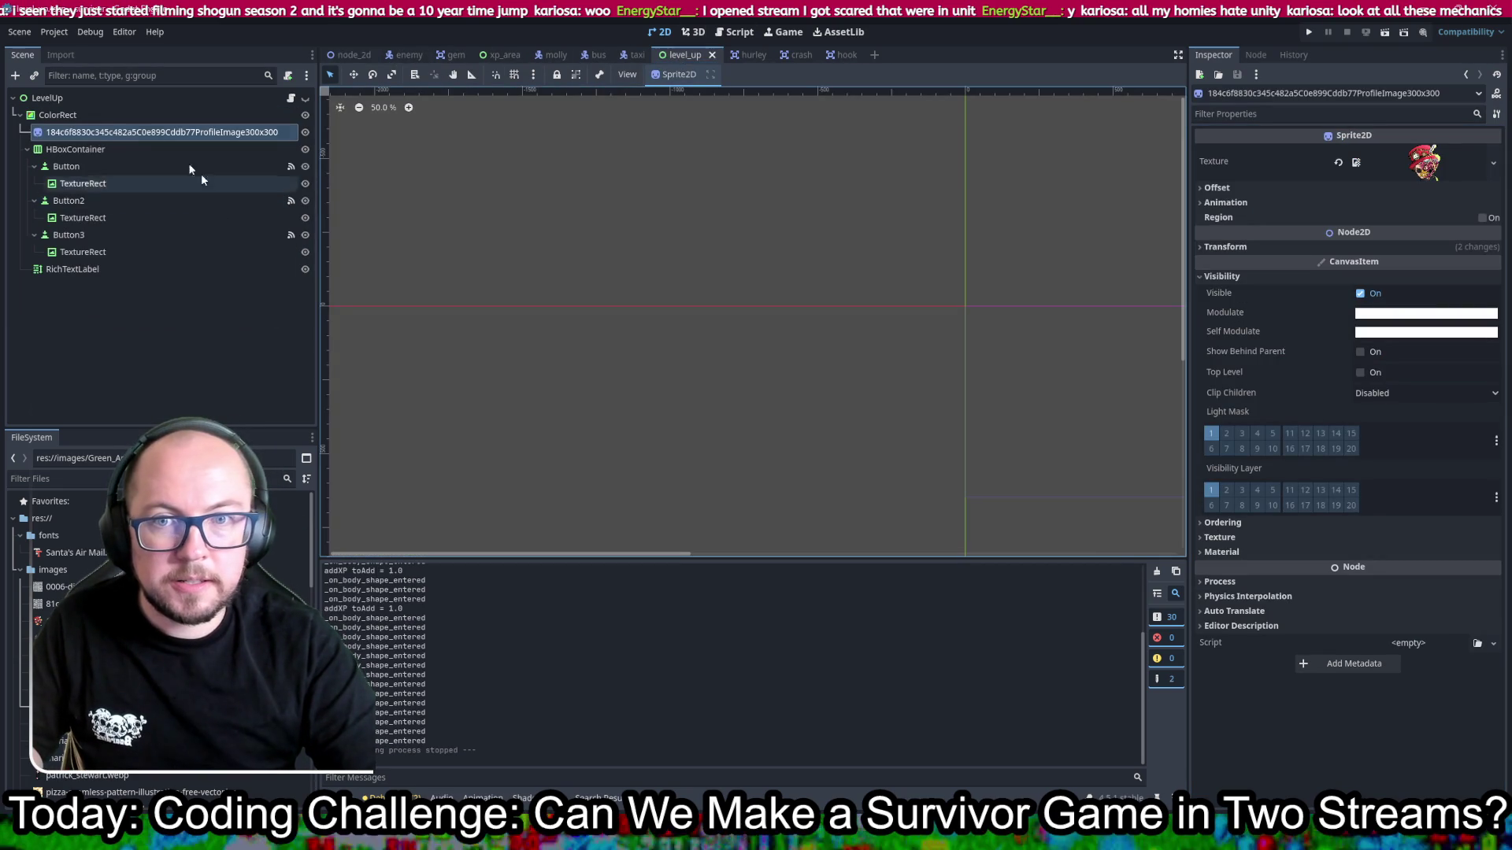
{"action": "left_click", "coordinate": [108, 100]}
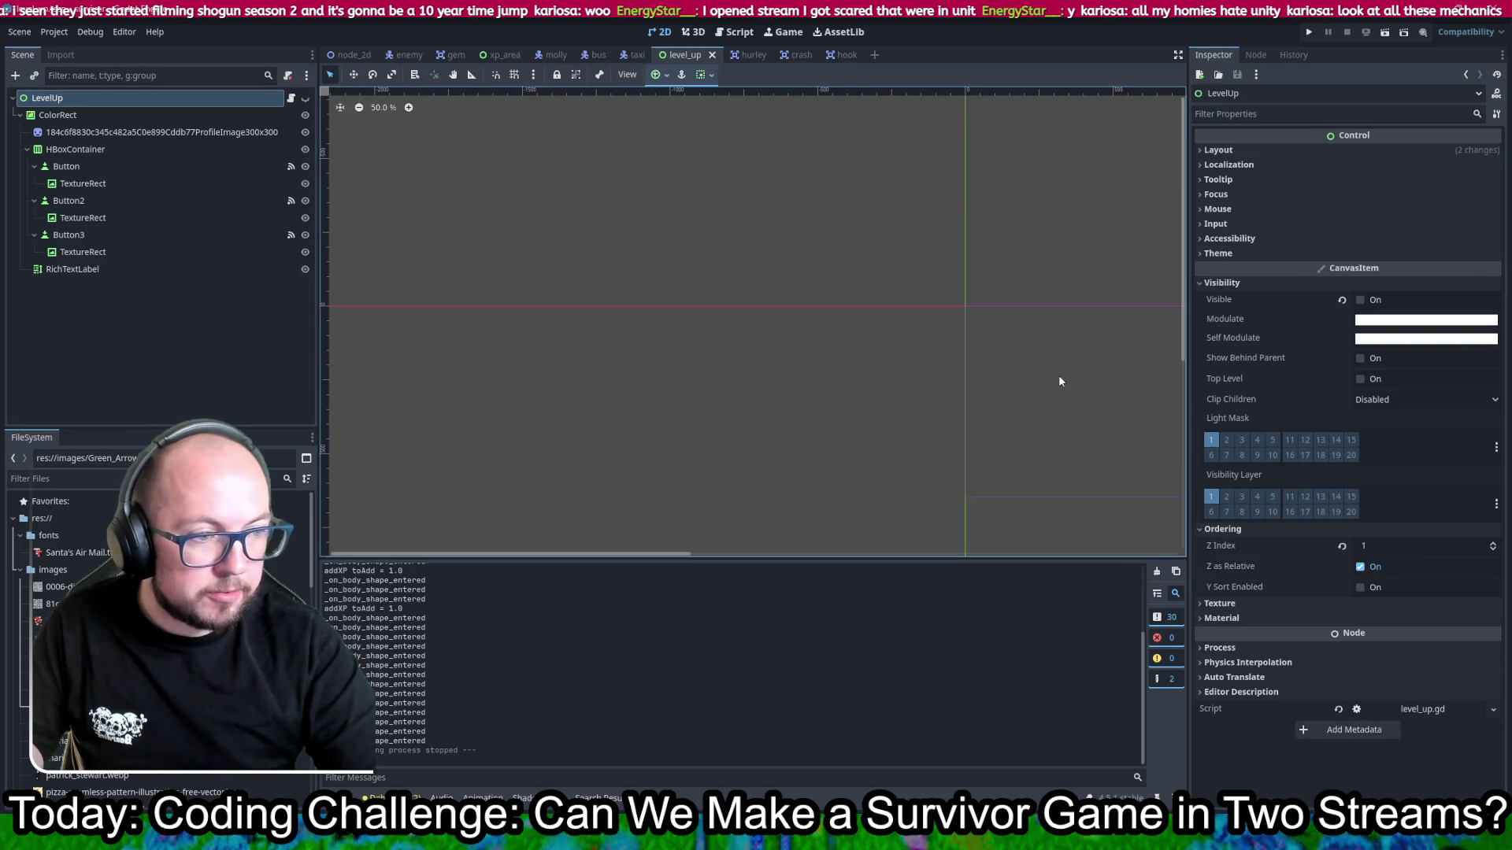
{"action": "left_click", "coordinate": [1312, 34]}
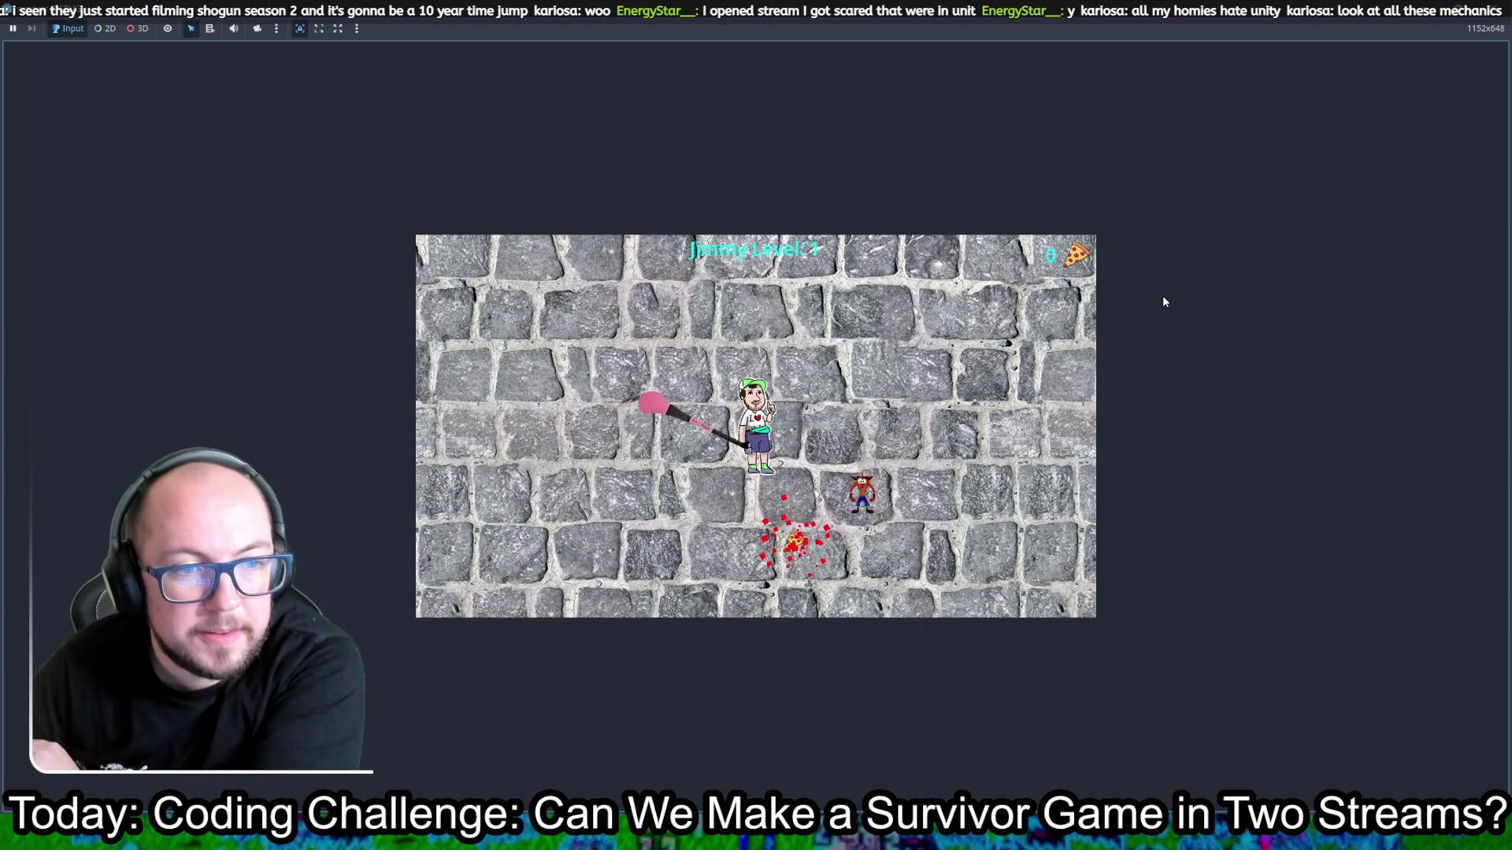
Step: Move the player around collecting pizzas until level-up, then pick the crane upgrade
{"action": "key", "text": "Right"}
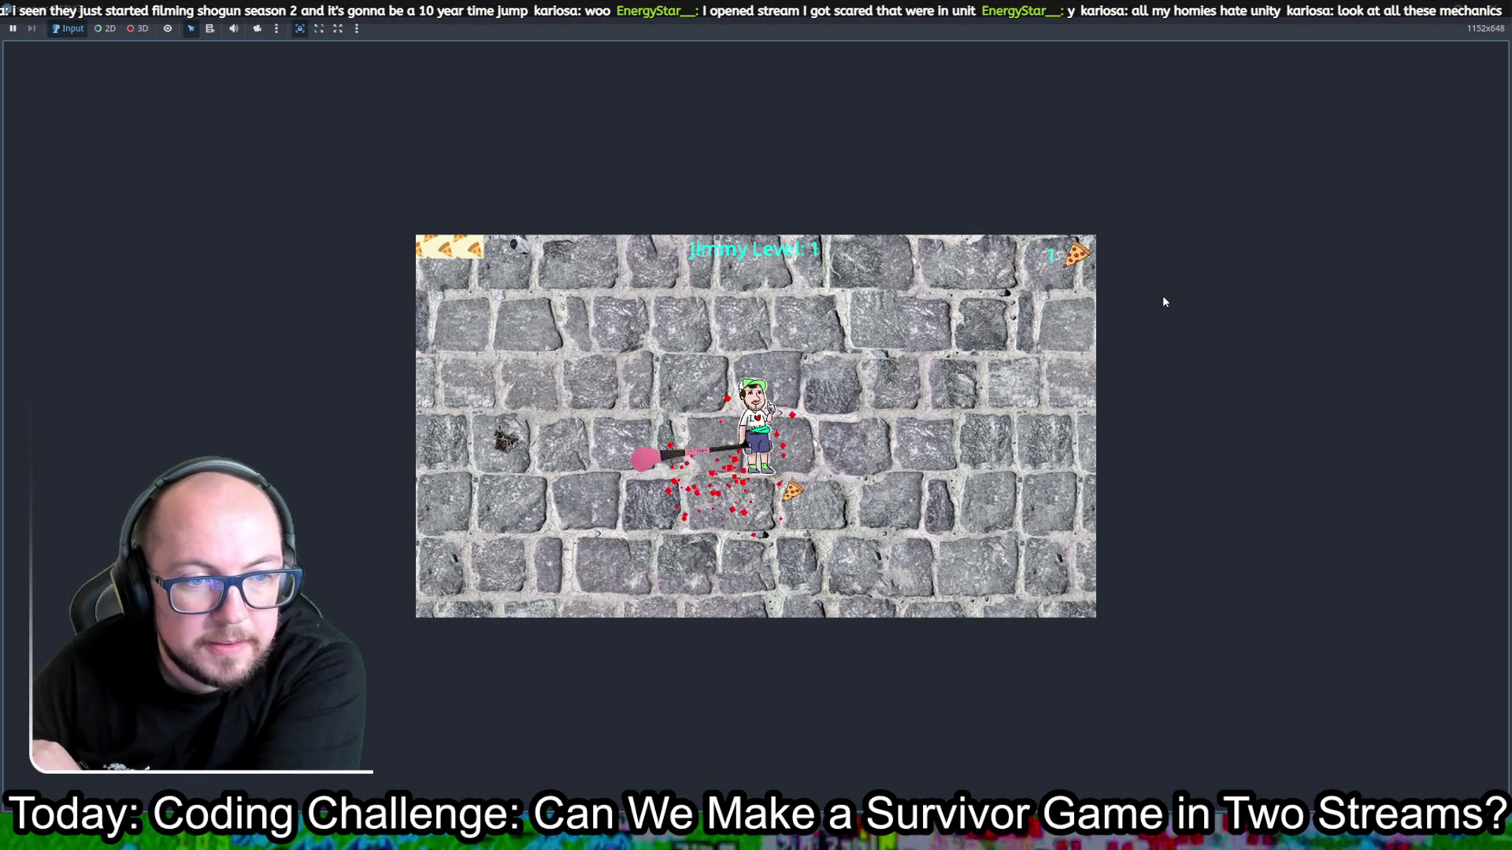
{"action": "key", "text": "Up"}
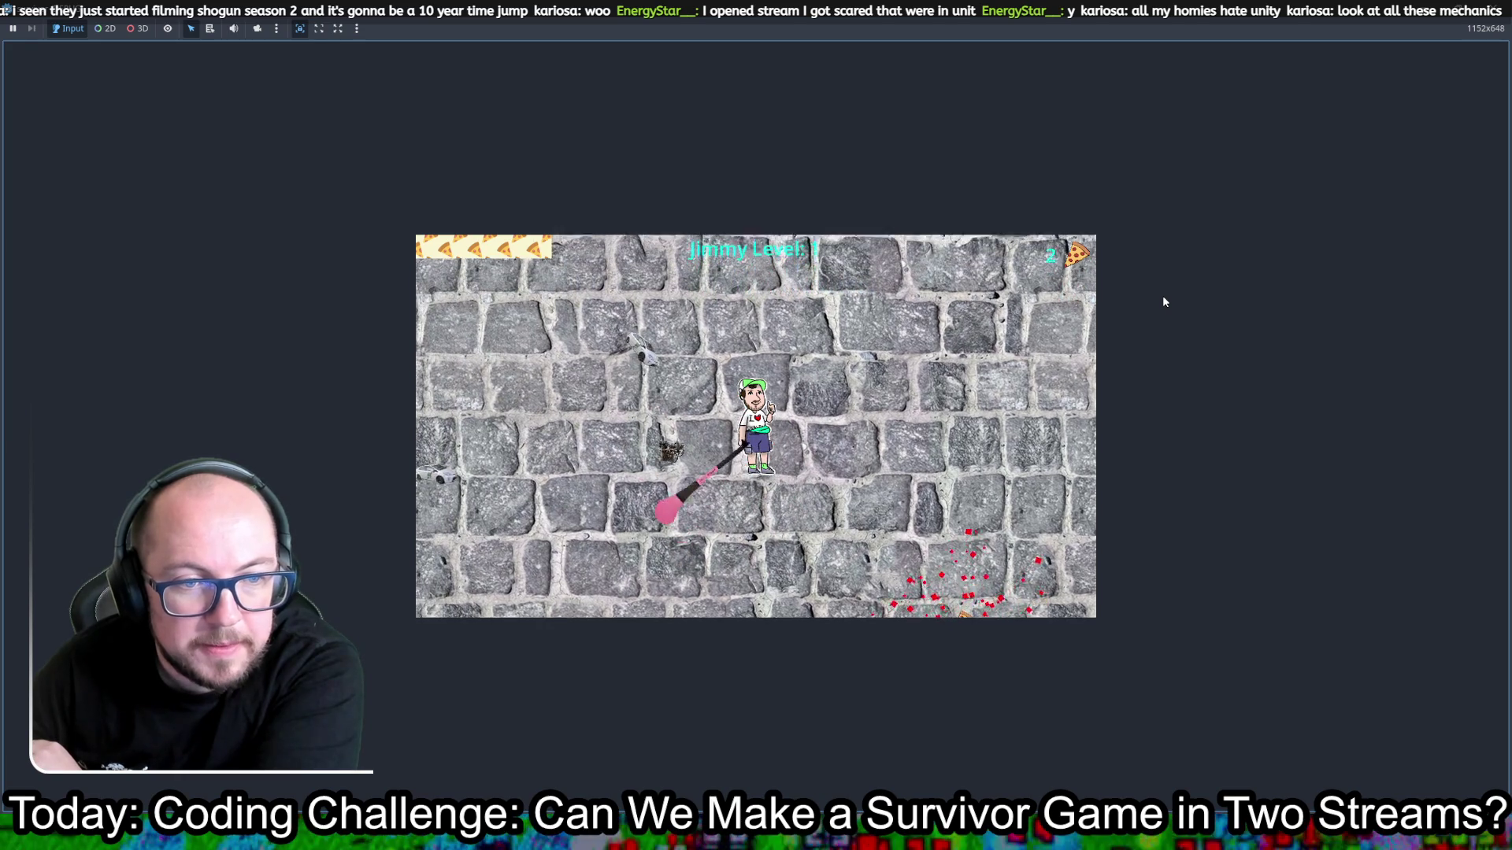
{"action": "key", "text": "Down"}
{"action": "key", "text": "Right"}
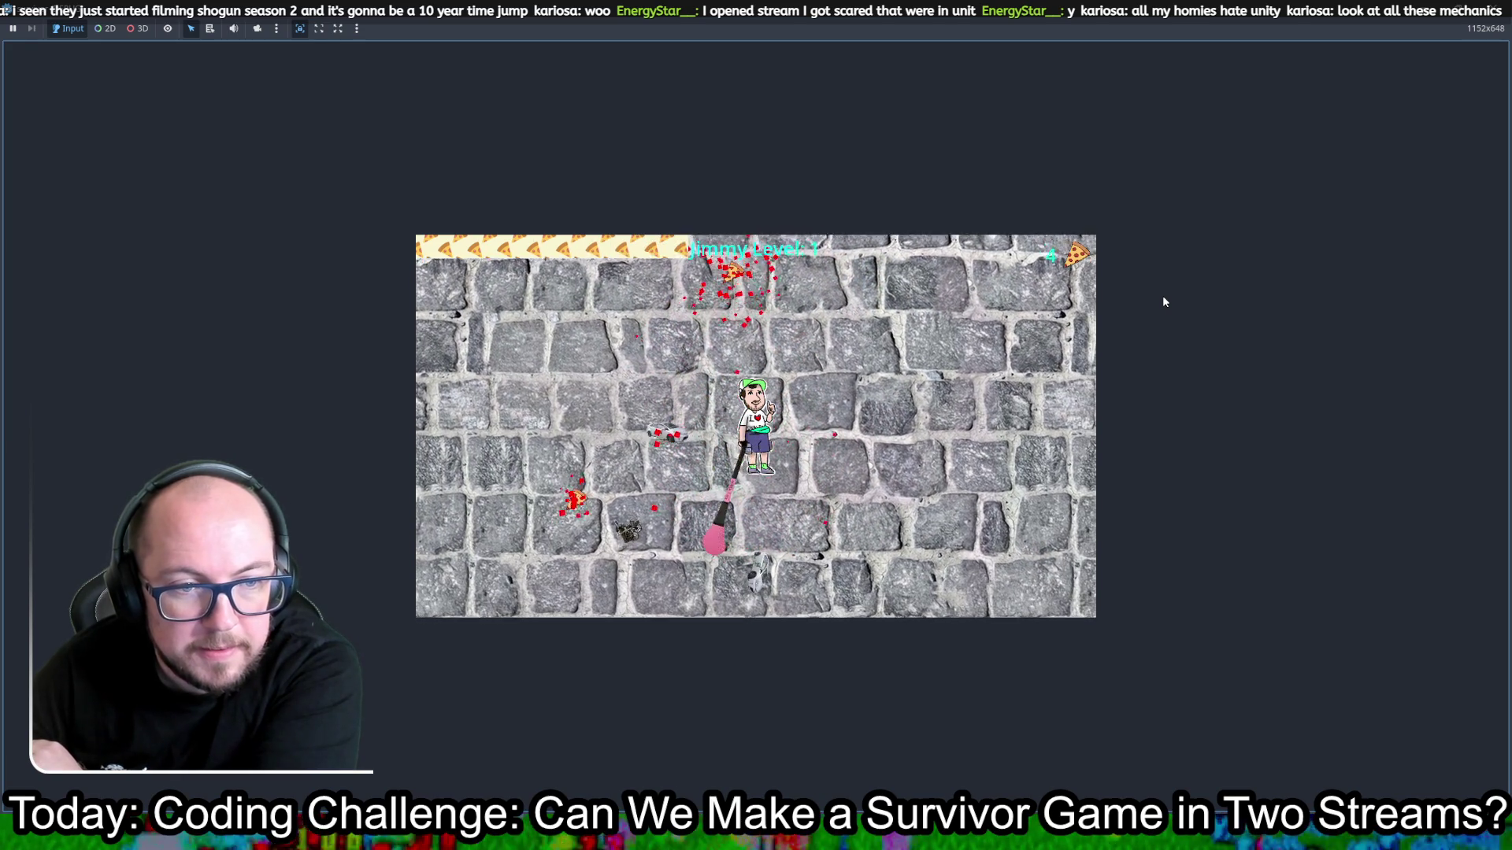
{"action": "key", "text": "Left"}
{"action": "key", "text": "Up"}
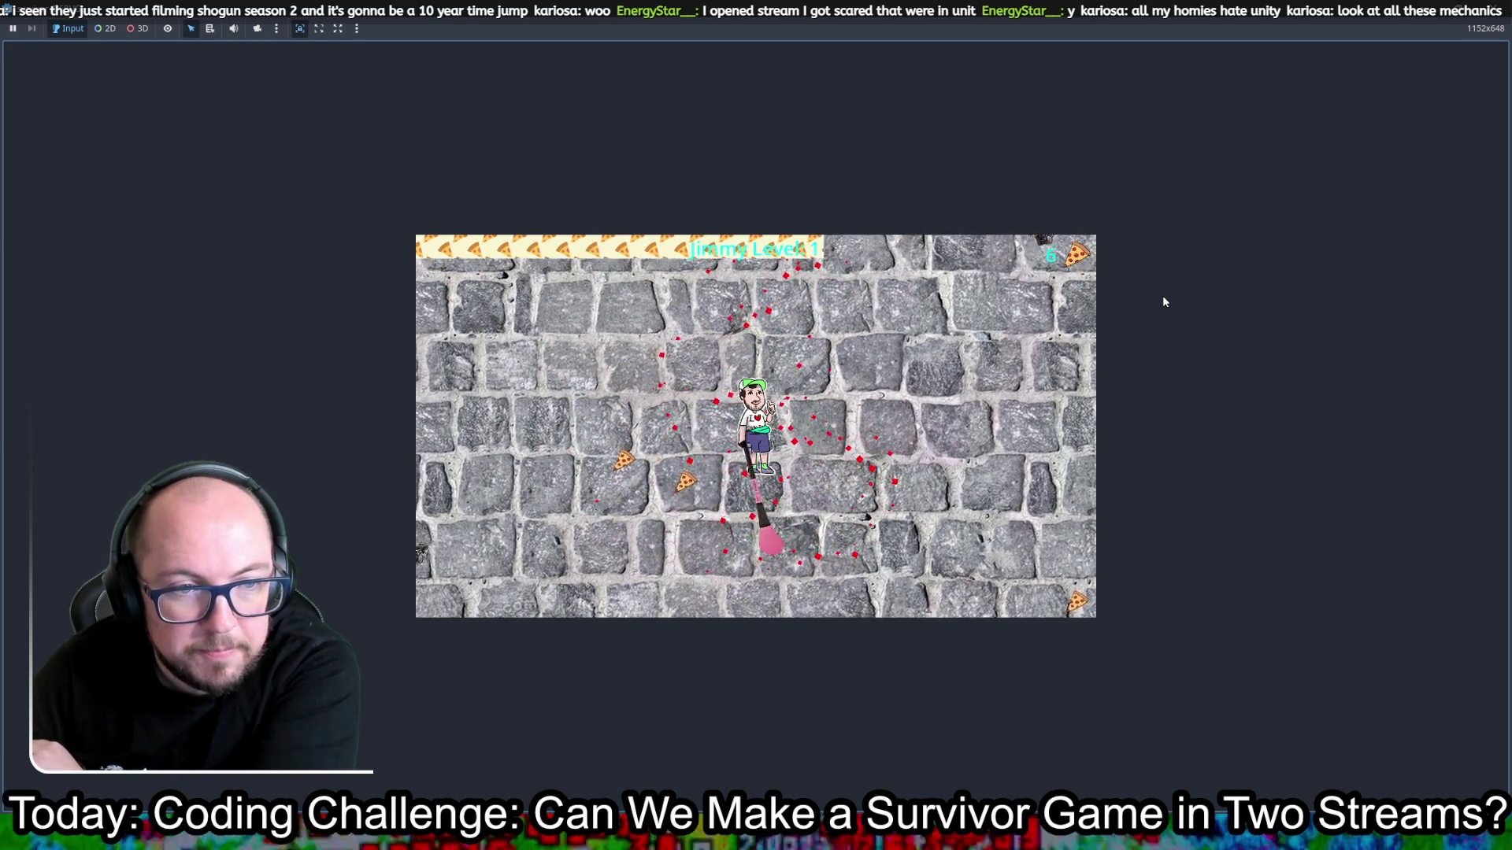
{"action": "key", "text": "Left"}
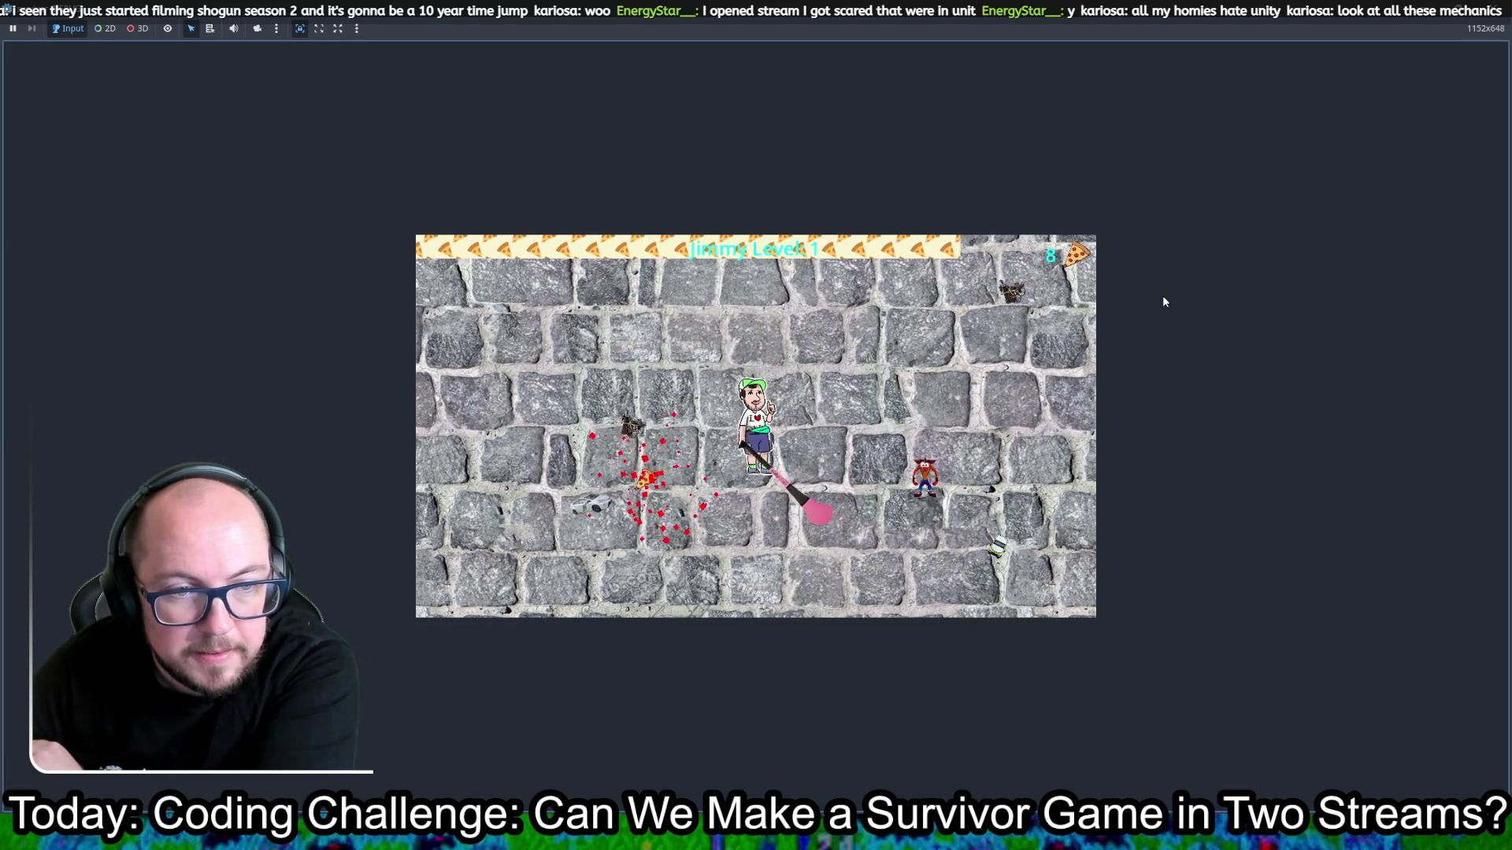
{"action": "key", "text": "Left"}
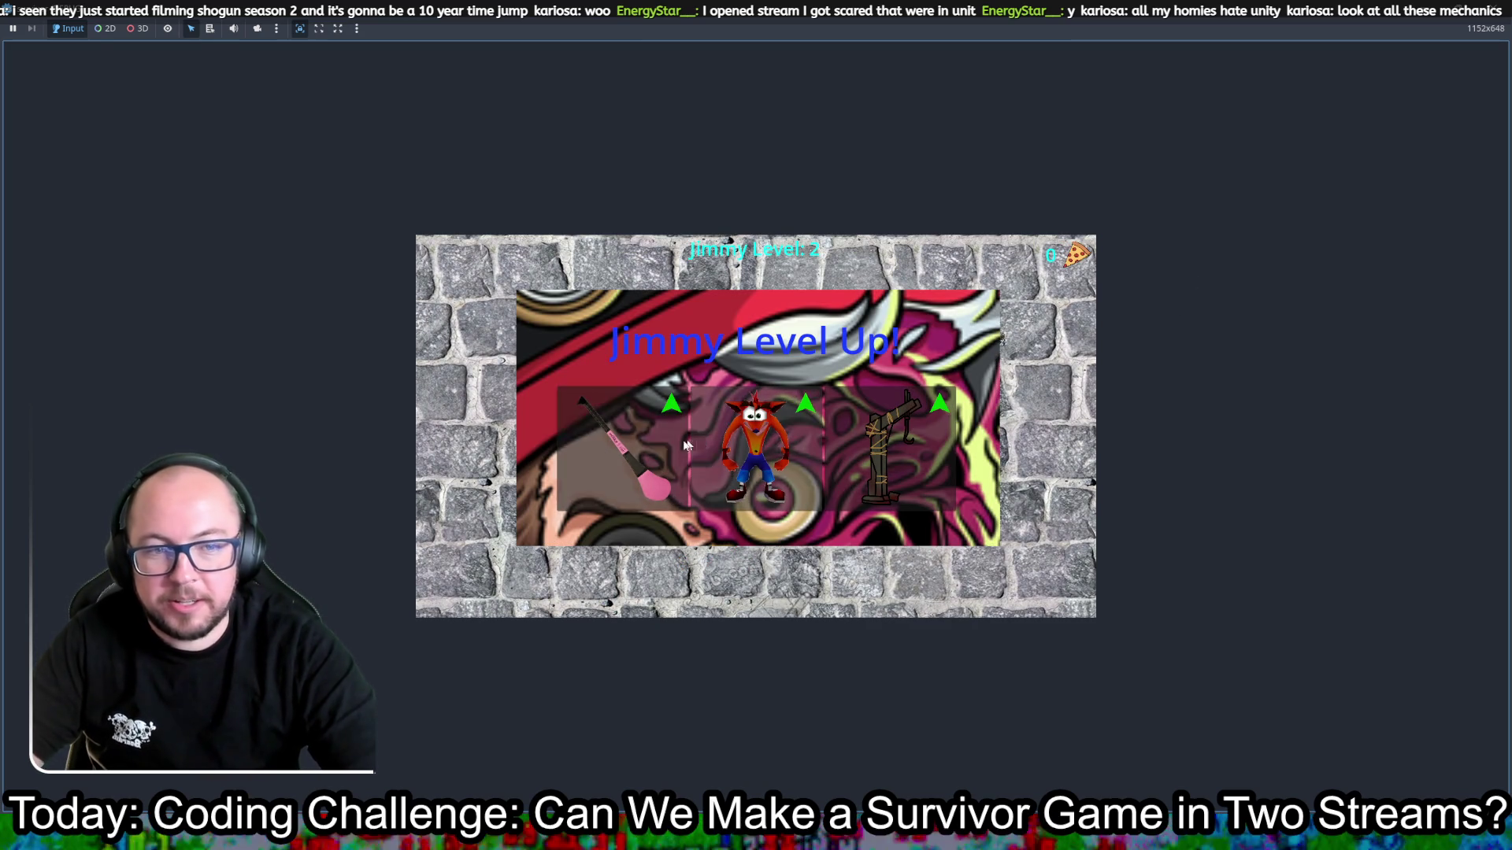
{"action": "left_click", "coordinate": [904, 434]}
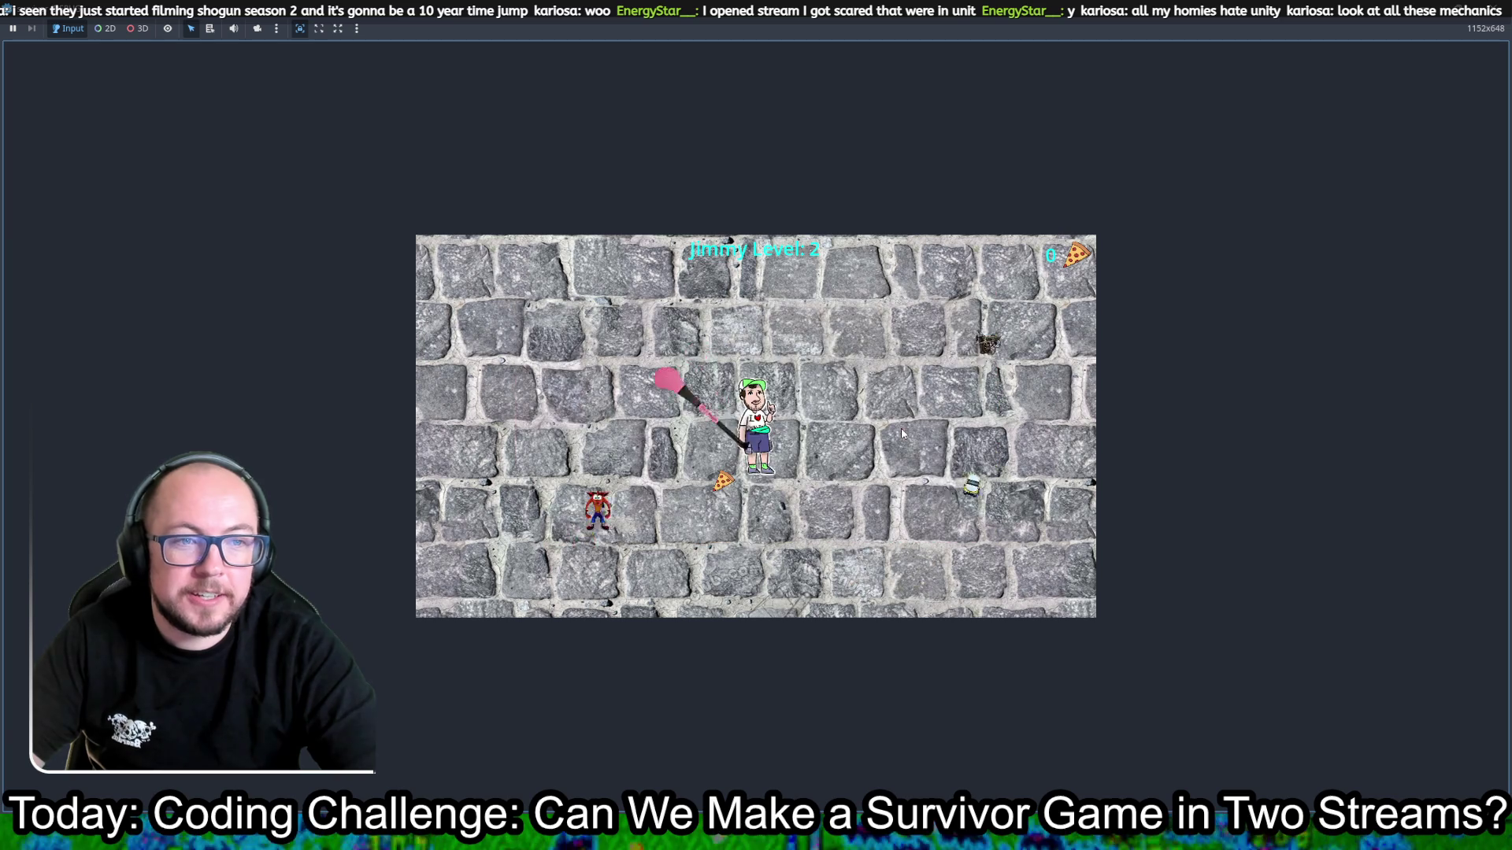
Step: Keep playing with WASD to the next level and choose the pink mop upgrade
{"action": "key", "text": "s"}
{"action": "key", "text": "a"}
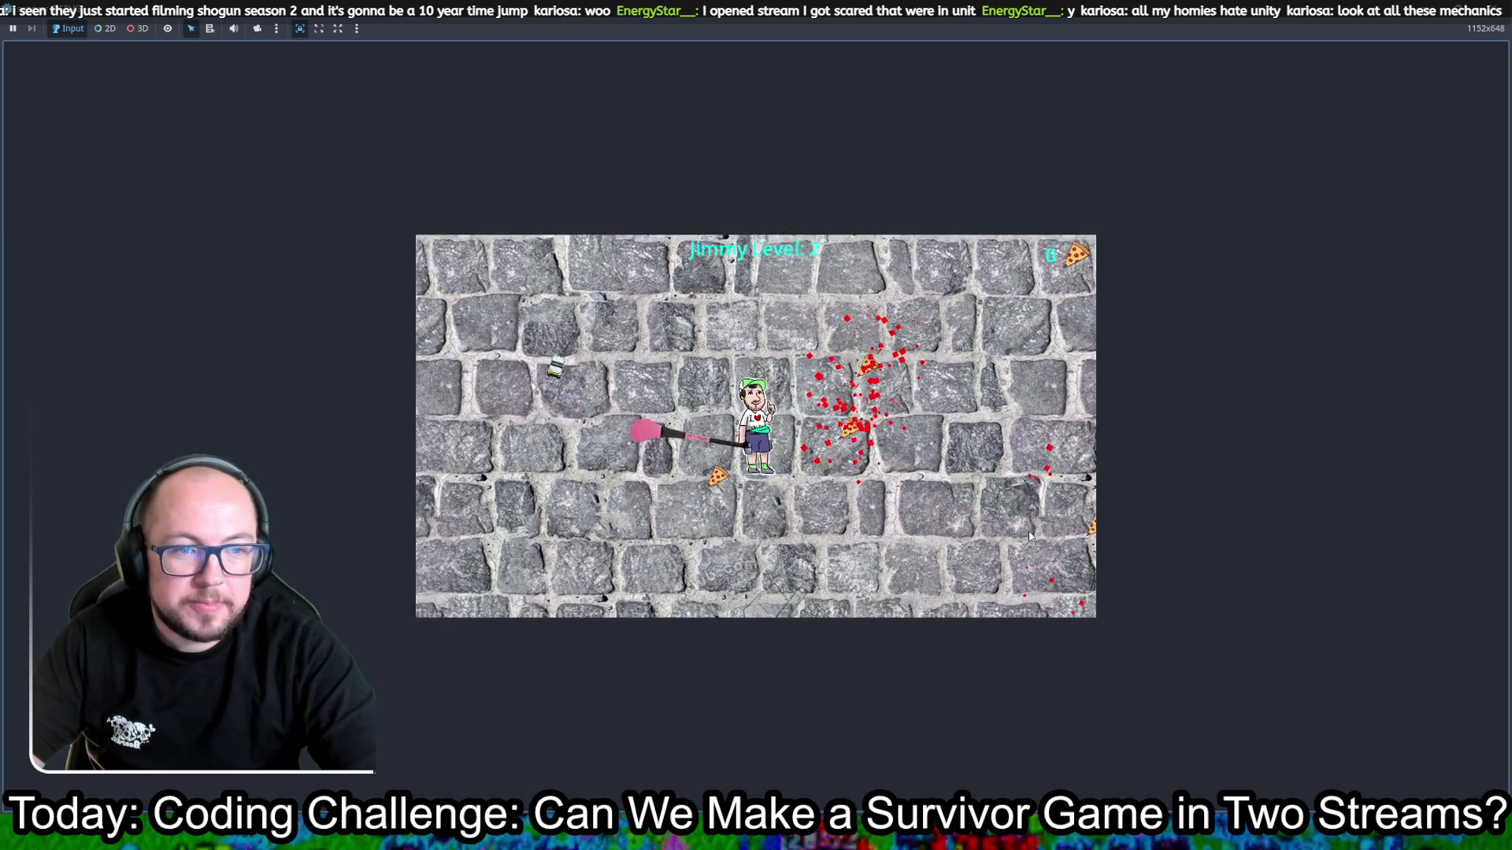
{"action": "key", "text": "w"}
{"action": "key", "text": "a"}
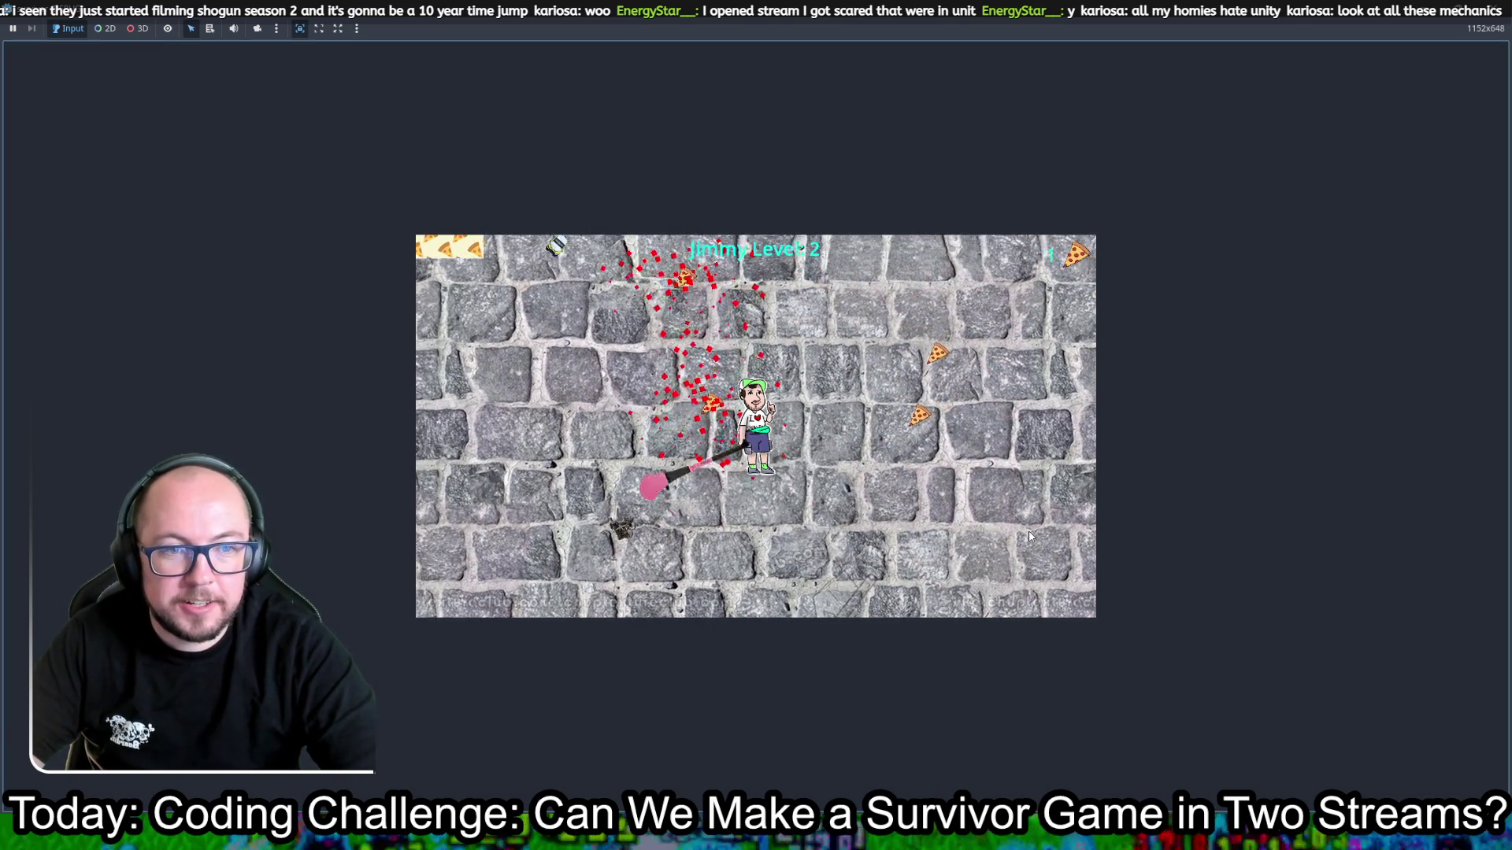
{"action": "key", "text": "d"}
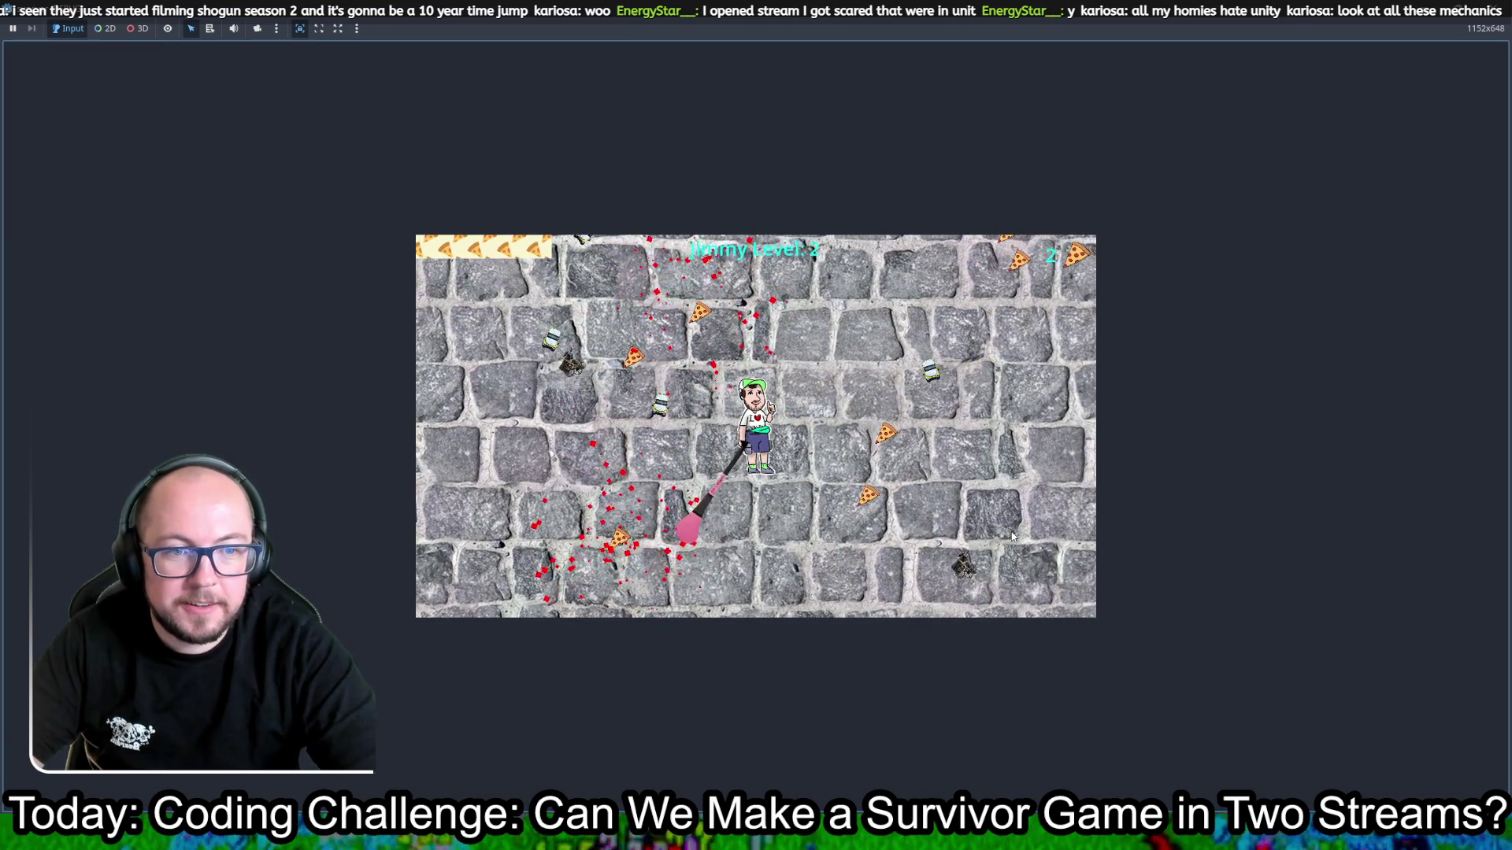
{"action": "key", "text": "a"}
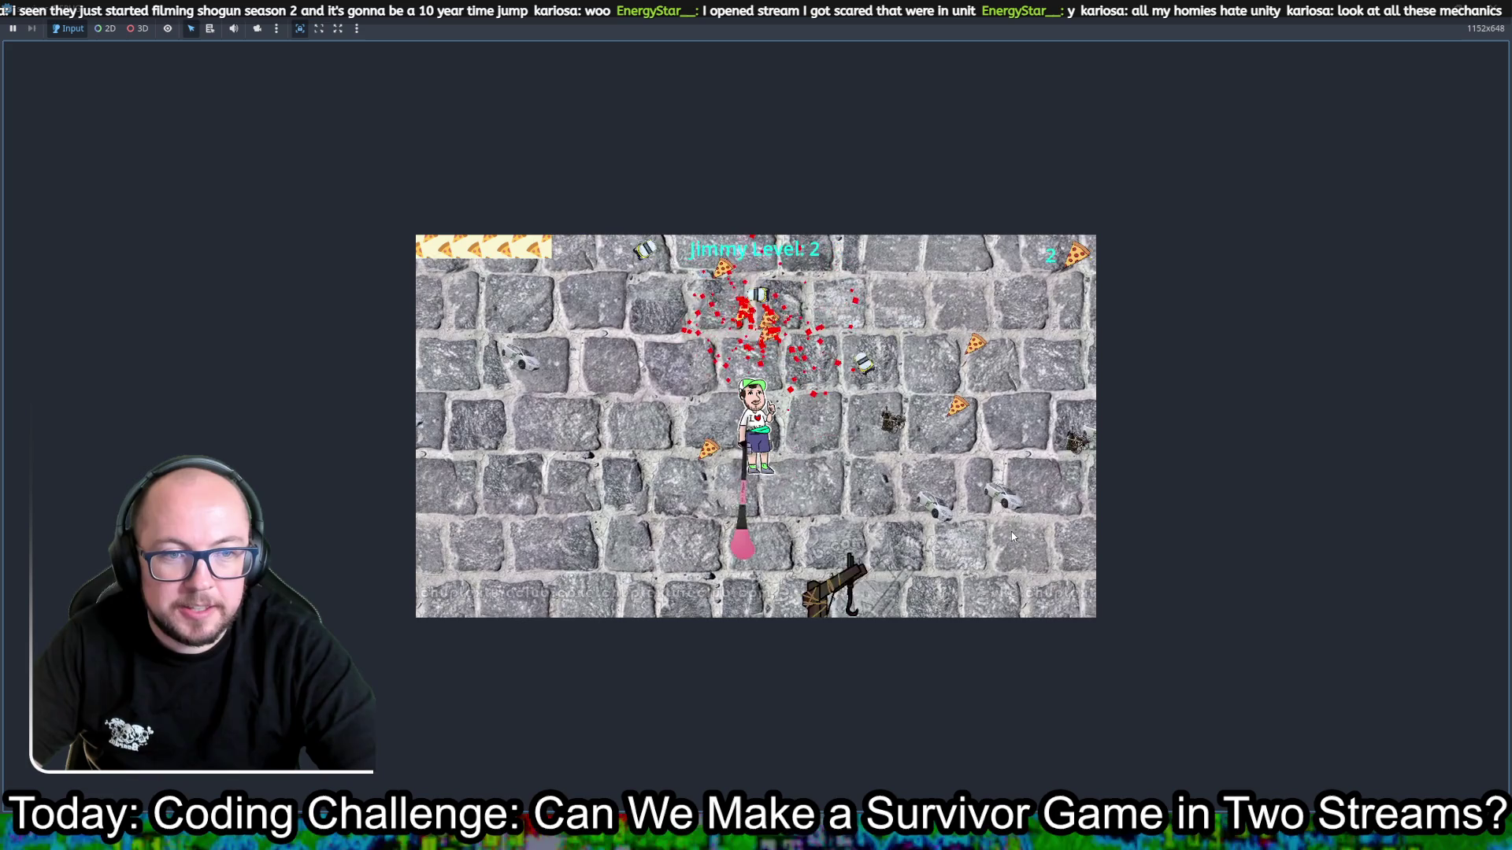
{"action": "key", "text": "s"}
{"action": "key", "text": "a"}
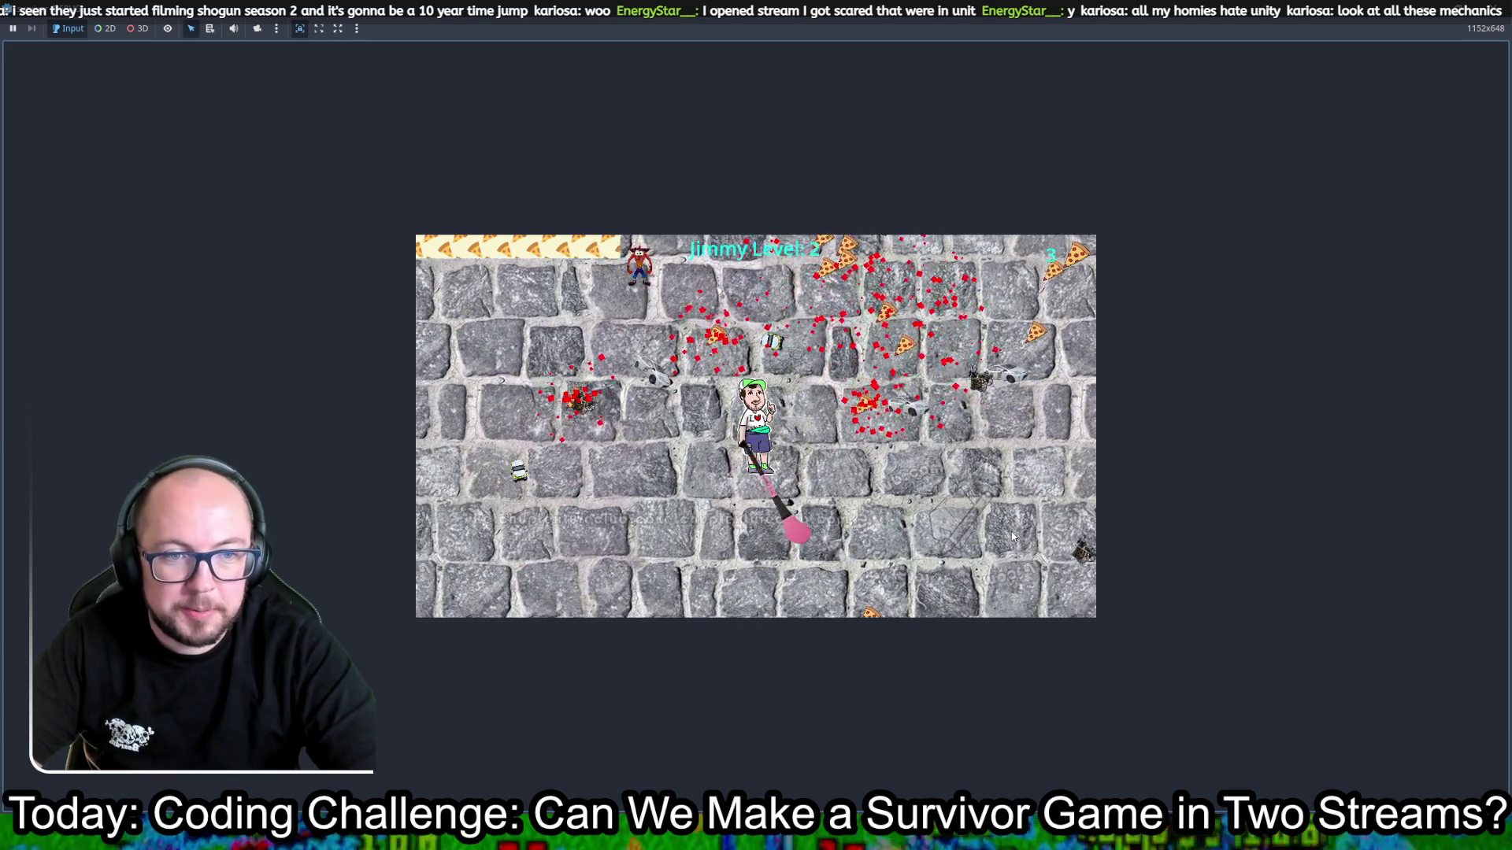
{"action": "key", "text": "w"}
{"action": "key", "text": "a"}
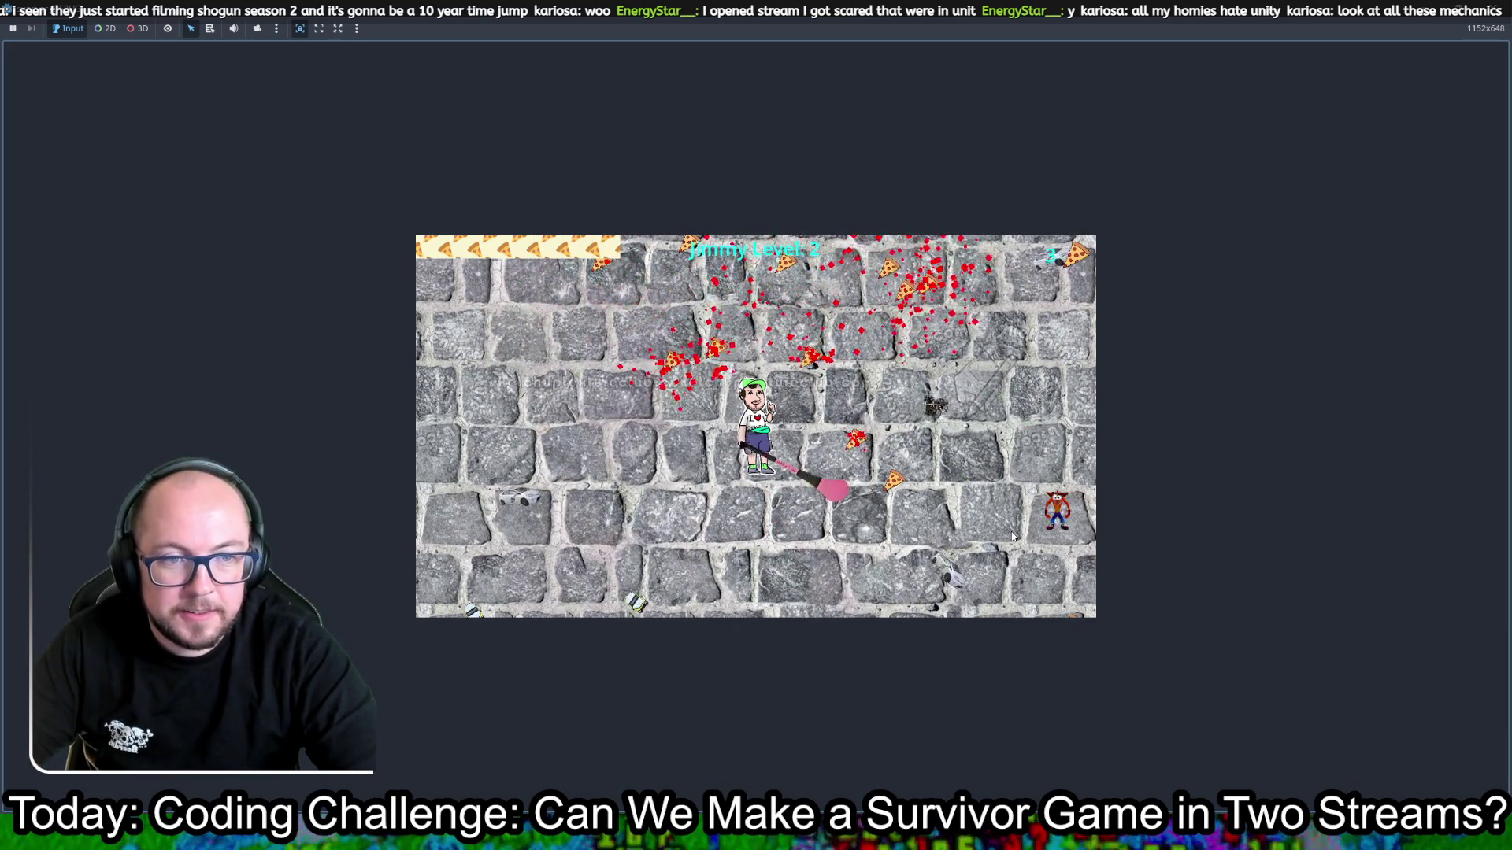
{"action": "key", "text": "w"}
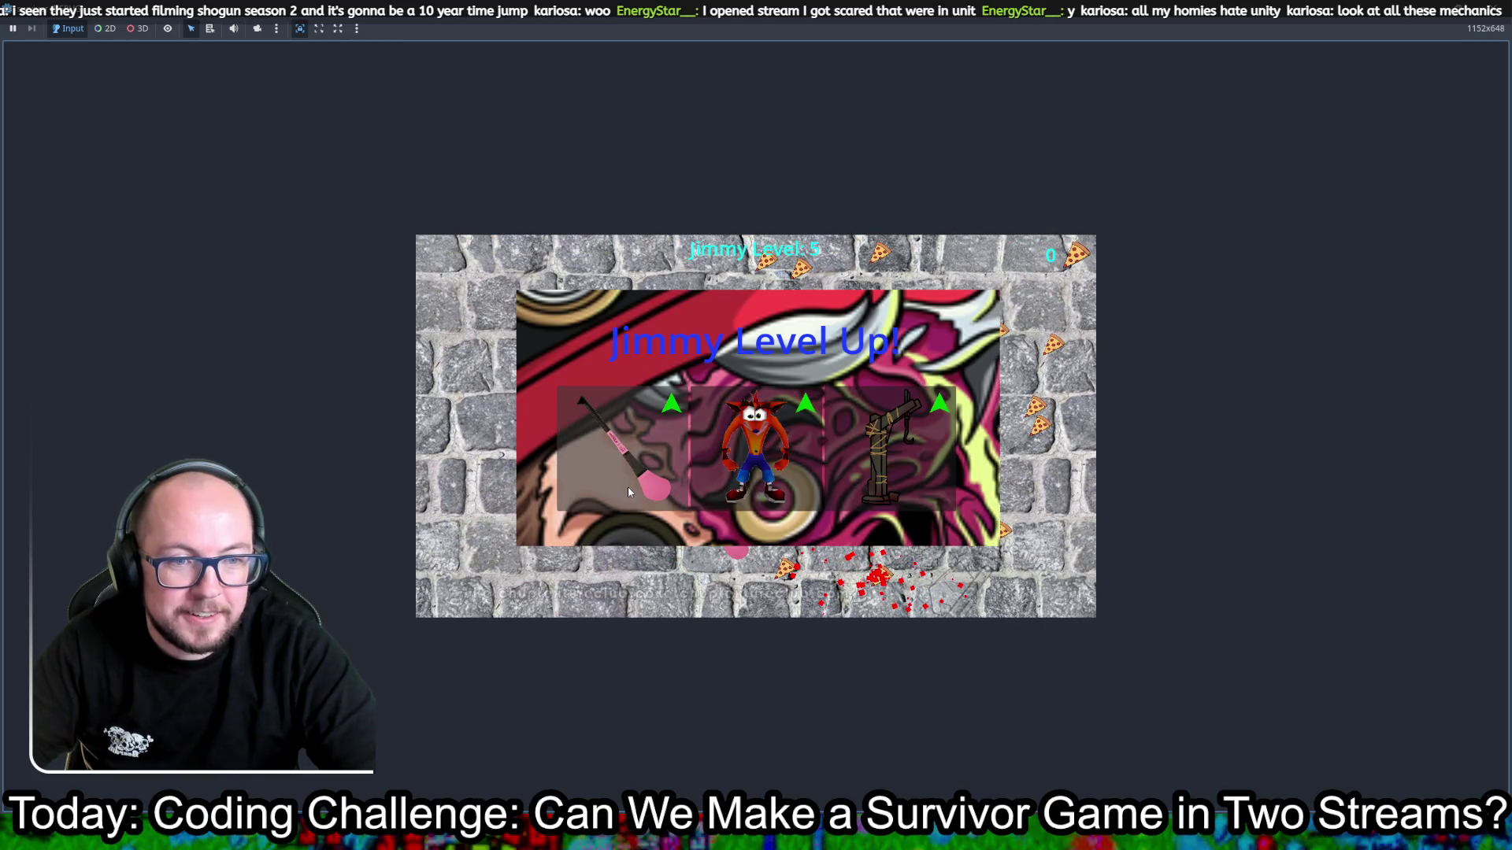
{"action": "left_click", "coordinate": [627, 486]}
Step: Move the player right and up briefly, then close the game window
{"action": "key", "text": "d"}
{"action": "key", "text": "w"}
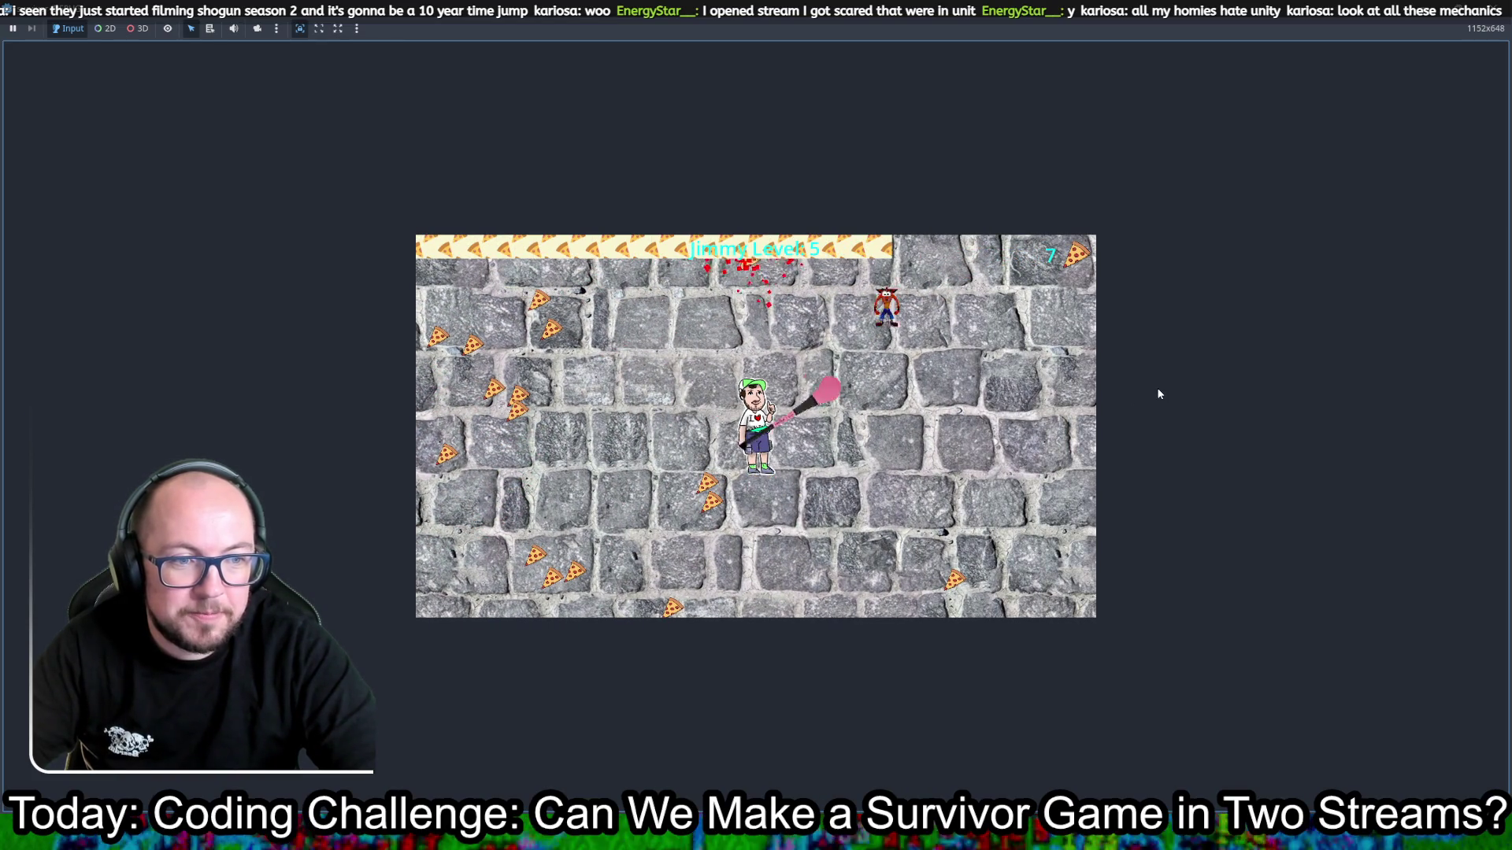
{"action": "left_click", "coordinate": [1494, 11]}
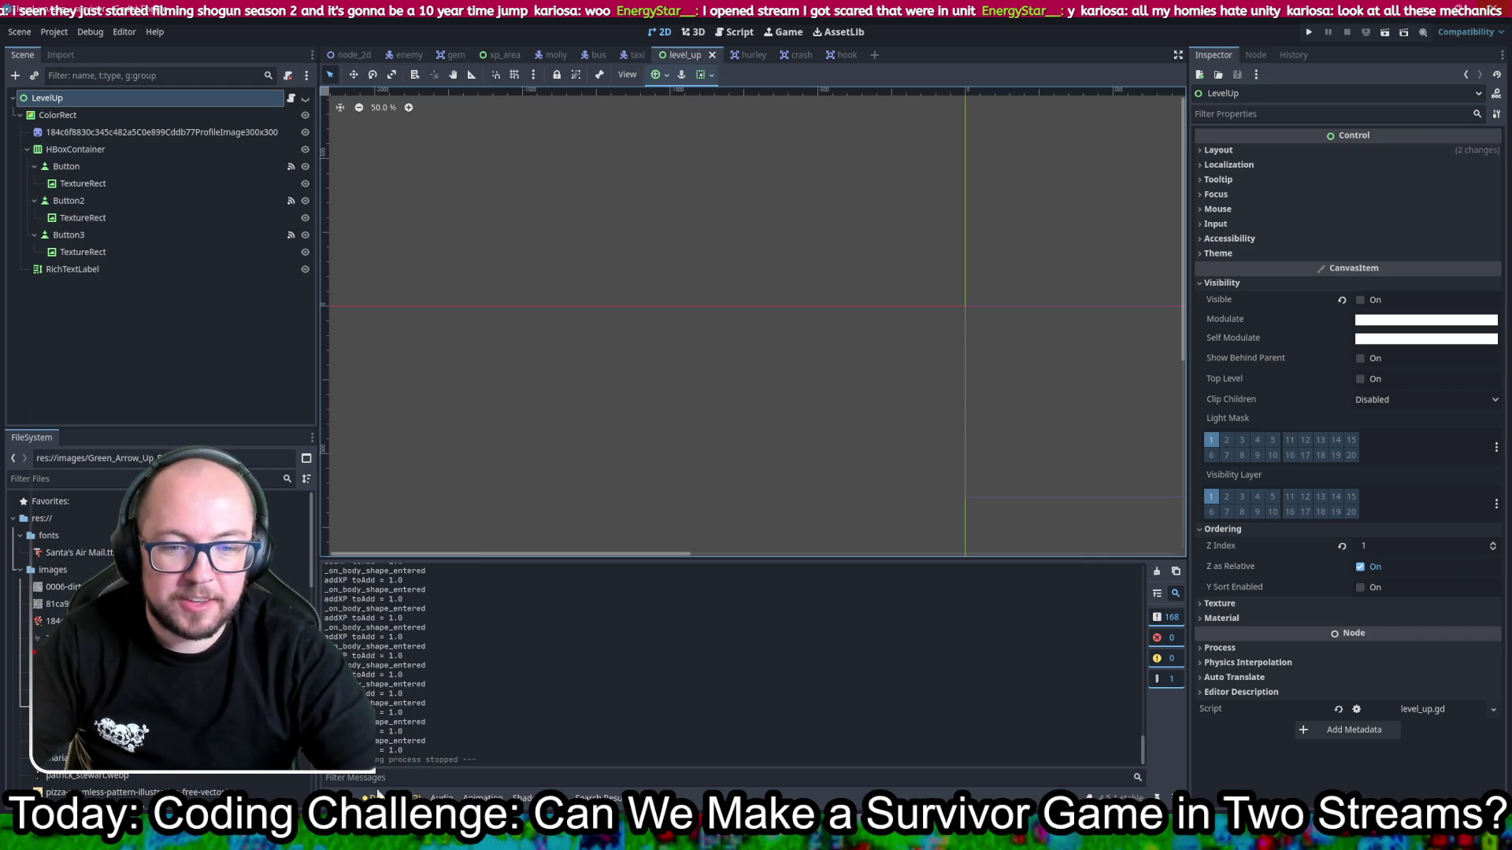
Step: Switch to GitHub Desktop and scroll through the survivor repository's 90 changed files
{"action": "key", "text": "alt+Tab"}
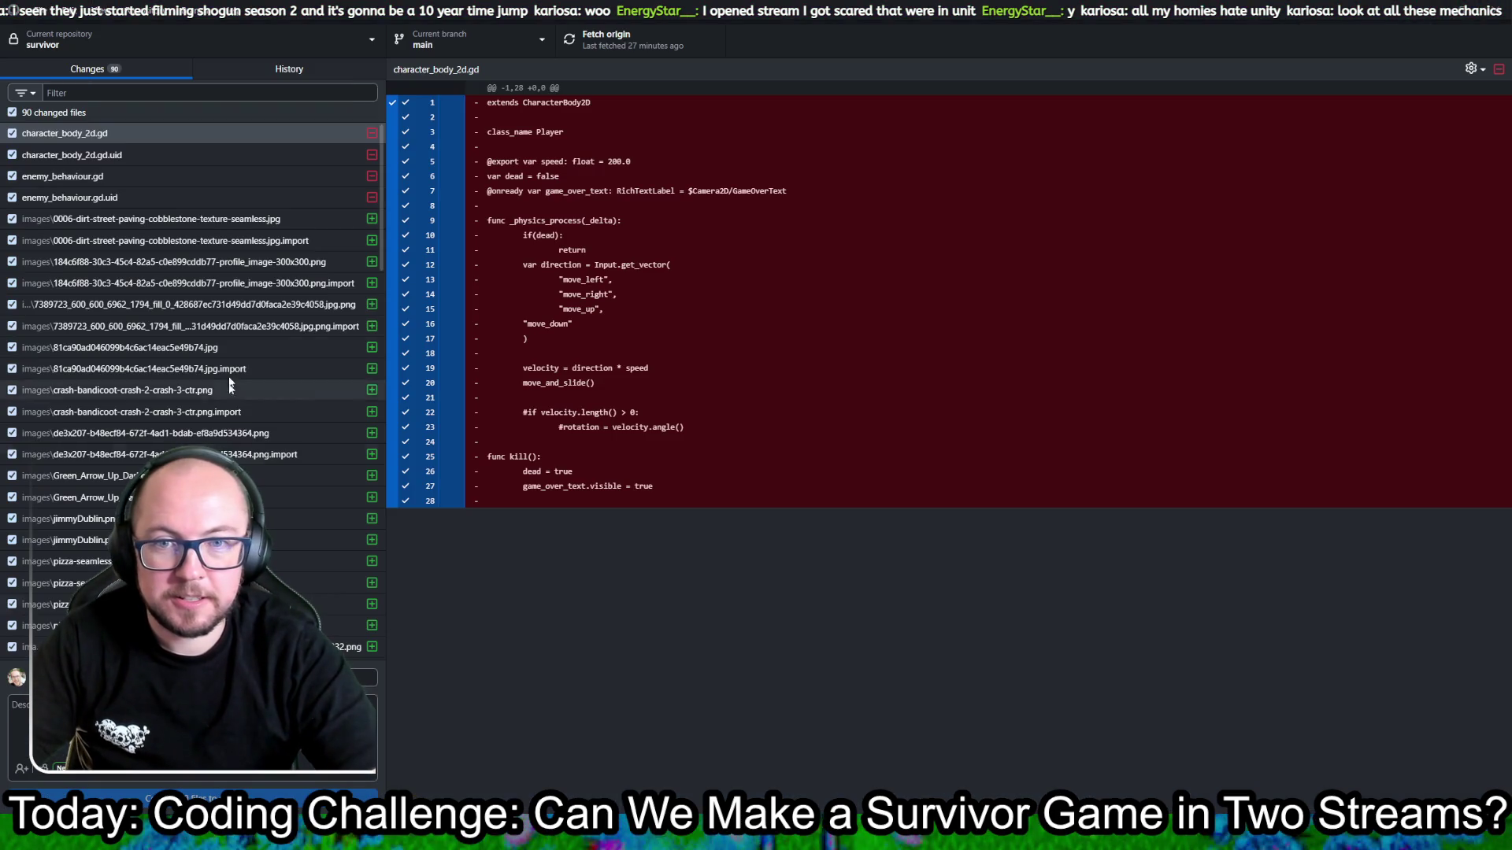
{"action": "scroll", "coordinate": [225, 329], "scroll_direction": "down", "scroll_amount": 10}
{"action": "scroll", "coordinate": [227, 336], "scroll_direction": "down", "scroll_amount": 5}
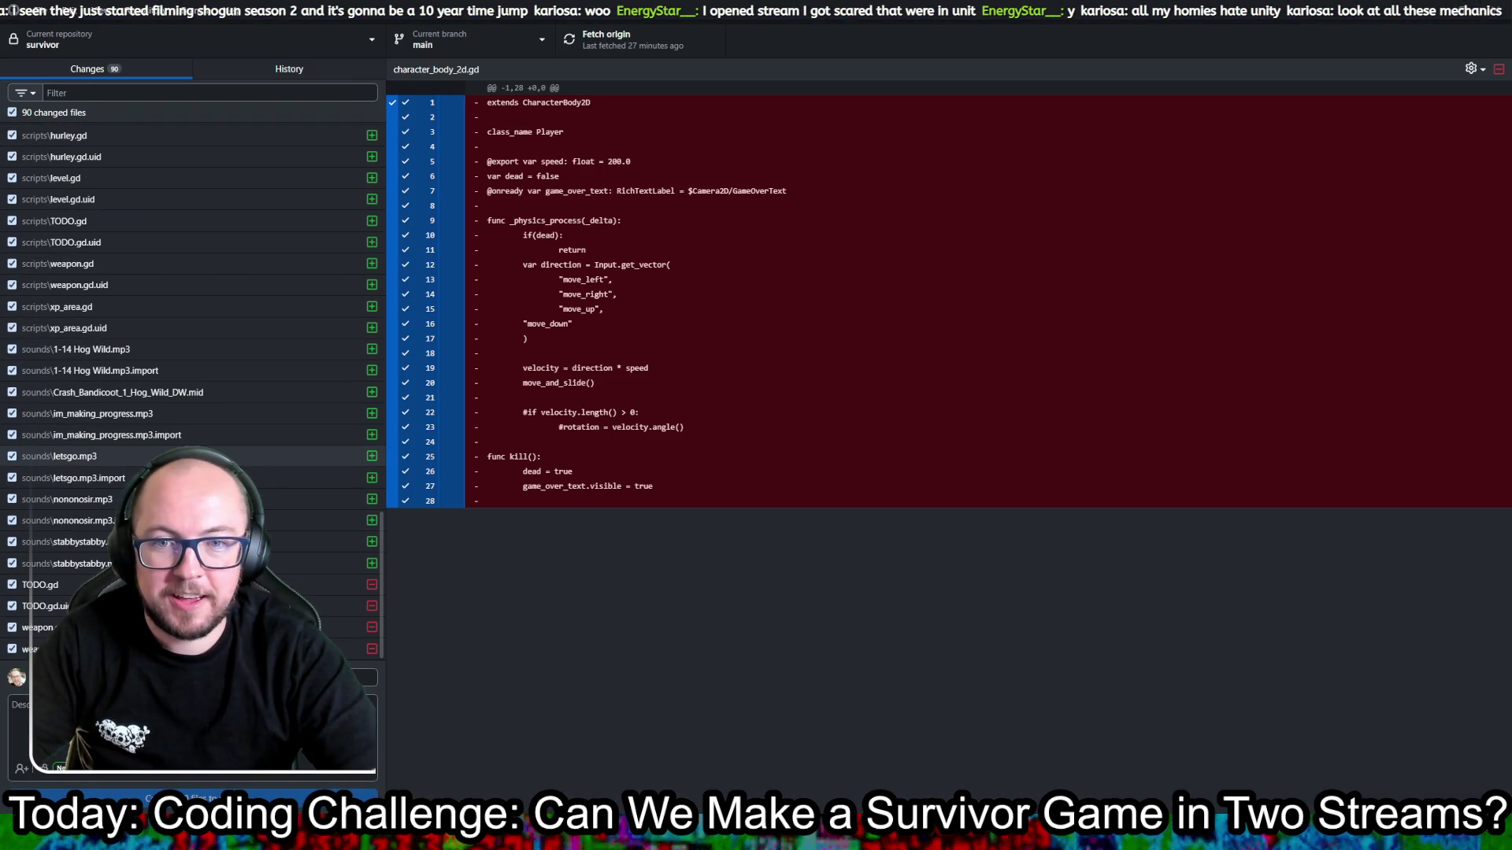
{"action": "scroll", "coordinate": [193, 386], "scroll_direction": "up", "scroll_amount": 10}
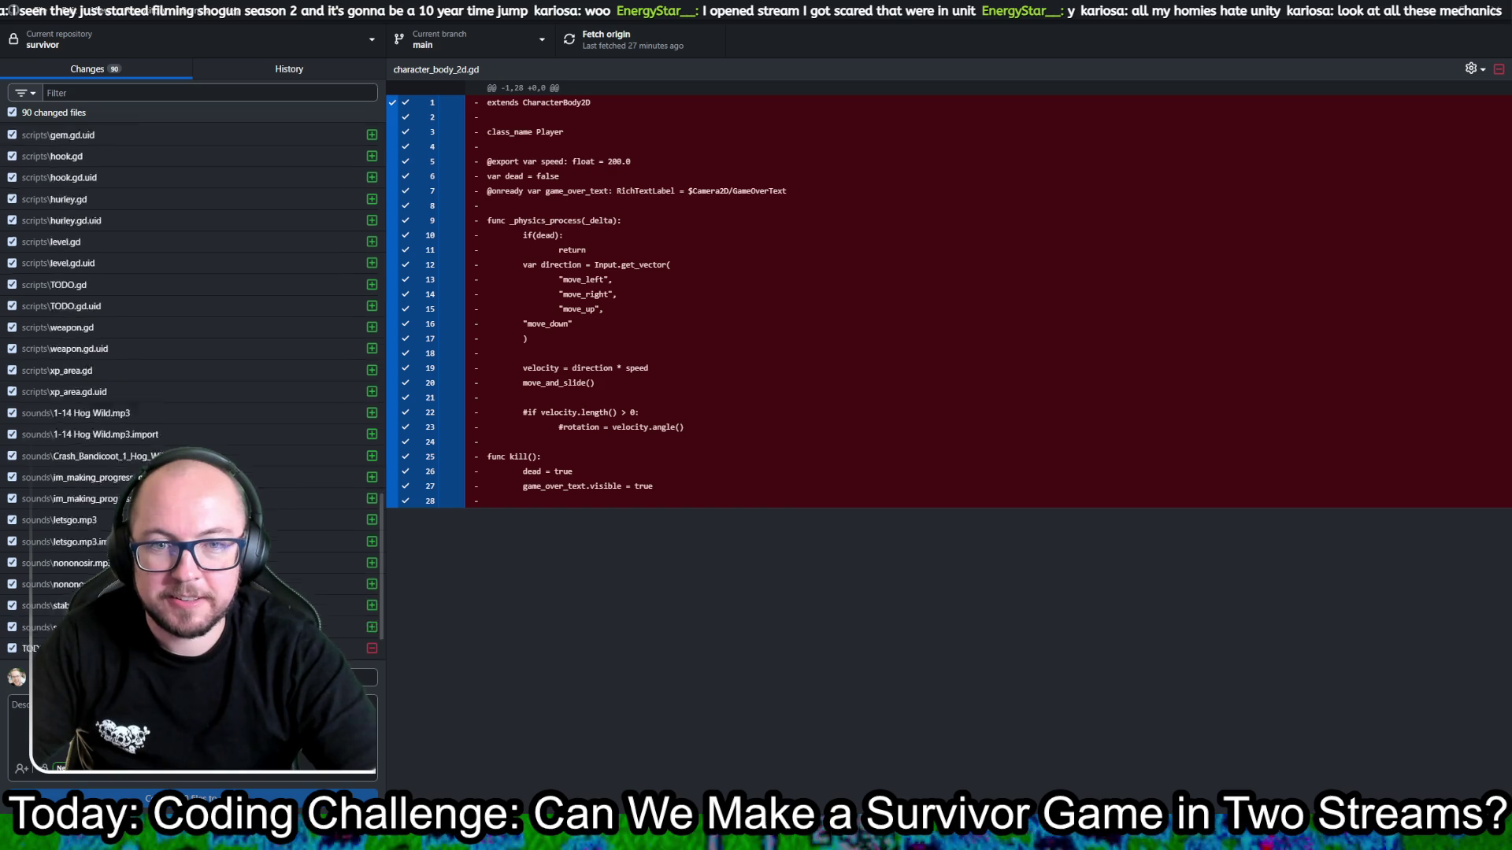
{"action": "scroll", "coordinate": [193, 386], "scroll_direction": "up", "scroll_amount": 5}
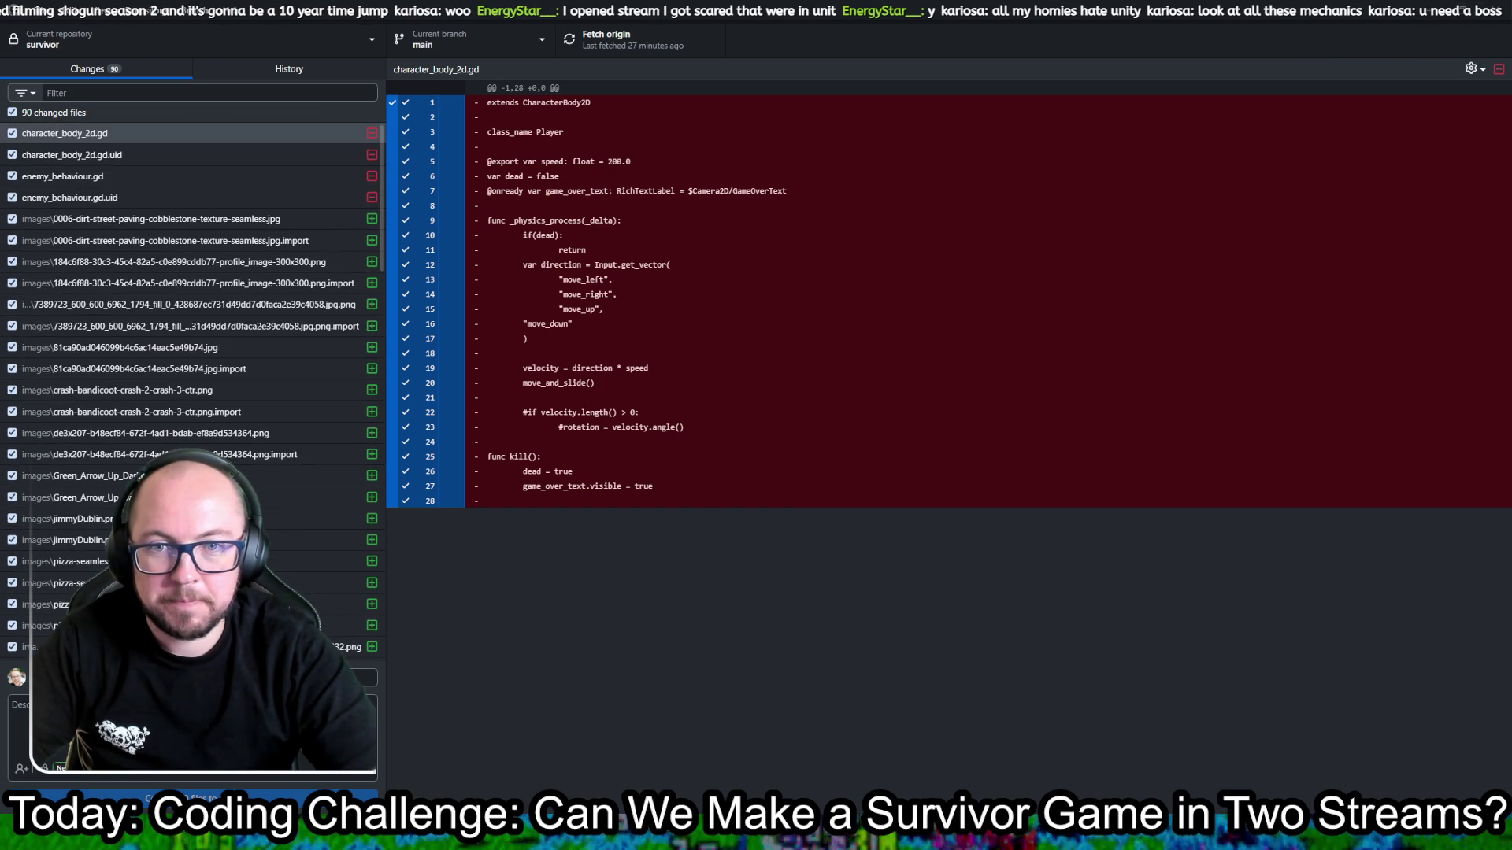
{"action": "scroll", "coordinate": [149, 427], "scroll_direction": "down", "scroll_amount": 5}
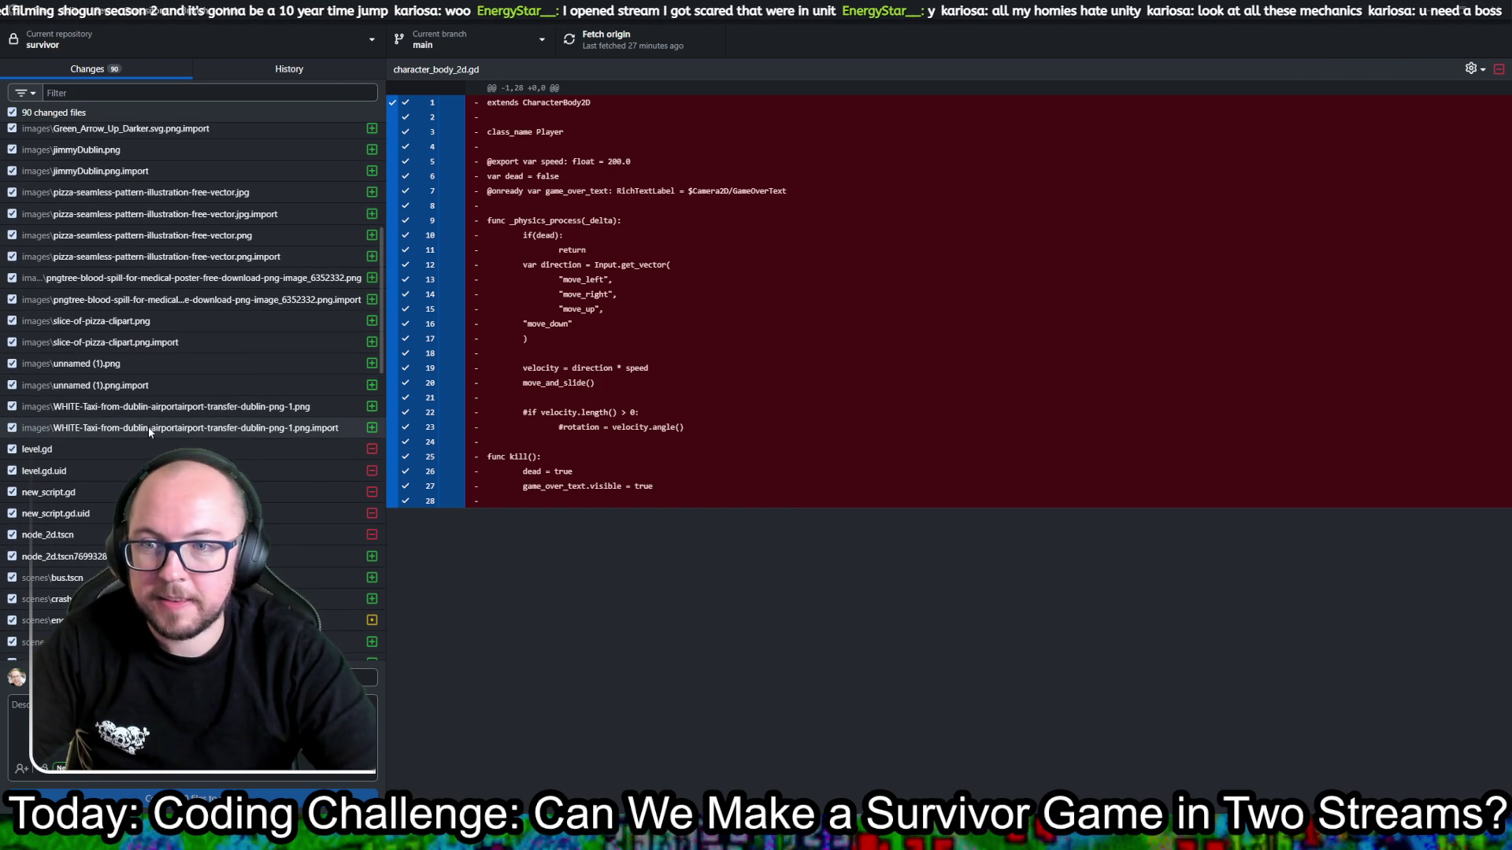